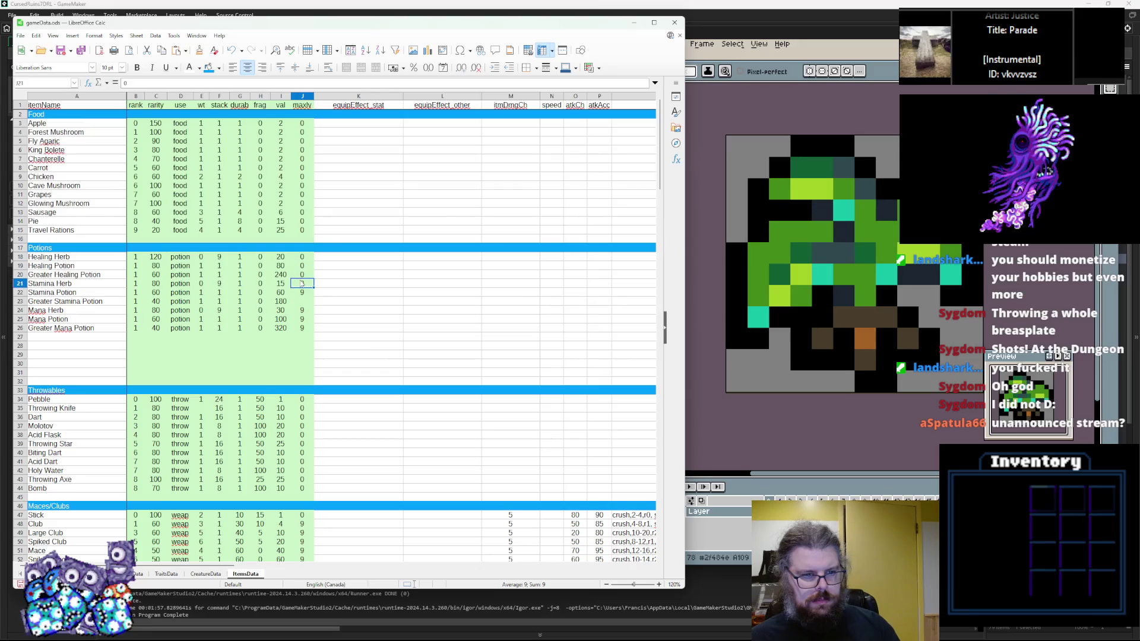
Step: Enter 0 as the maxlv for the remaining potion rows J21–J26
type("0")
key("Return")
type("0")
key("Return")
type("0")
key("Return")
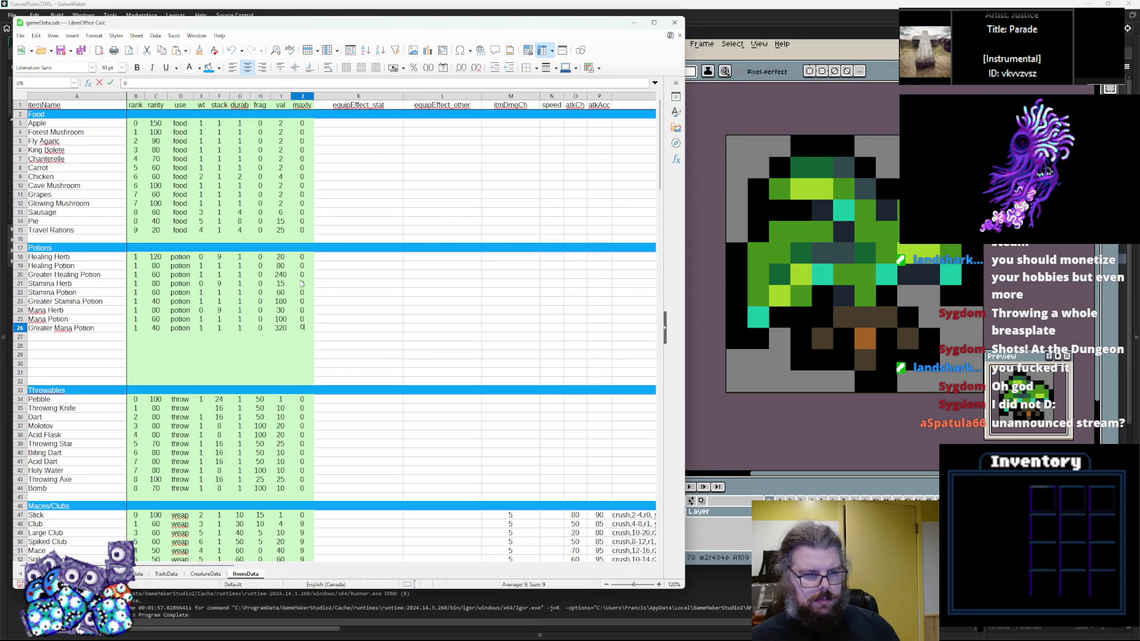
left_click(187, 363)
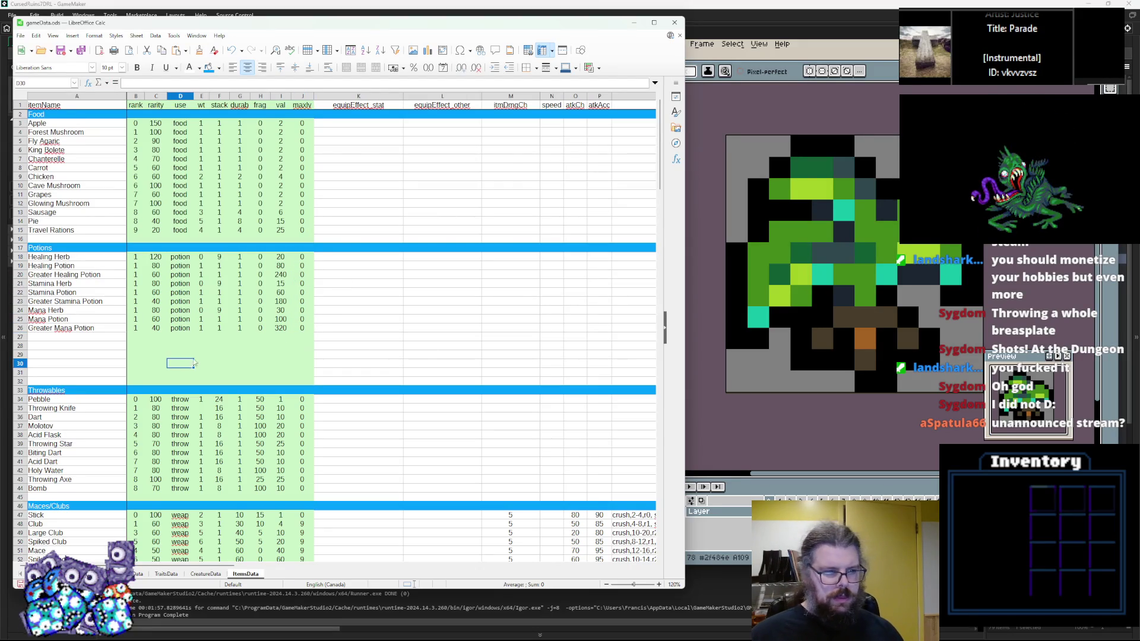
mouse_move(214, 566)
left_mouse_down()
mouse_move(449, 591)
mouse_move(521, 586)
left_mouse_up()
Step: Change AB18's sprite to sprPotions and paste it down the following potion rows
double_click(404, 257)
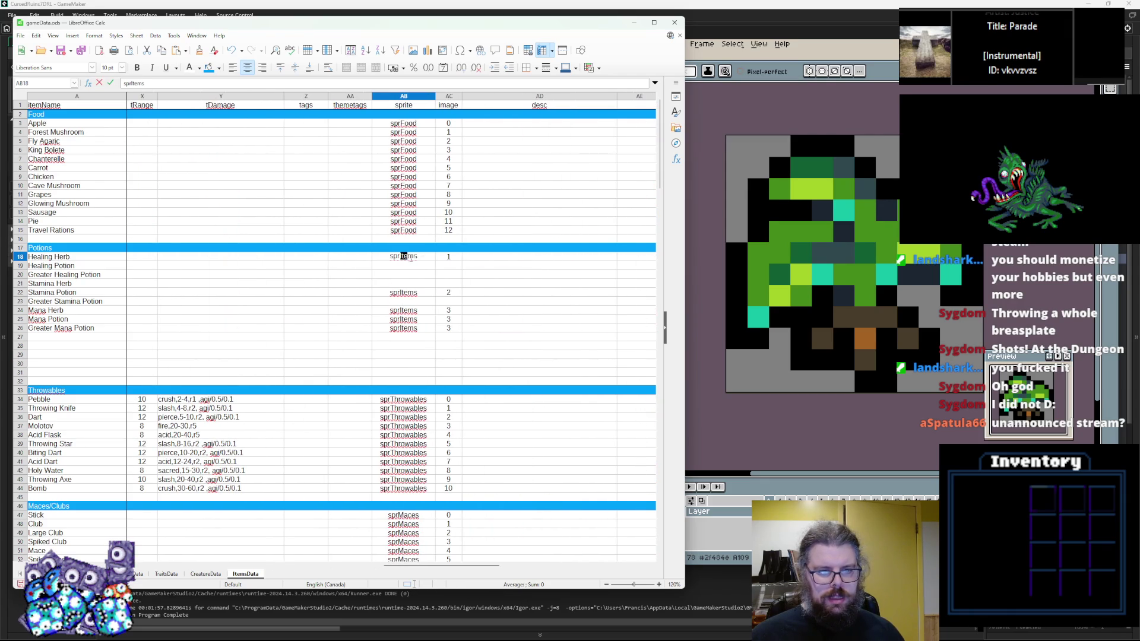
type("Potions")
left_click(445, 284)
left_click(407, 262)
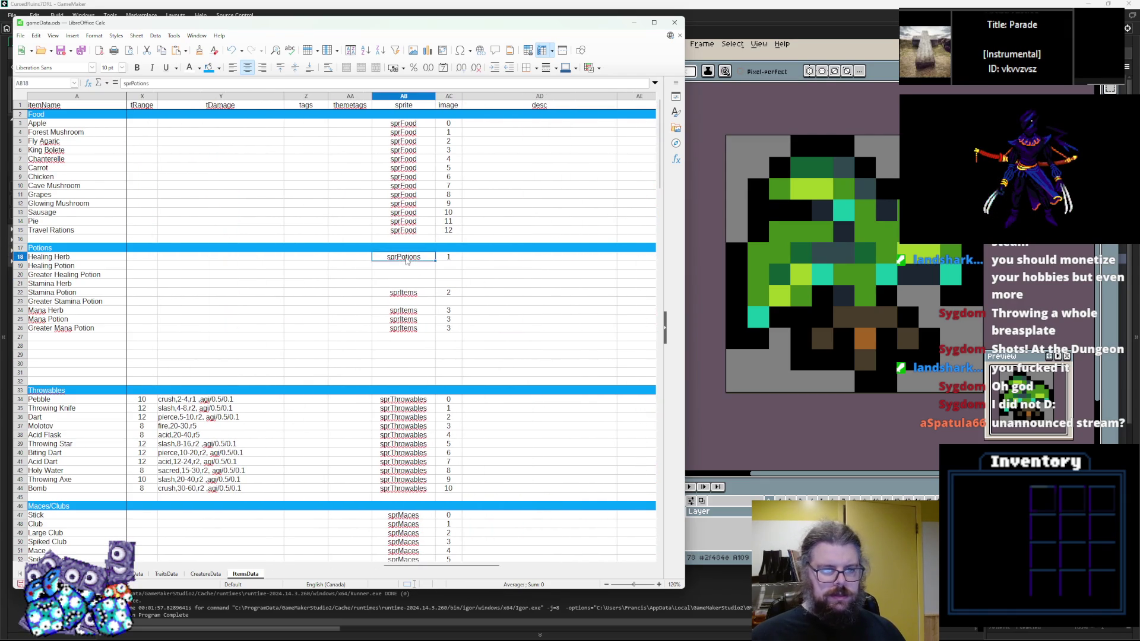
key("Down")
type("sprPotions")
key("Down")
type("sprPotions")
key("Down")
type("sprPotions")
key("Down")
type("sprPotions")
key("Down")
type("sprPotions")
key("Down")
type("sprPotions")
key("Down")
type("sprPotions")
key("Down")
key("ctrl+v")
key("Down")
key("ctrl+v")
key("Down")
type("sprPotions")
Step: Insert three blank rows at rows 29–31 in the Potions section
left_click(107, 338)
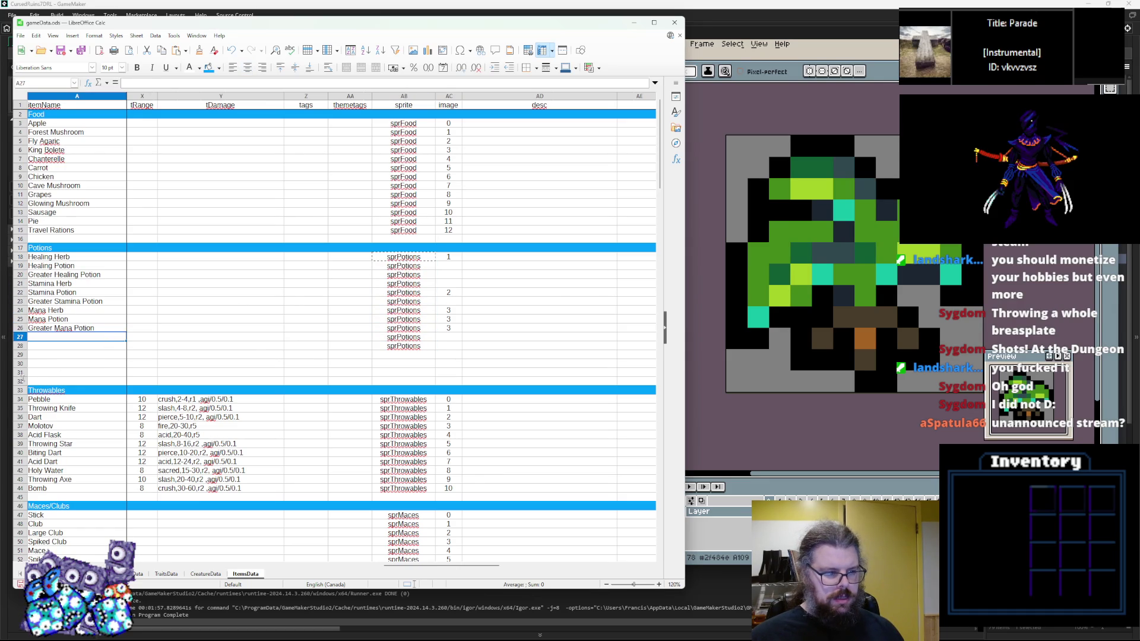
left_click_drag(20, 373, 20, 360)
right_click(20, 361)
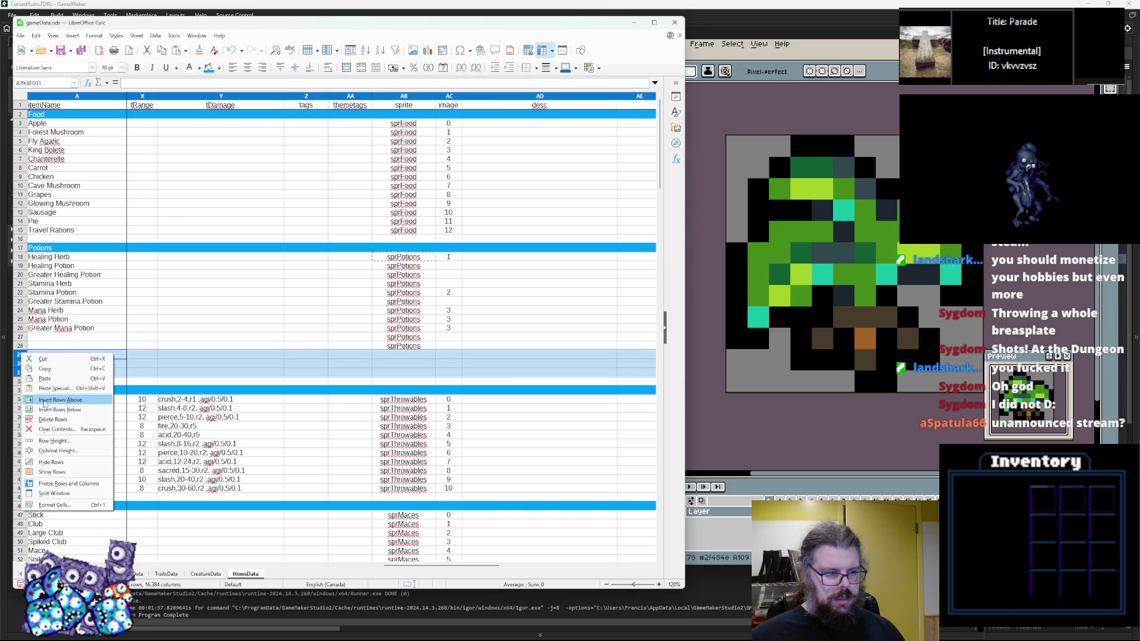
left_click(45, 402)
Step: Fill the remaining potion sprite cells, including the new rows, with sprPotions
left_click(404, 319)
left_click(398, 354)
key("ctrl+v")
key("Return")
key("ctrl+v")
key("Return")
key("ctrl+v")
key("Return")
key("ctrl+v")
key("ctrl+Down")
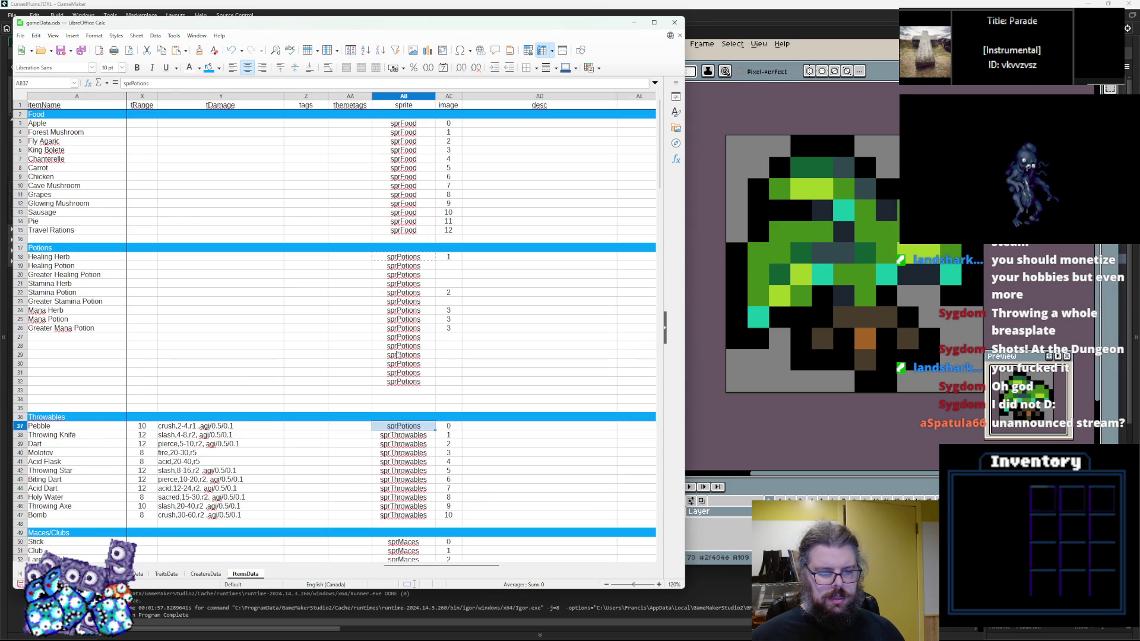
key("Up")
key("Up")
key("Up")
key("ctrl+v")
key("Return")
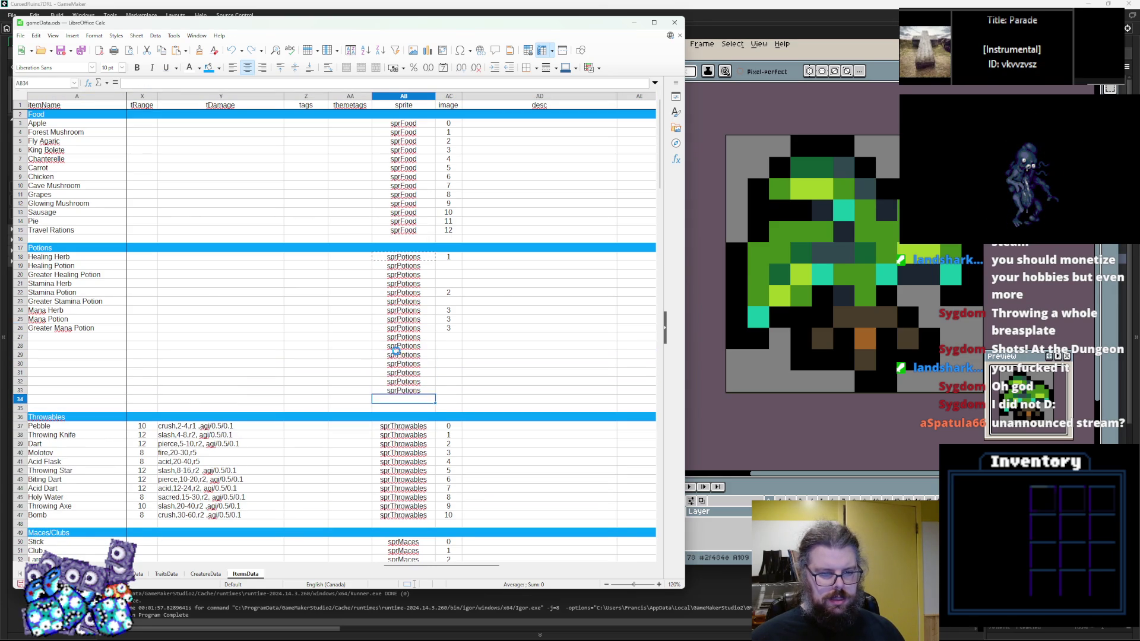
key("ctrl+v")
key("Up")
Step: Number the image column AC18–AC34 from 0 to 16
key("Right")
key("Up")
key("Up")
key("Up")
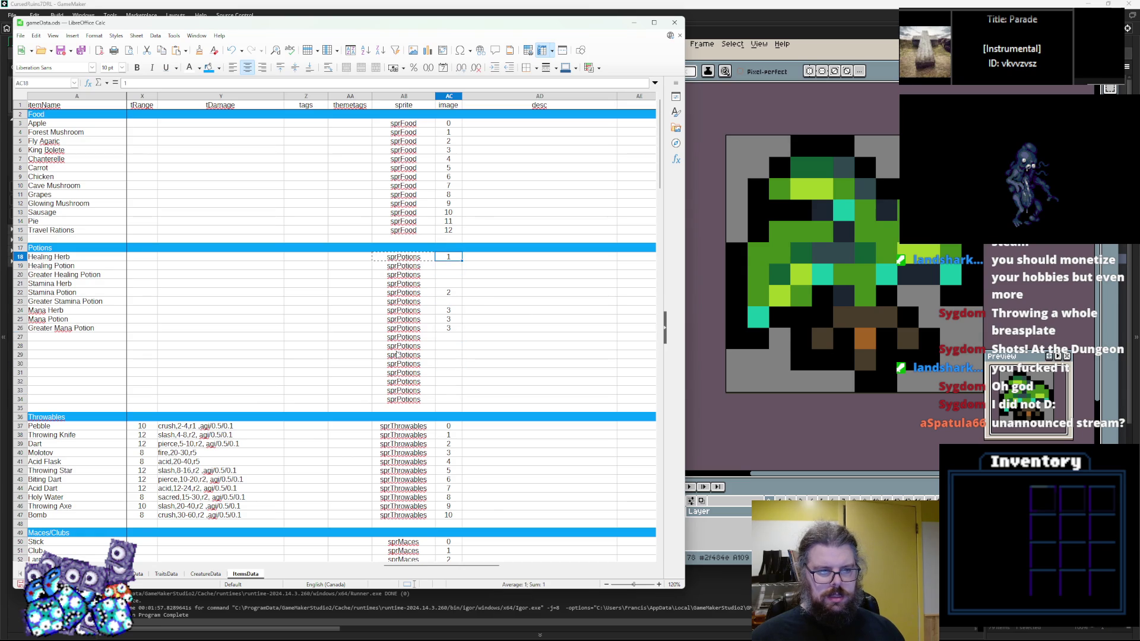
type("1 2 3 4 5")
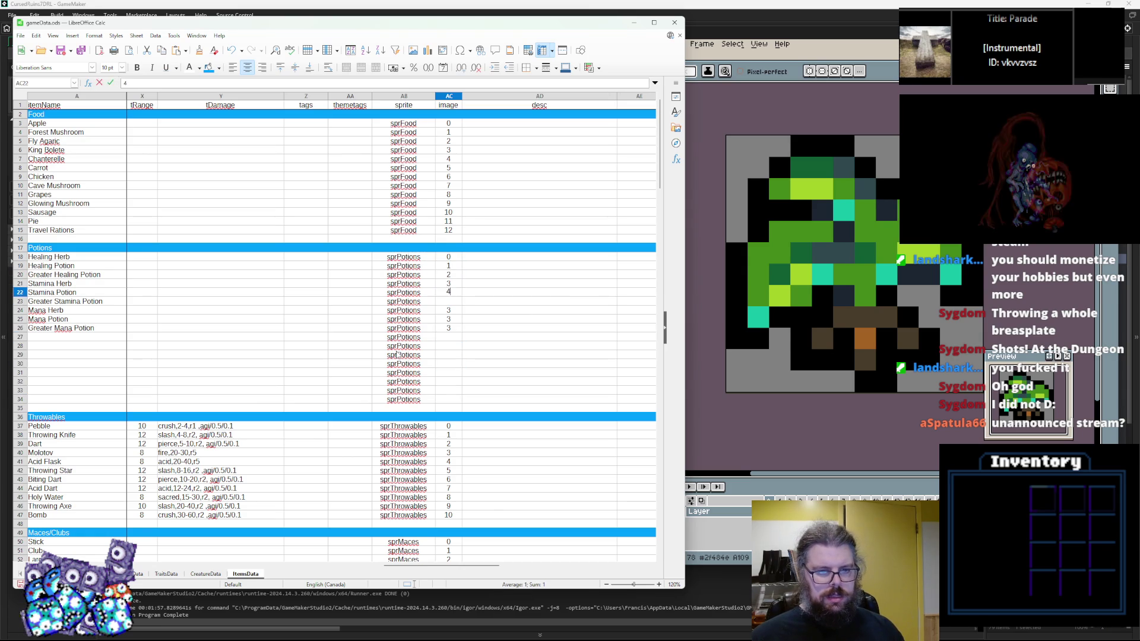
type(" 6 7 8 9 ")
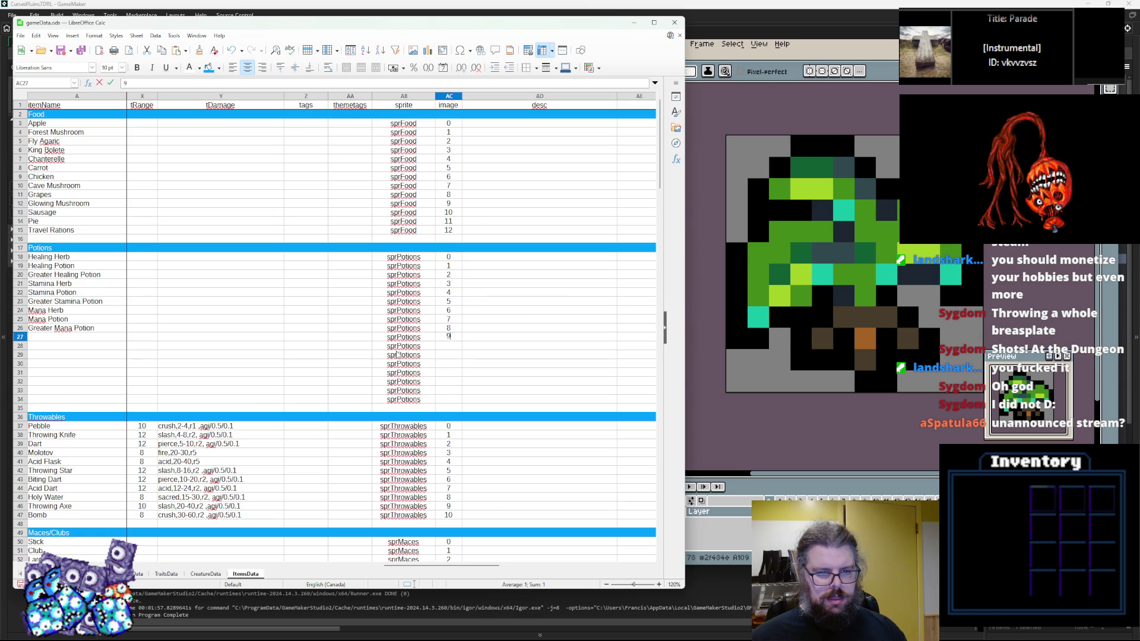
type(" 11 12 13 ")
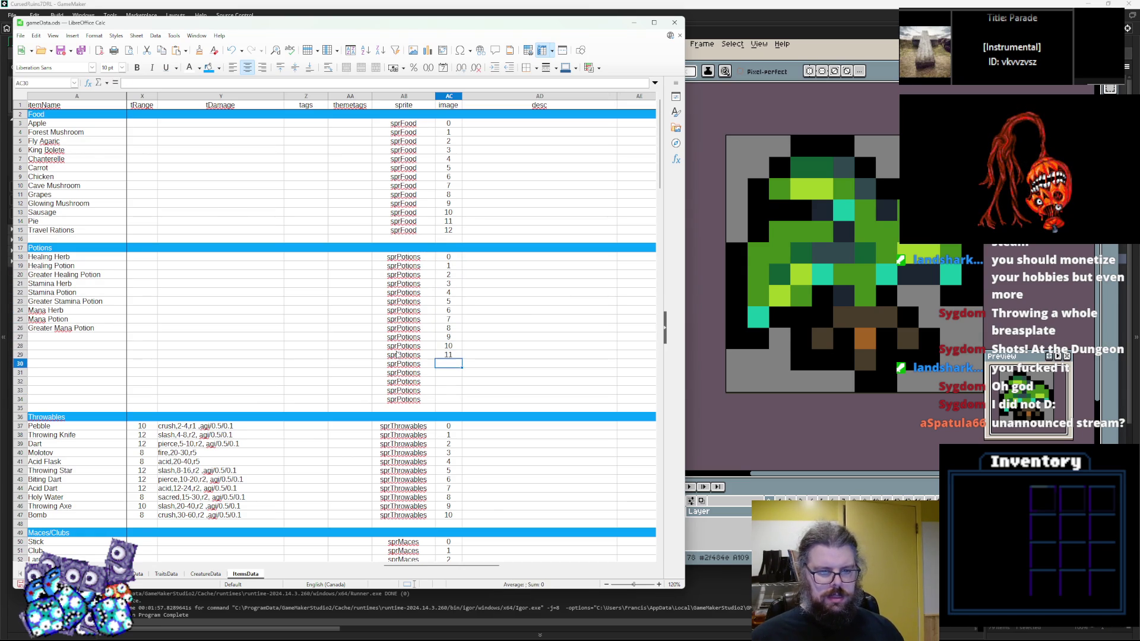
type("14 15")
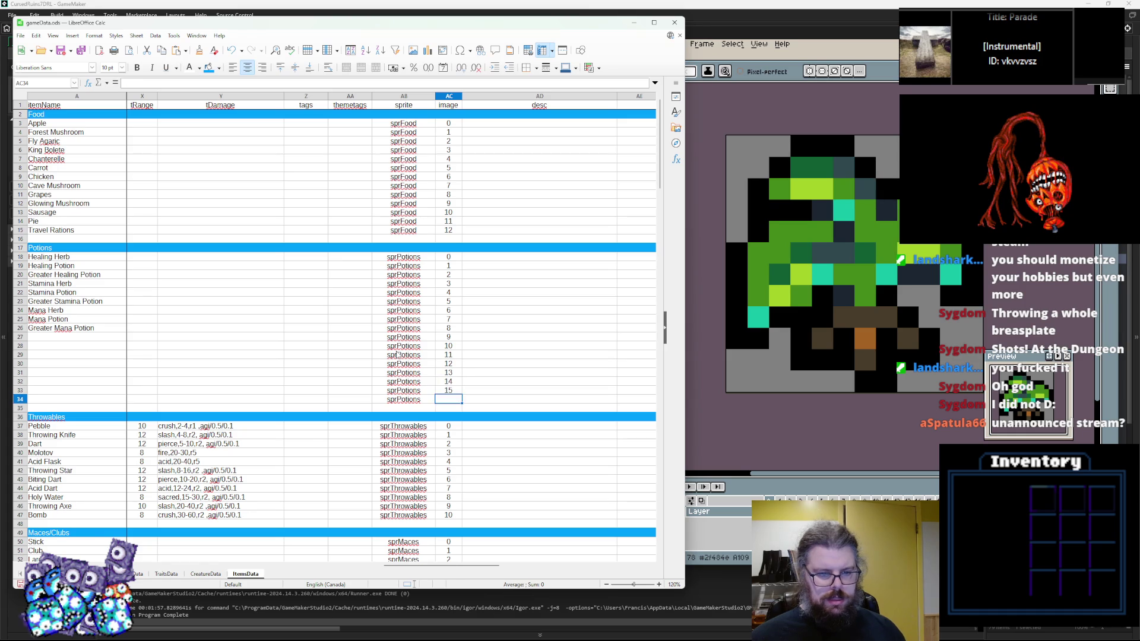
type("16")
left_click(244, 371)
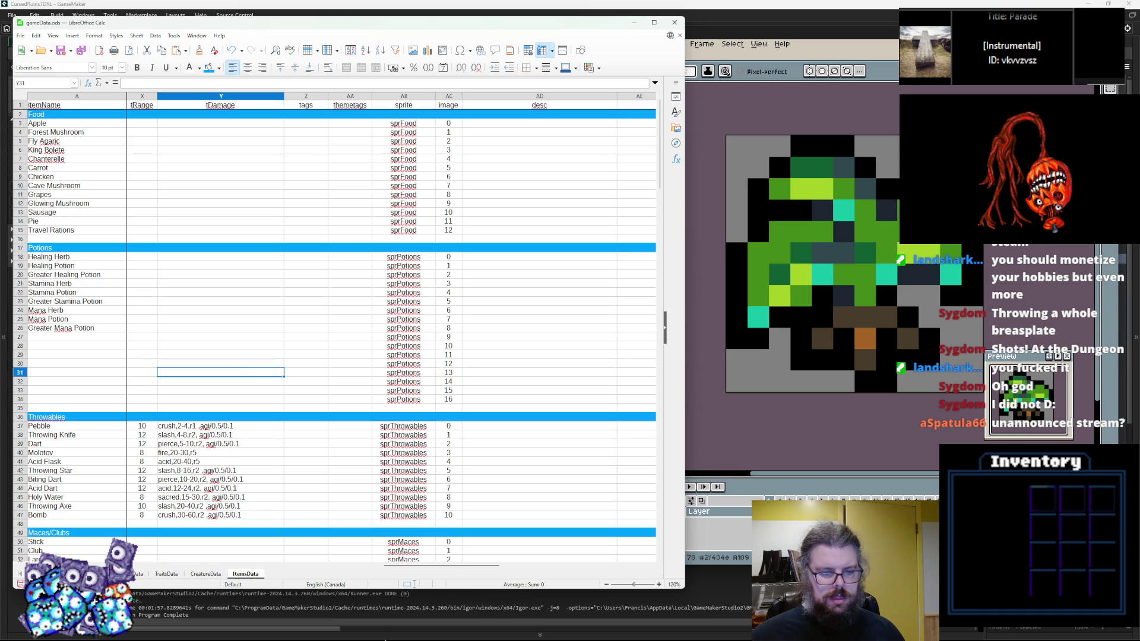
Step: Step through the potion sprite sheet frames to compare them with the rows
left_click_drag(443, 565, 140, 572)
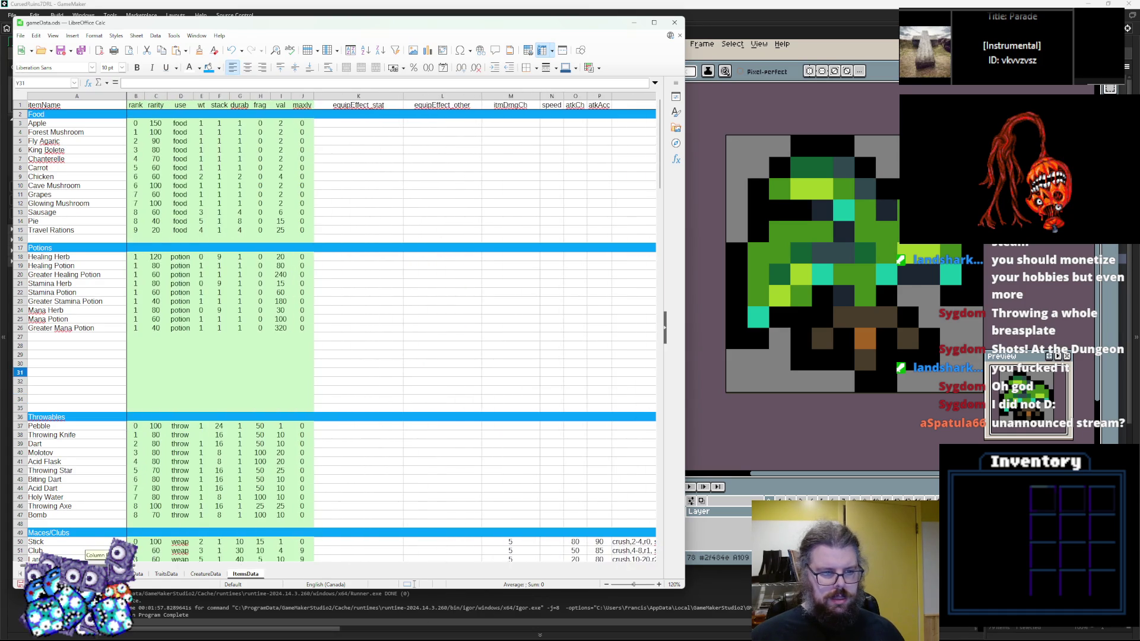
left_click(851, 296)
key("Right")
key("Right")
key("Right")
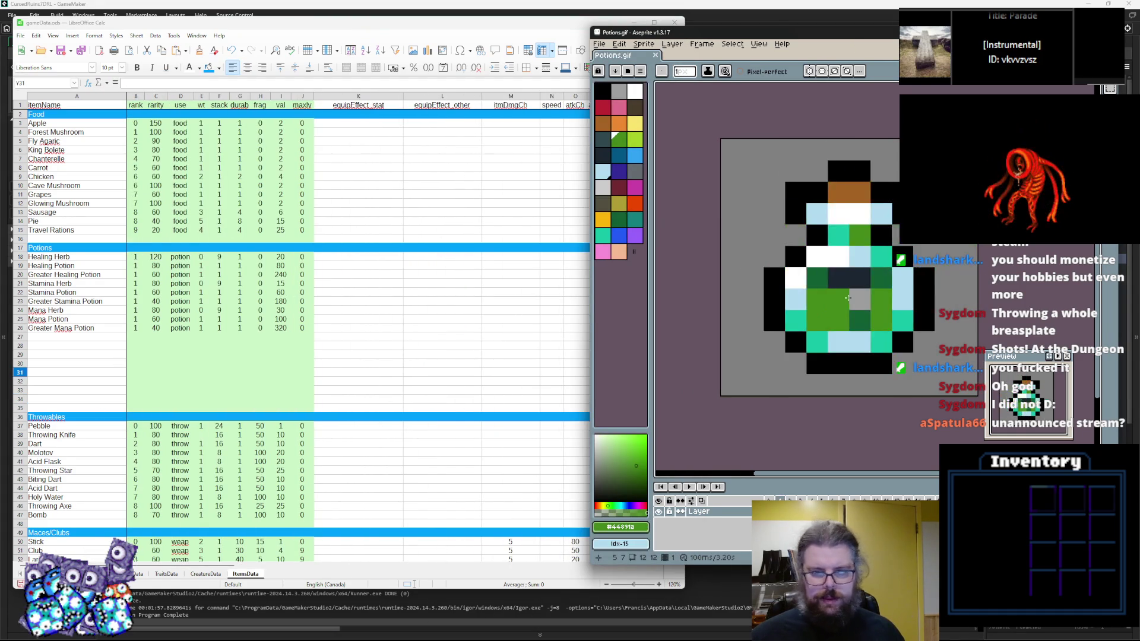
key("Right")
key("Right")
key("Right")
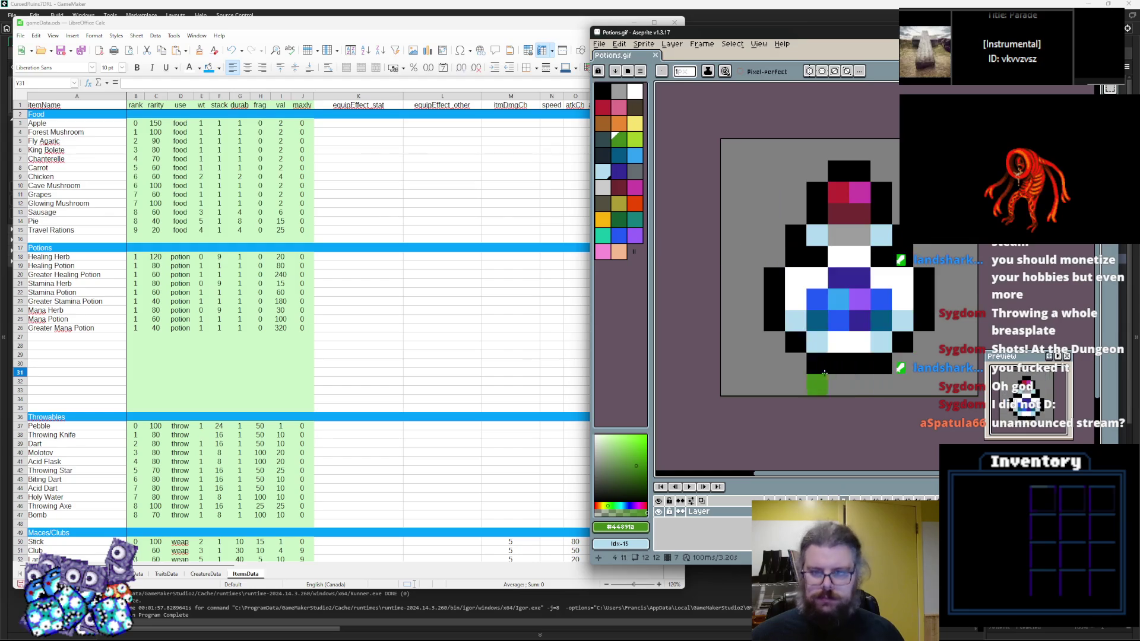
key("Right")
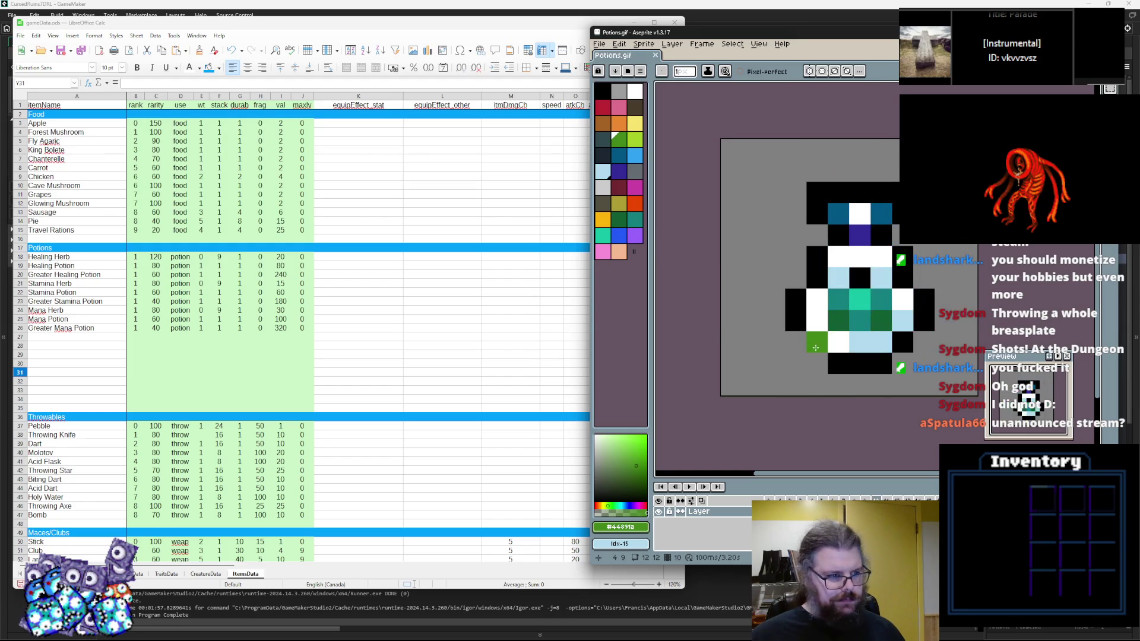
key("Left")
left_click(54, 343)
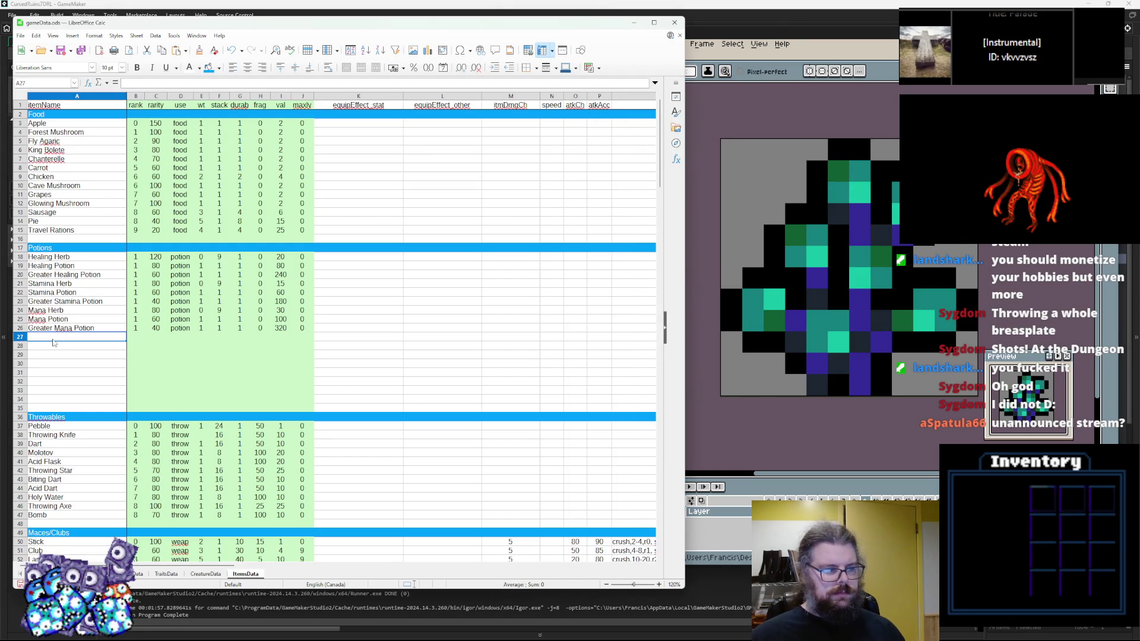
Step: Name rows 27–29 Curing Herb, Cure Potion and Greater Cure Potion
type("Curing Herb")
key("Return")
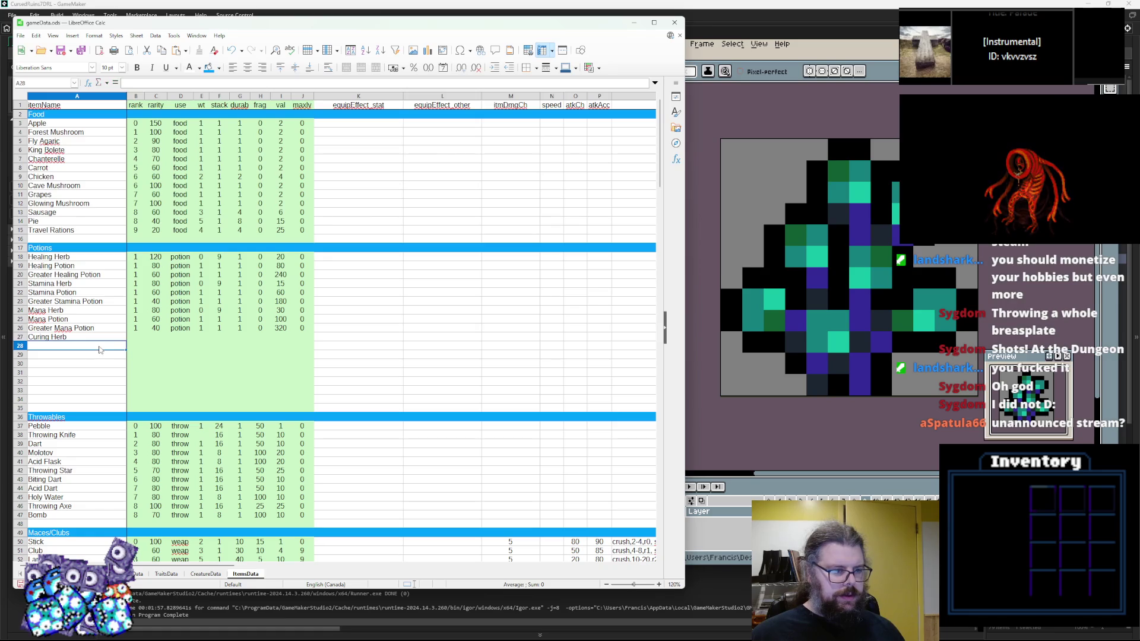
type("Cure Potion")
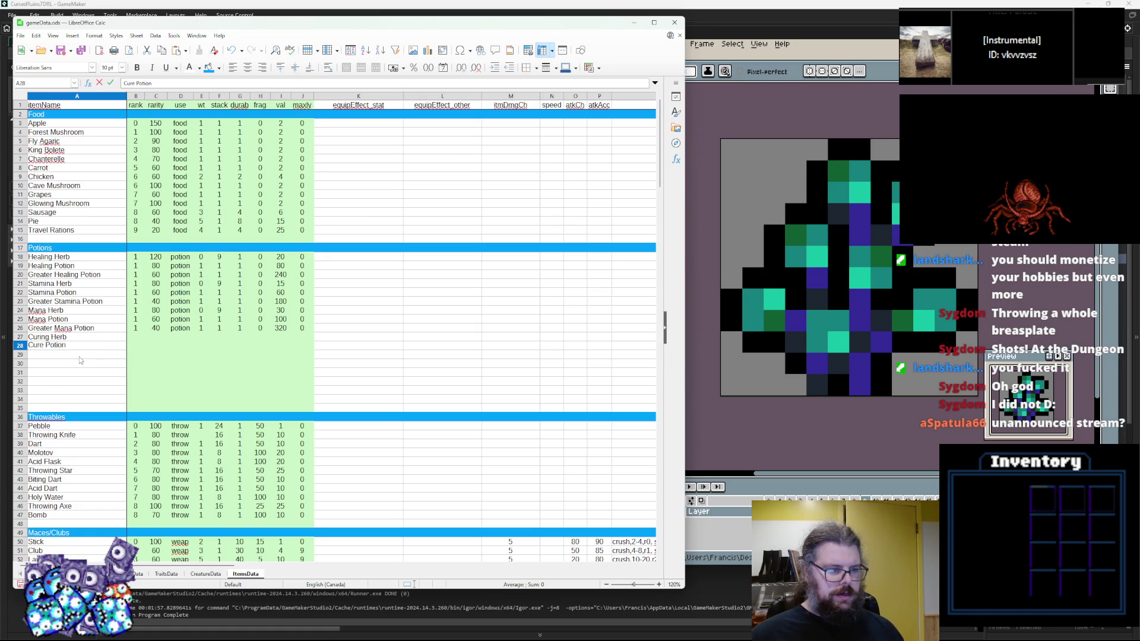
key("Return")
type("Gr")
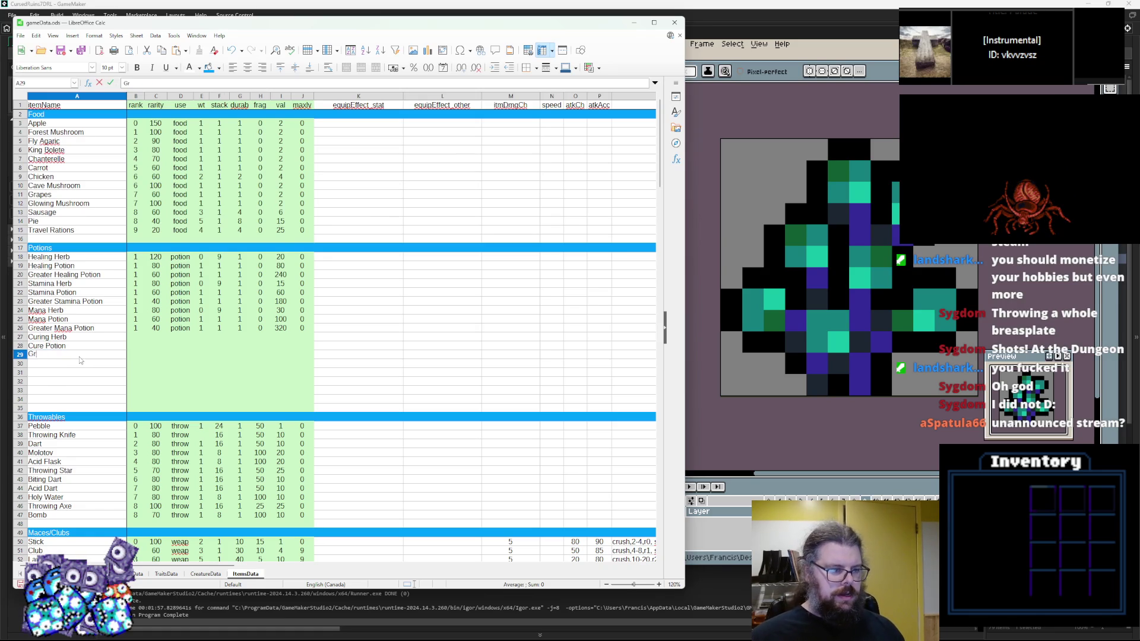
type("eater Cure Potion")
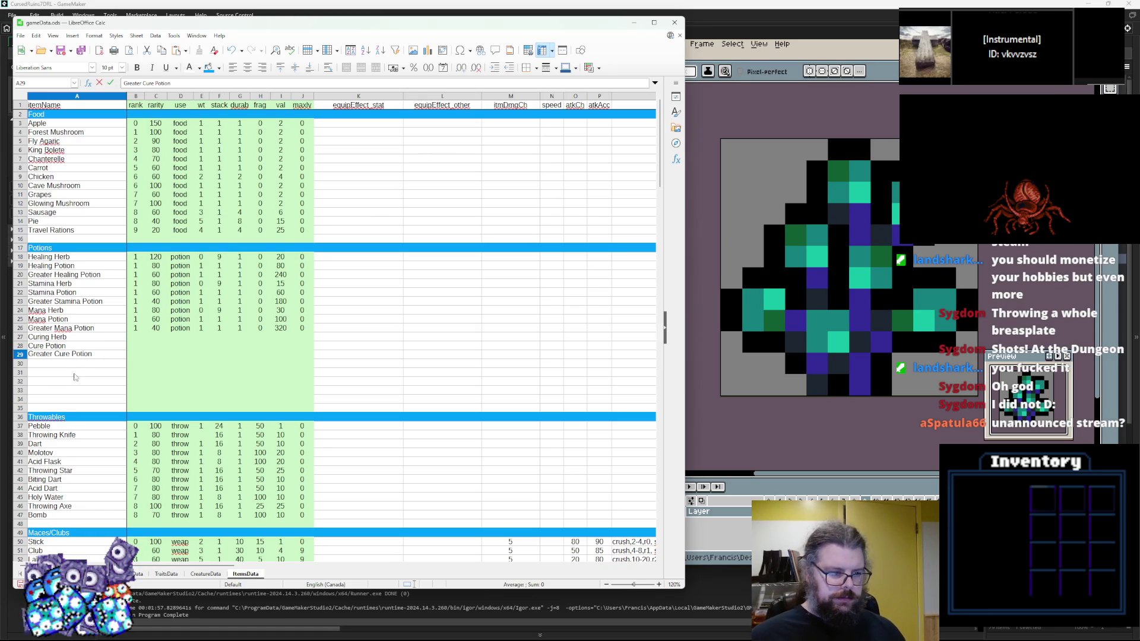
key("alt+Tab")
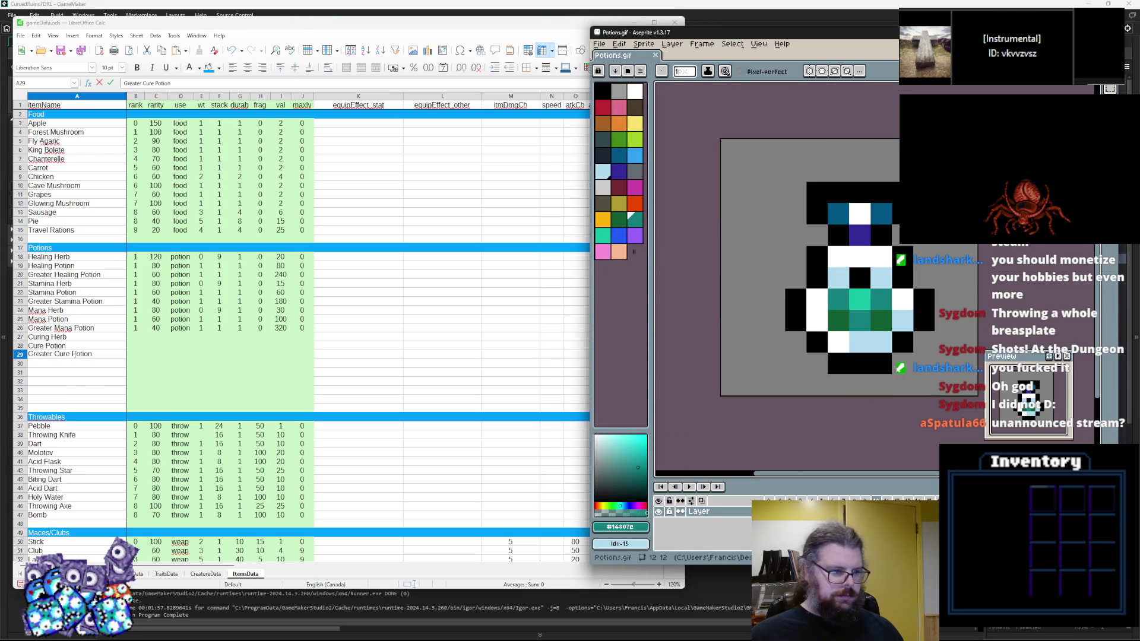
key("Return")
Step: Check another potion sprite frame and name row 30 Rare Herb
mouse_move(881, 297)
left_mouse_down()
mouse_move(901, 295)
mouse_move(863, 301)
left_mouse_up()
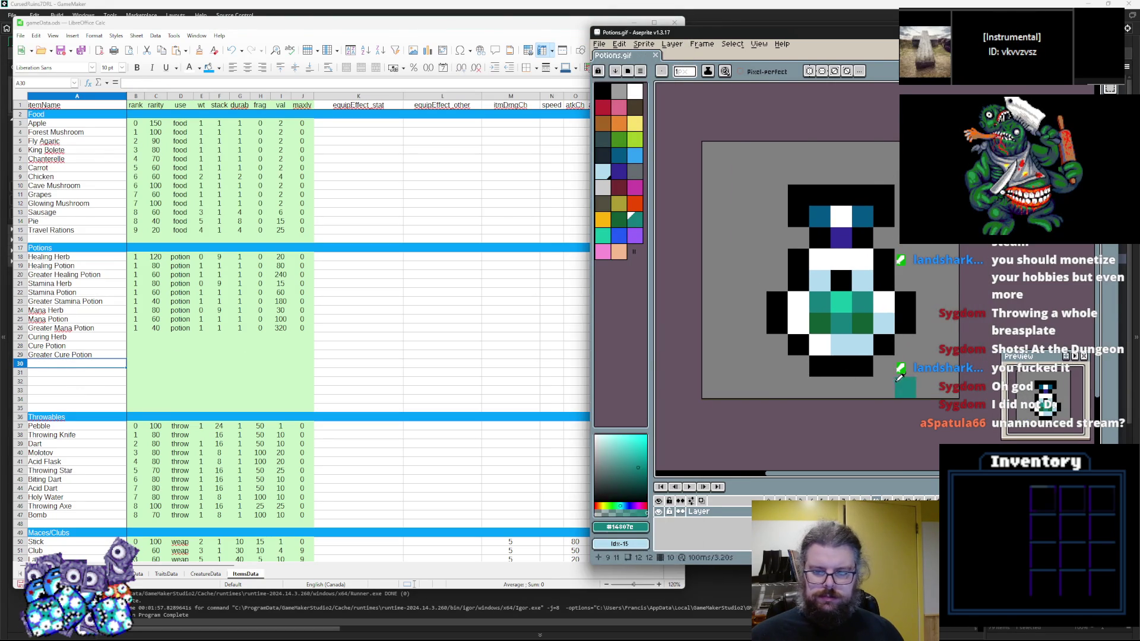
key("Right")
key("Right")
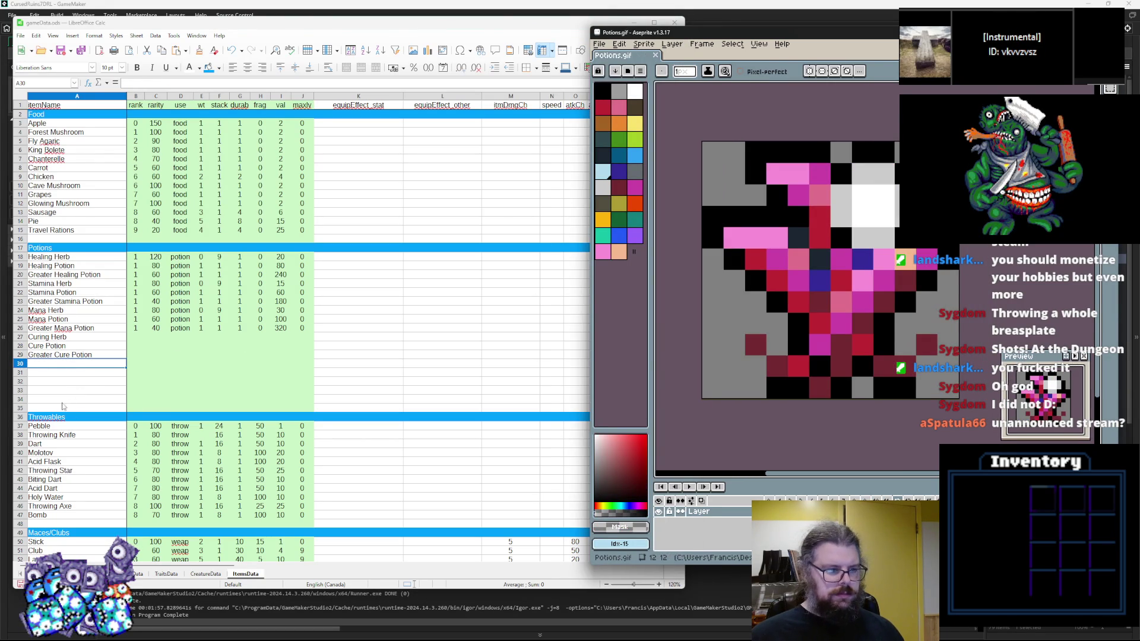
left_click(63, 407)
left_click(77, 373)
left_click(77, 367)
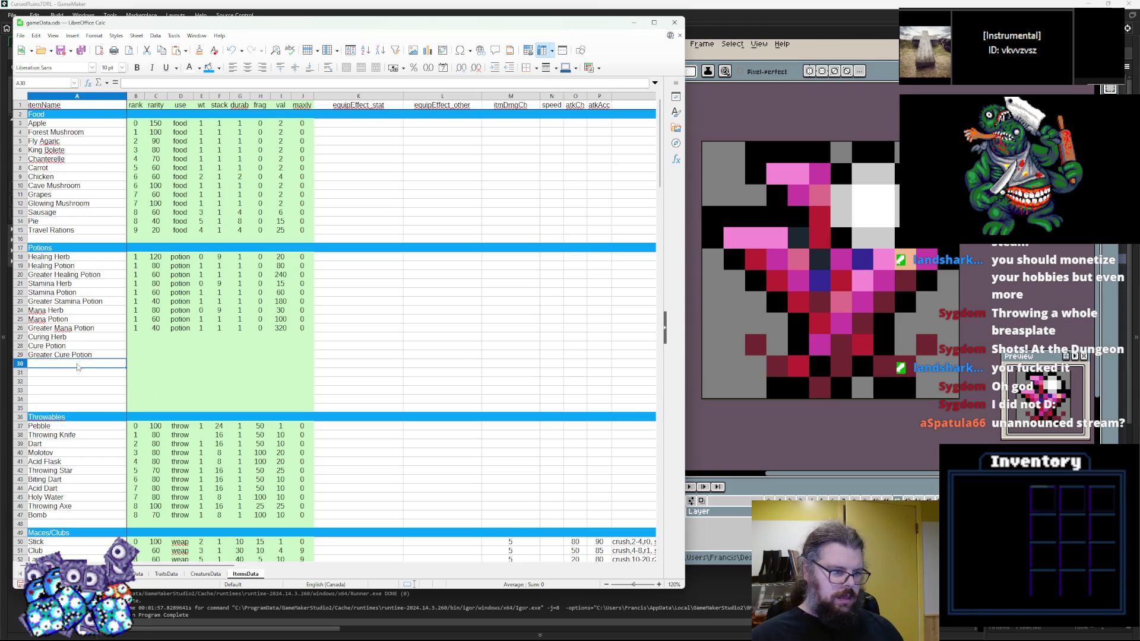
double_click(77, 367)
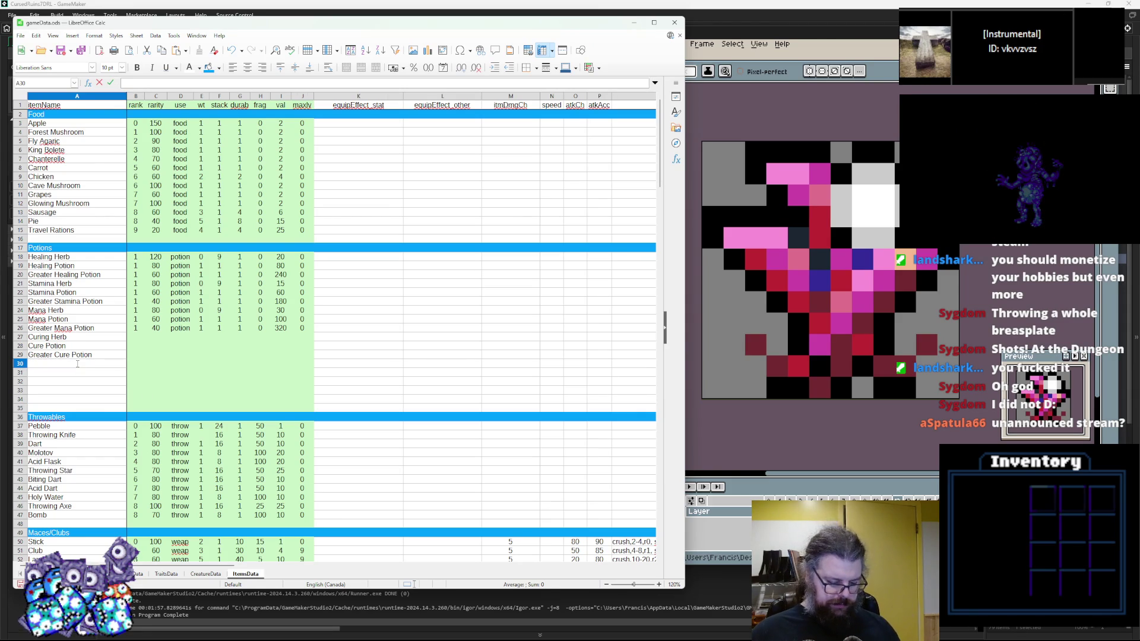
type("Rare Herb")
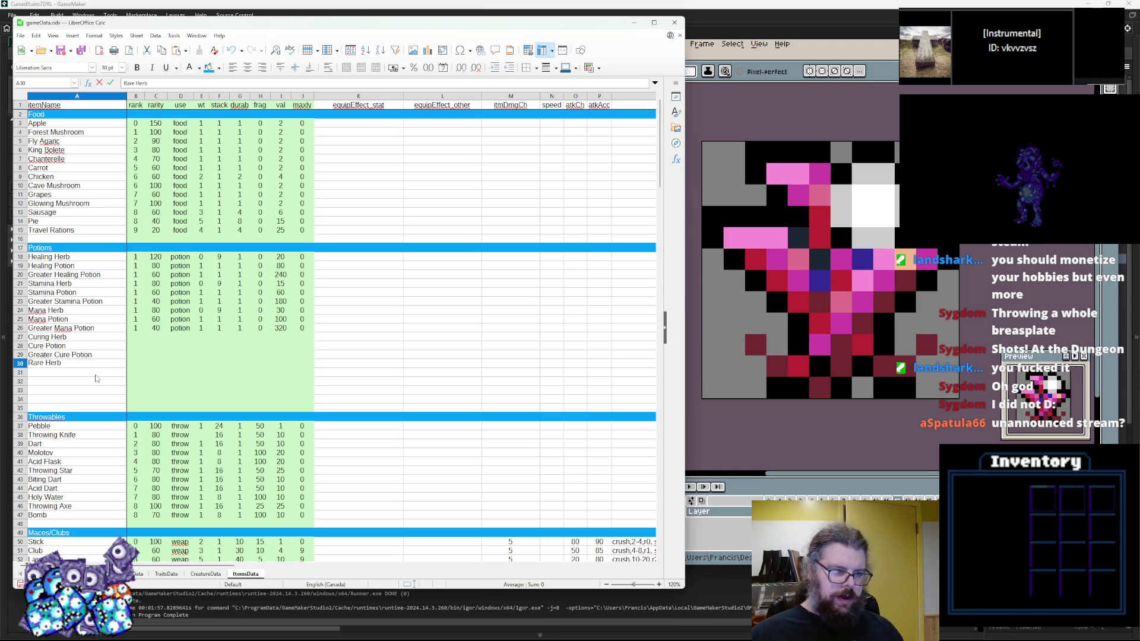
key("Return")
Step: Enter Elixir in A31 and Super Elixir in A32
key("alt+Tab")
key("alt+Tab")
type("Elixi")
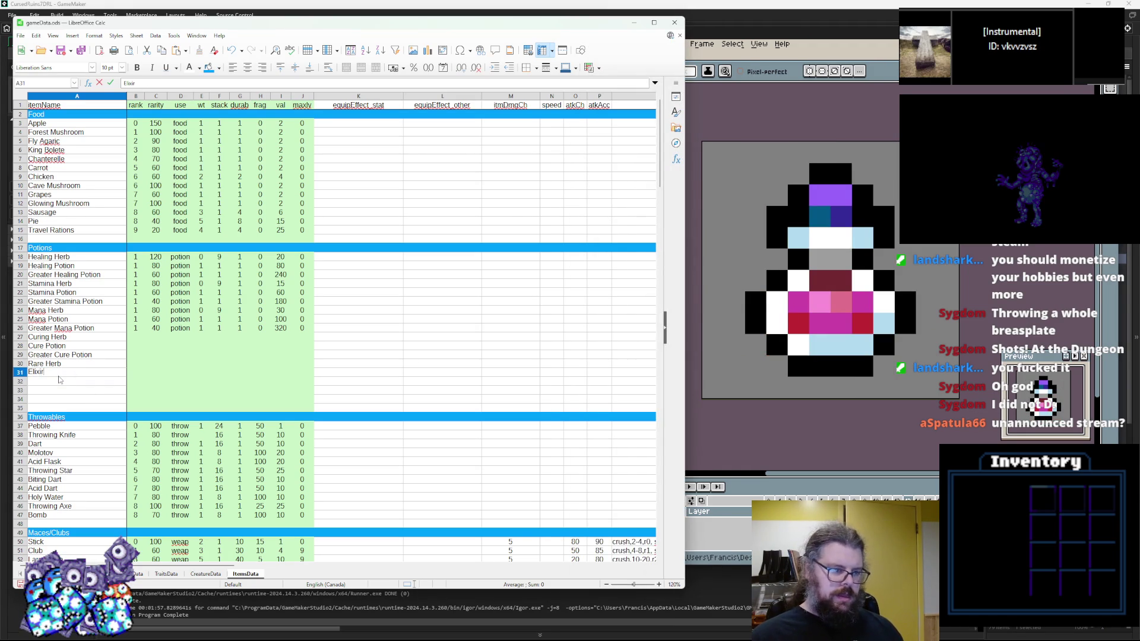
key("Return")
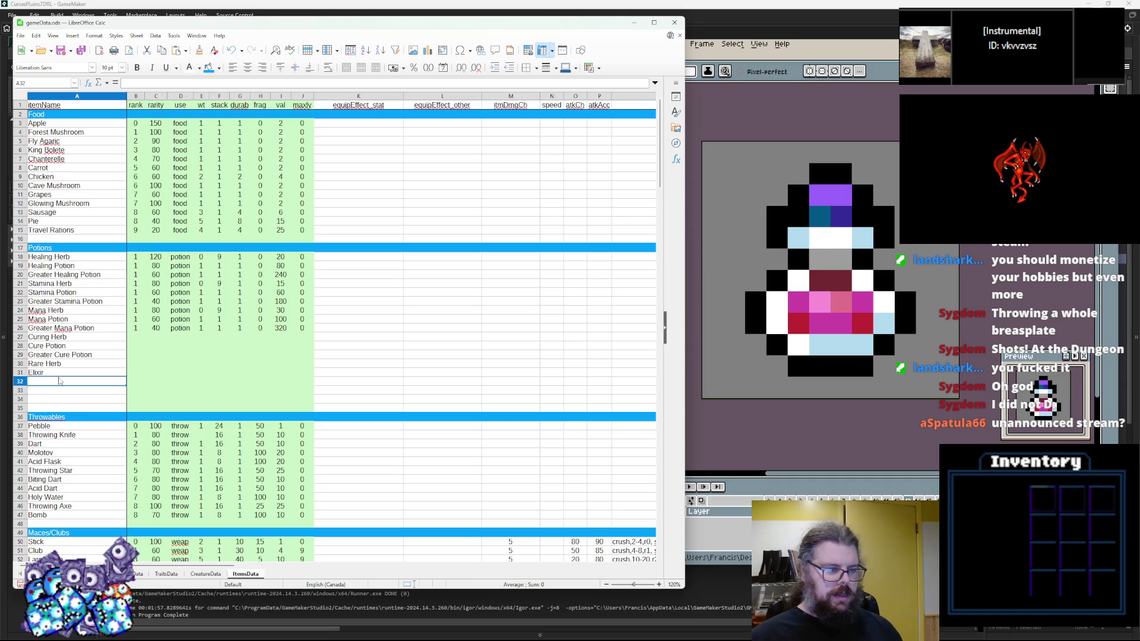
type("Super Elixir")
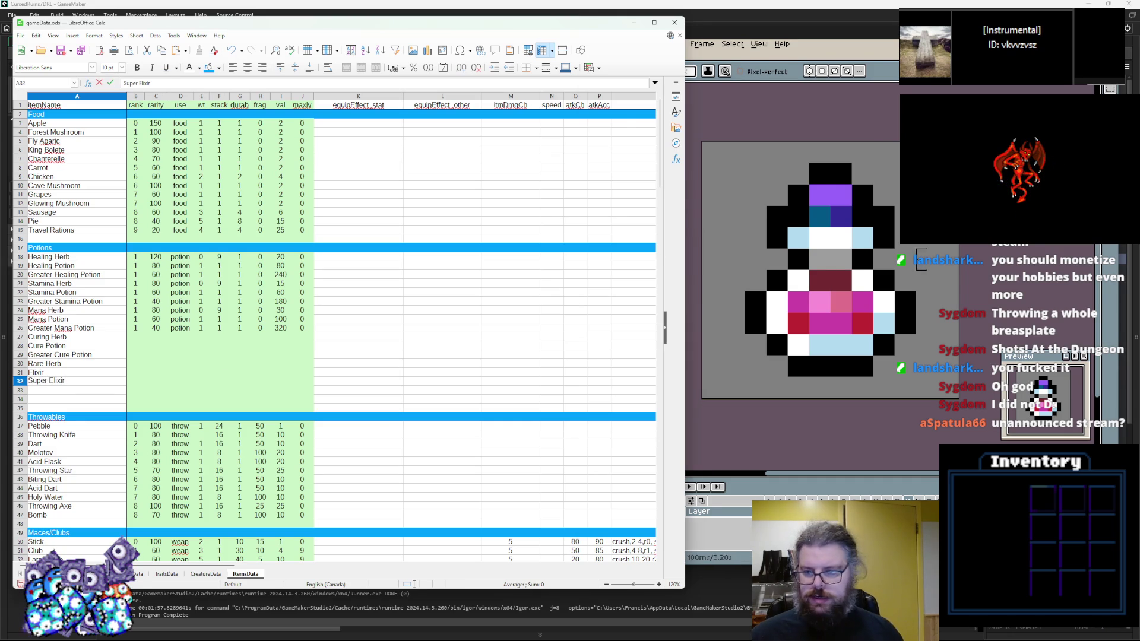
key("alt+Tab")
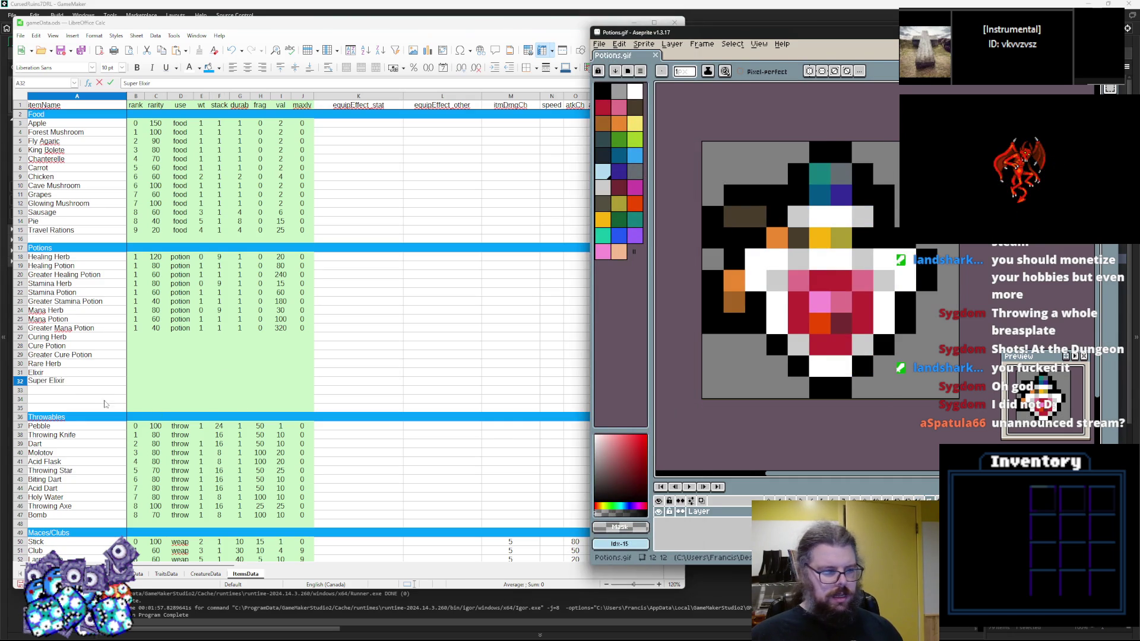
left_click_drag(21, 401, 20, 391)
right_click(21, 390)
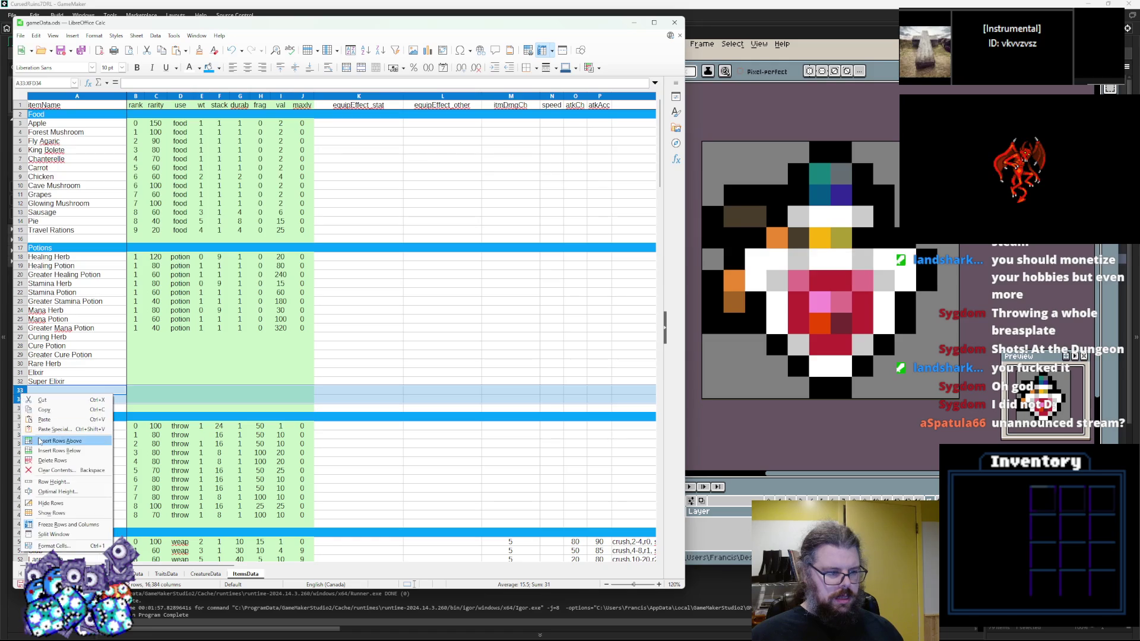
Step: Insert eleven blank rows below Super Elixir in batches of two, three and six
left_click(47, 440)
left_click(31, 417)
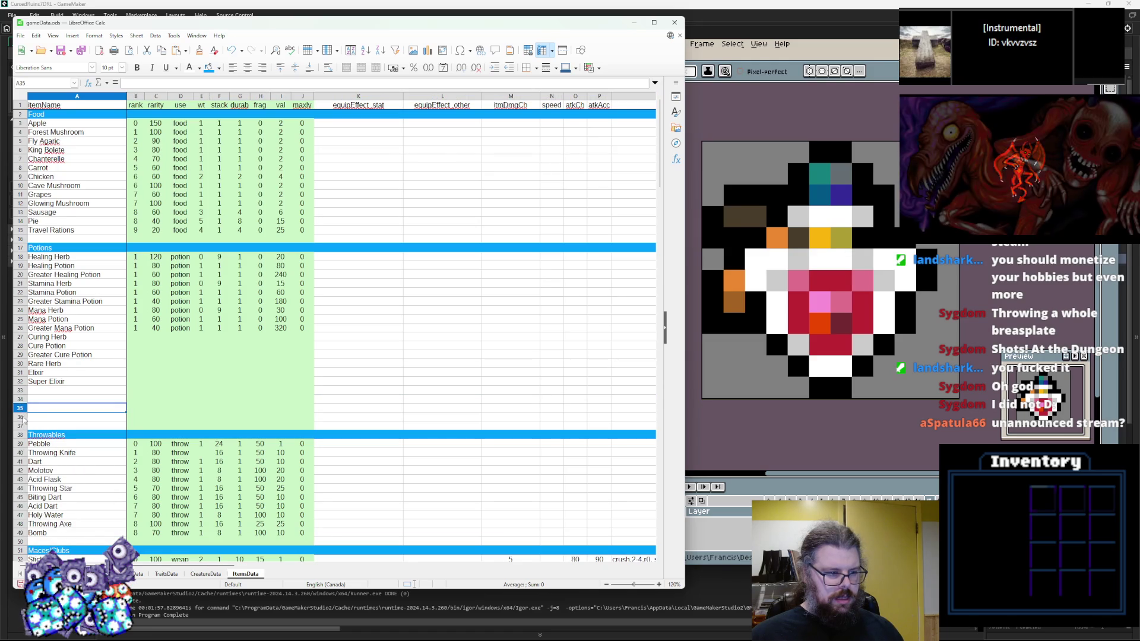
left_click_drag(21, 417, 25, 402)
right_click(25, 402)
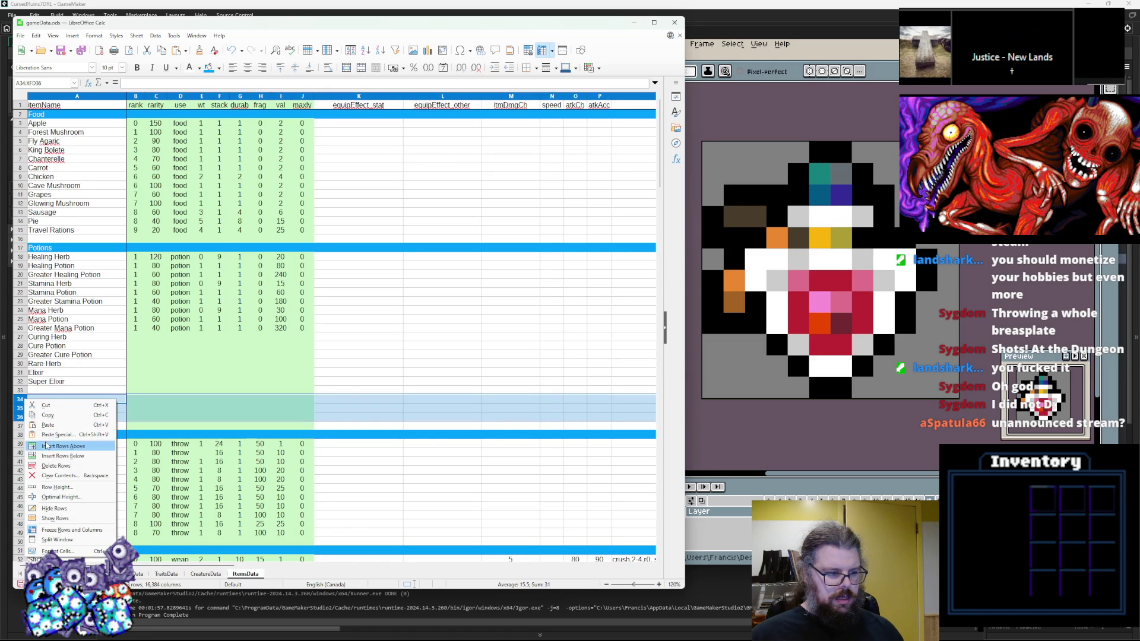
left_click(26, 443)
left_click_drag(24, 447, 23, 399)
right_click(23, 399)
left_click(52, 441)
left_click(59, 381)
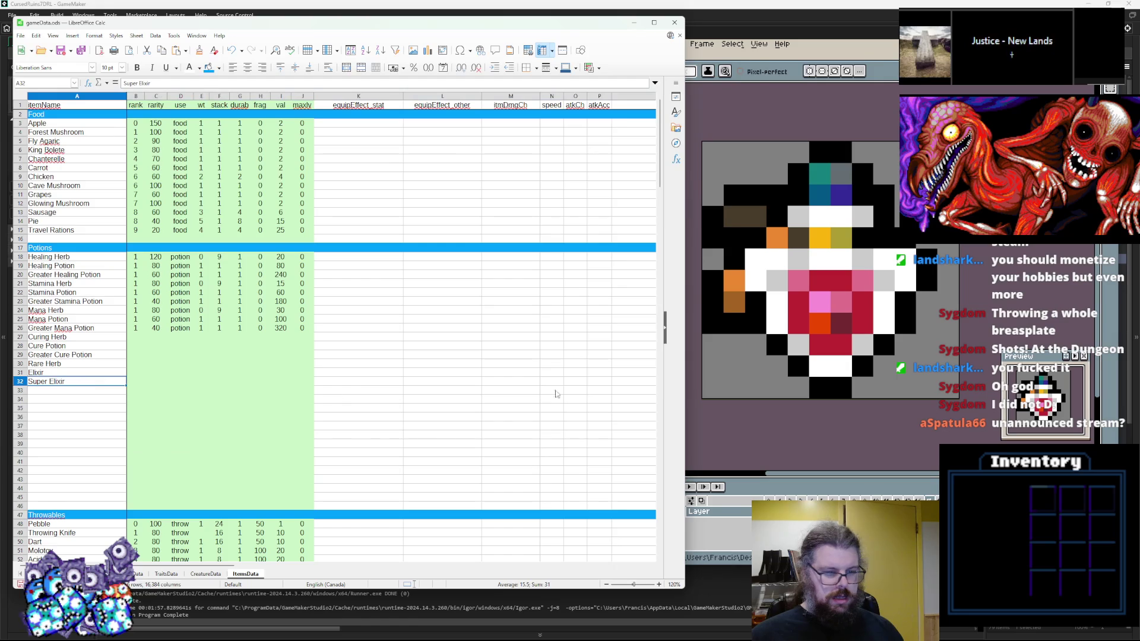
key("alt+Tab")
left_click(63, 393)
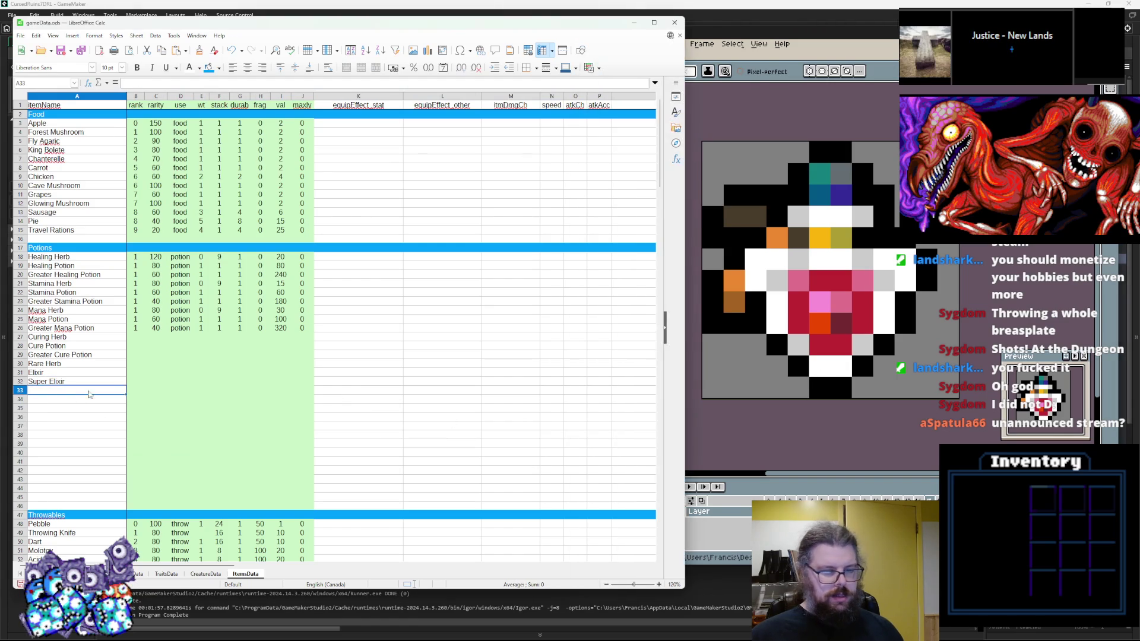
Step: Name rows 33 and 34 Strength Flask and Agility Flask
left_click(80, 405)
left_click(84, 393)
type("Strength Fl")
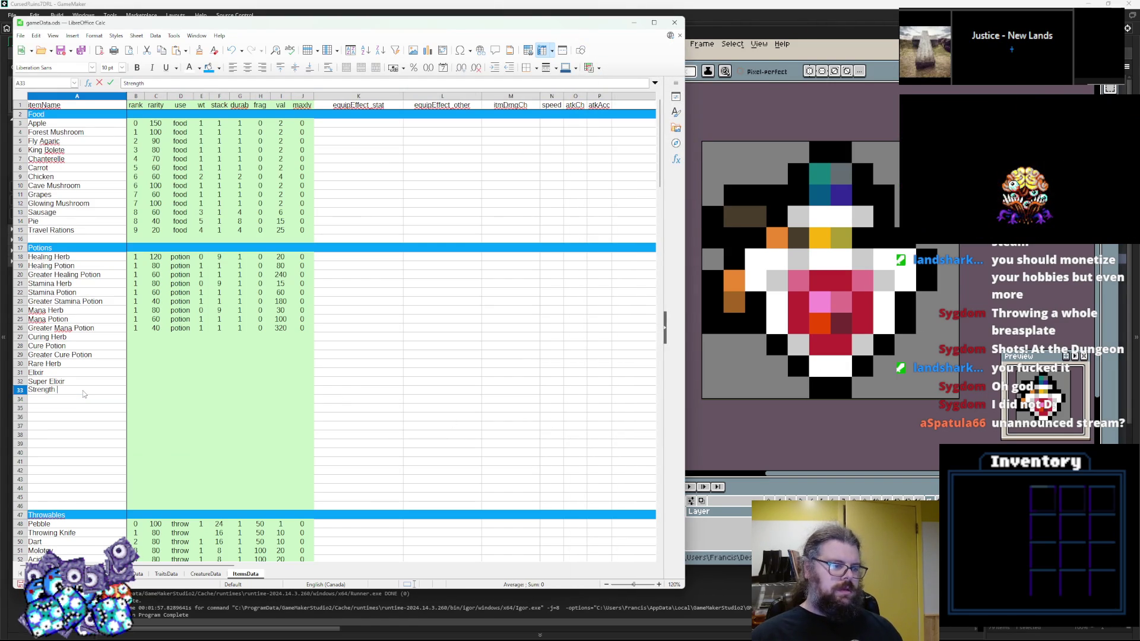
type("ask")
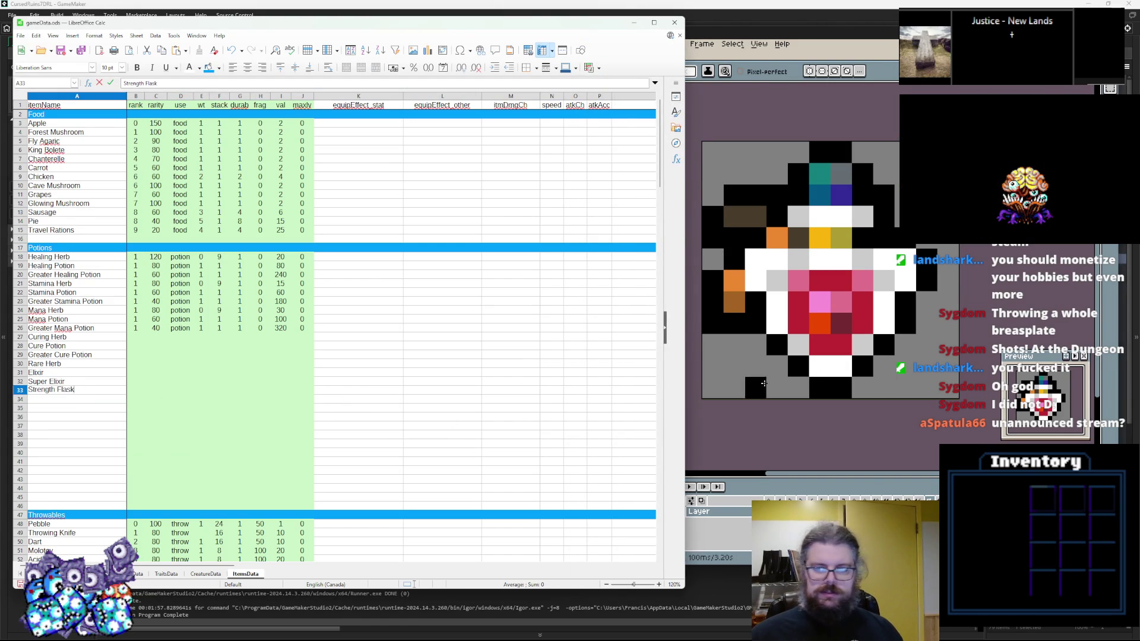
left_click(684, 388)
left_click(75, 399)
type("Agility Flask")
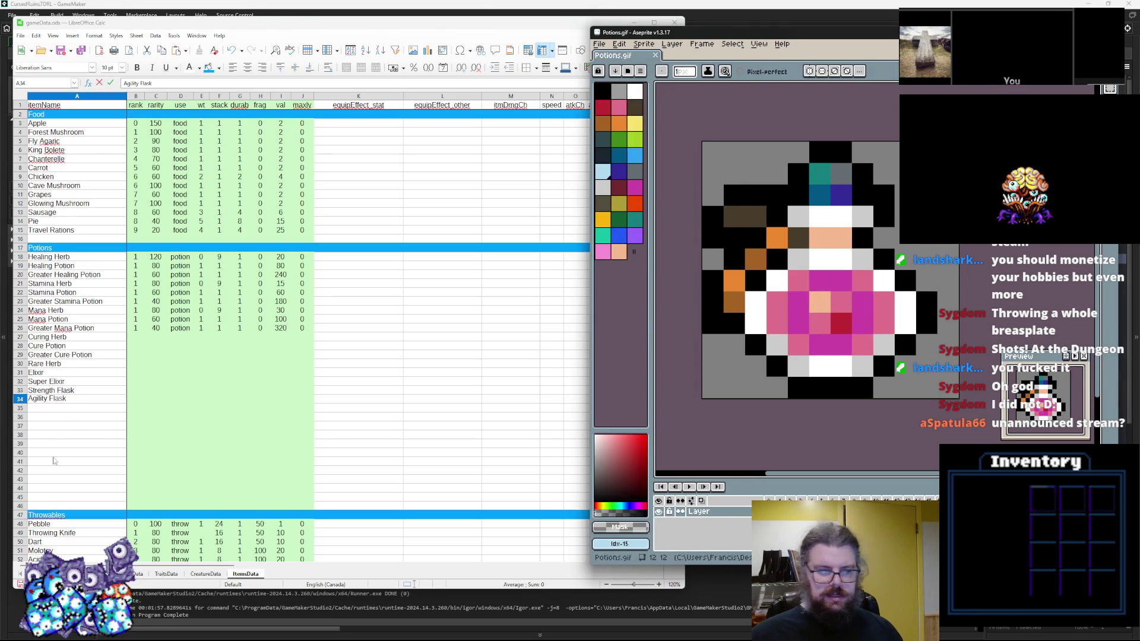
left_click(56, 435)
left_click(63, 410)
Step: Add Confidence, Intelligence, Magic and Luck Flask in A35–A38
type("Confidence Flask")
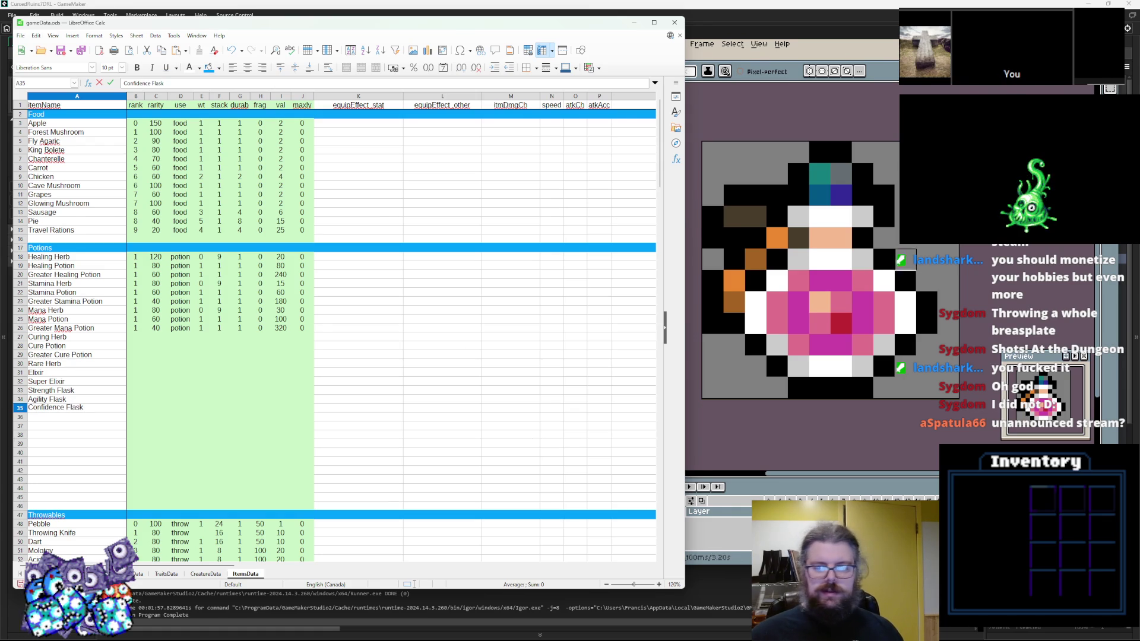
left_click(50, 422)
type("Intelligenc")
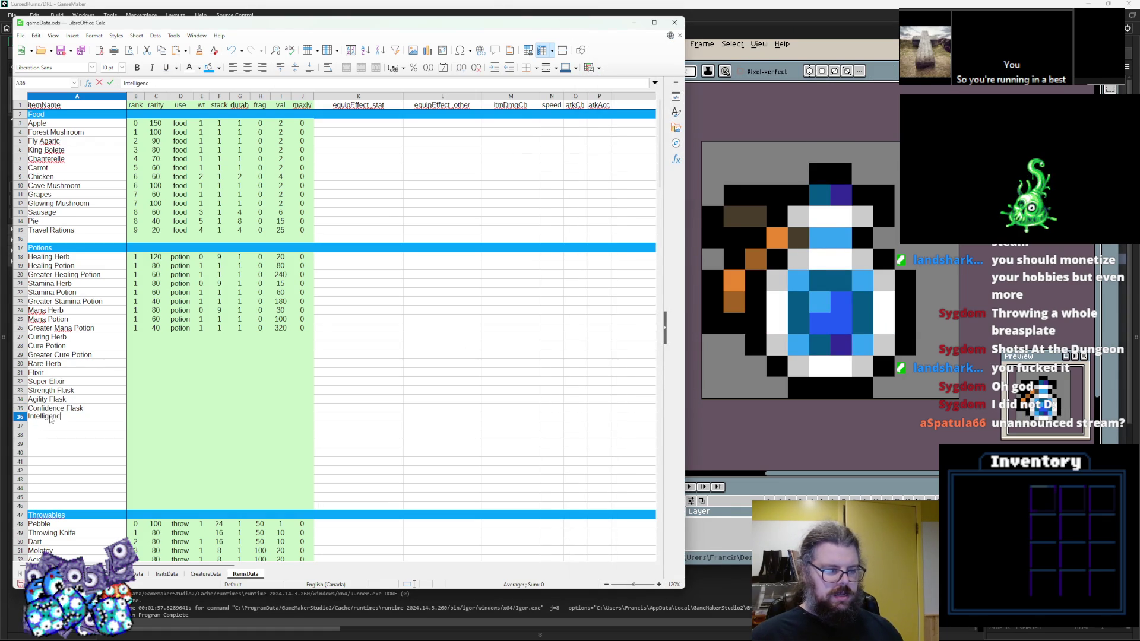
type("e Flask")
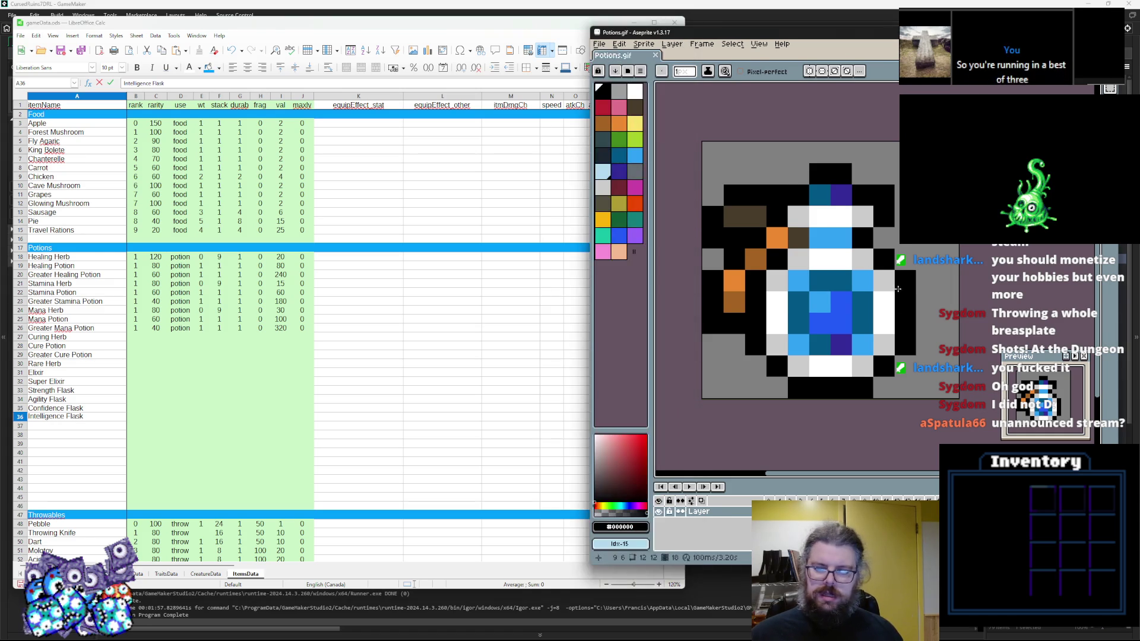
left_click(88, 427)
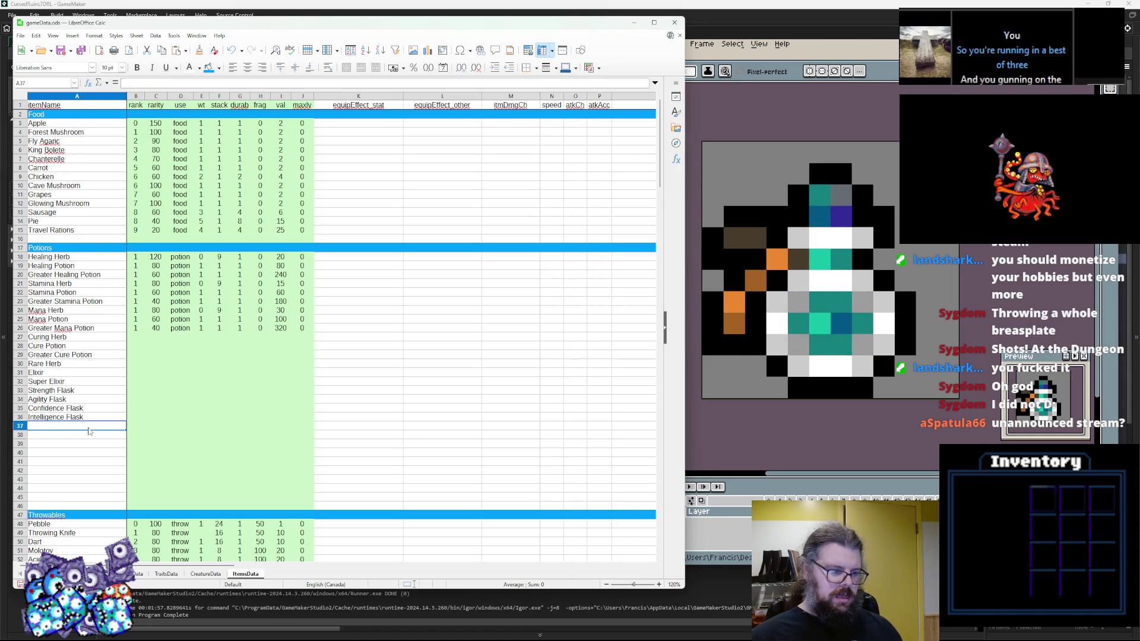
type("Magic Flask")
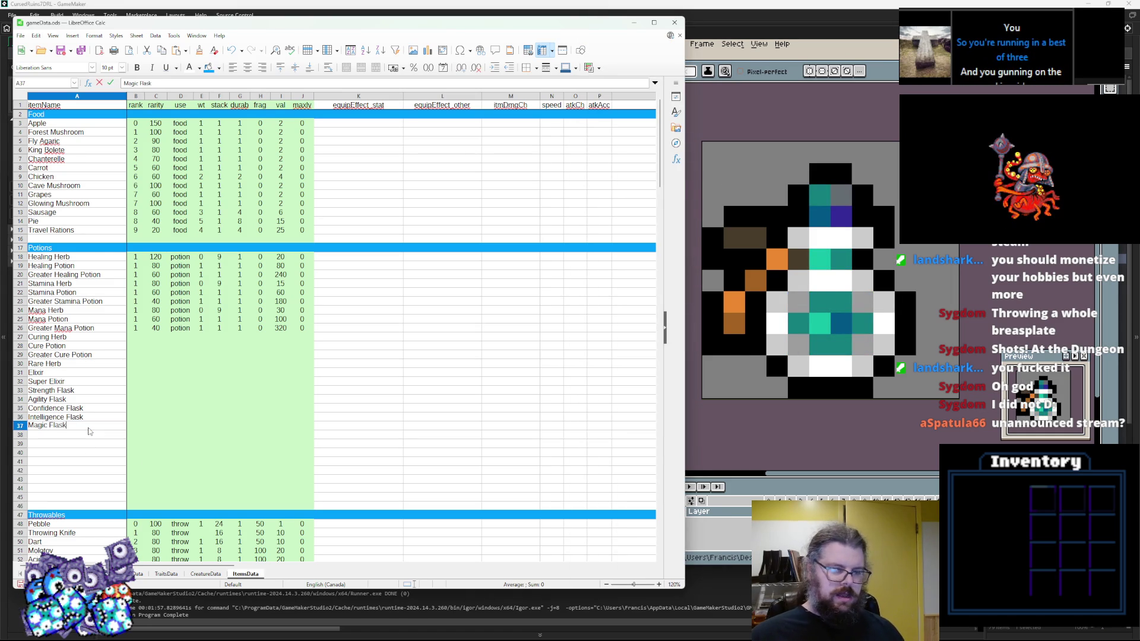
left_click(102, 438)
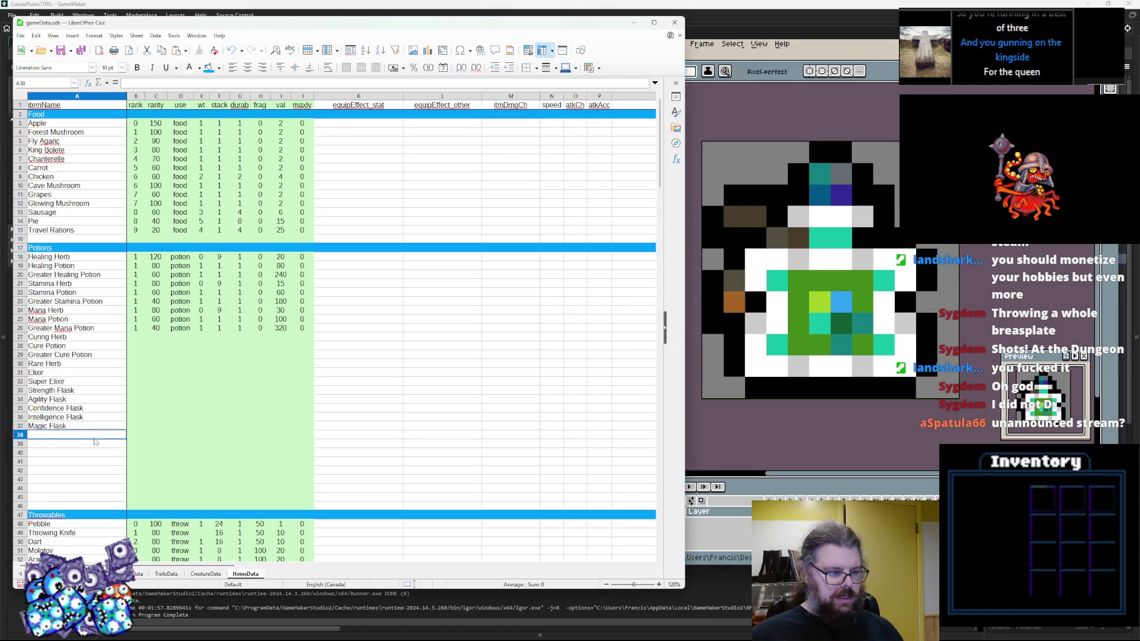
type("Luck Flask")
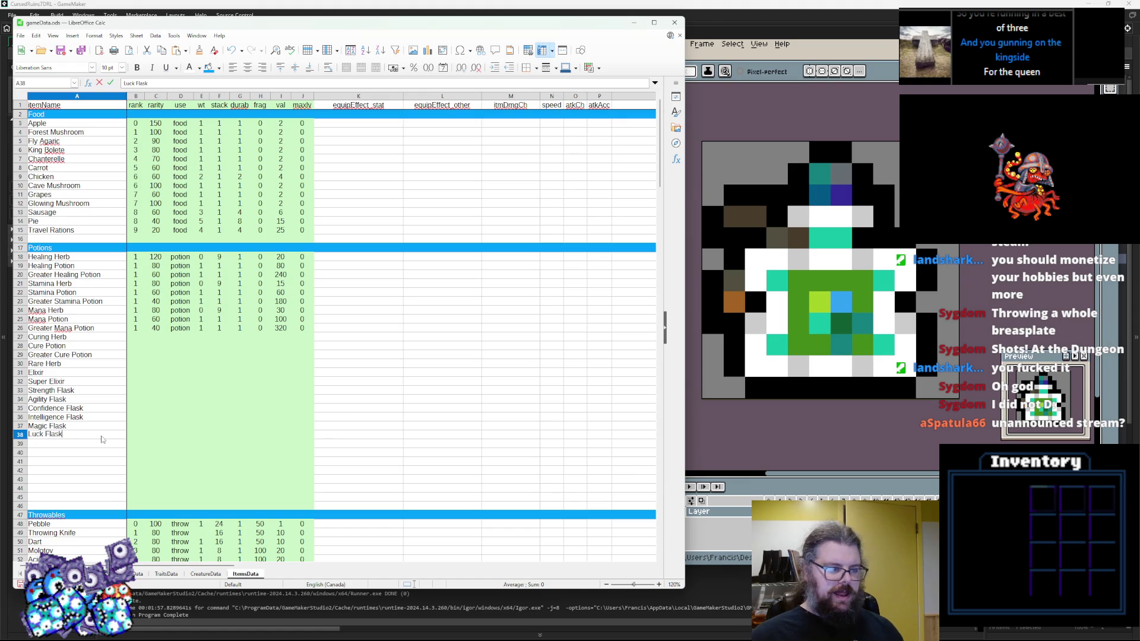
Step: Delete the six spare blank rows 40–45 so Throwables starts at row 41
right_click(214, 407)
left_click(713, 366)
key("Right")
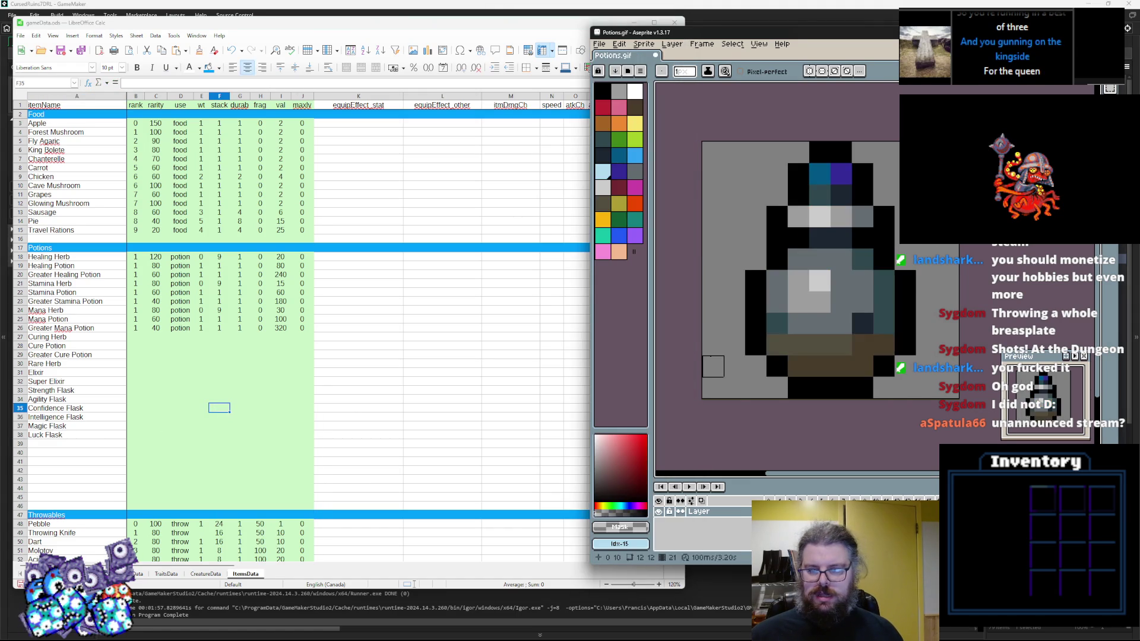
key("alt+Tab")
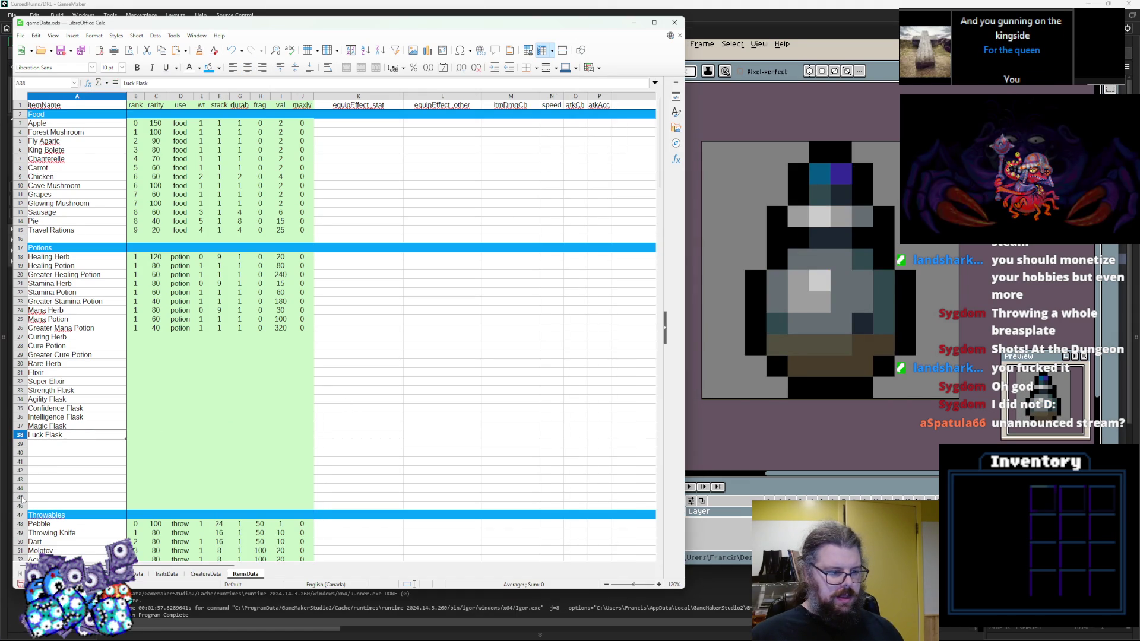
left_click_drag(20, 497, 24, 458)
right_click(24, 457)
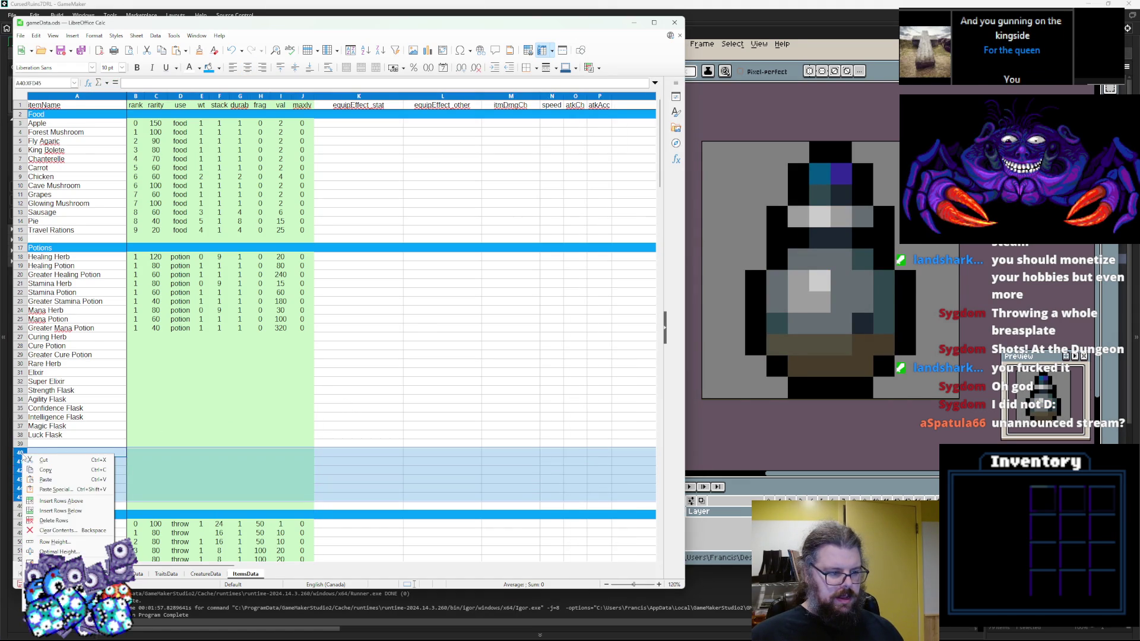
left_click(59, 510)
left_click(155, 381)
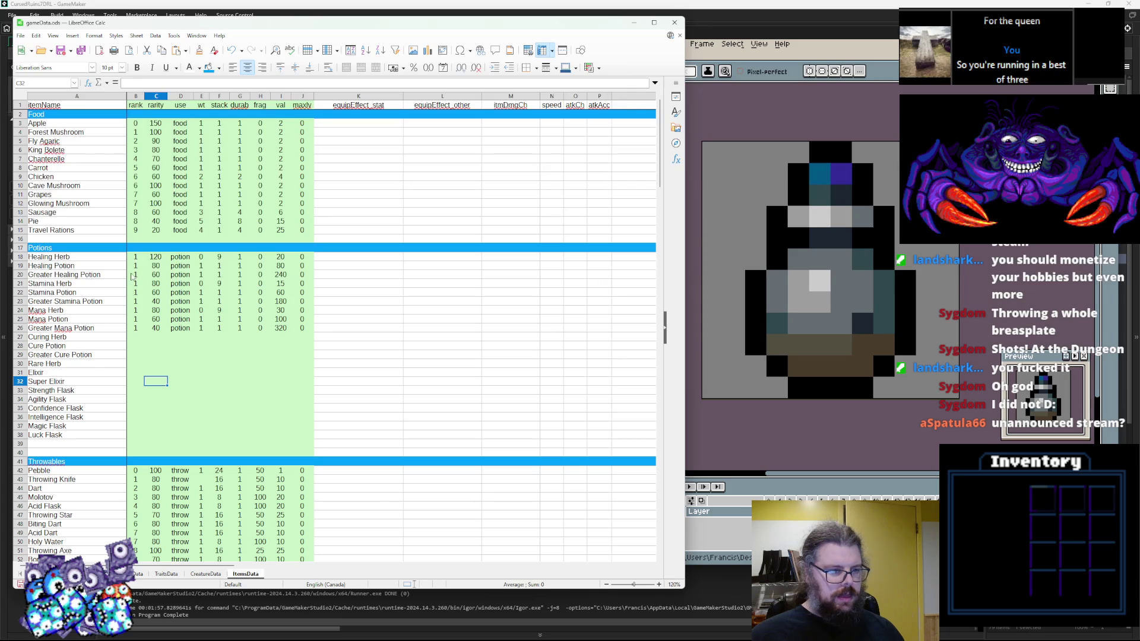
left_click(157, 337)
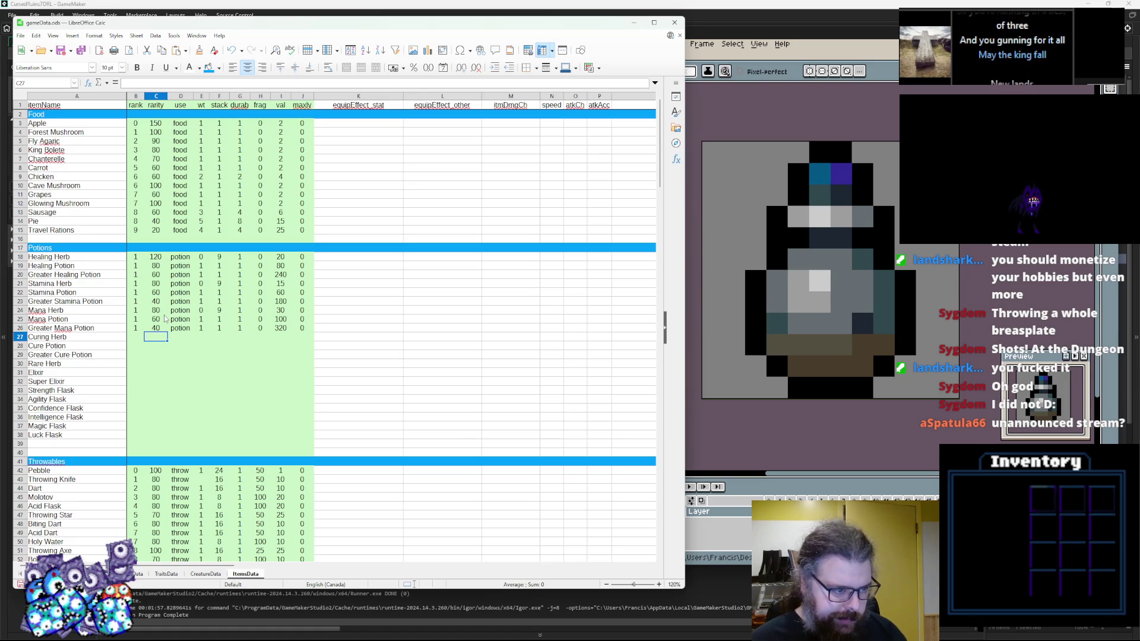
type("60")
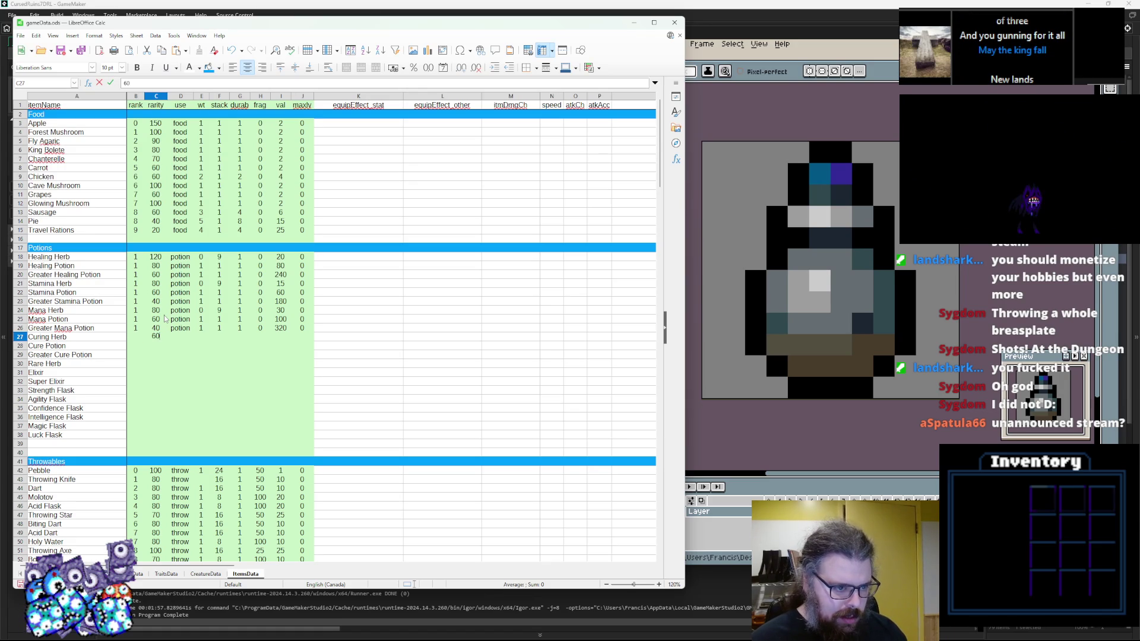
Step: Give Curing Herb through Super Elixir rarities 60, 40, 20, 30, 20 and 10
key("Return")
type("4")
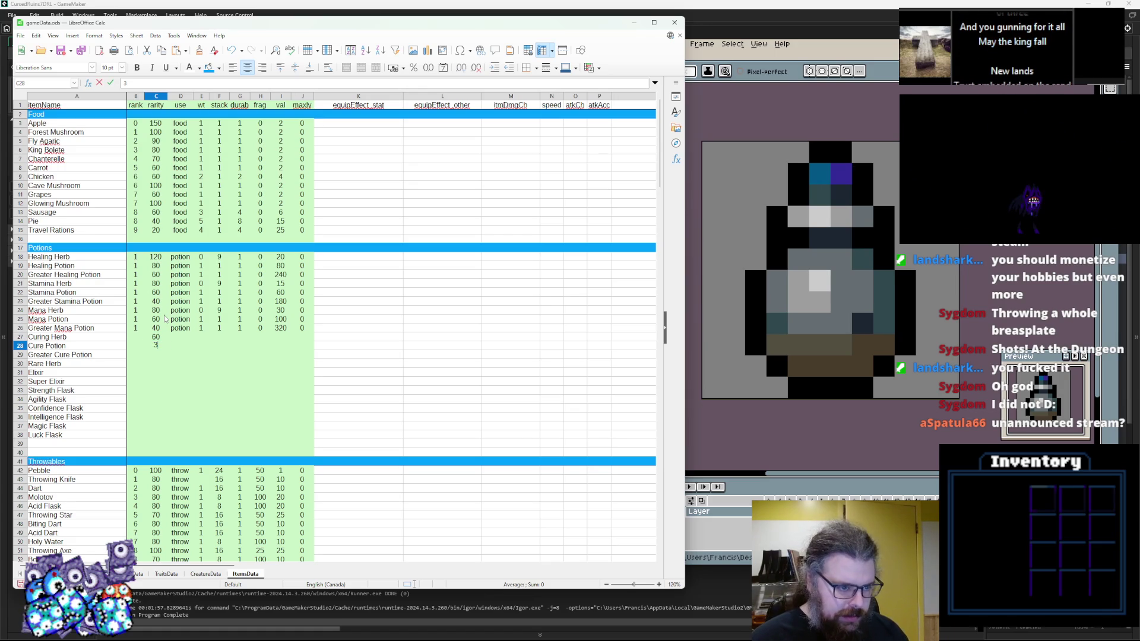
type("40")
key("Return")
type("20")
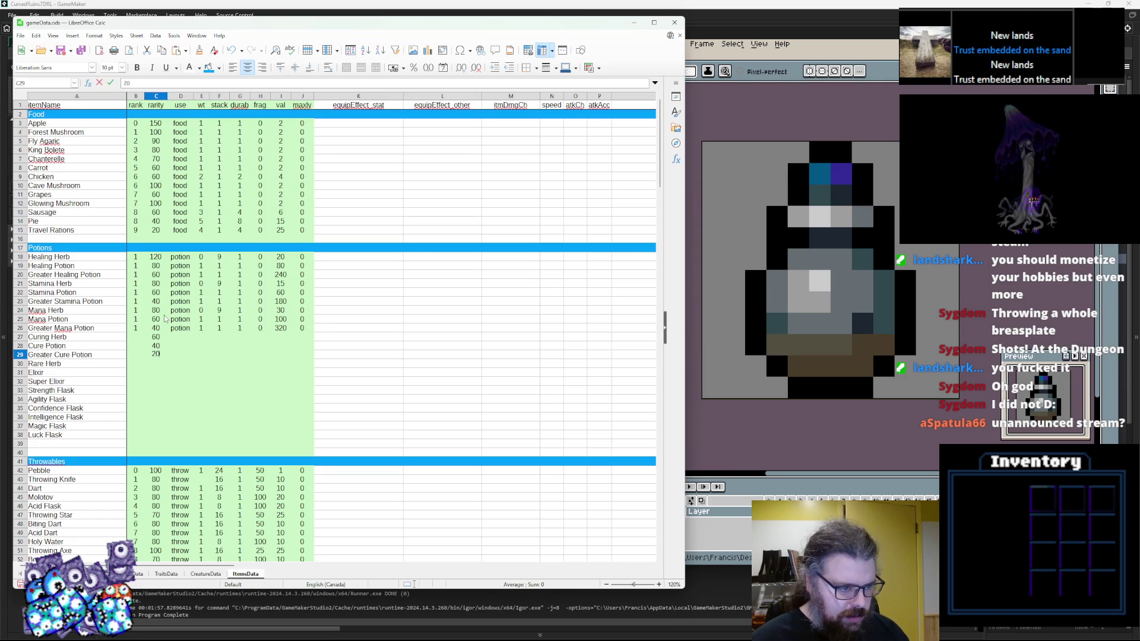
key("Return")
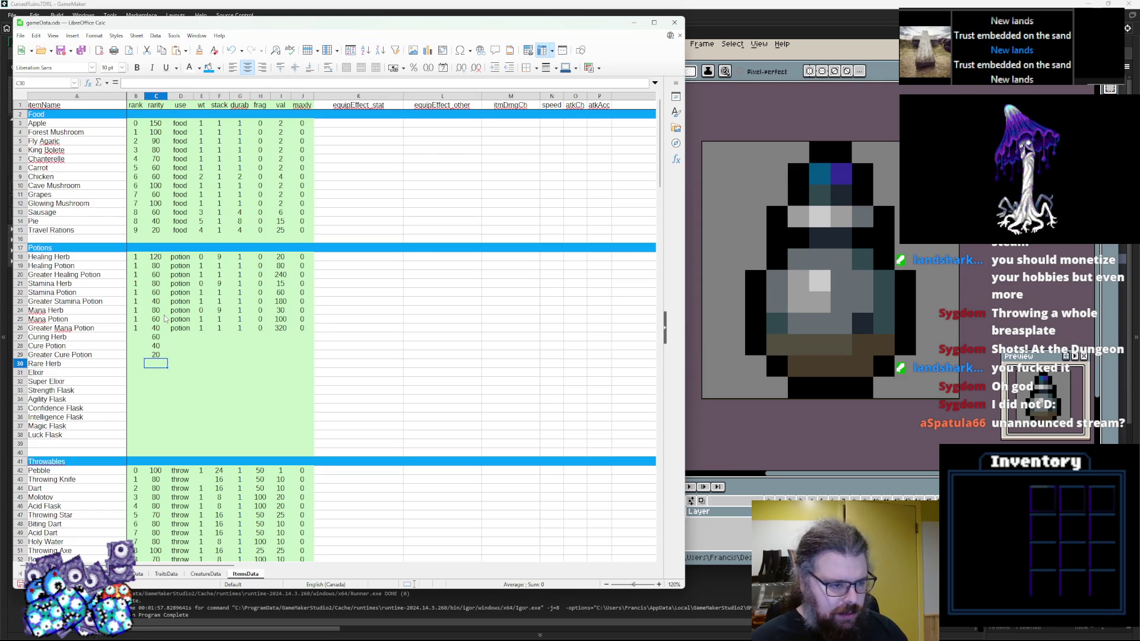
type("3")
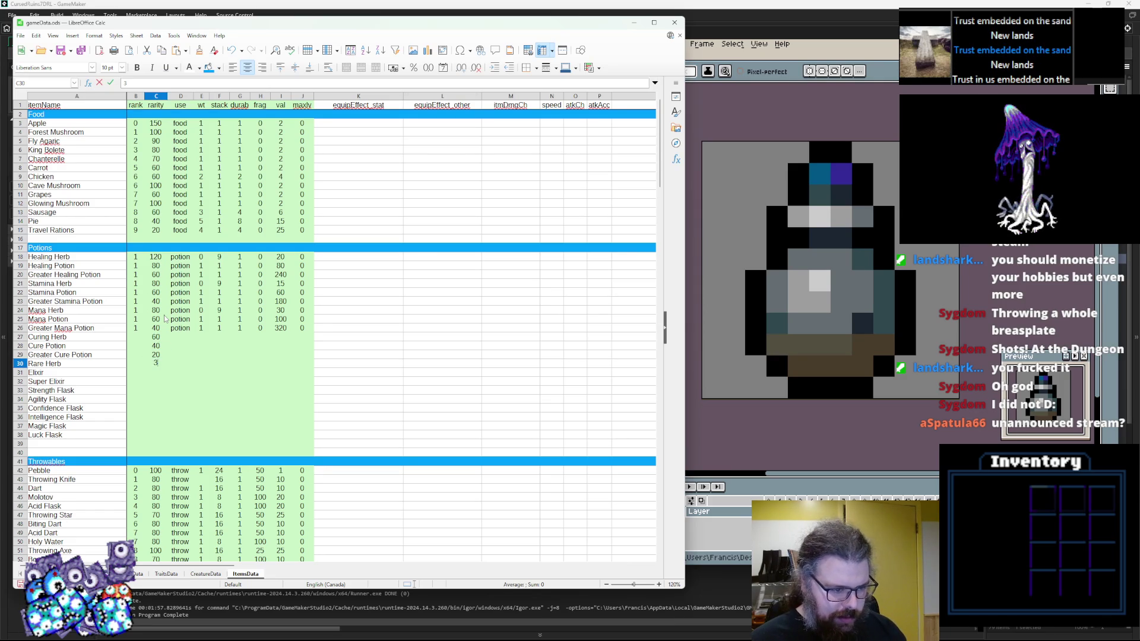
type("0")
key("Return")
type("20")
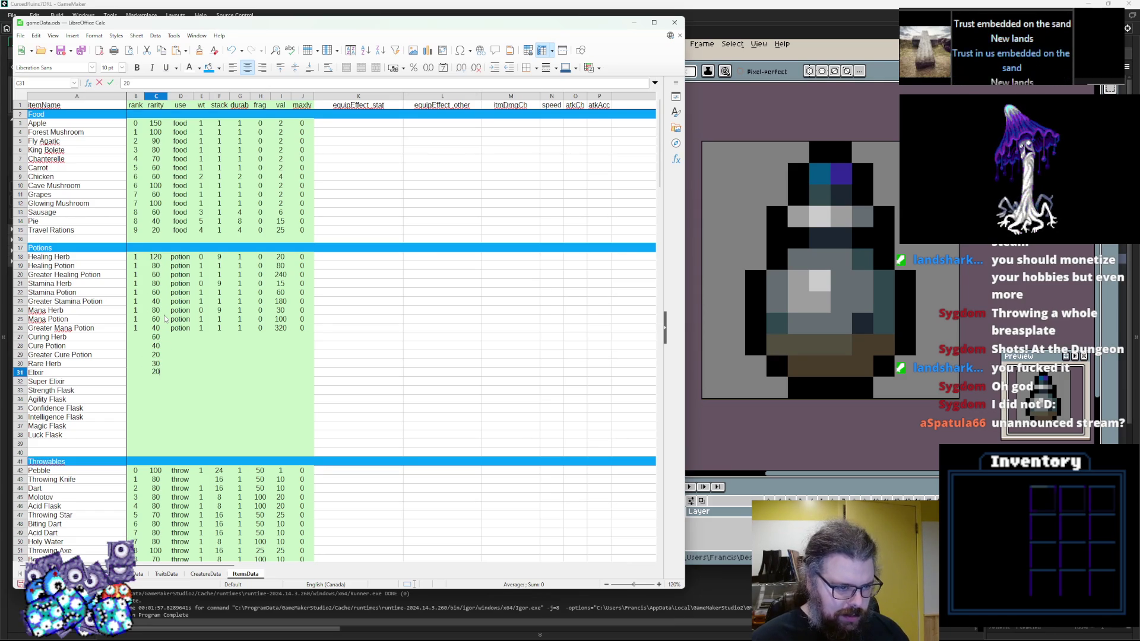
key("Return")
type("10")
key("Return")
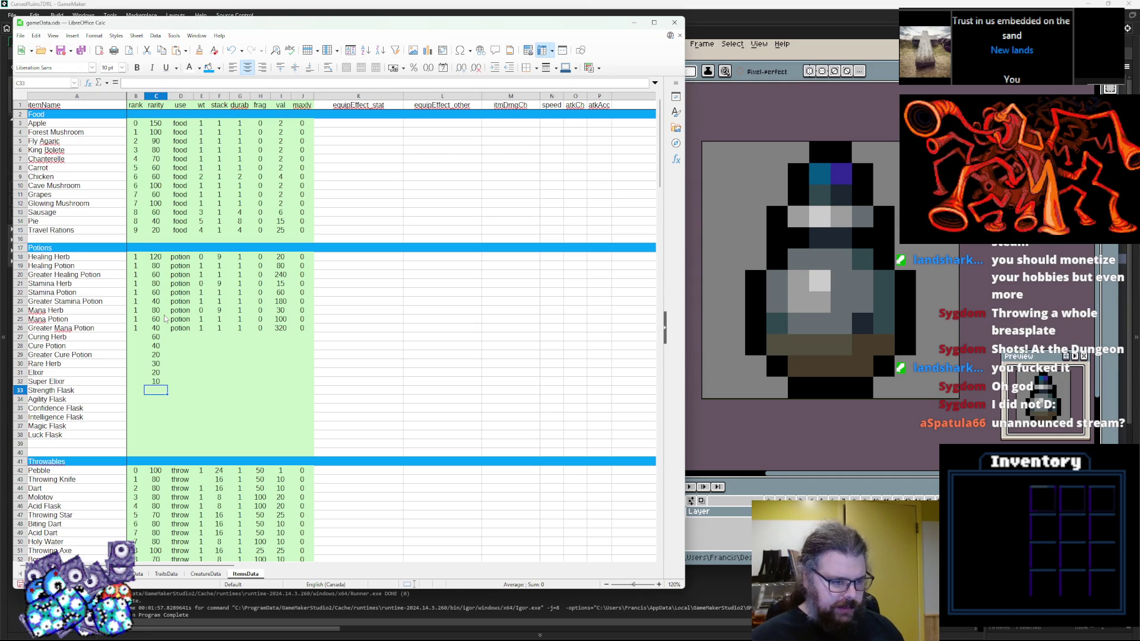
Step: Set the rarity of all six flasks in C33–C38 to 10
type("40")
key("BackSpace")
key("BackSpace")
key("Return")
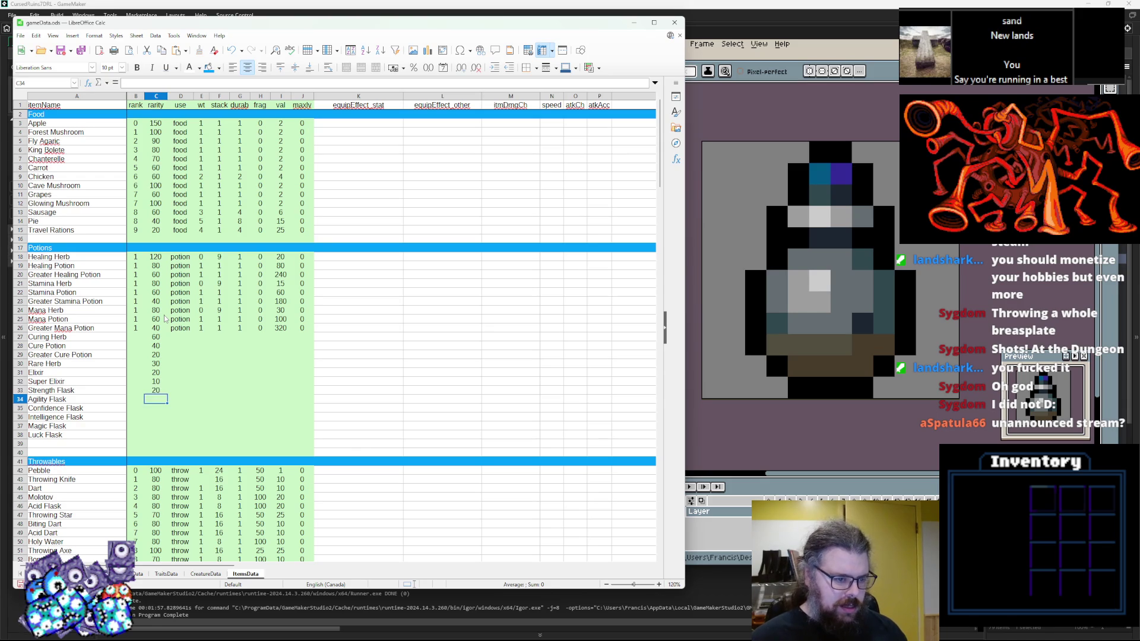
type("20")
key("Return")
key("Return")
type("20")
key("Return")
key("Return")
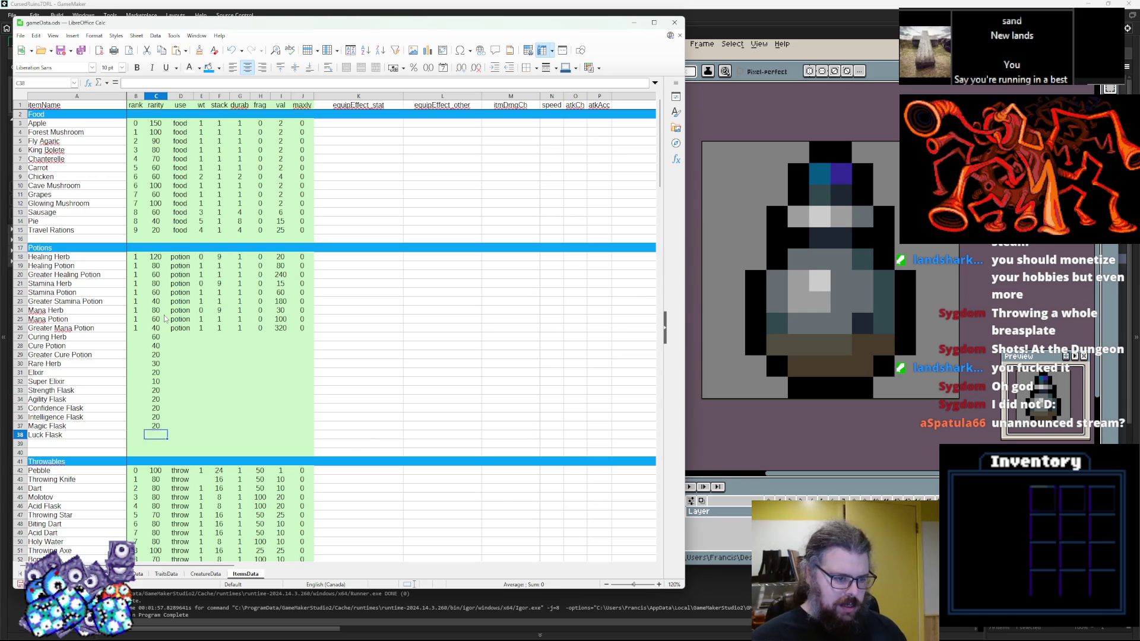
key("Up")
type("10")
key("Up")
type("10")
key("Up")
key("Up")
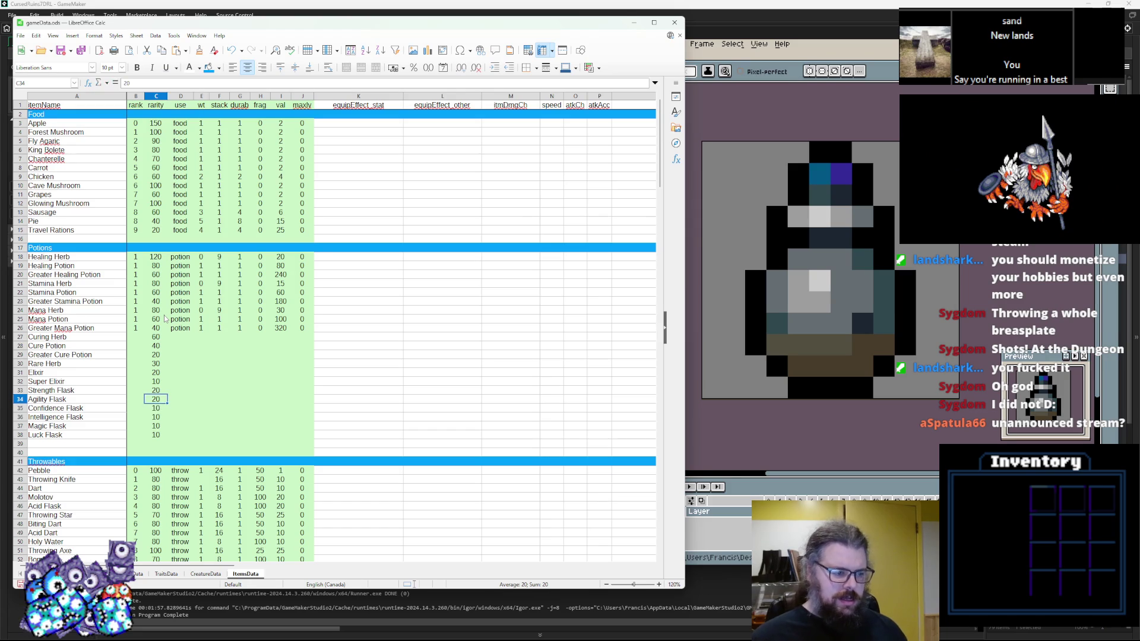
key("Up")
key("Left")
key("Up")
key("Up")
key("Up")
key("Up")
key("Up")
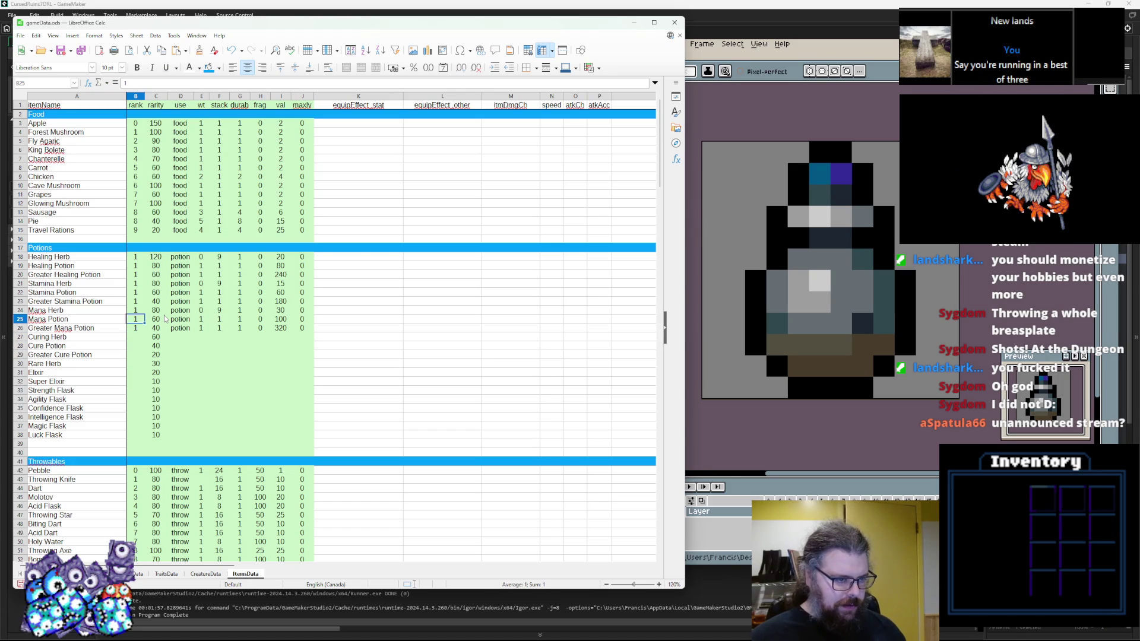
key("Up")
key("Up")
key("Up")
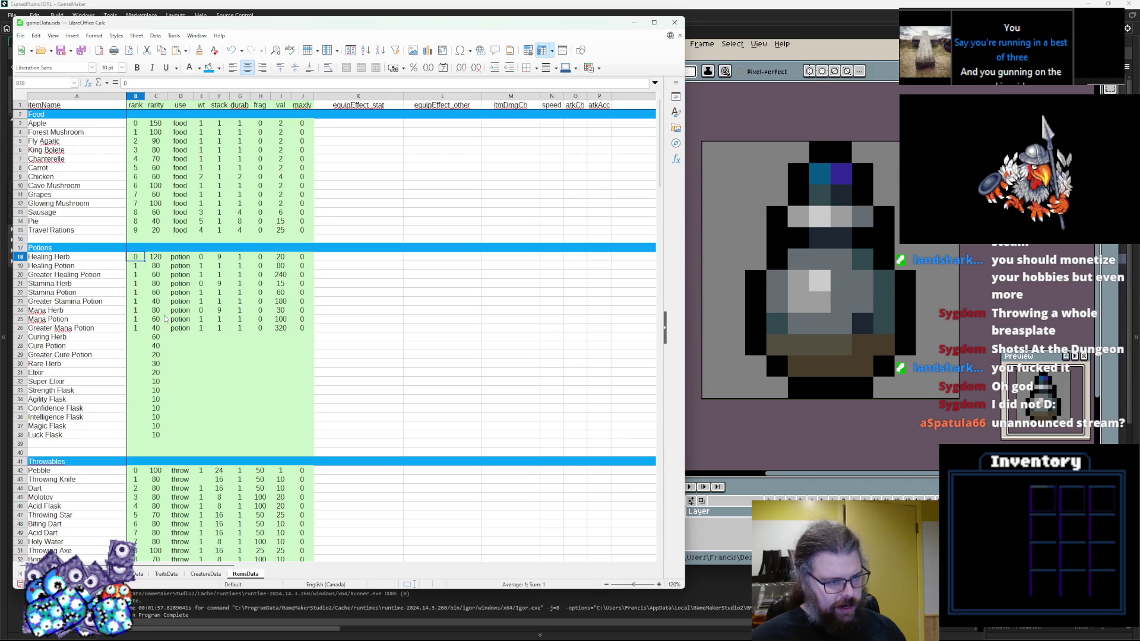
Step: Enter ranks 1, 3 and 6 for Healing Herb, Healing Potion and Greater Healing Potion
type("1")
key("Return")
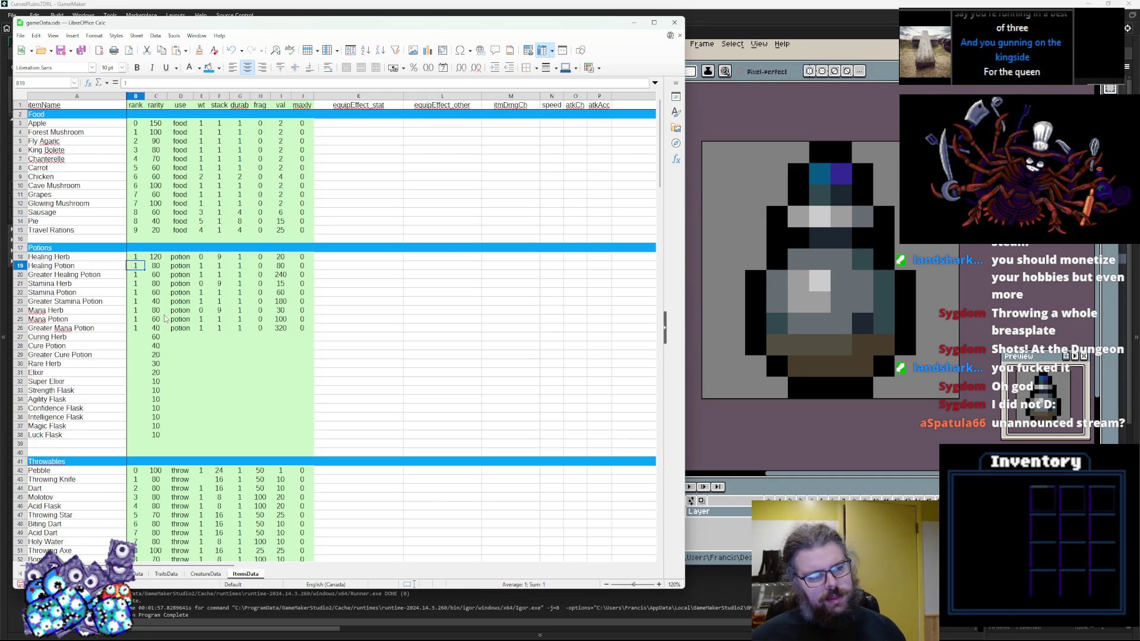
type("4")
key("BackSpace")
type("3")
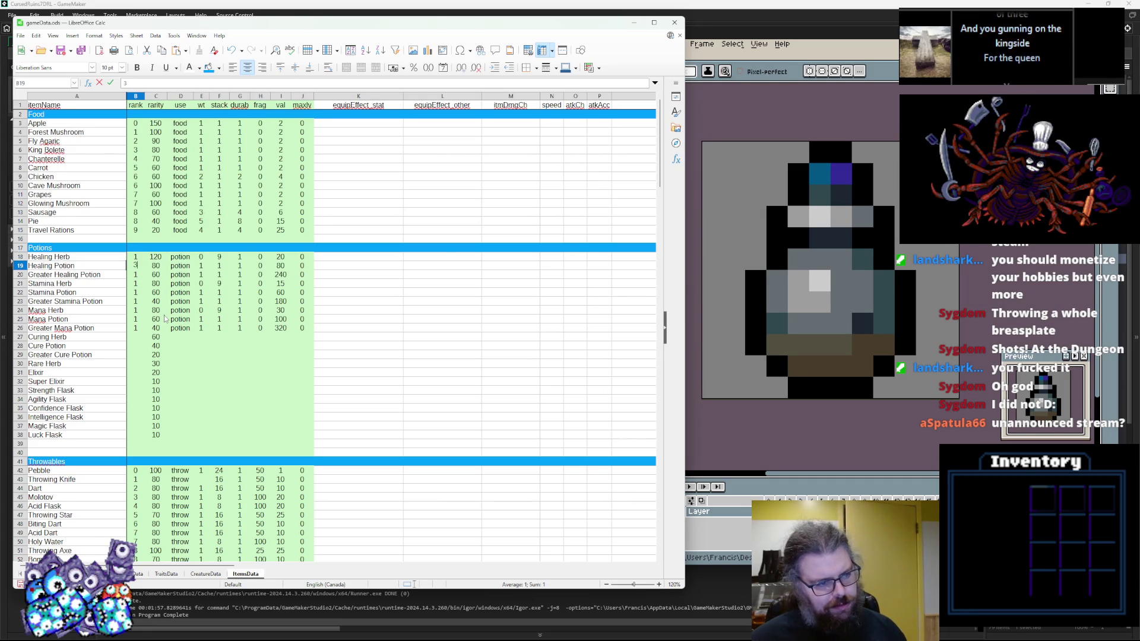
key("Return")
type("5")
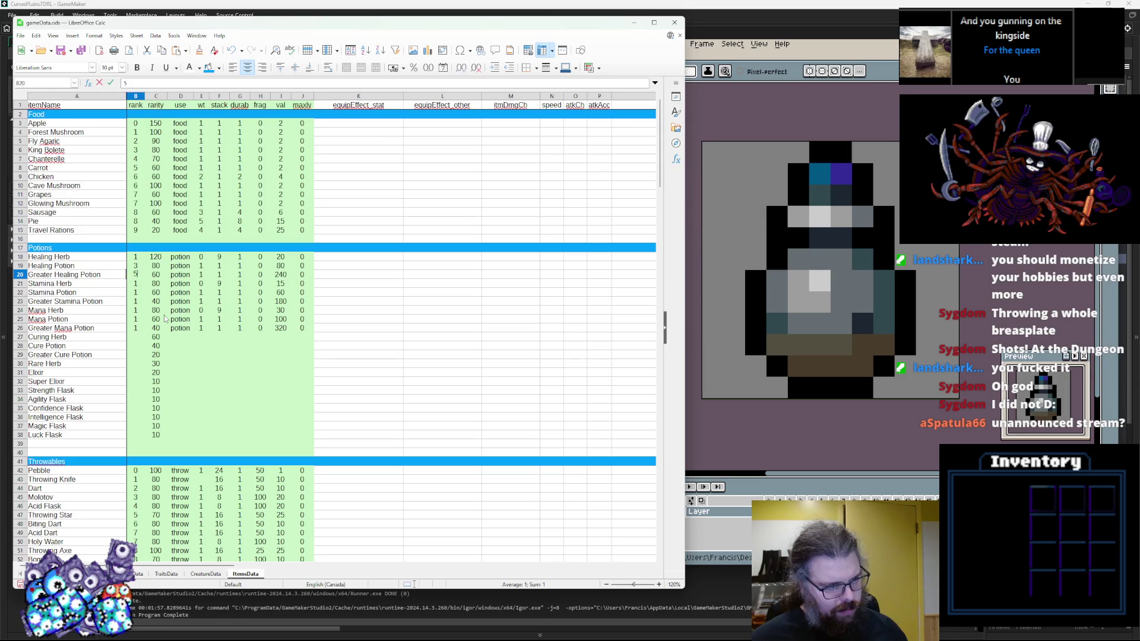
type("6")
key("Return")
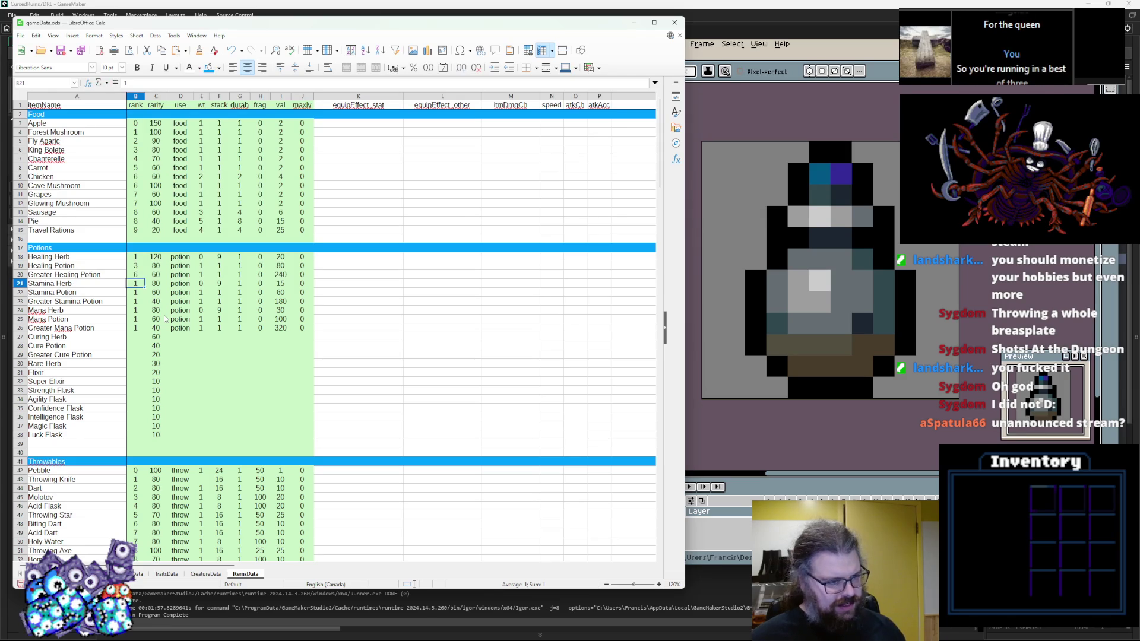
key("Up")
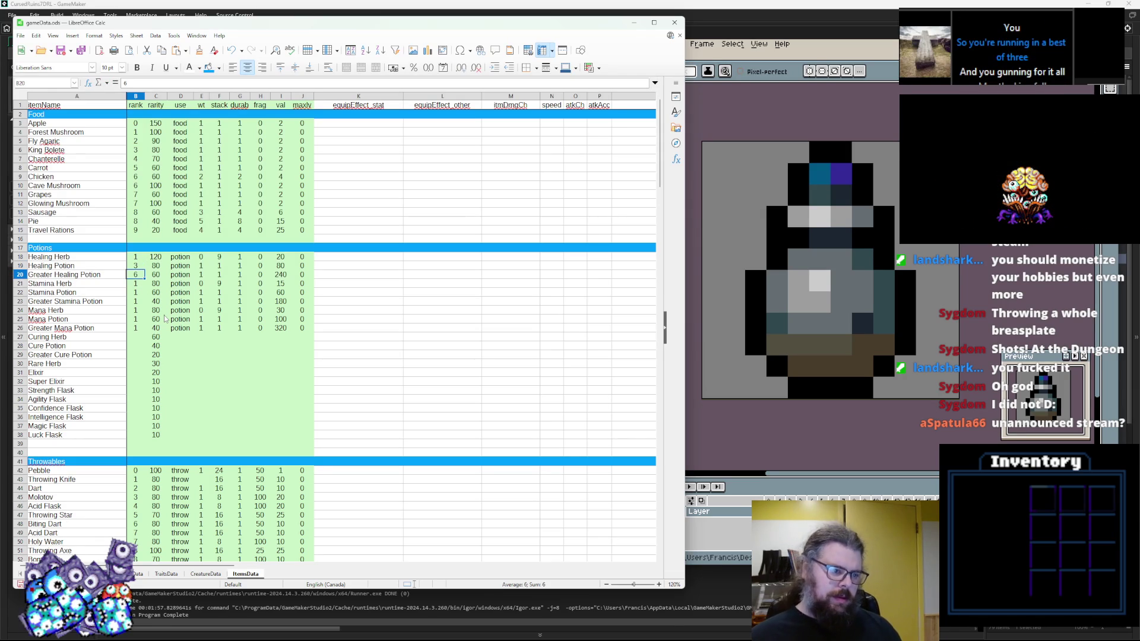
key("Down")
Step: Continue the 1, 3, 6 rank cycle down the mana rows, correcting Mana Potion to 3
type("2")
key("Return")
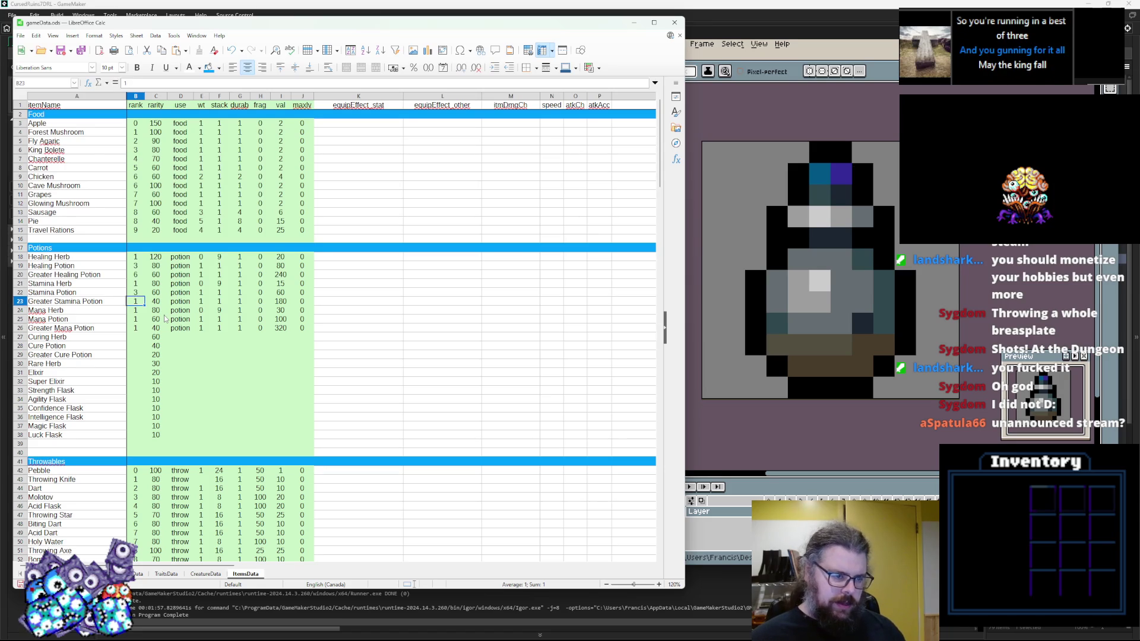
key("Return")
key("Return")
type("6")
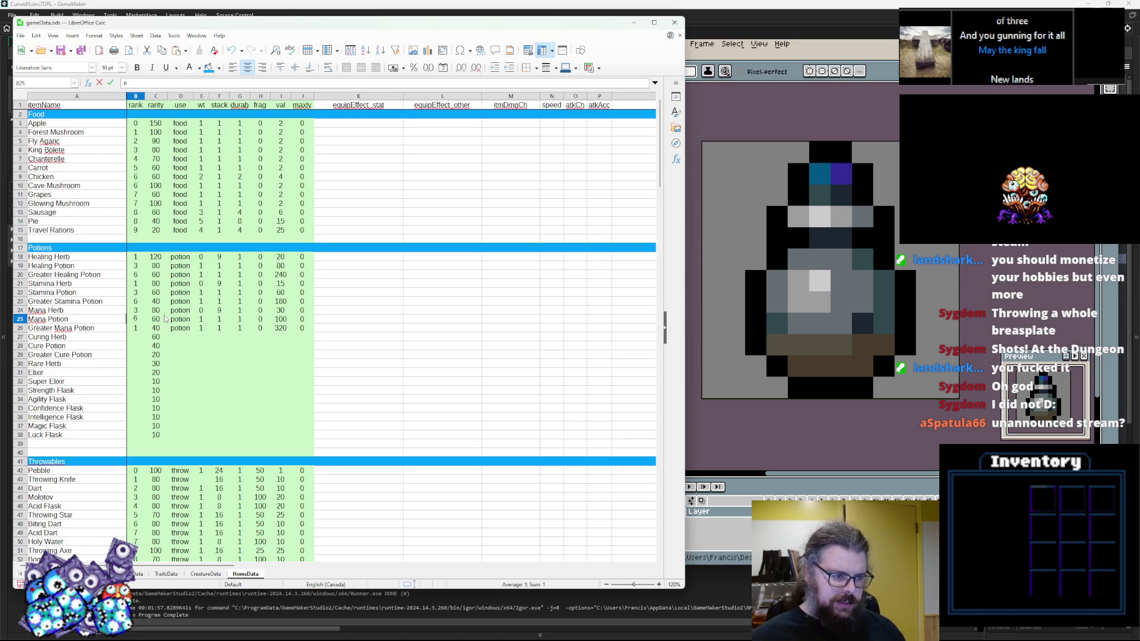
key("Return")
key("Up")
type("3")
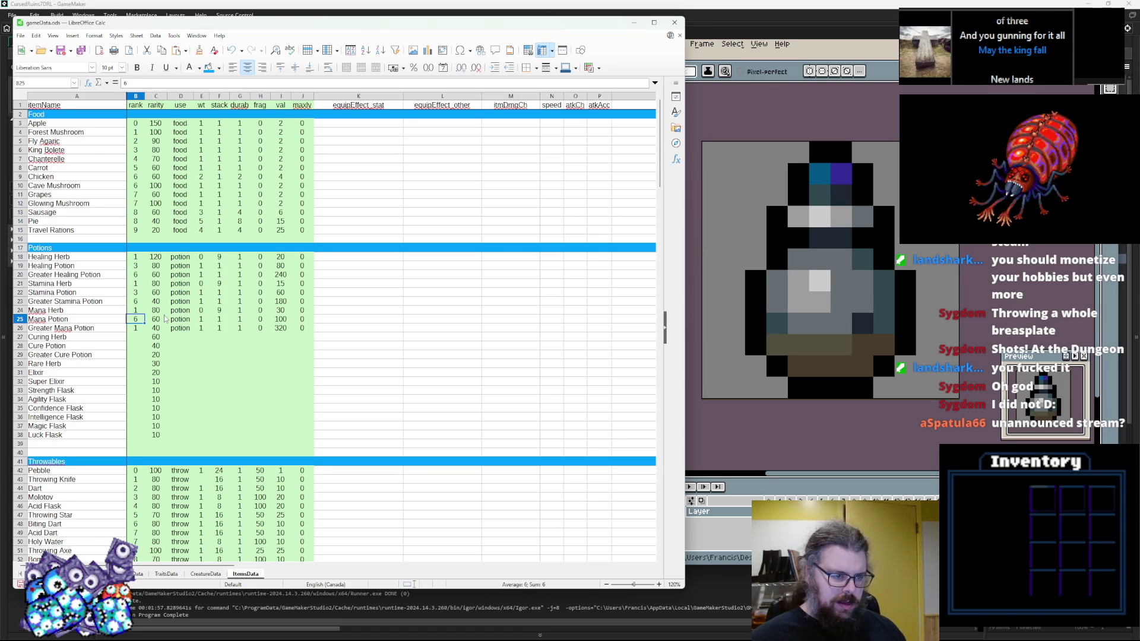
key("Return")
Step: Fill ranks through Greater Cure Potion (6), then Rare Herb 1, Elixir 3, Super Elixir 6
type("6")
key("Return")
type("1")
key("Return")
type("3")
key("Return")
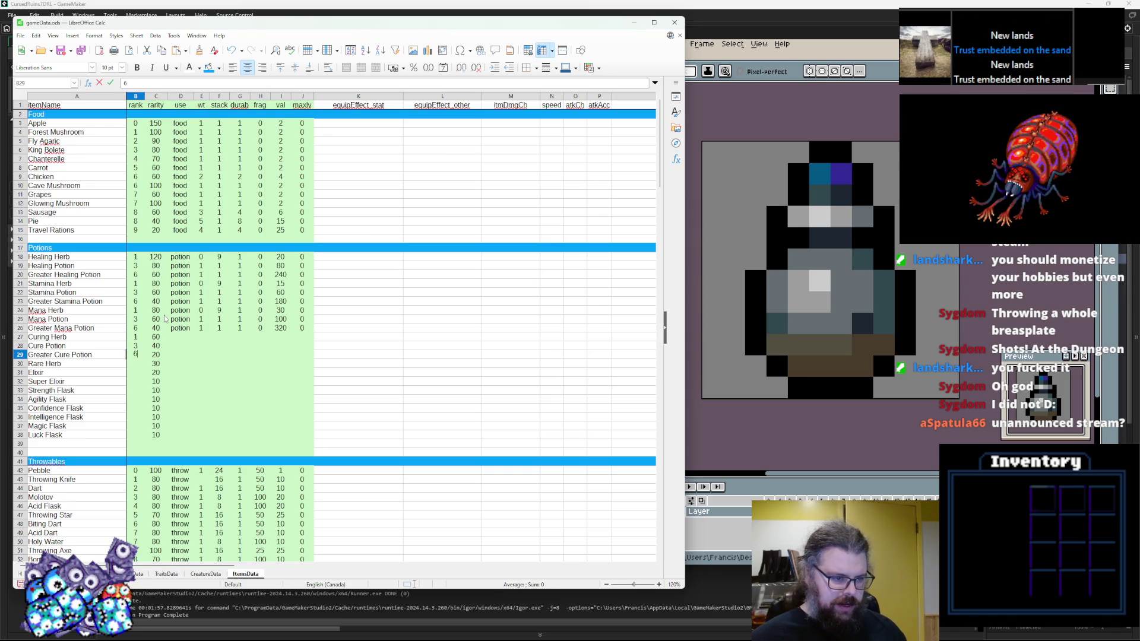
key("Return")
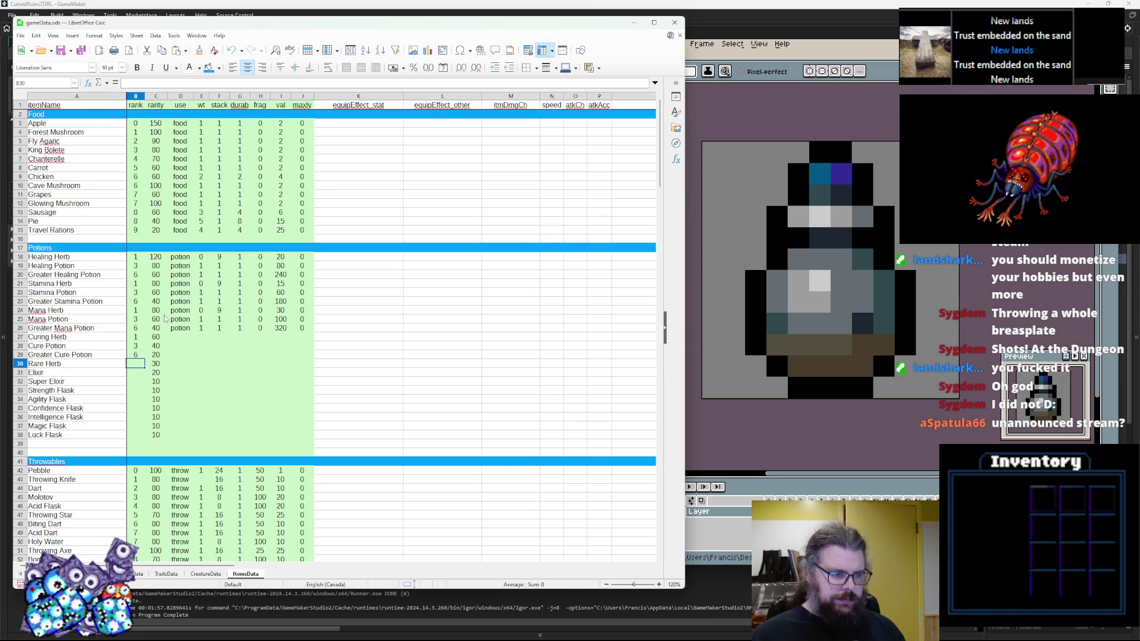
type("1")
key("Return")
type("3")
key("Return")
type("5")
key("Return")
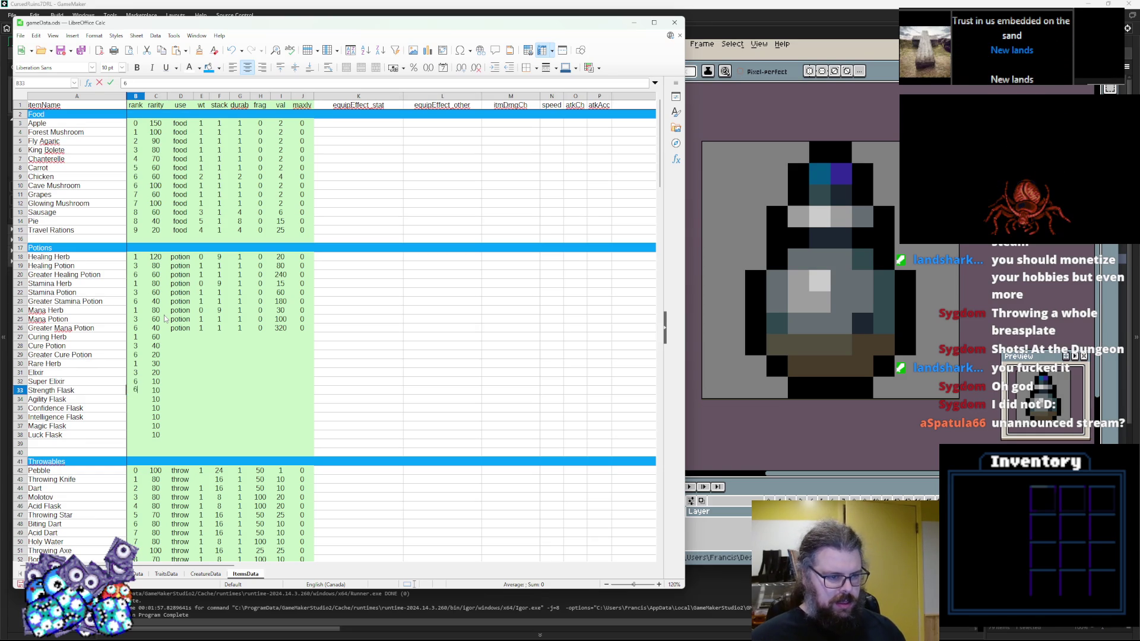
Step: Give every flask from Strength Flask to Luck Flask rank 8
key("BackSpace")
type("8")
key("Return")
type("8")
key("Return")
type("8")
key("Return")
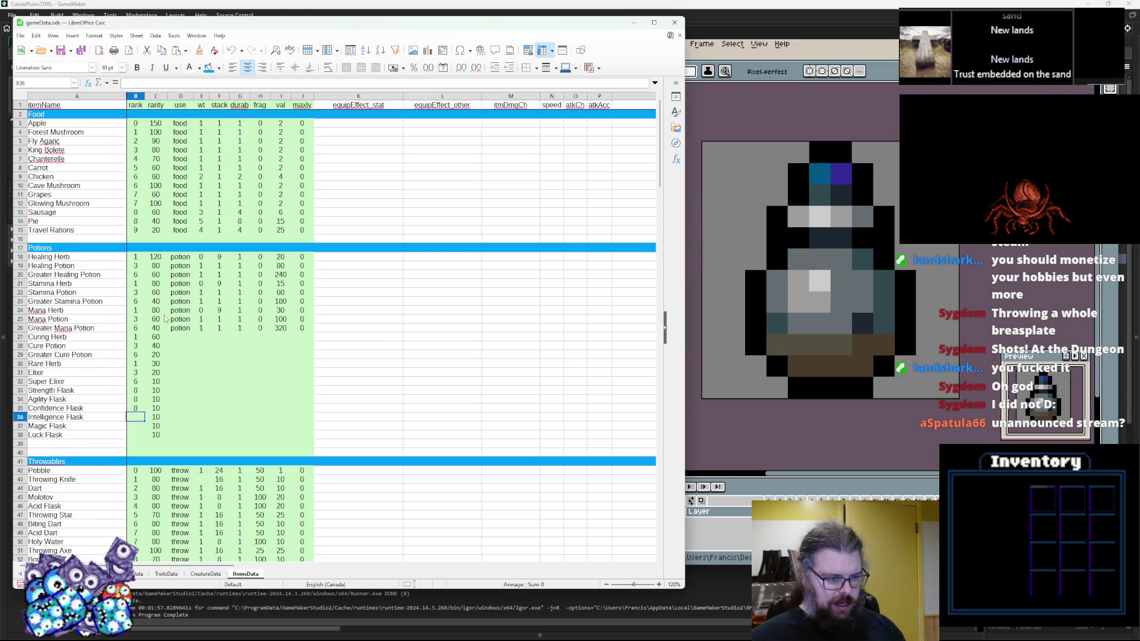
type("8")
key("Return")
type("8")
key("Up")
key("Up")
key("Up")
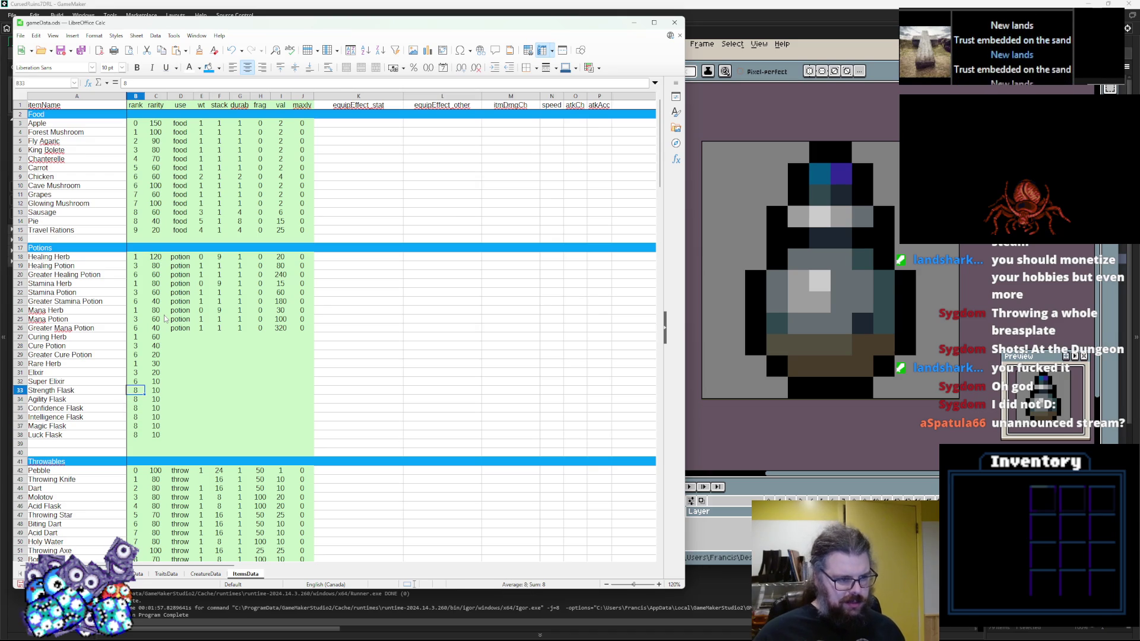
Step: Move the cell cursor back up into the use column near Curing Herb
key("Right")
key("Up")
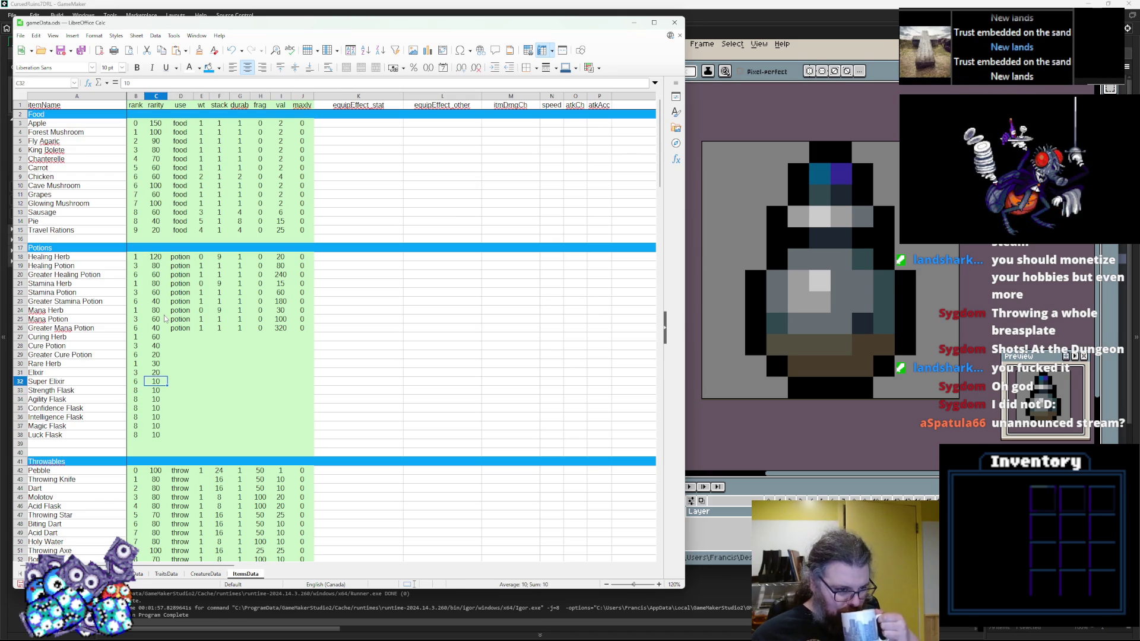
key("Up")
key("Right")
key("Up")
key("Up")
key("Up")
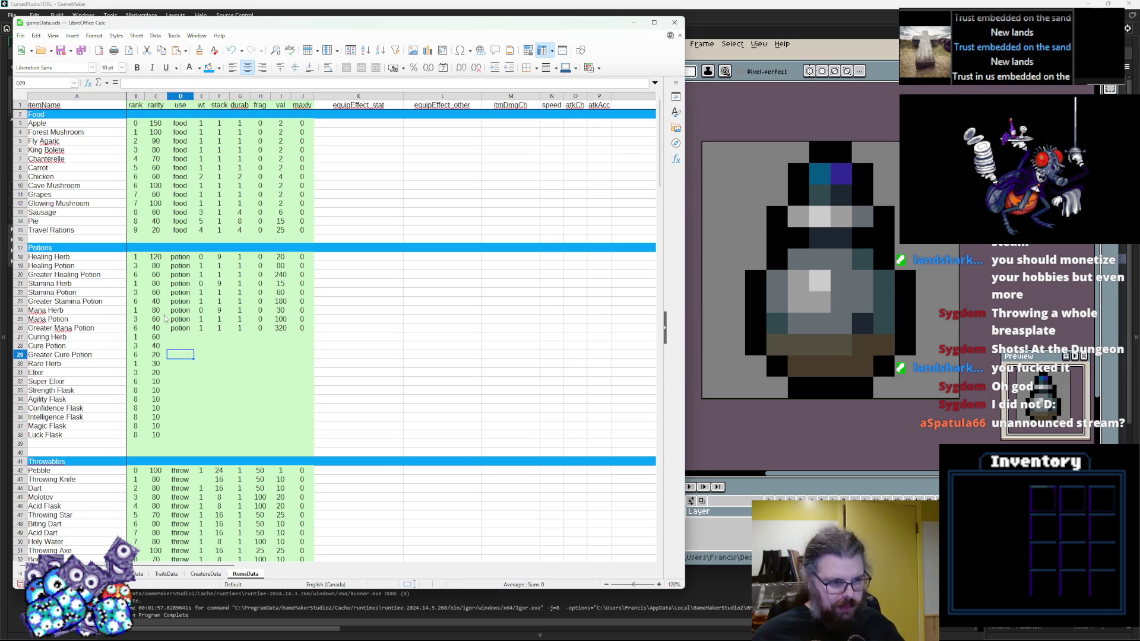
key("Up")
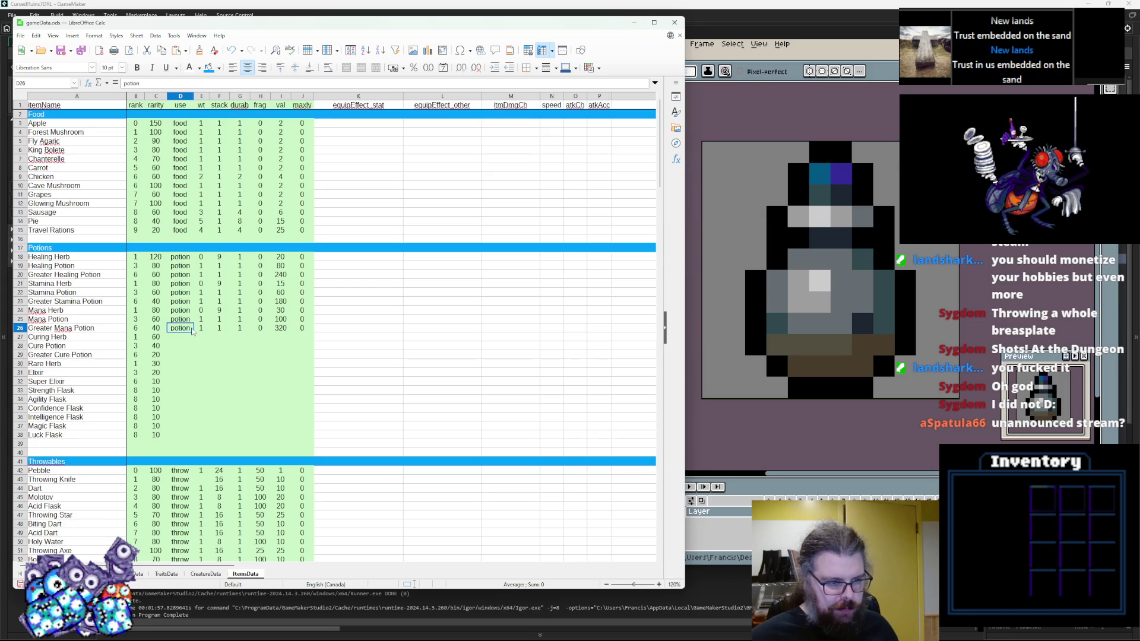
Step: Fill 'potion' down the use column to Luck Flask and enter weights 0 and 1 from Curing Herb
left_click_drag(193, 332, 184, 439)
left_click(240, 381)
left_click(201, 338)
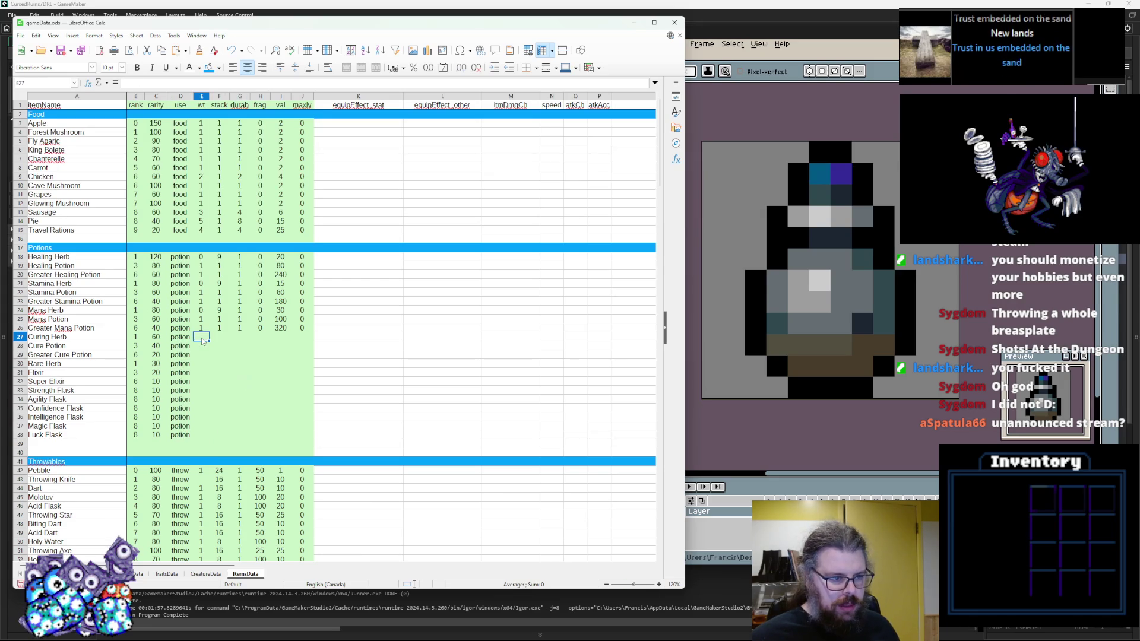
type("0")
key("Return")
type("1")
key("Return")
type("1")
key("Return")
key("Return")
type("1")
key("Return")
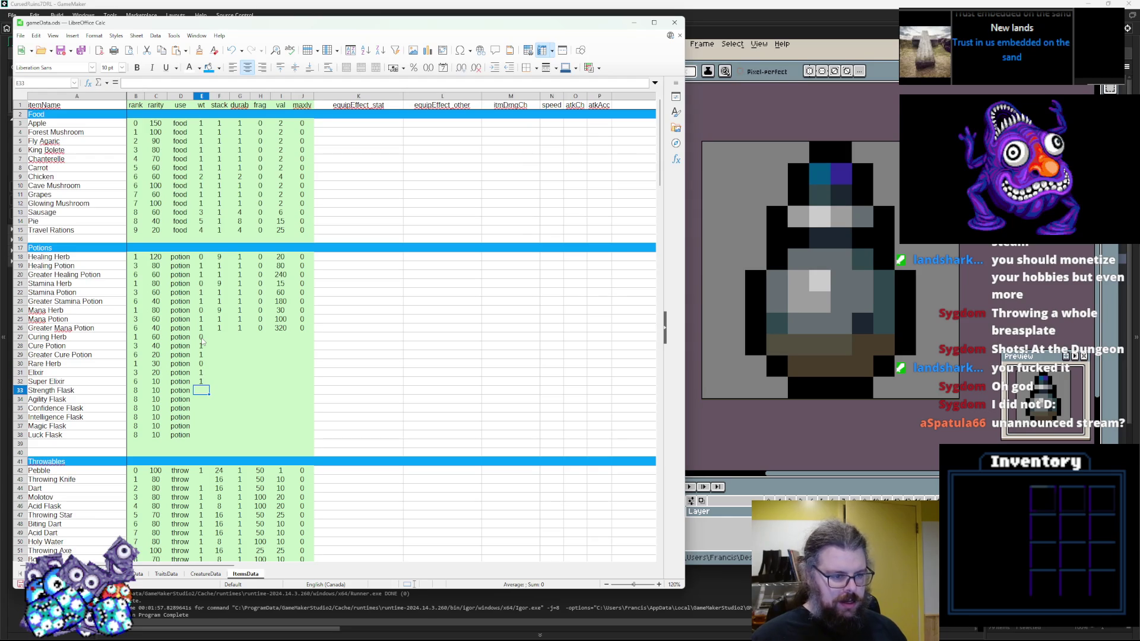
key("Return")
type("1")
key("Return")
Step: Enter the stack values down the stack column, with 9 for Curing Herb and Rare Herb
key("Tab")
key("Up")
key("Up")
key("Up")
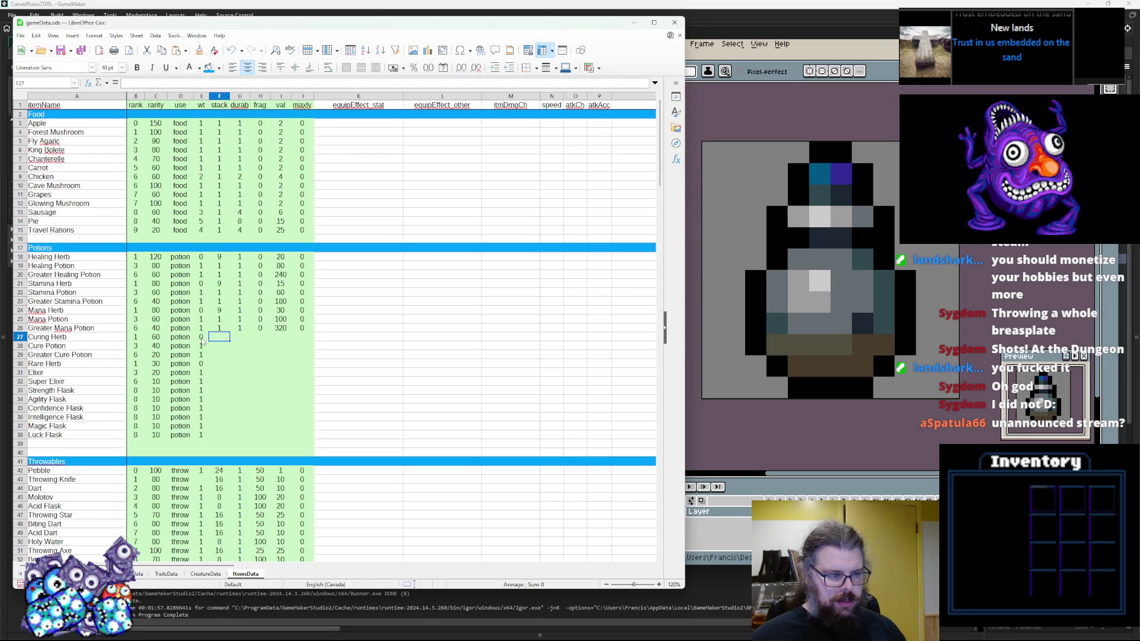
type("9")
key("Return")
type("1")
key("Return")
type("1")
key("Return")
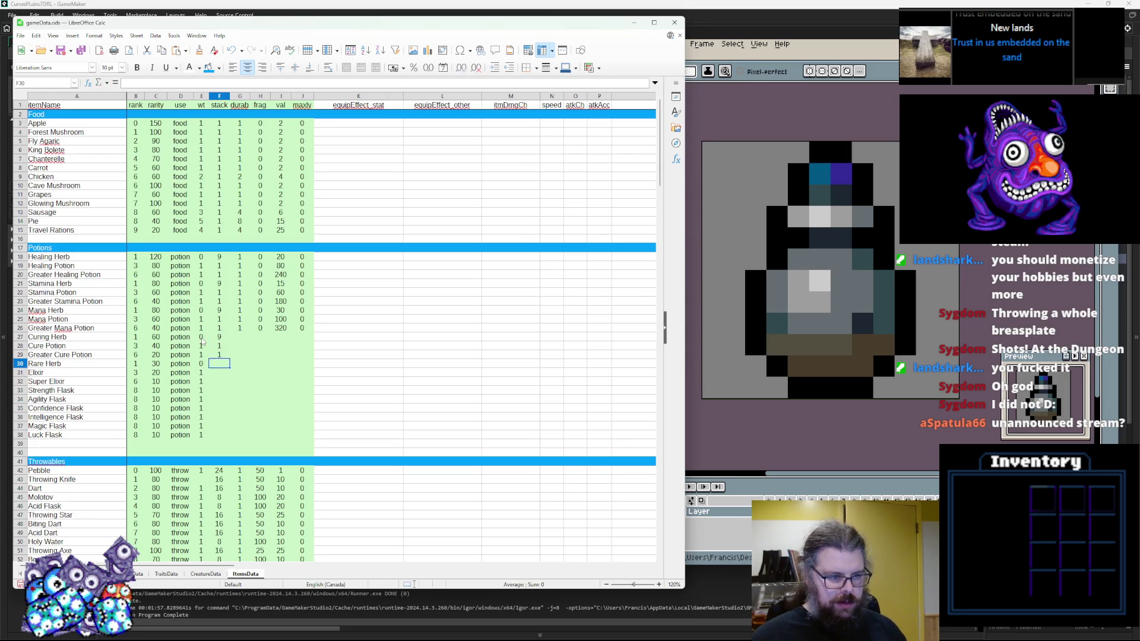
type("9")
key("Return")
type("1")
key("Return")
type("1")
key("Return")
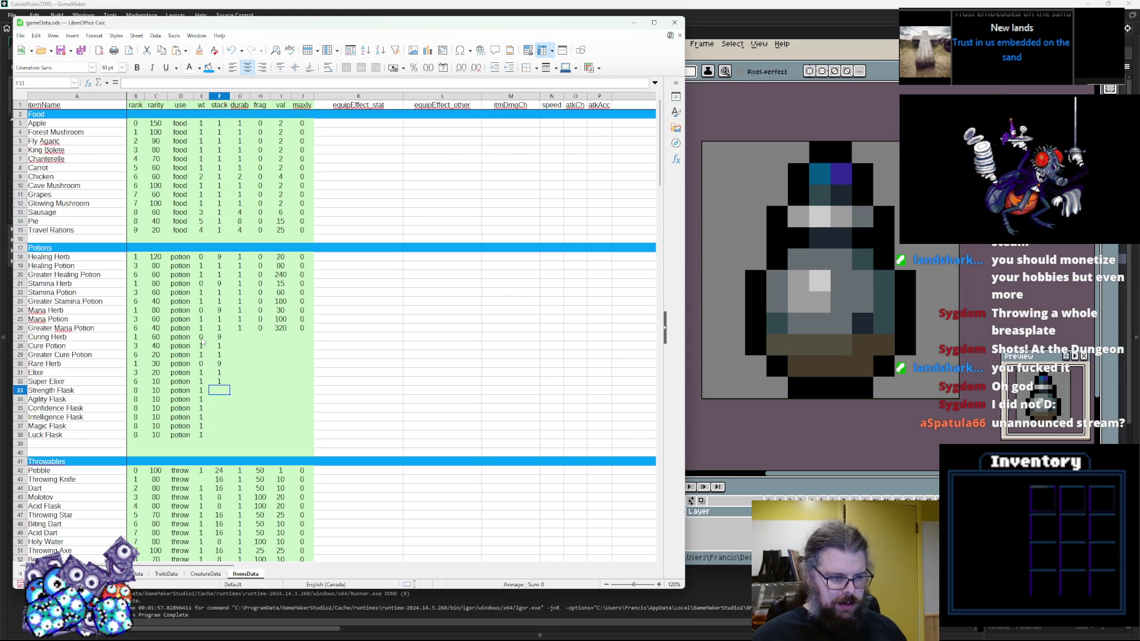
key("Return")
type("1 1 1 1 1")
Step: Enter durability 1 down the durab column starting at Curing Herb
key("Tab")
key("Up")
key("Up")
key("Up")
key("Up")
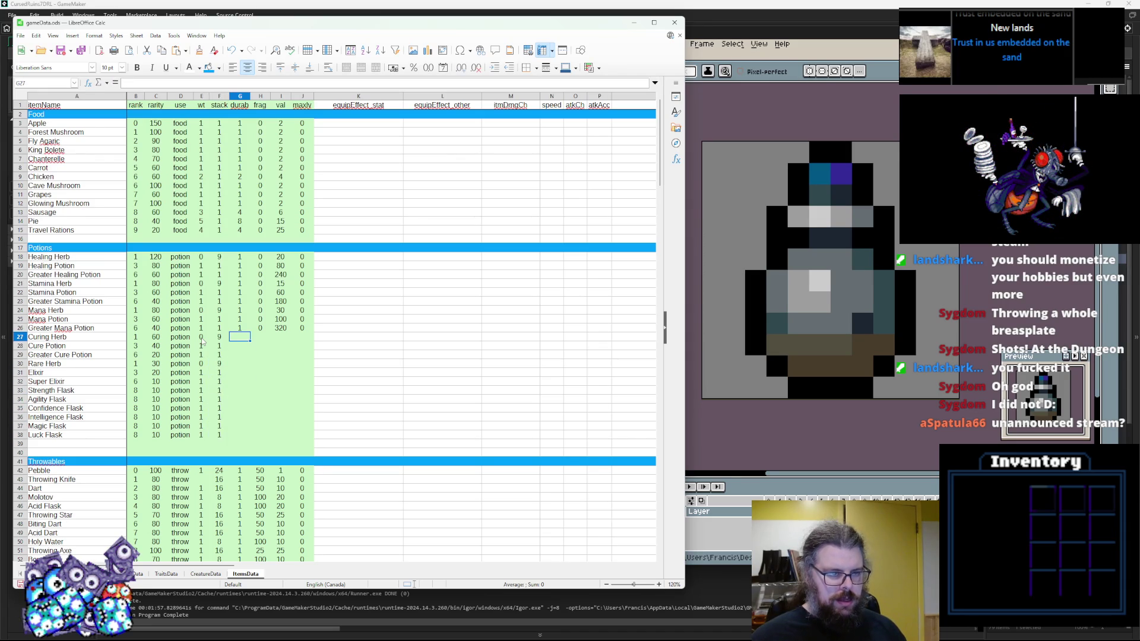
type("1")
key("Return")
type("1")
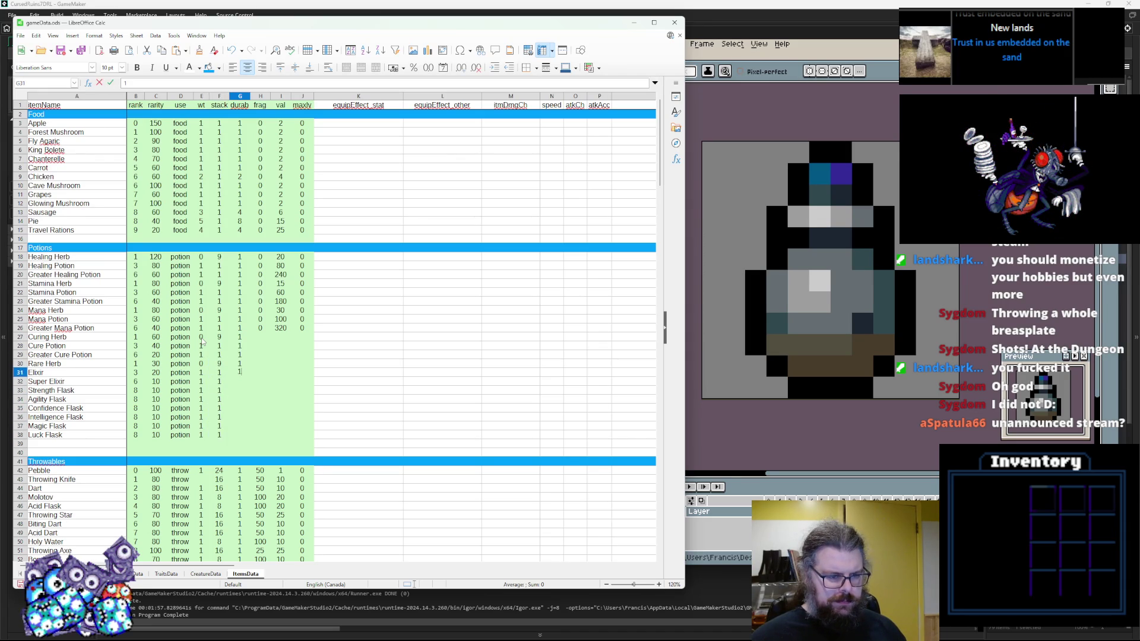
type(" 1 1 1")
Step: Enter frag 0 for the twelve rows down to Magic Flask
key("Tab")
key("Up")
key("Up")
key("Up")
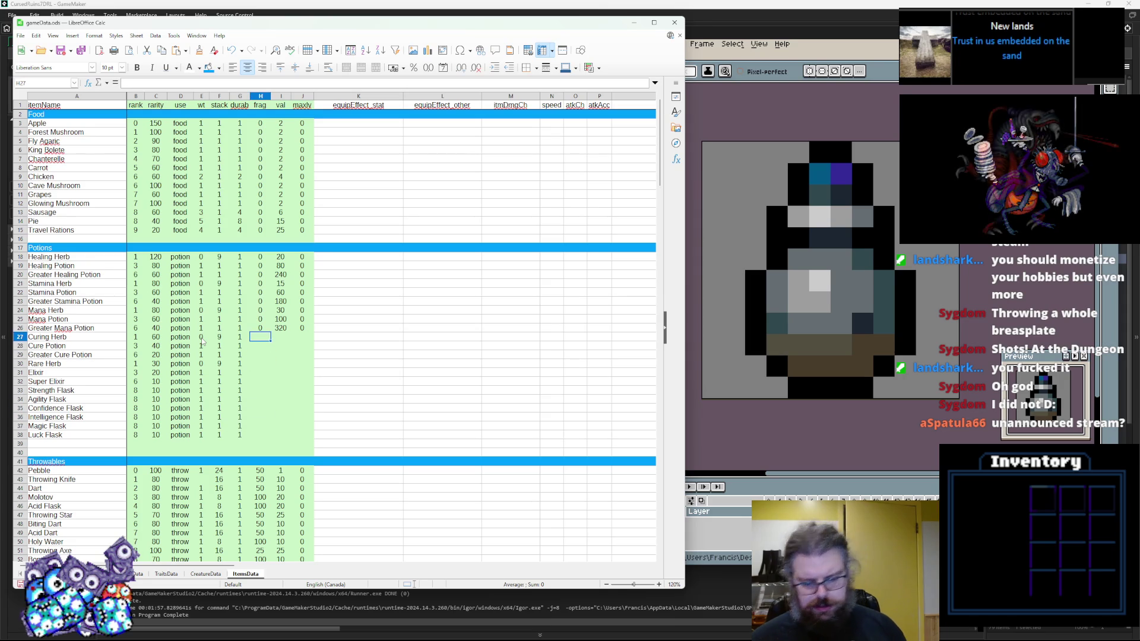
type("0 0 0 0 0 0 0 0 0 0 0 0")
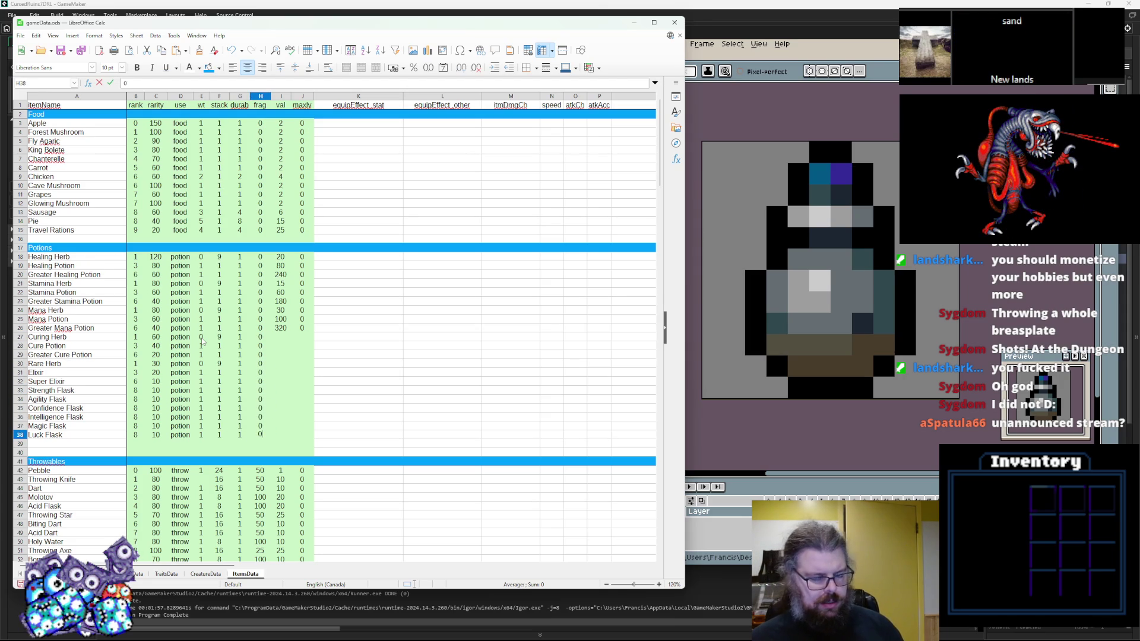
Step: Fill the frag column with 100 for every lower potion row through Luck Flask
left_click(253, 260)
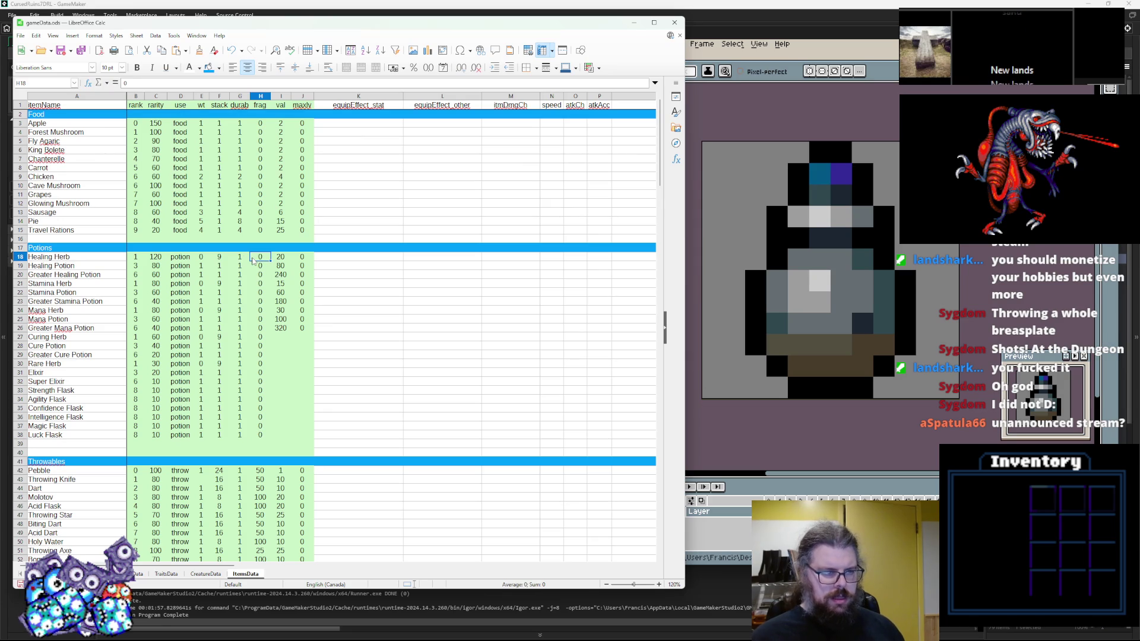
key("Return")
type("10")
left_click(262, 287)
left_click(262, 268)
key("ctrl+c")
key("Down")
key("ctrl+v")
key("Down")
key("Down")
key("ctrl+v")
key("Down")
key("ctrl+v")
key("Down")
key("Down")
key("ctrl+v")
key("Down")
key("ctrl+v")
key("Down")
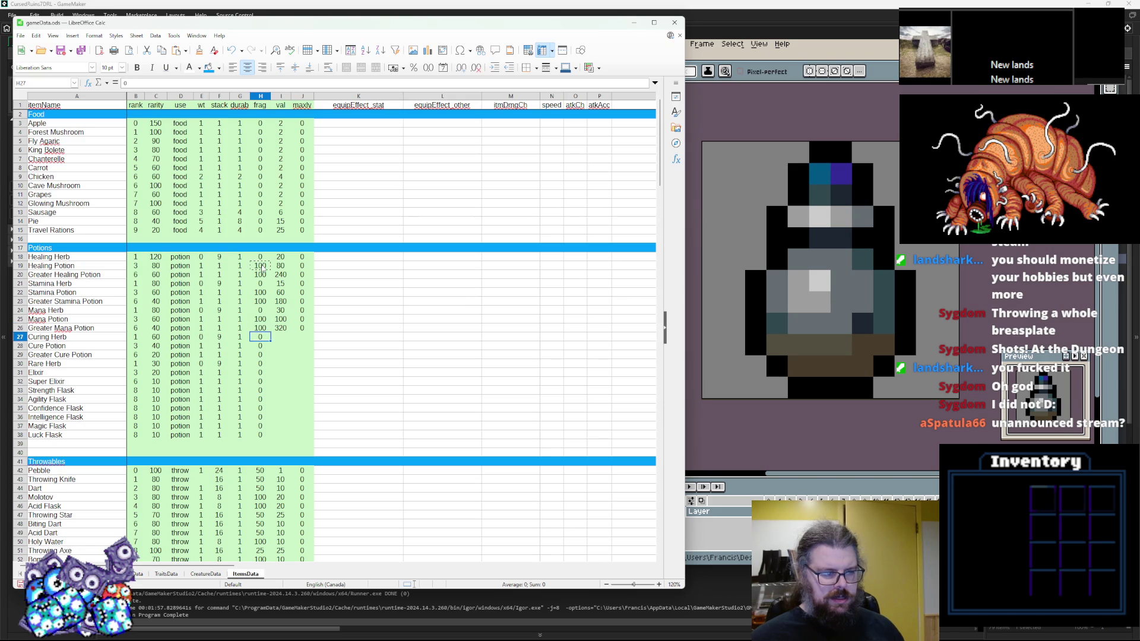
key("Down")
key("ctrl+v")
key("Down")
key("ctrl+v")
key("Down")
key("ctrl+v")
key("Down")
key("Down")
key("ctrl+v")
key("Down")
key("ctrl+v")
key("Down")
key("Down")
key("ctrl+v")
key("Down")
key("ctrl+v")
key("Up")
key("Up")
key("ctrl+v")
key("Up")
key("Up")
key("Up")
key("ctrl+v")
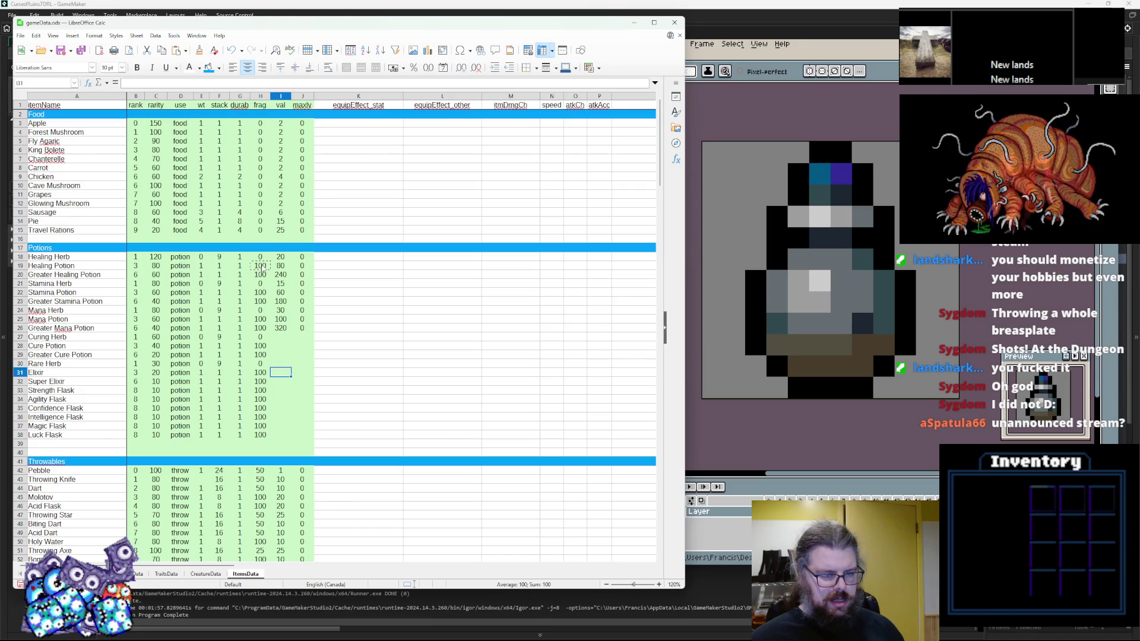
Step: Enter val 25 for Curing Herb, 50 for Cure Potion and 120 for Mana Potion
key("Up")
key("Up")
key("Up")
key("Right")
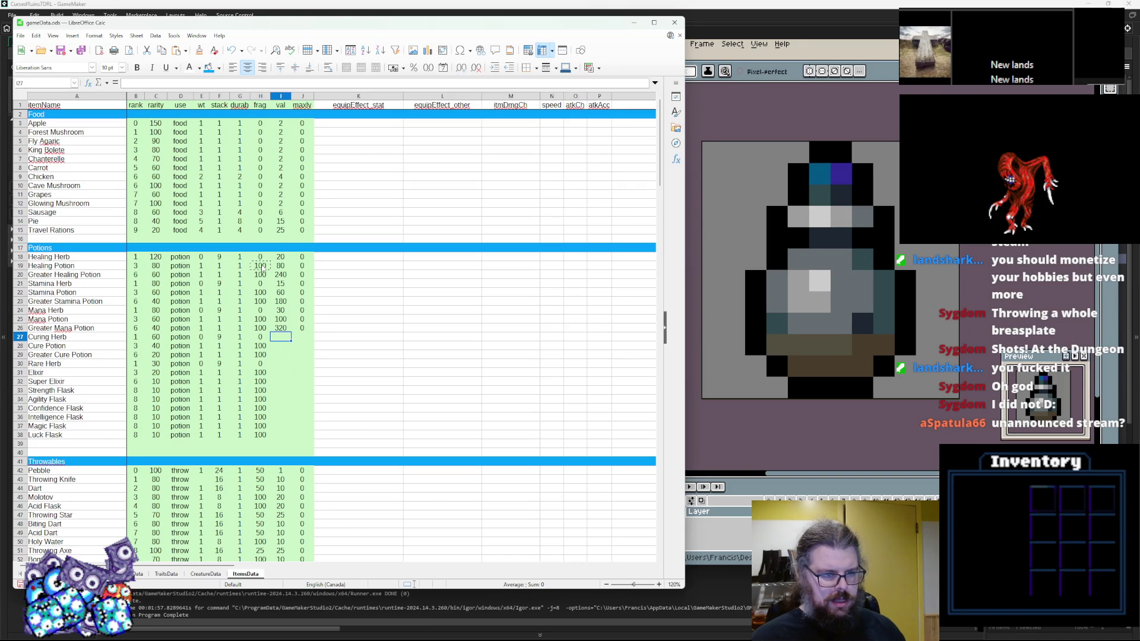
type("25")
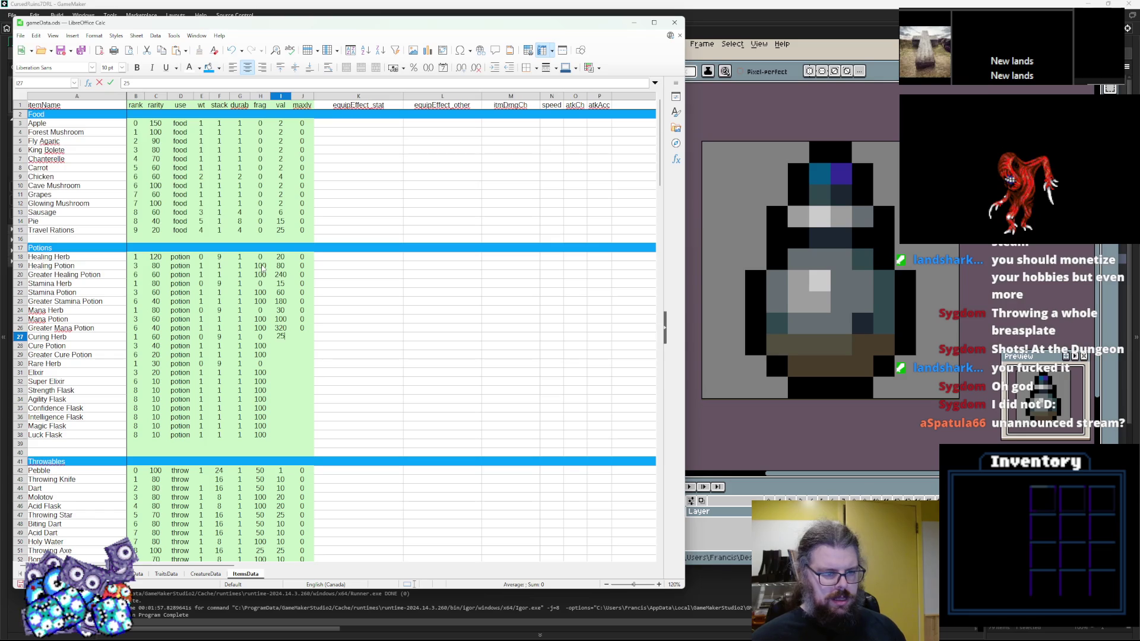
key("Return")
type("50")
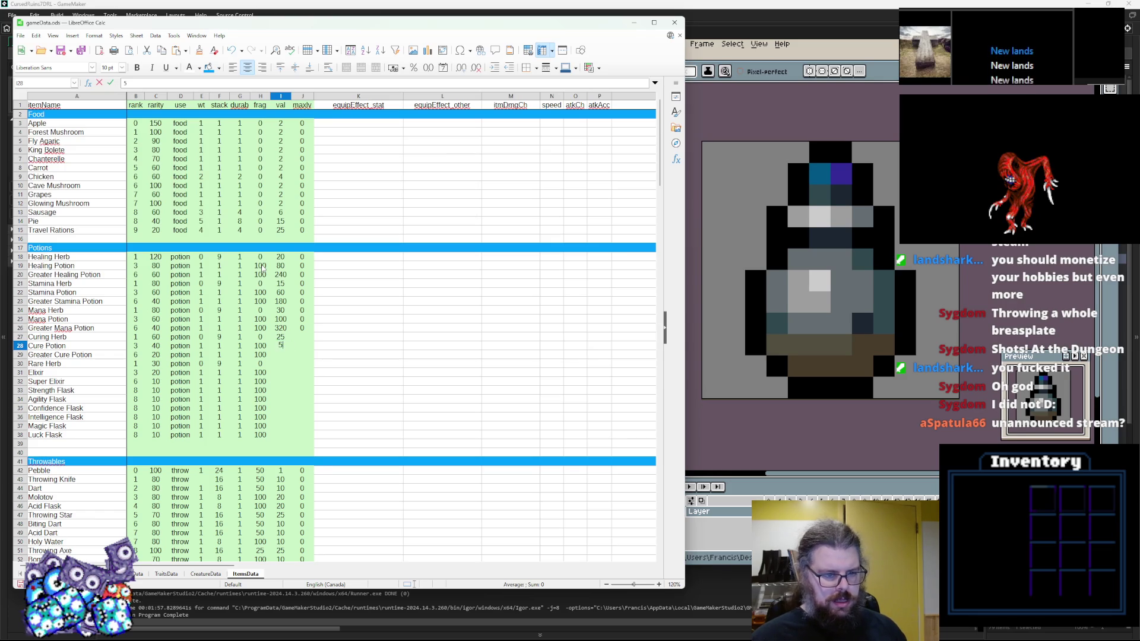
key("Return")
key("Up")
key("Up")
key("Down")
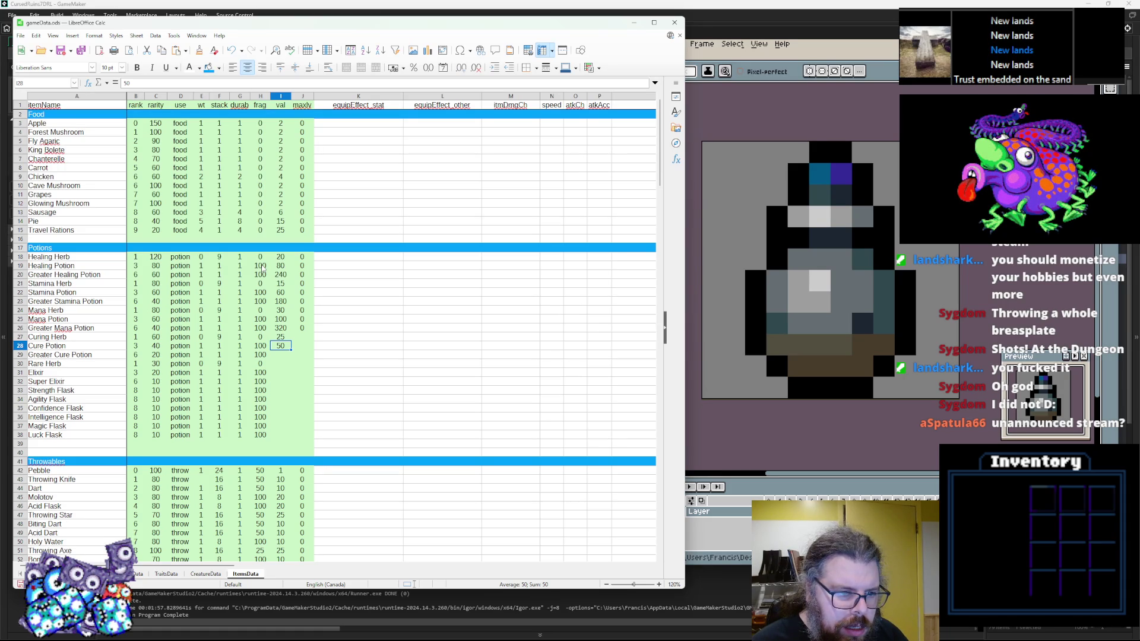
key("Up")
key("Up")
key("Up")
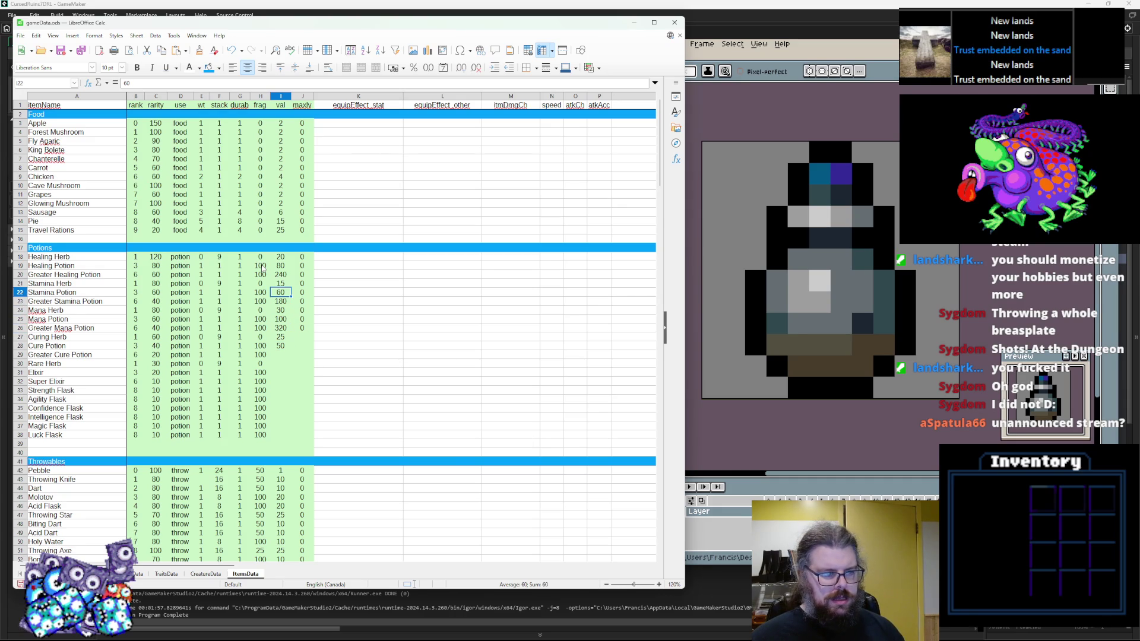
key("Up")
key("Down")
key("Down")
key("Down")
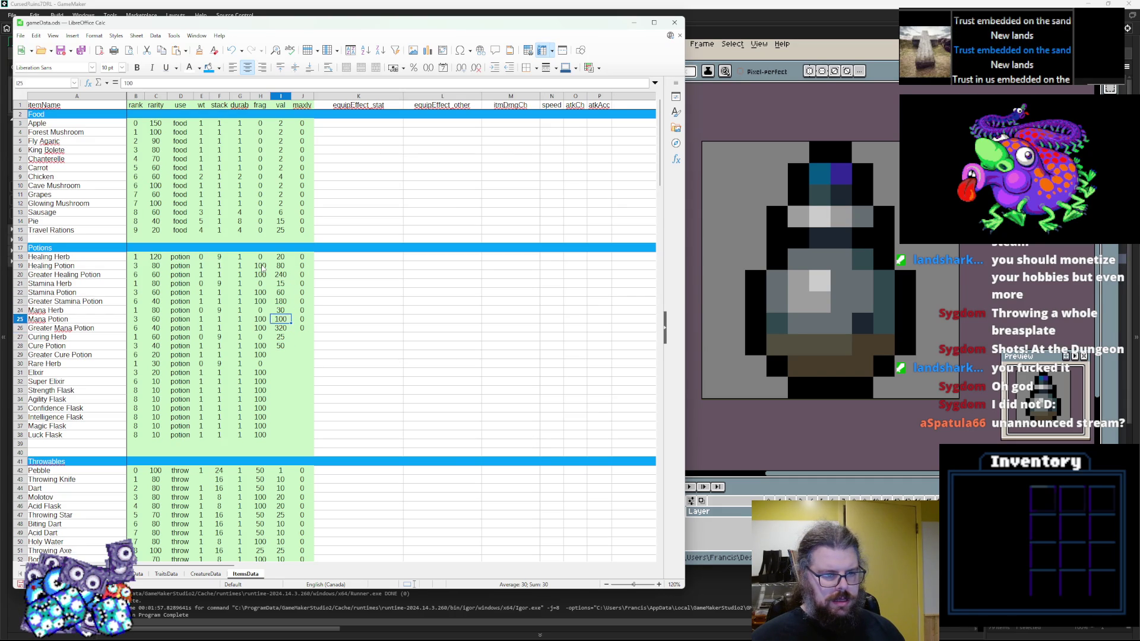
key("Down")
key("Down")
key("Down")
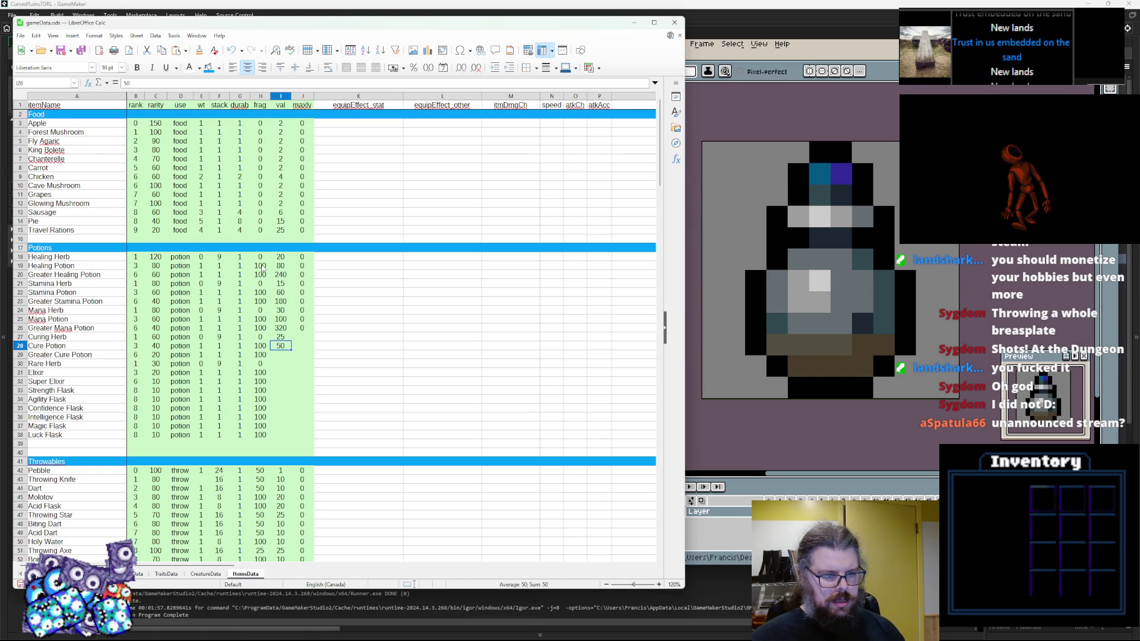
key("Up")
key("Up")
key("Up")
type("12")
key("Return")
Step: Set val to 100 for Cure Potion, 280 Greater Cure, 50 Rare Herb, 200 Elixir, 600 Super Elixir
key("Down")
key("Down")
key("Down")
type("100")
key("Return")
key("Up")
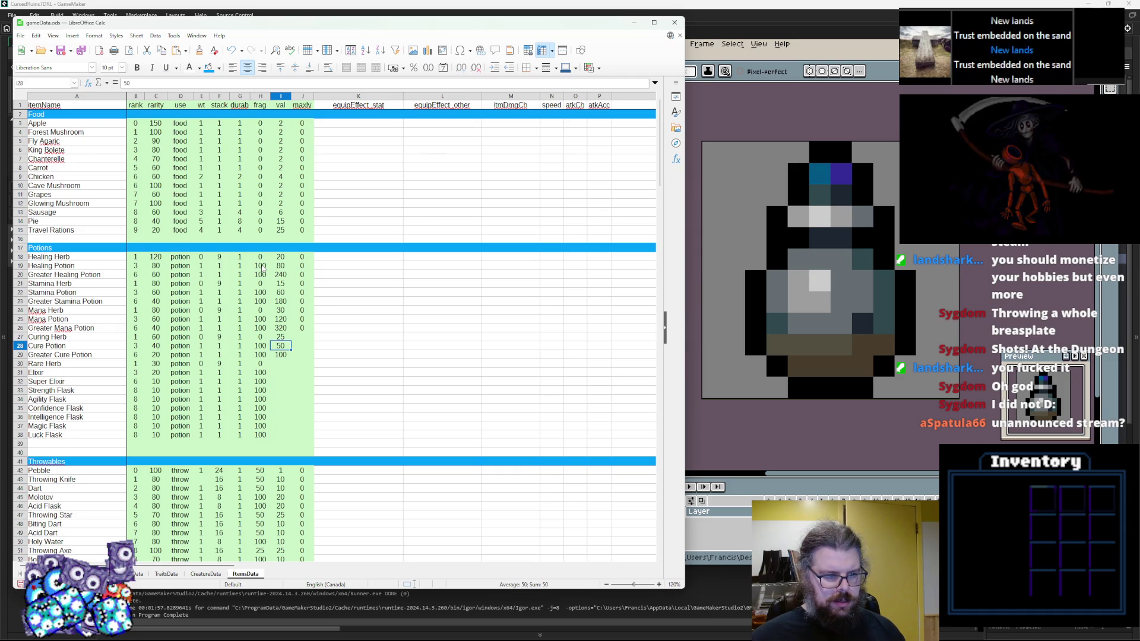
key("Up")
type("1")
key("Return")
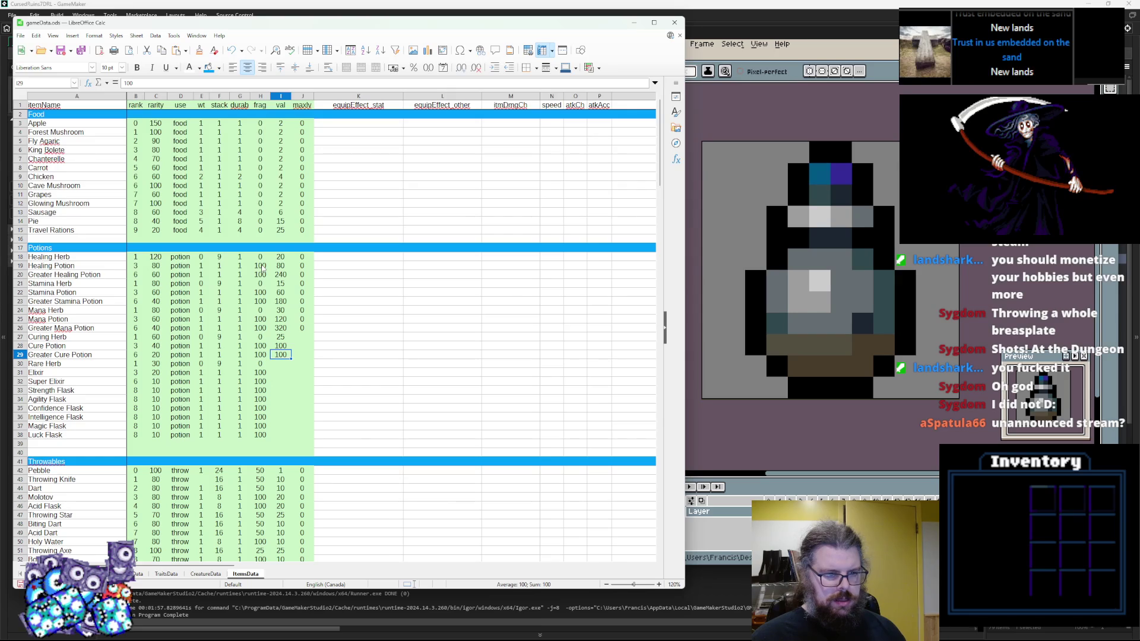
type("80")
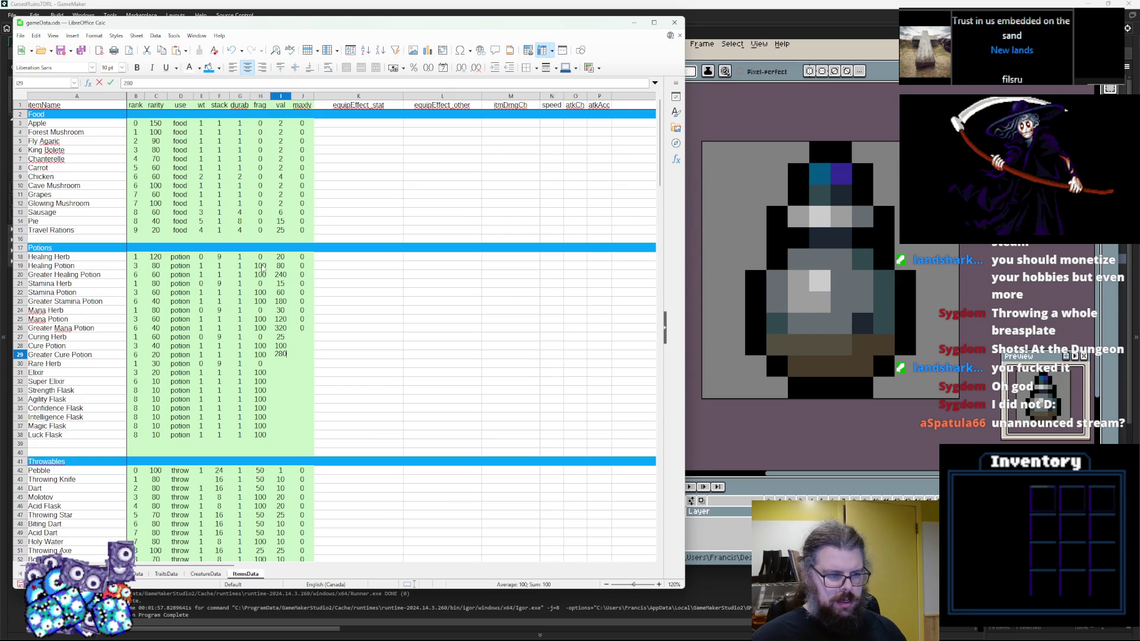
key("Return")
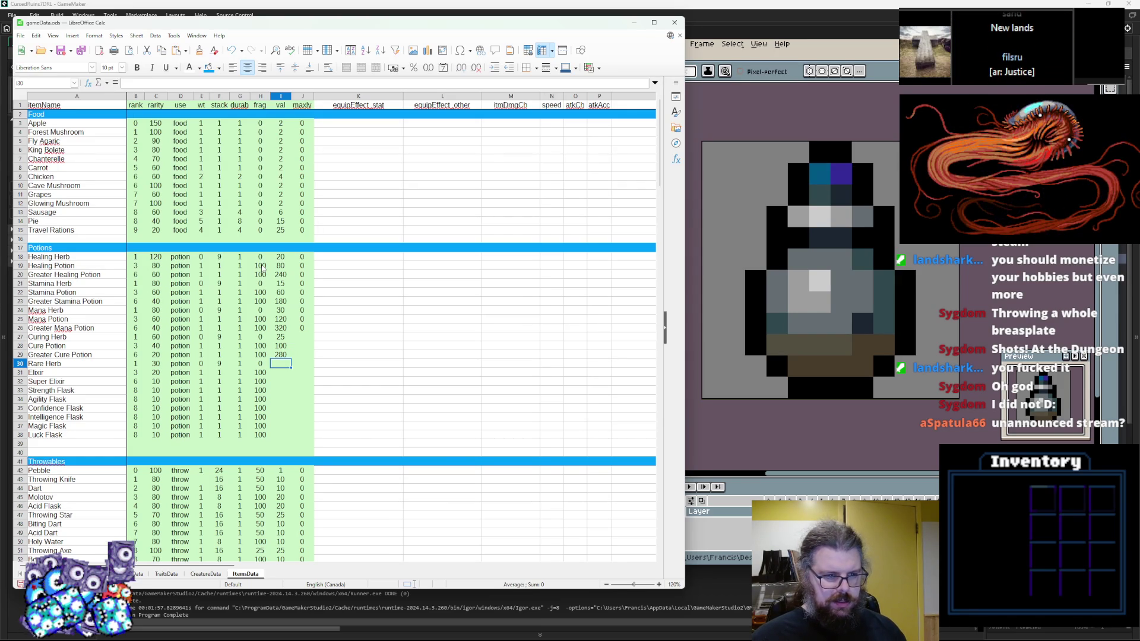
type("50")
key("Return")
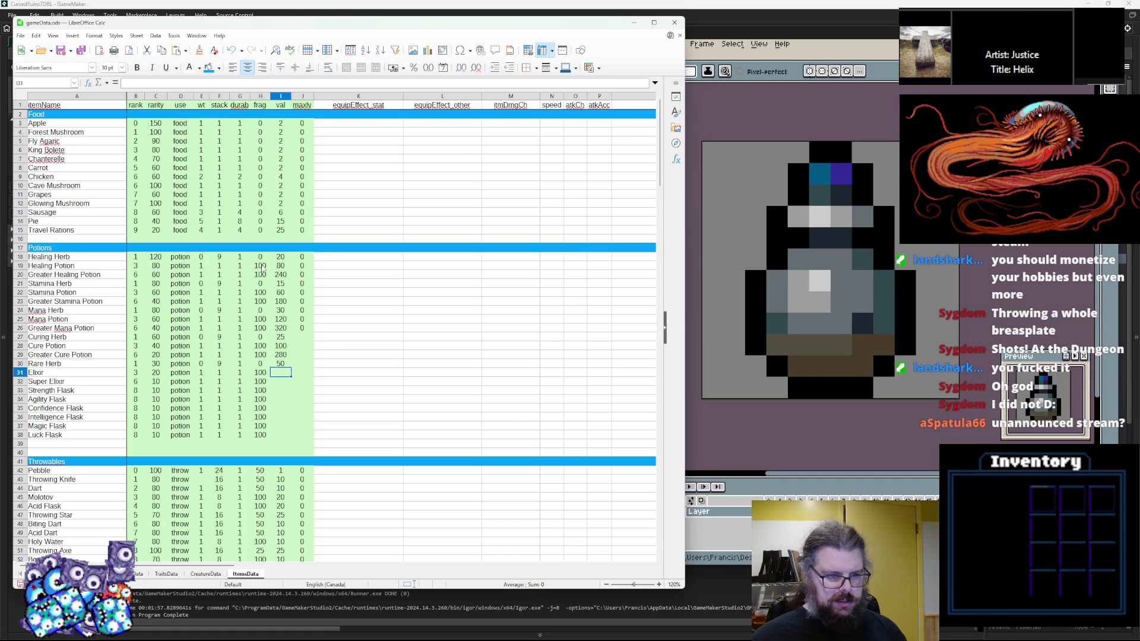
type("200")
key("Return")
key("BackSpace")
type("600")
key("Return")
Step: Give Strength Flask val 900 and copy 900 down to every flask through Luck Flask
type("900")
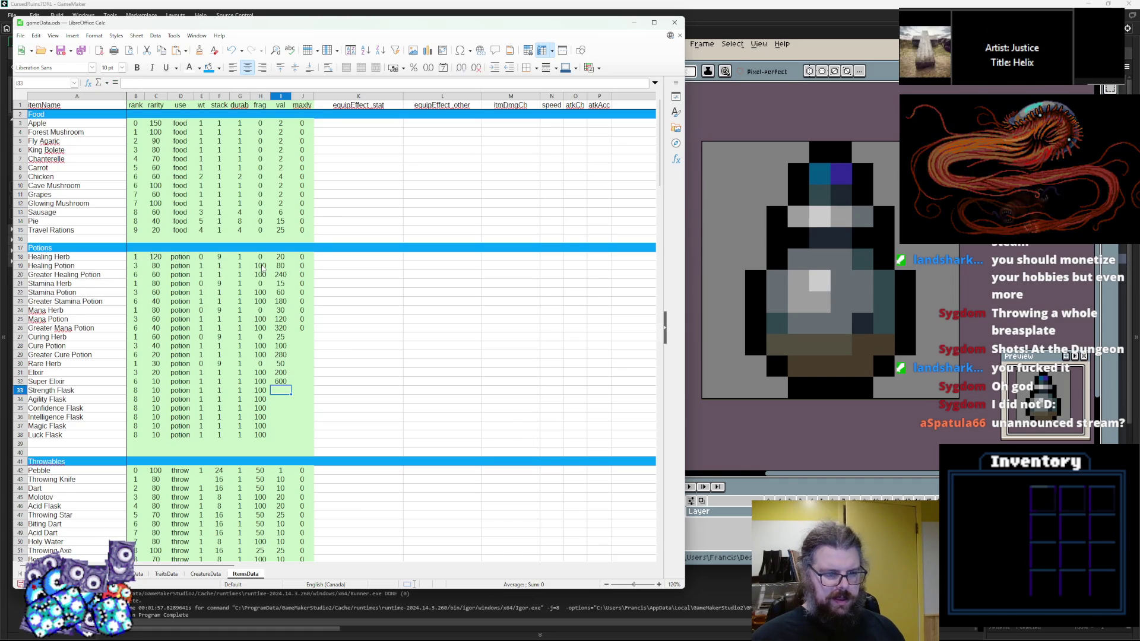
key("Return")
key("Up")
key("ctrl+c")
key("Down")
key("ctrl+v")
key("Down")
key("ctrl+v")
key("Down")
key("ctrl+v")
key("Down")
key("ctrl+v")
key("Down")
key("ctrl+v")
Step: Enter 0 in the maxdv column for all twelve new potion rows
key("Right")
key("Up")
key("Up")
key("Up")
key("Up")
key("Up")
key("Up")
key("Down")
key("Down")
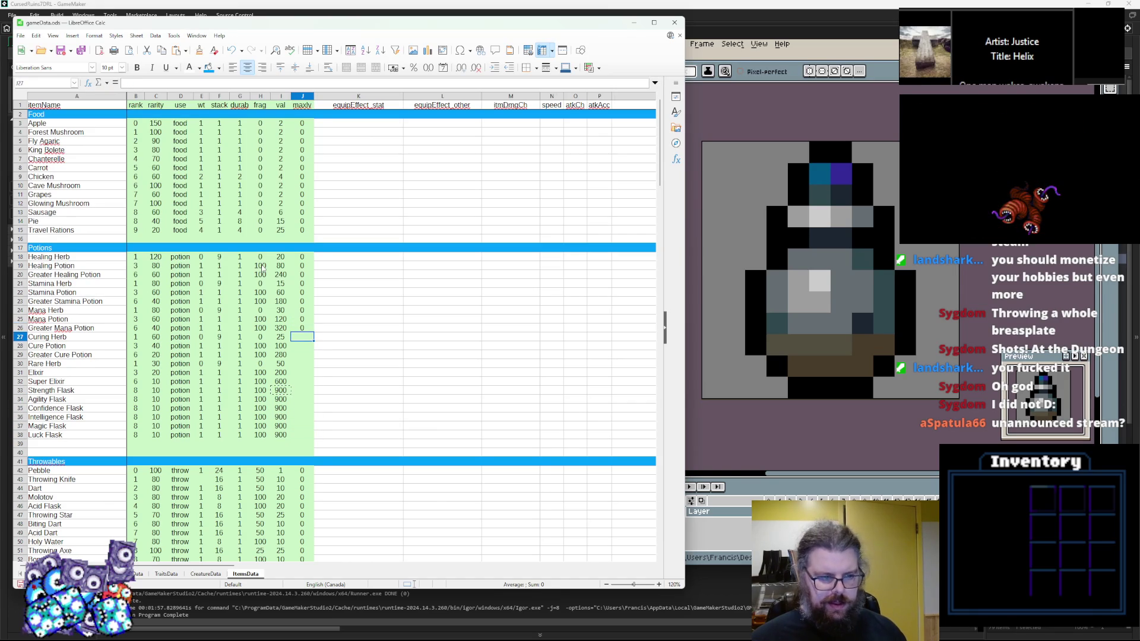
type("0 0 0 0 0 0 0 ")
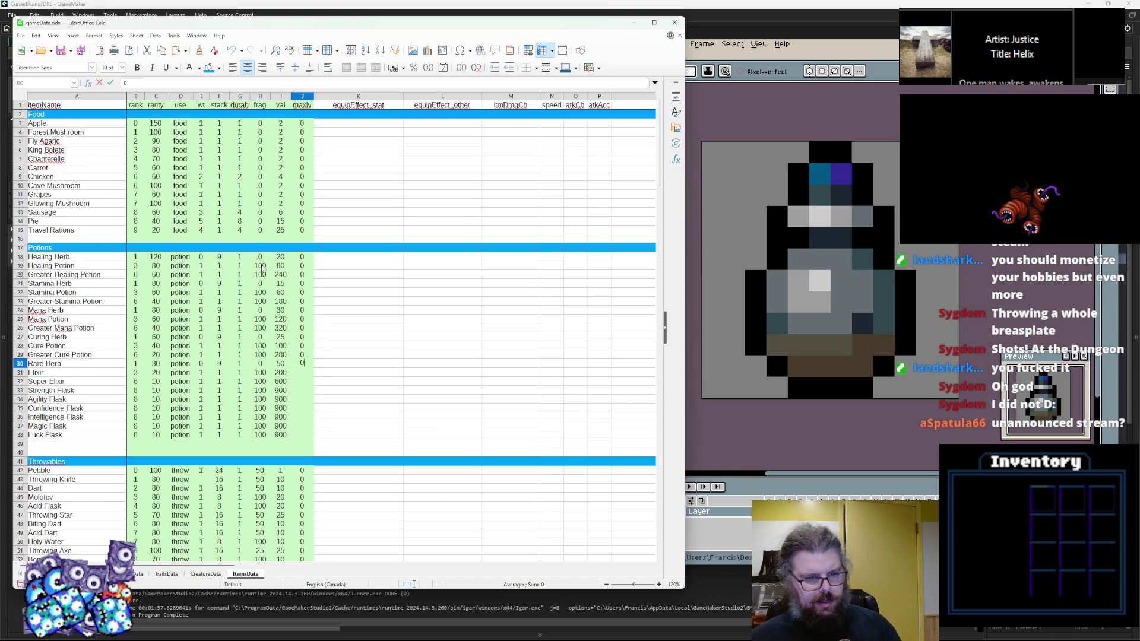
type("0 0 0 0 0")
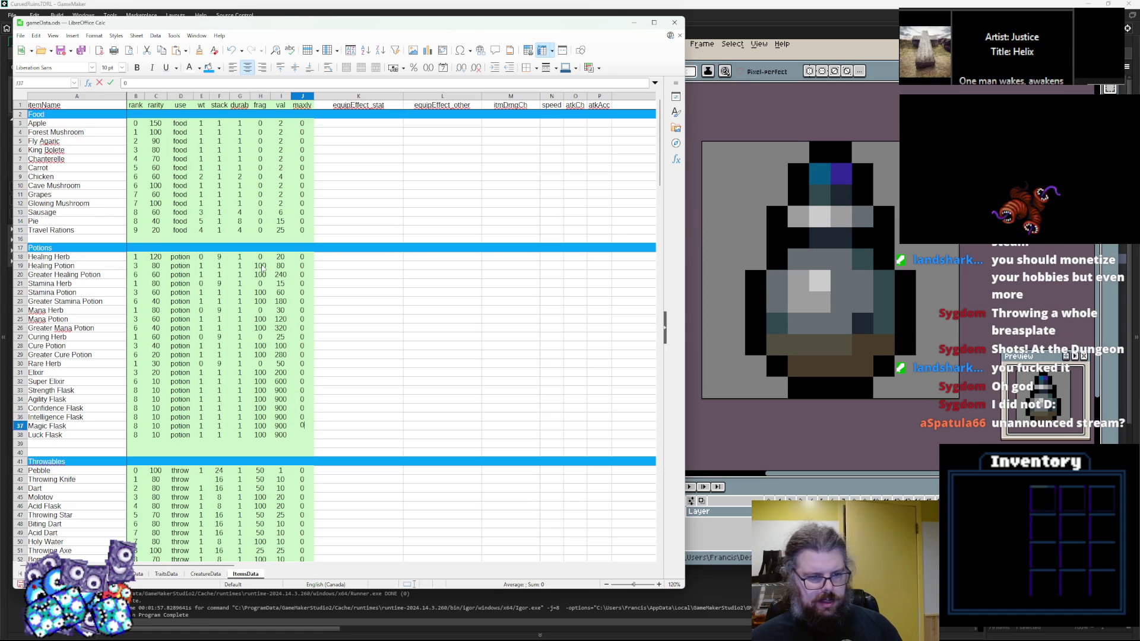
left_click(362, 283)
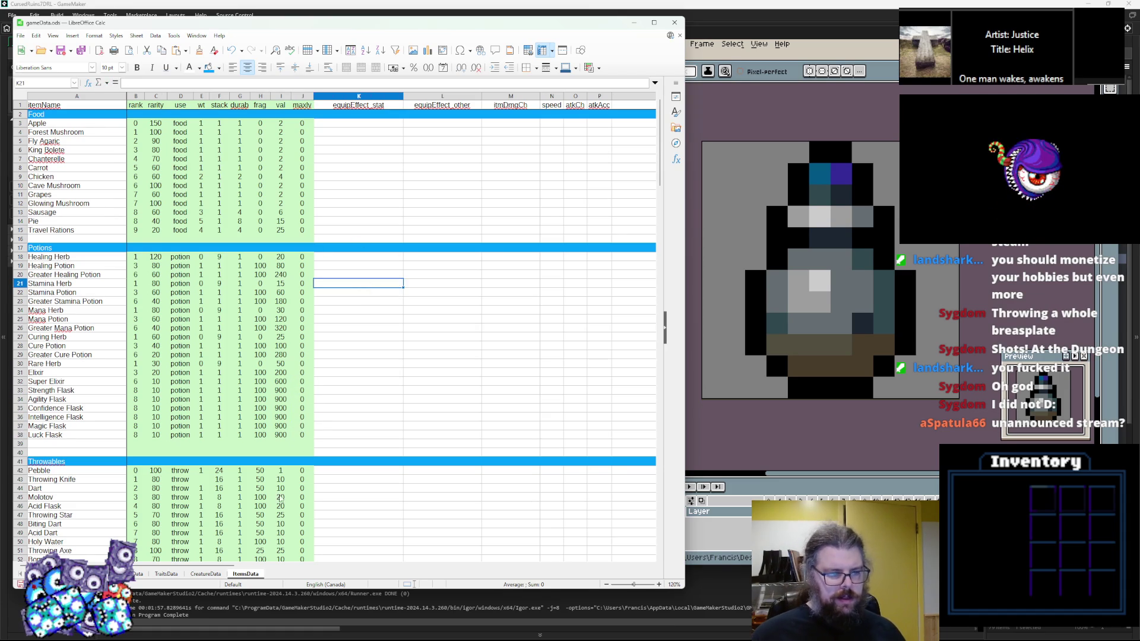
Step: Save the sheet and copy Healing Herb's hLife,40-50 effect to Healing Potion and Greater Healing Potion
scroll(204, 567, "right", 1)
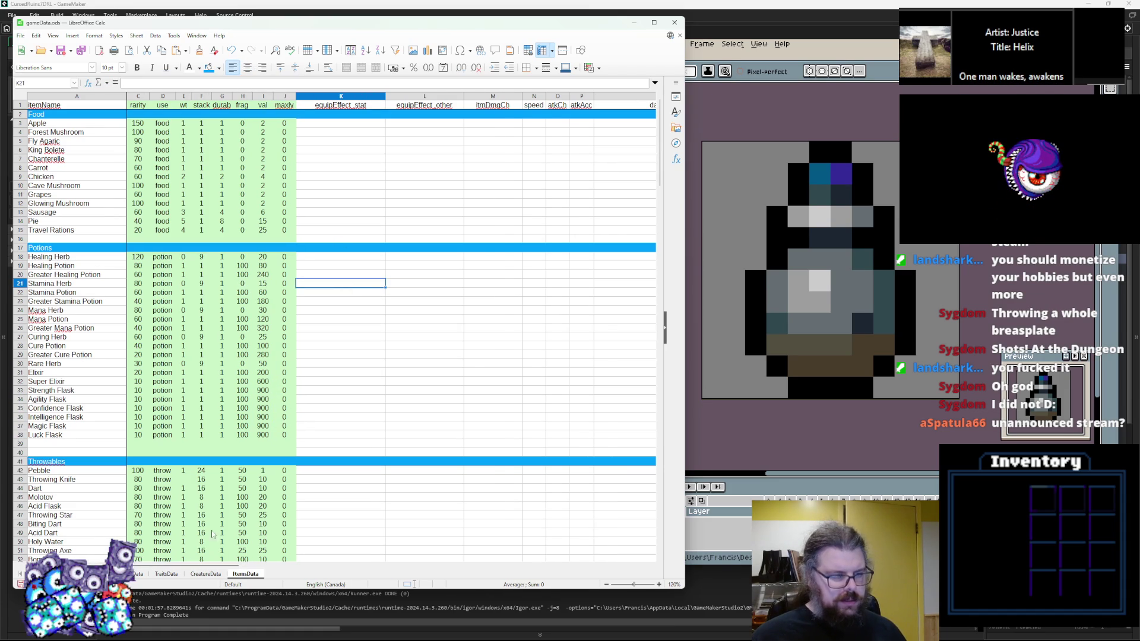
left_click(61, 52)
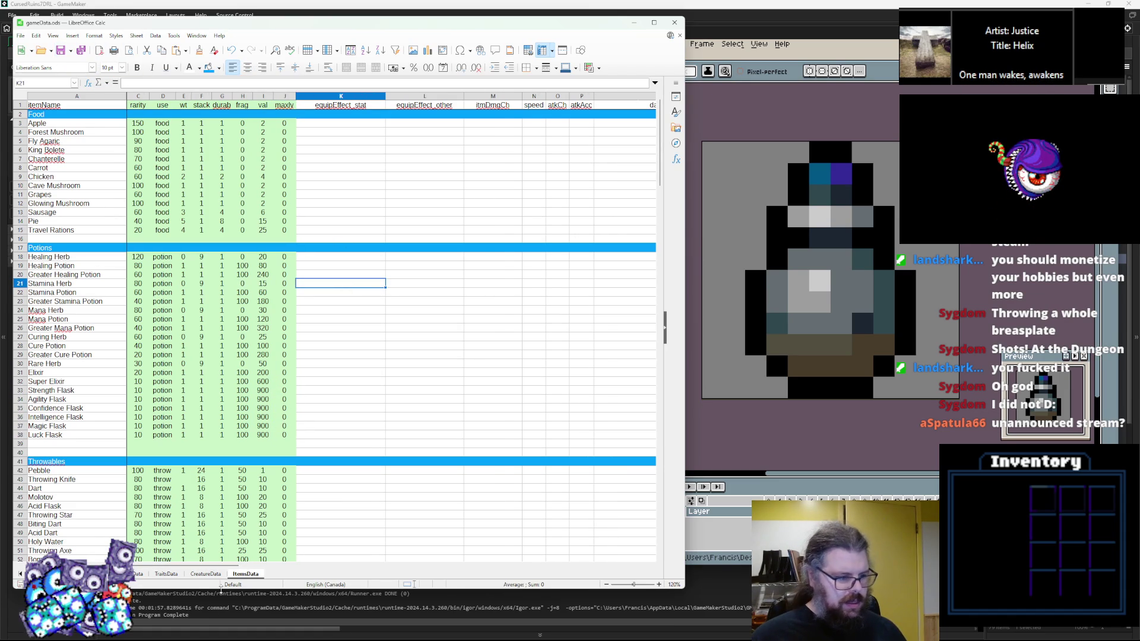
left_click_drag(194, 567, 427, 576)
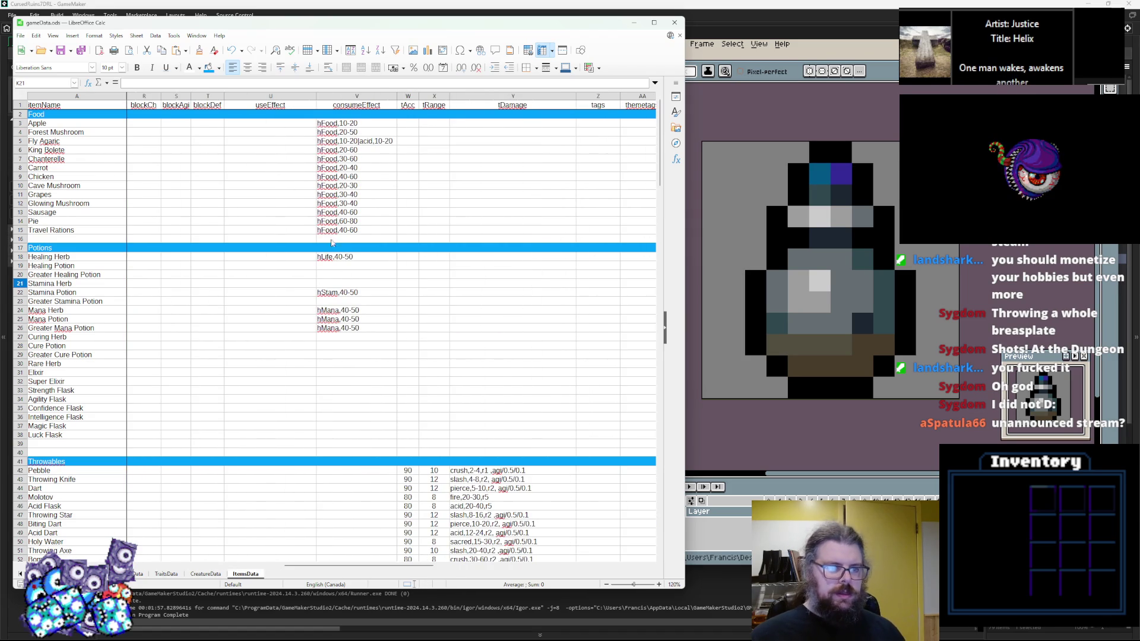
left_click(343, 256)
key("ctrl+c")
left_click(343, 270)
key("ctrl+v")
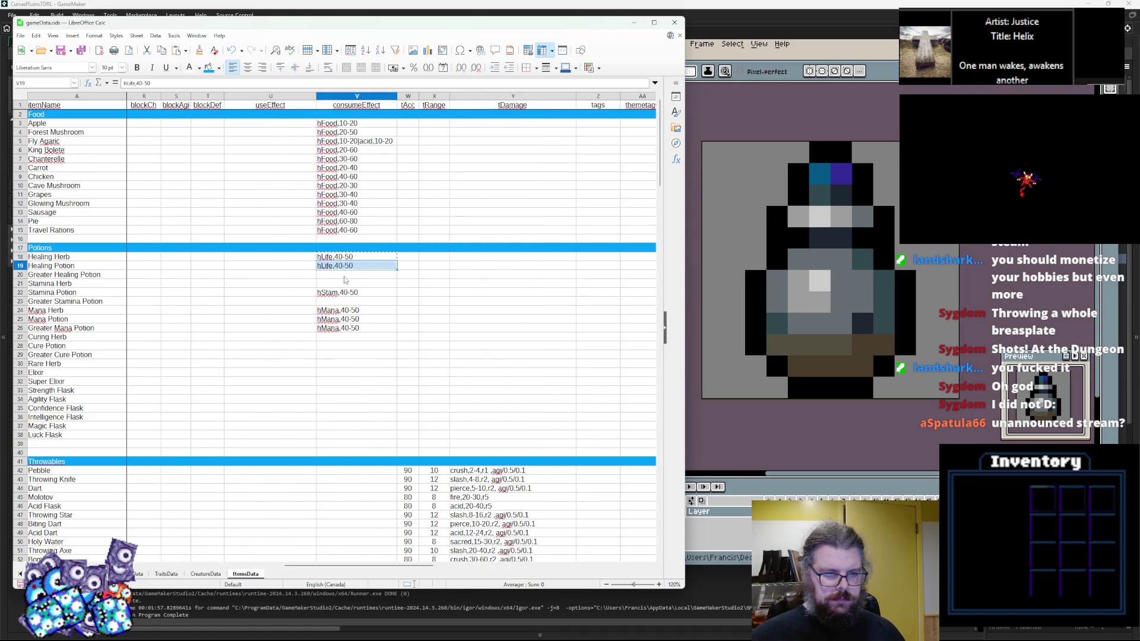
left_click(343, 275)
key("ctrl+v")
Step: Change Healing Herb's consume effect to hLife,20-30
left_click(342, 293)
left_click(344, 266)
left_click(345, 259)
double_click(345, 259)
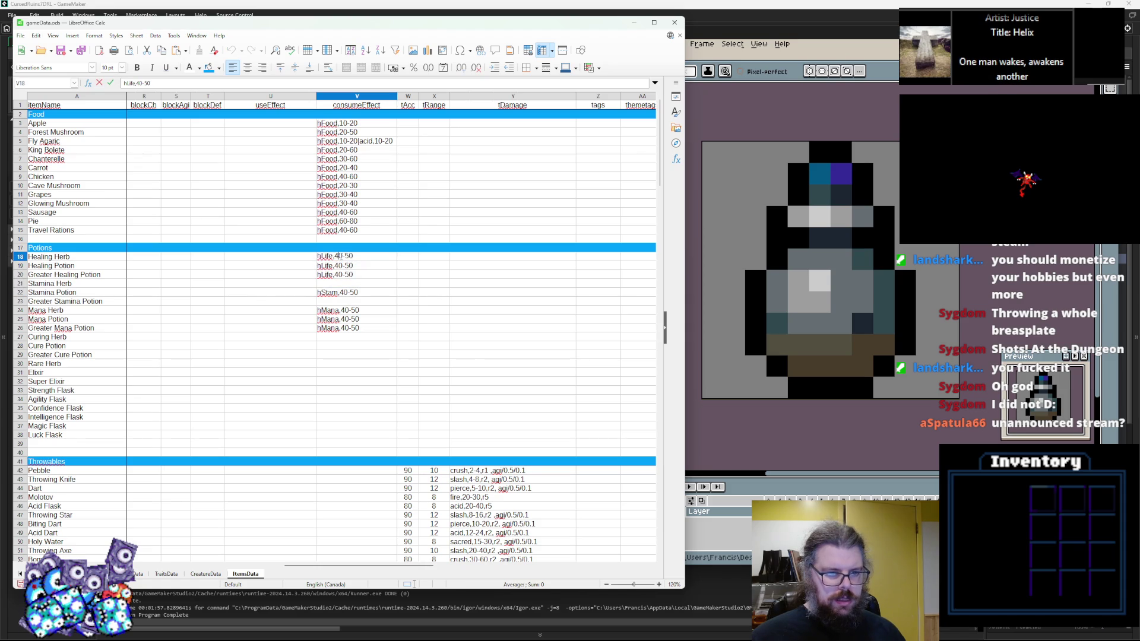
type("2")
key("BackSpace")
type("3")
left_click(357, 283)
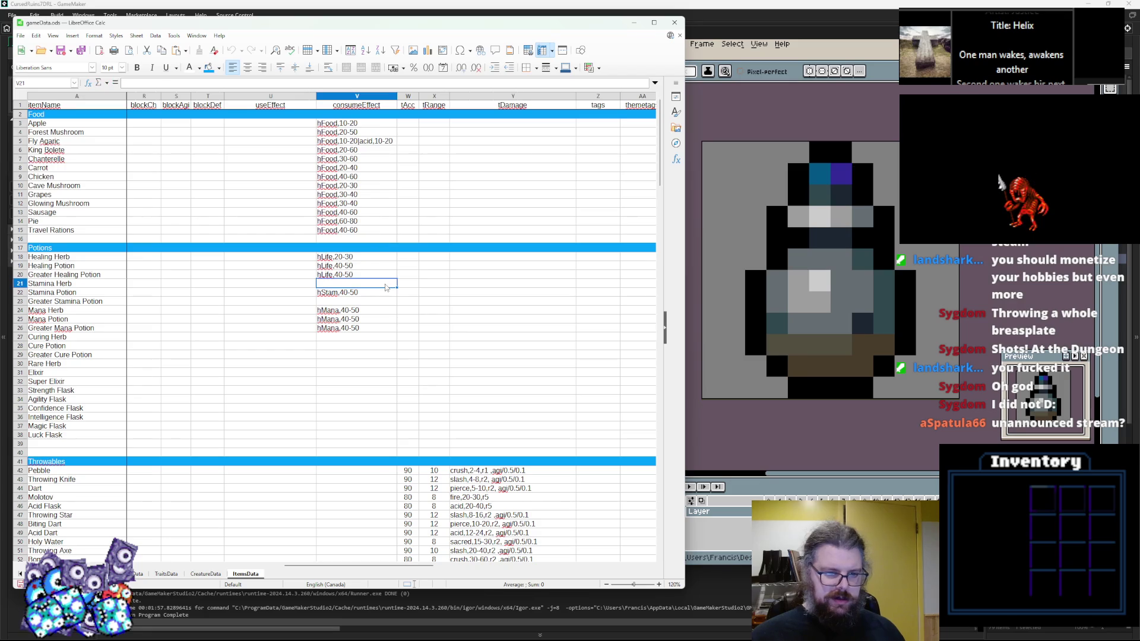
Step: Change Healing Potion's consume effect to hLife,60-80
left_click(350, 275)
left_click(343, 269)
double_click(344, 268)
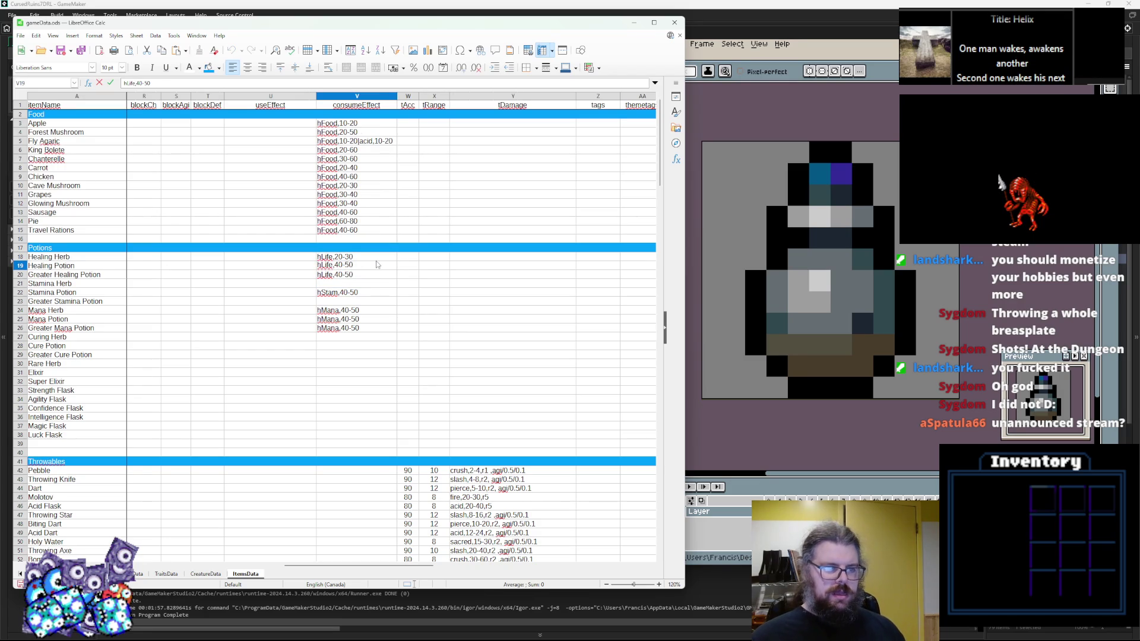
key("BackSpace")
key("BackSpace")
type("6")
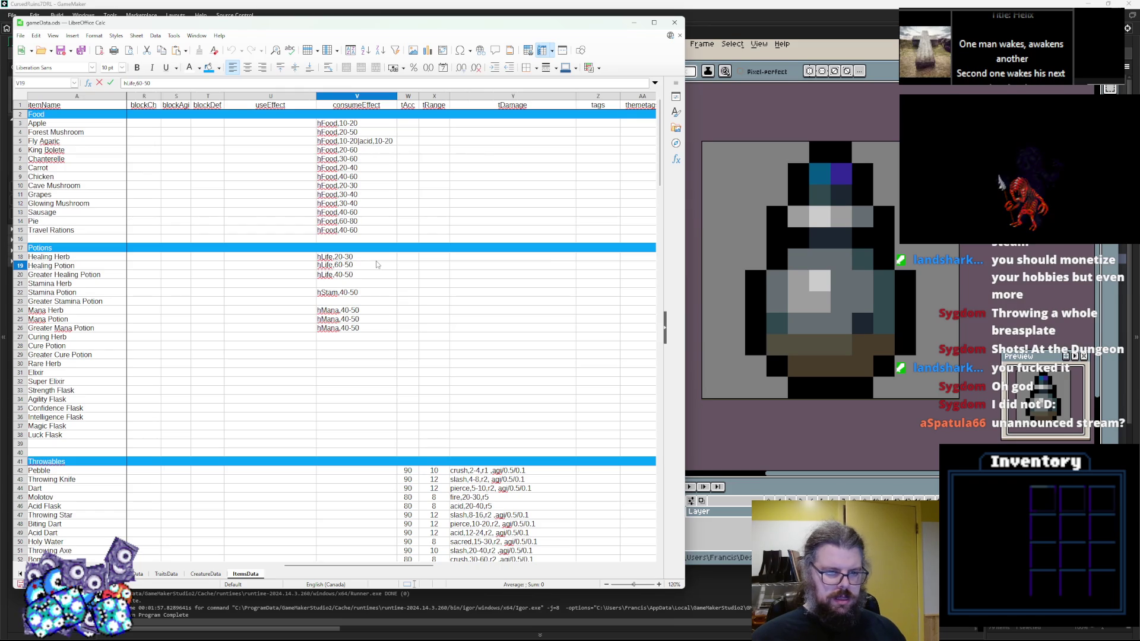
key("BackSpace")
type("8")
key("Return")
Step: Change Greater Healing Potion's consume effect to hLife,120-200 and copy Stamina Potion's effect cell
left_click(336, 294)
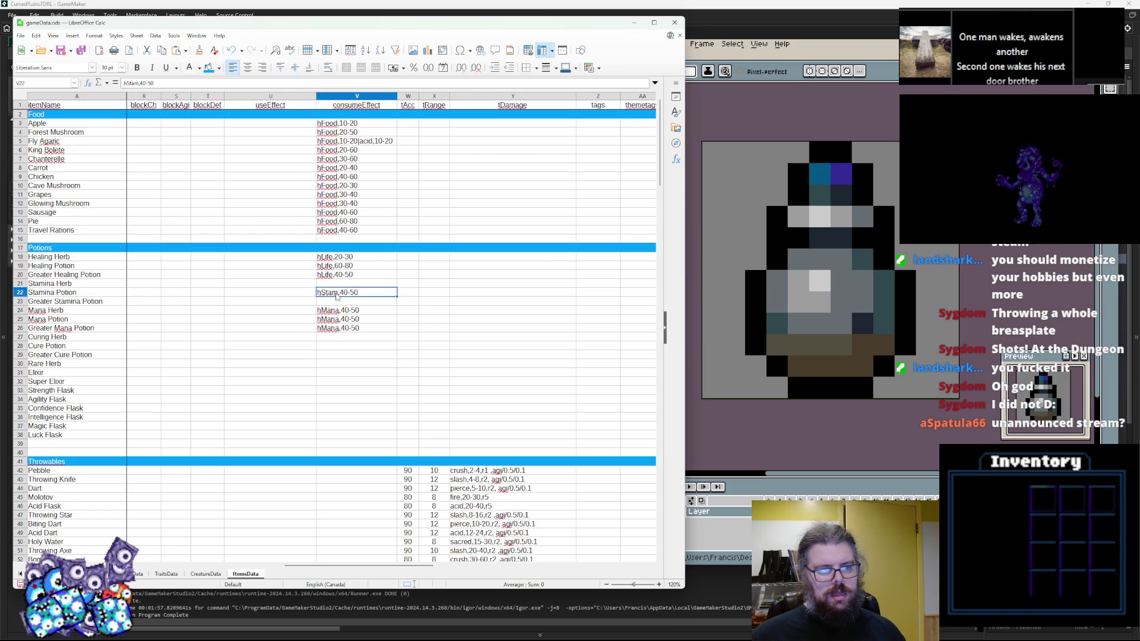
left_click(341, 277)
double_click(340, 277)
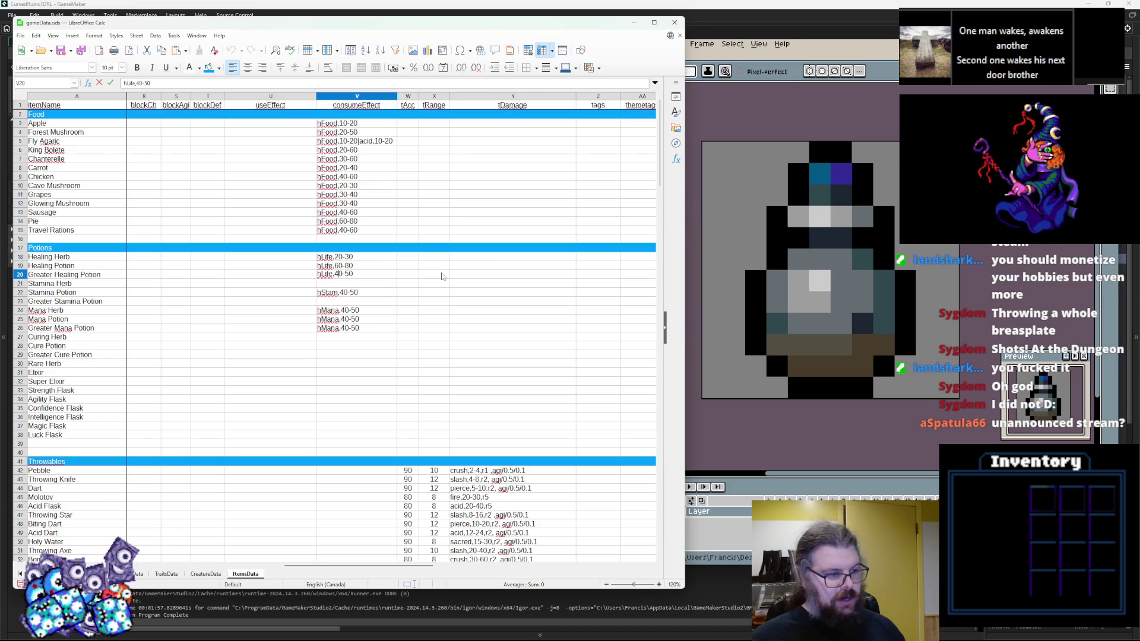
key("BackSpace")
type("12")
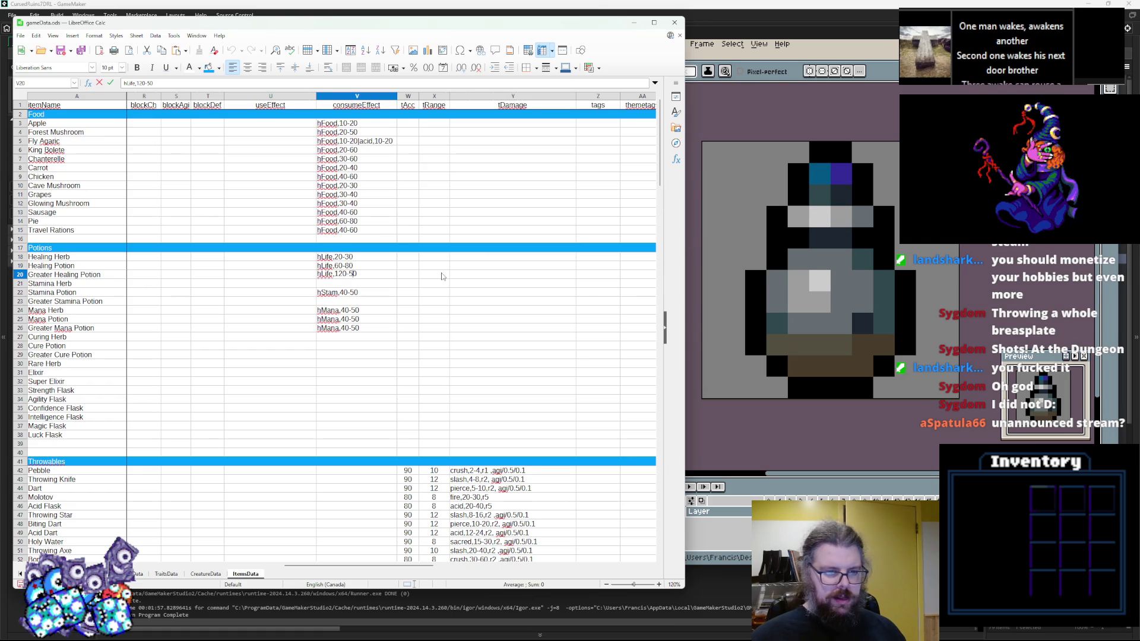
type("00")
left_click(408, 301)
left_click(357, 285)
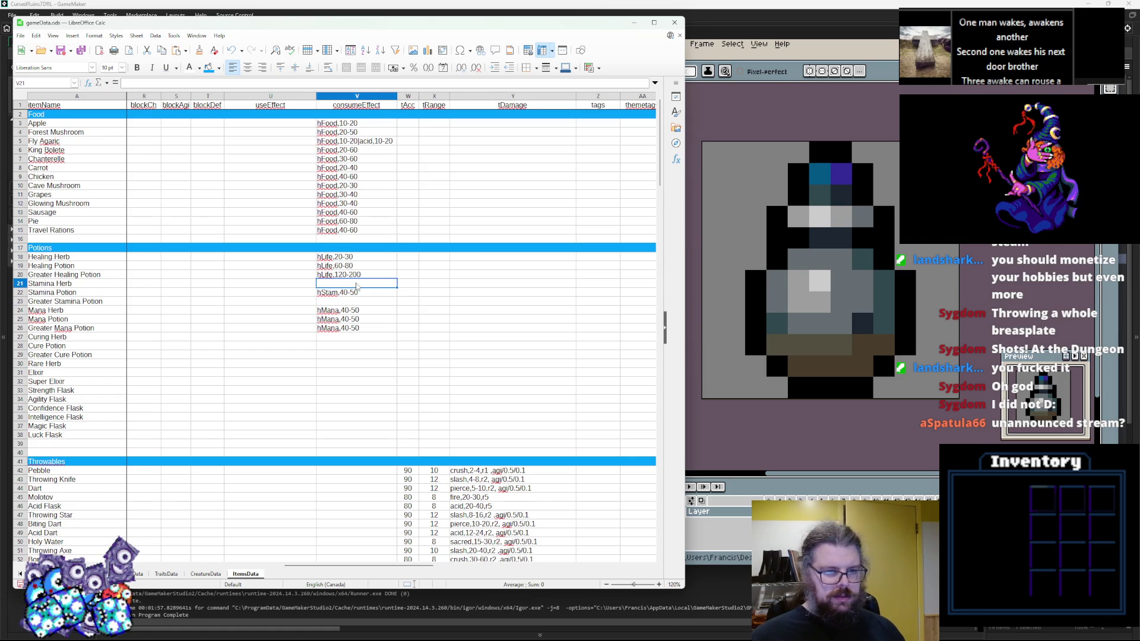
left_click(365, 290)
key("ctrl+c")
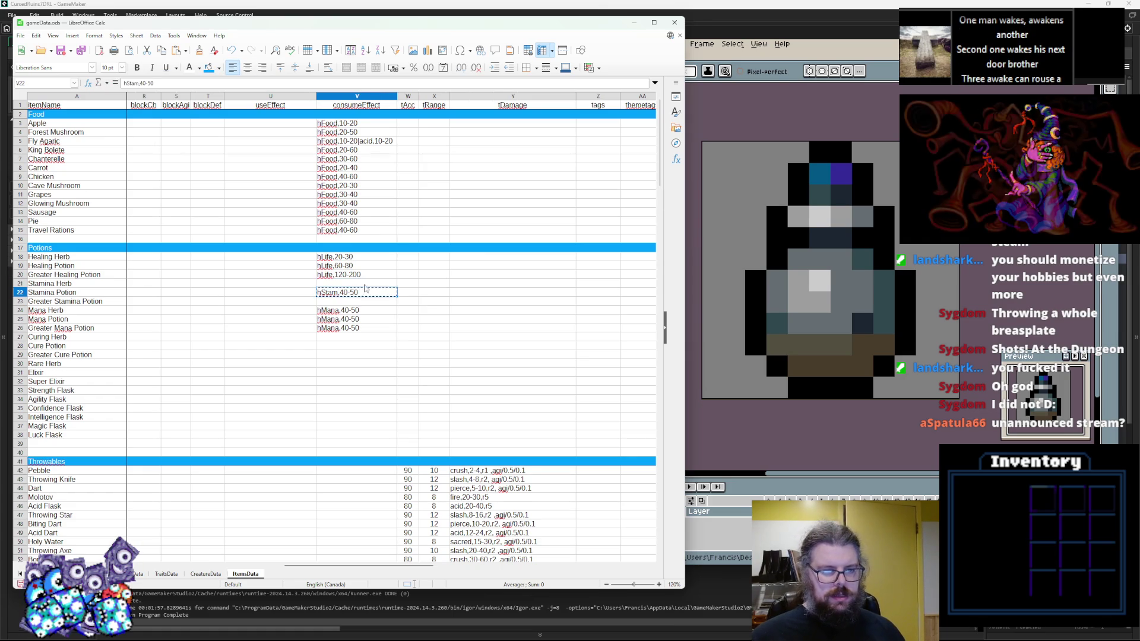
Step: Paste the stamina effect into Stamina Herb and set its range to 20-30
left_click(346, 285)
key("ctrl+v")
double_click(345, 285)
type("20")
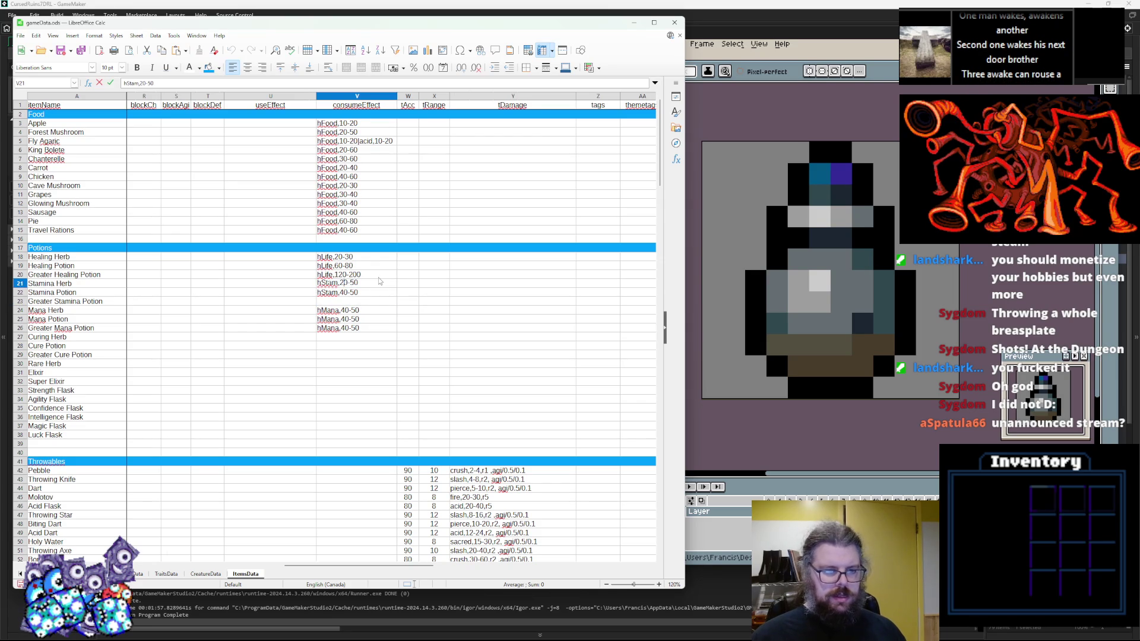
key("BackSpace")
type("3")
Step: Change the Stamina Potion effect range to 60-80
left_click(356, 293)
double_click(348, 295)
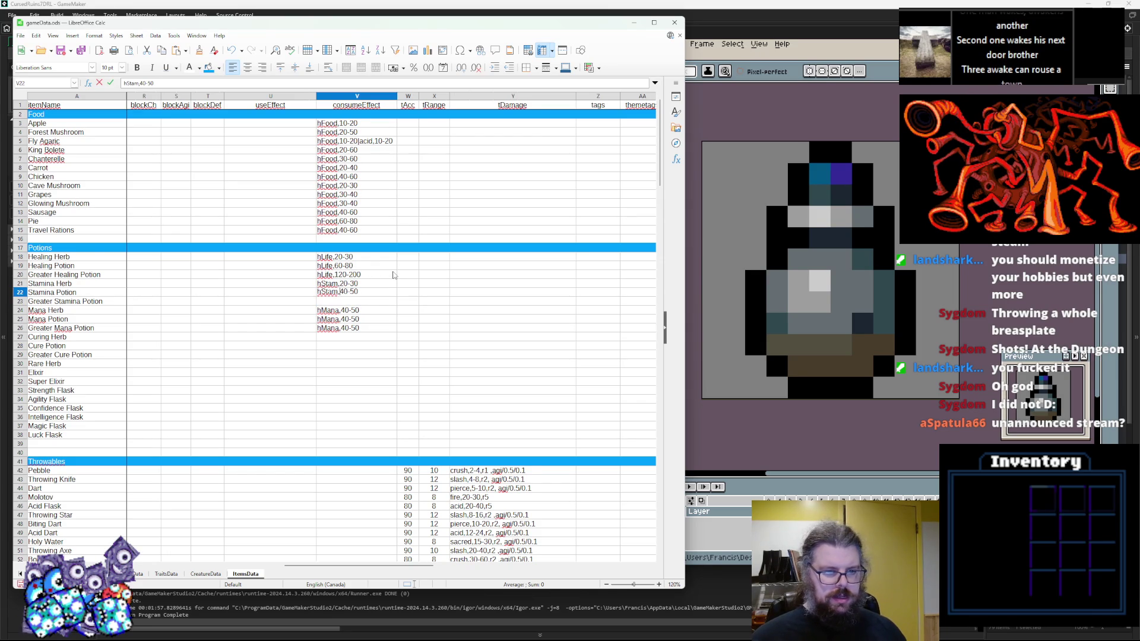
key("BackSpace")
type("6")
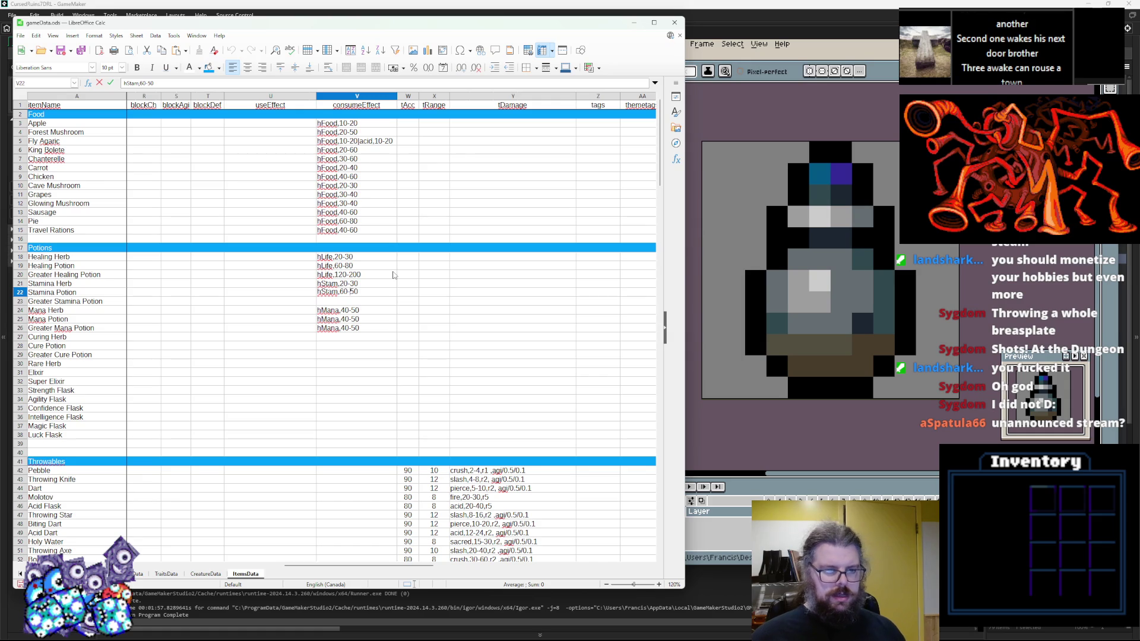
key("BackSpace")
type("8")
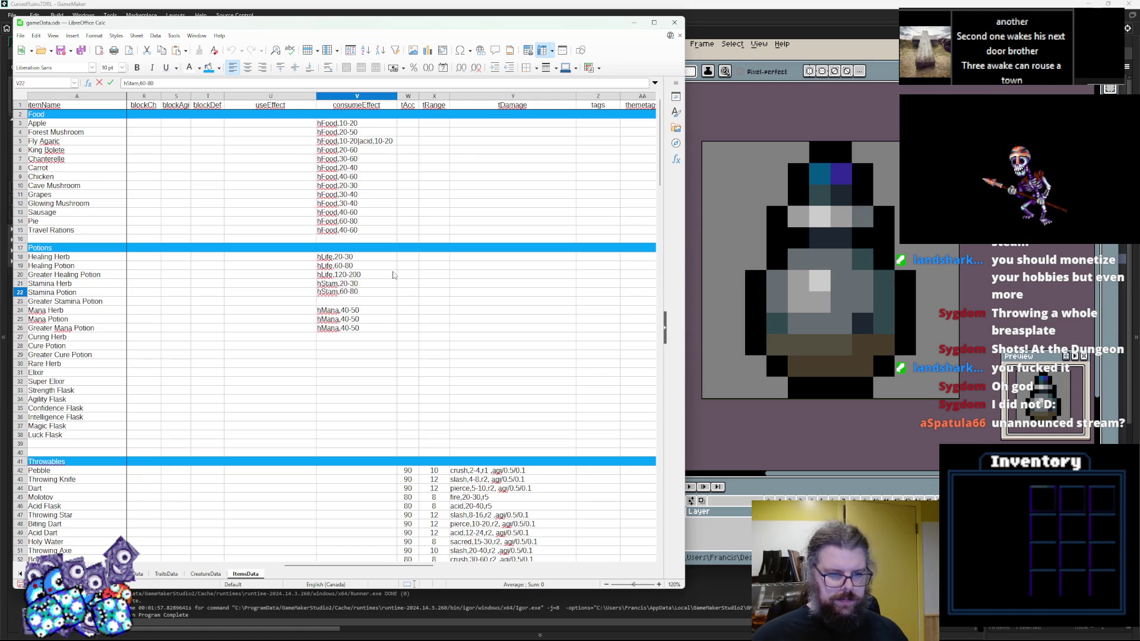
key("Return")
Step: Copy the Healing Potion and Greater Healing Potion effects into the Stamina Potion and Greater Stamina Potion rows
left_click(391, 275)
key("ctrl+c")
left_click(354, 292)
key("ctrl+v")
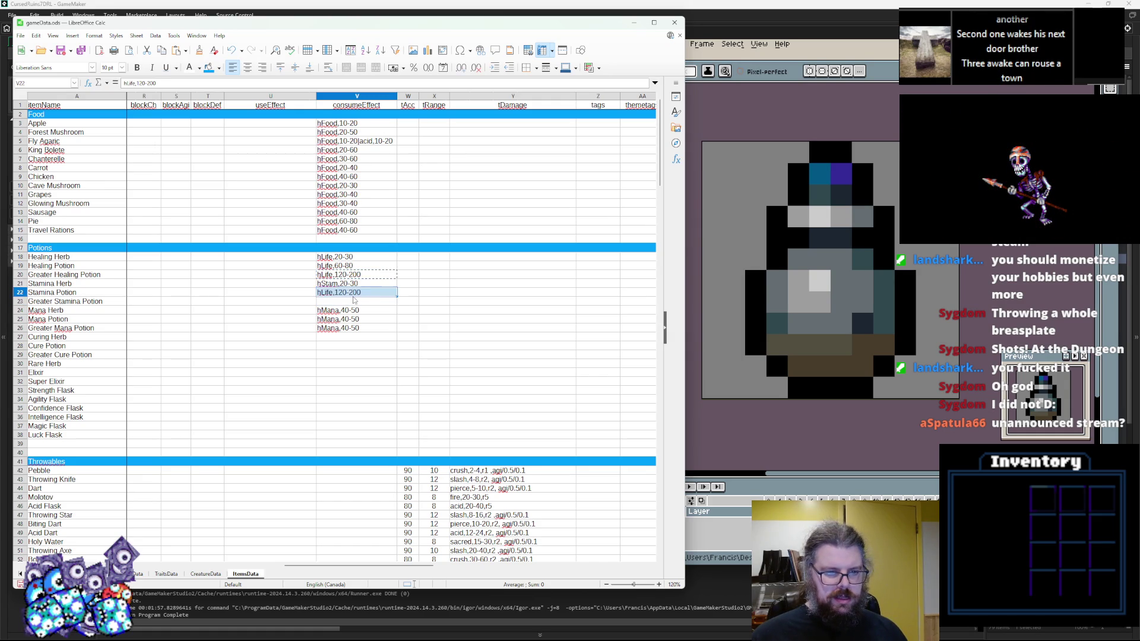
left_click(356, 300)
left_click(352, 268)
left_click(346, 293)
key("ctrl+v")
left_click(350, 275)
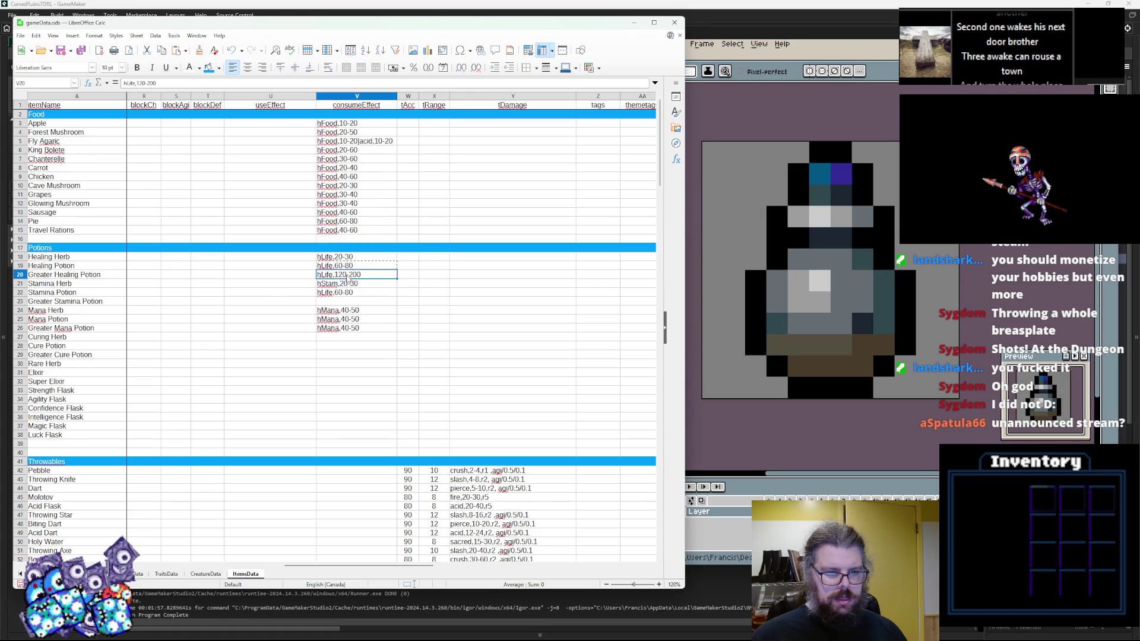
left_click(350, 268, "shift")
key("ctrl+c")
left_click(347, 293)
key("ctrl+v")
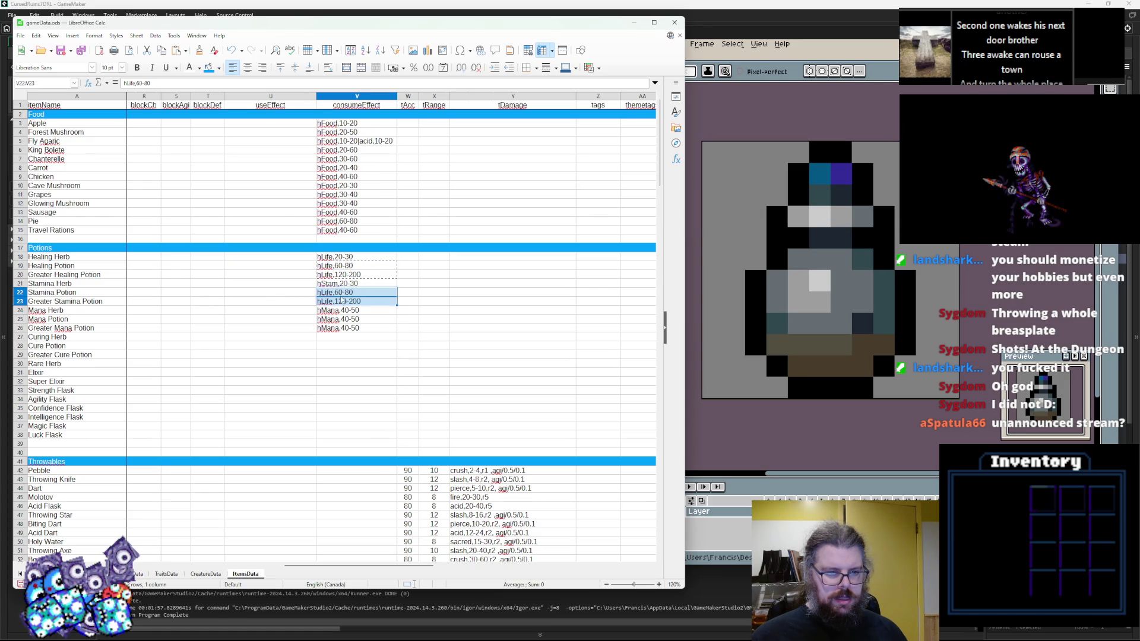
left_click(341, 316)
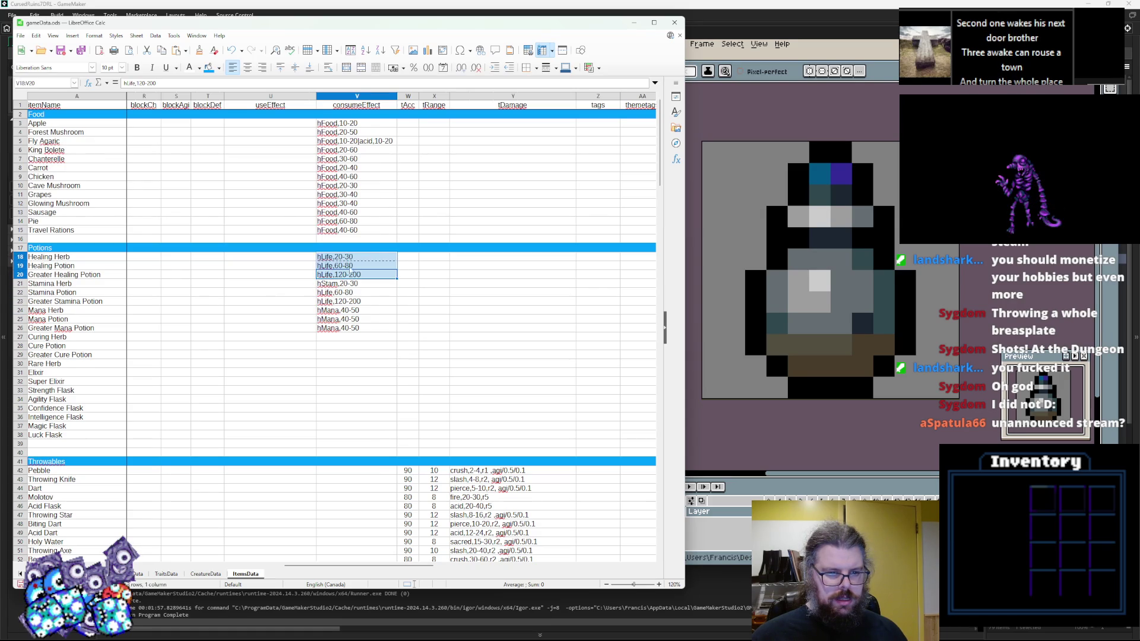
Step: Rename hLife to hStam so Greater Stamina Potion reads hStam,120-200
double_click(327, 283)
double_click(326, 292)
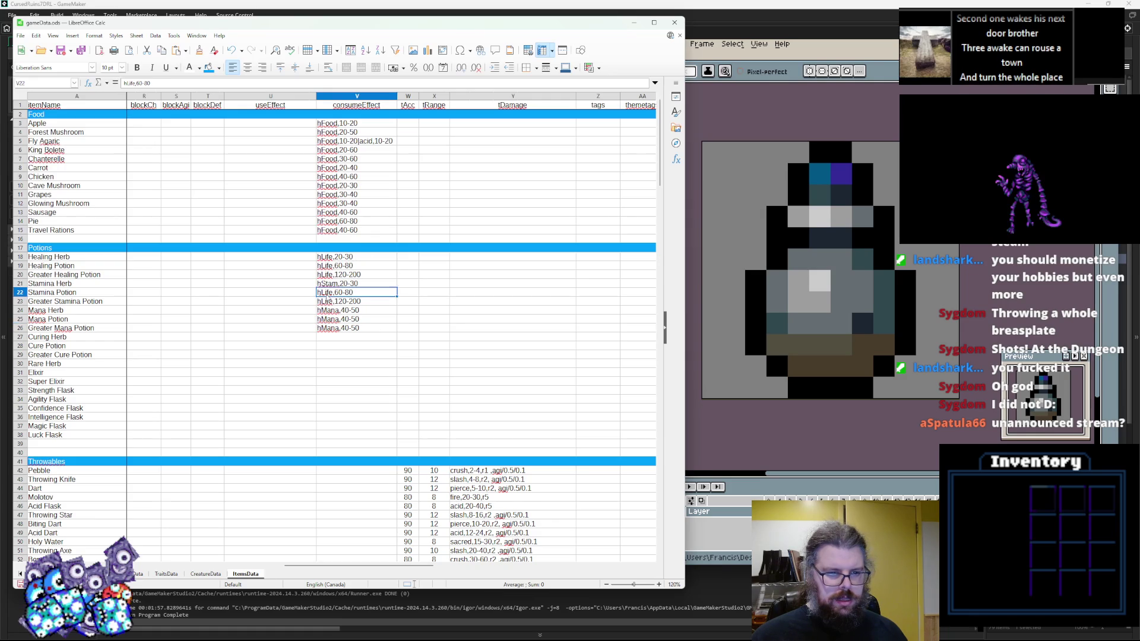
type("Stam")
double_click(326, 301)
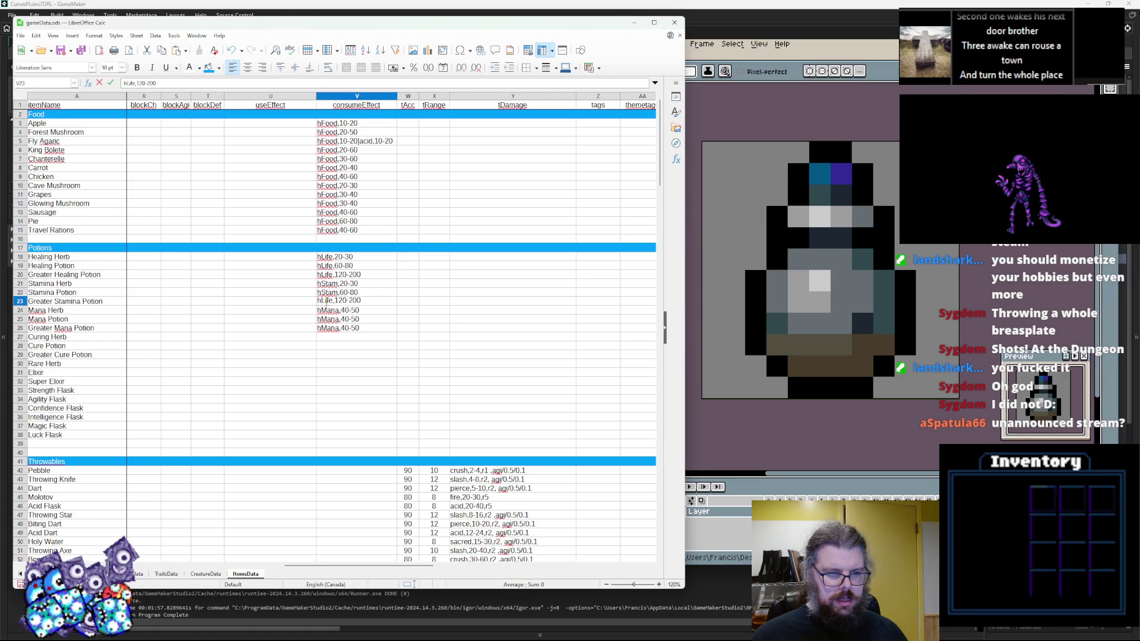
type("hStam")
left_click(357, 309)
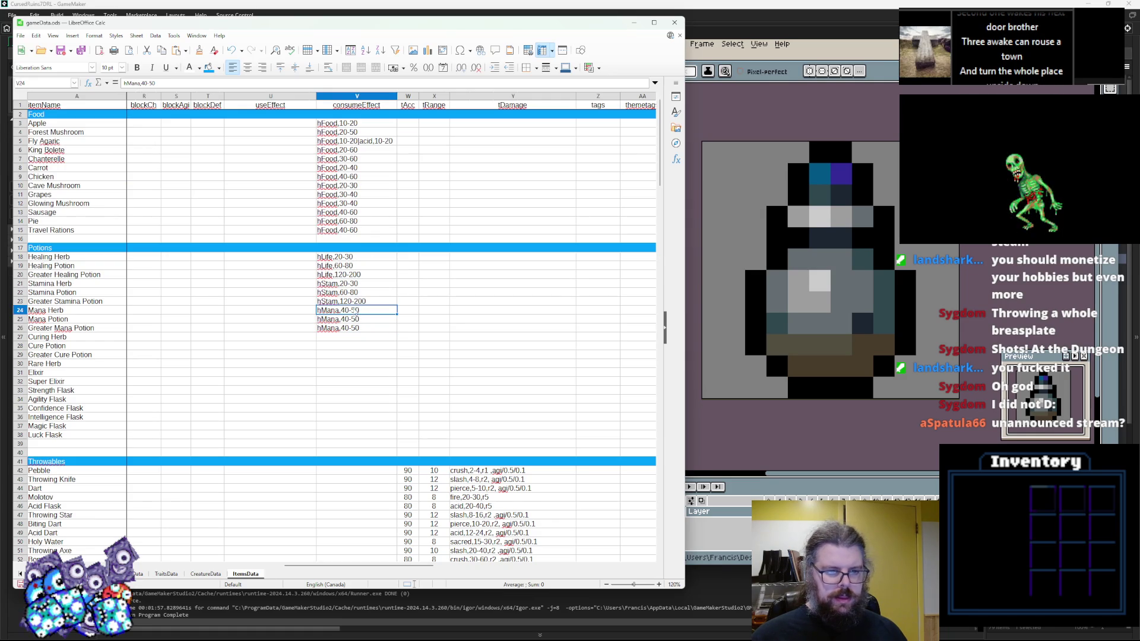
Step: Set the Mana Herb effect to hMana,20-30
double_click(344, 310)
type("20")
key("Right")
key("Right")
key("Return")
Step: Change the Mana Potion effect to hMana,60-80
double_click(351, 319)
key("BackSpace")
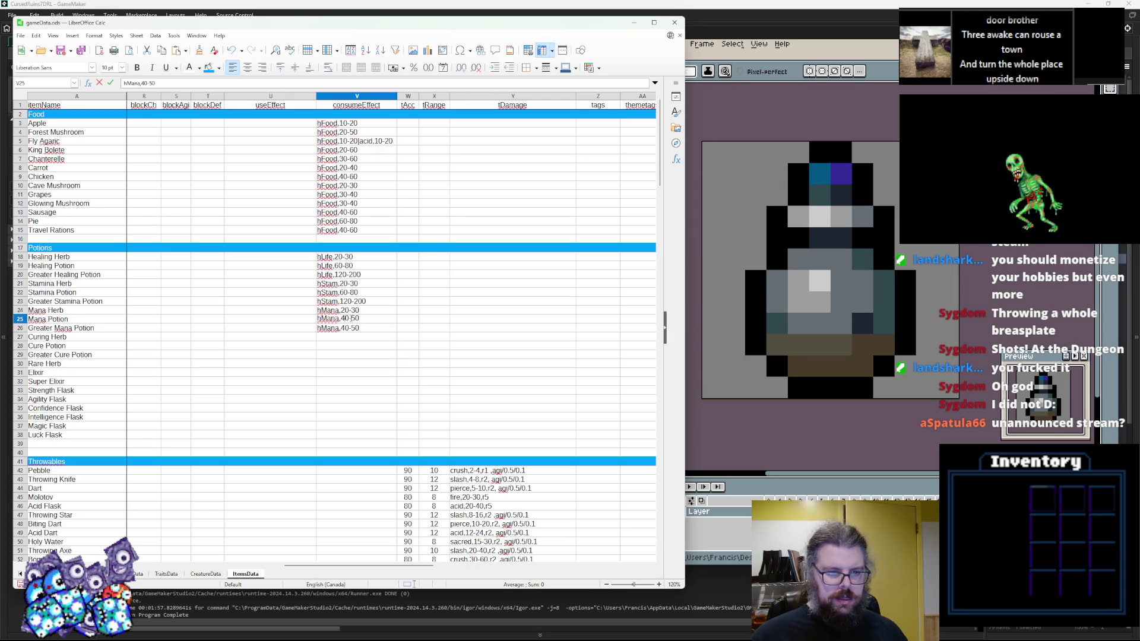
type("6")
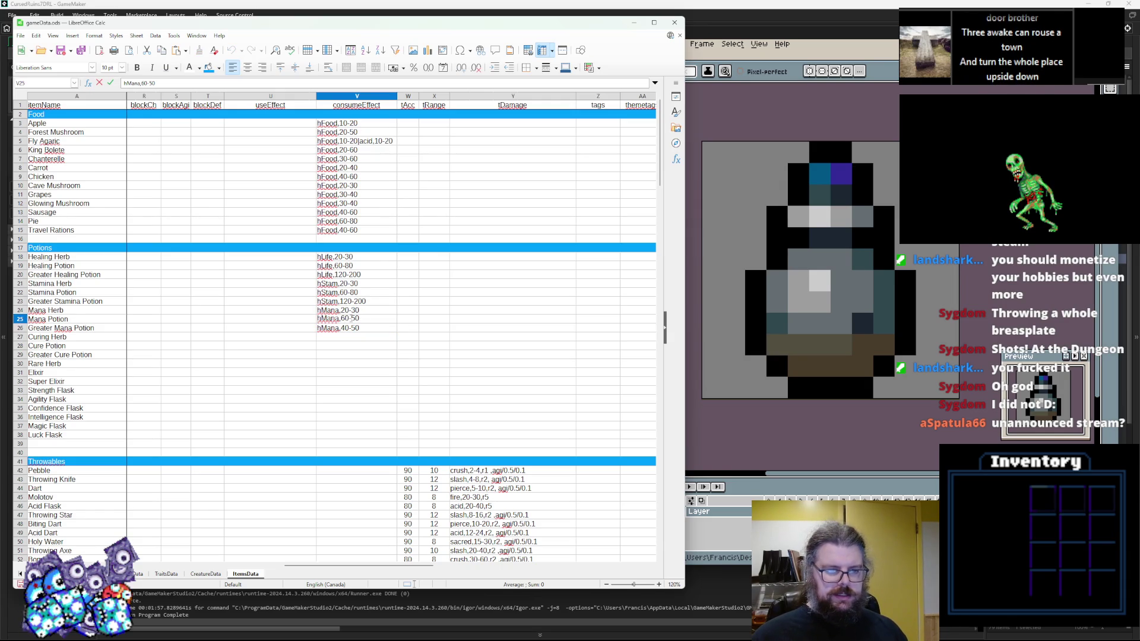
left_click(356, 319)
key("BackSpace")
type("8")
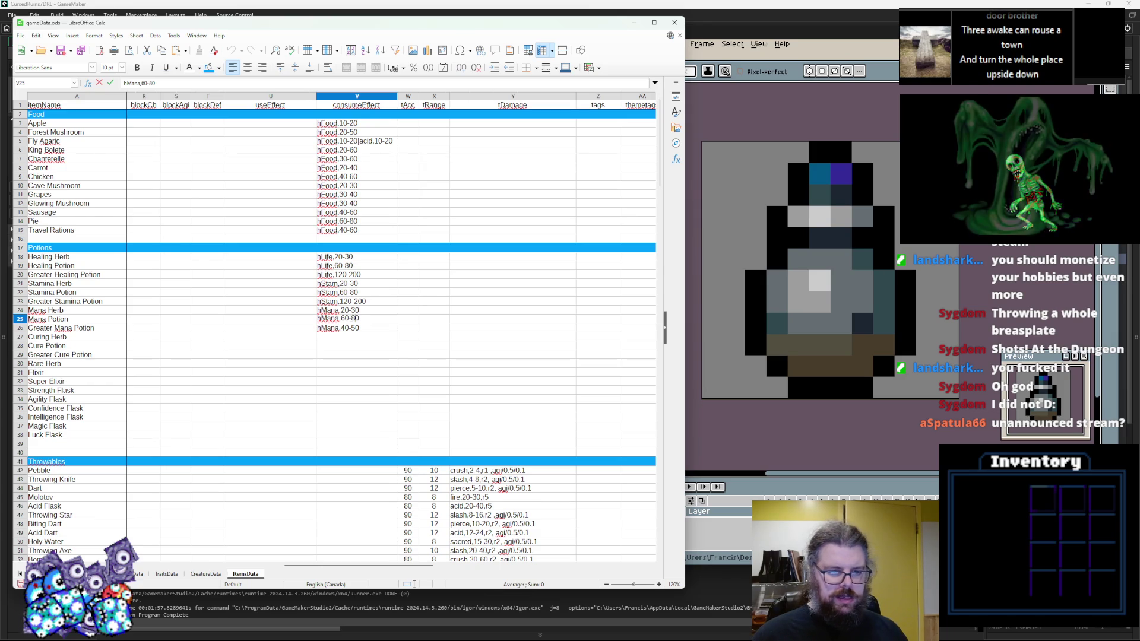
key("Return")
key("Return")
key("Return")
Step: Copy the Greater Healing Potion effect into Greater Mana Potion as hMana,120-200
left_click(358, 275)
key("ctrl+c")
left_click(354, 327)
key("ctrl+v")
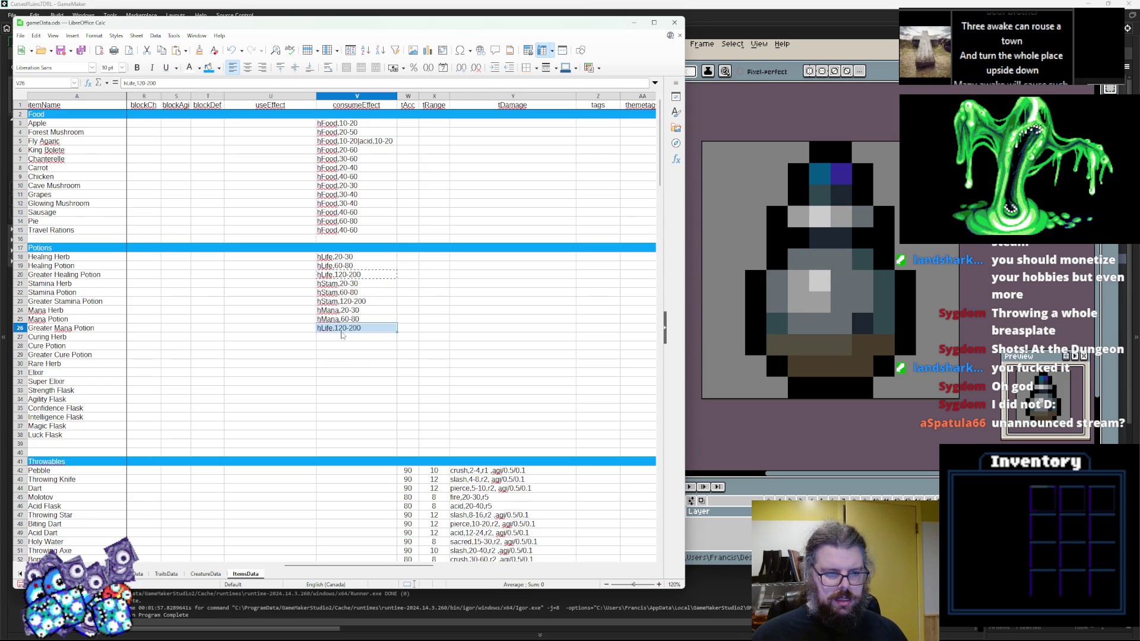
double_click(336, 319)
double_click(324, 328)
key("Return")
Step: Copy the Healing Herb effect into the Rare Herb effect cell
left_click(324, 354)
left_click(333, 348)
key("Up")
left_click(336, 353)
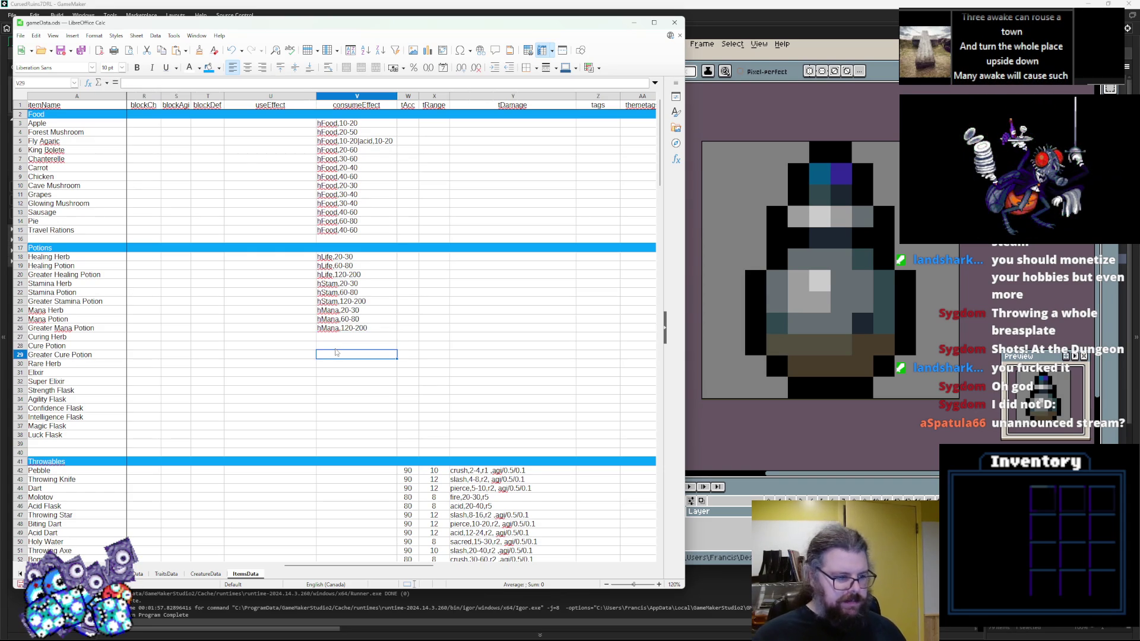
key("Down")
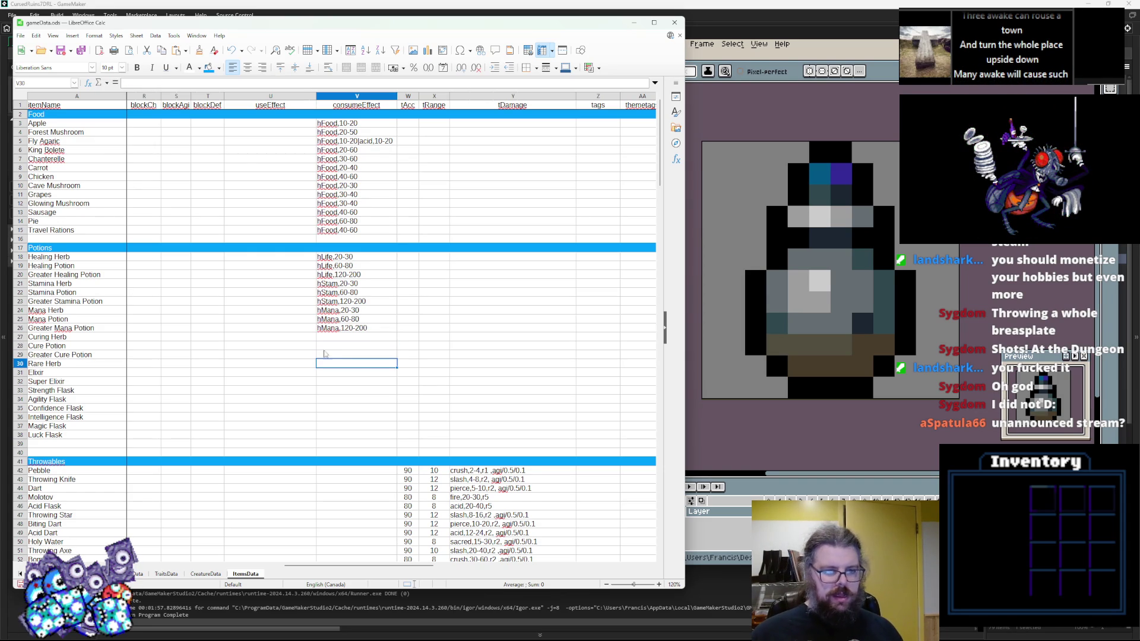
left_click(351, 250)
left_click(349, 258)
key("ctrl+c")
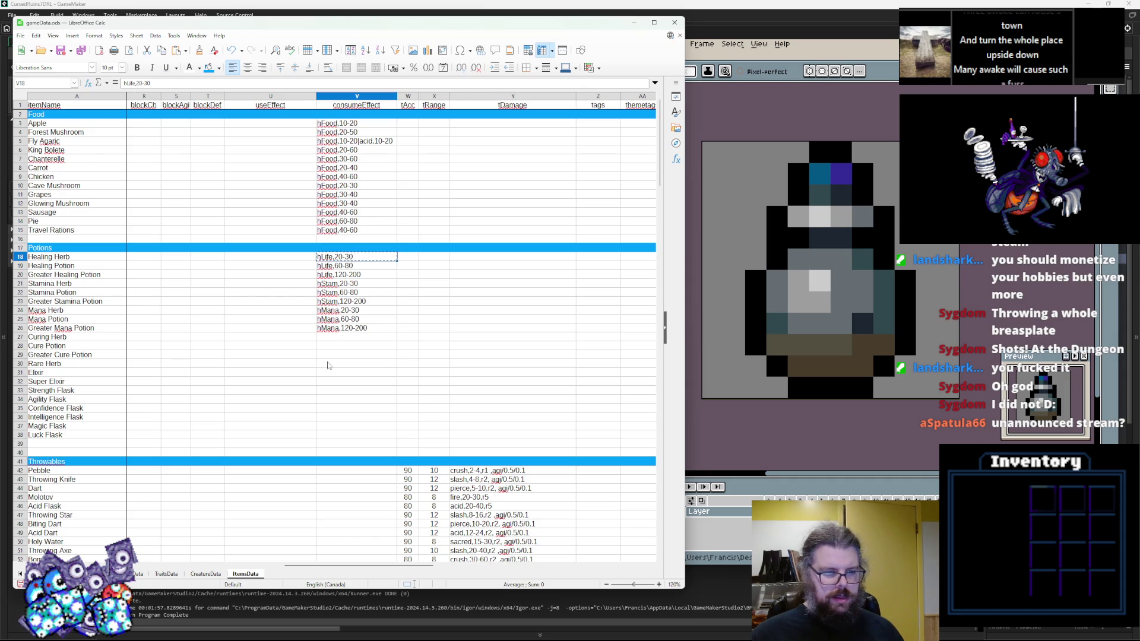
left_click(326, 359)
key("Down")
key("ctrl+v")
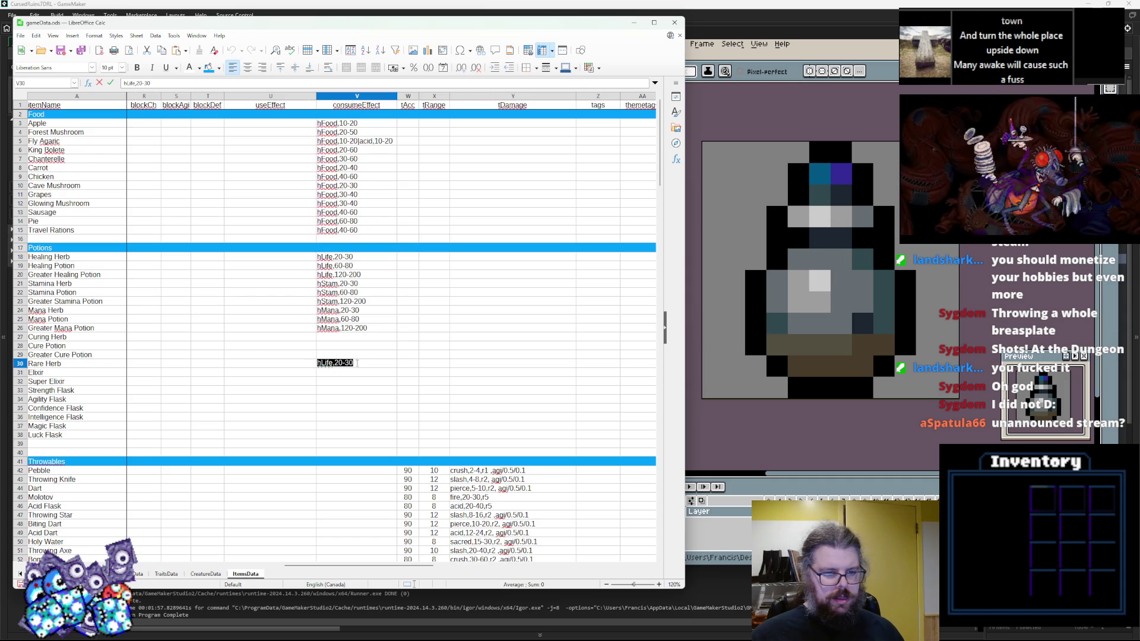
Step: Extend the Rare Herb effect to three parts: hLife, hStam and hMana
double_click(373, 361)
type("|")
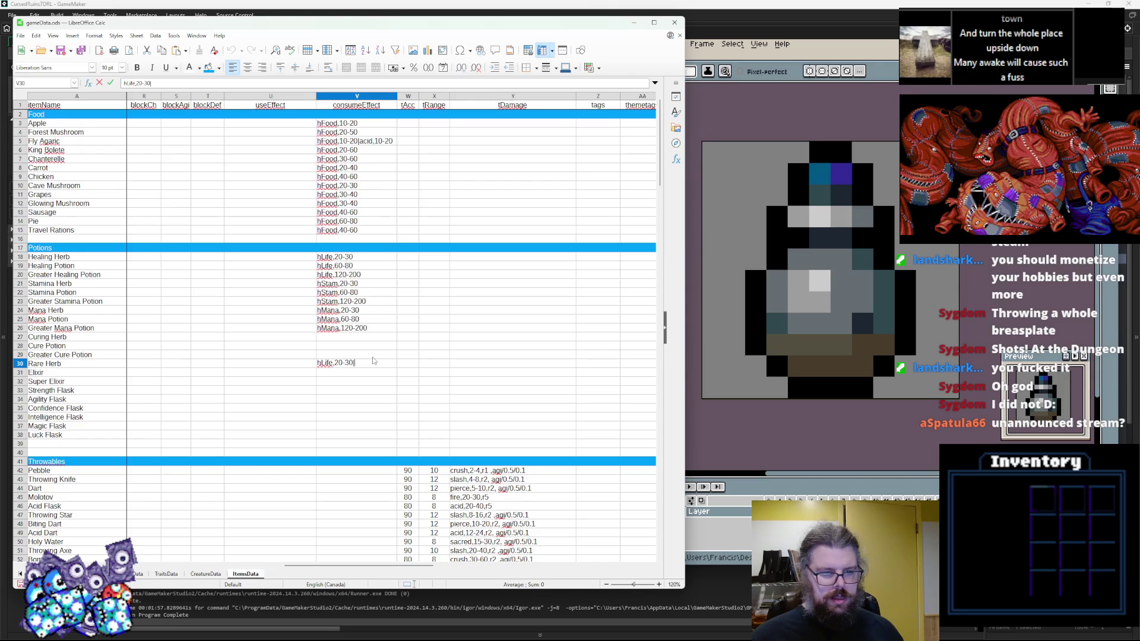
key("ctrl+v")
type("|")
key("ctrl+v")
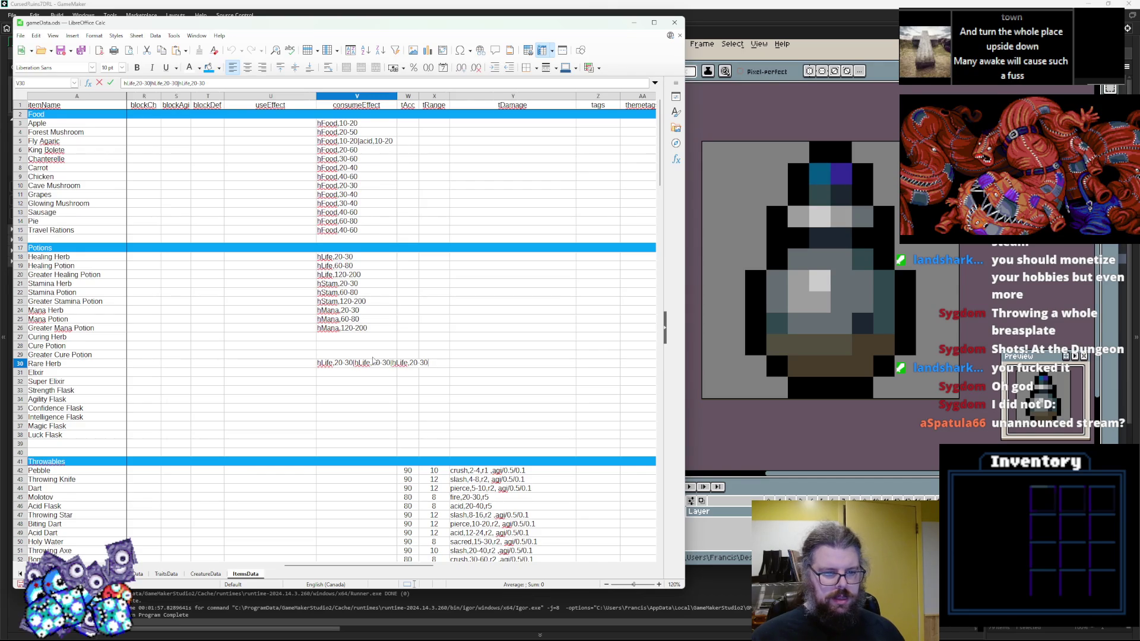
left_click(346, 292)
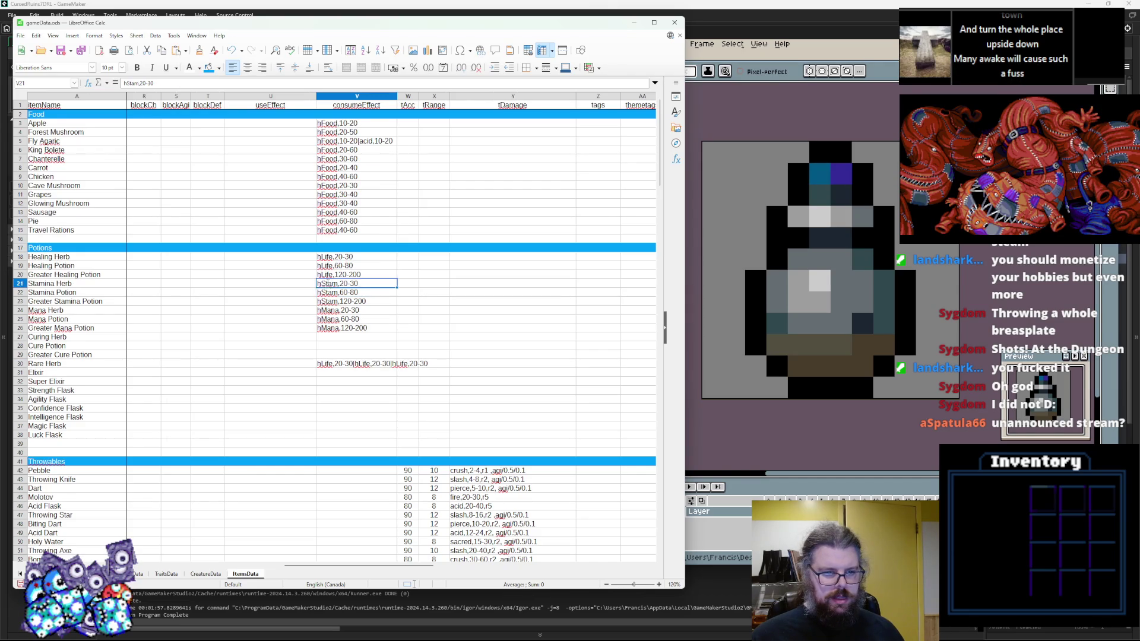
double_click(360, 363)
double_click(359, 363)
type("hStam")
left_click(322, 309)
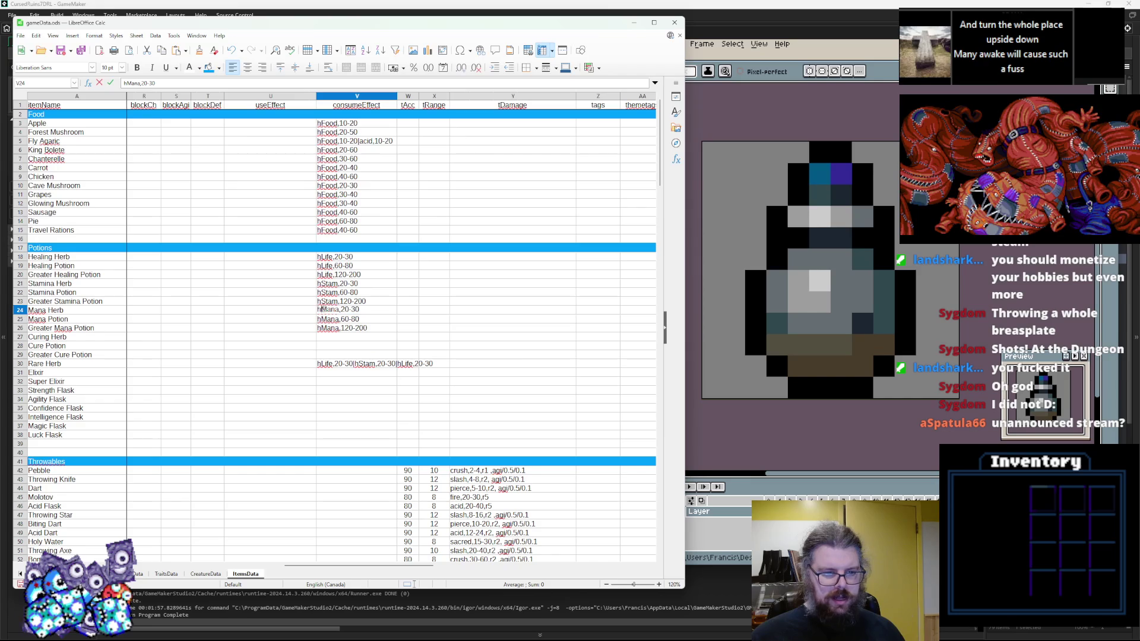
left_click(386, 362)
double_click(405, 363)
type("hMana")
key("Return")
left_click(348, 369)
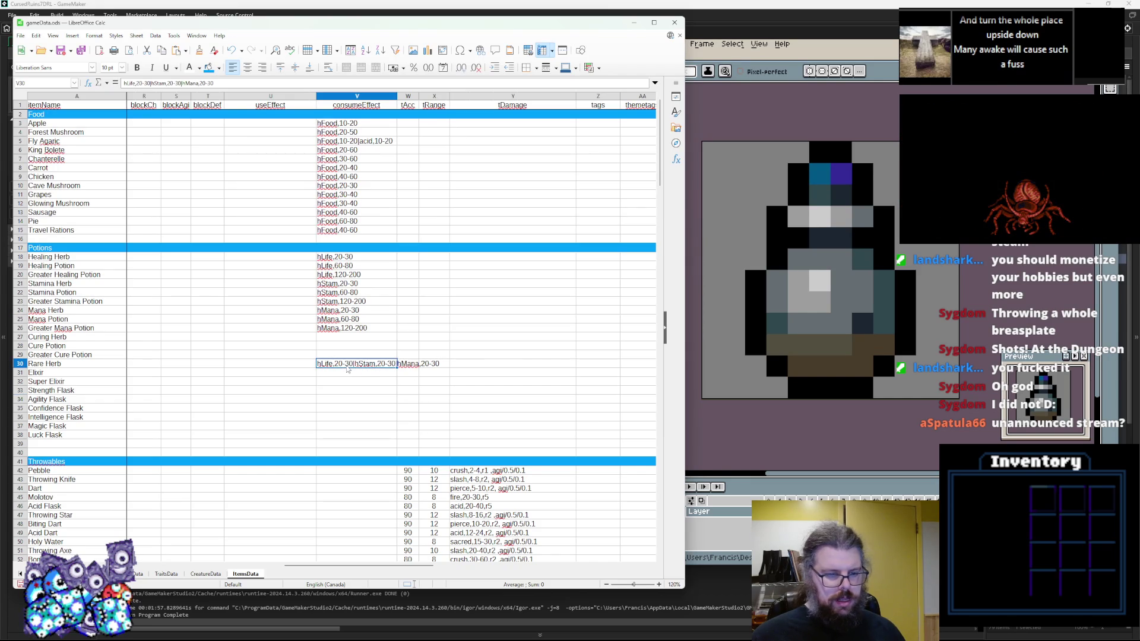
Step: Set all three Rare Herb effect ranges to 20-40
left_click(338, 381)
left_click(342, 365)
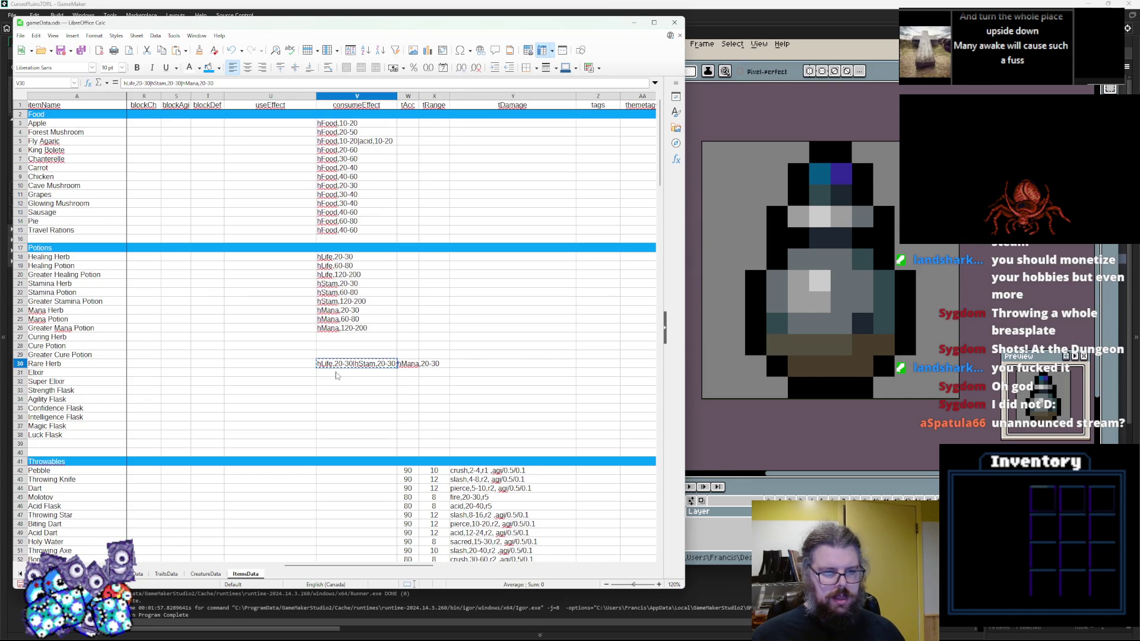
left_click(336, 376)
left_click(337, 364)
double_click(337, 363)
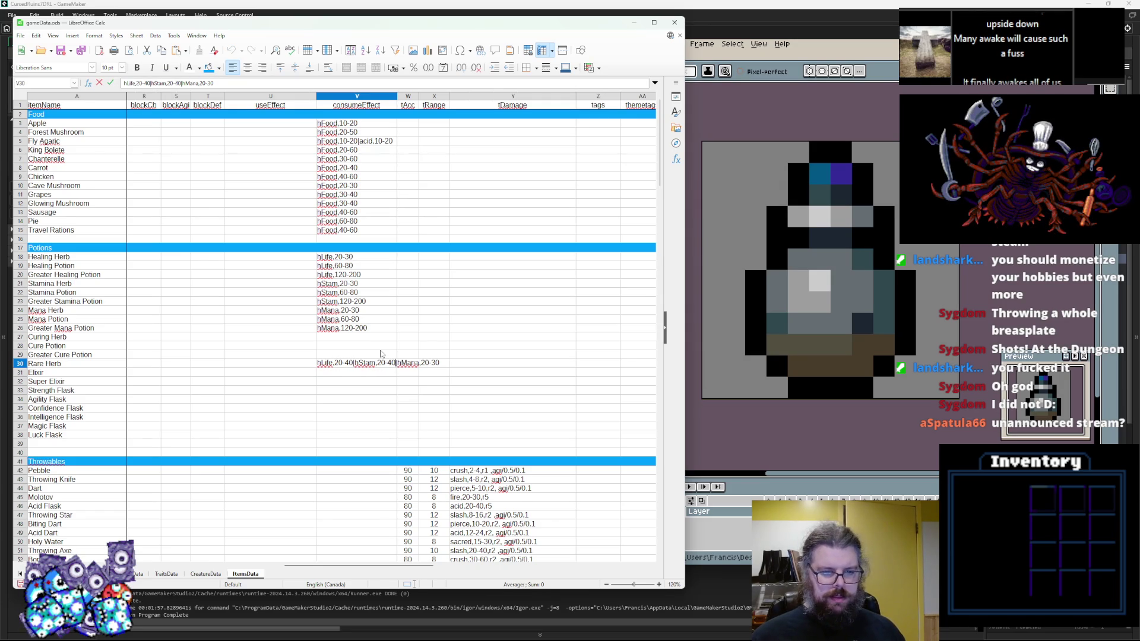
key("BackSpace")
key("BackSpace")
type("40")
Step: Copy the combined Rare Herb effect into the Elixir and Super Elixir rows
left_click(385, 410)
left_click(371, 371)
left_click(341, 364)
key("ctrl+c")
left_click(341, 373)
key("ctrl+v")
left_click(341, 380)
key("ctrl+v")
Step: Change every Elixir effect range to 60-120
double_click(380, 373)
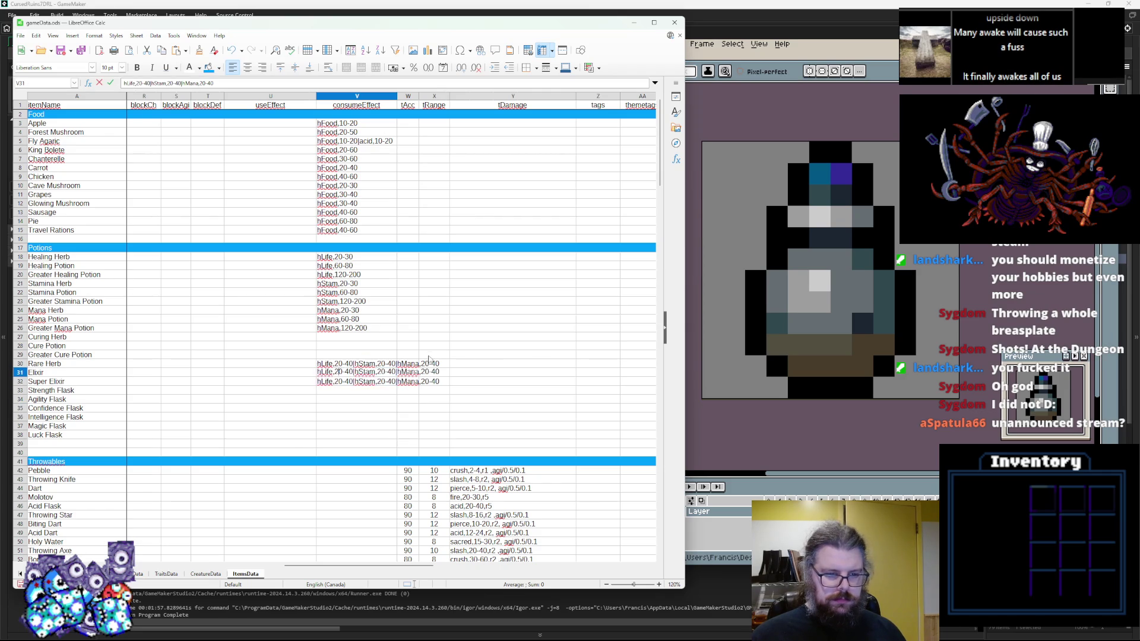
key("BackSpace")
type("5")
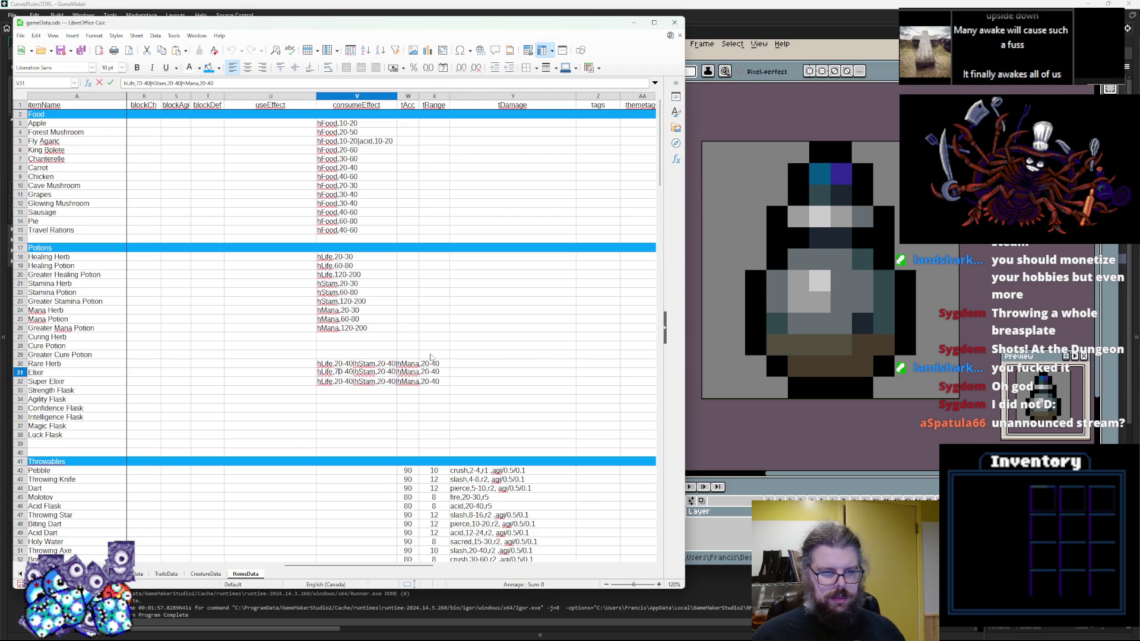
key("BackSpace")
type("6")
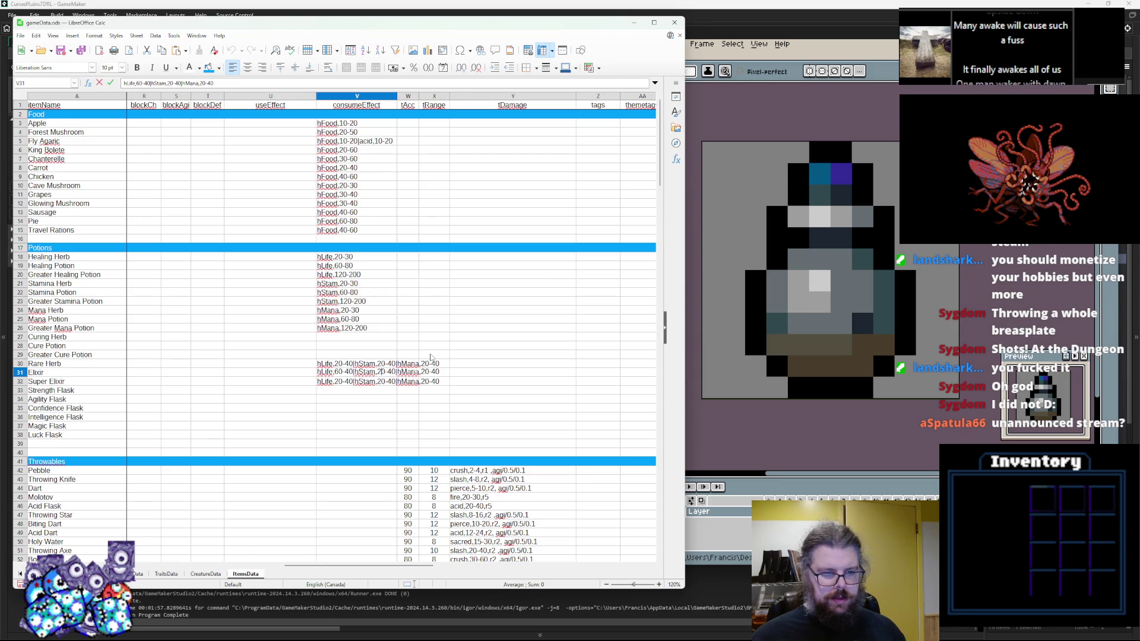
key("Right")
key("Right")
key("Right")
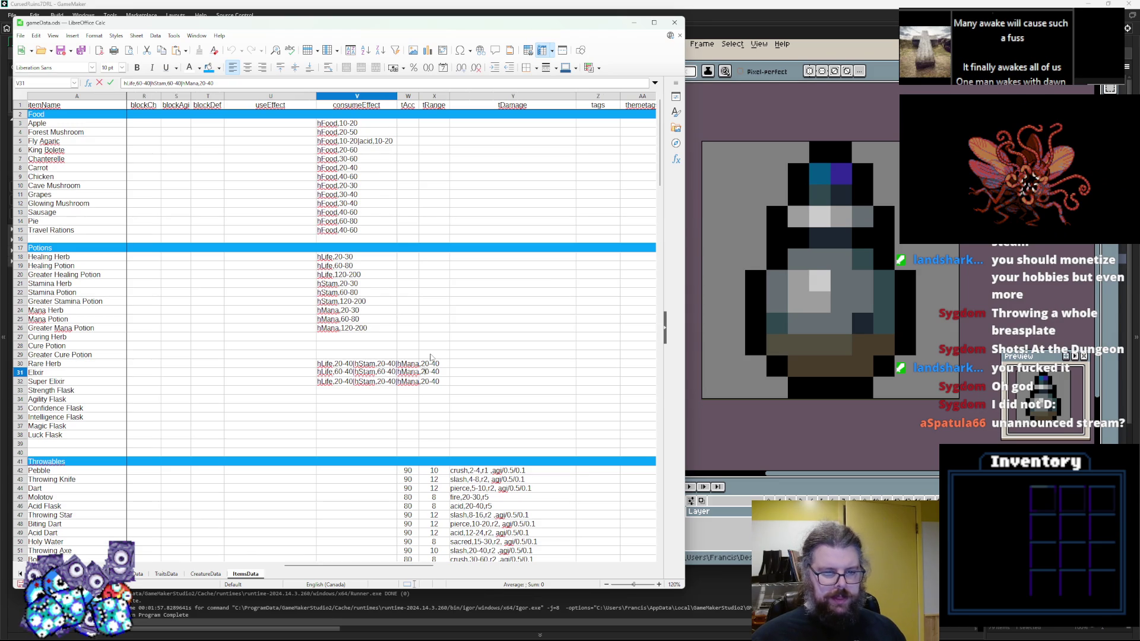
key("BackSpace")
type("6")
key("End")
key("BackSpace")
key("BackSpace")
type("120")
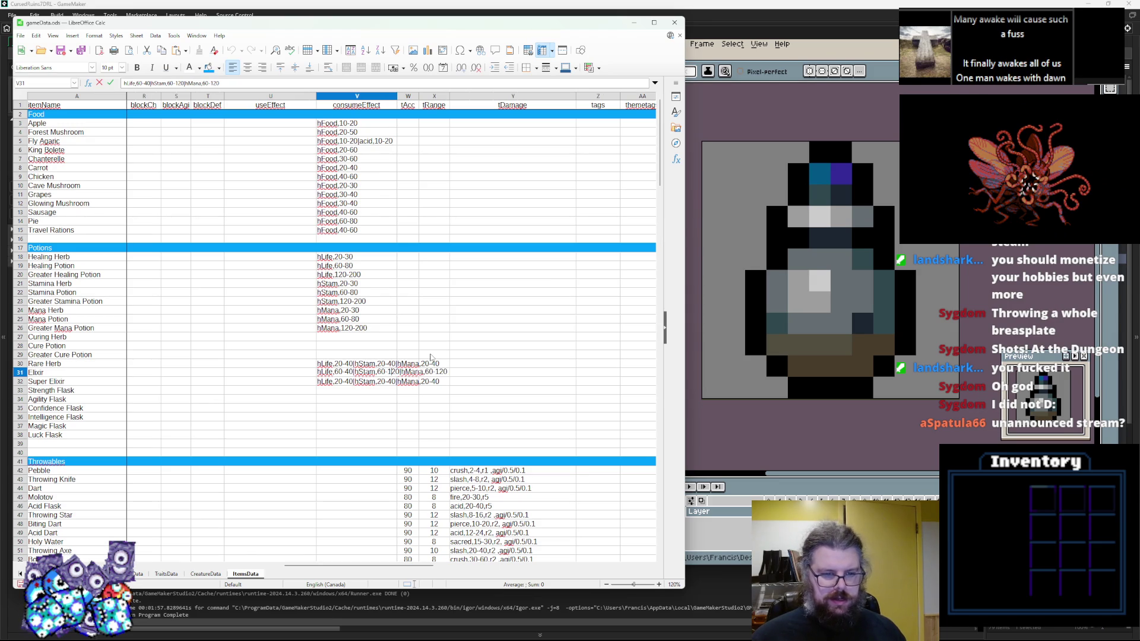
key("BackSpace")
key("BackSpace")
type("120")
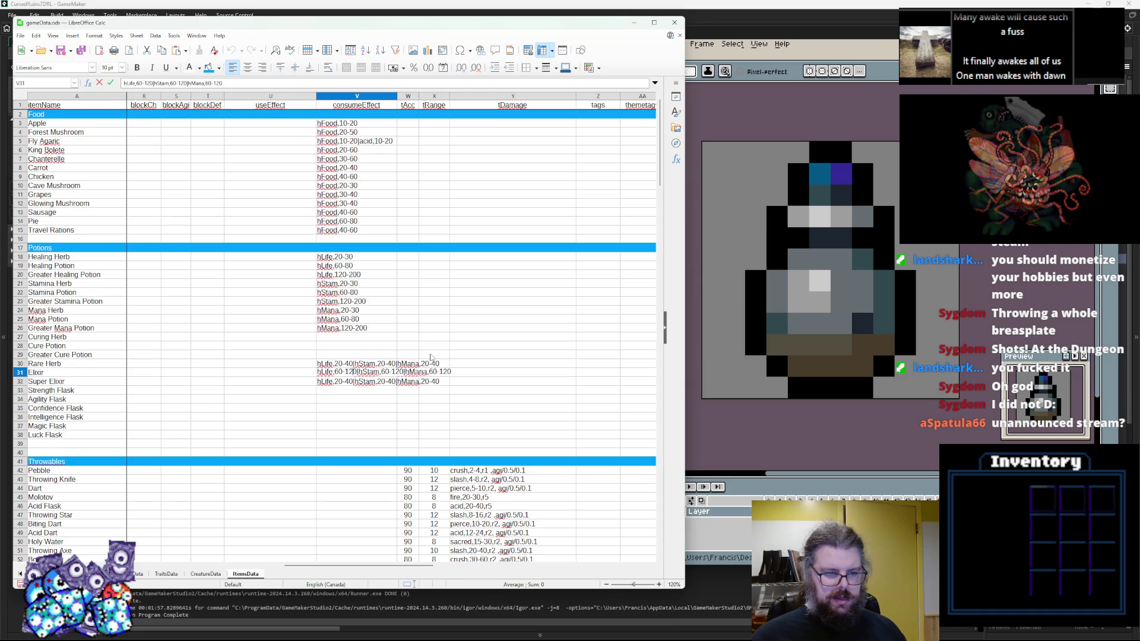
left_click(345, 386)
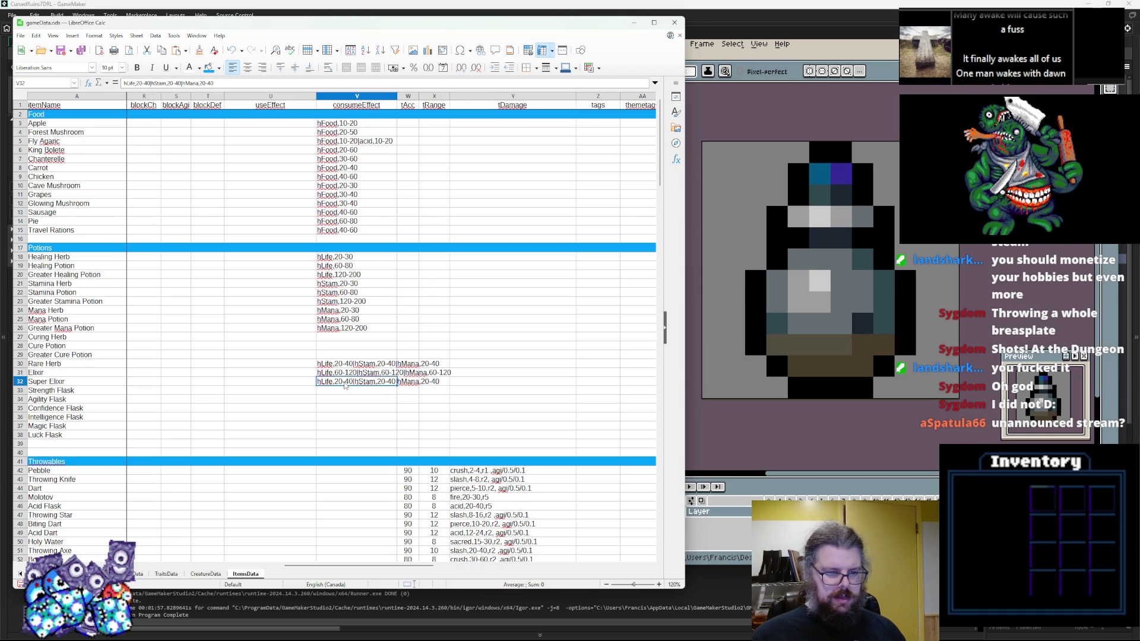
Step: Make a first edit to the Super Elixir effect and review the Rare Herb and Super Elixir values
double_click(343, 383)
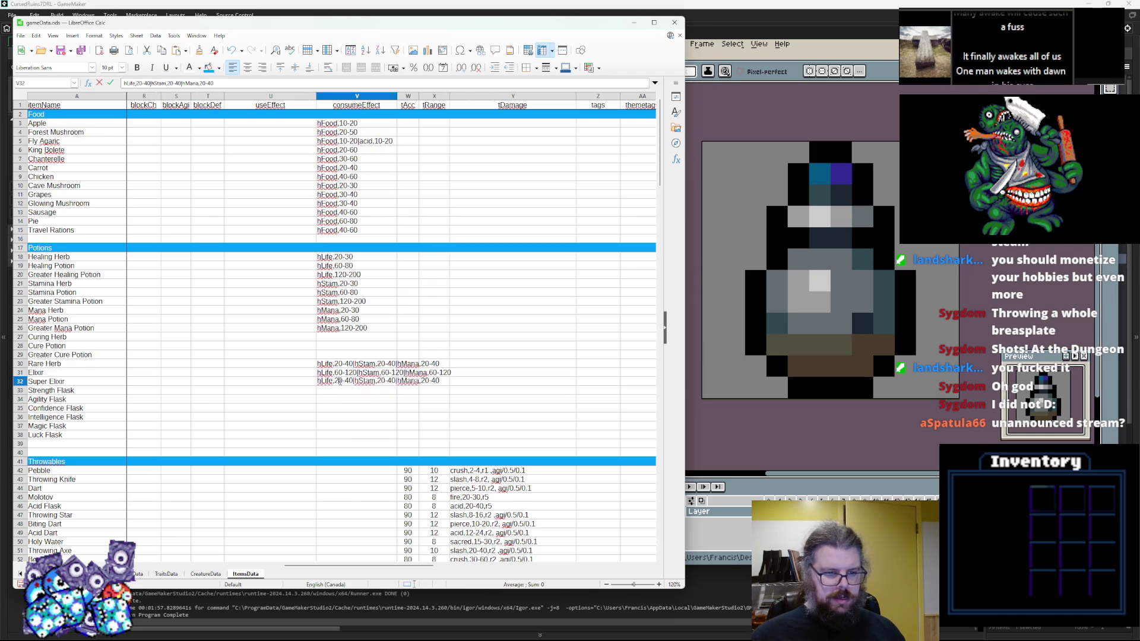
type("1")
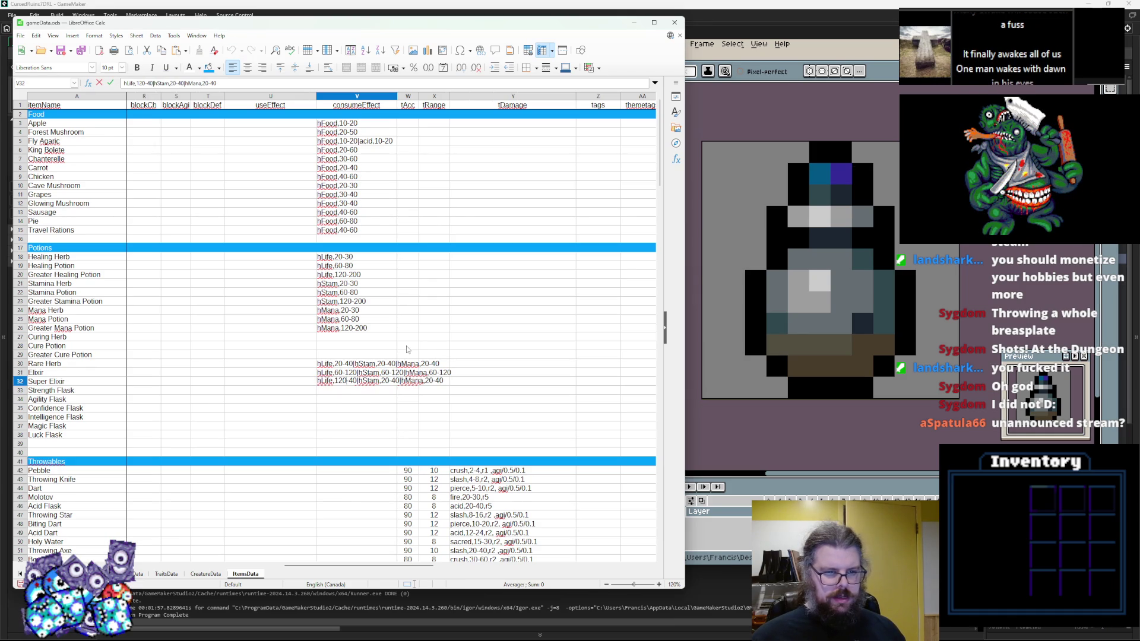
type("2")
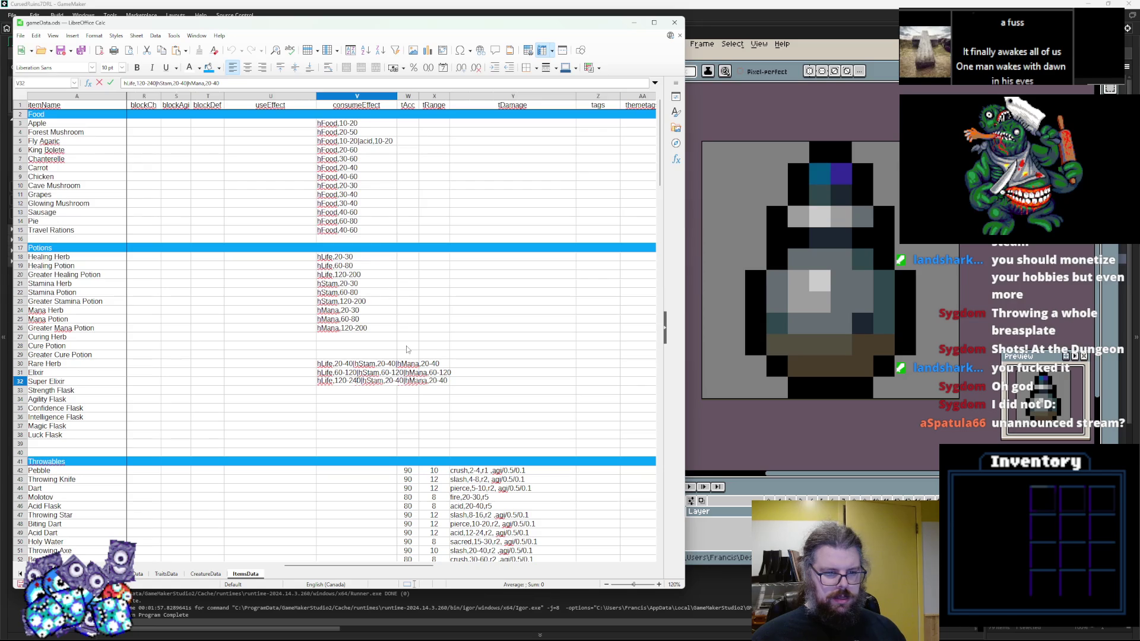
type("1")
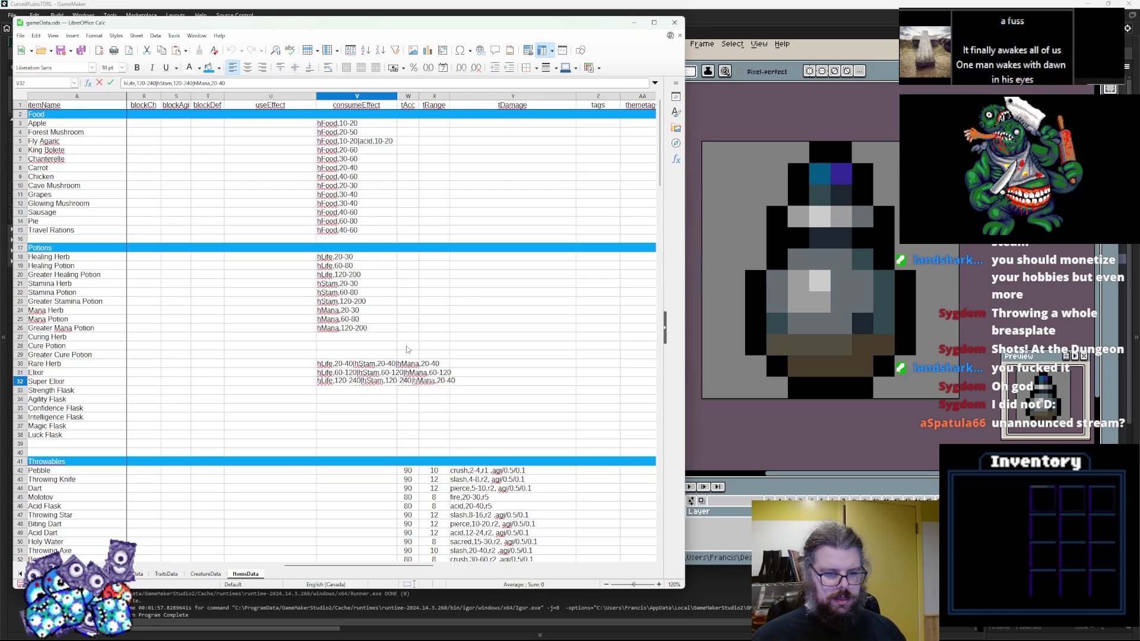
type("12")
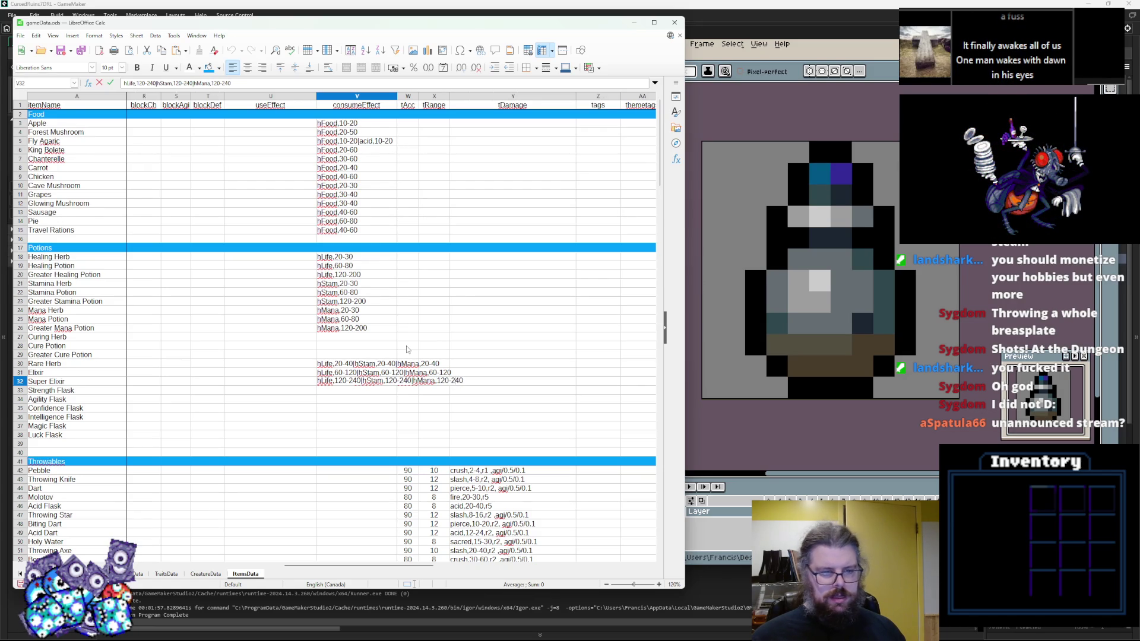
left_click(407, 389)
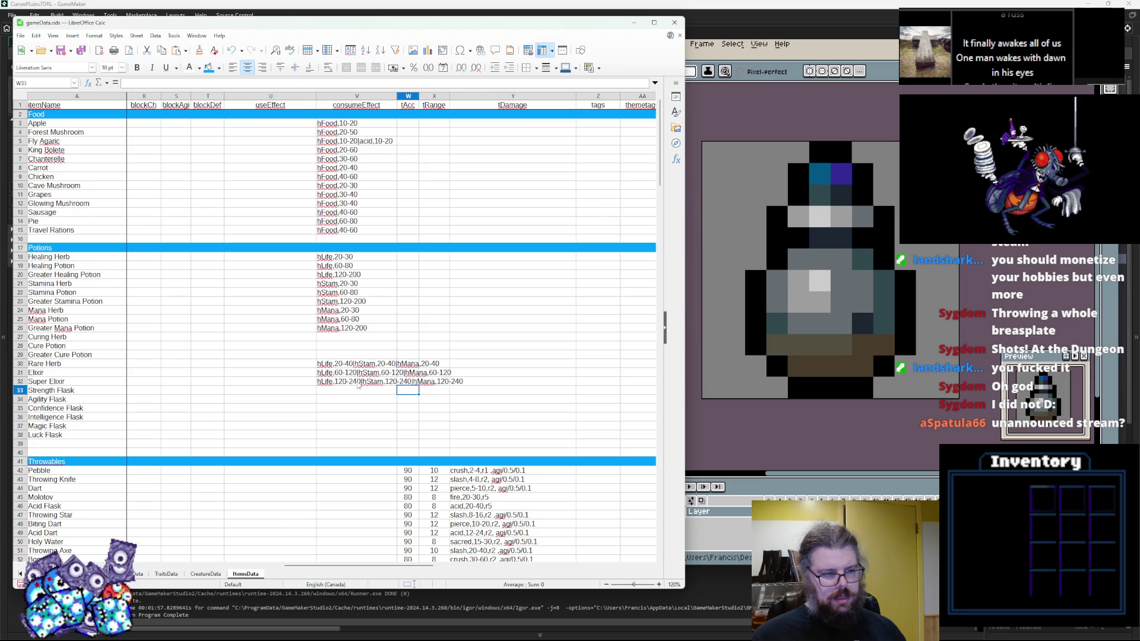
left_click(355, 364)
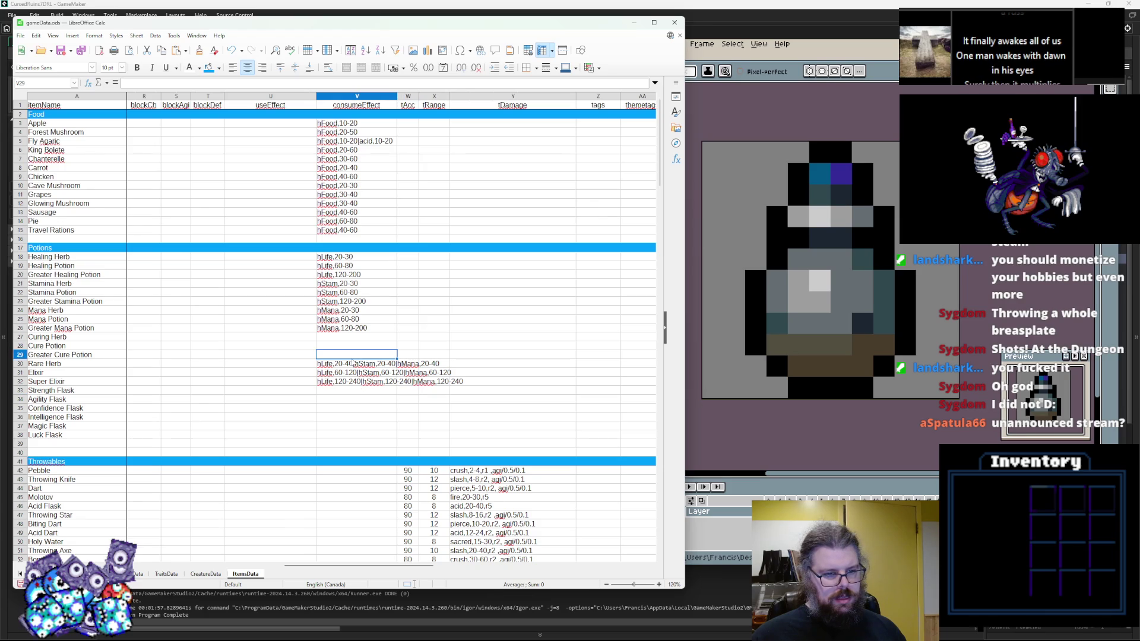
left_click(335, 375)
left_click(333, 384)
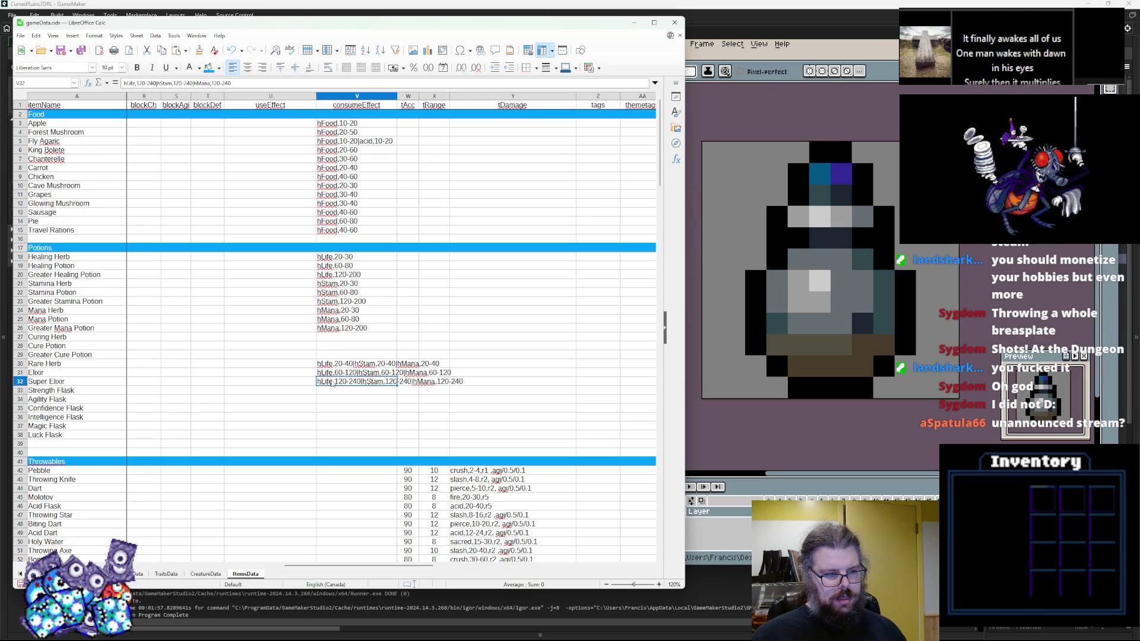
key("Down")
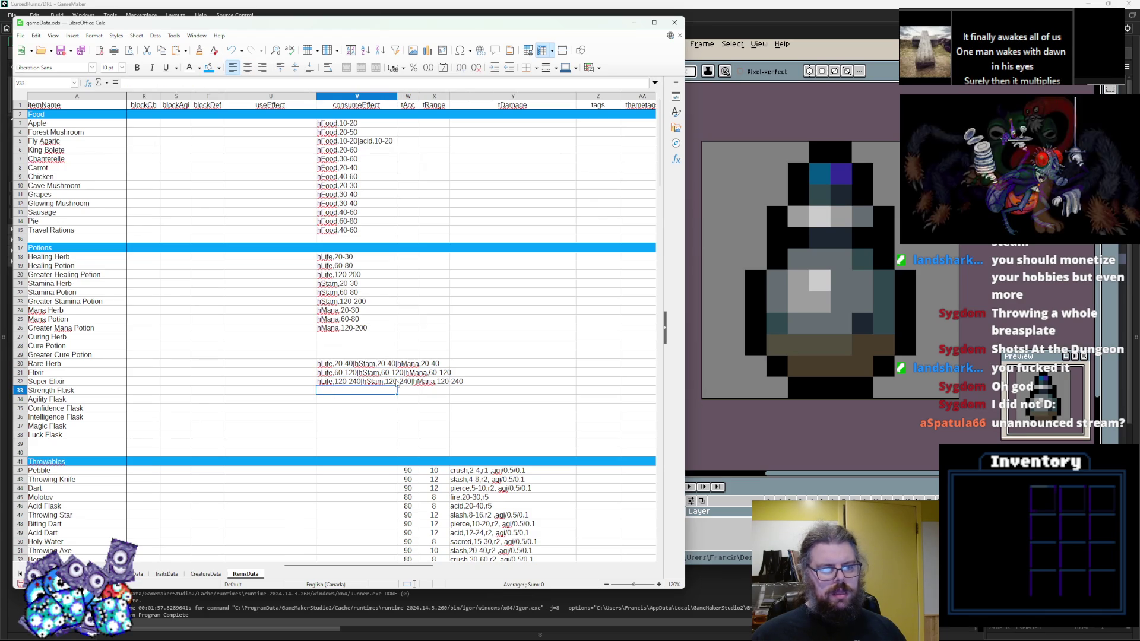
Step: Replace the Super Elixir's life, stamina and mana ranges with 999
double_click(334, 383)
left_click_drag(335, 381, 350, 381)
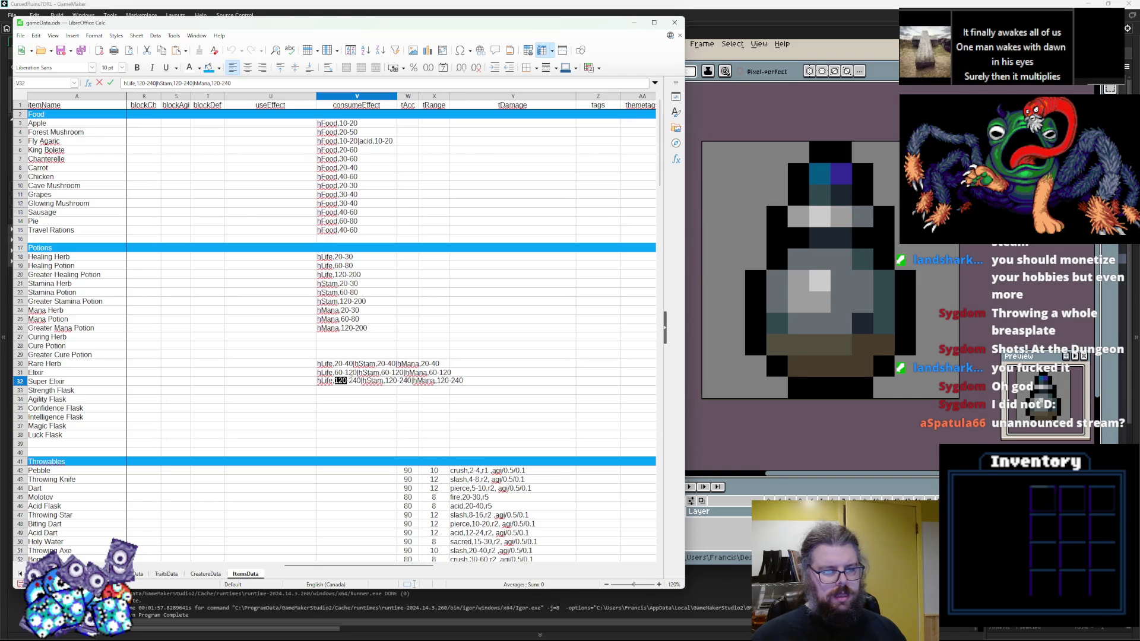
type("1")
key("Delete")
key("Delete")
key("Delete")
key("BackSpace")
type("999")
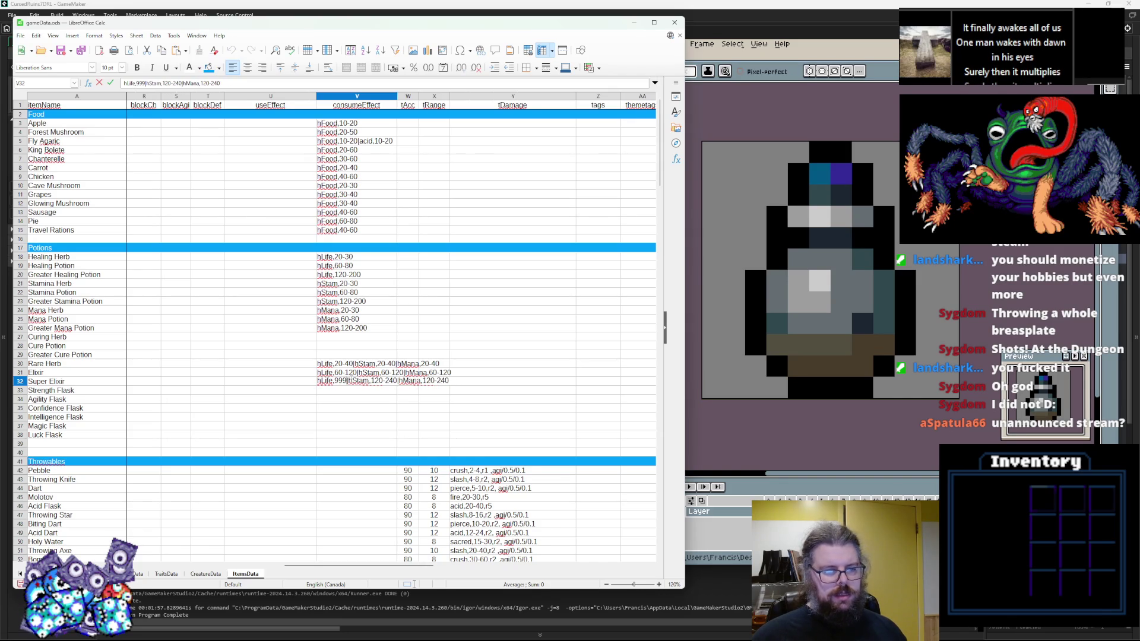
left_click(390, 381)
key("Delete")
key("Delete")
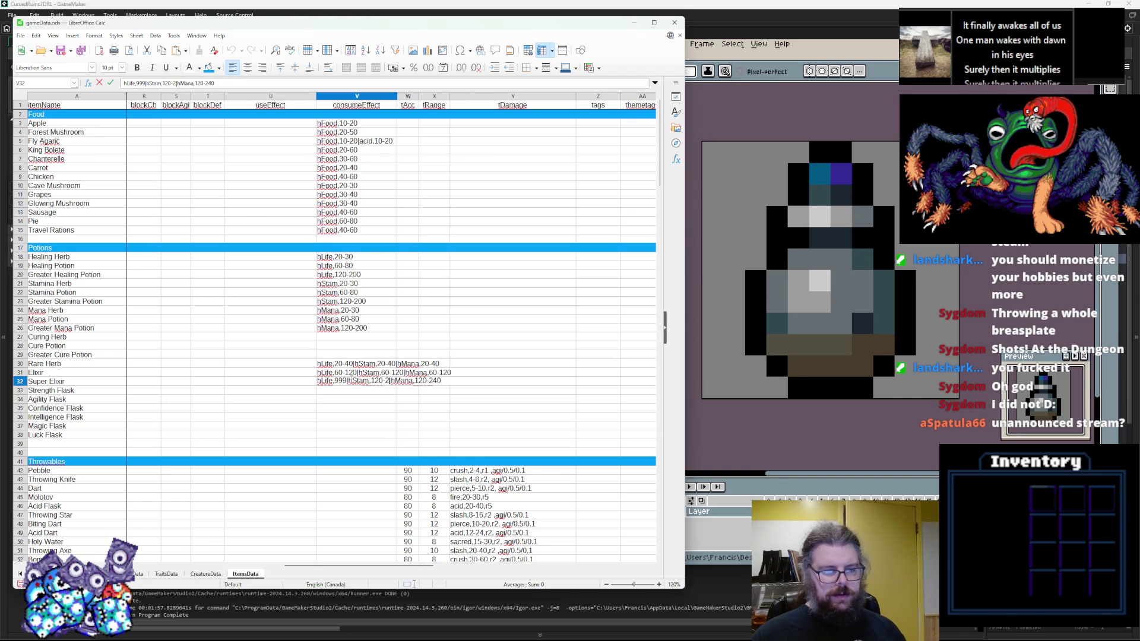
key("BackSpace")
key("BackSpace")
key("BackSpace")
type("999")
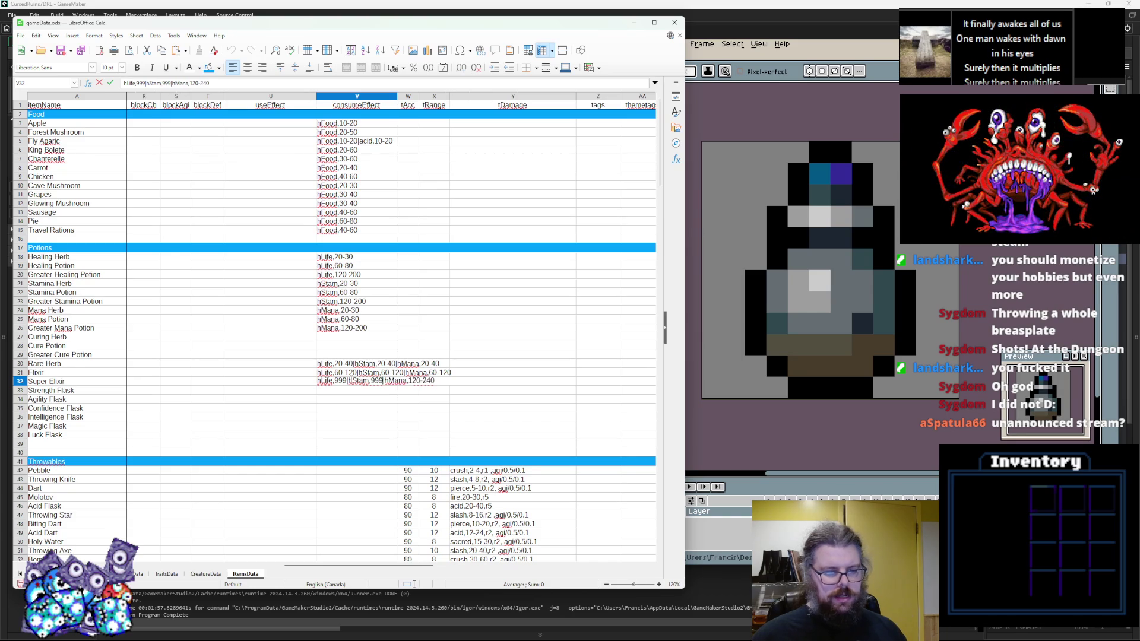
left_click(433, 380)
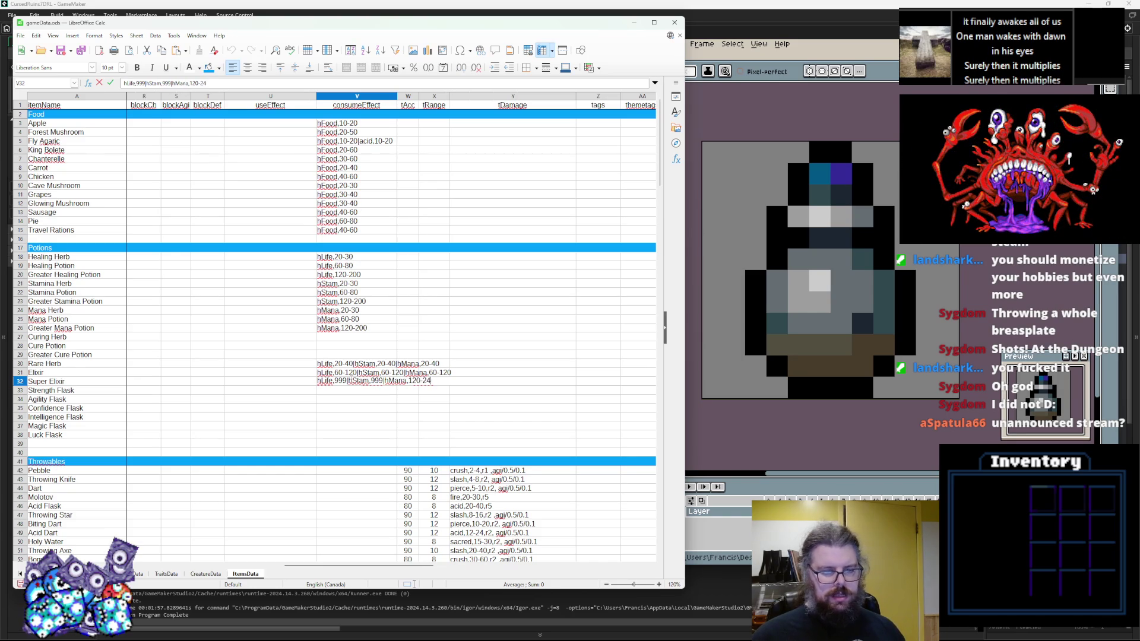
key("BackSpace")
key("BackSpace")
key("BackSpace")
type("9")
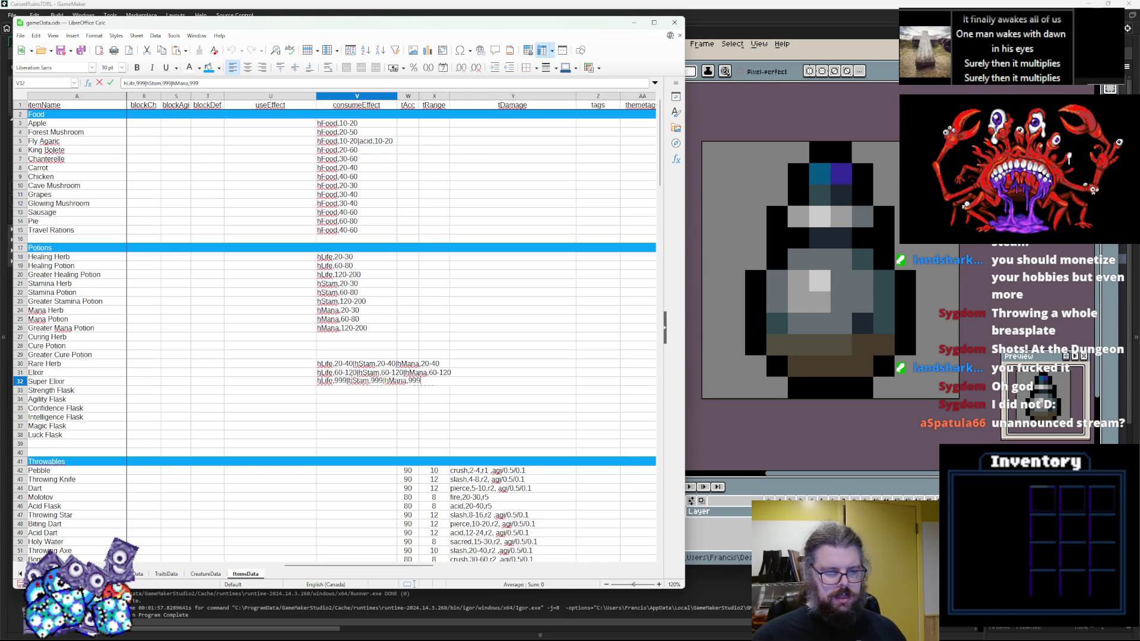
type("99")
left_click(344, 425)
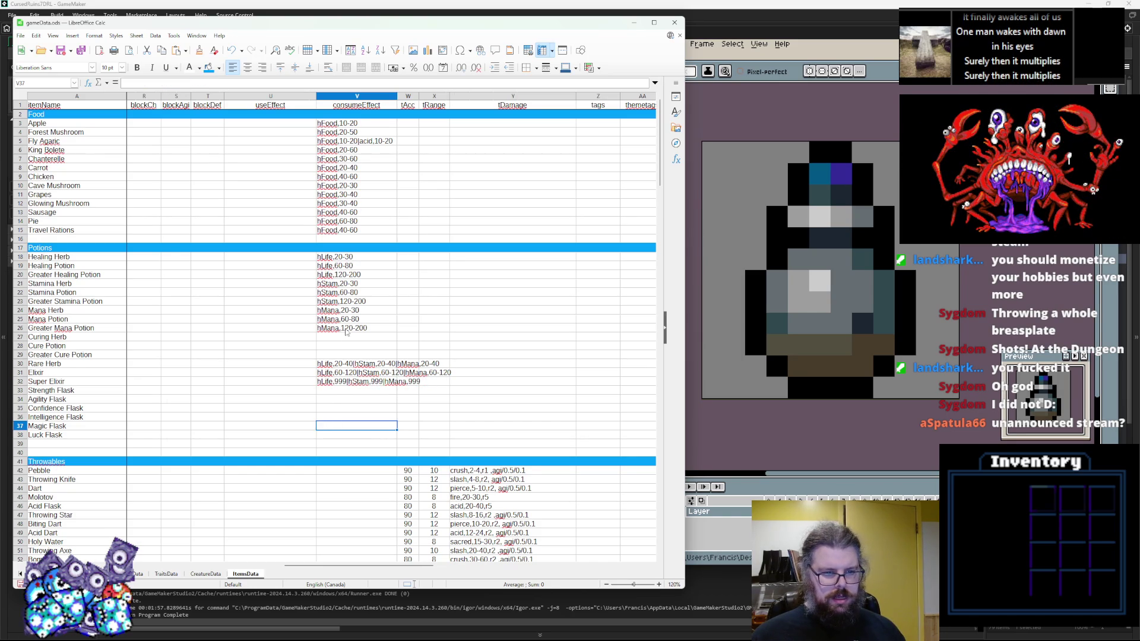
Step: Recheck the Elixir effect unchanged, then start editing the Strength Flask effect
left_click(346, 373)
double_click(397, 373)
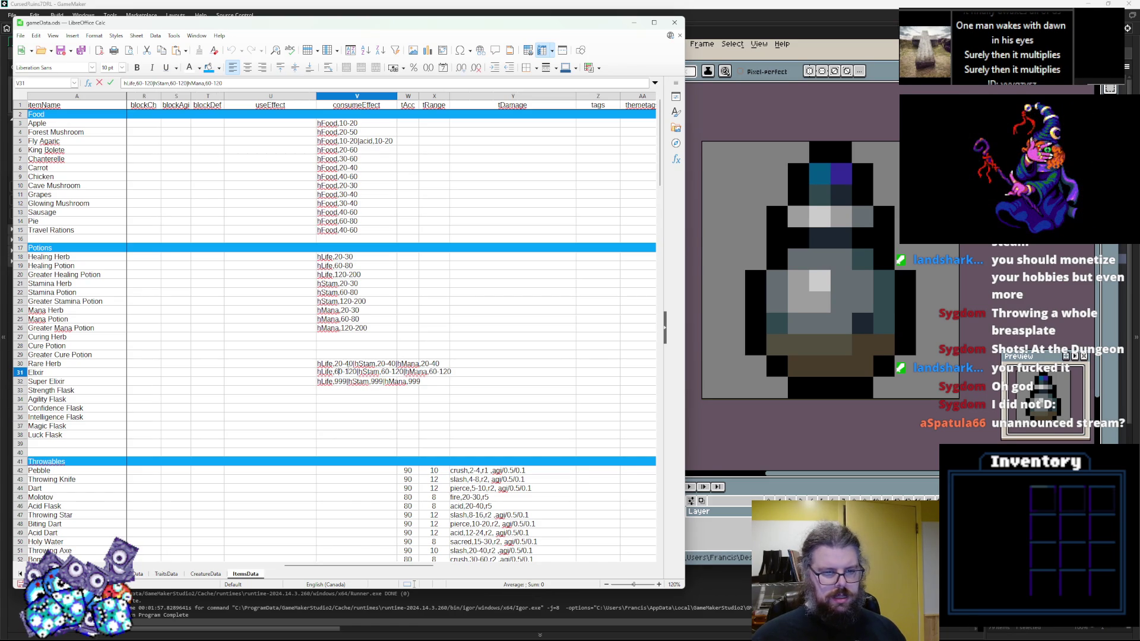
left_click(405, 409)
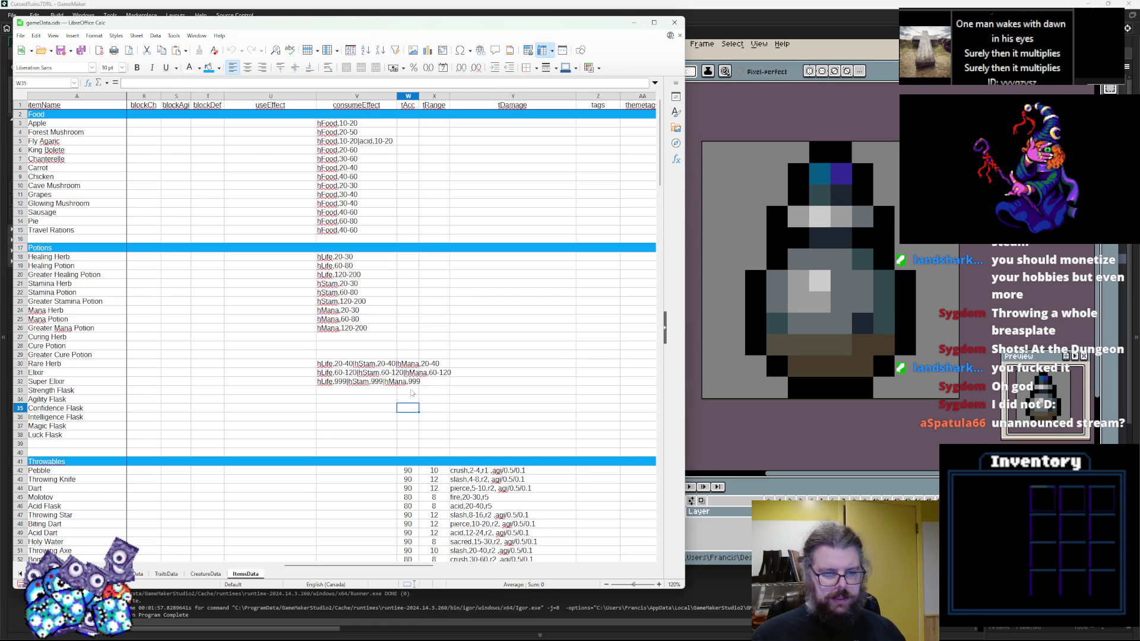
left_click(376, 402)
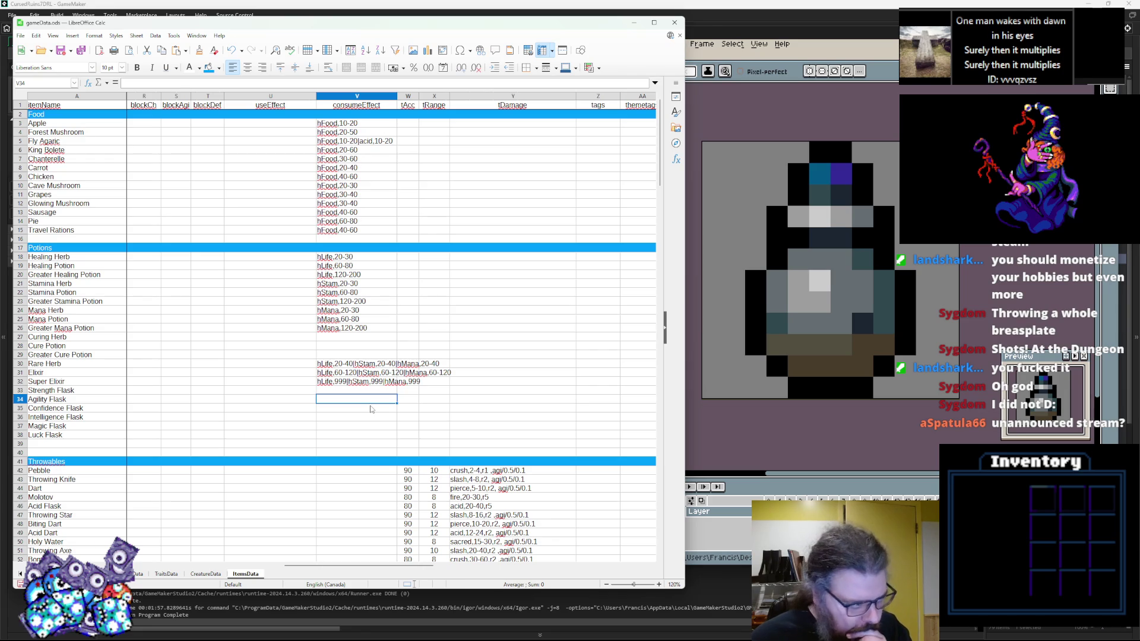
left_click(358, 392)
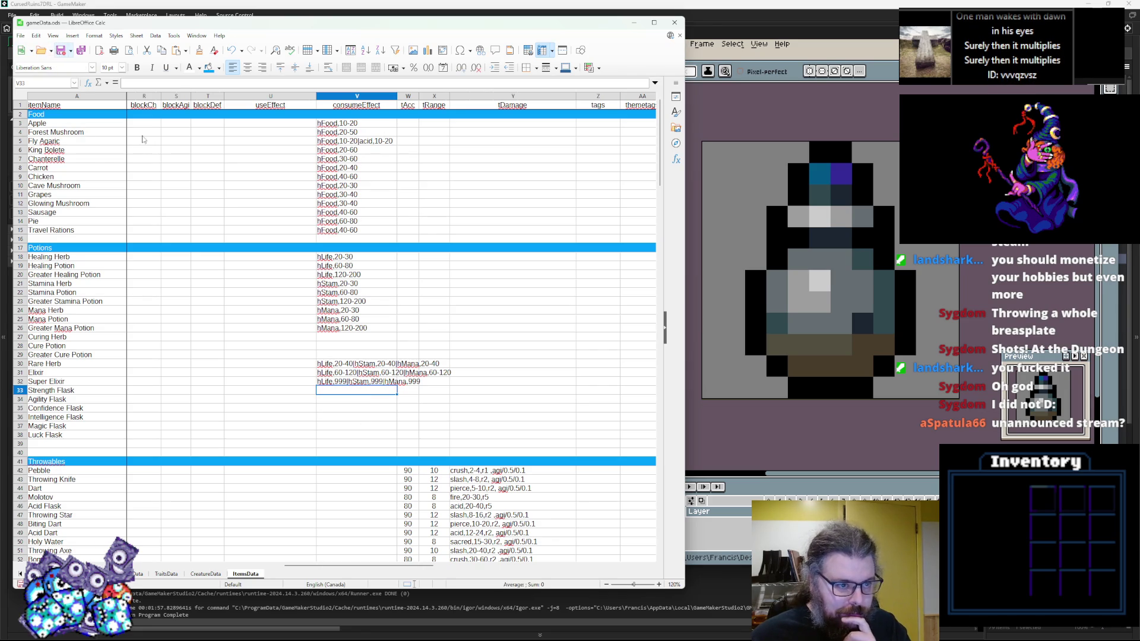
key("F2")
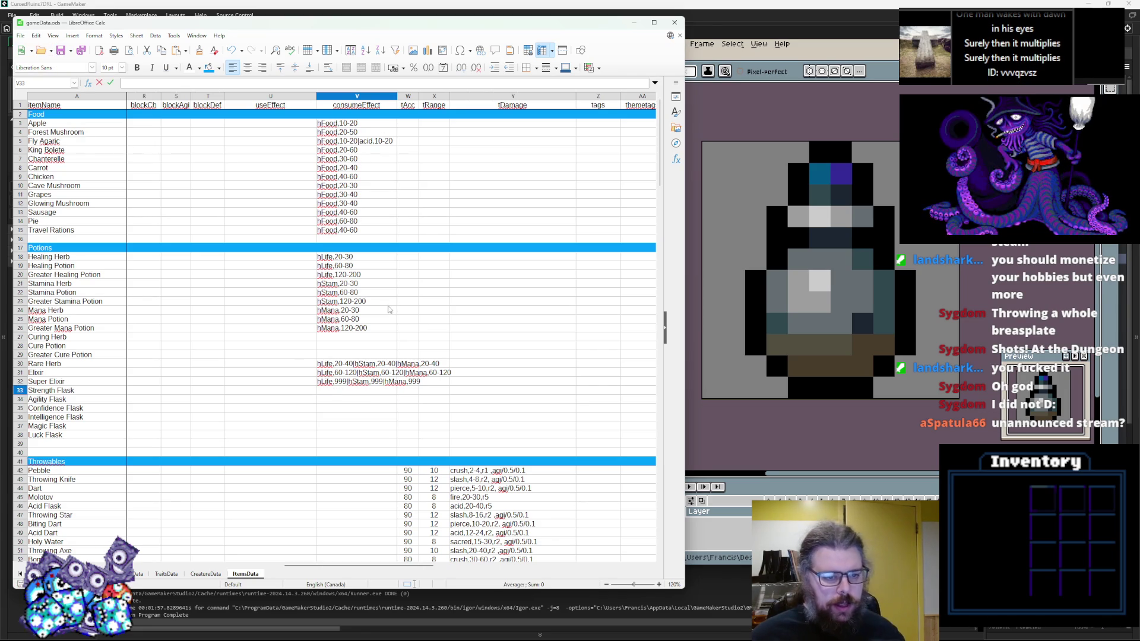
type("g")
key("BackSpace")
key("BackSpace")
type("r")
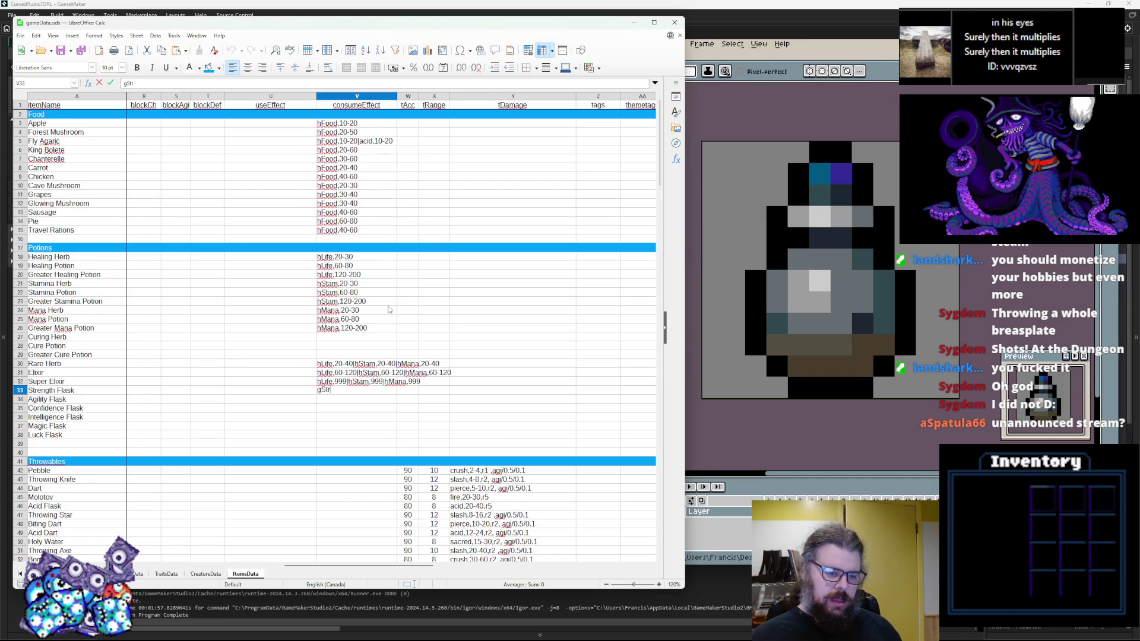
type(",1")
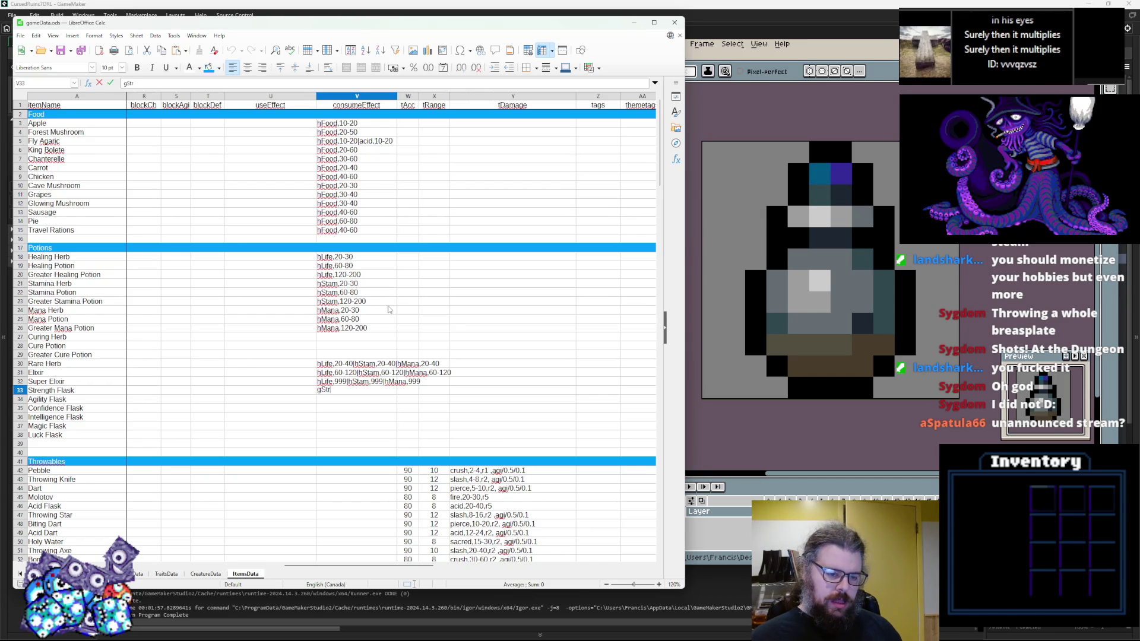
left_click(354, 408)
left_click(353, 392)
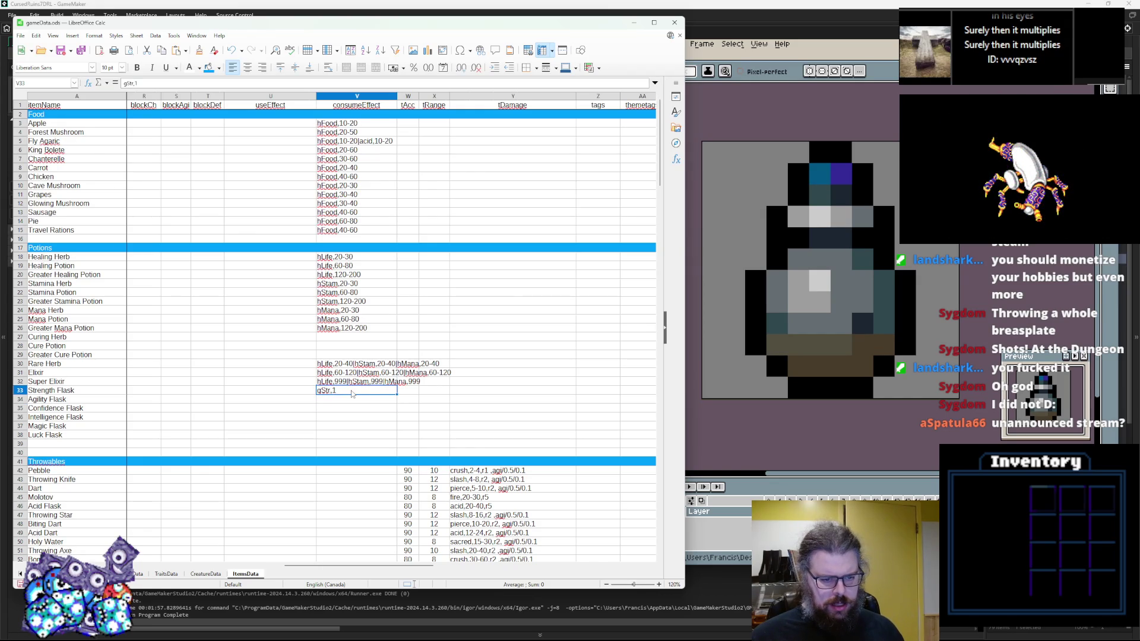
left_click(338, 405, "shift")
key("ctrl+v")
left_click(333, 419)
left_click(336, 435, "shift")
type("gStr,1")
double_click(337, 408)
left_click(342, 393)
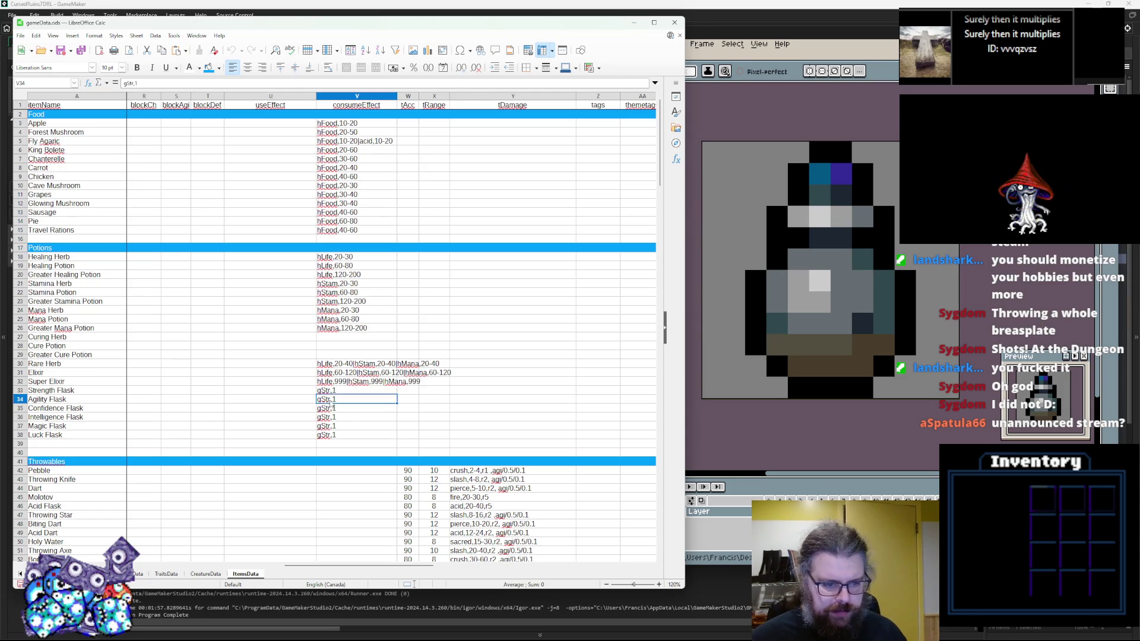
double_click(327, 391)
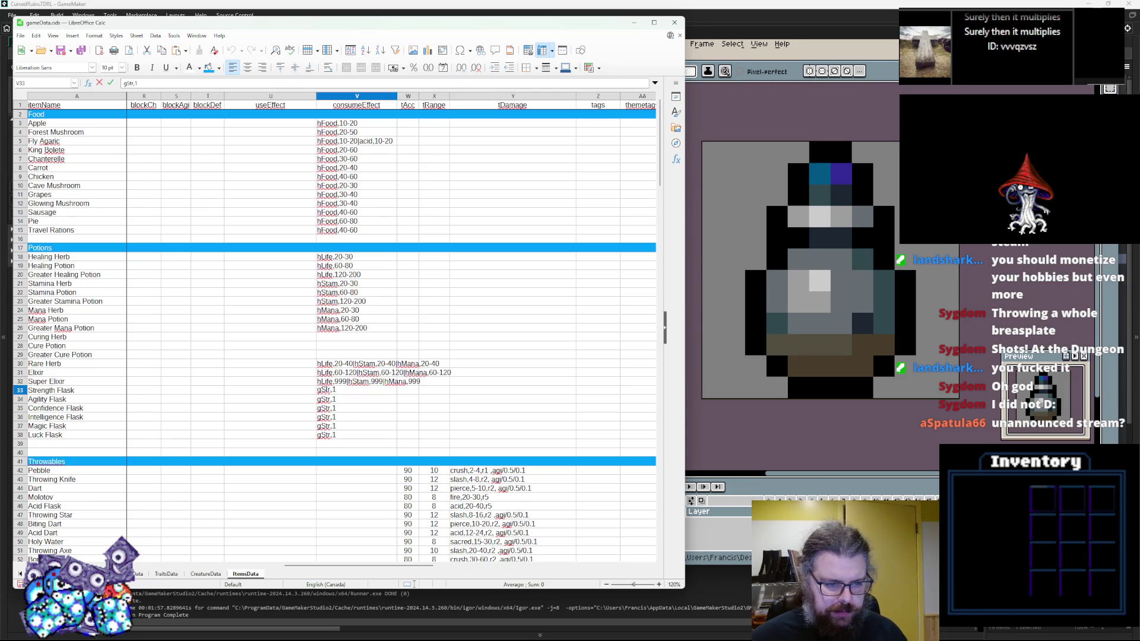
Step: Retype the six flask effects as str,1, agi,1, con,1, int,1, mag,1 and lck,1
type("str")
left_click(327, 402)
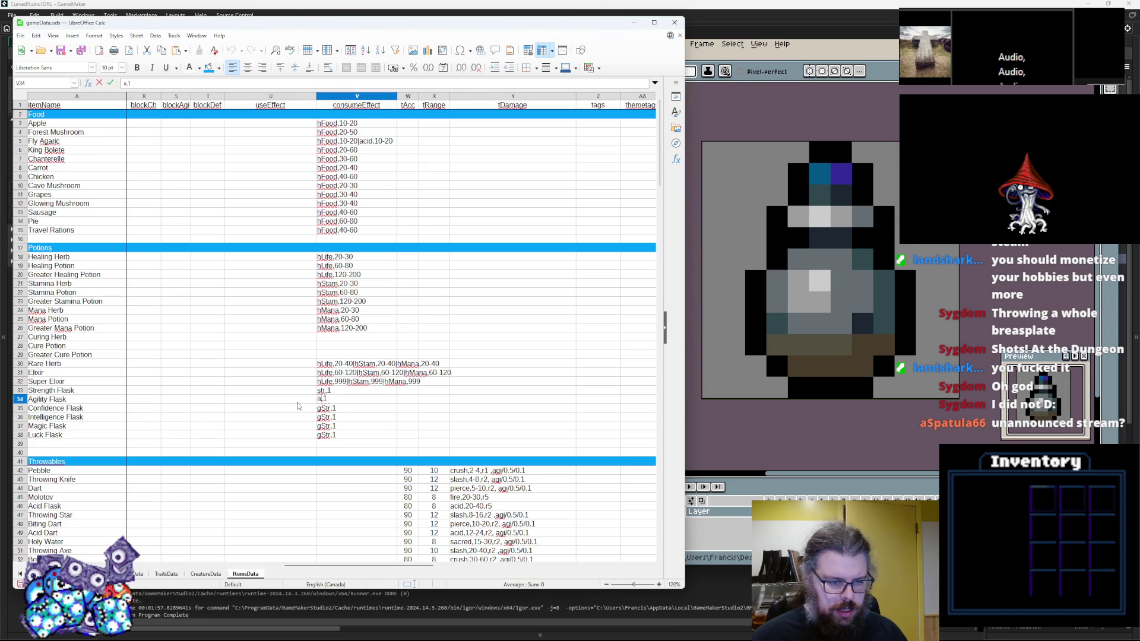
left_click(331, 409)
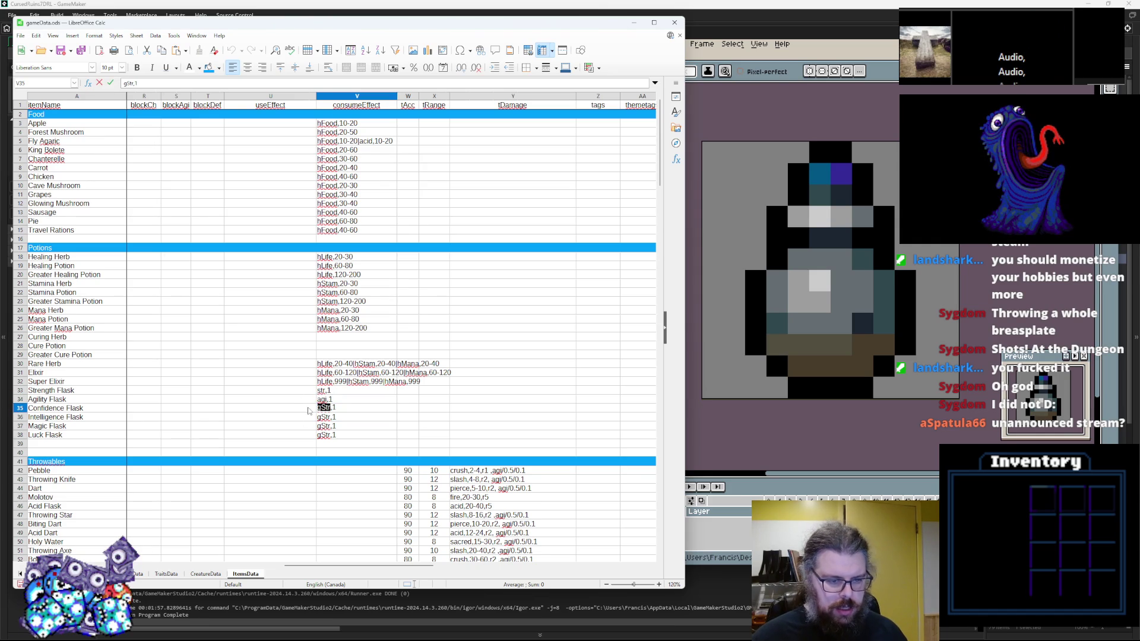
type("con")
left_click(327, 417)
type("in")
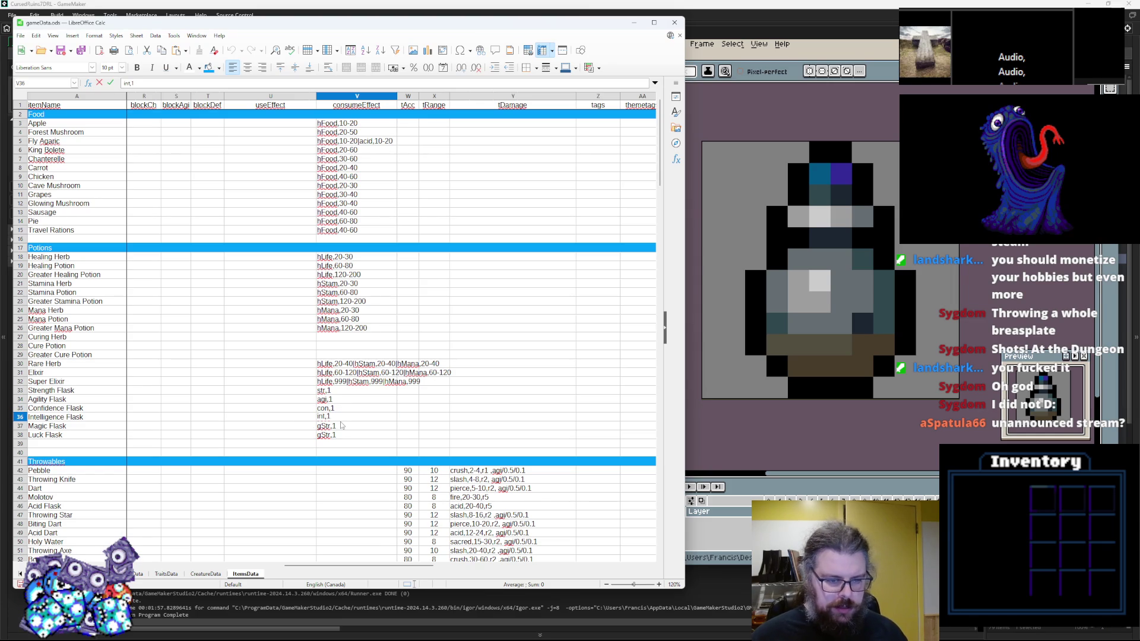
left_click(331, 425)
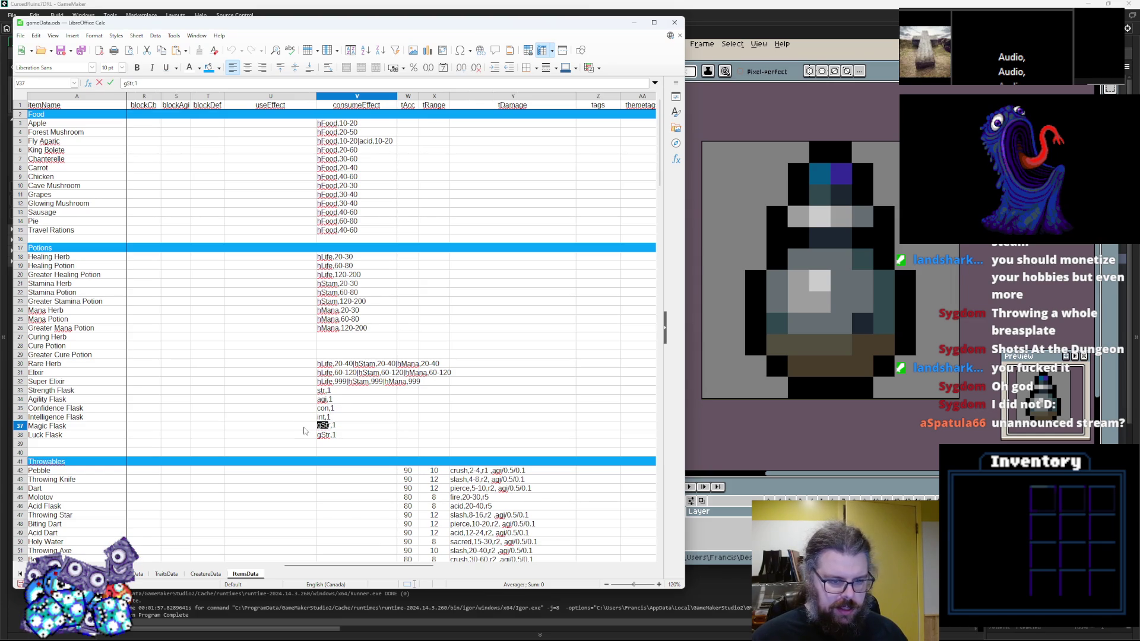
type("ma")
key("BackSpace")
type("g")
left_click(326, 441)
double_click(327, 436)
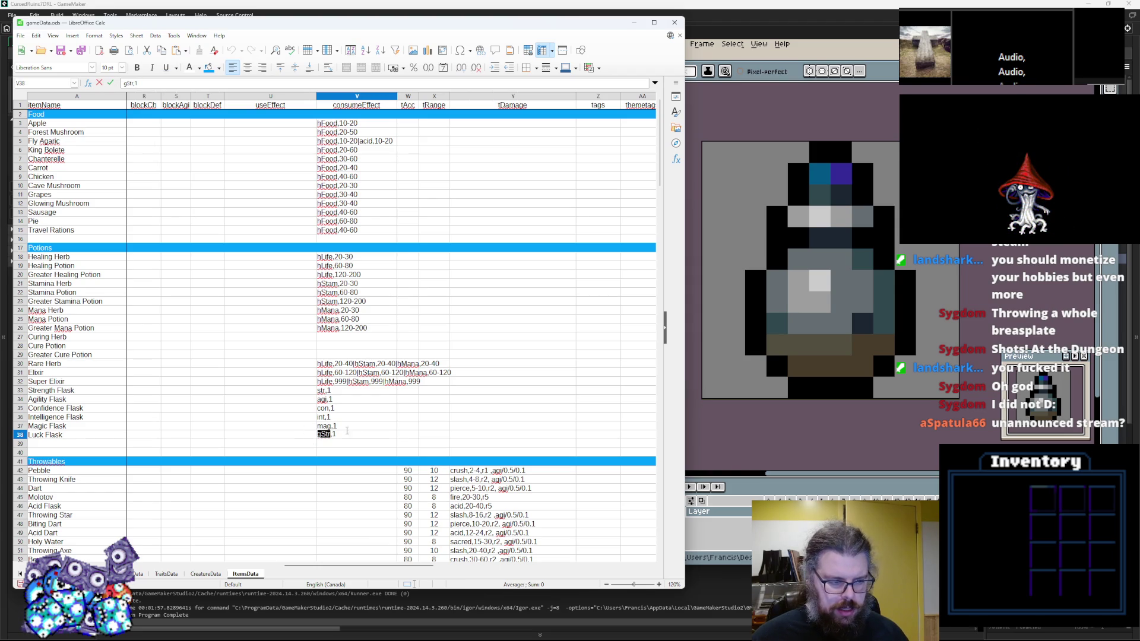
type("lck")
left_click(434, 363)
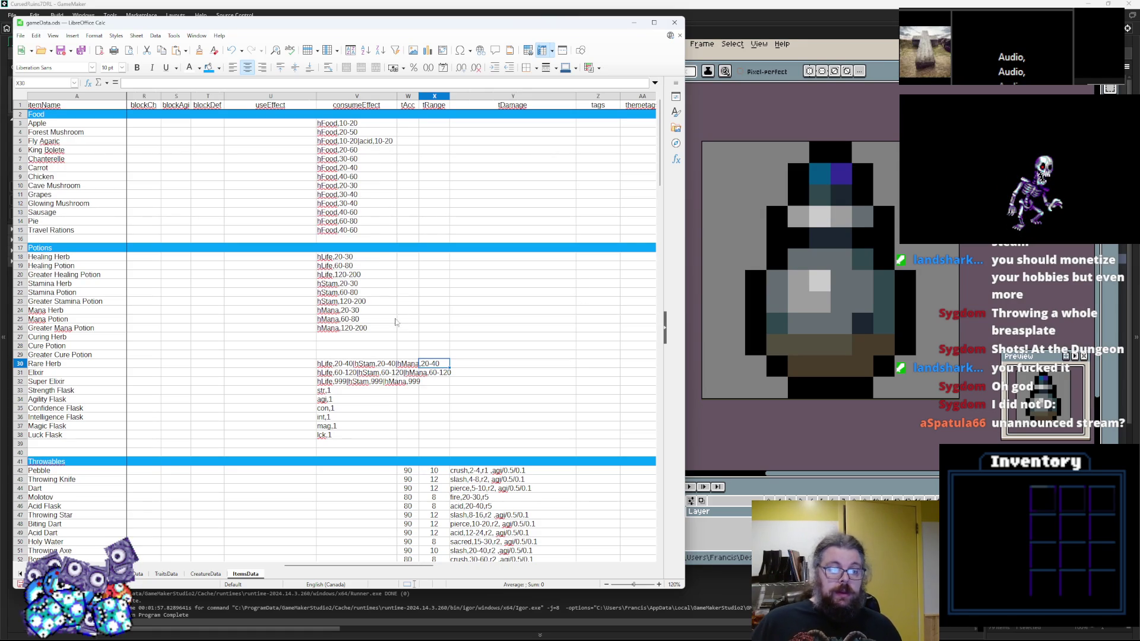
Step: Widen column V so the effect text such as hMana,60-80 fits
left_click(391, 321)
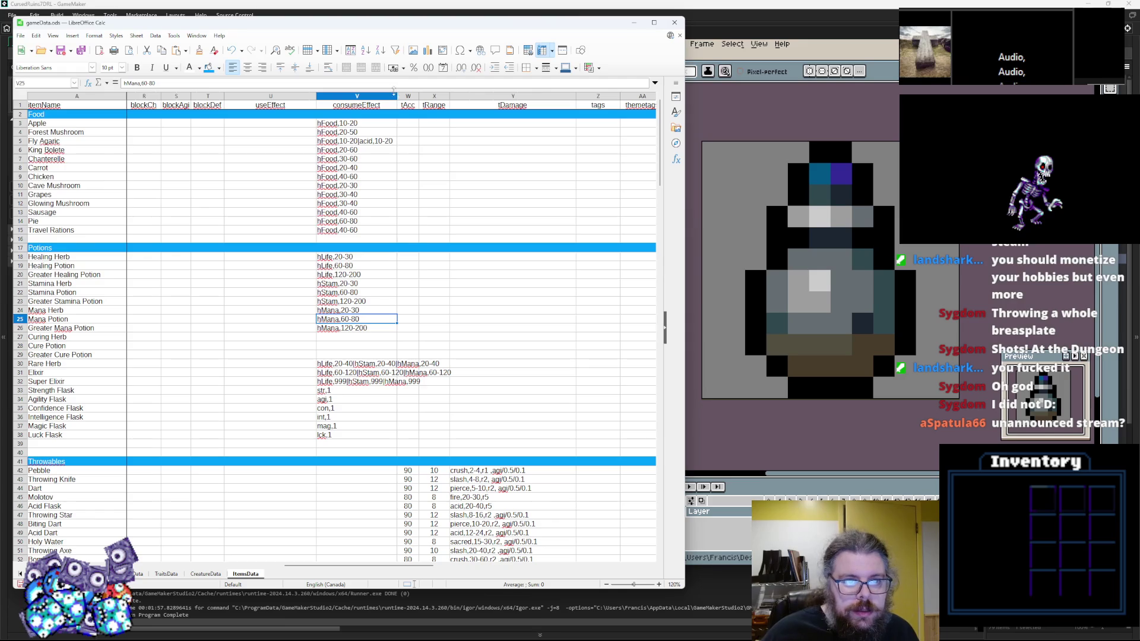
left_click_drag(395, 97, 440, 97)
left_click(535, 348)
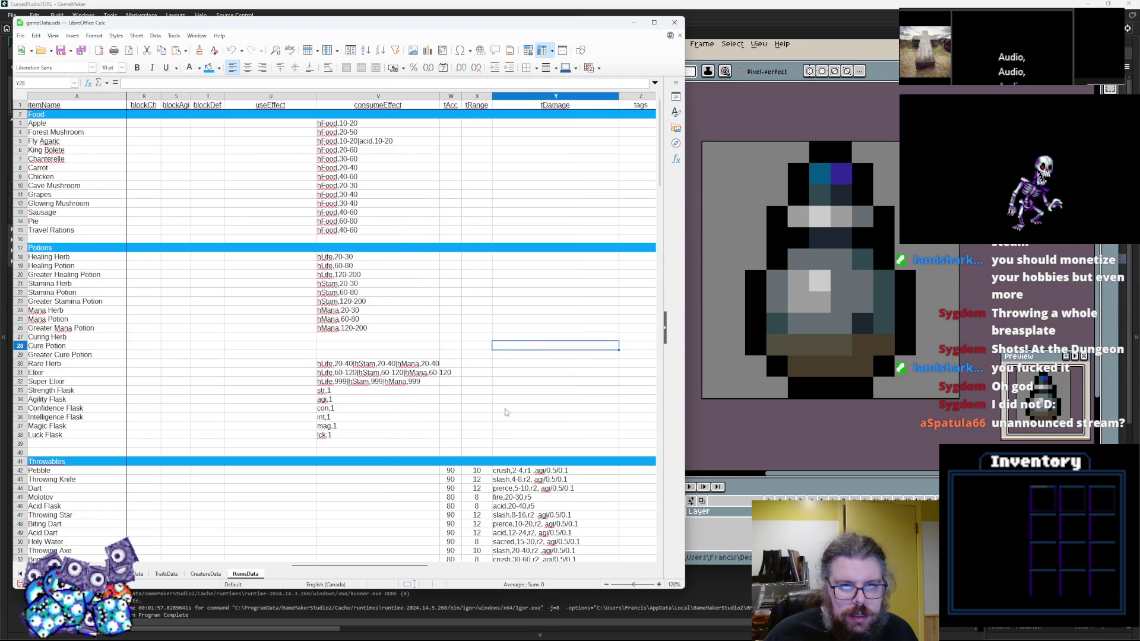
Step: Copy Super Elixir's sprPotions sprite into the Strength through Luck Flask rows
mouse_move(393, 568)
left_mouse_down()
mouse_move(501, 568)
mouse_move(492, 568)
left_mouse_up()
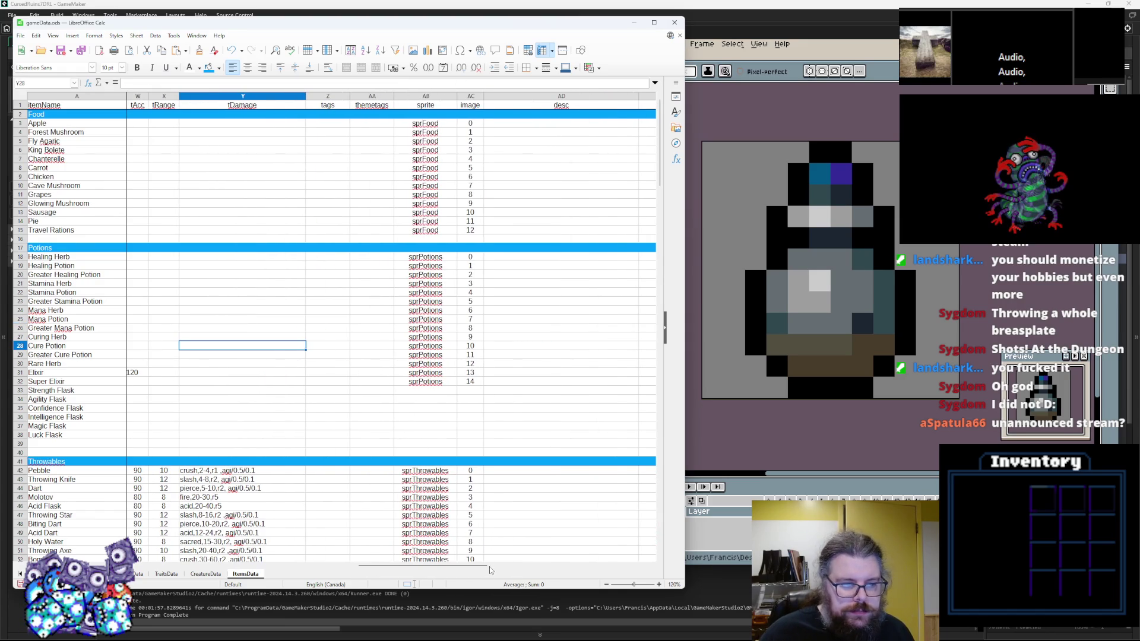
left_click(431, 382)
key("ctrl+c")
key("Down")
key("ctrl+v")
key("Down")
key("ctrl+v")
key("Down")
key("ctrl+v")
key("Down")
key("ctrl+v")
key("Down")
key("ctrl+v")
key("Down")
key("ctrl+v")
Step: Enter image numbers 15 to 20 for the Strength through Luck Flasks
key("Right")
key("Up")
key("Up")
key("Up")
key("Up")
key("Up")
type("15")
key("Return")
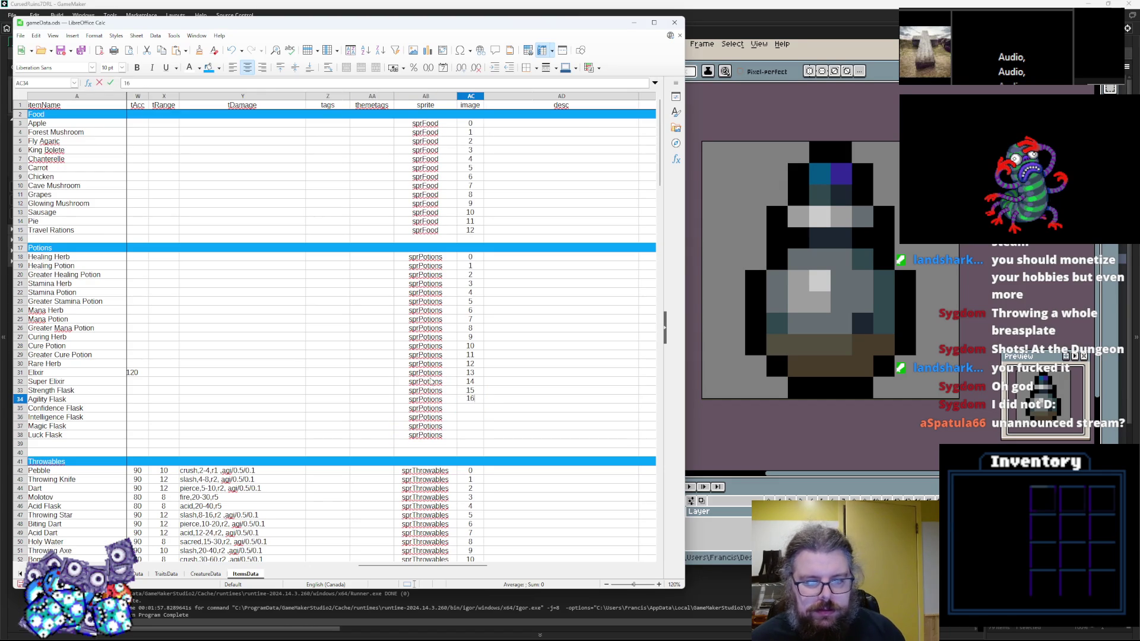
key("Return")
type("1")
key("Return")
key("Return")
type("19")
key("Return")
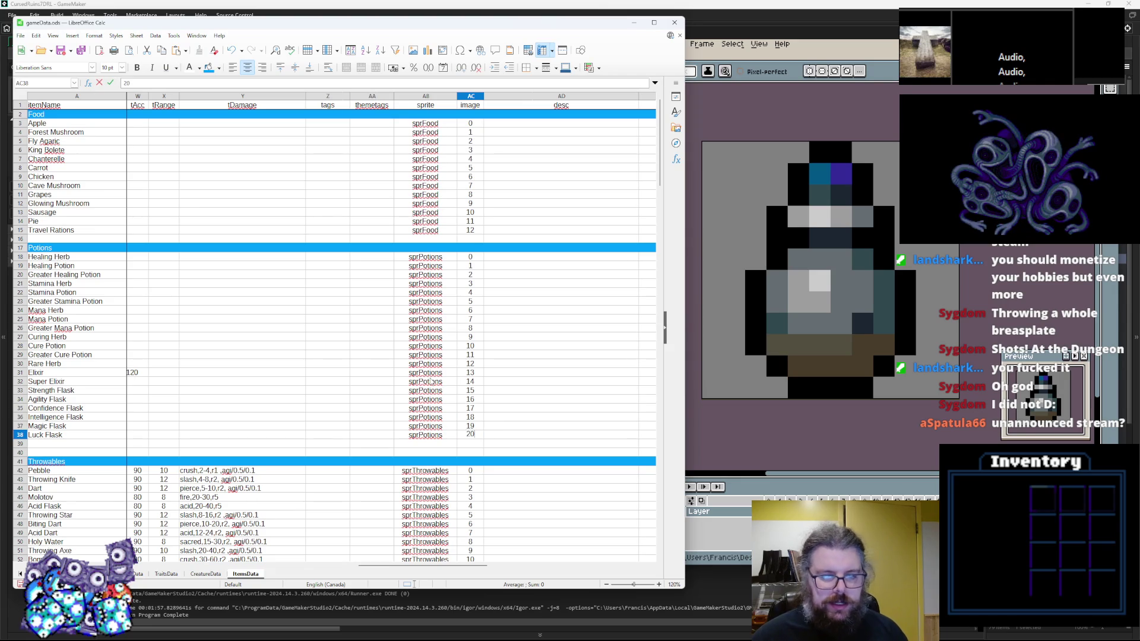
key("alt+Tab")
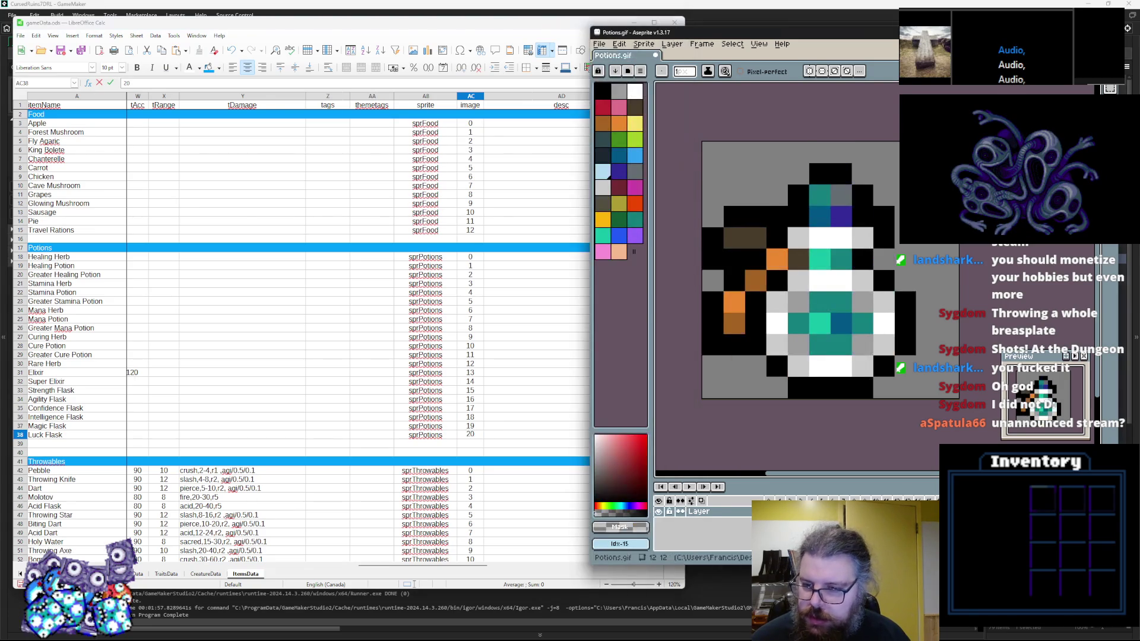
left_click(425, 444)
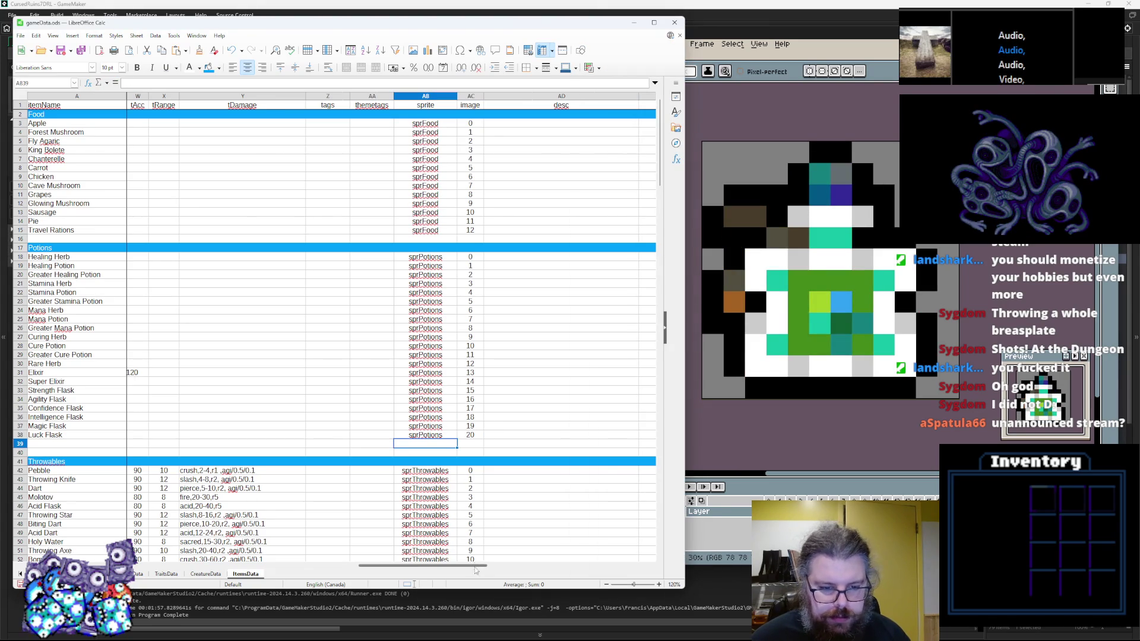
Step: Review the Cure Potion and Greater Cure Potion rows
left_click_drag(469, 568, 95, 566)
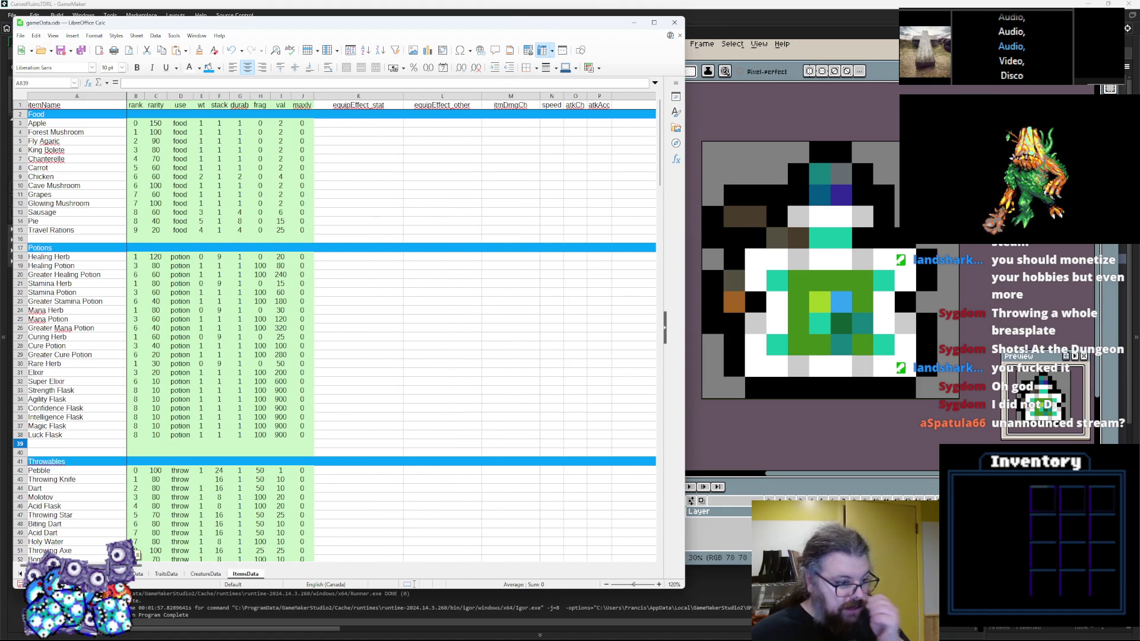
left_click(82, 347)
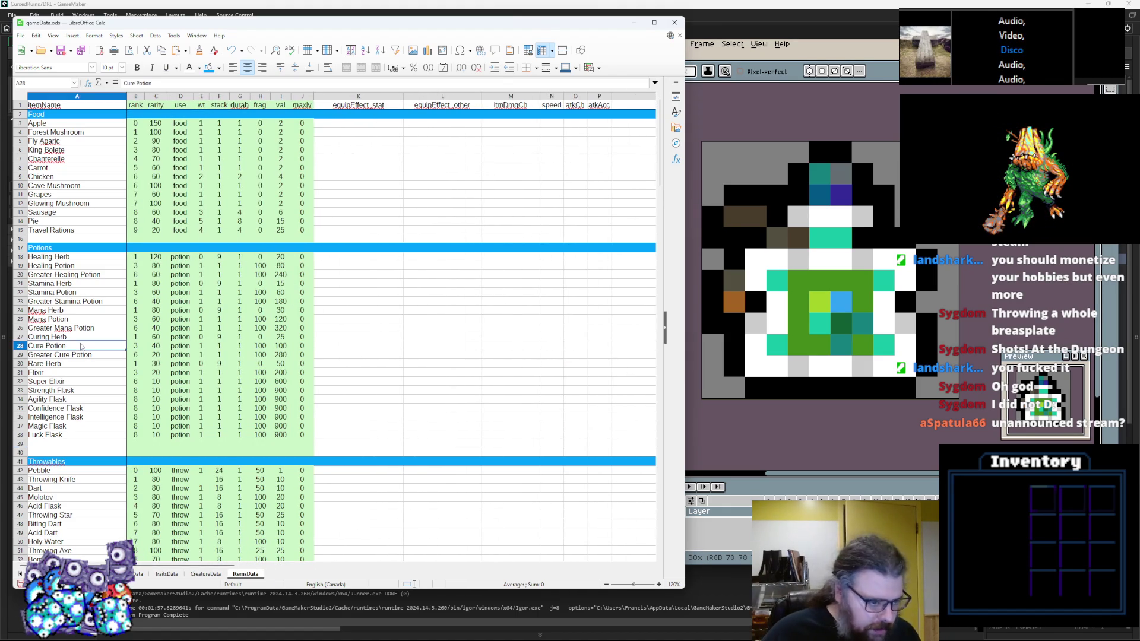
left_click(73, 356)
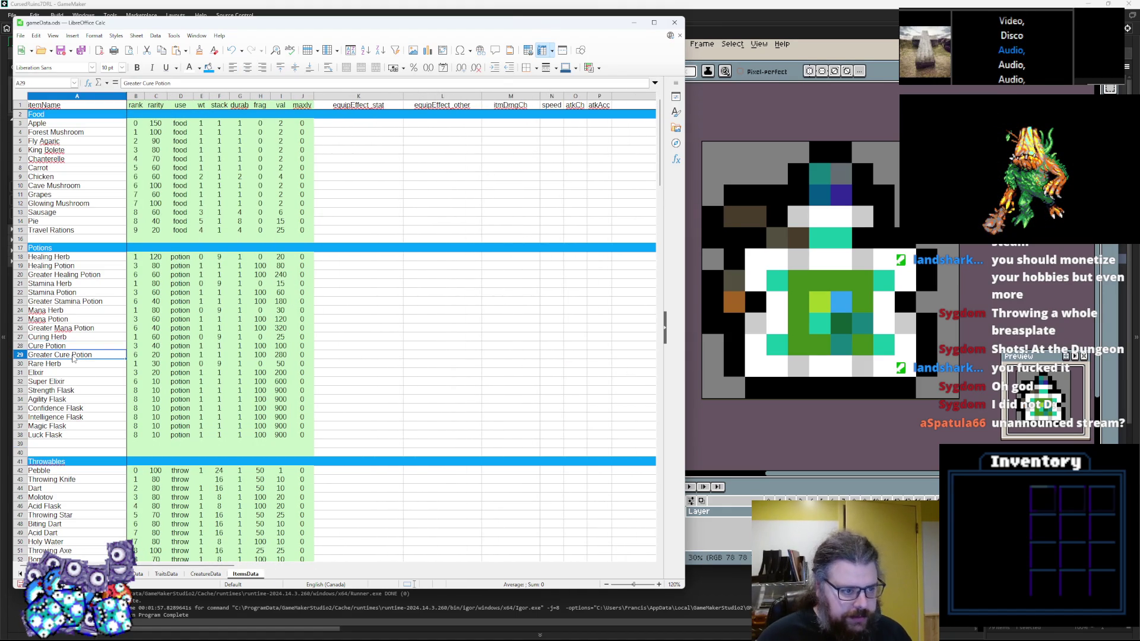
left_click(335, 394)
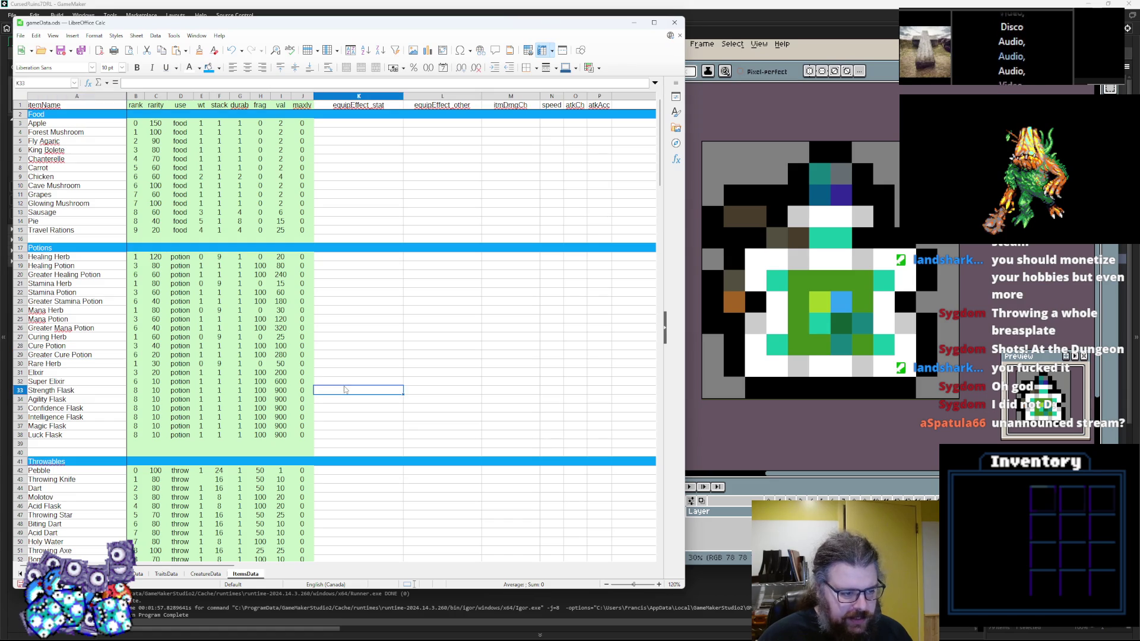
left_click_drag(231, 567, 415, 571)
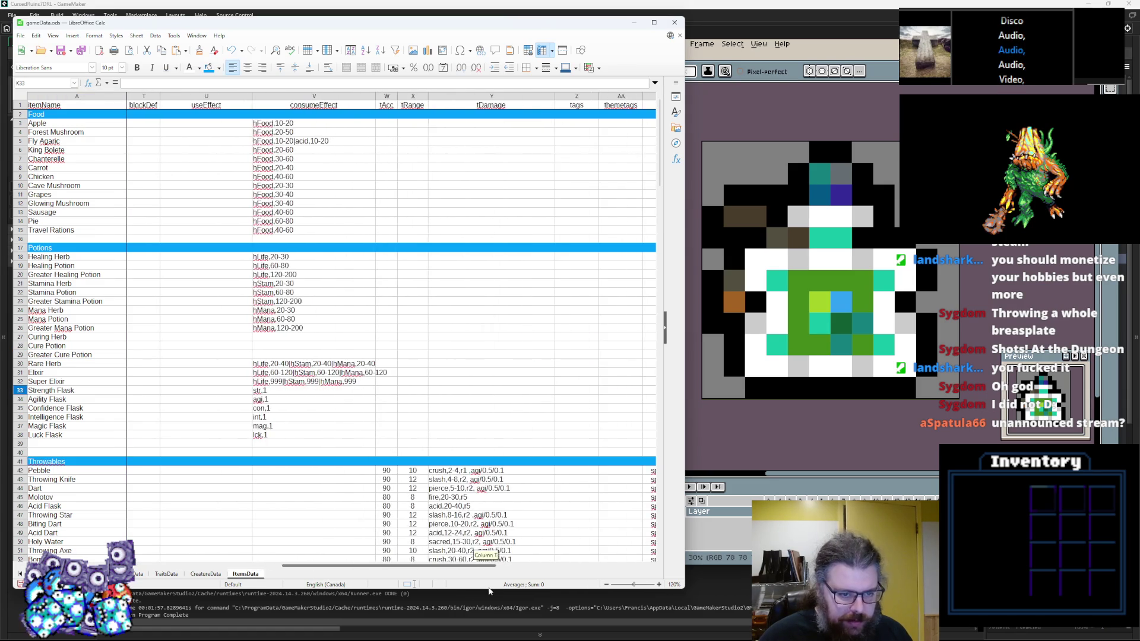
Step: Give Curing Herb cure,5-10, Cure Potion cure,20-40 and Greater Cure Potion cure,999
left_click(261, 338)
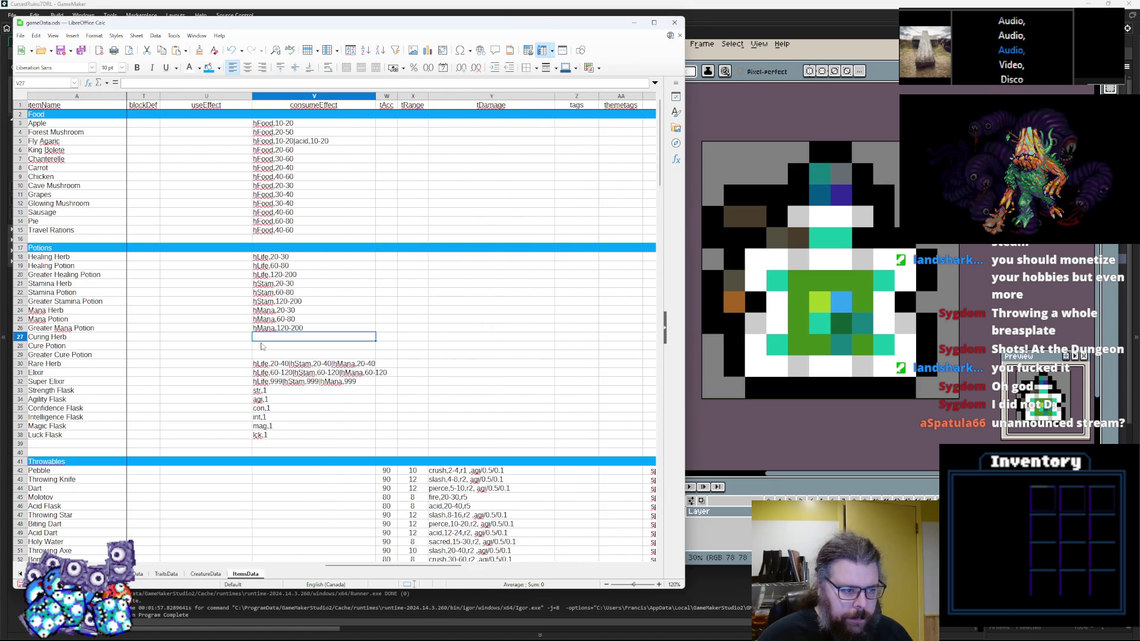
type("cure,5-")
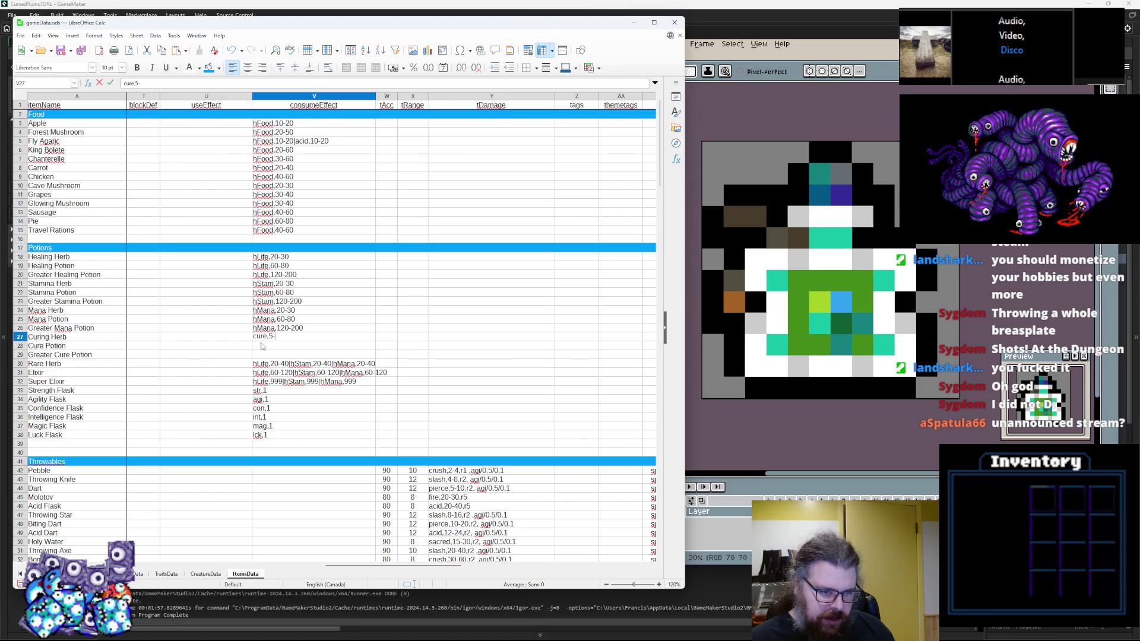
type("10")
key("Return")
type("c")
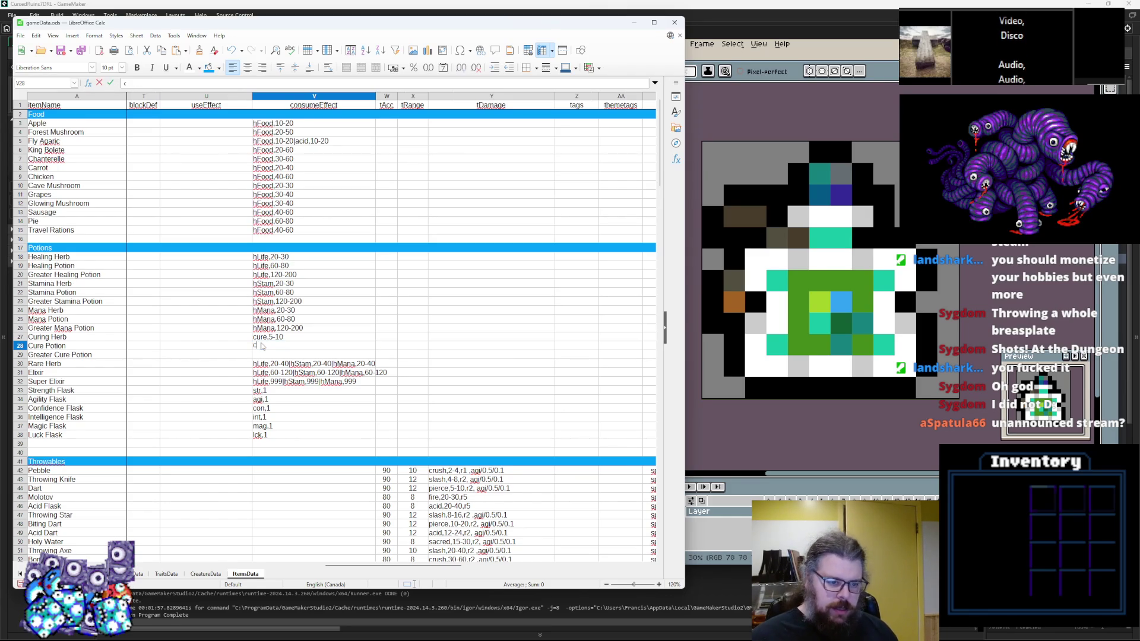
type("ure,20-40")
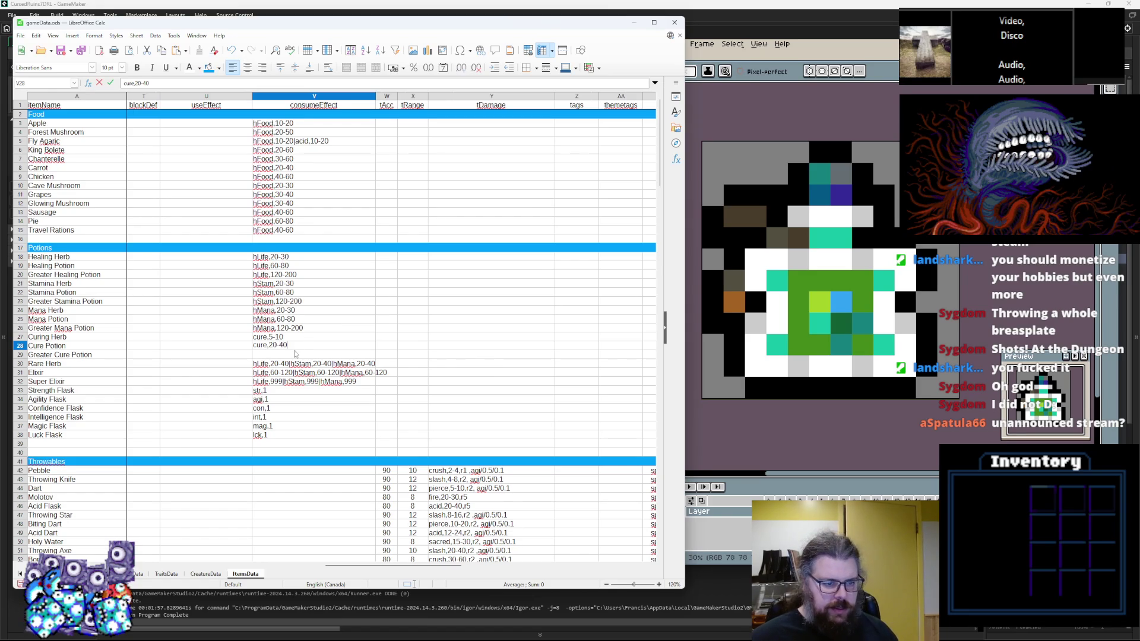
key("Return")
type("cure,99")
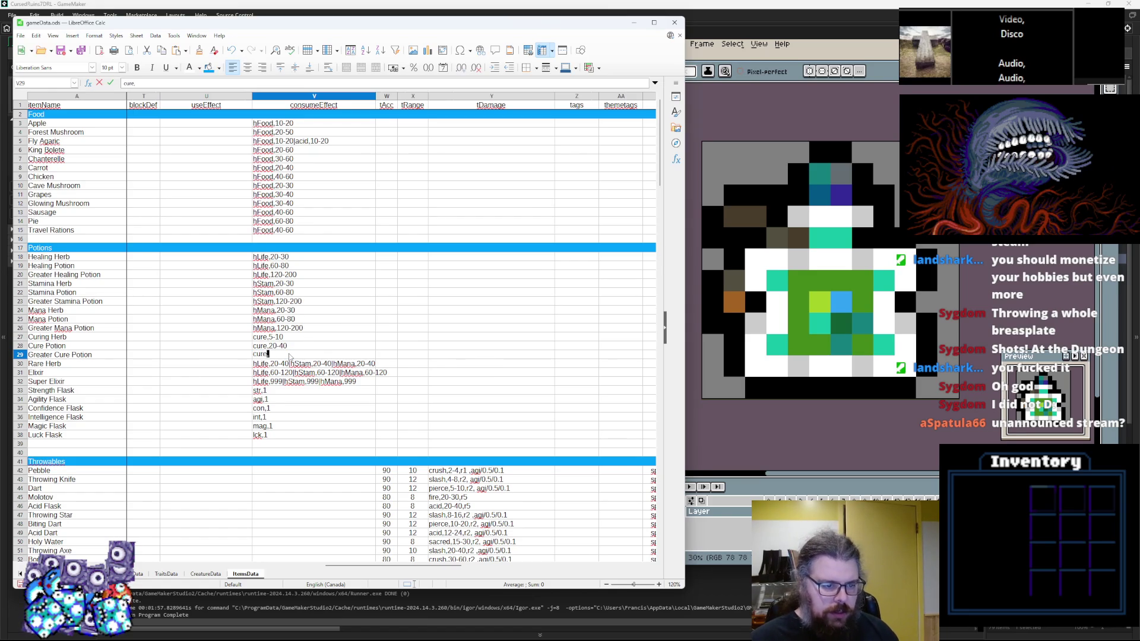
type("9")
left_click(307, 327)
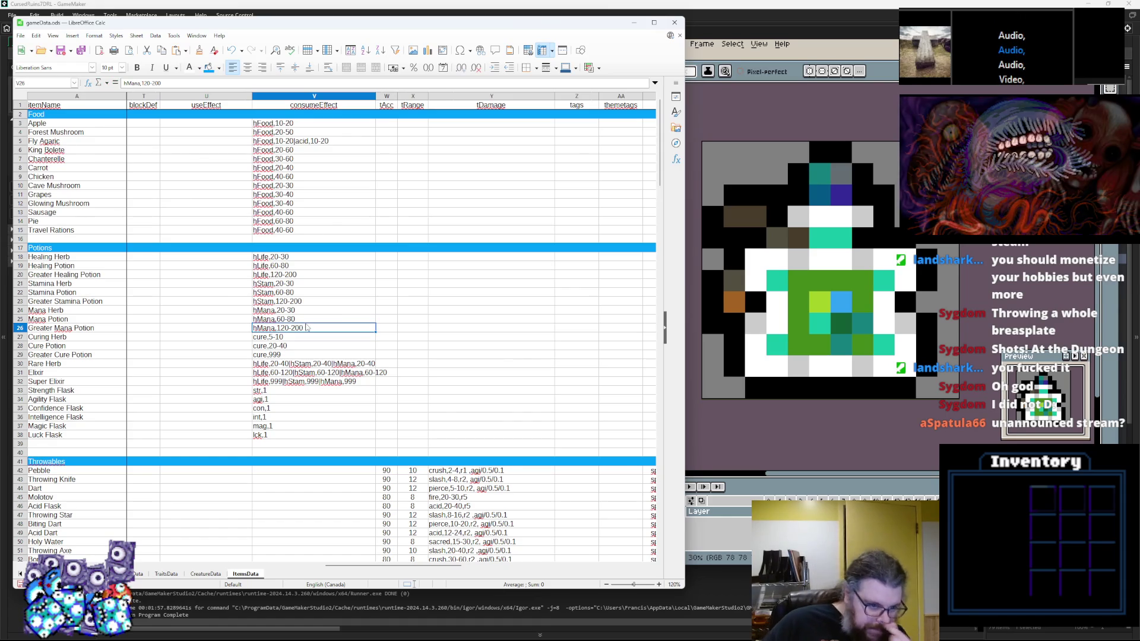
left_click(289, 346)
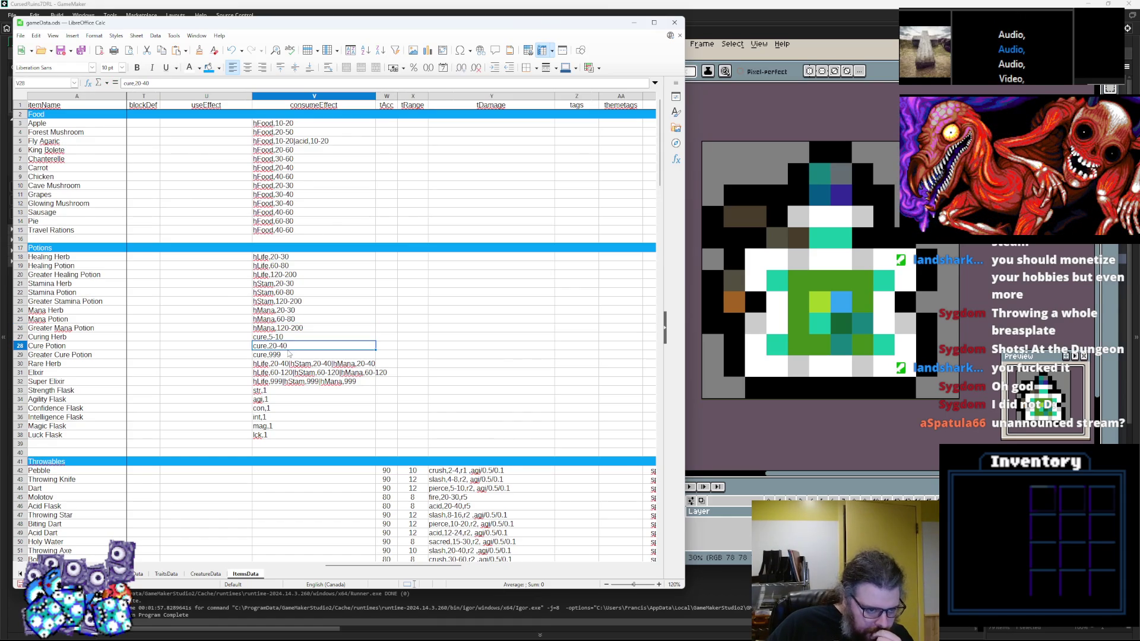
left_click(286, 356)
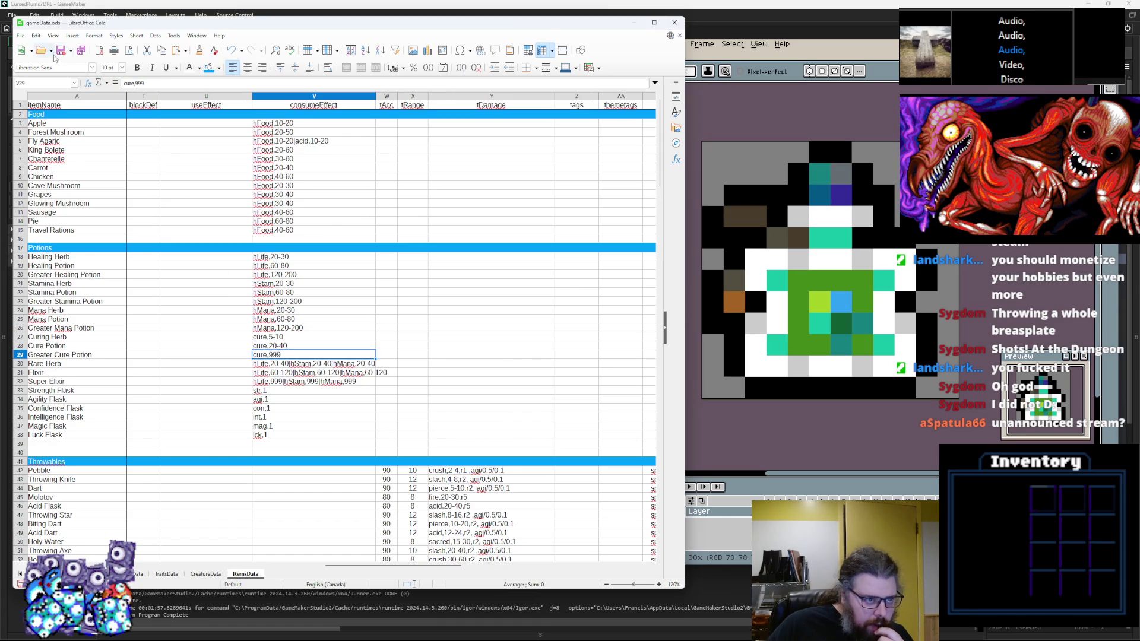
left_click(349, 400)
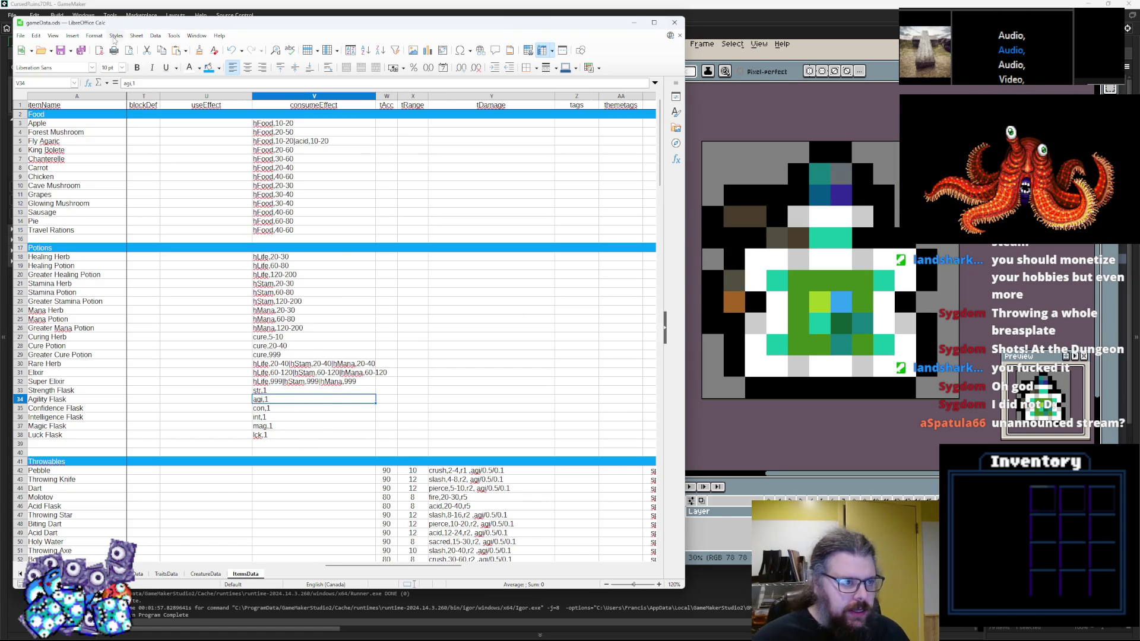
Step: Export the ItemsData sheet to CSV, confirm, and close Calc
left_click(81, 50)
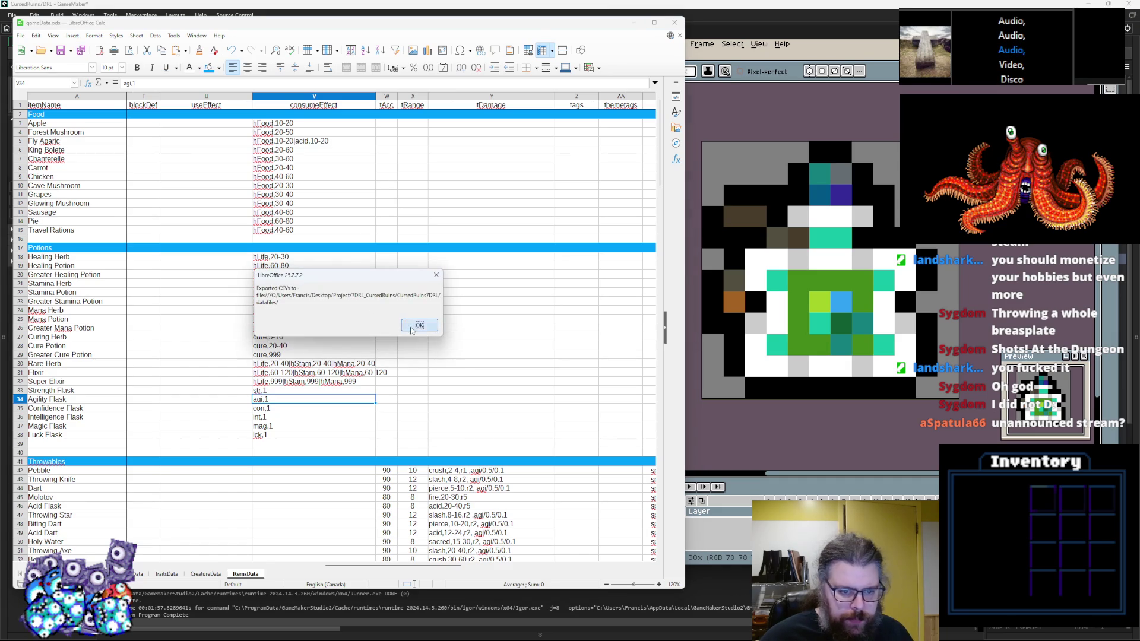
key("Return")
key("alt+F4")
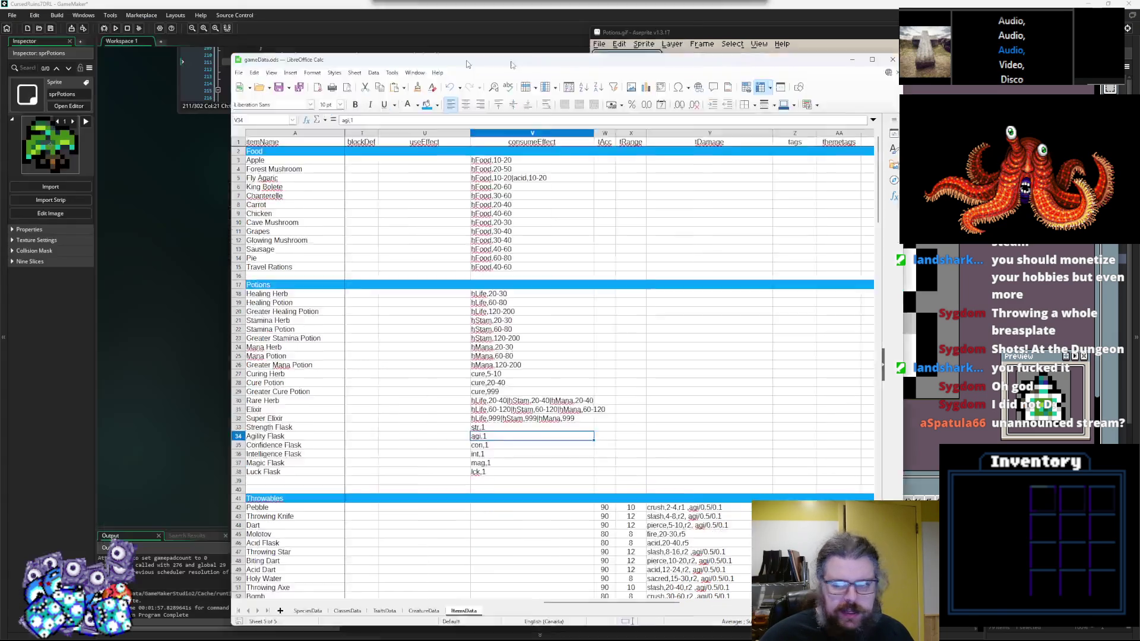
Step: Cycle GameMaker's open code windows, then open the Effects script from the assets
left_click(325, 299)
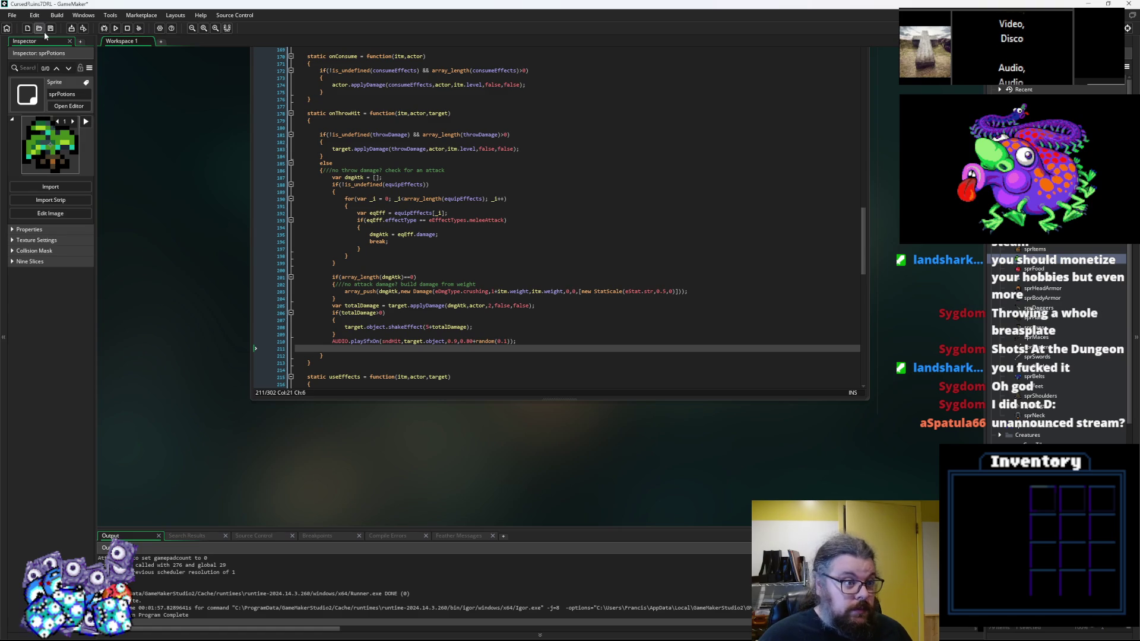
left_click(488, 314)
key("ctrl+Tab")
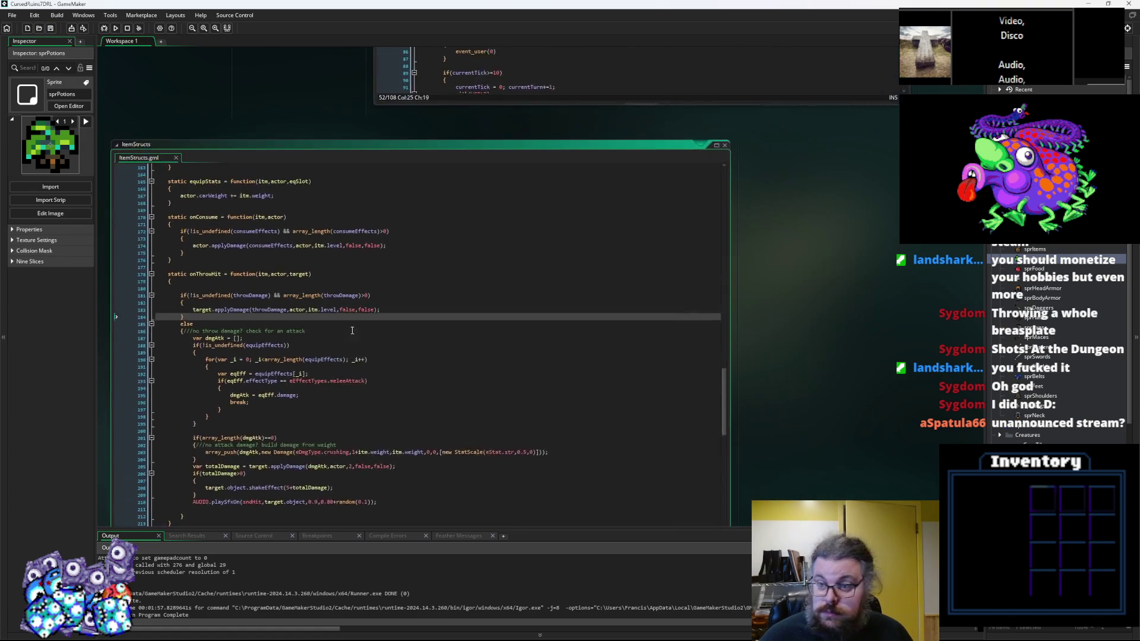
key("ctrl+Tab")
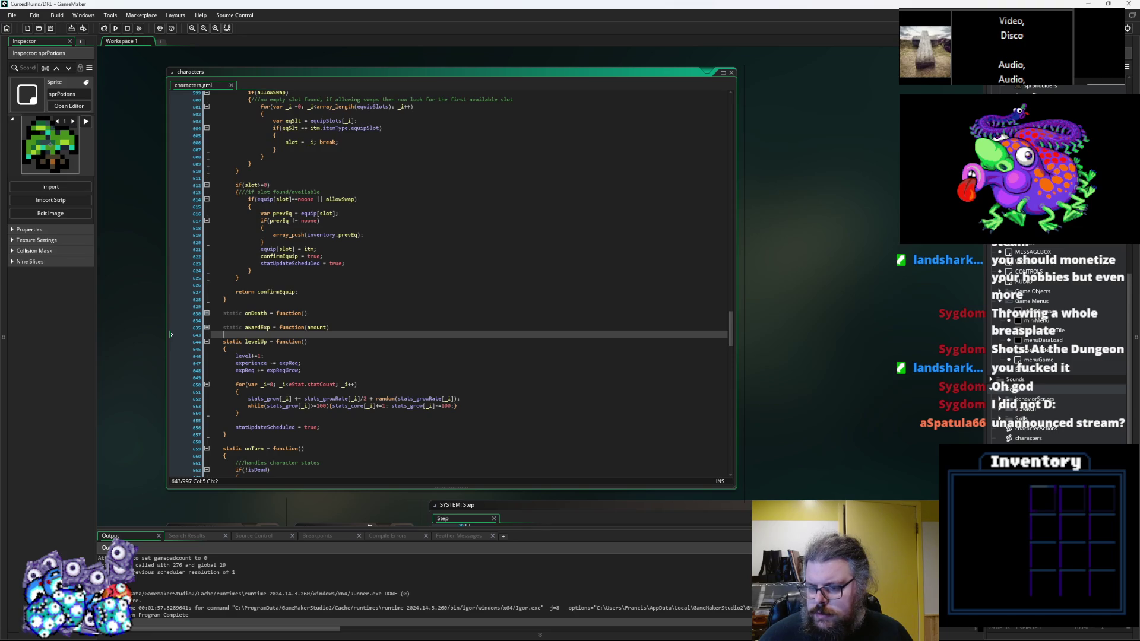
left_click(1027, 447)
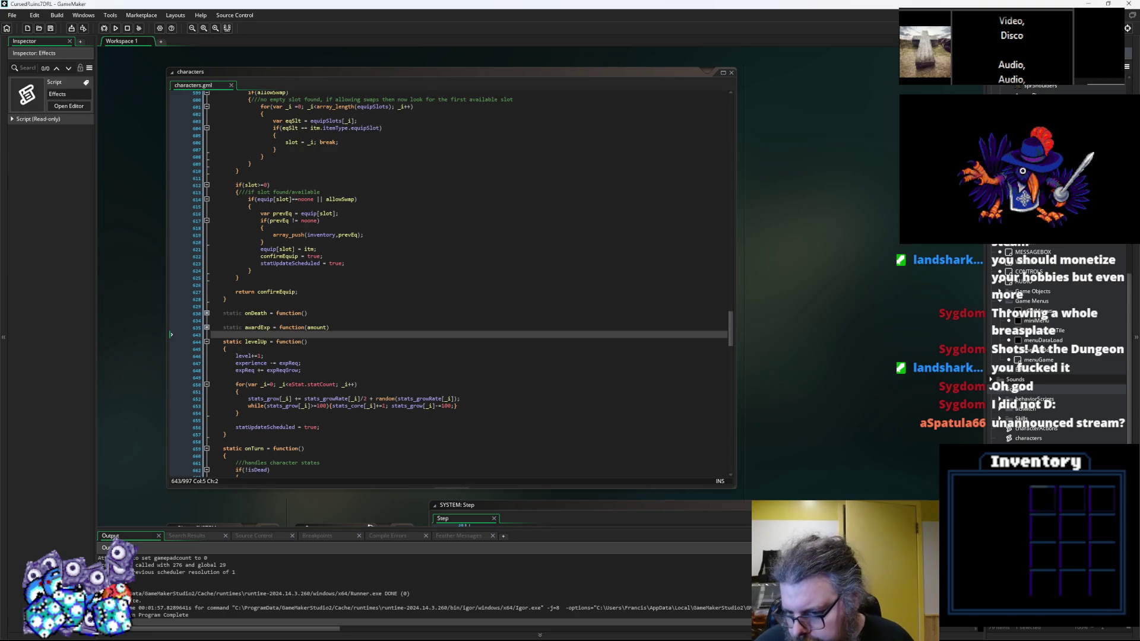
double_click(1027, 448)
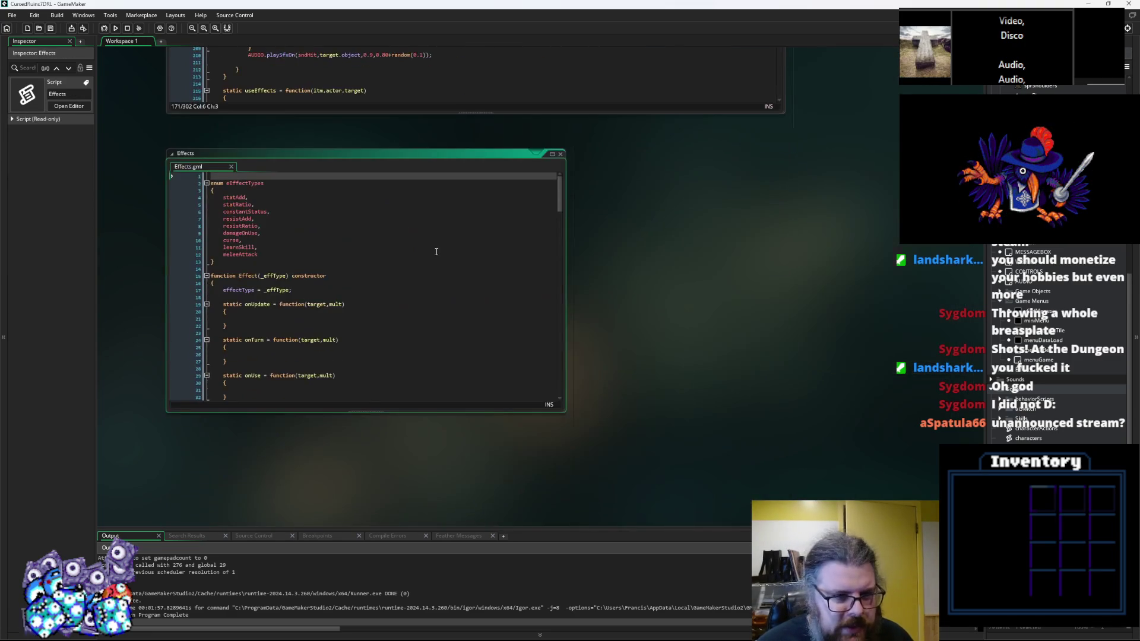
Step: Enlarge the Effects code window and scroll to the end of effStatAdd
mouse_move(637, 361)
left_mouse_down()
mouse_move(701, 428)
mouse_move(787, 488)
left_mouse_up()
scroll(455, 346, "down", 8)
scroll(454, 346, "down", 6)
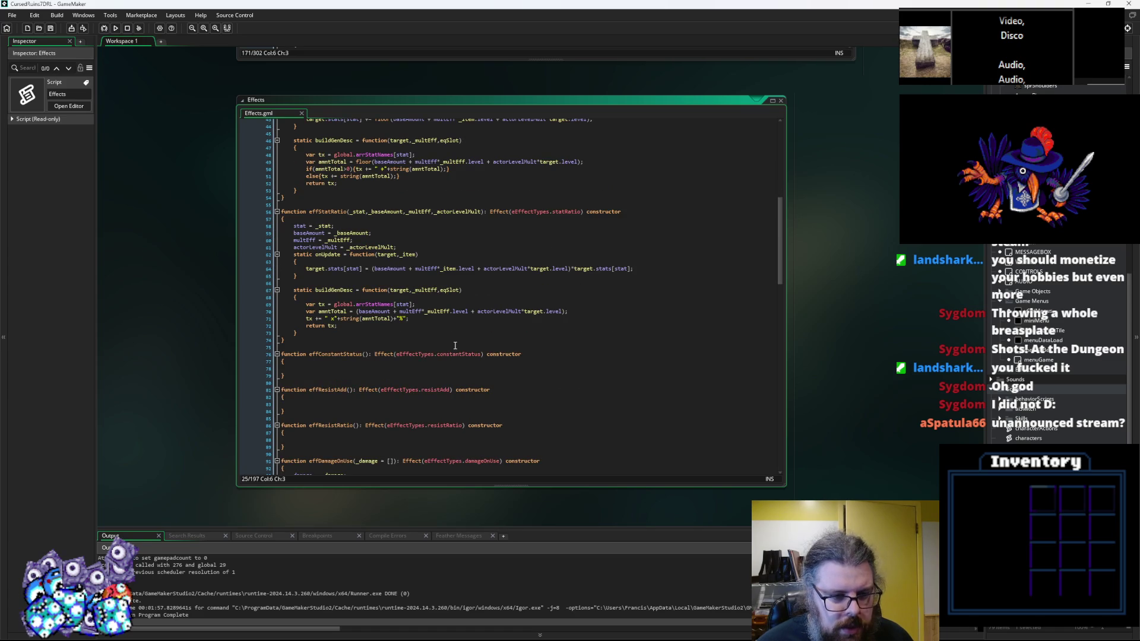
scroll(455, 346, "down", 4)
scroll(455, 346, "down", 4)
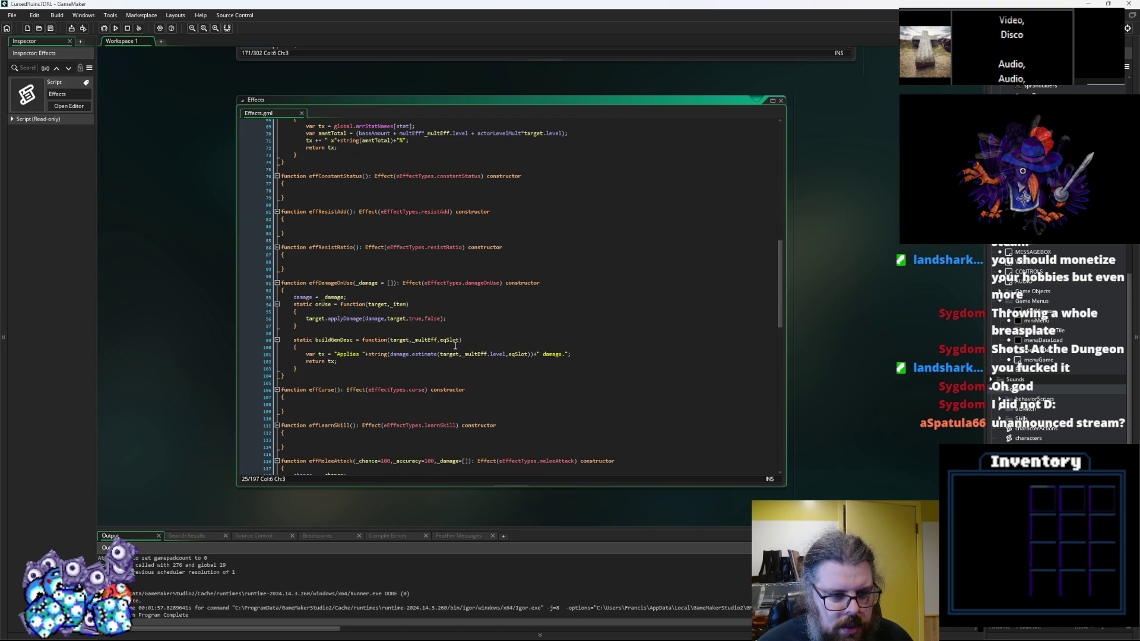
scroll(454, 346, "down", 6)
scroll(455, 346, "down", 15)
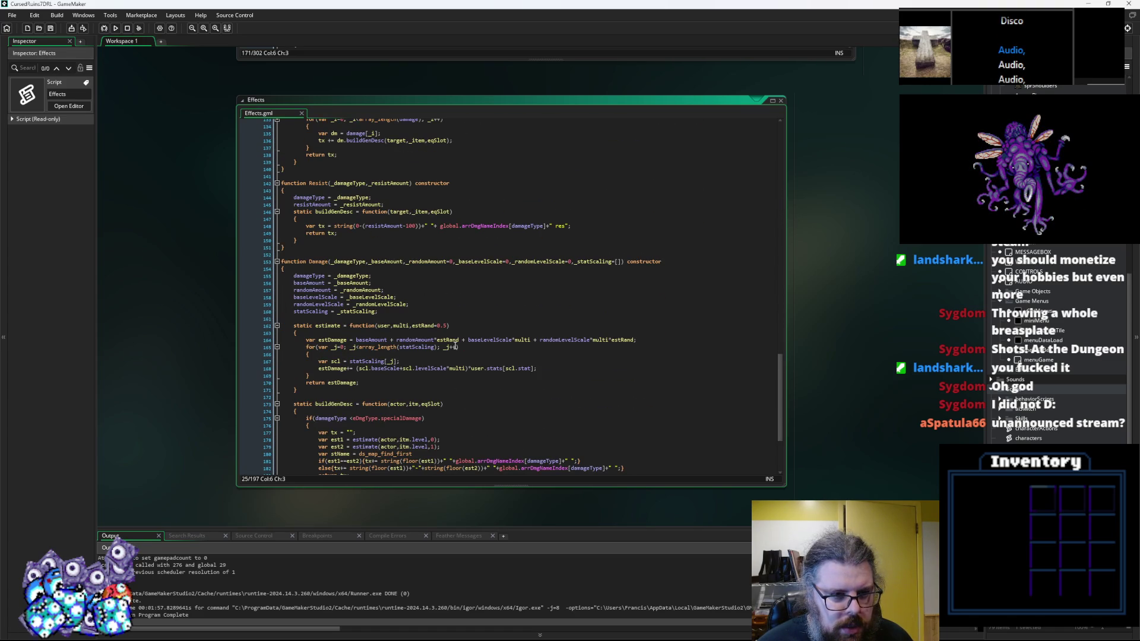
scroll(455, 346, "down", 3)
scroll(455, 346, "up", 20)
scroll(459, 344, "up", 14)
scroll(460, 345, "up", 12)
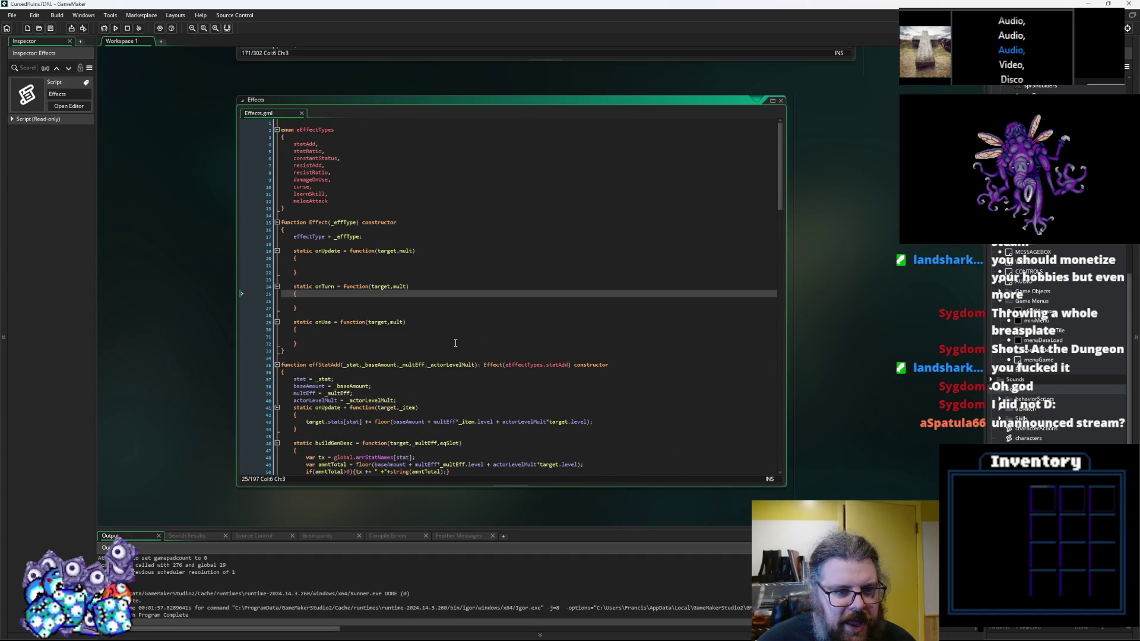
scroll(342, 357, "down", 3)
left_click_drag(291, 430, 269, 295)
left_click(313, 423)
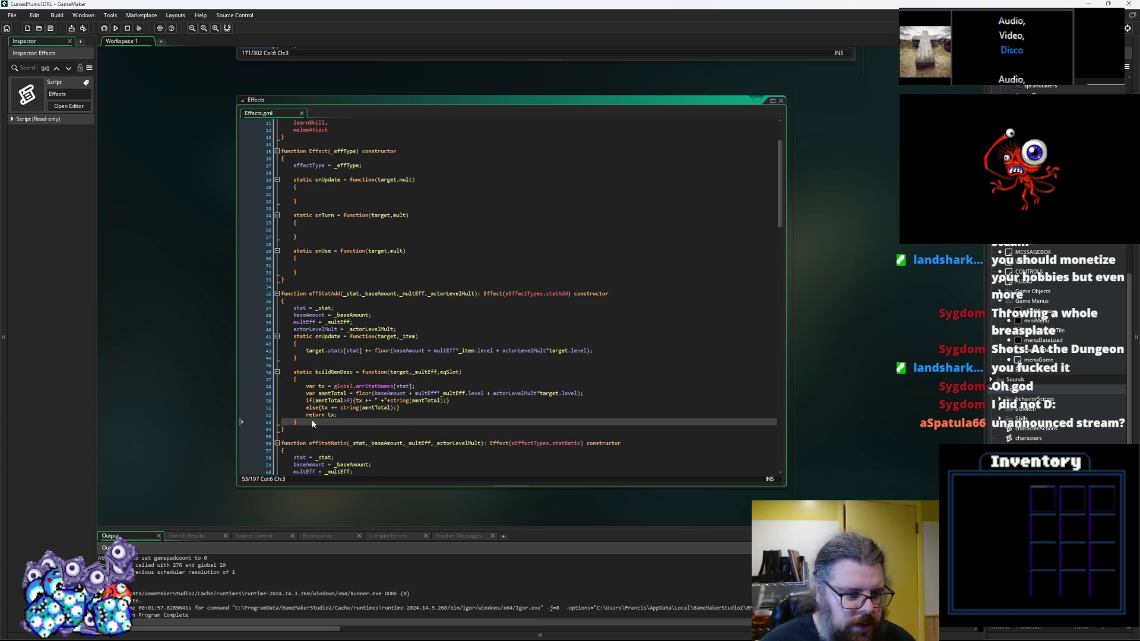
Step: Paste a copy of effStatAdd below it and rename it effStatGrow
key("Down")
key("Return")
key("ctrl+v")
left_click(341, 336)
key("Left")
key("BackSpace")
key("BackSpace")
key("Delete")
type("Grow")
left_click(419, 317)
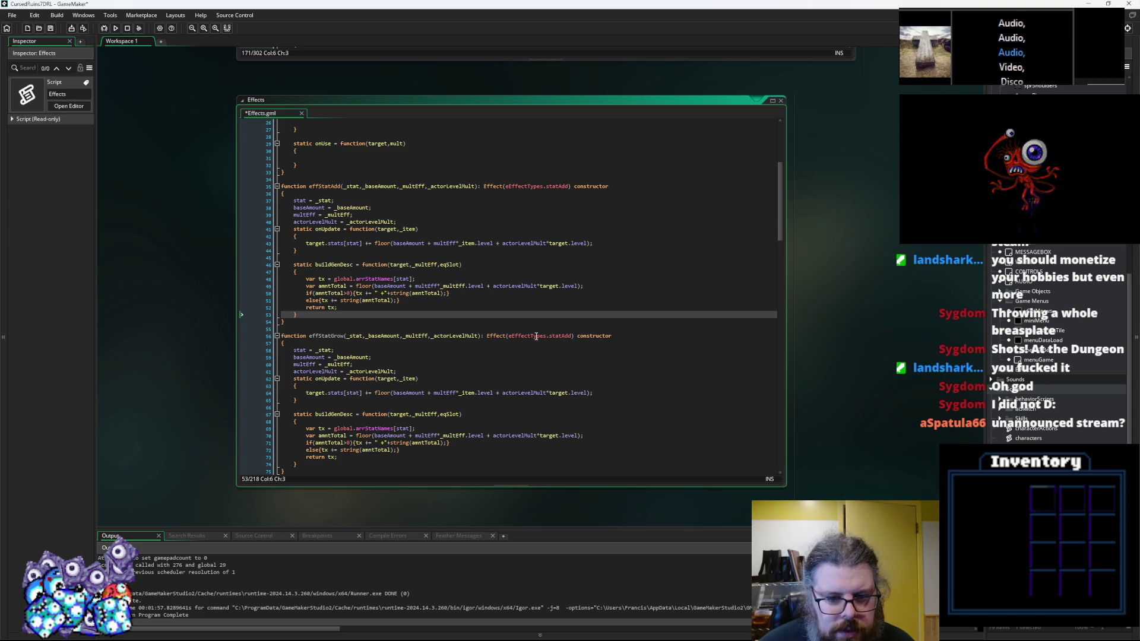
Step: Add a statGrow entry after statRatio in the eEffectTypes enum
middle_click(536, 336)
left_click(348, 192)
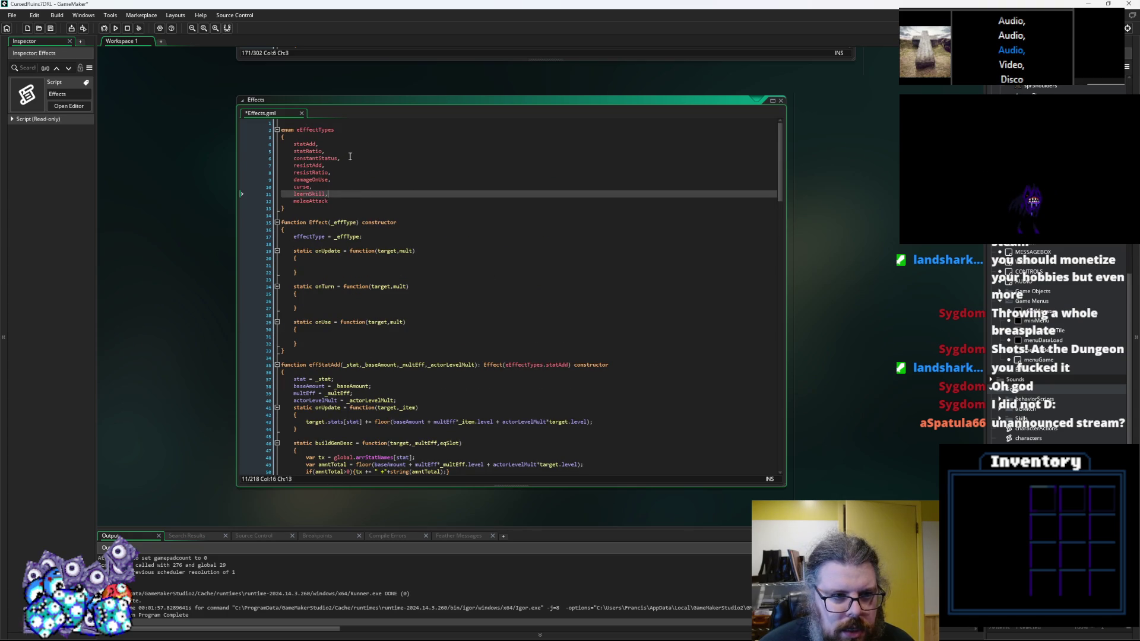
left_click(349, 153)
key("Return")
type("statGrow,")
key("Left")
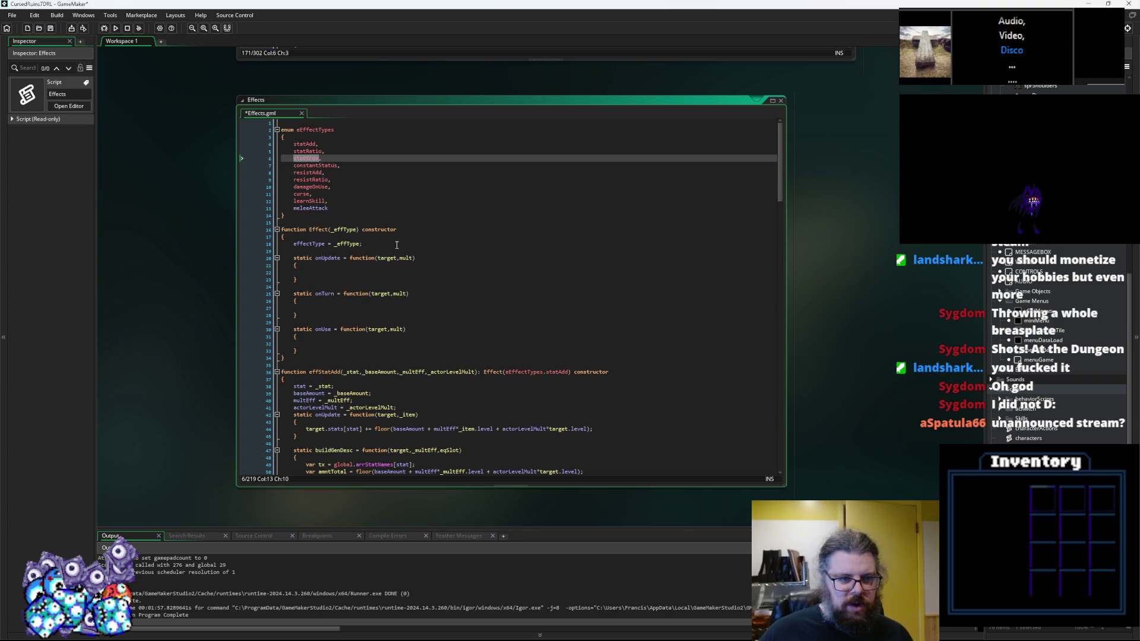
scroll(395, 245, "down", 4)
left_click(395, 244)
scroll(368, 208, "up", 4)
left_click(319, 158)
scroll(444, 276, "down", 8)
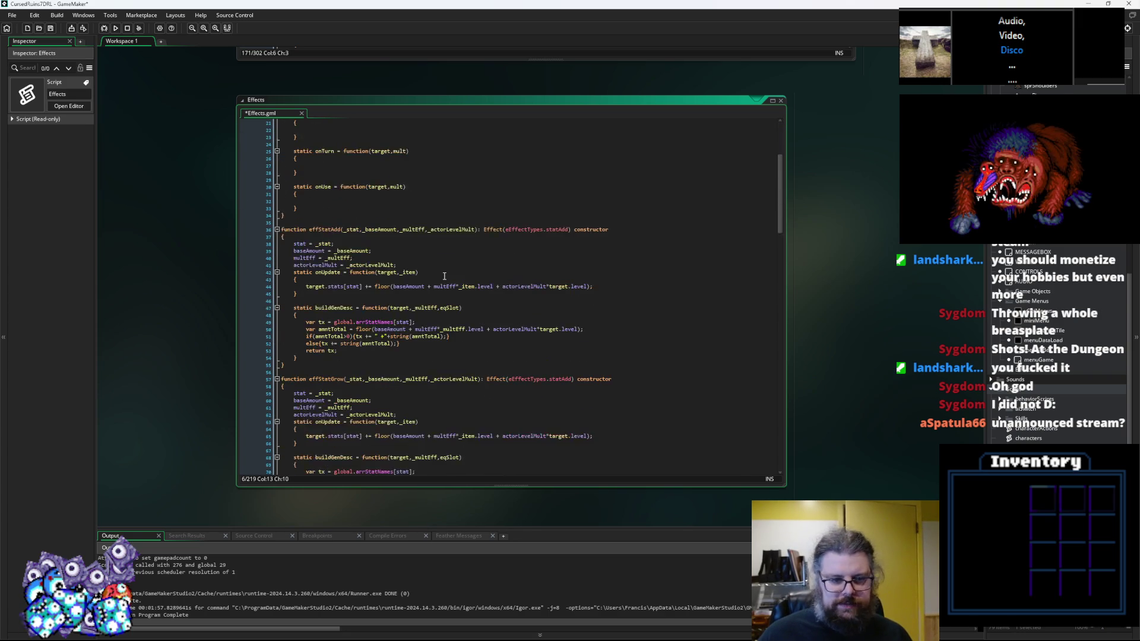
scroll(444, 276, "down", 2)
Step: Change effStatGrow's header from eEffectTypes.statAdd to eEffectTypes.statGrow
left_click(565, 382)
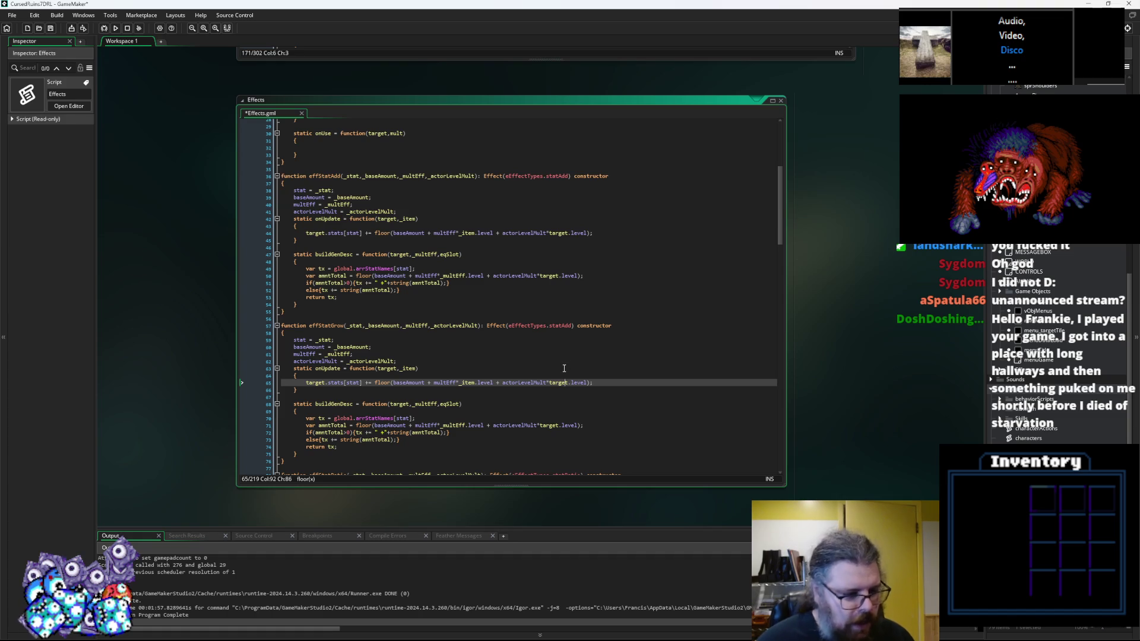
double_click(555, 326)
type("statGrow")
left_click(547, 361)
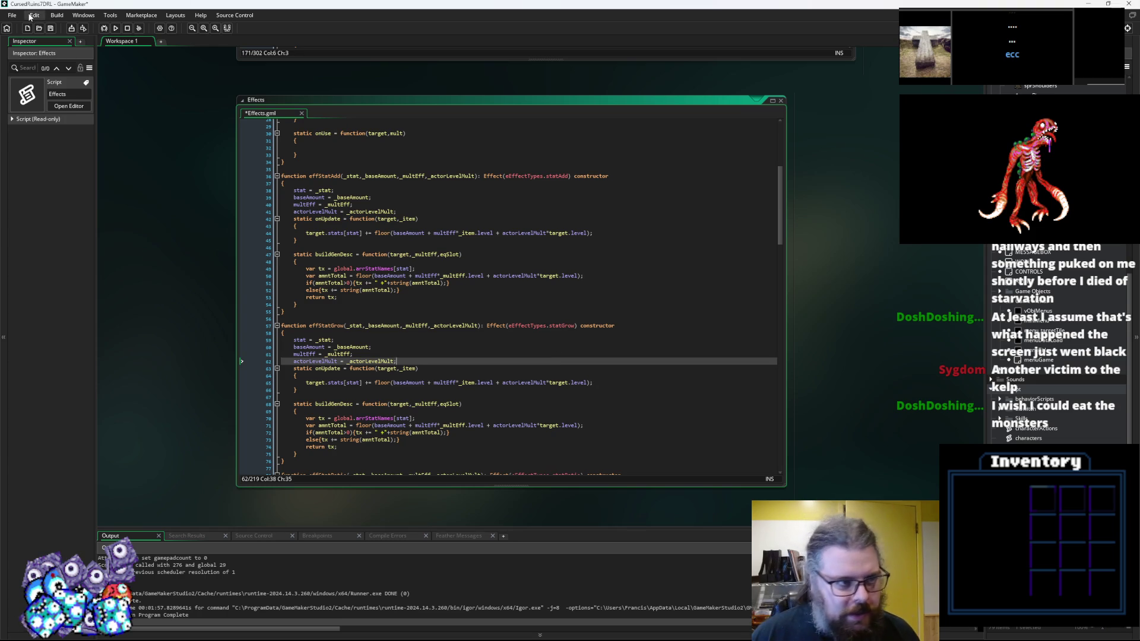
Step: Save the edited Effects script
left_click(51, 28)
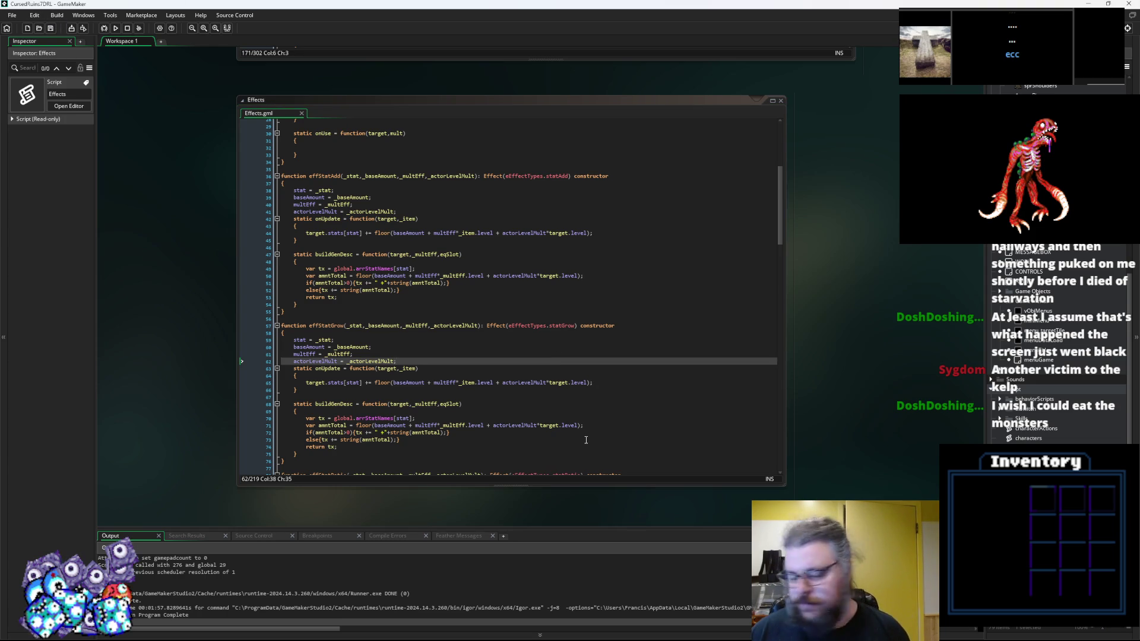
left_click(550, 432)
scroll(534, 383, "down", 3)
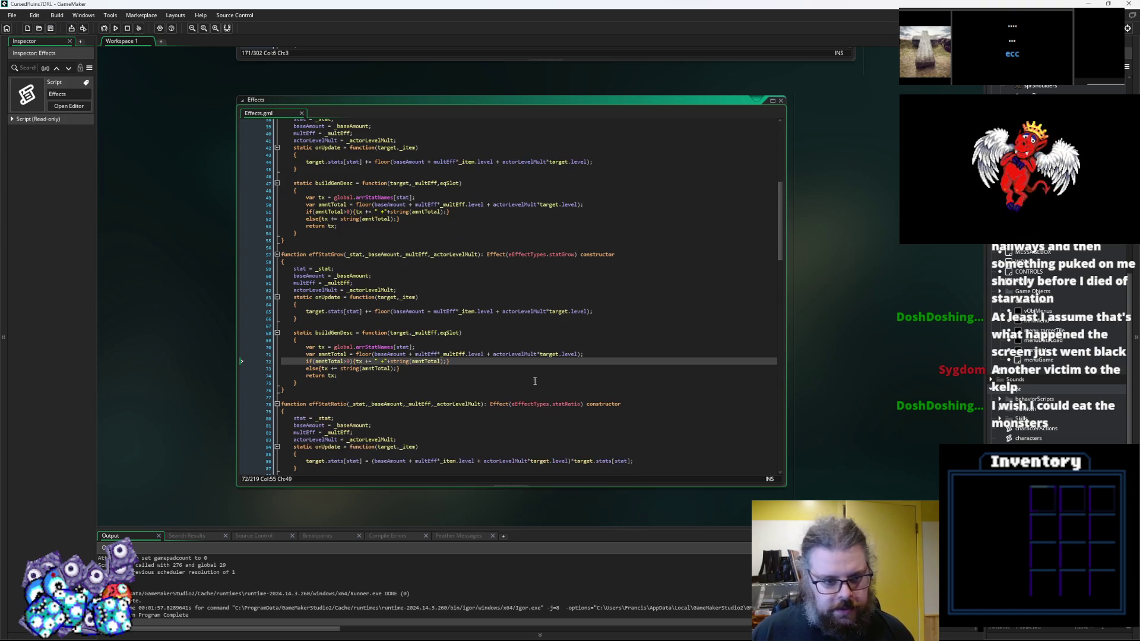
left_click(456, 379)
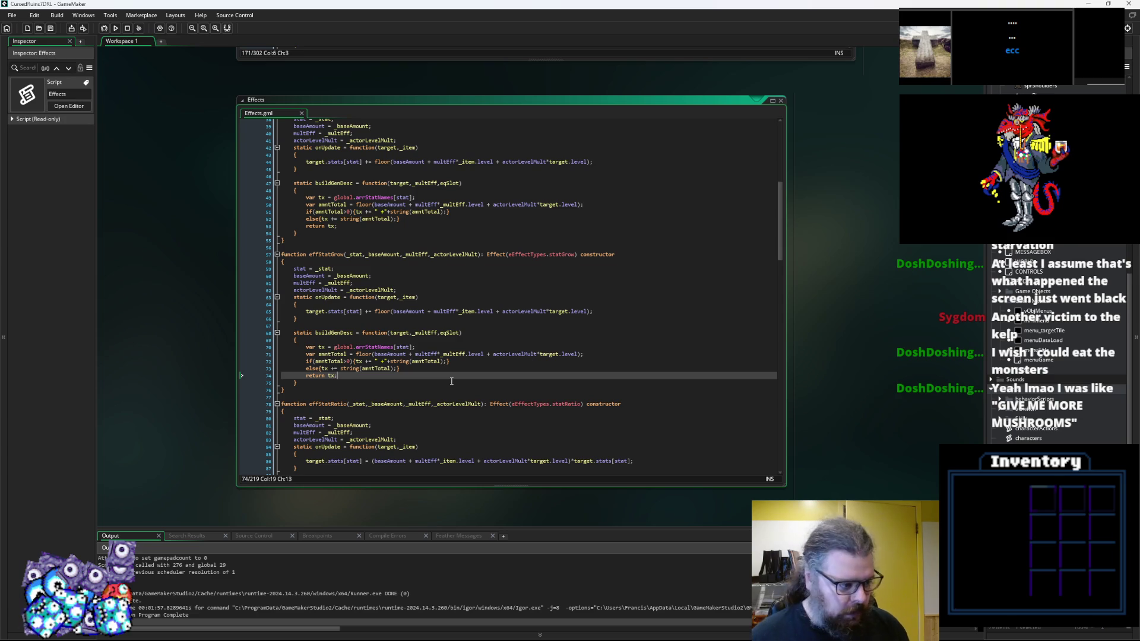
Step: Review effStatGrow's buildGenDesc lines and save the project again
left_click(612, 334)
left_click(50, 29)
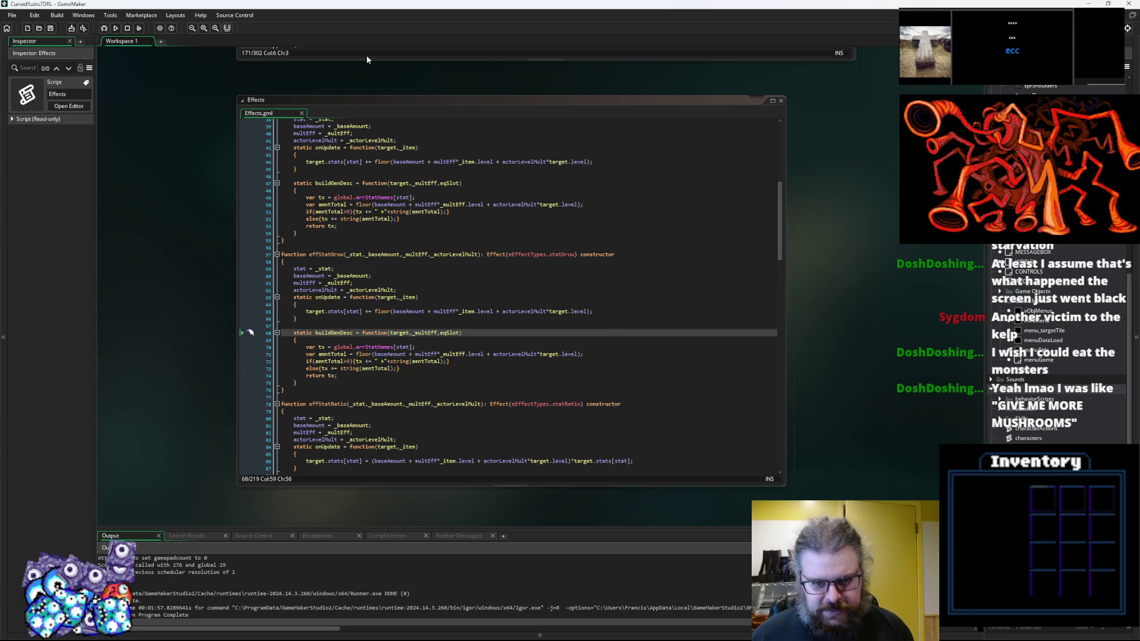
left_click(443, 350)
left_click(443, 361)
left_click(432, 369)
left_click(410, 390)
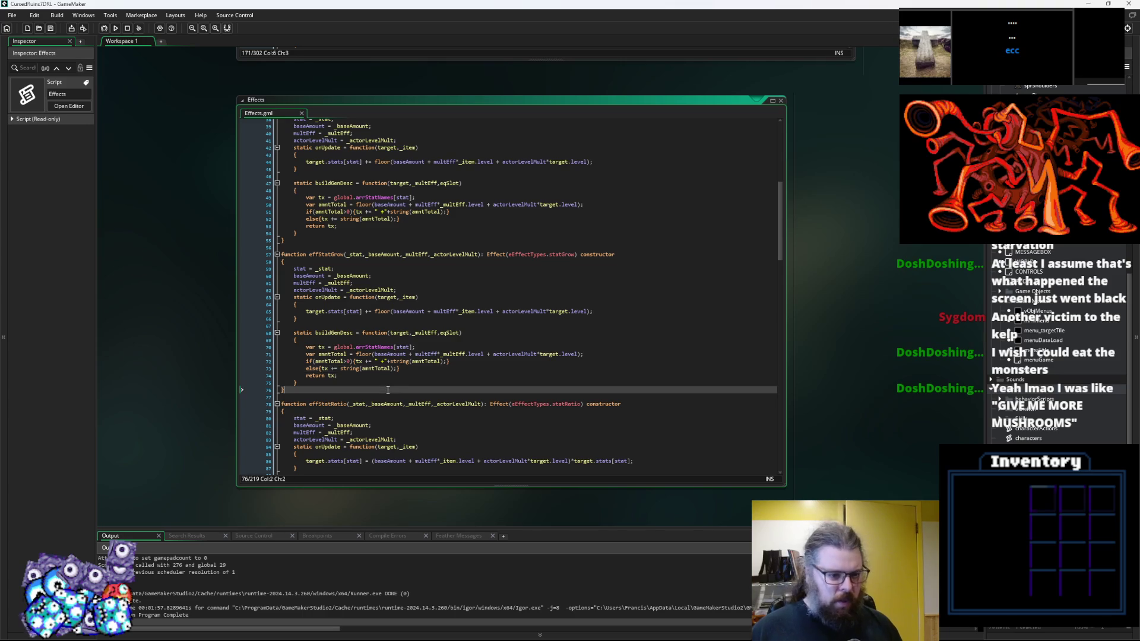
left_click(414, 375)
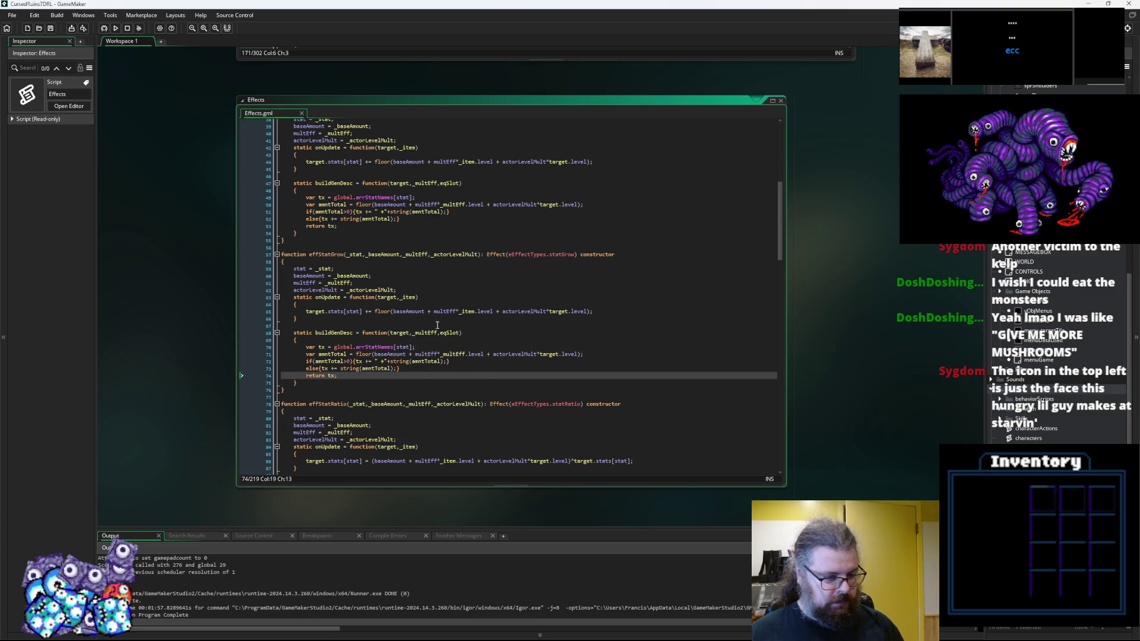
left_click(54, 31)
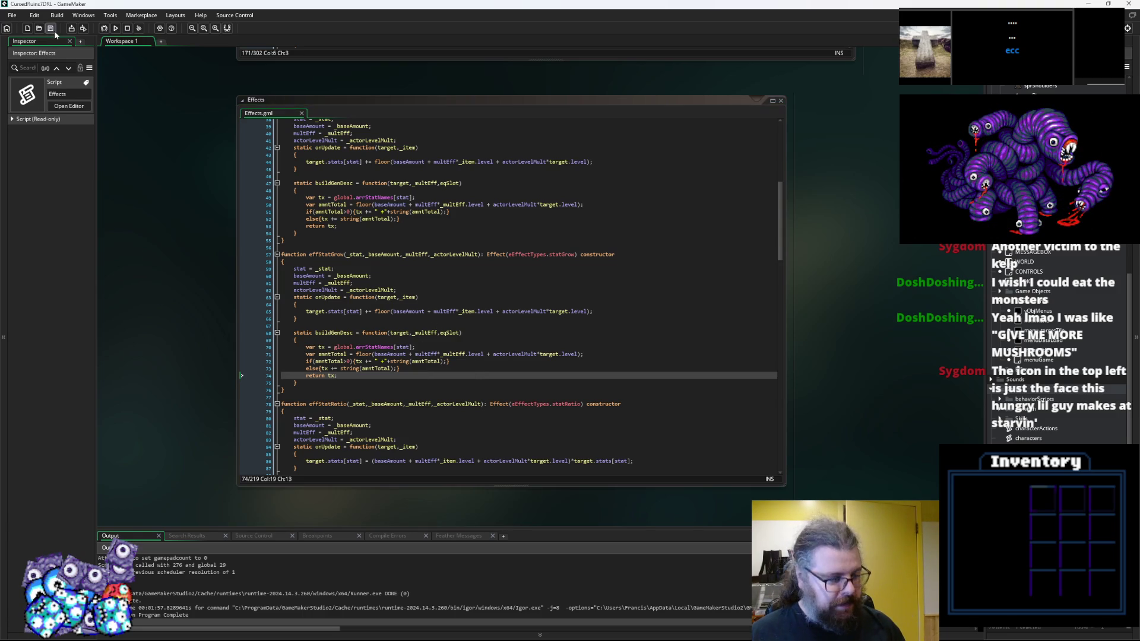
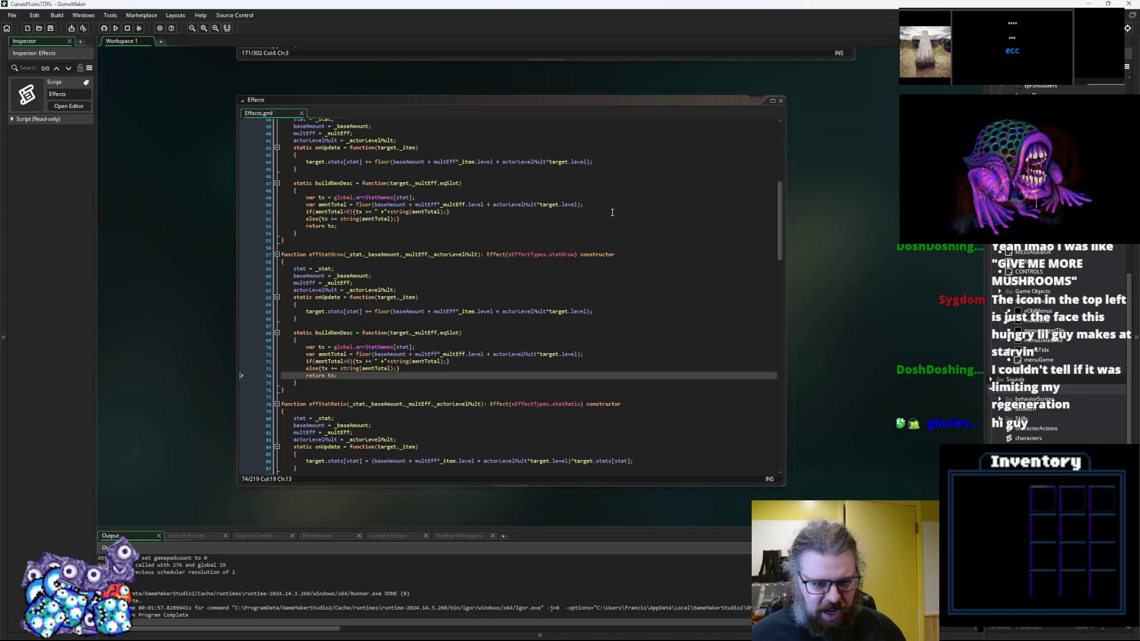
Step: Review the effStatAdd and effStatGrow constructors in the Effects script
left_click(577, 243)
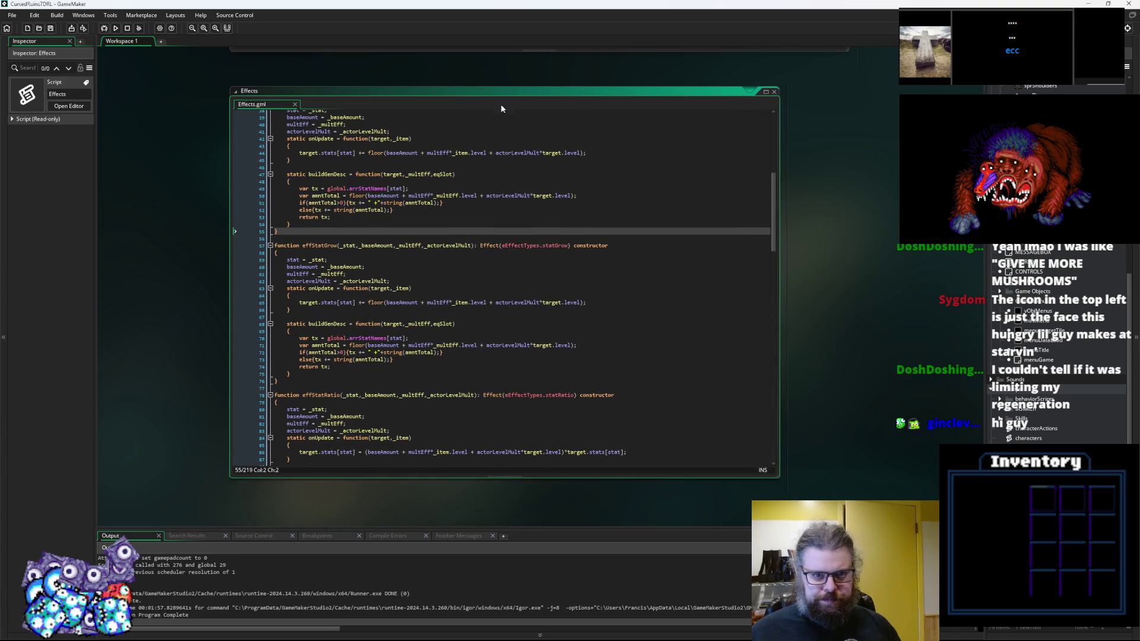
left_click(552, 155)
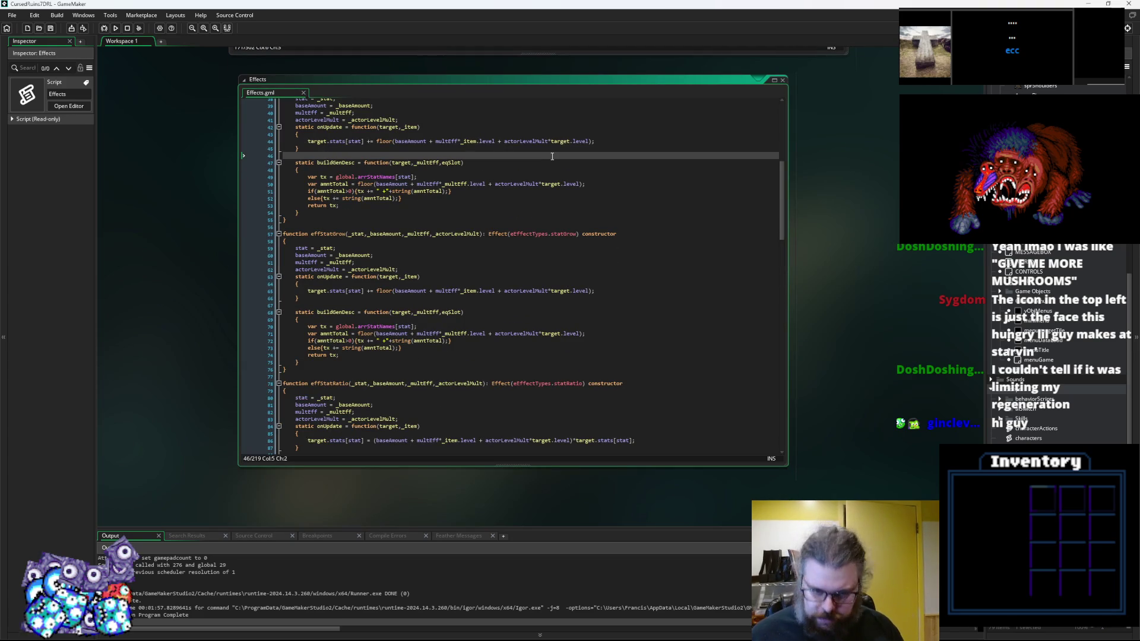
left_click(615, 305)
scroll(616, 305, "up", 1)
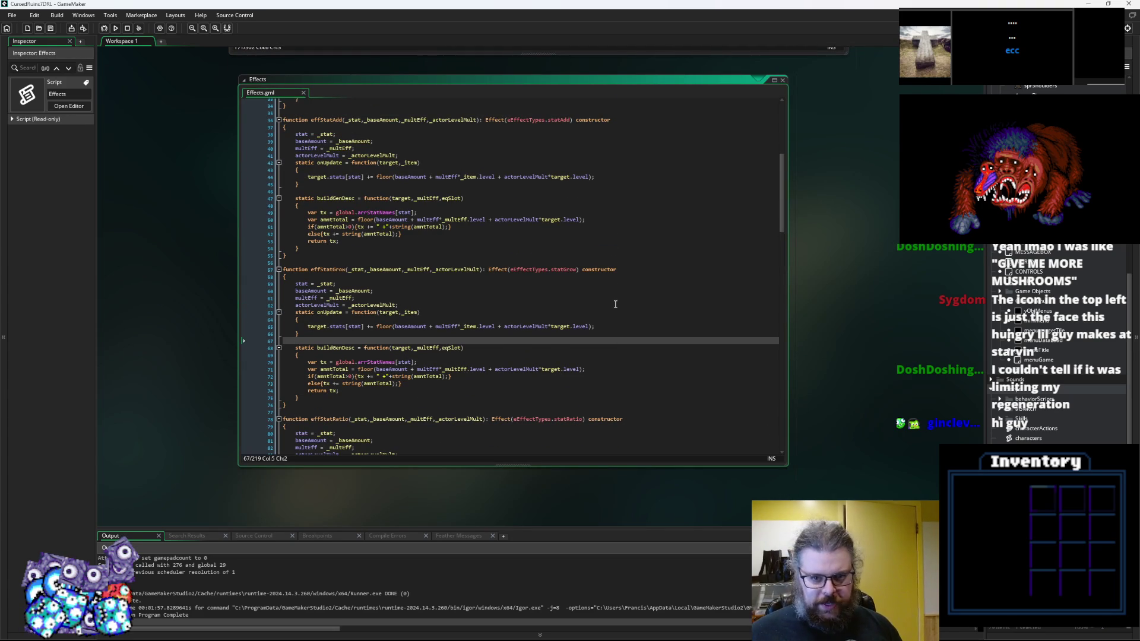
scroll(616, 305, "down", 2)
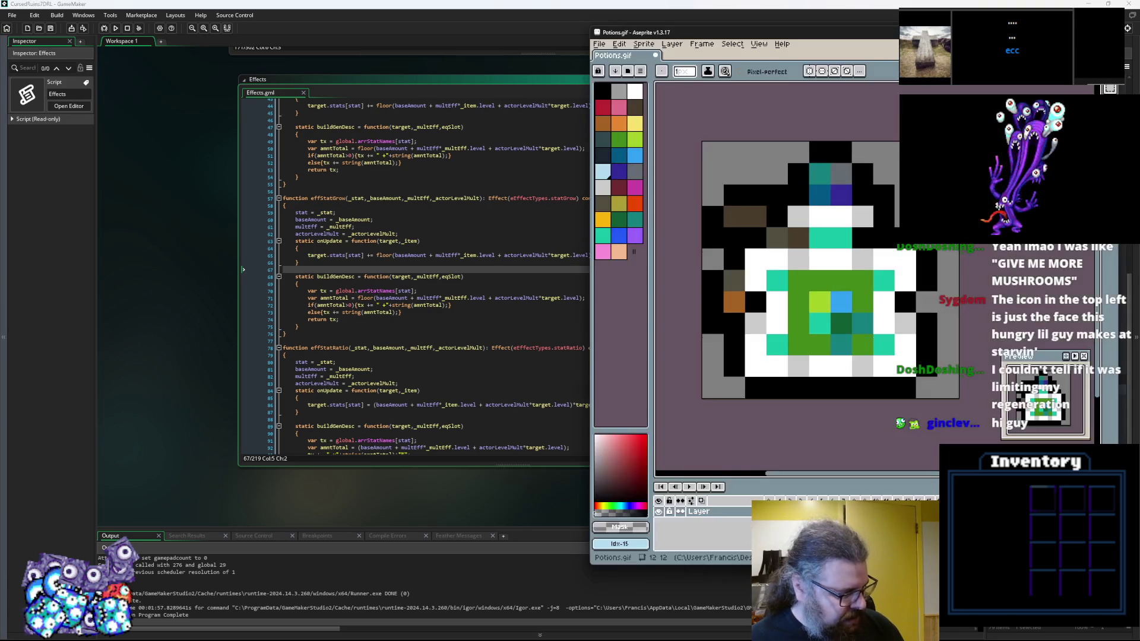
Step: Move the potion sprite editor window and step back through its frames to the brown shield frame
key("alt+Tab")
key("comma")
left_click_drag(796, 34, 522, 52)
key("comma")
key("comma")
key("comma")
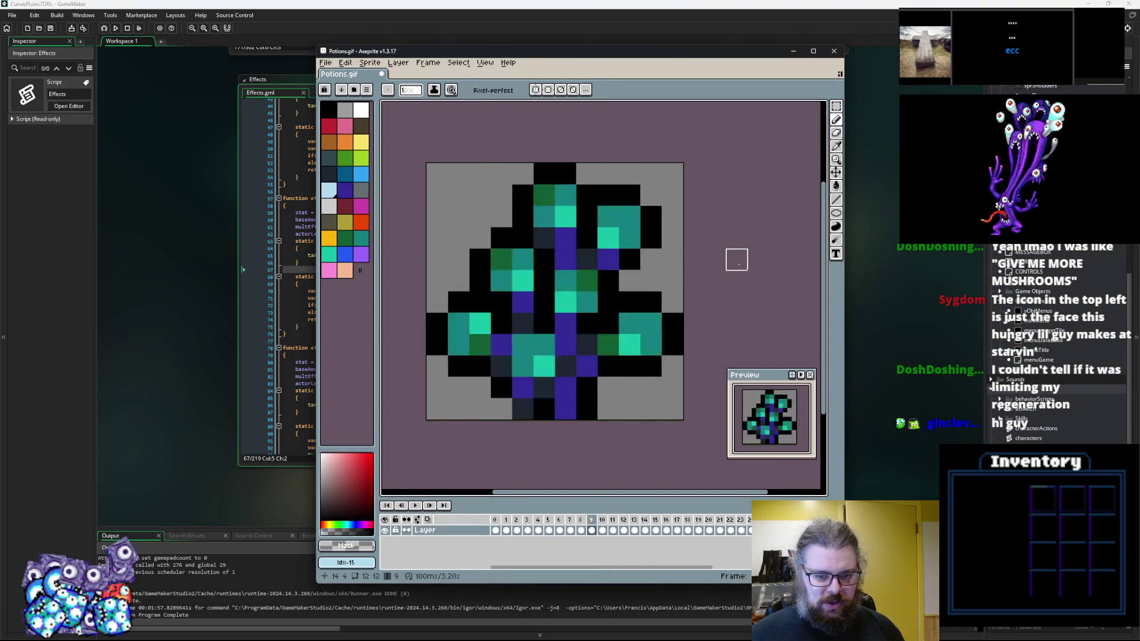
key("comma")
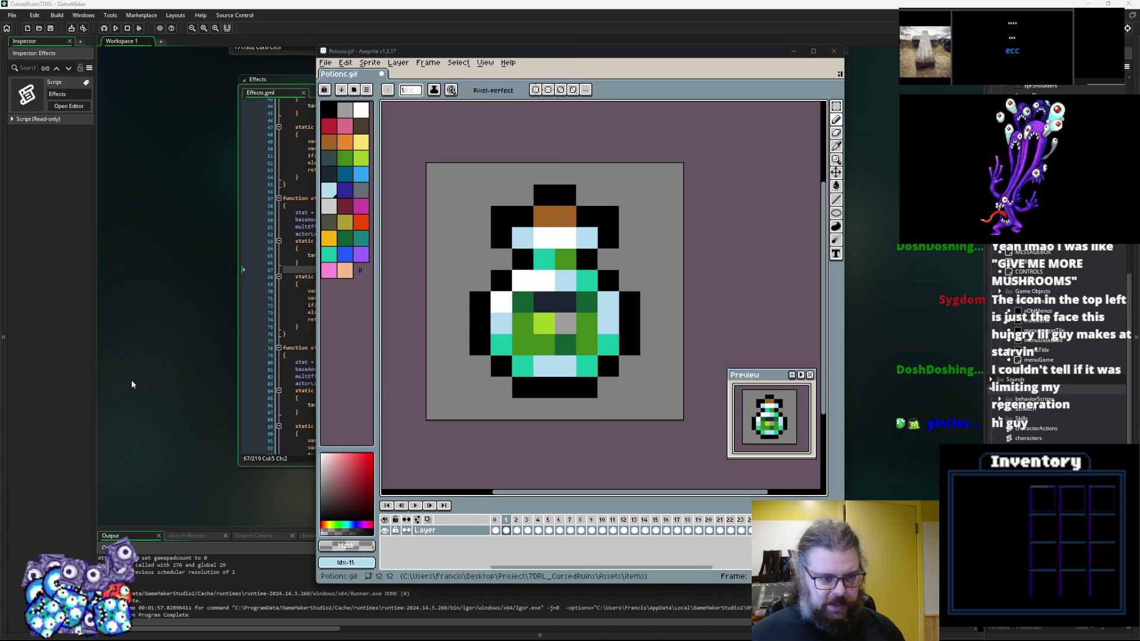
Step: Bring the Effects script back to the front at effStatRatio's parameters and save it
left_click(431, 349)
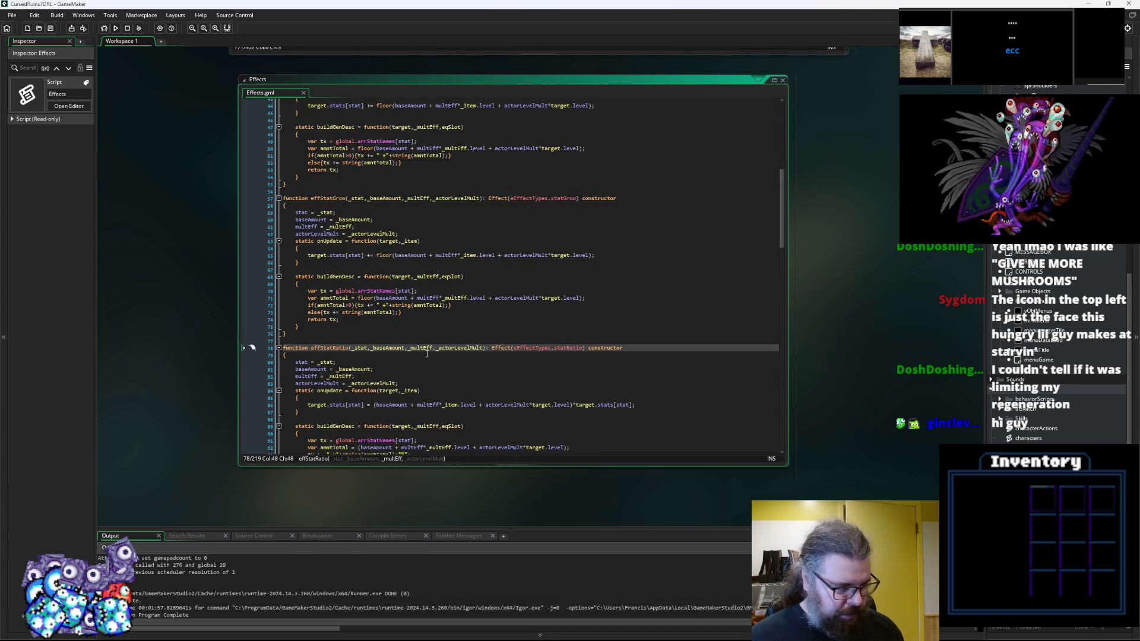
left_click(467, 343)
left_click(487, 348)
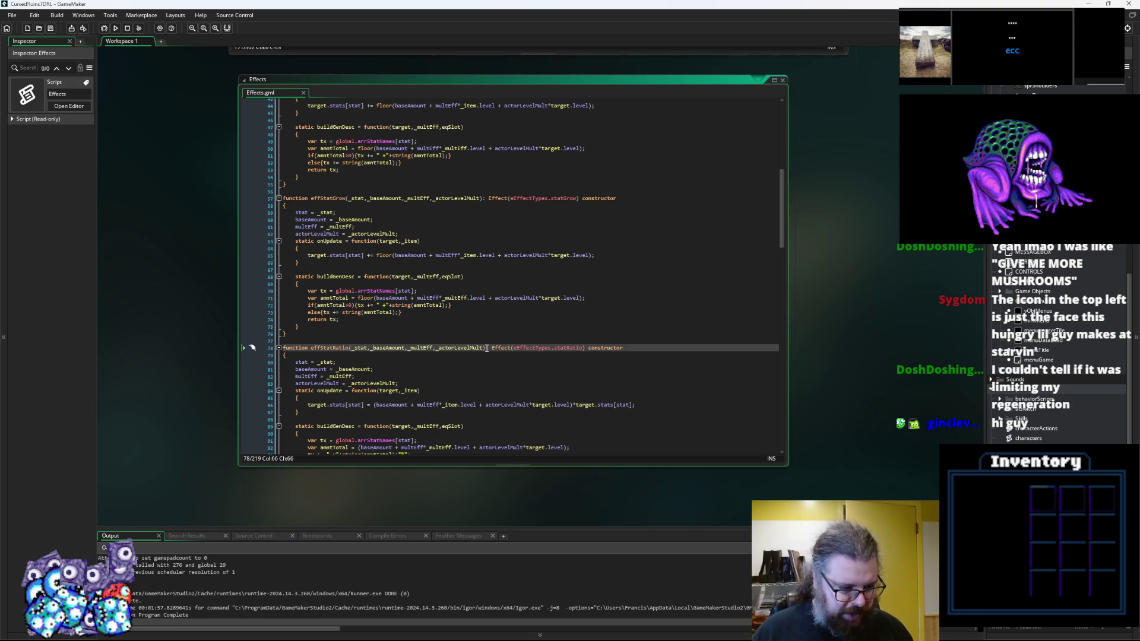
left_click(51, 29)
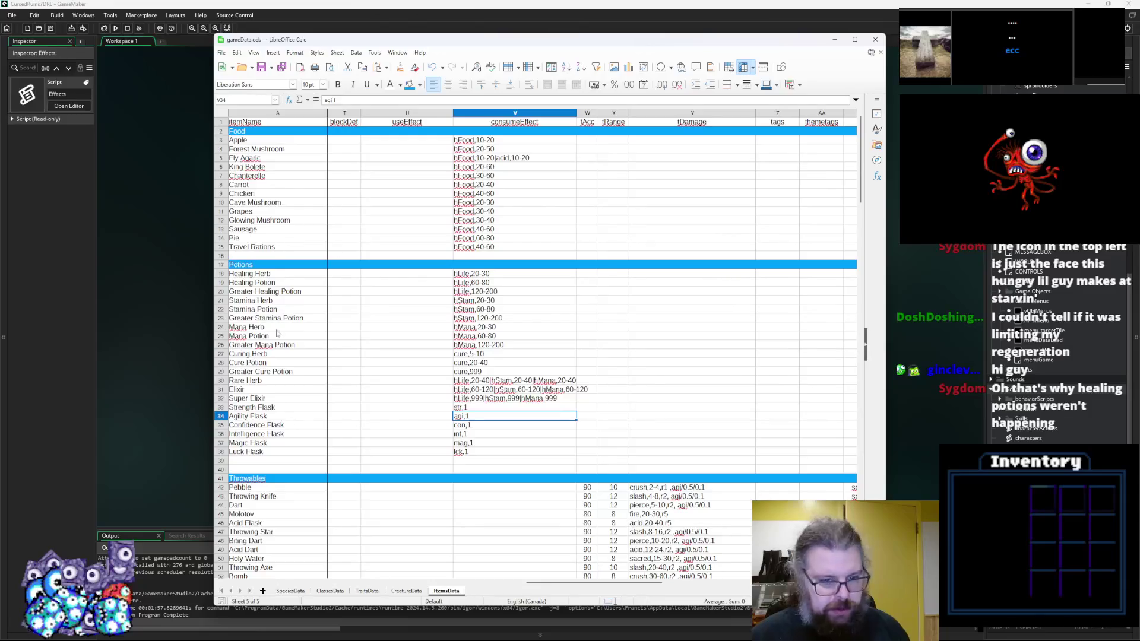
Step: Scroll ItemsData left, select Cave Mushroom's rank cell B10, then return to the GameMaker Effects code
left_click_drag(579, 584, 510, 592)
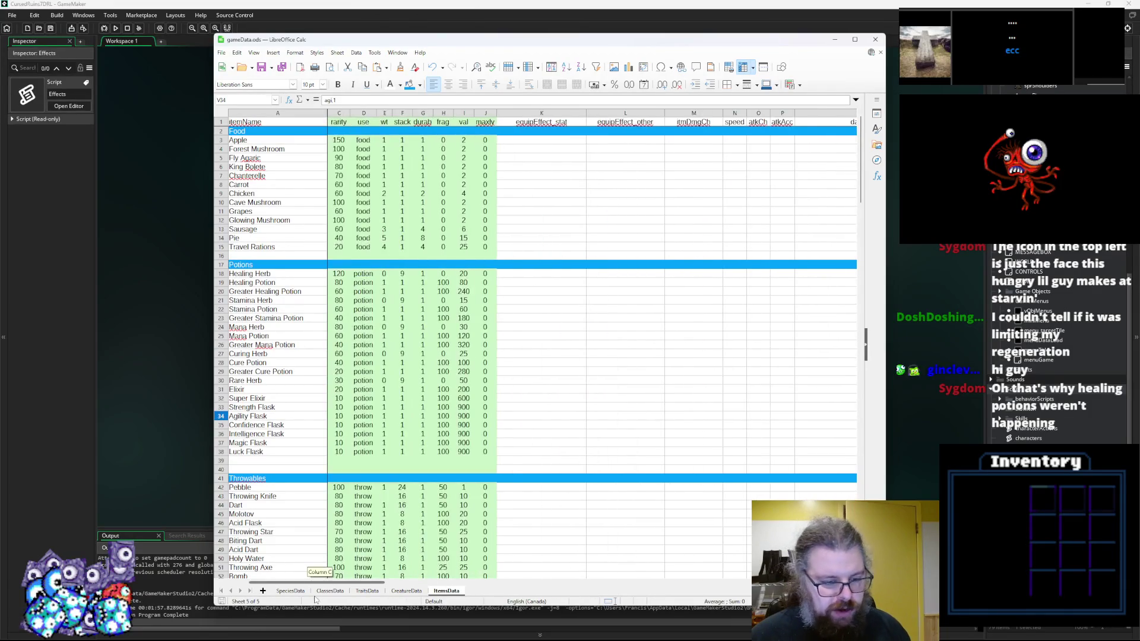
left_click(336, 201)
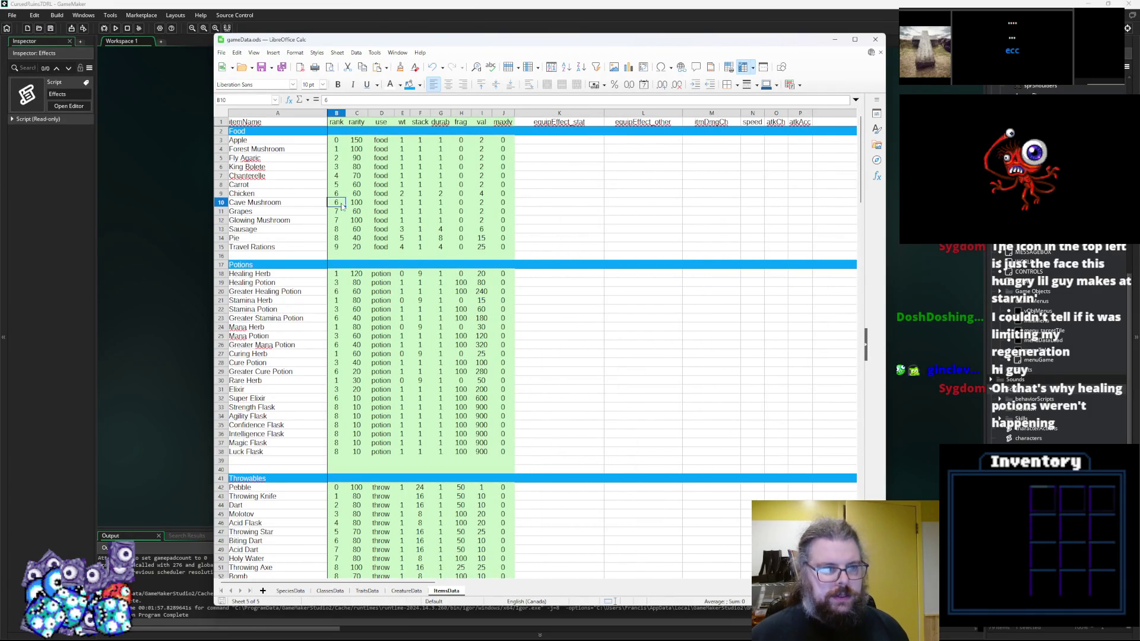
left_click(54, 32)
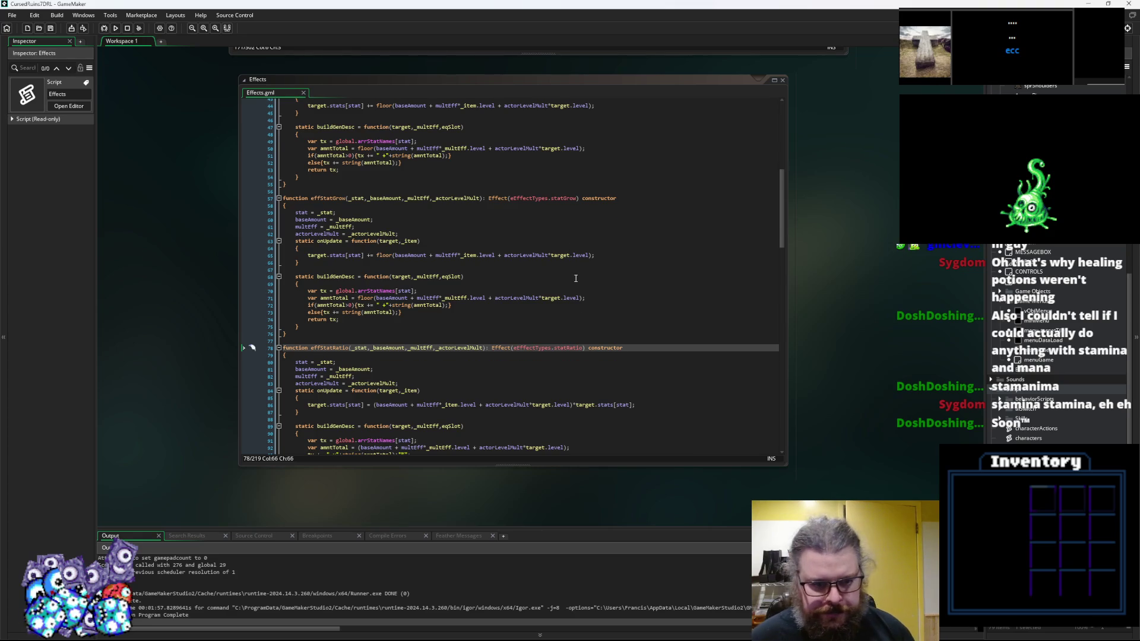
Step: Insert blank lines in effStatGrow above onUpdate and before the constructor's closing brace
key("Up")
key("Up")
key("Up")
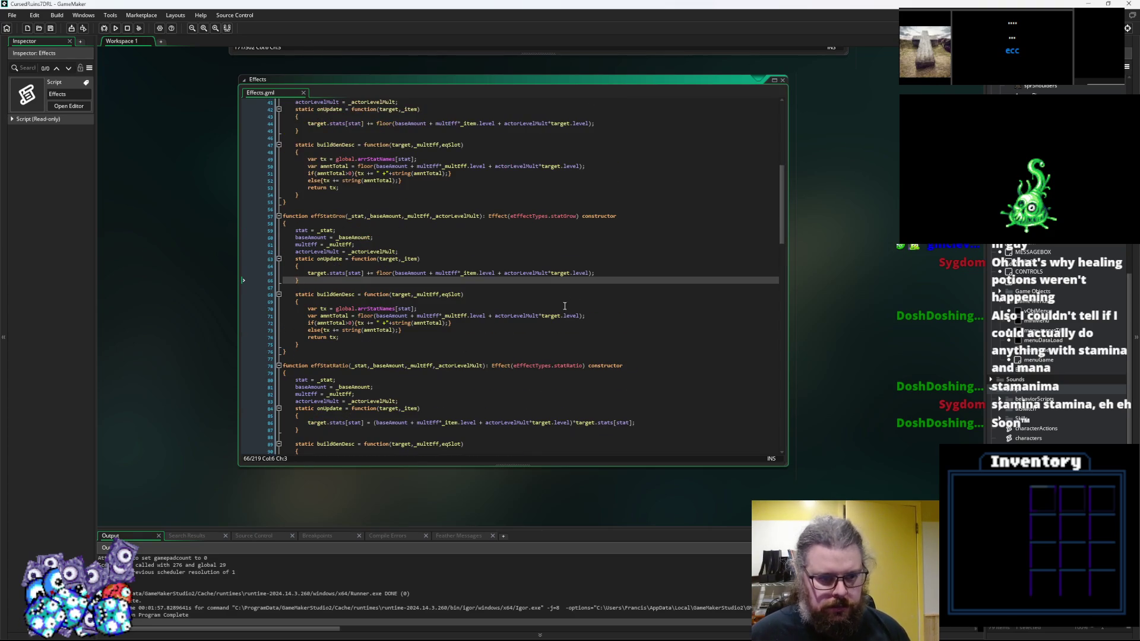
left_click(412, 351)
left_click(446, 285)
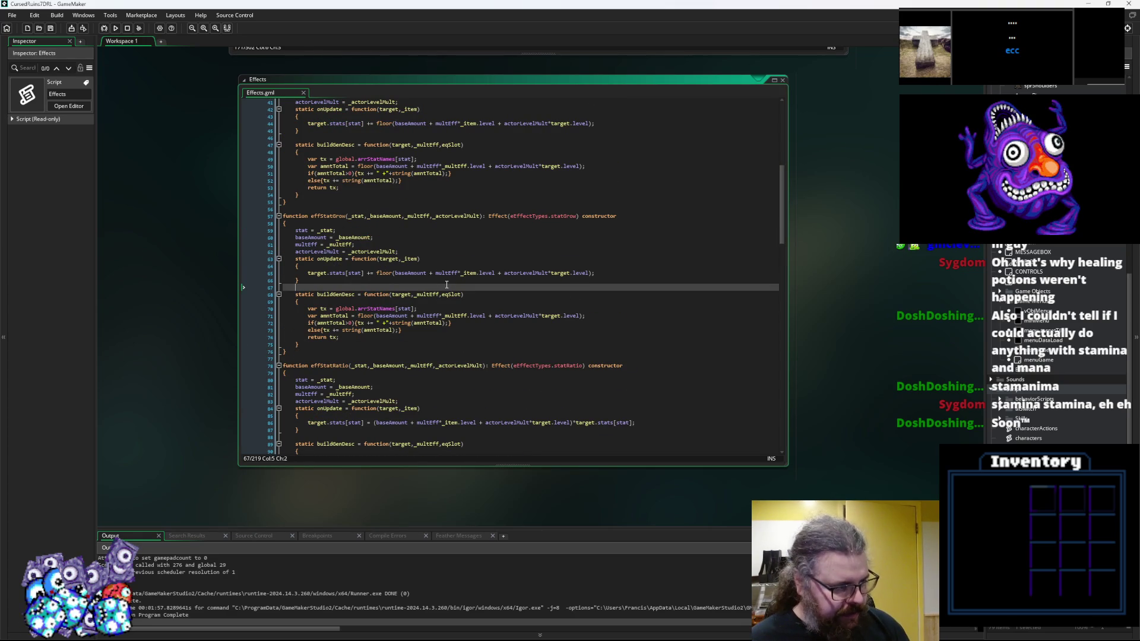
key("Up")
key("Up")
key("Up")
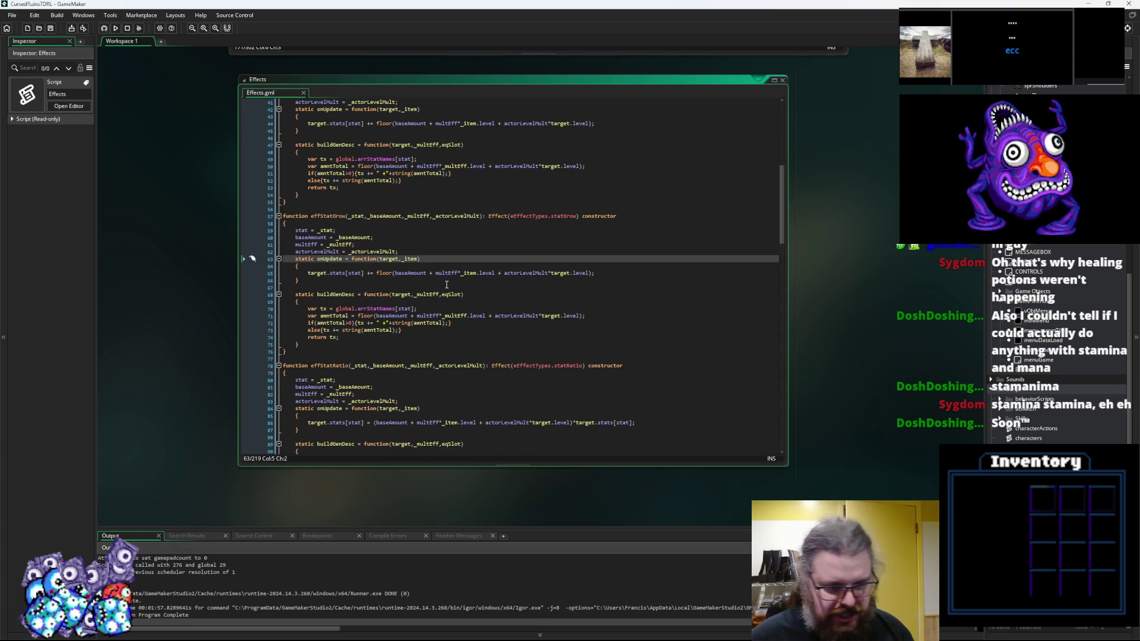
key("Return")
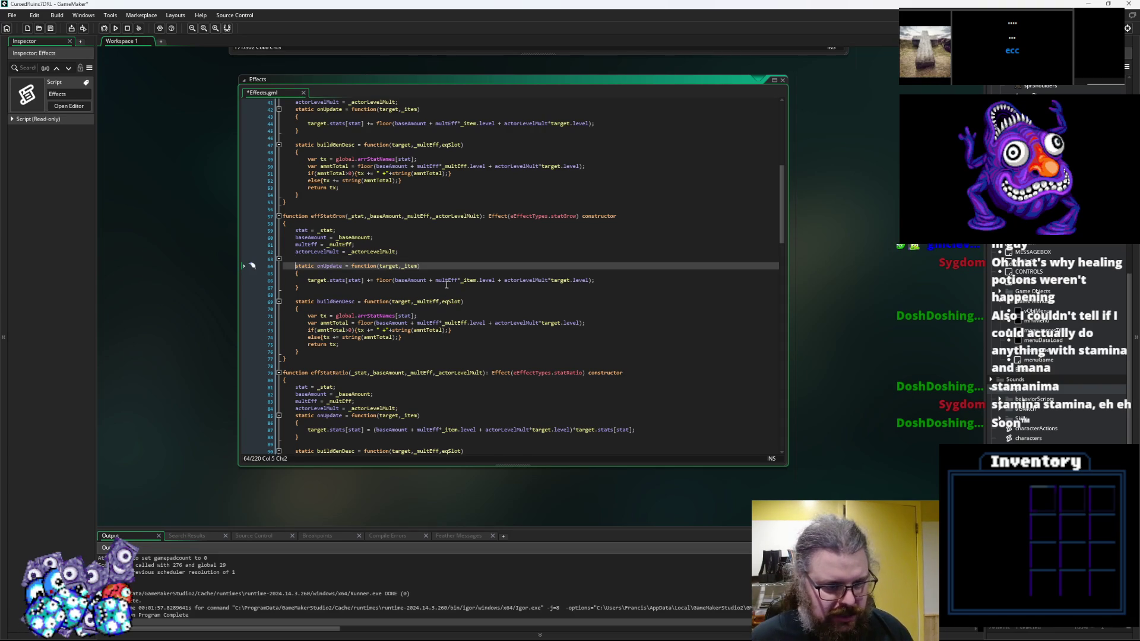
key("Down")
key("Down")
key("Down")
key("Down")
key("Down")
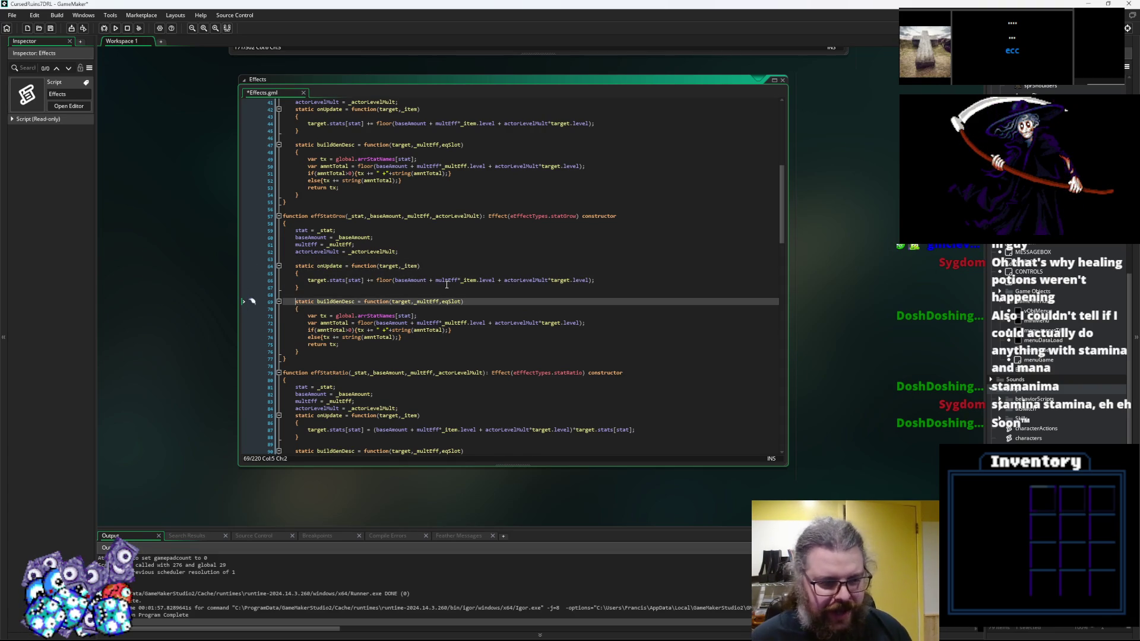
key("Down")
key("Down")
key("Down")
key("Down")
key("Down")
key("Down")
key("Return")
key("Return")
key("shift+Escape")
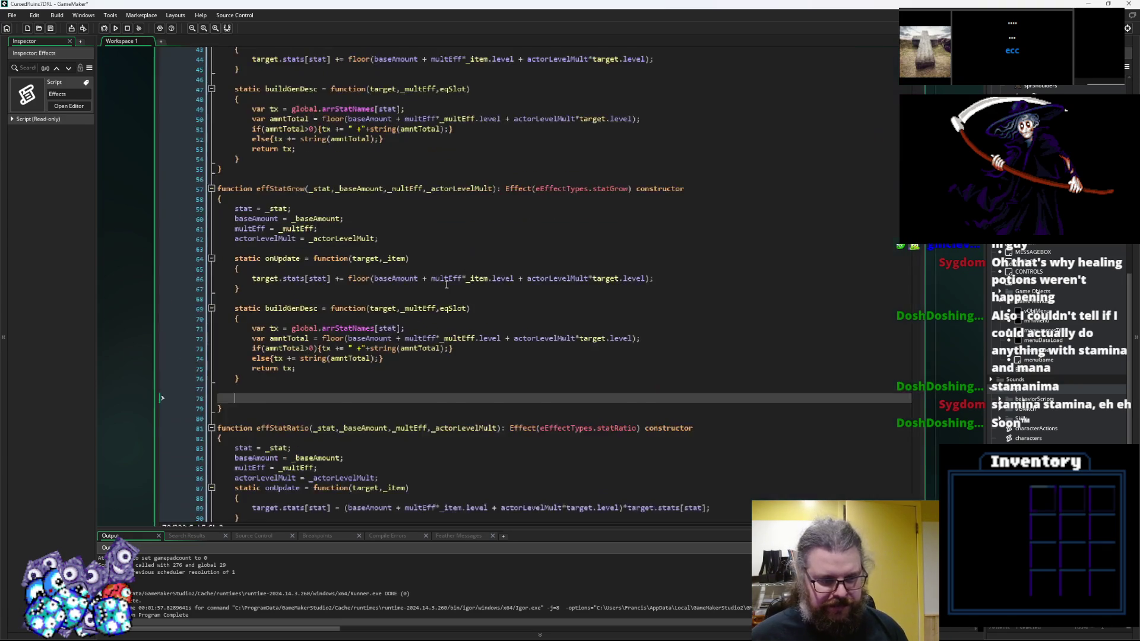
key("shift+Escape")
Step: Review effStatGrow's onUpdate and amntTotal lines, then save the Effects script
left_click(616, 327)
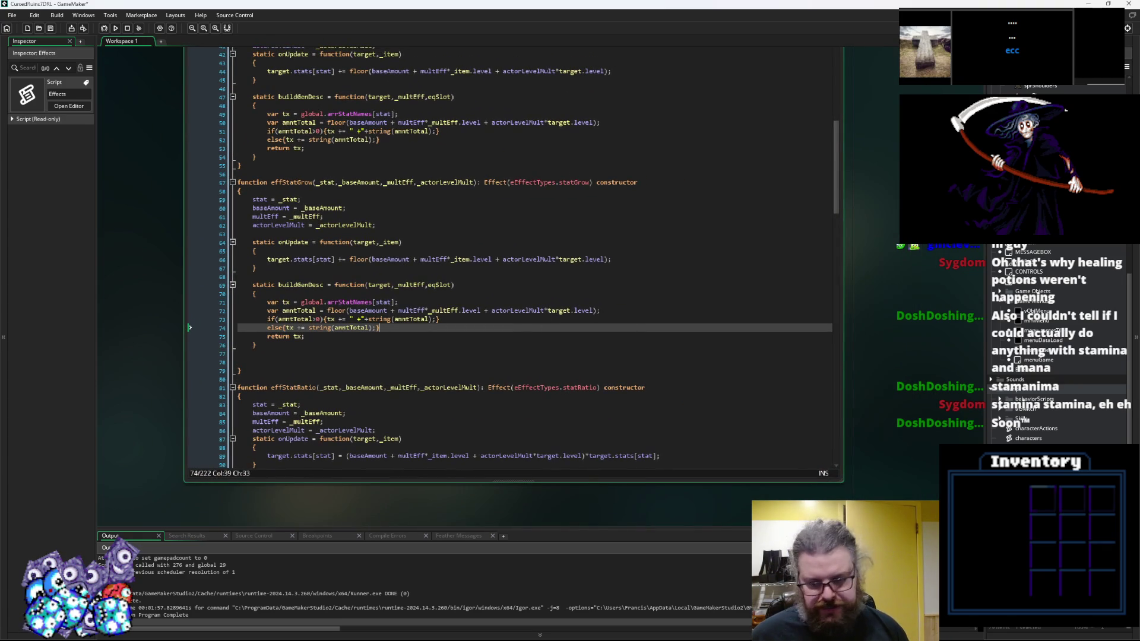
left_click(593, 338)
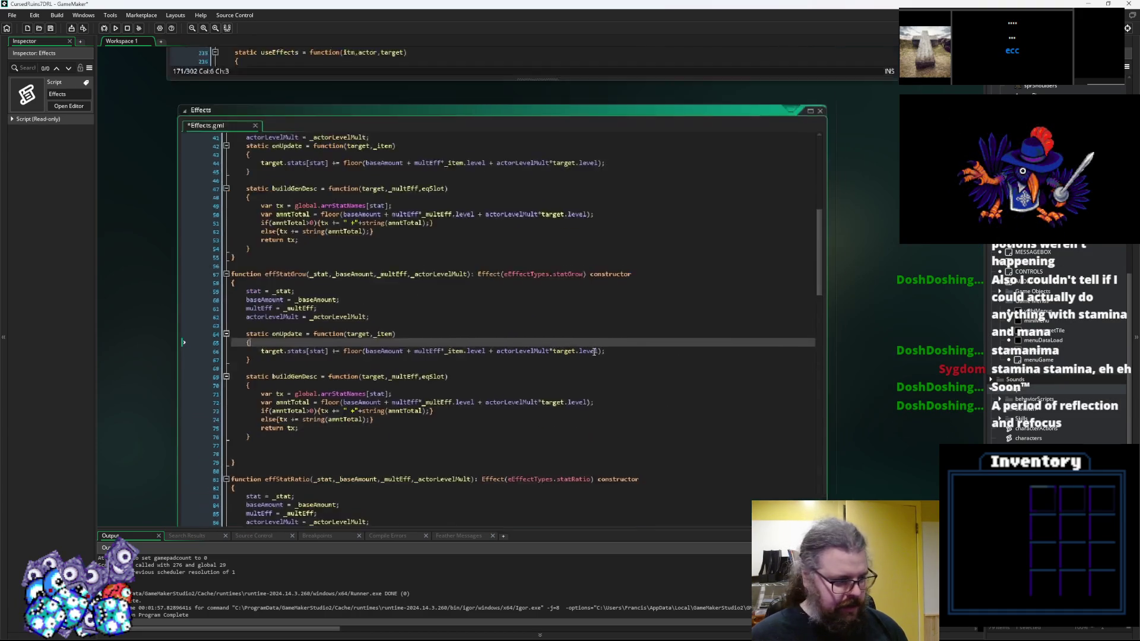
left_click(551, 327)
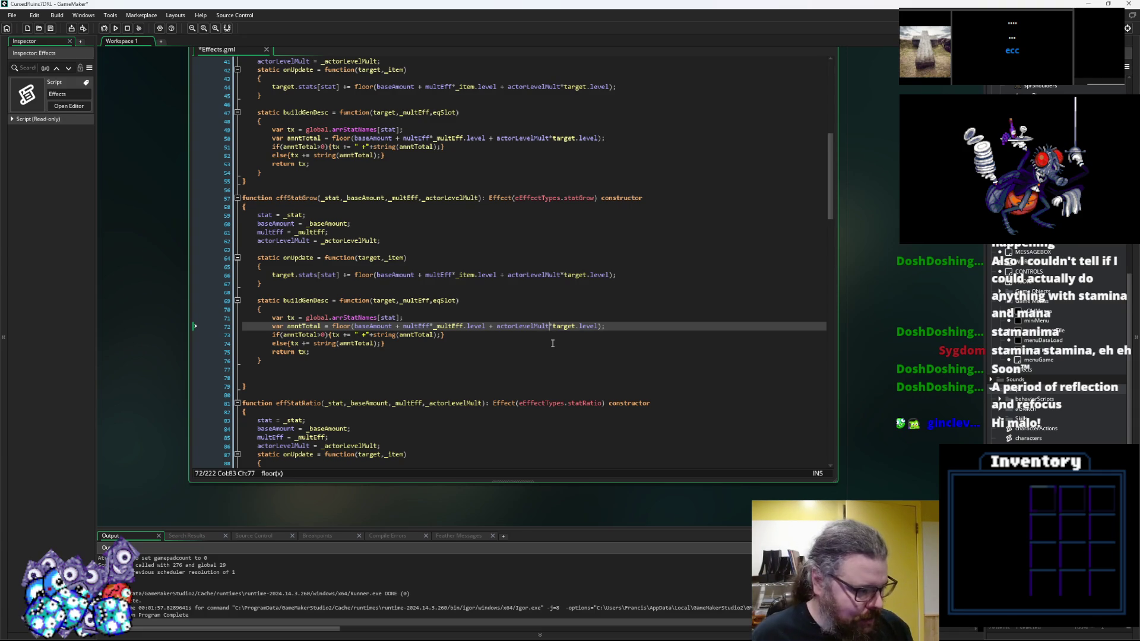
left_click(441, 367)
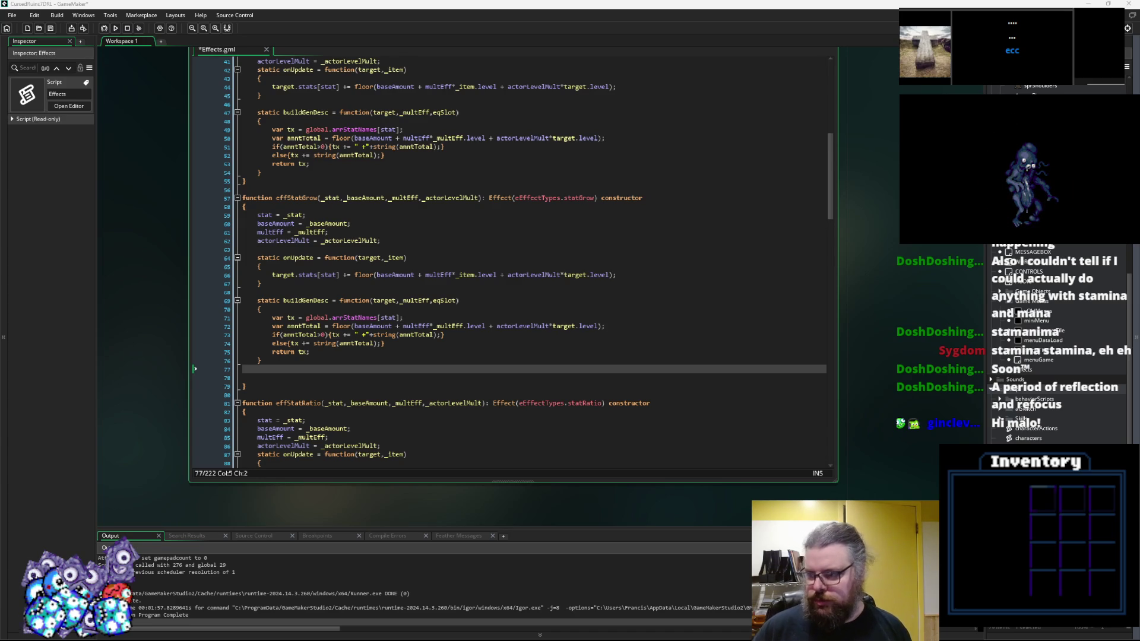
left_click(487, 207)
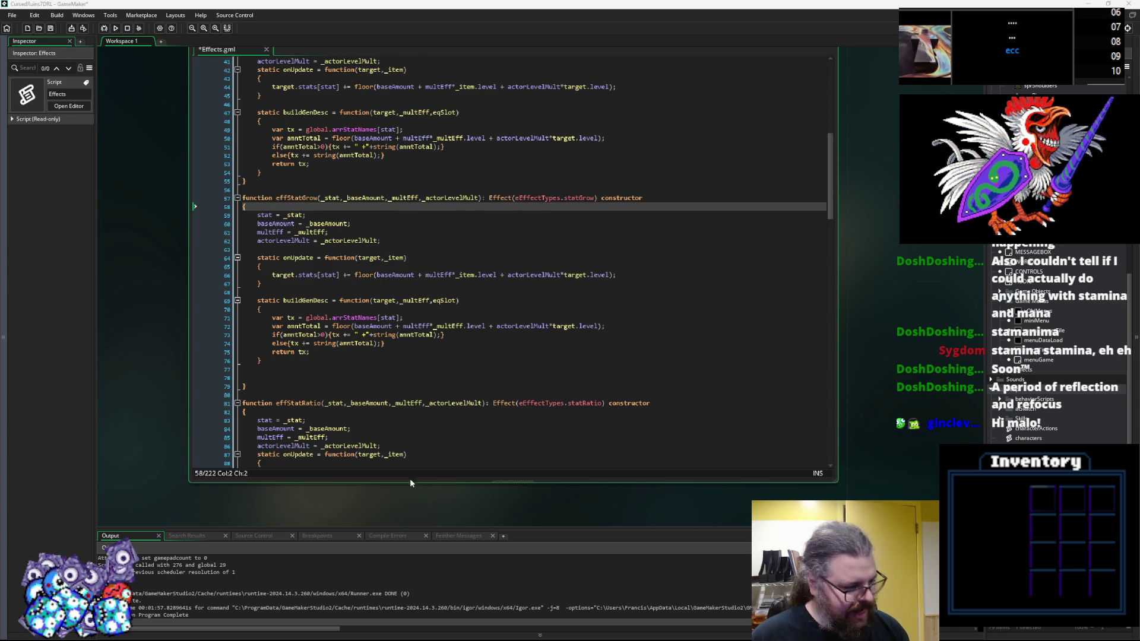
left_click(51, 28)
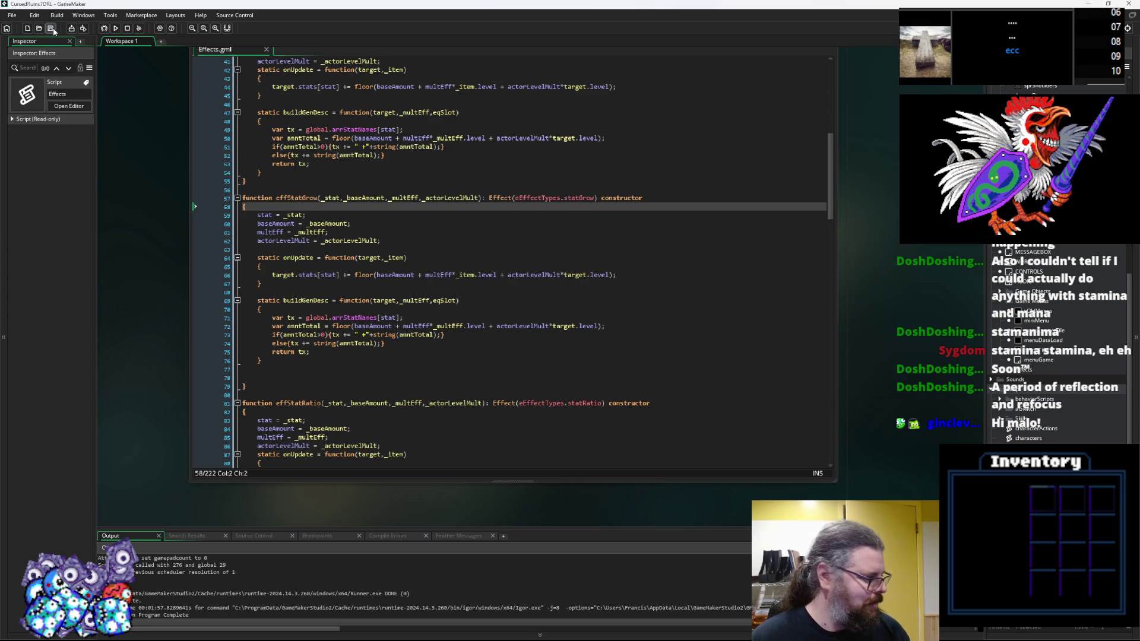
left_click(312, 250)
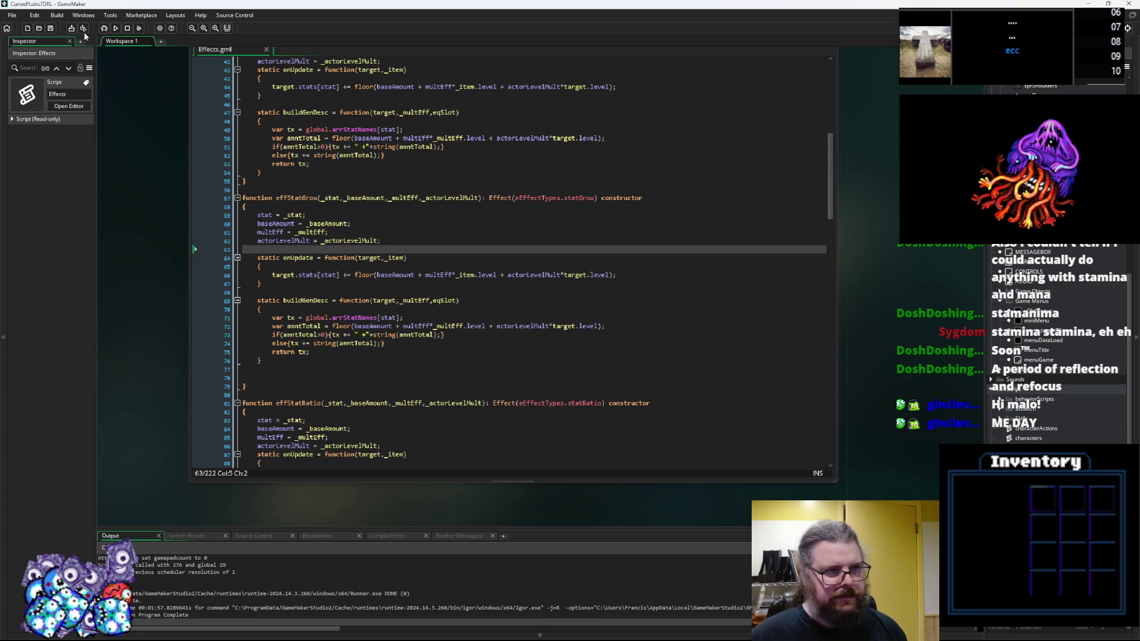
left_click(333, 284)
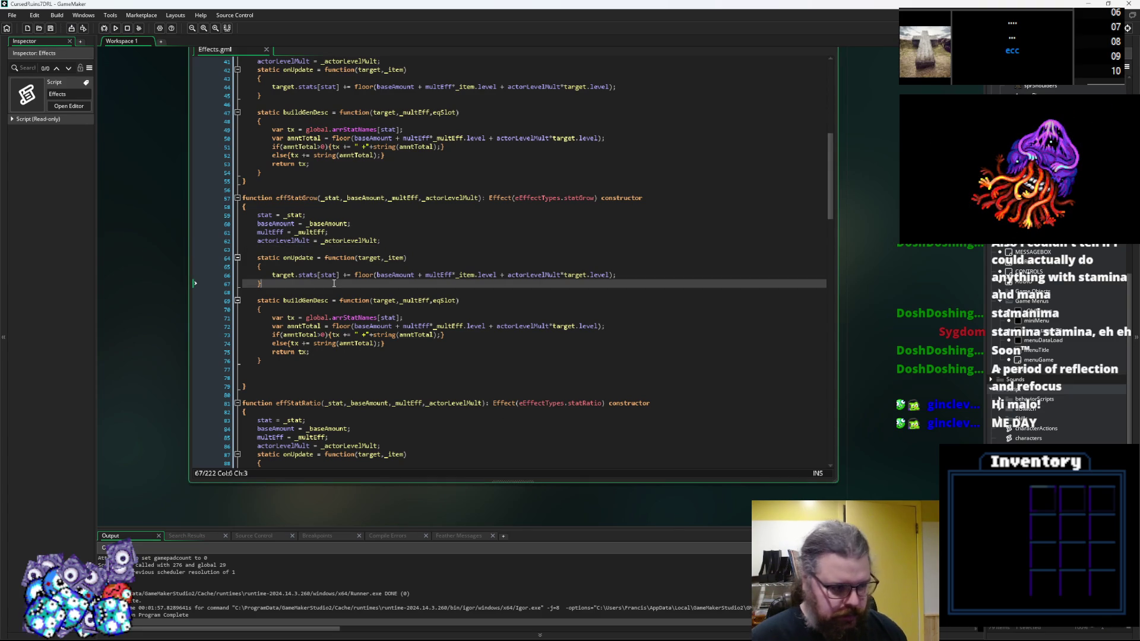
left_click(382, 363)
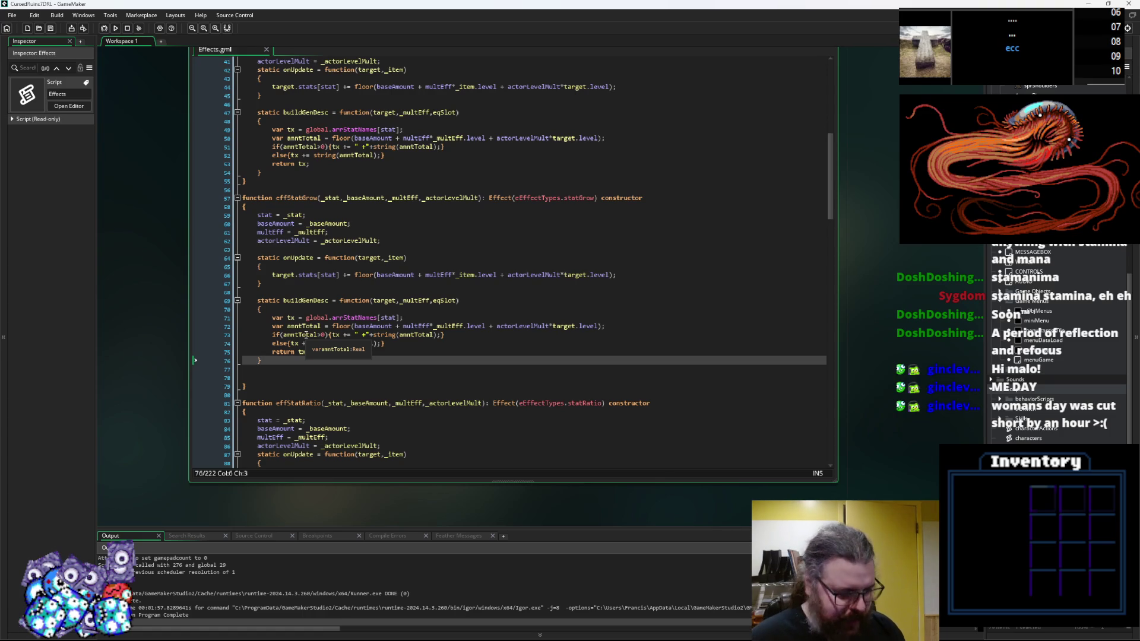
left_click(327, 348)
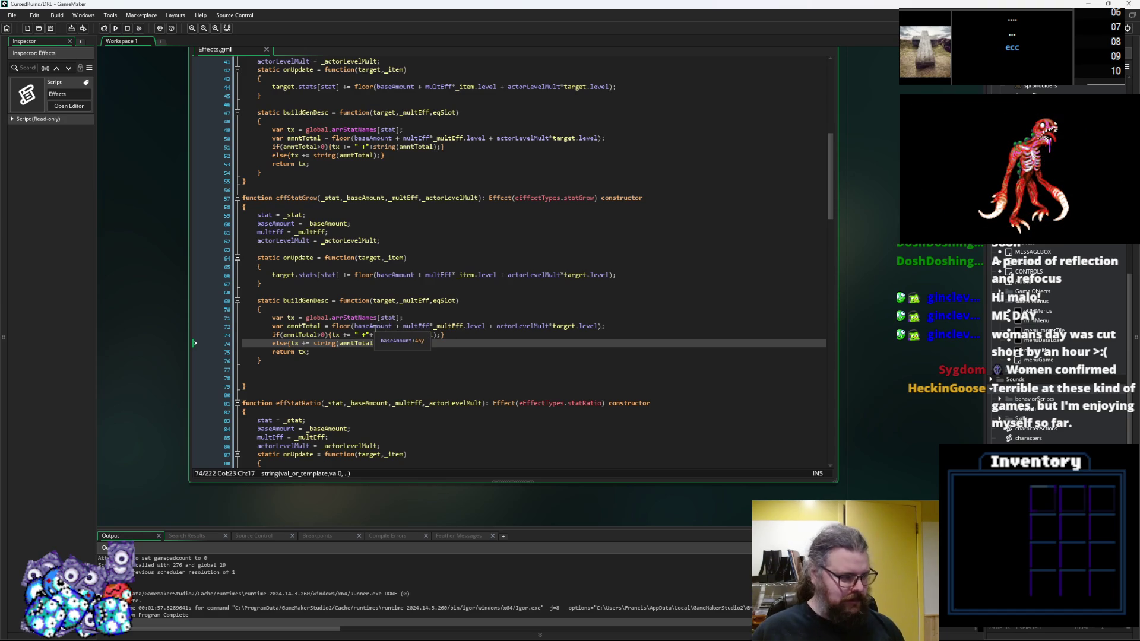
left_click(392, 284)
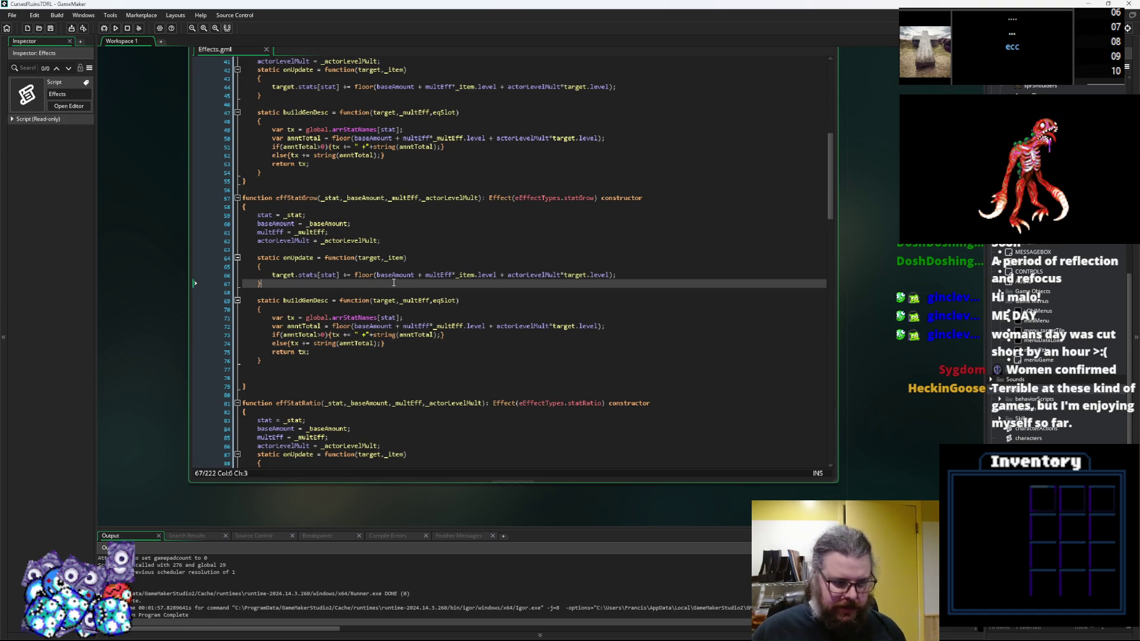
left_click(394, 291)
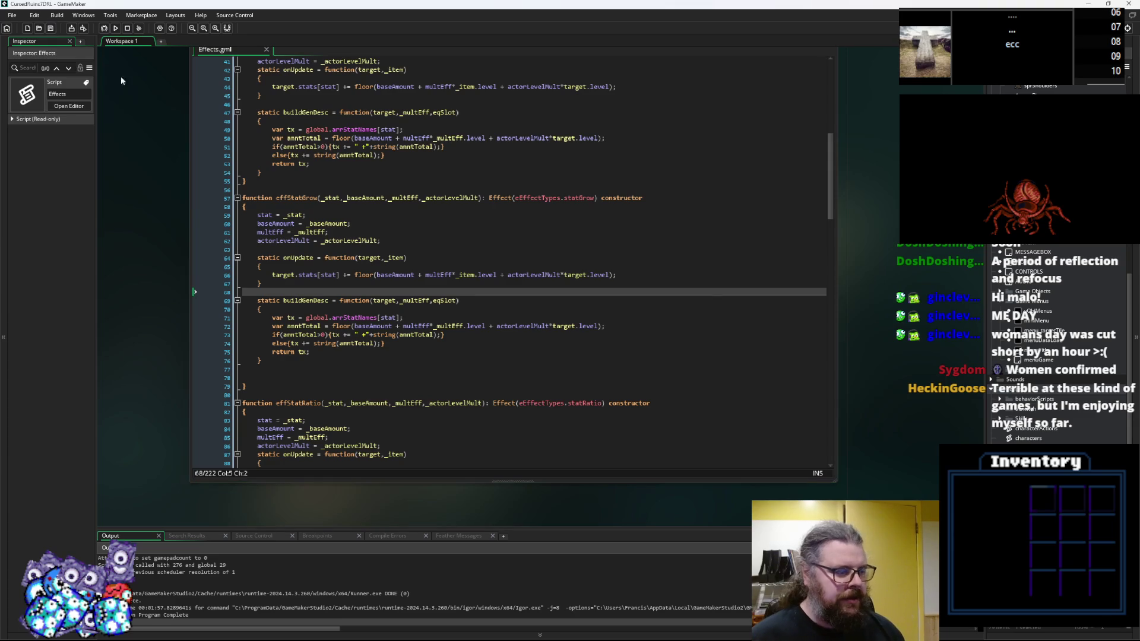
left_click(433, 300)
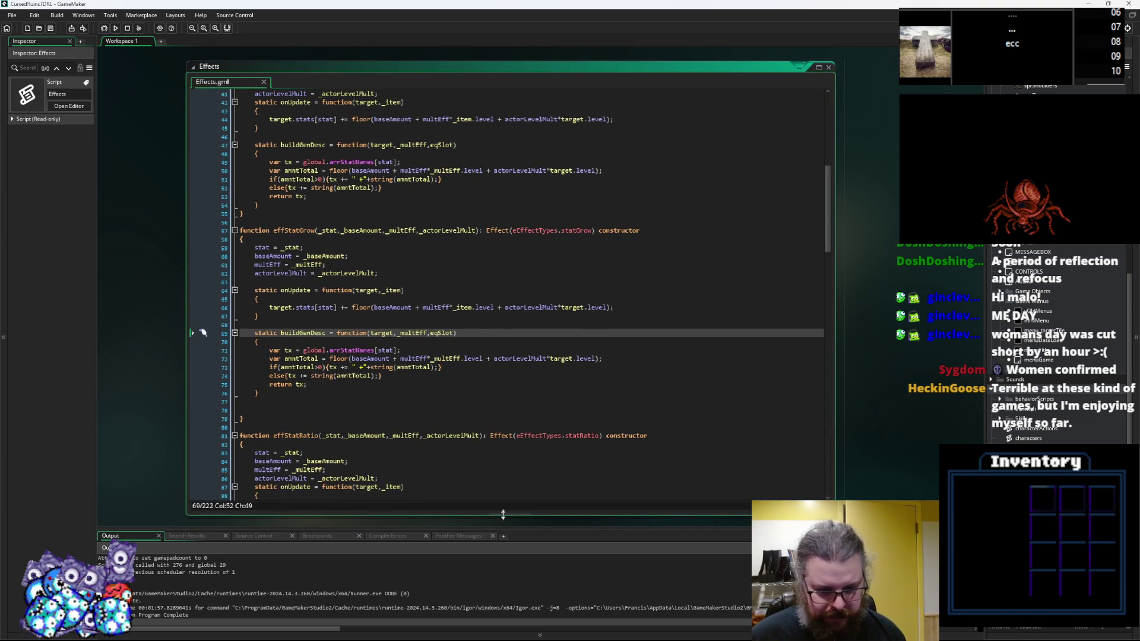
Step: Resize and reposition the Effects code window while reviewing effStatGrow's onUpdate and ending lines
left_click_drag(502, 512, 503, 488)
left_click(475, 411)
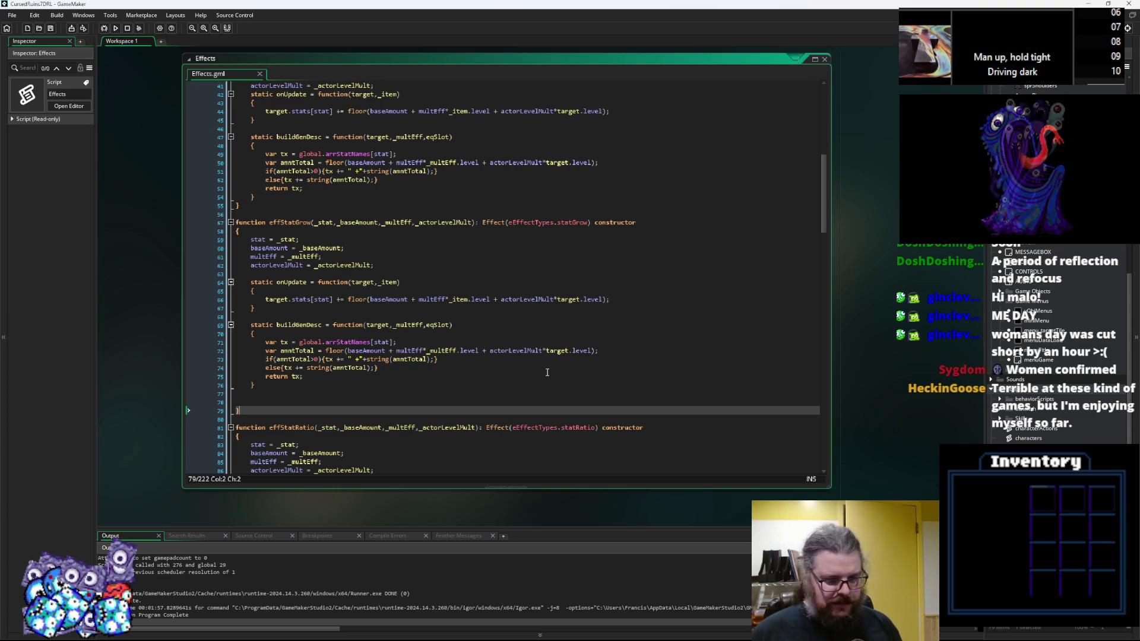
left_click(456, 391)
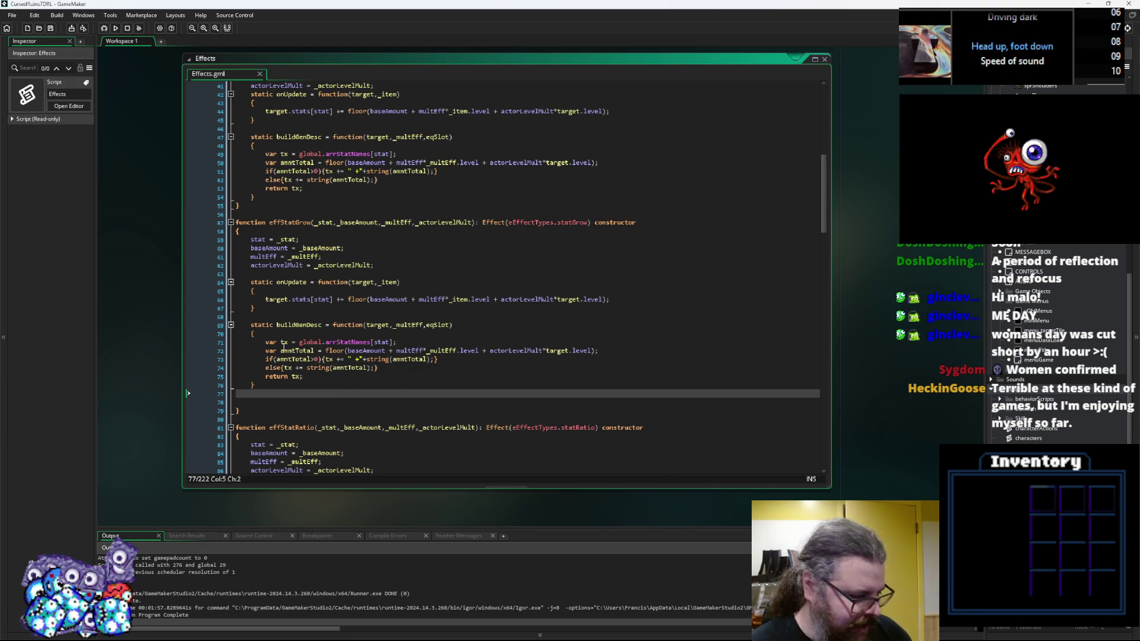
left_click(50, 30)
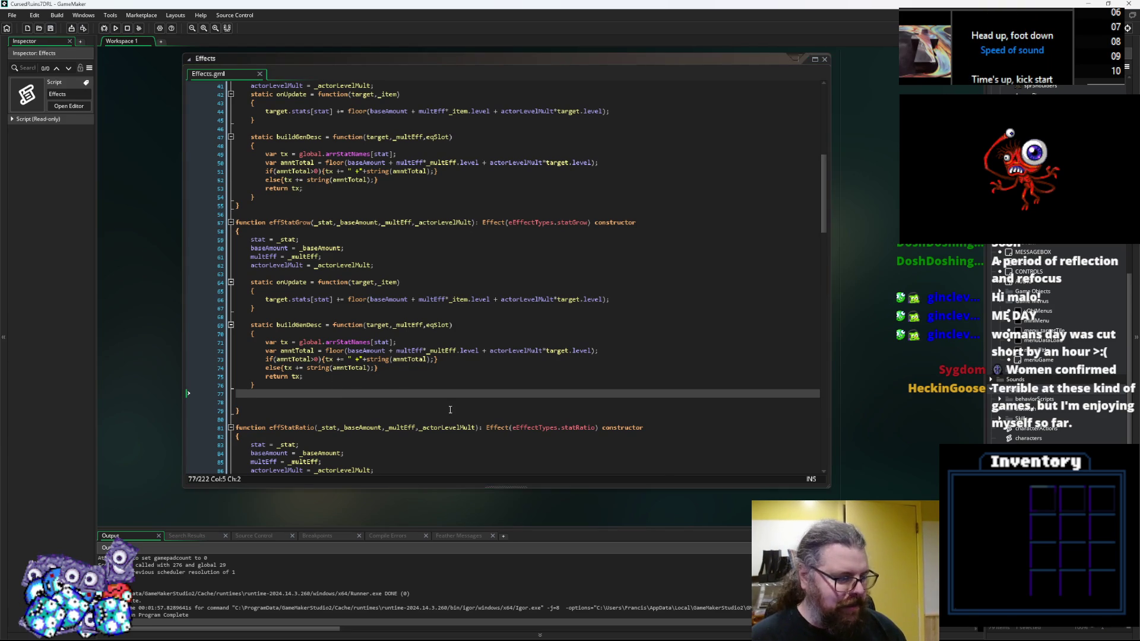
mouse_move(431, 394)
left_mouse_down()
mouse_move(423, 443)
mouse_move(405, 413)
left_mouse_up()
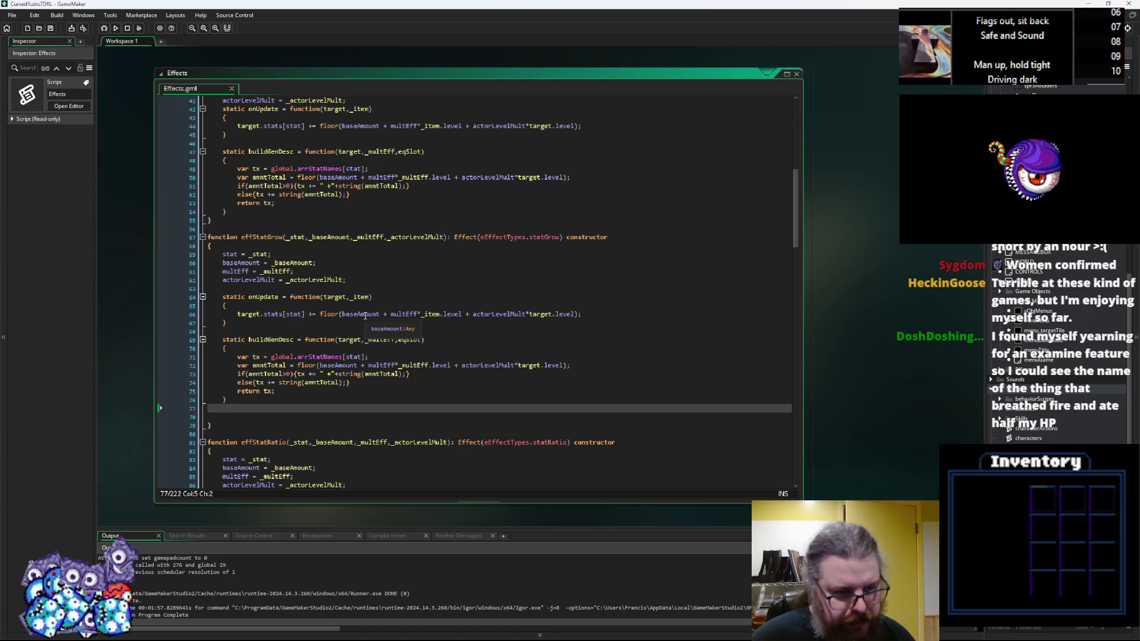
left_click(365, 315)
left_click(317, 325)
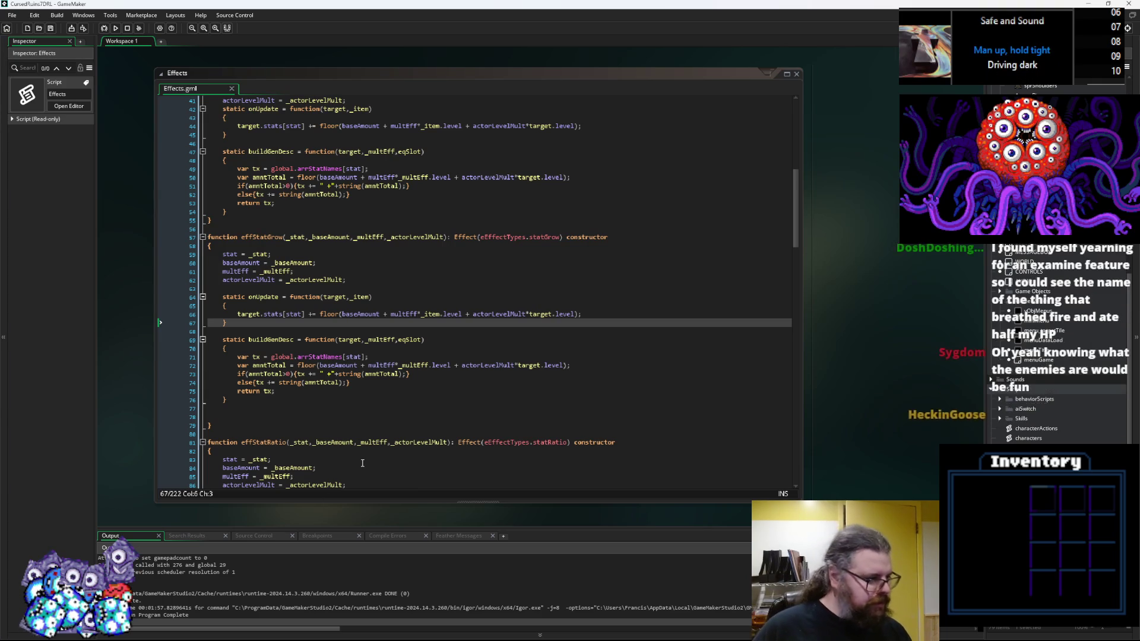
left_click(320, 408)
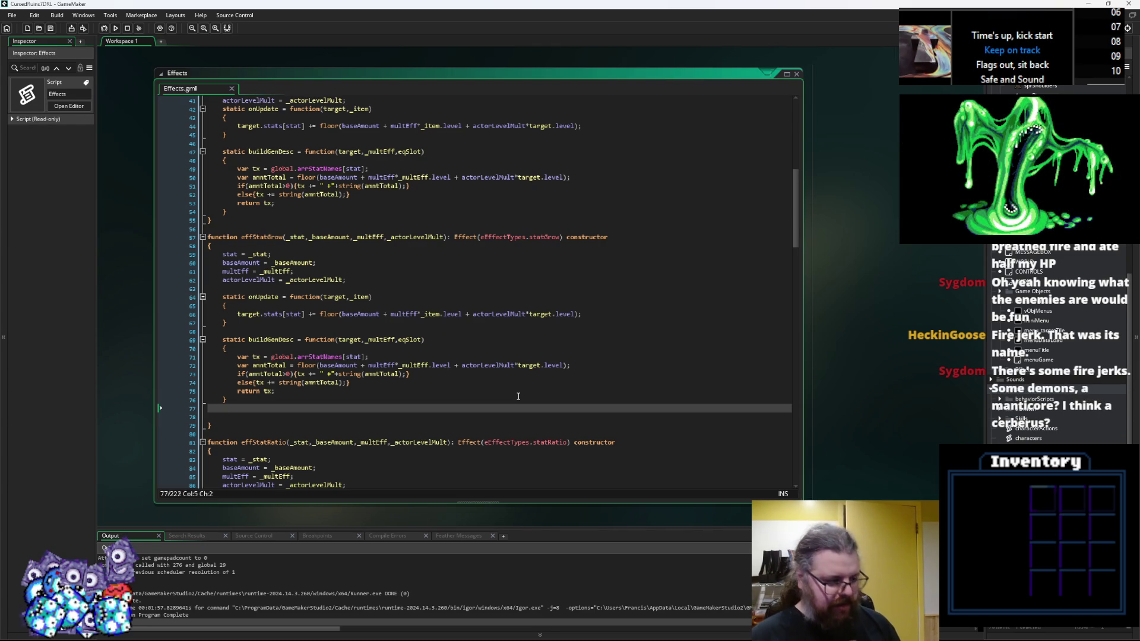
left_click(50, 28)
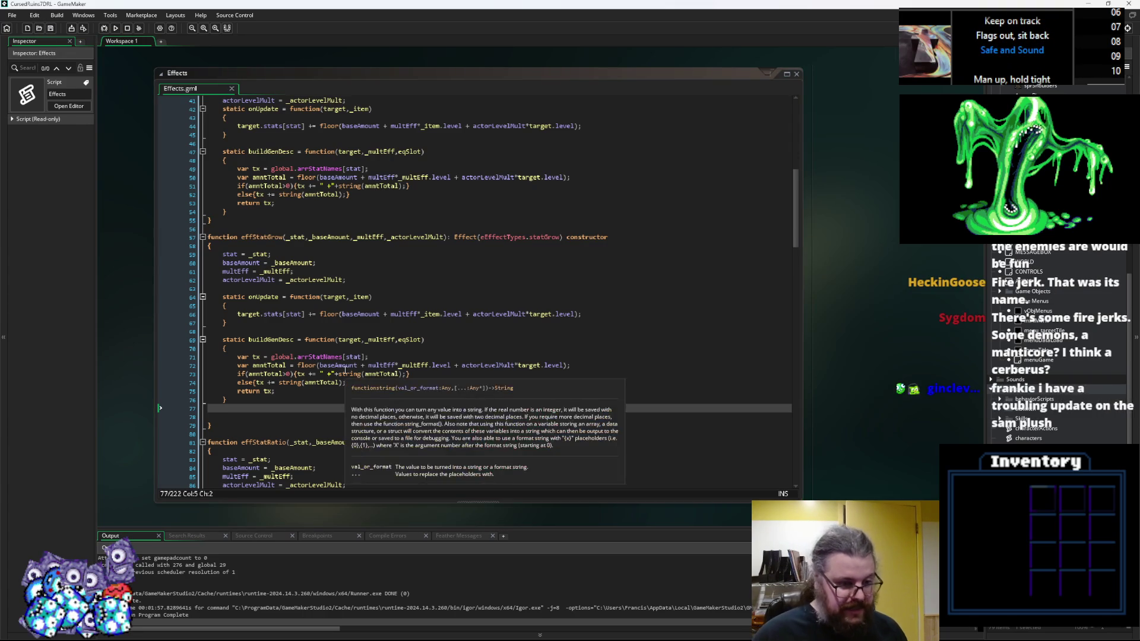
Step: Delete the surplus blank line after return tx in effStatGrow and save Effects.gml
left_click(308, 392)
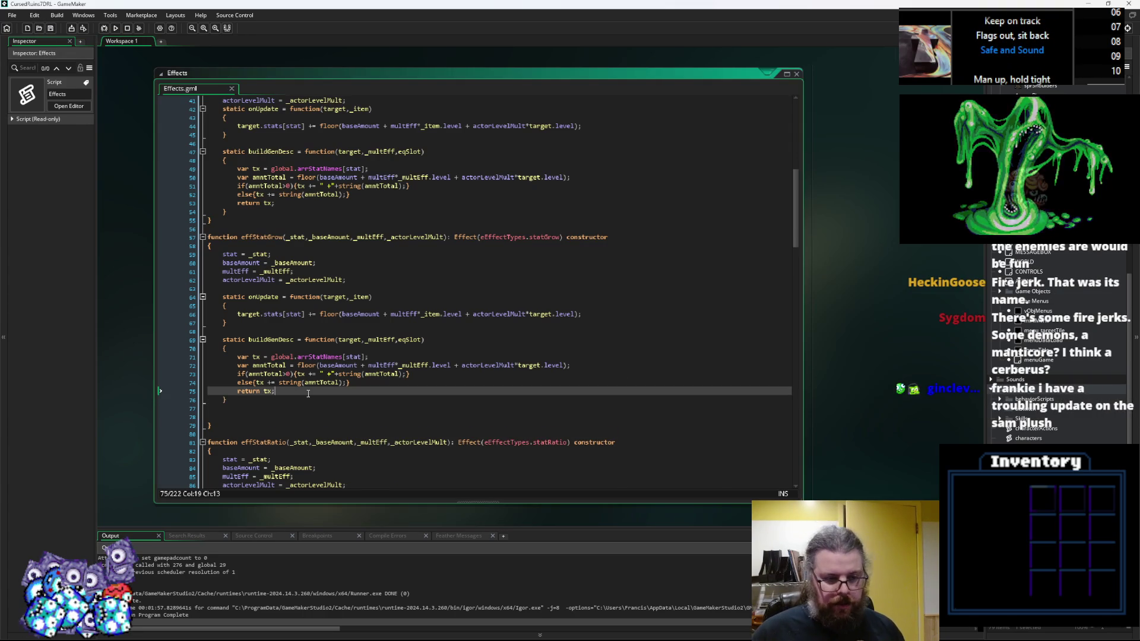
key("Down")
key("Down")
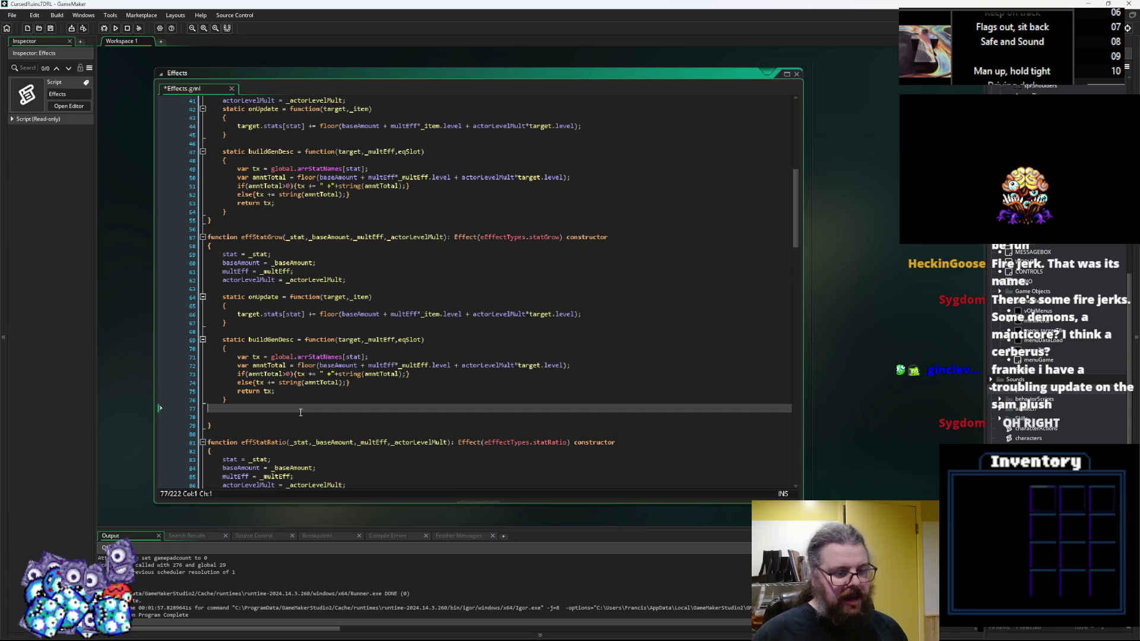
key("BackSpace")
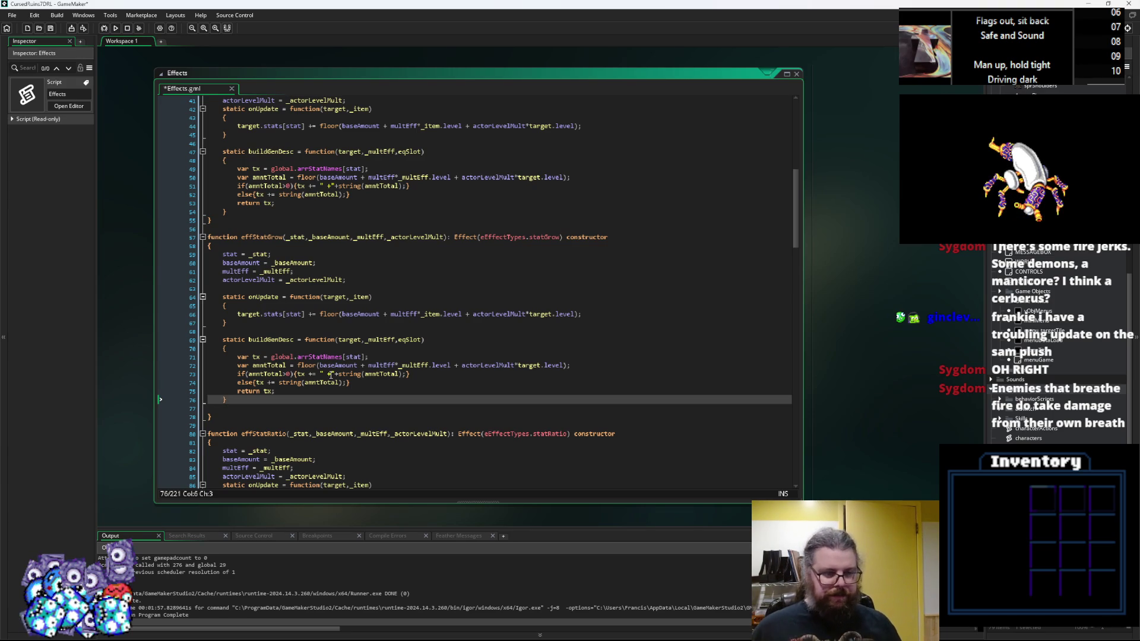
left_click(51, 29)
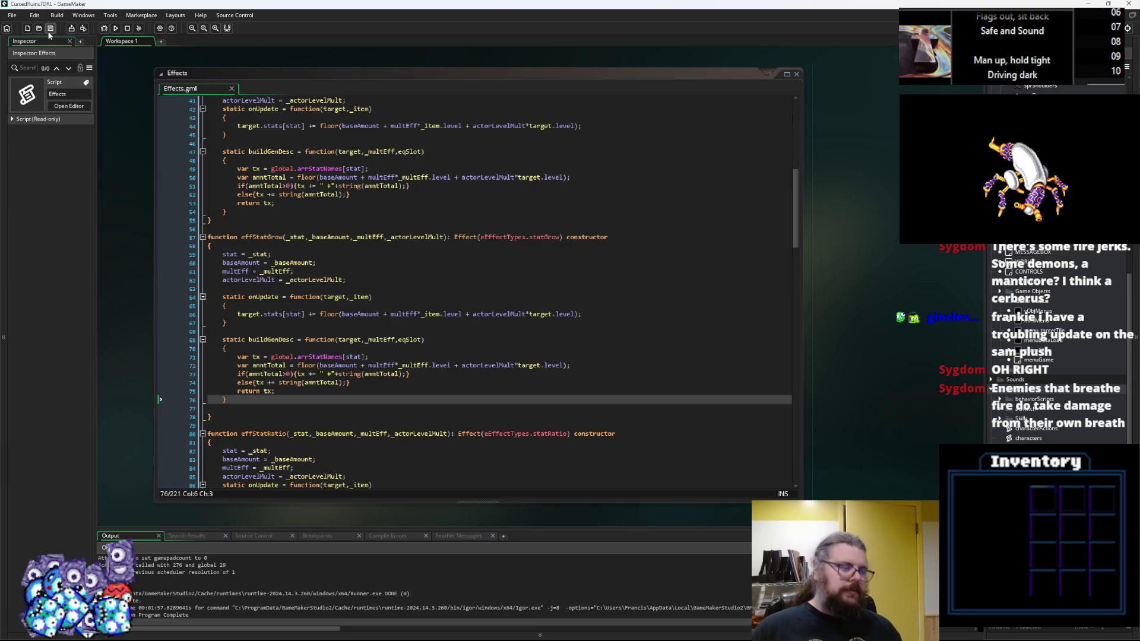
Step: Select the word level on line 66 and place the caret after stats
left_click(362, 283)
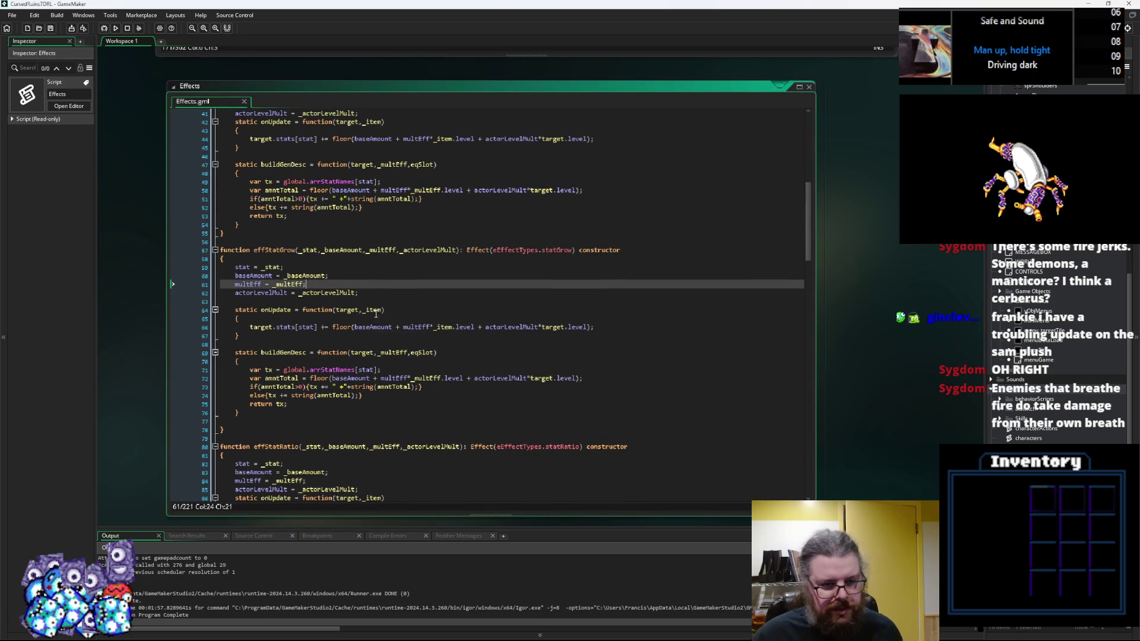
left_click(286, 328)
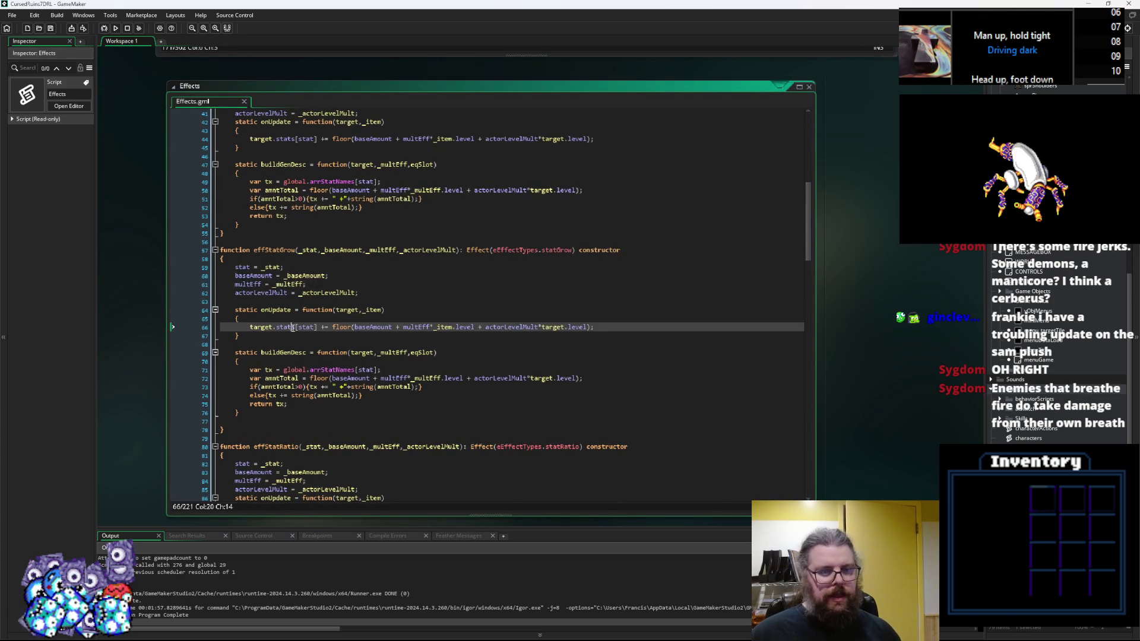
left_click(461, 329)
double_click(460, 328)
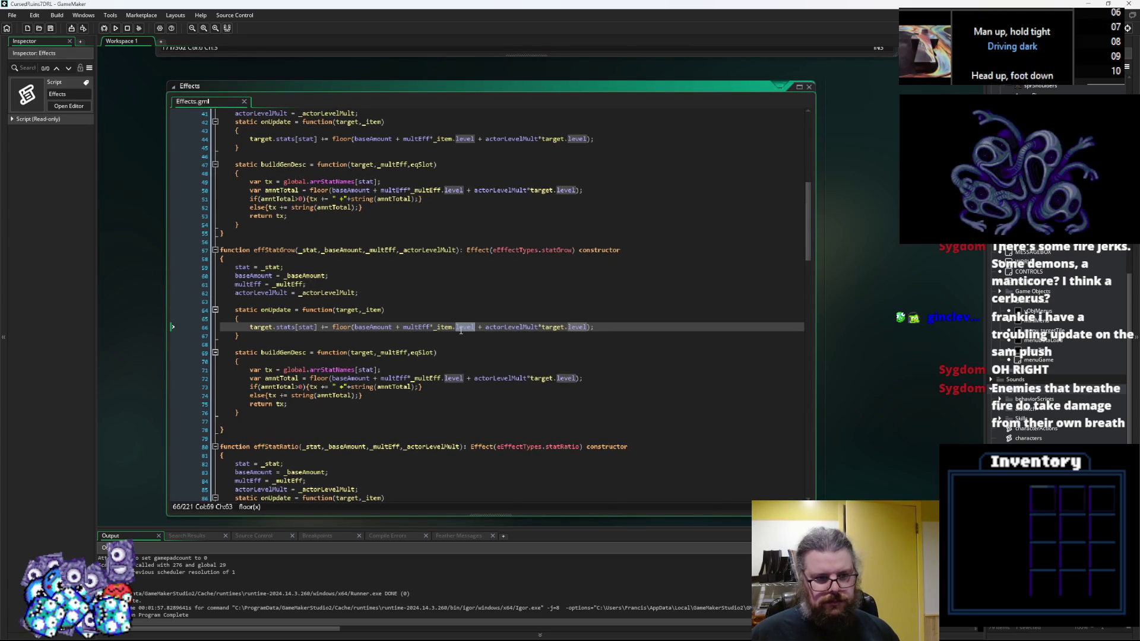
left_click(306, 327)
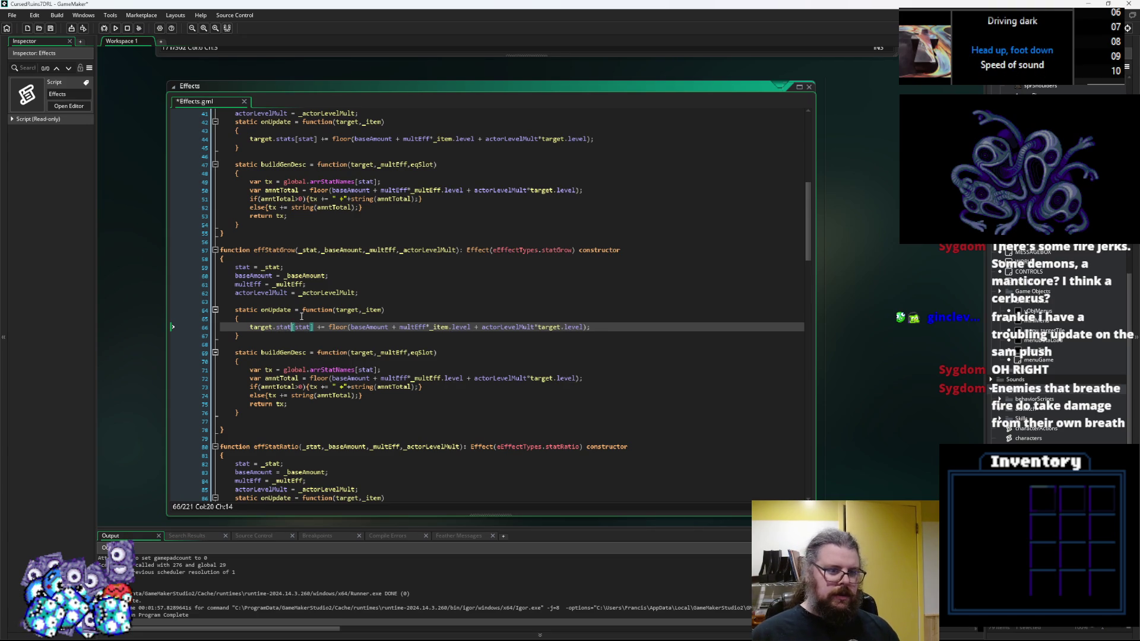
Step: Change line 66 so onUpdate adds to target.core_stats[stat] instead of target.stats[stat]
key("Delete")
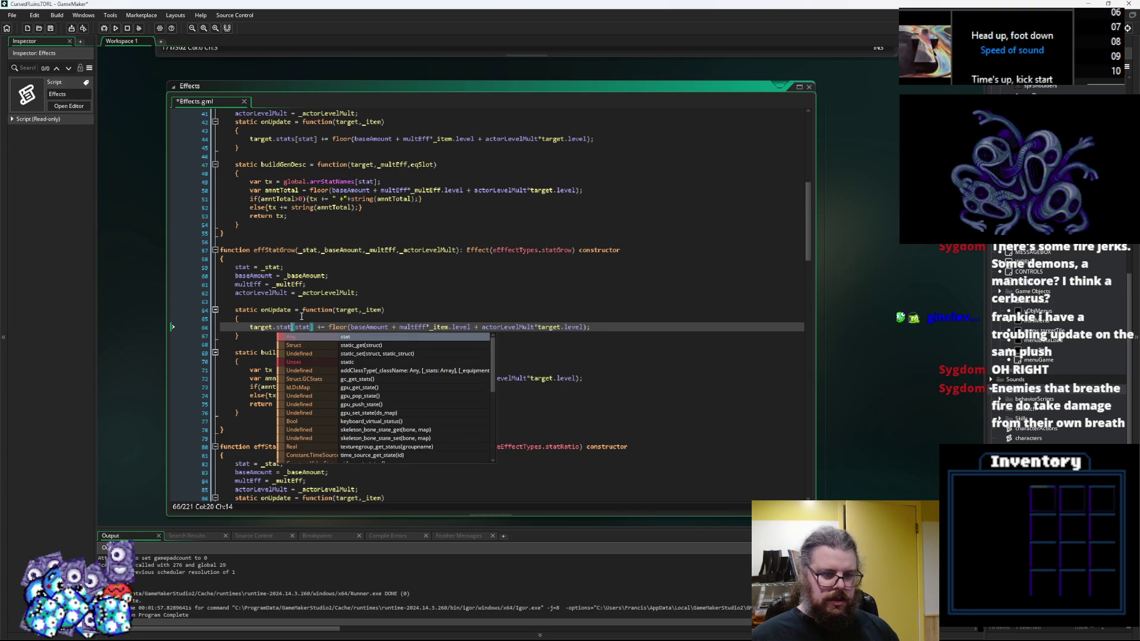
key("BackSpace")
key("BackSpace")
key("BackSpace")
type("core_")
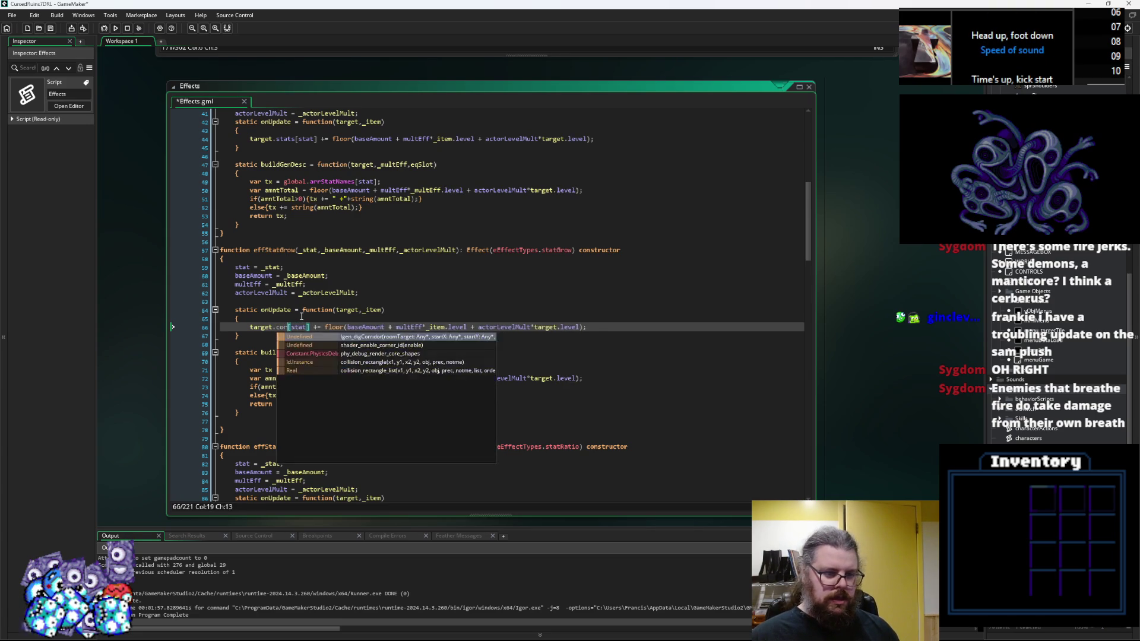
type("stat")
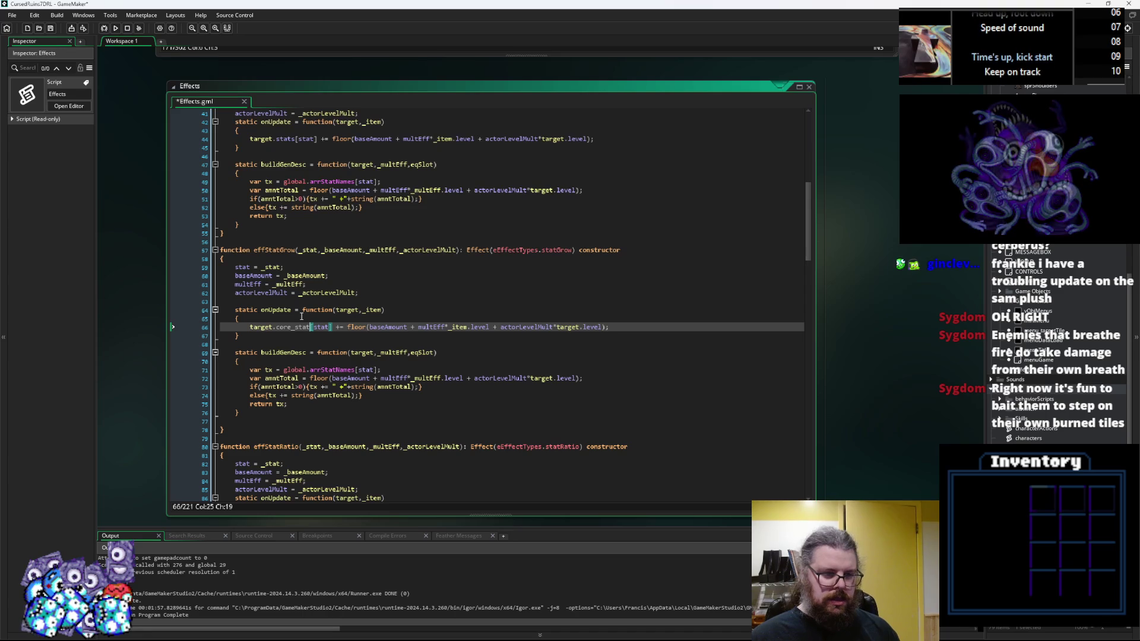
type("s")
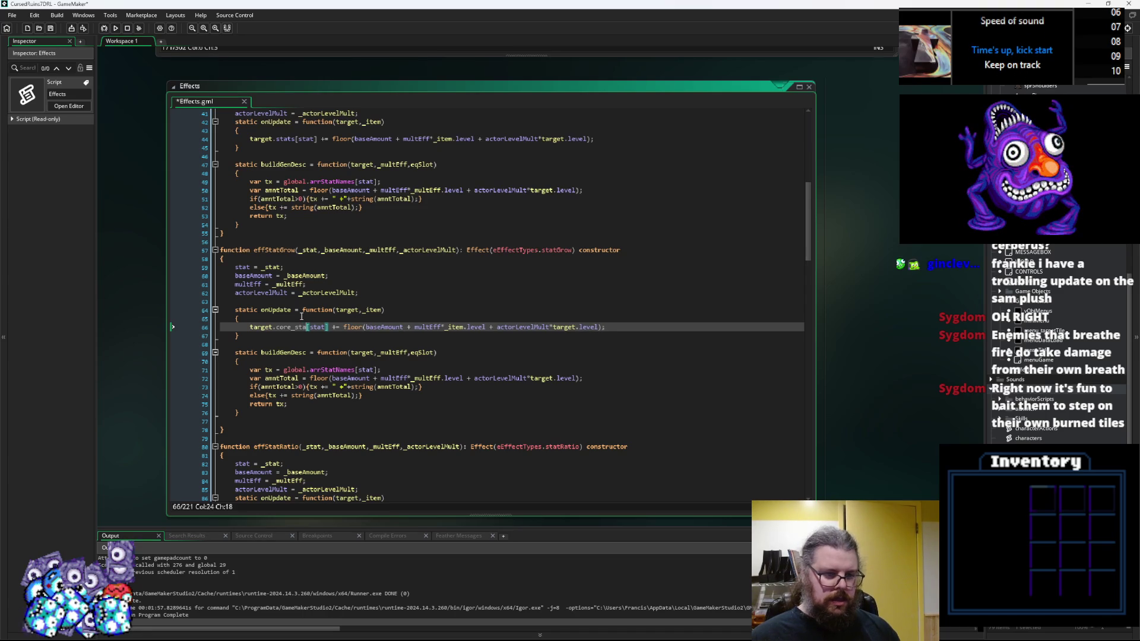
key("Up")
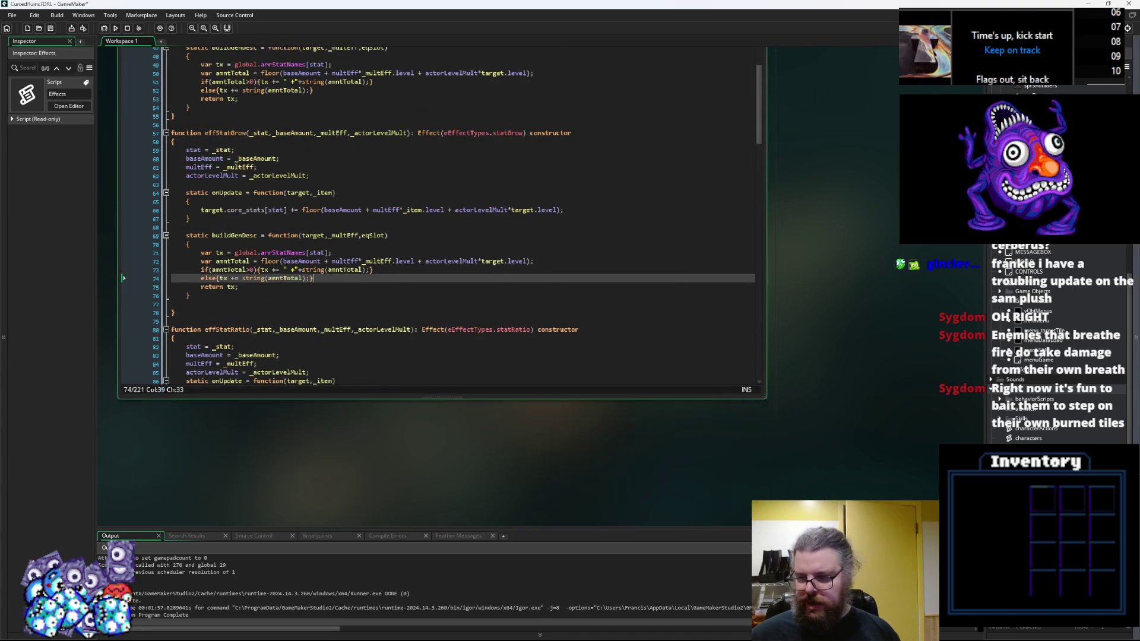
key("ctrl+Tab")
Step: Look up the stats_core array name near line 120 of characters.gml, then pan back to Effects
scroll(410, 336, "up", 15)
scroll(410, 336, "up", 5)
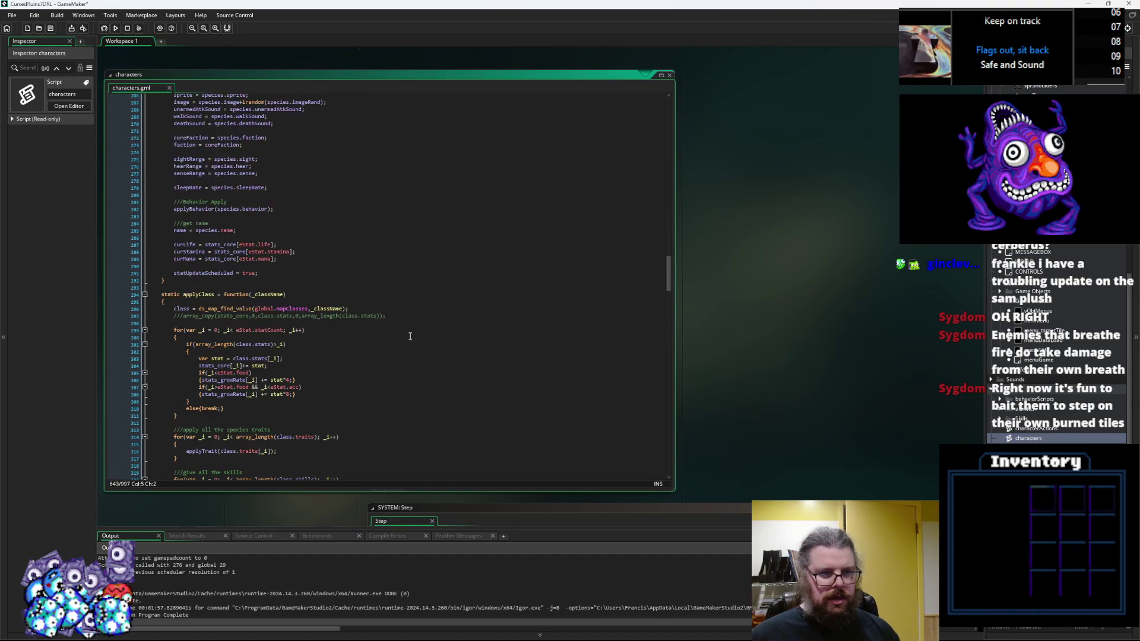
scroll(410, 336, "up", 10)
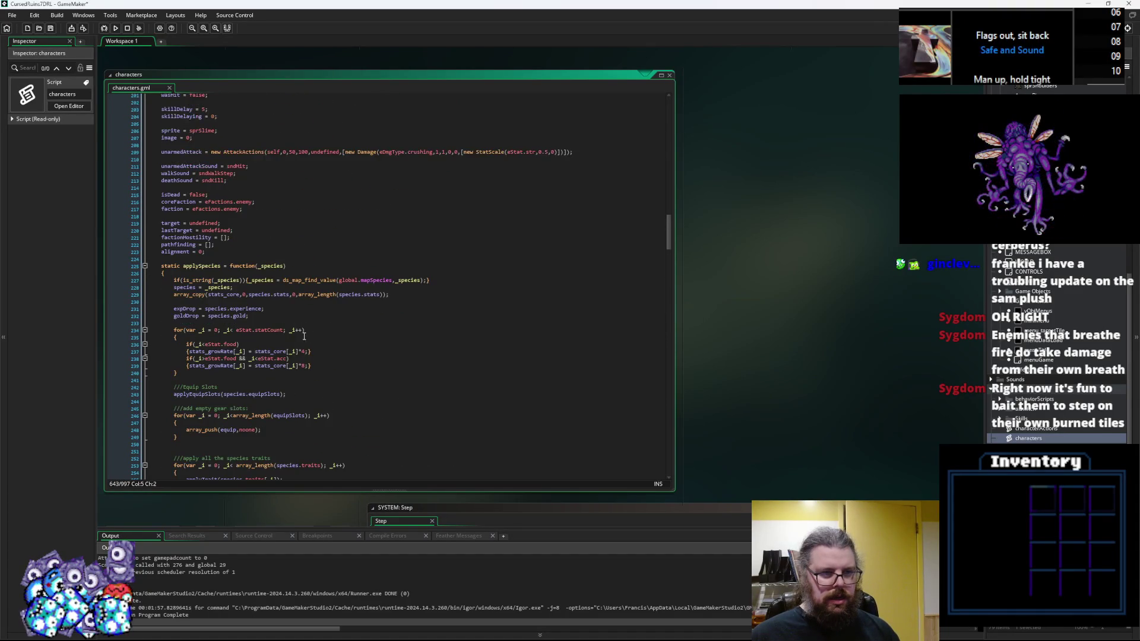
scroll(304, 336, "up", 4)
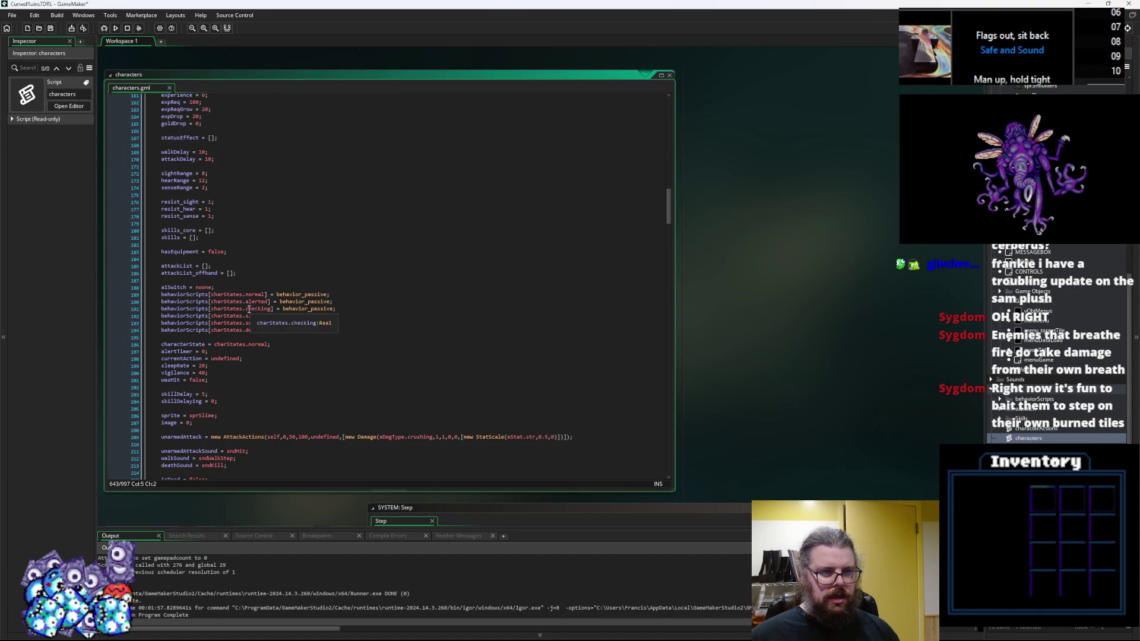
scroll(176, 230, "up", 3)
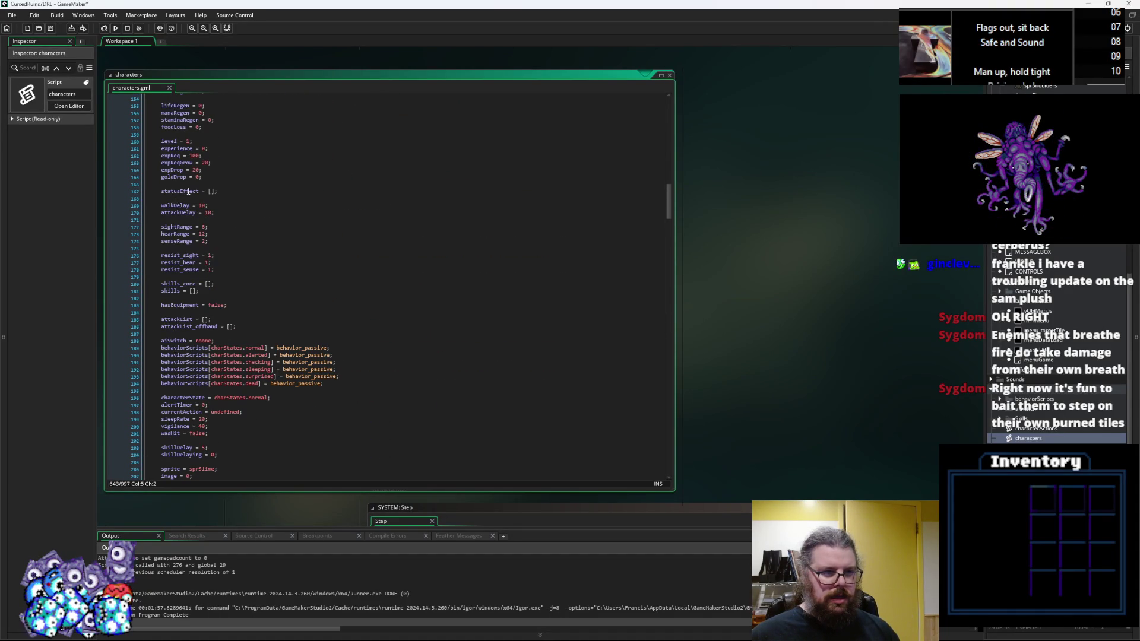
scroll(226, 240, "up", 5)
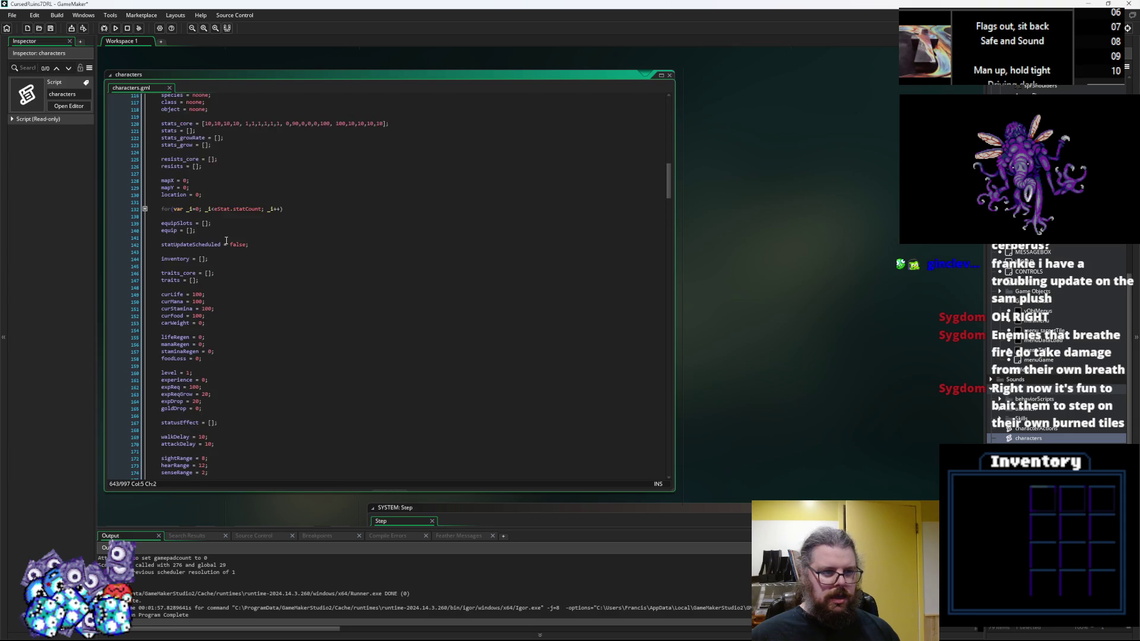
double_click(177, 195)
mouse_move(303, 373)
left_mouse_down()
mouse_move(332, 415)
mouse_move(472, 128)
mouse_move(424, 70)
left_mouse_up()
mouse_move(422, 355)
left_mouse_down()
mouse_move(418, 281)
mouse_move(390, 178)
mouse_move(377, 171)
left_mouse_up()
scroll(408, 284, "down", 3)
scroll(407, 283, "up", 3)
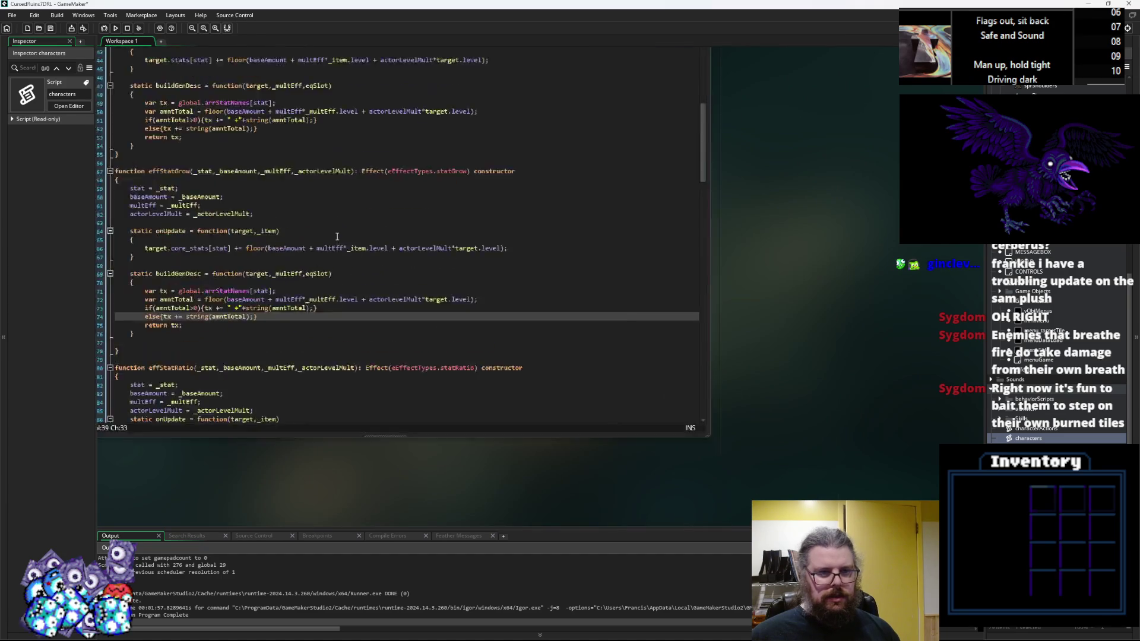
Step: Replace core_stats with stats_core on line 66, then check the stat and actorLevelMult usages
left_click(443, 321)
scroll(451, 368, "up", 2)
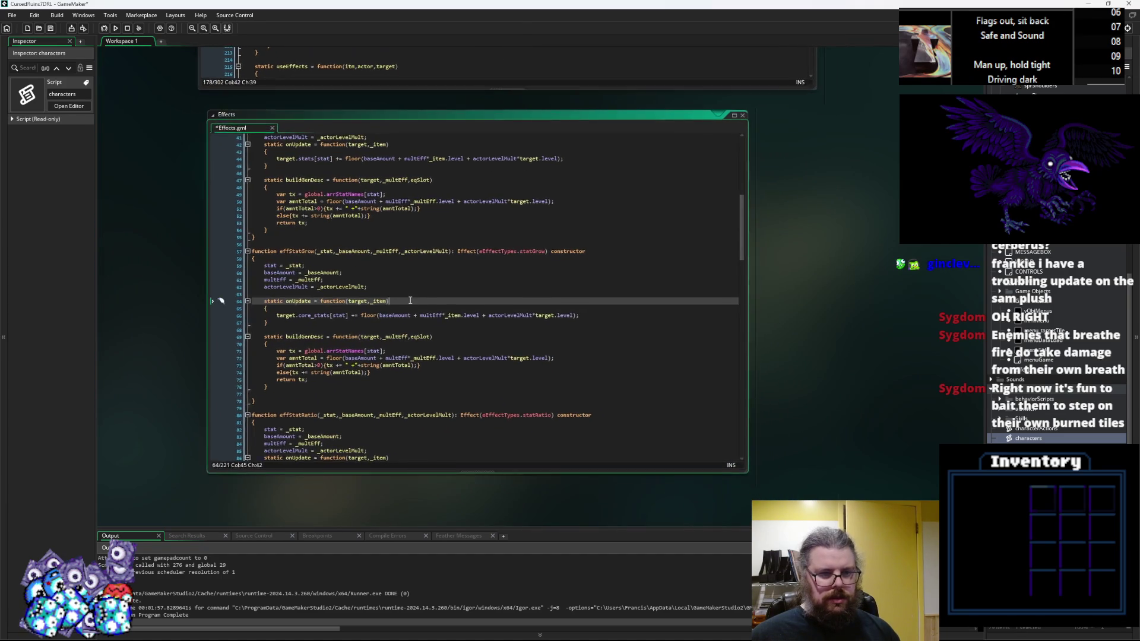
left_click(301, 323)
double_click(301, 323)
type("stats_core")
left_click(327, 321)
double_click(327, 321)
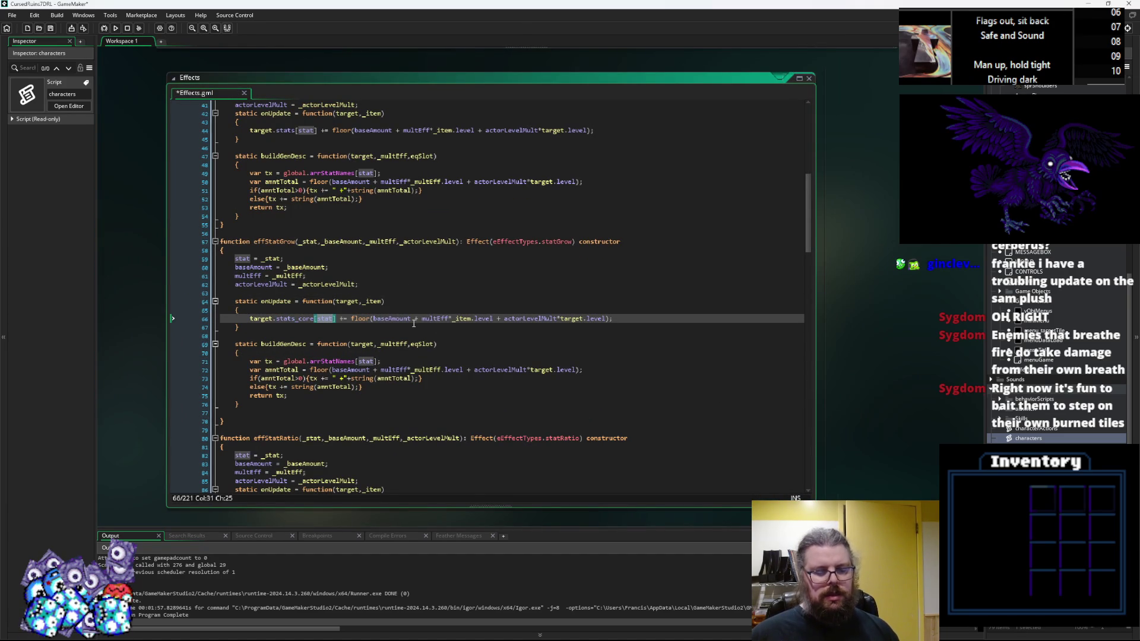
left_click(468, 322)
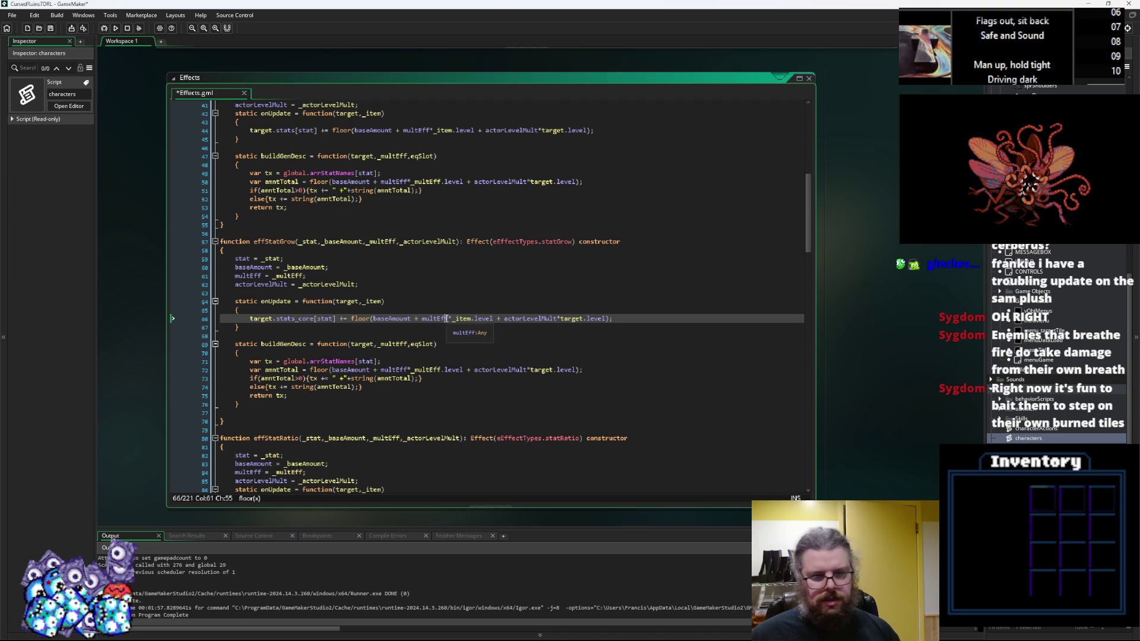
left_click(524, 312)
double_click(530, 318)
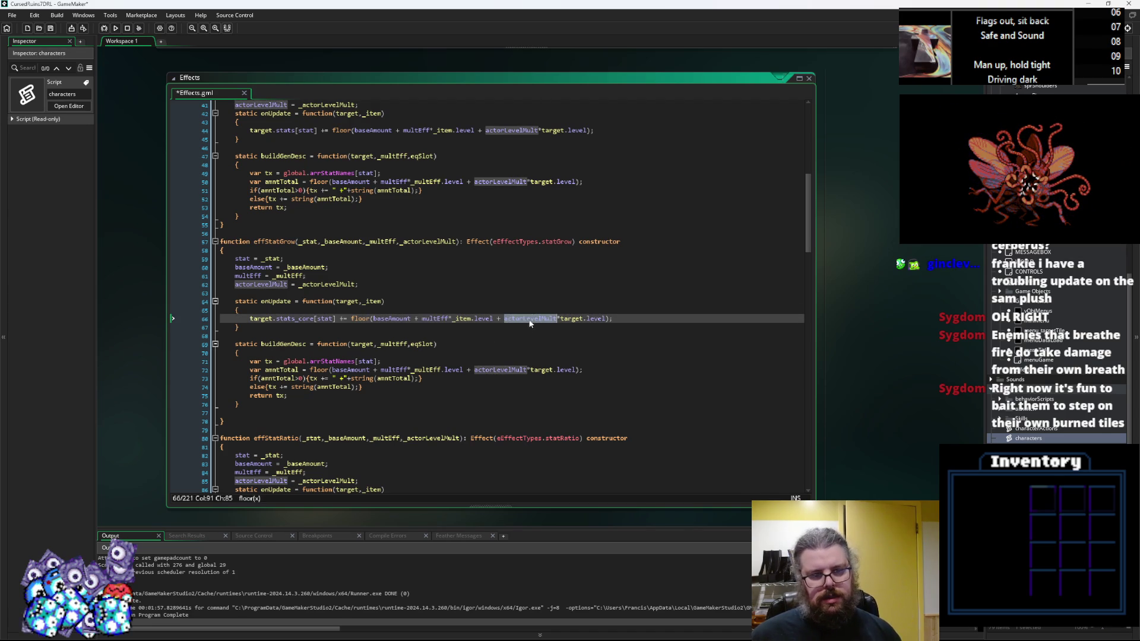
left_click(510, 345)
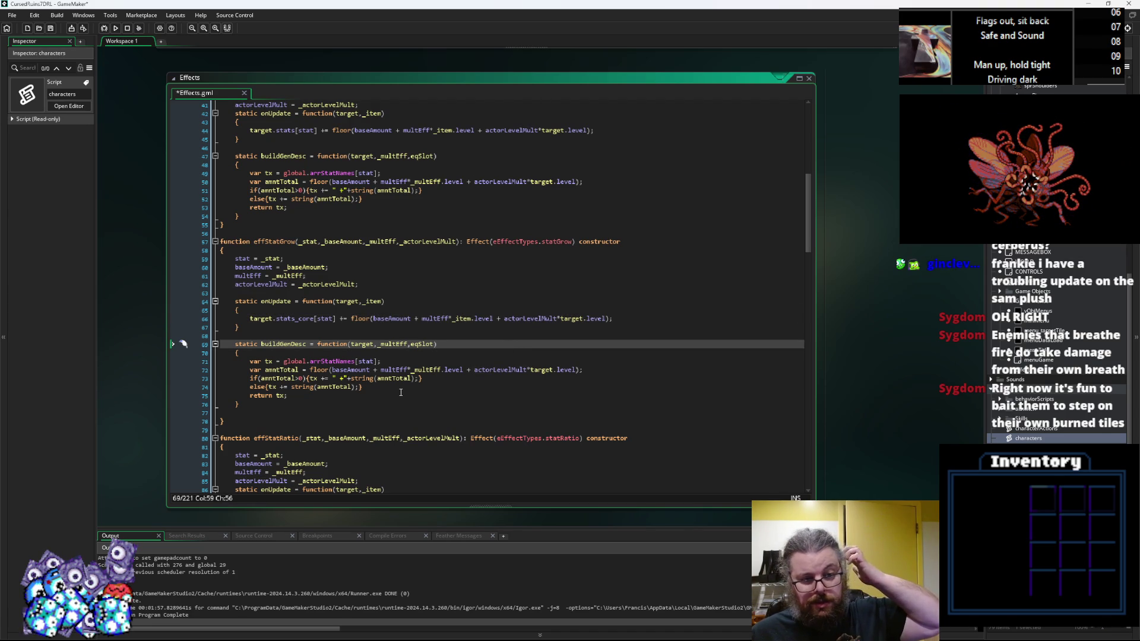
Step: Try 'Permanent Increase' in place of the ' +' amount text, revert to '+', and save
left_click(339, 378)
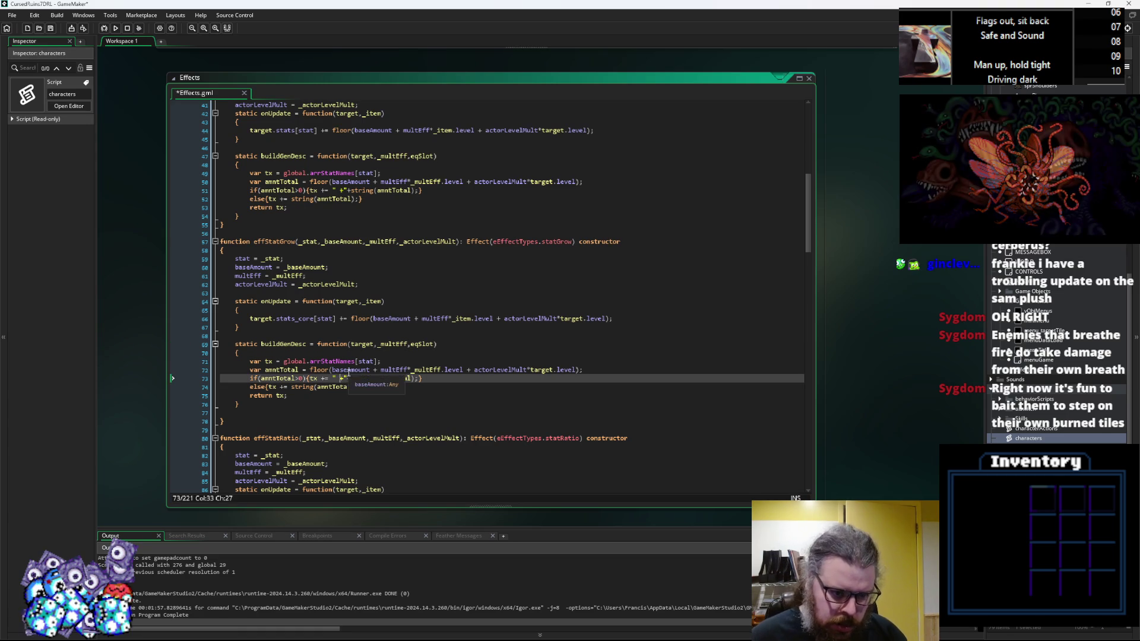
key("Right")
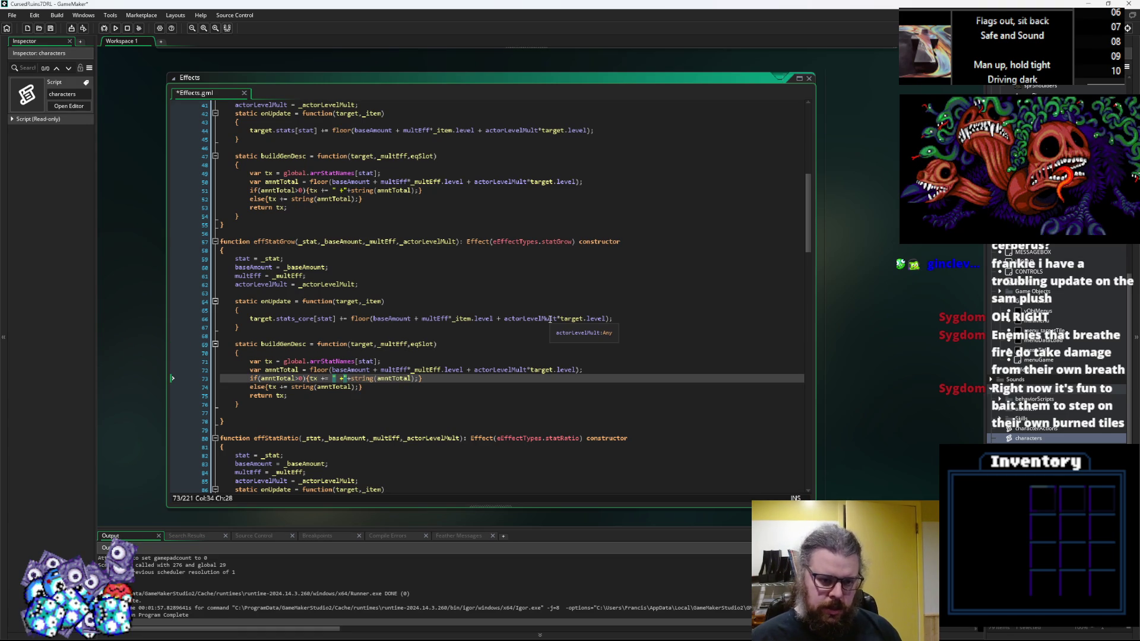
key("BackSpace")
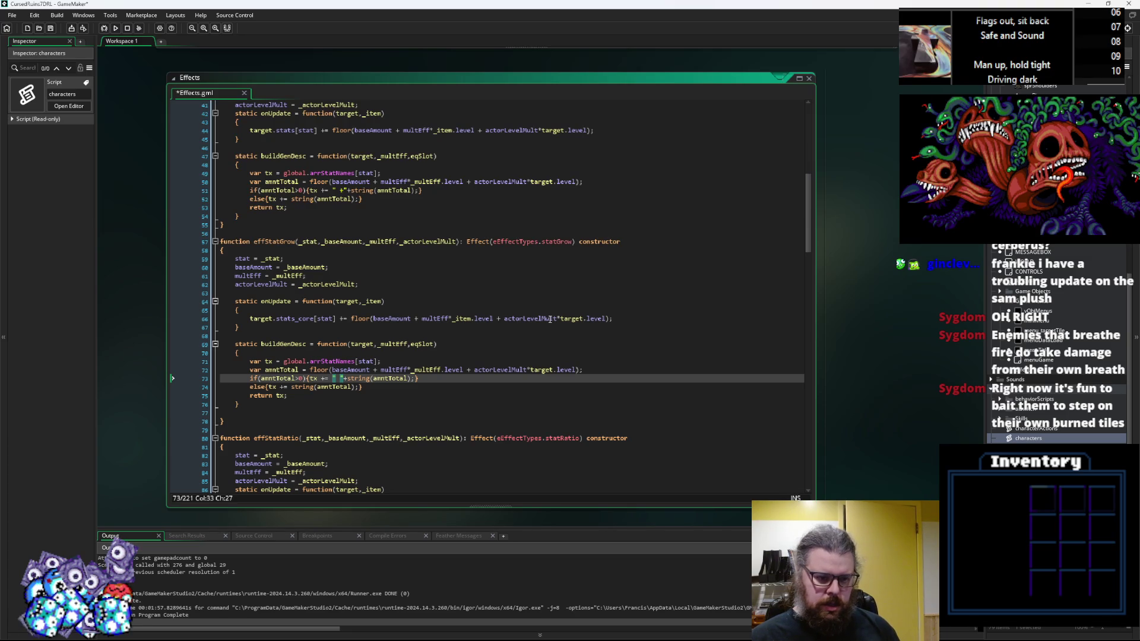
type("Permanent Incre")
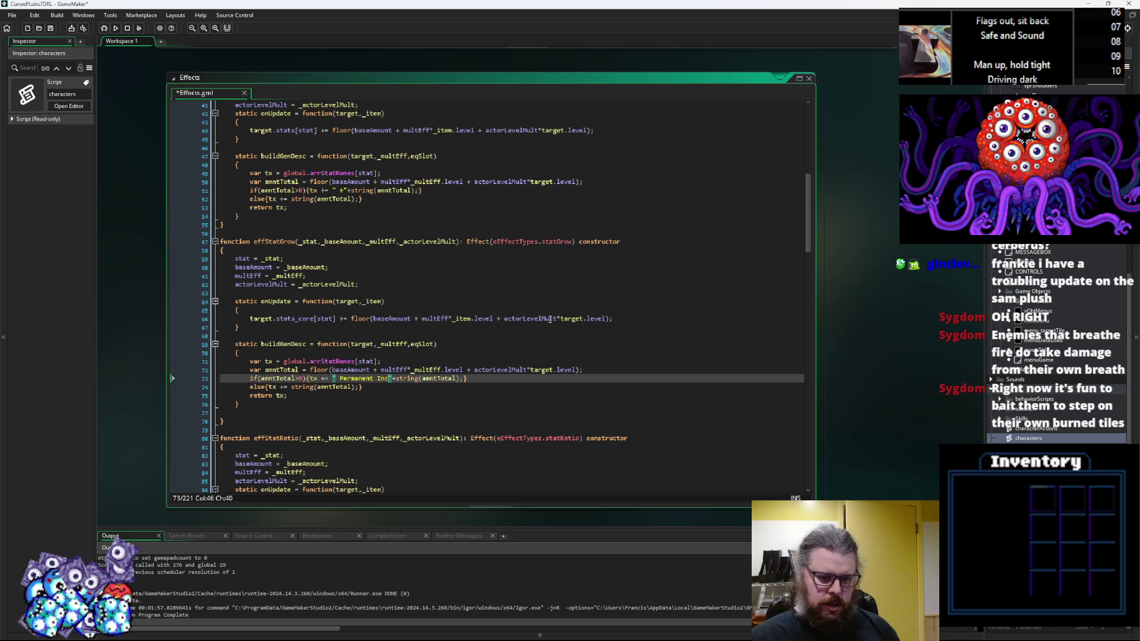
type("ase")
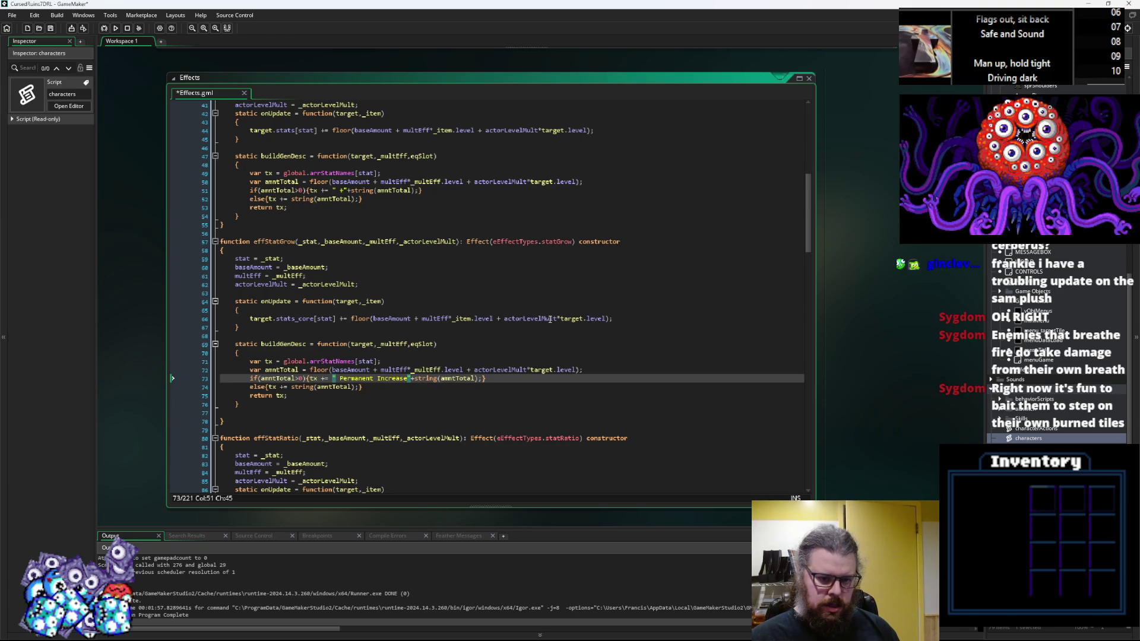
key("BackSpace")
key("BackSpace")
key("BackSpace")
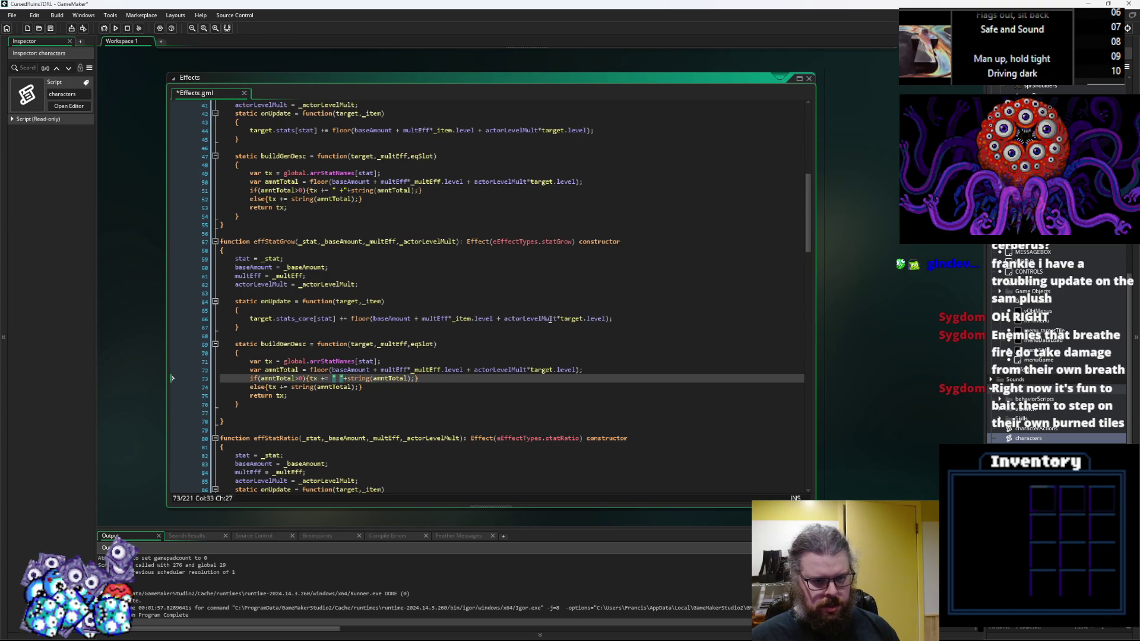
type("+")
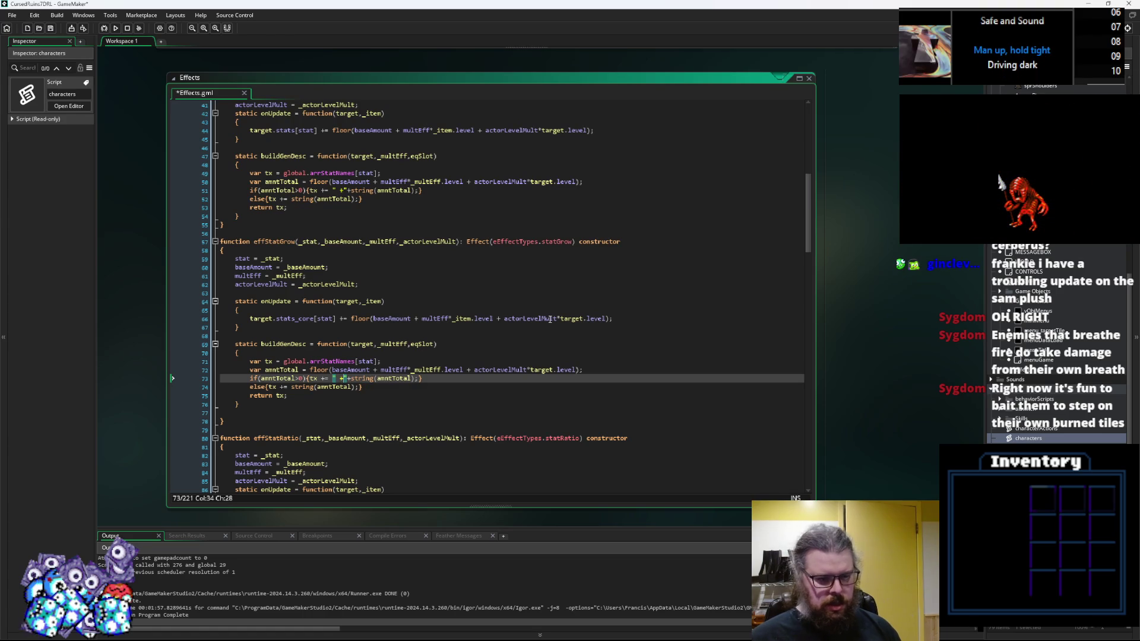
left_click(530, 387)
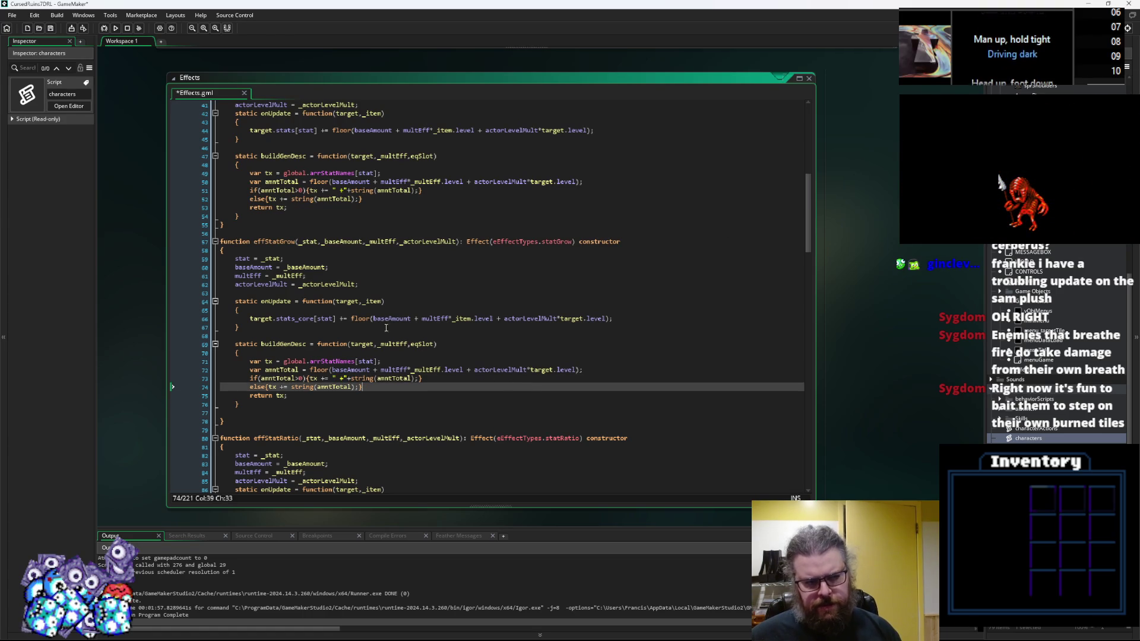
left_click(50, 27)
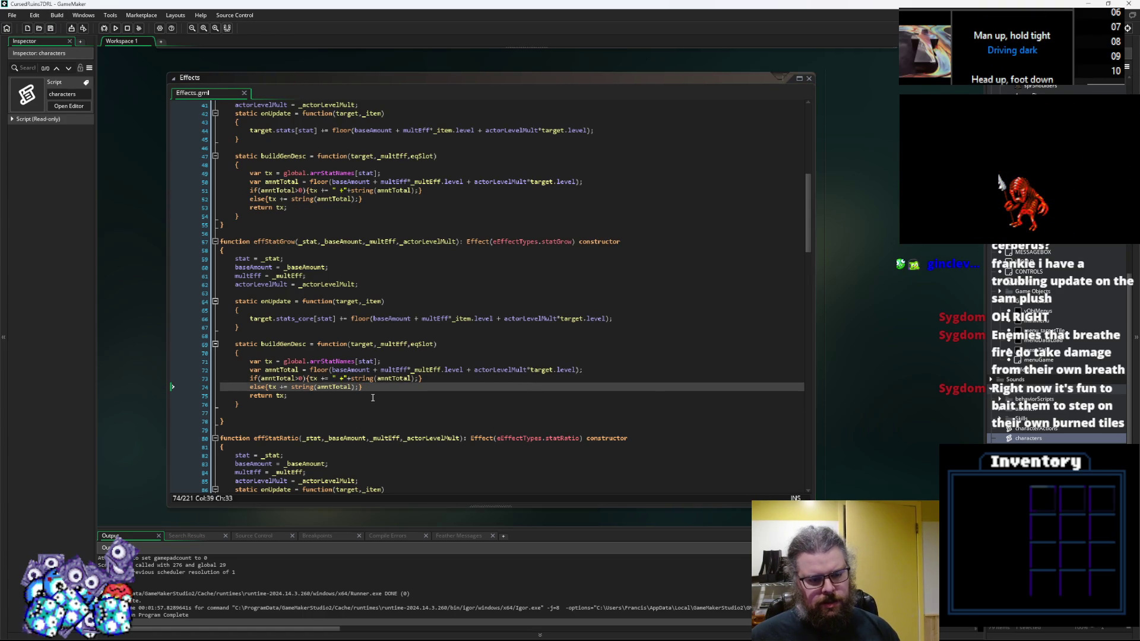
Step: Add a blank line after buildGenDesc's else branch, discarding stray quotes typed before global
left_click(337, 379)
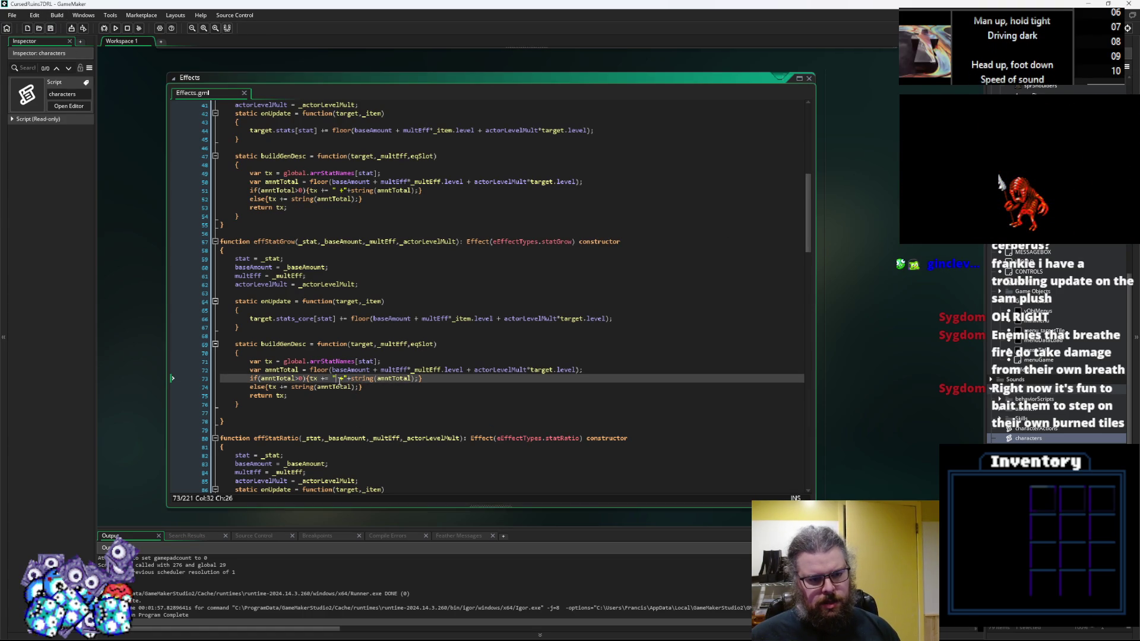
left_click(423, 378)
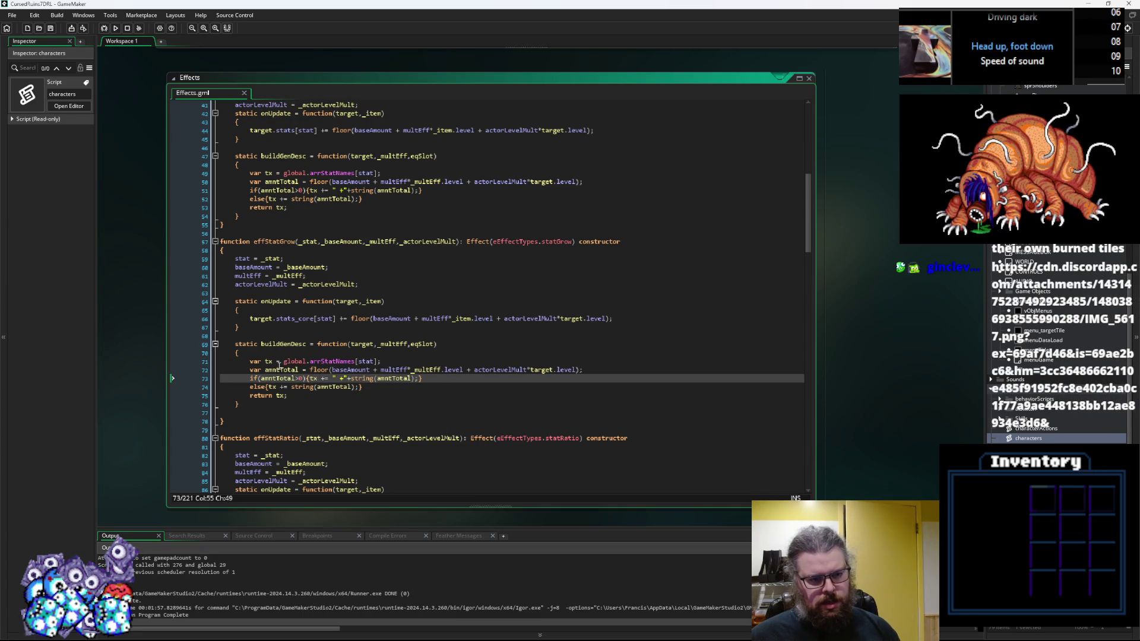
left_click(283, 362)
type("\"\"")
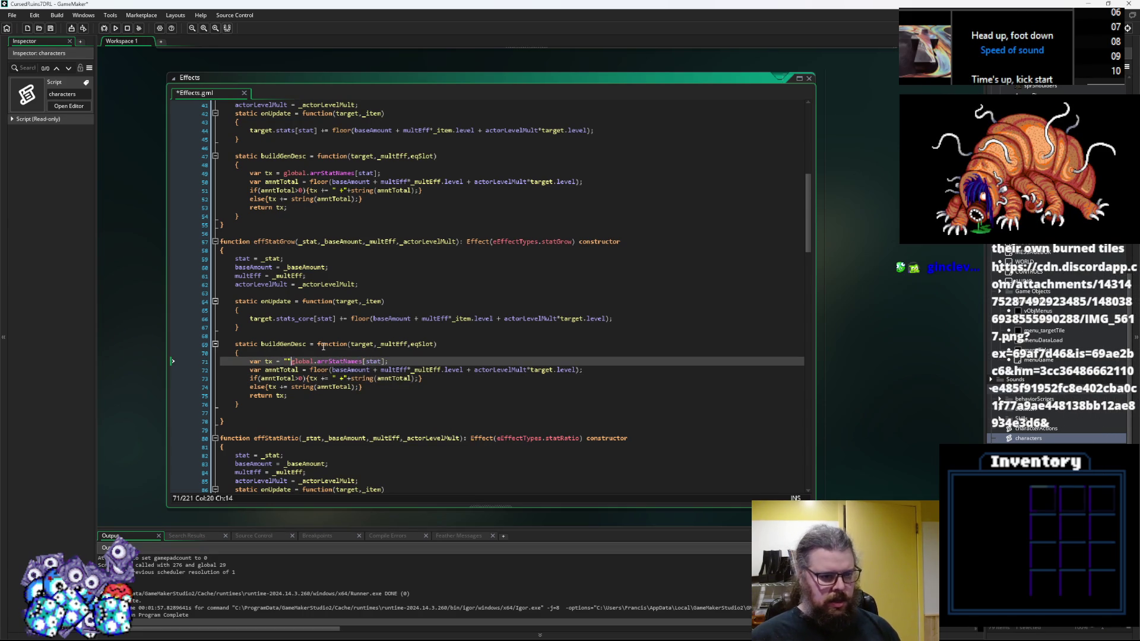
type("\"")
key("BackSpace")
key("BackSpace")
key("Down")
key("Down")
key("Down")
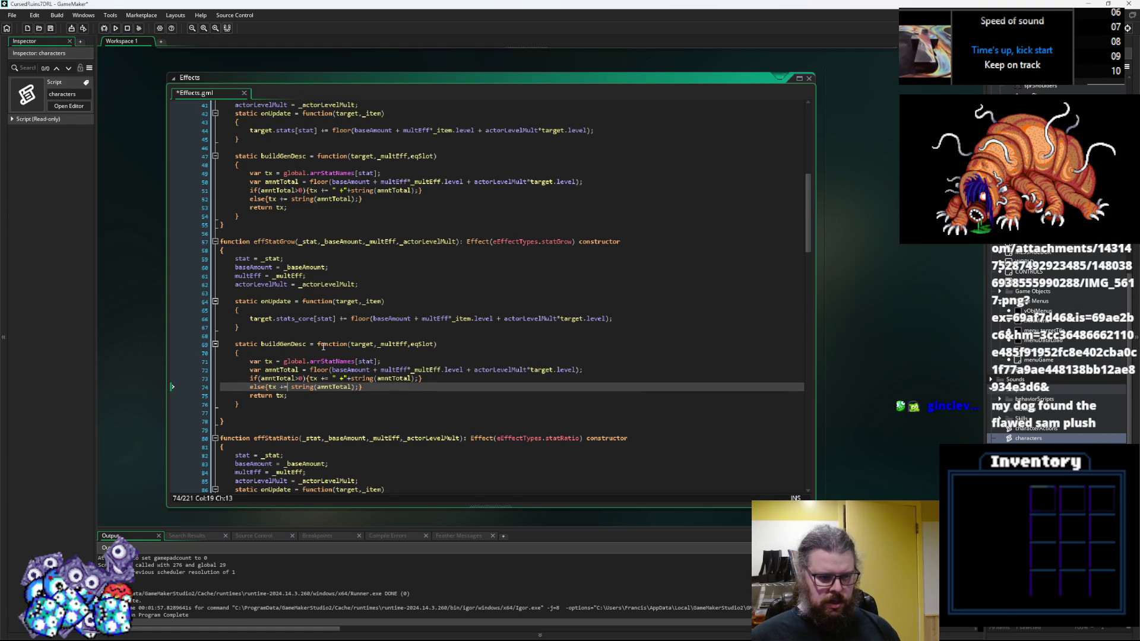
key("End")
key("Return")
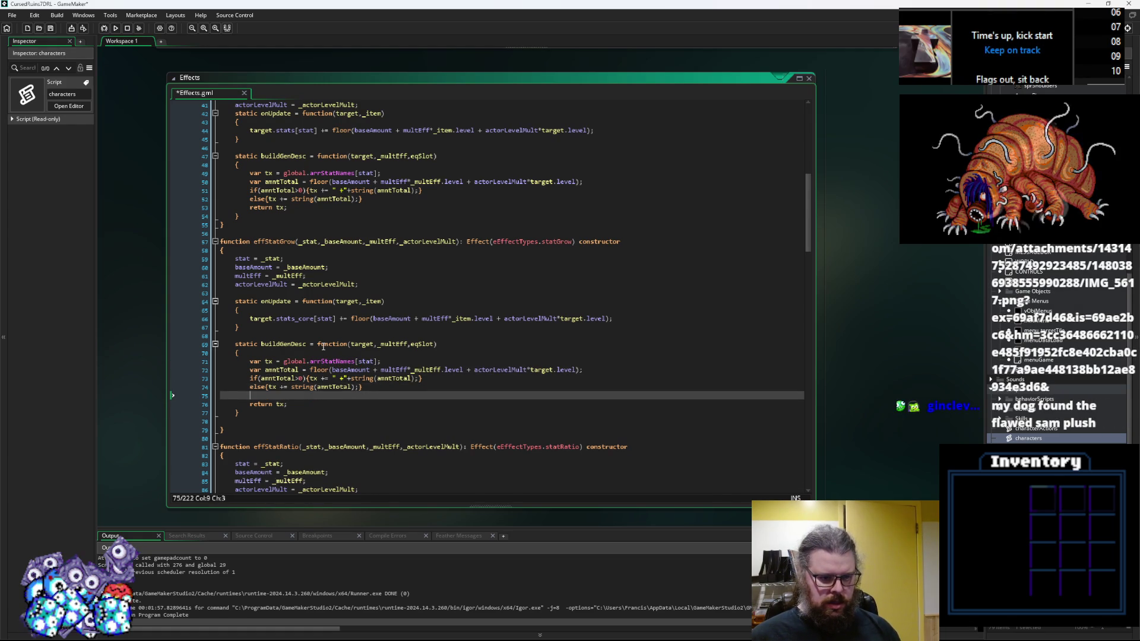
Step: Append tx+="(permanent)"; to effStatGrow's buildGenDesc and save Effects.gml
type("t")
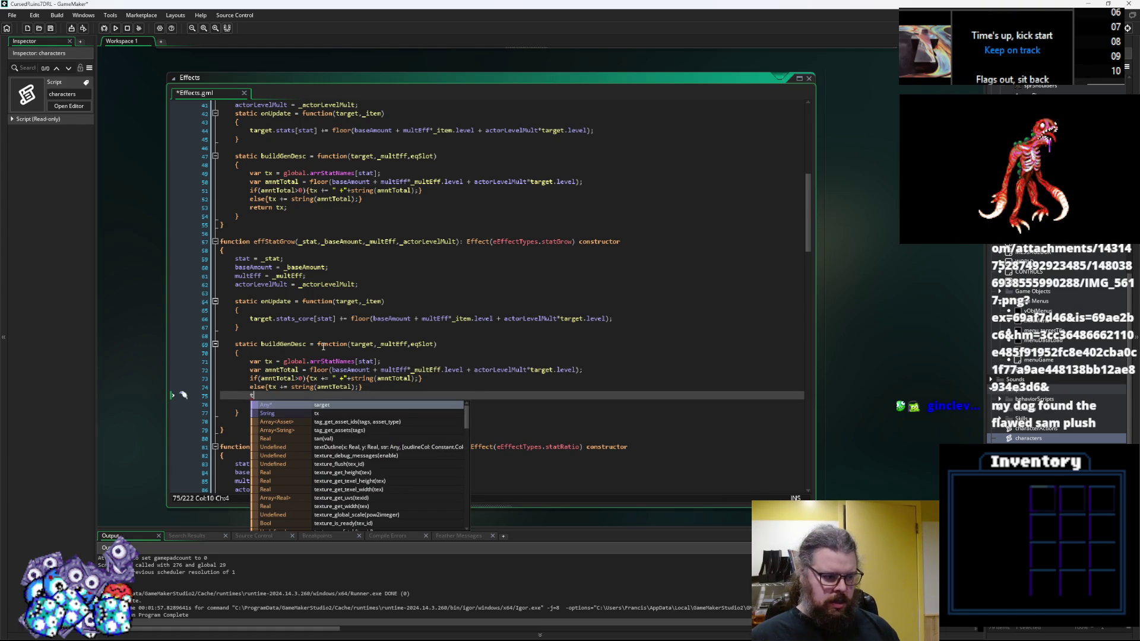
key("BackSpace")
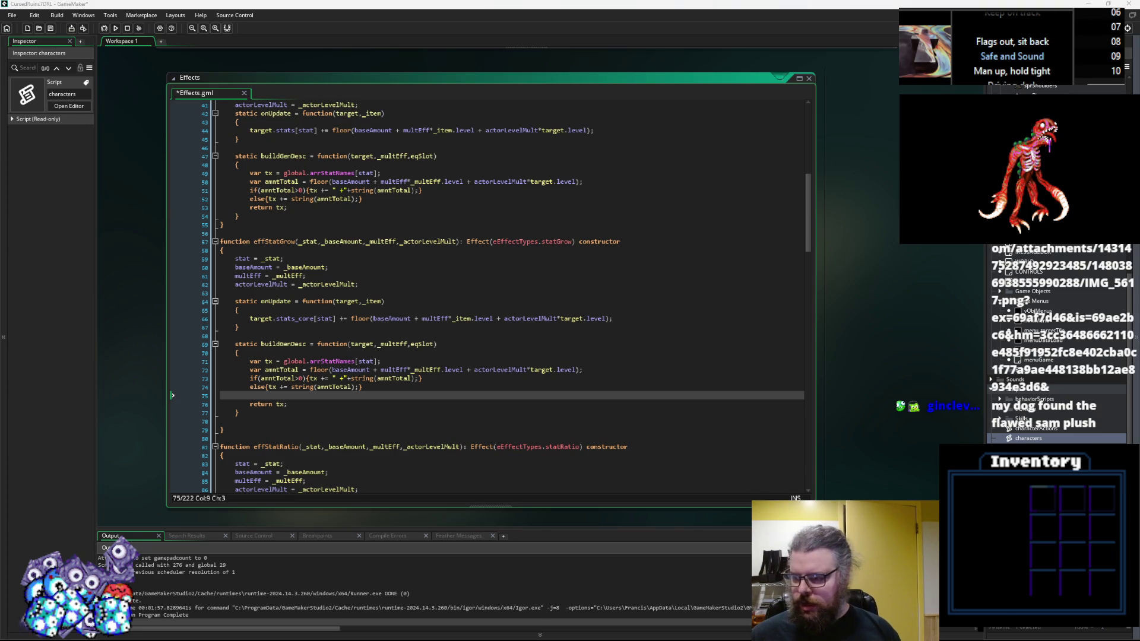
type("if(t")
key("BackSpace")
key("BackSpace")
key("BackSpace")
type("tx+=\"(permanent)\";")
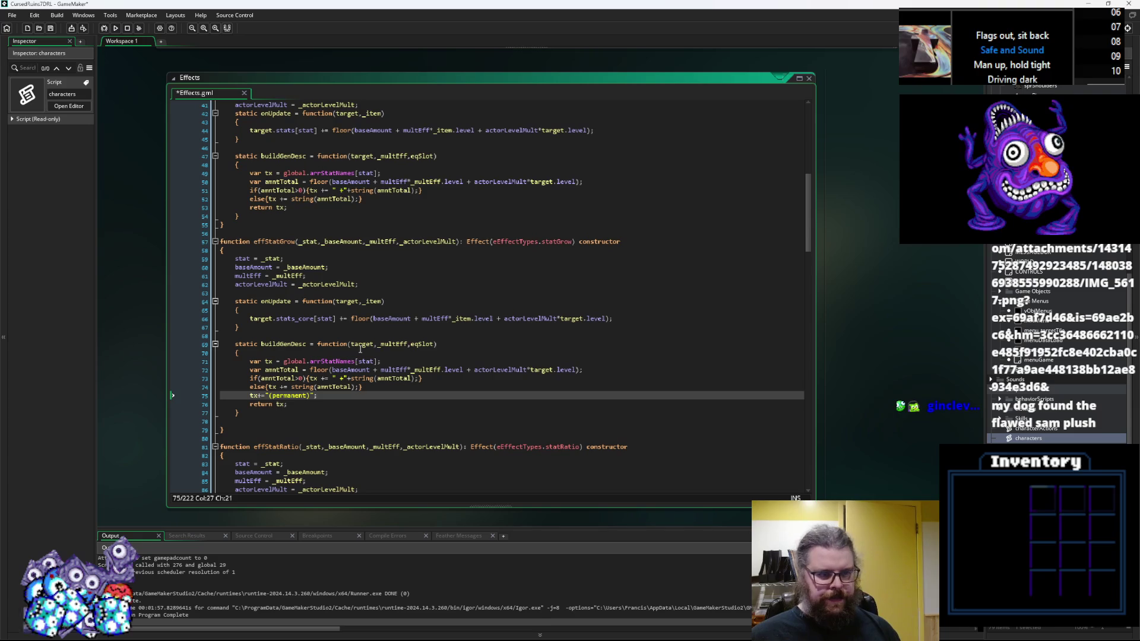
left_click(267, 234)
left_click(51, 28)
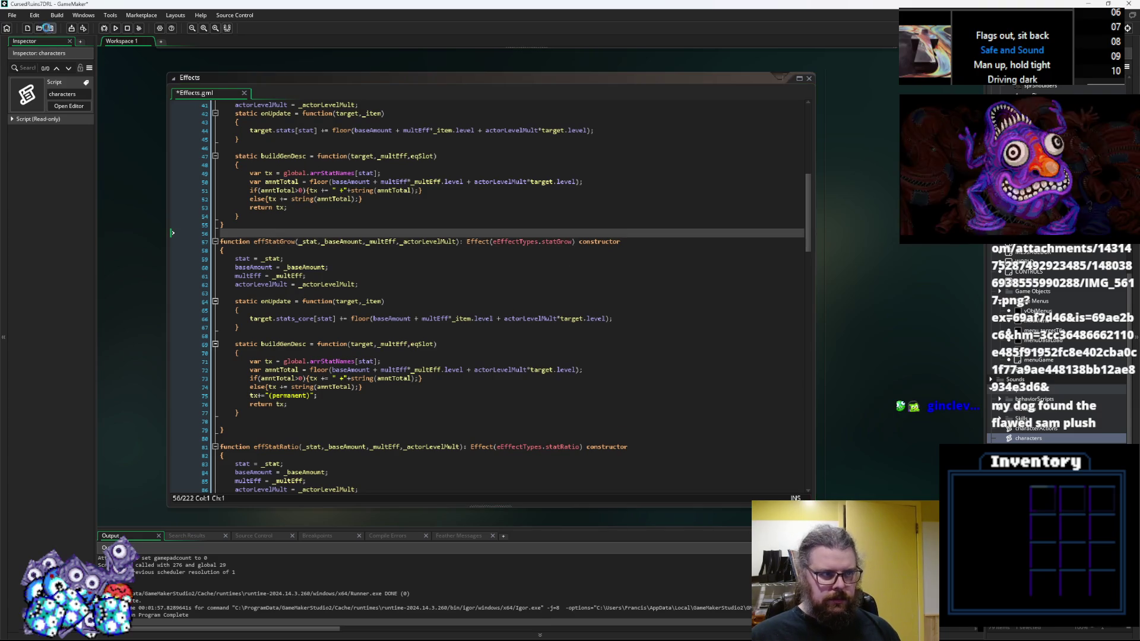
left_click(343, 311)
Step: Place the Effects script beside ItemStructs and select menuTitle in the Asset Browser
scroll(343, 311, "down", 1, "ctrl")
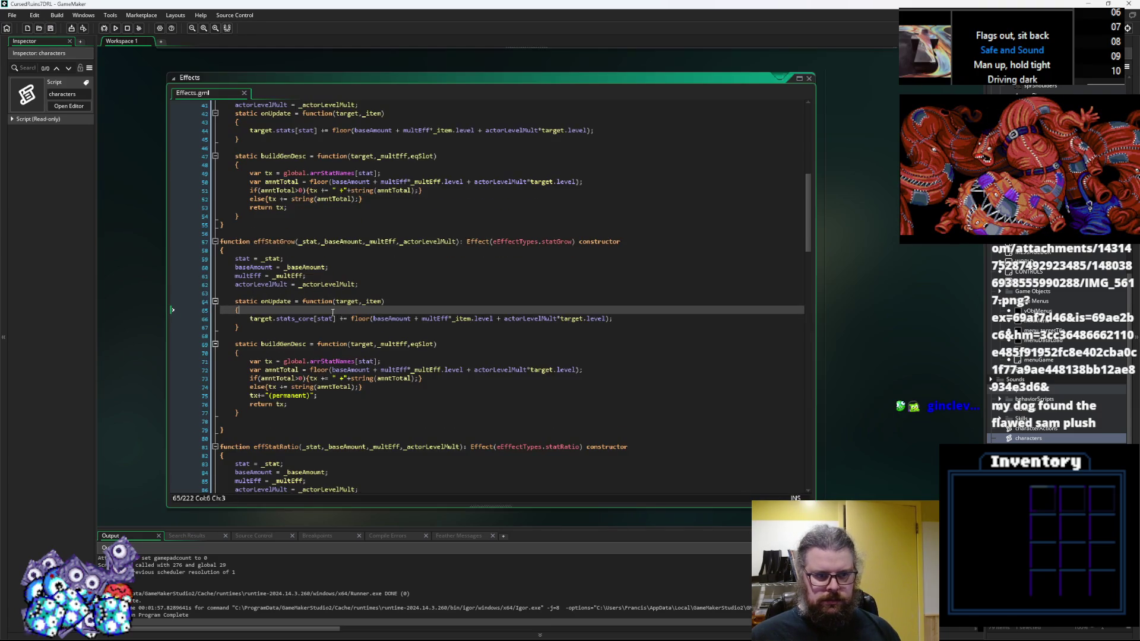
scroll(342, 311, "up", 3)
scroll(306, 388, "down", 1, "ctrl")
mouse_move(306, 388)
left_mouse_down()
mouse_move(598, 285)
mouse_move(693, 223)
mouse_move(714, 264)
mouse_move(713, 398)
mouse_move(562, 403)
left_mouse_up()
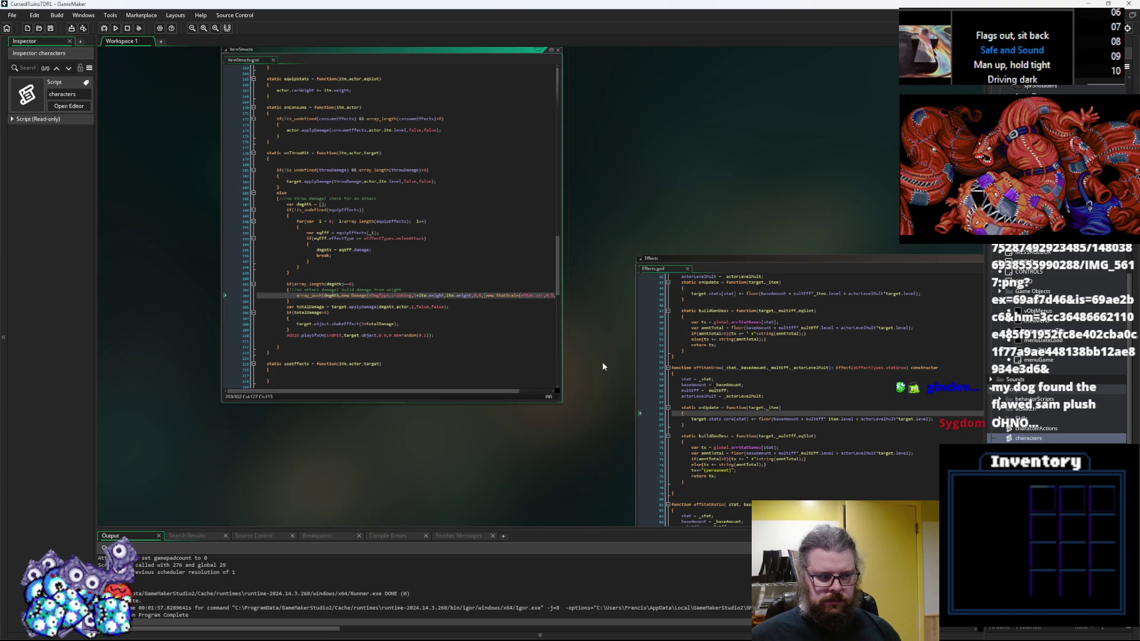
left_click_drag(751, 258, 693, 98)
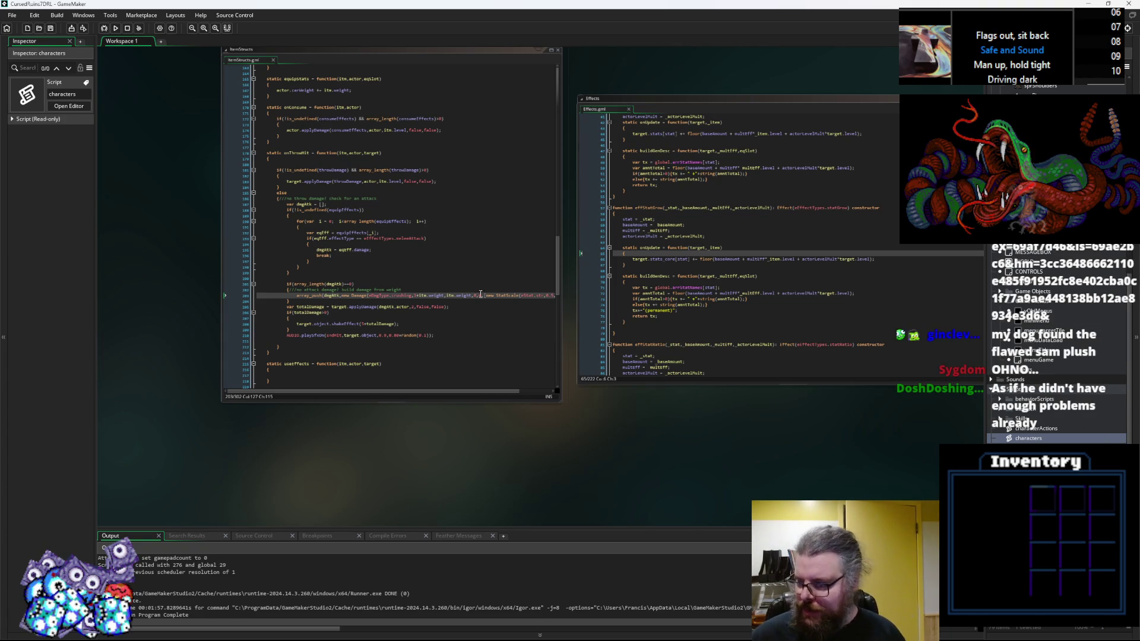
left_click(755, 261)
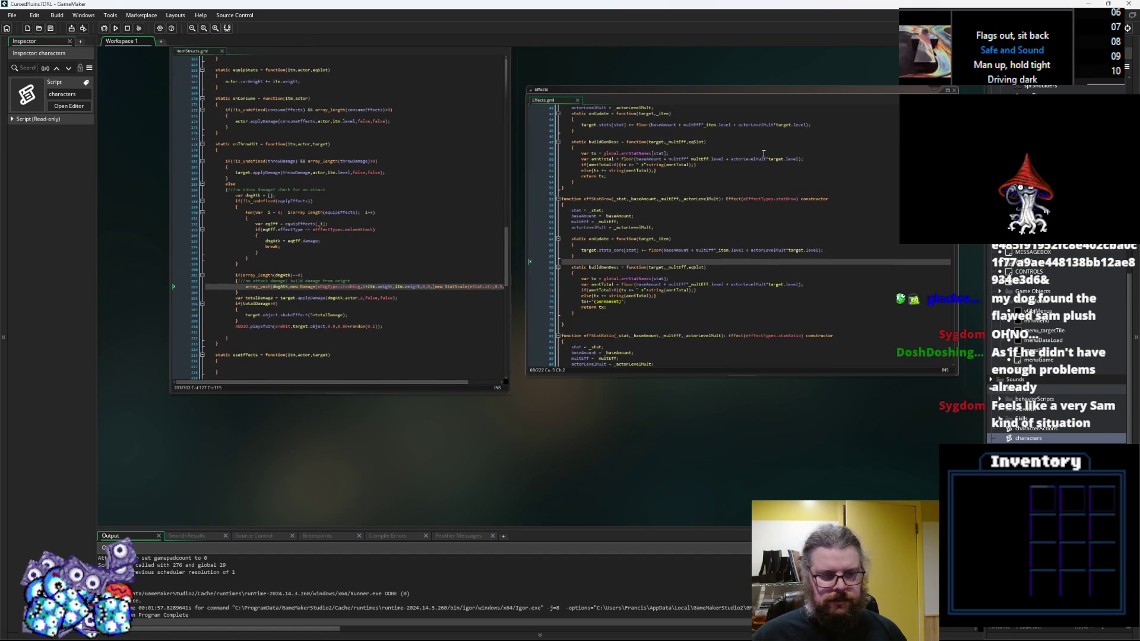
left_click(702, 226)
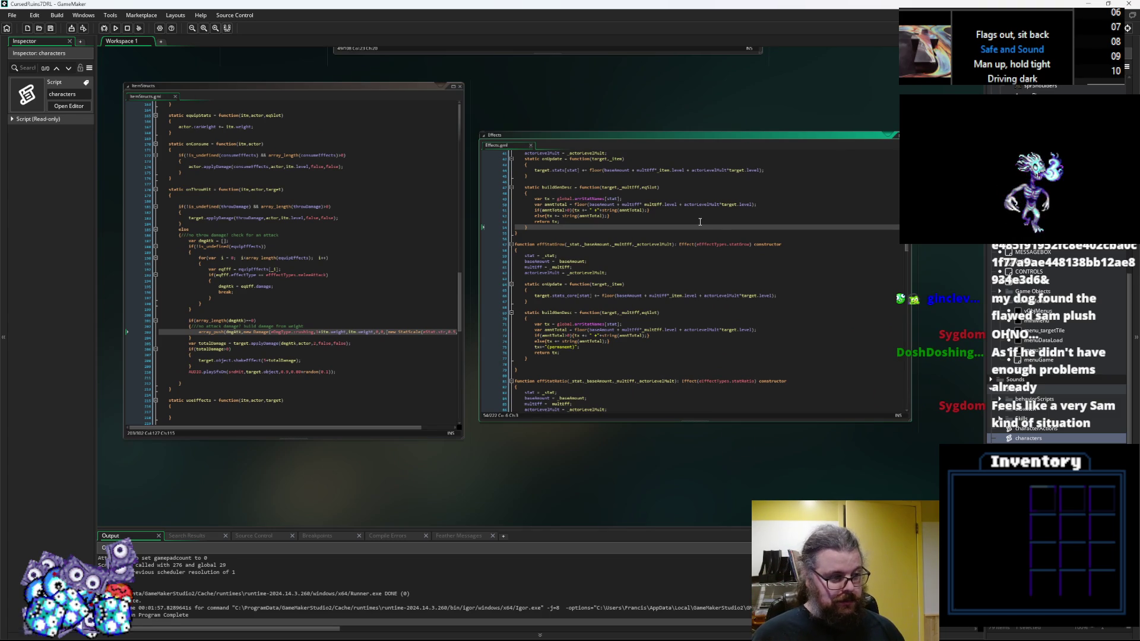
left_click(1039, 350)
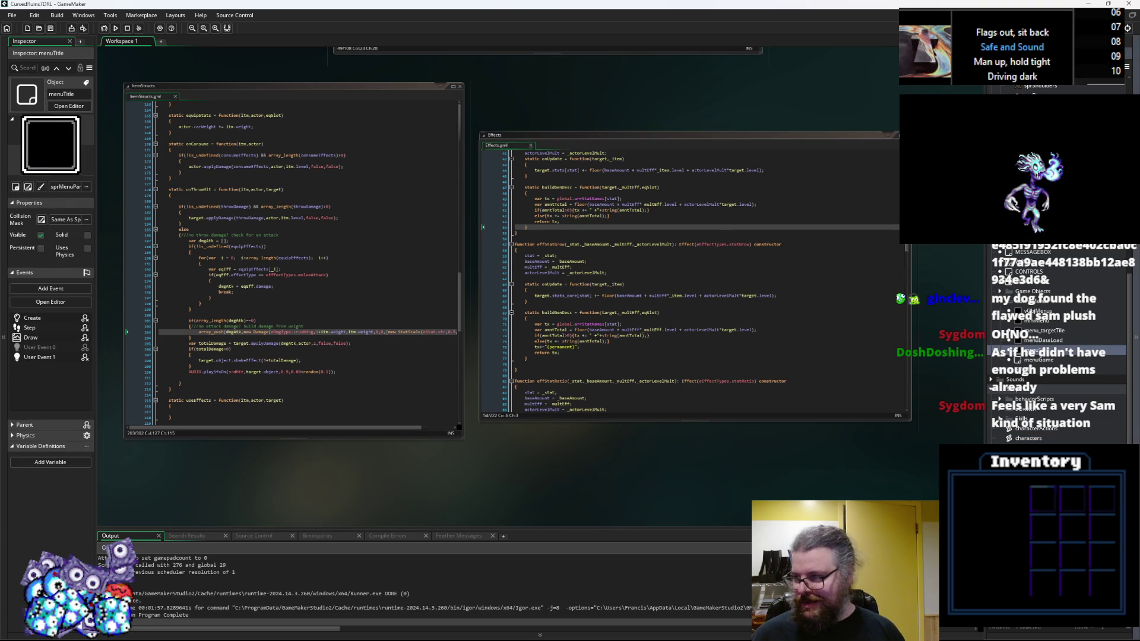
key("alt+Tab")
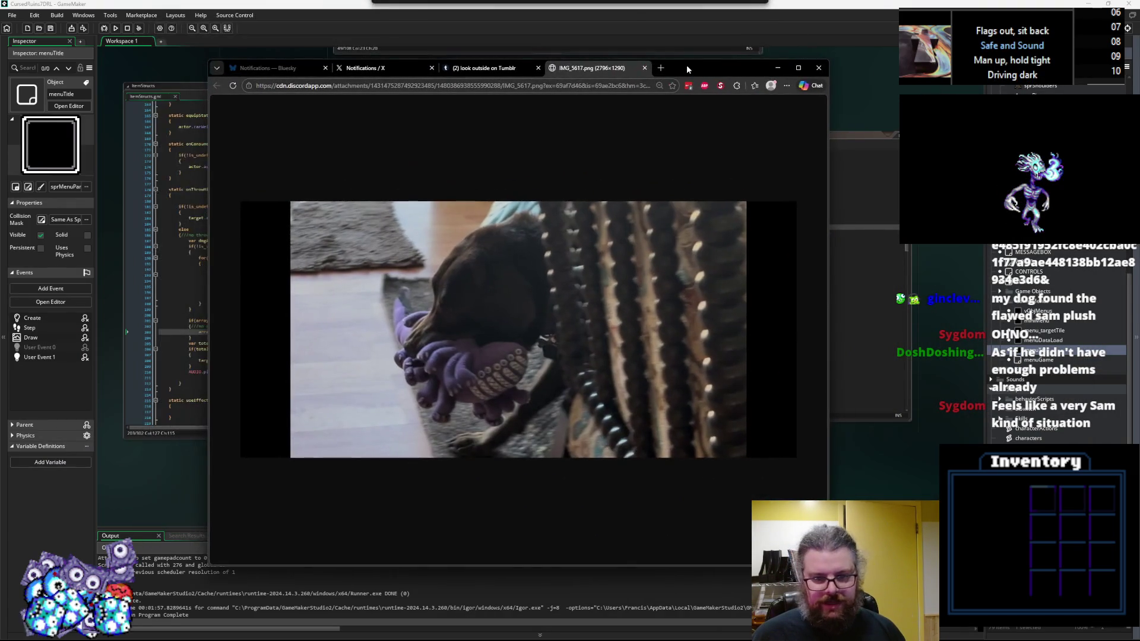
key("alt+Tab")
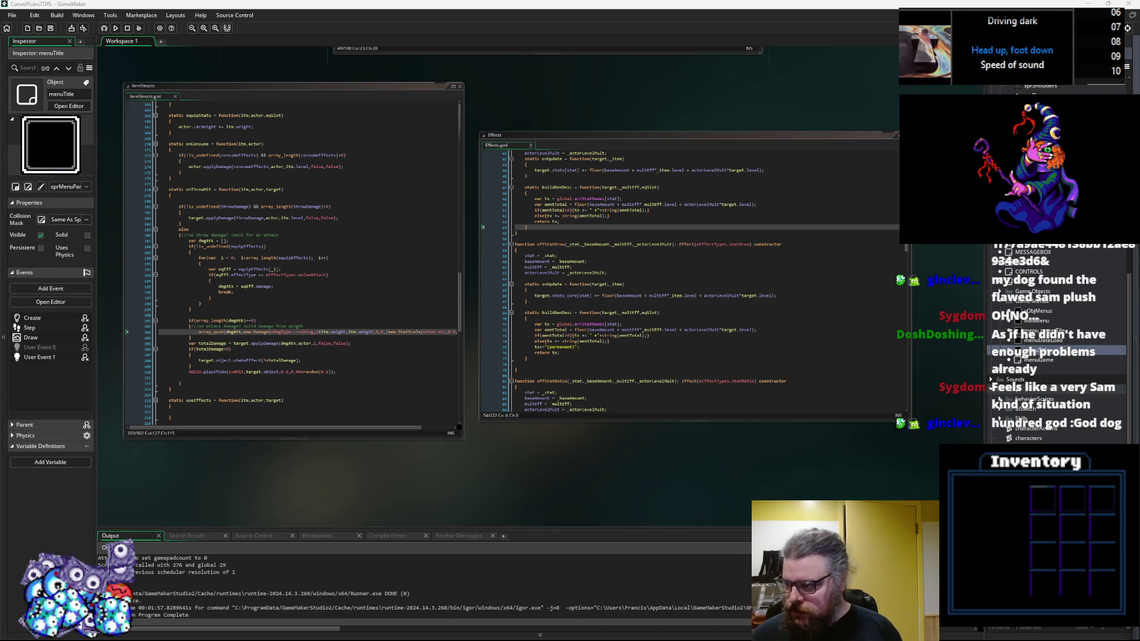
Step: Focus the Effects script at line 74, then open loadGameData from the Asset Browser
left_click(581, 343)
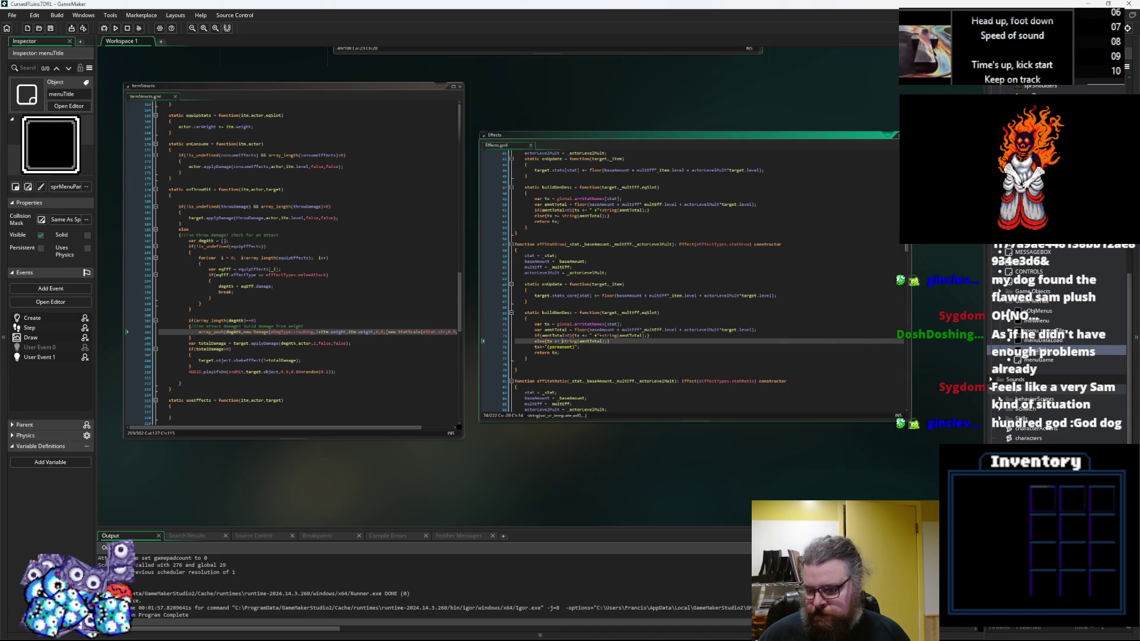
double_click(1039, 350)
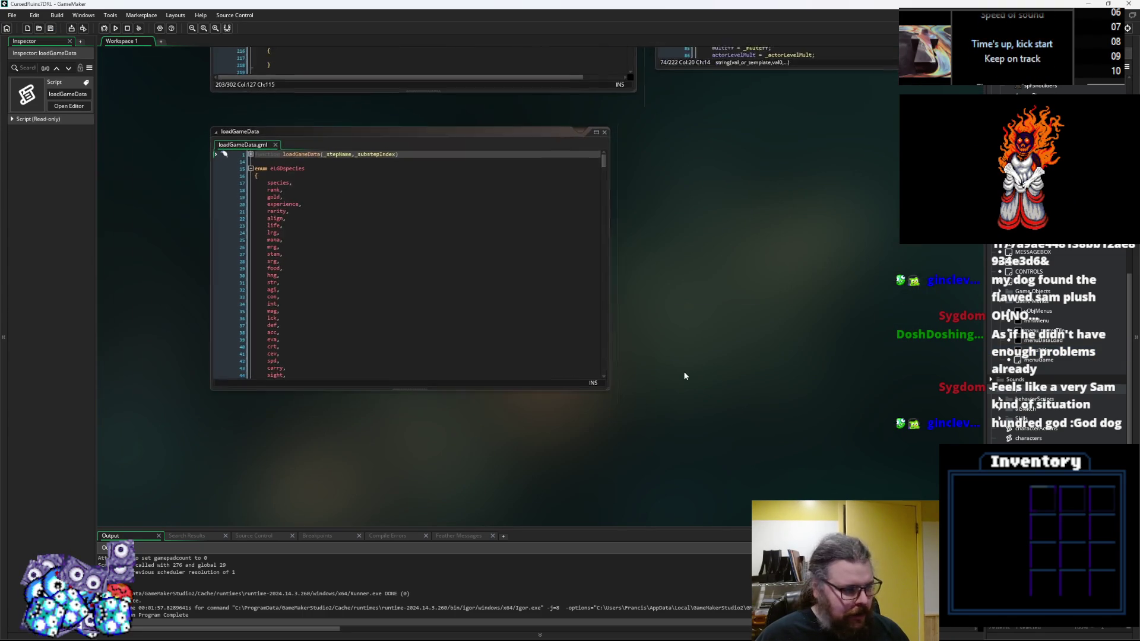
Step: Enlarge the loadGameData code window and frame it in the workspace
left_click(605, 389)
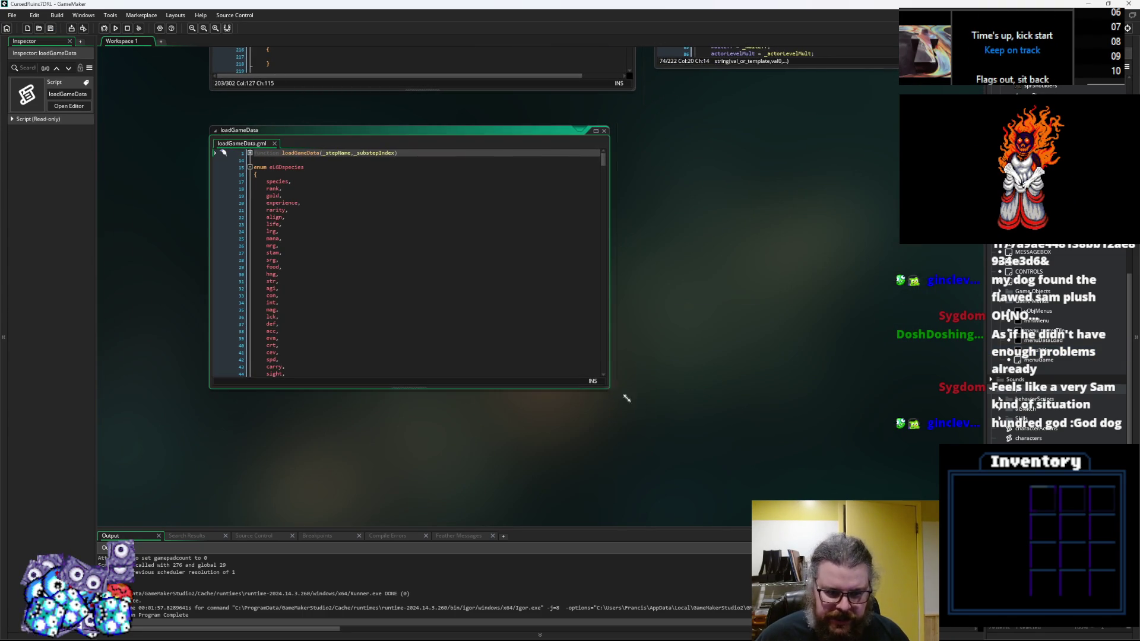
left_click_drag(611, 390, 817, 479)
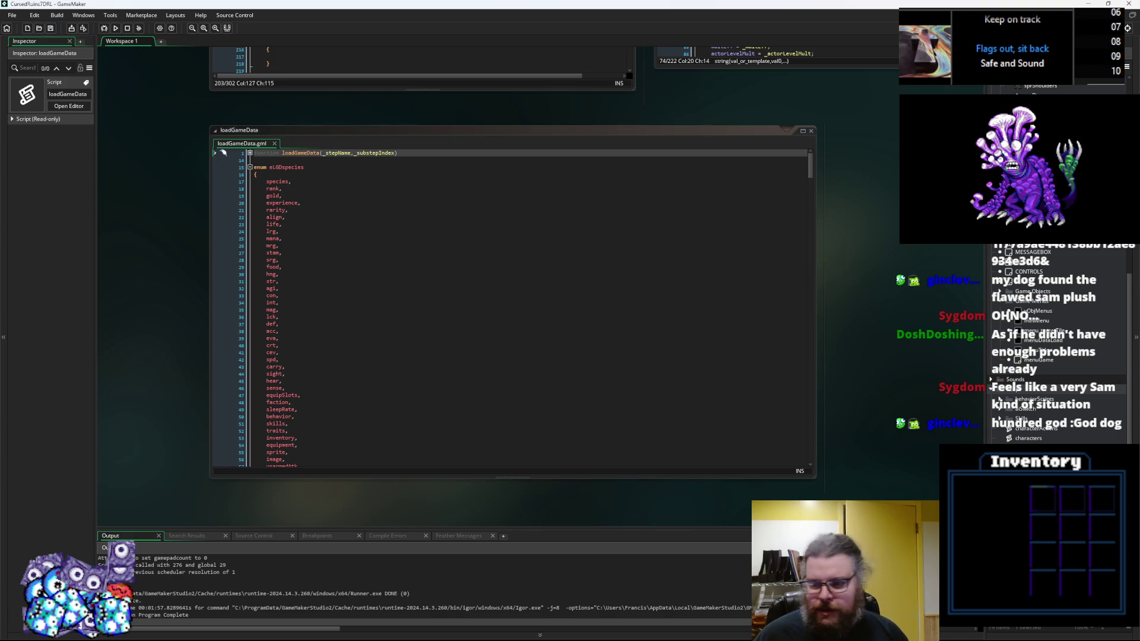
left_click(512, 454)
left_click_drag(511, 454, 531, 420)
left_click(522, 287)
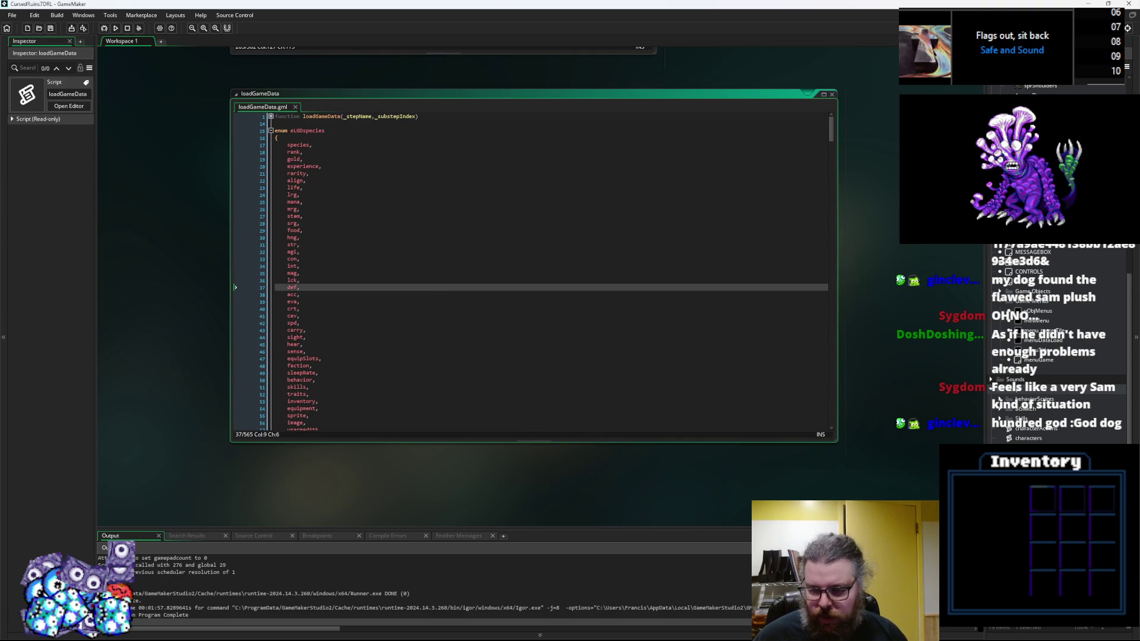
mouse_move(462, 329)
left_mouse_down()
mouse_move(448, 438)
mouse_move(472, 293)
mouse_move(454, 294)
left_mouse_up()
Step: Fold the eLGDspecies enum and the loadGameData_species function, widening the window further
key("Down")
key("Down")
key("Down")
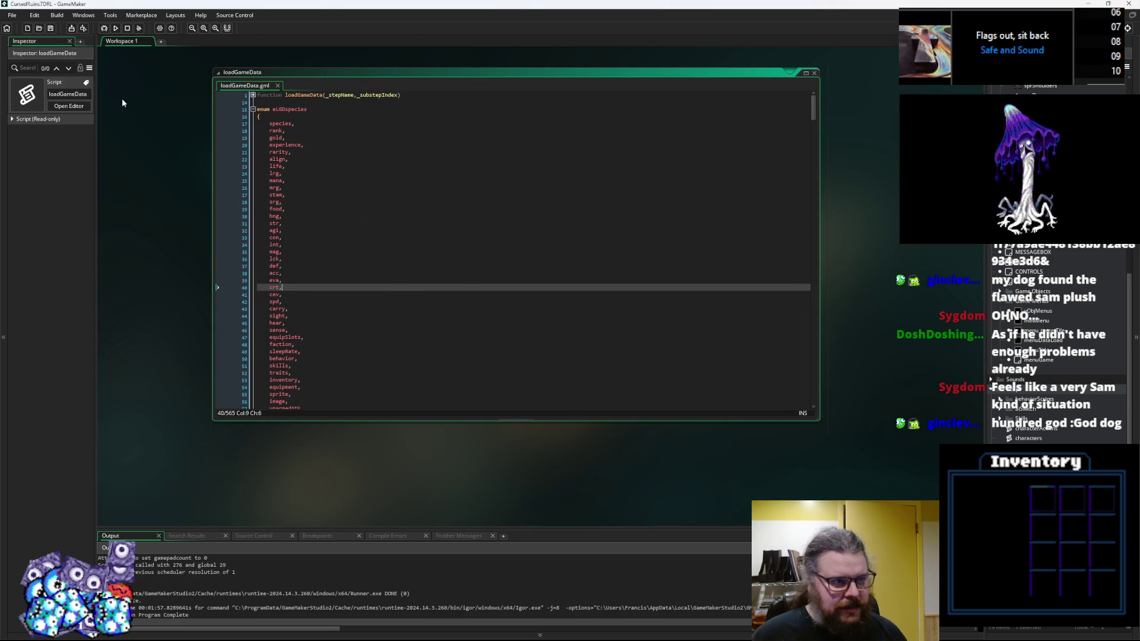
left_click(421, 229)
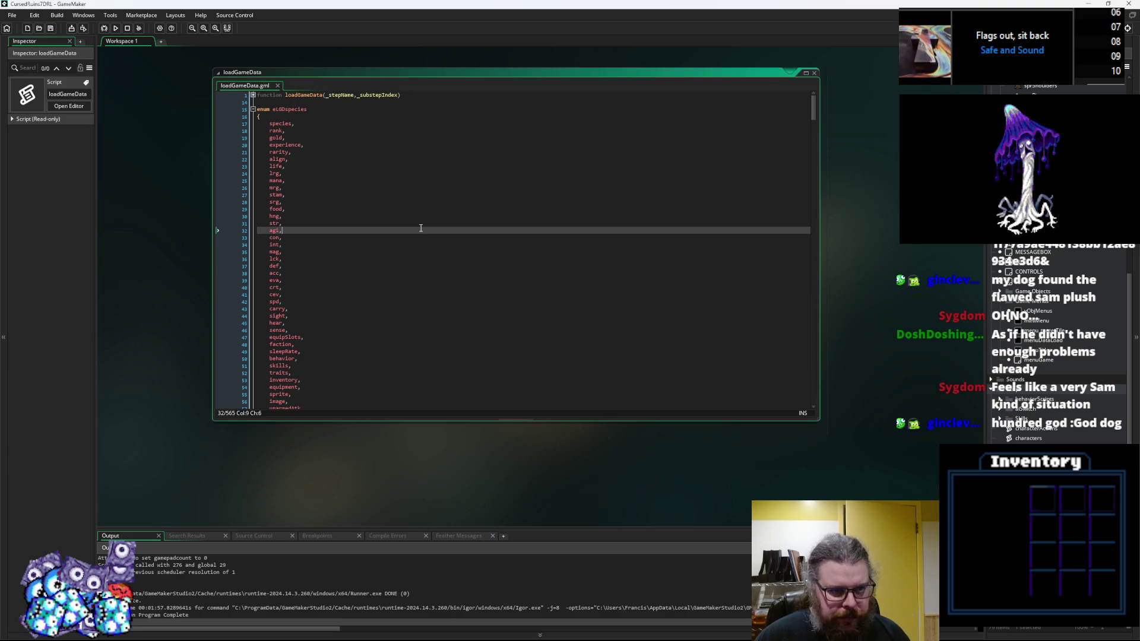
left_click(253, 110)
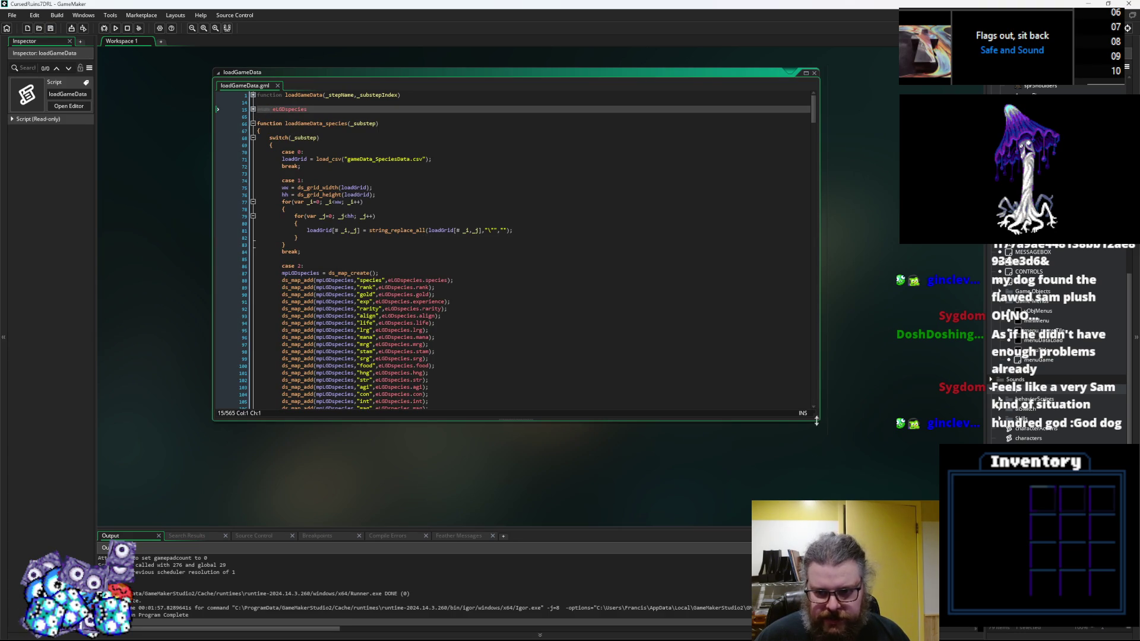
left_click_drag(820, 419, 897, 500)
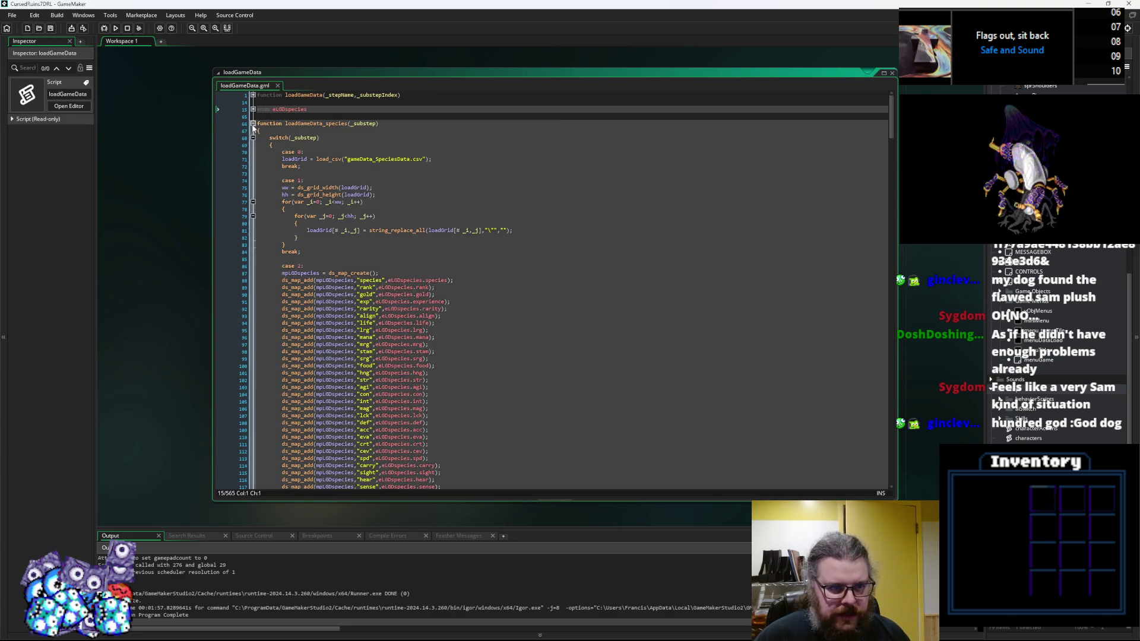
left_click(254, 124)
scroll(342, 250, "down", 7)
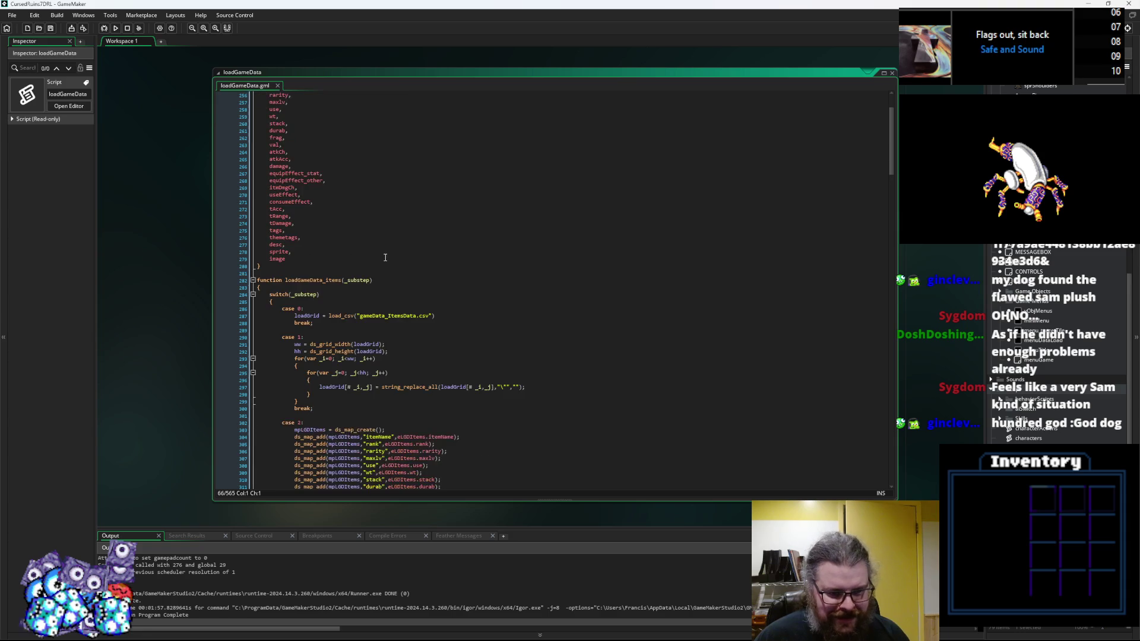
Step: Fold loadGameData_items and scroll down to the parsing helper functions
left_click(254, 209)
left_click(293, 254)
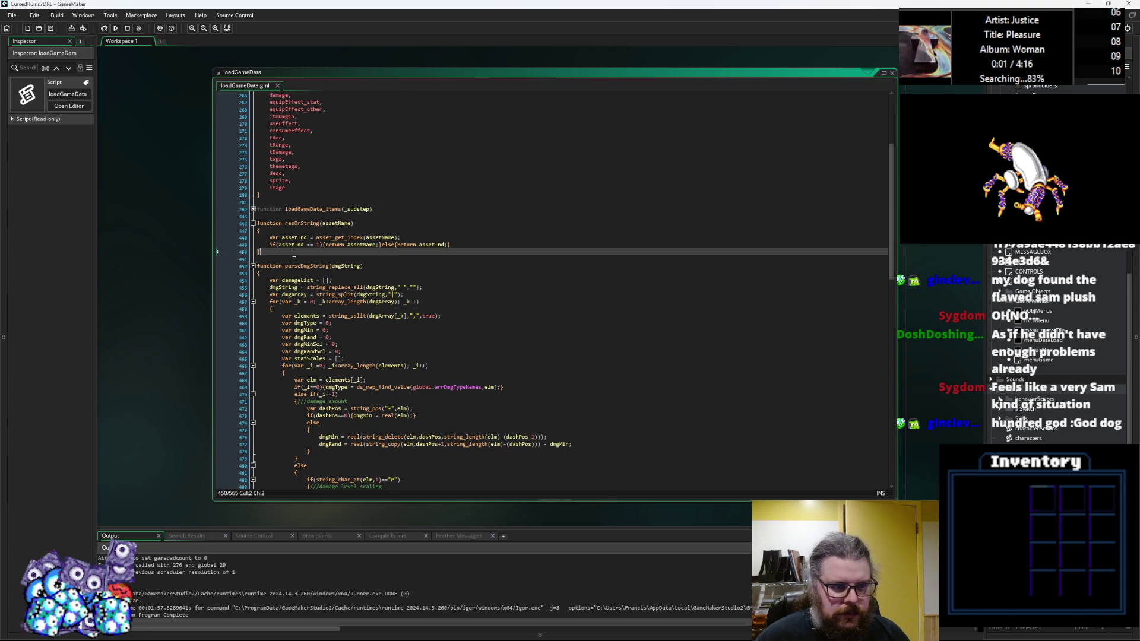
scroll(315, 256, "down", 4)
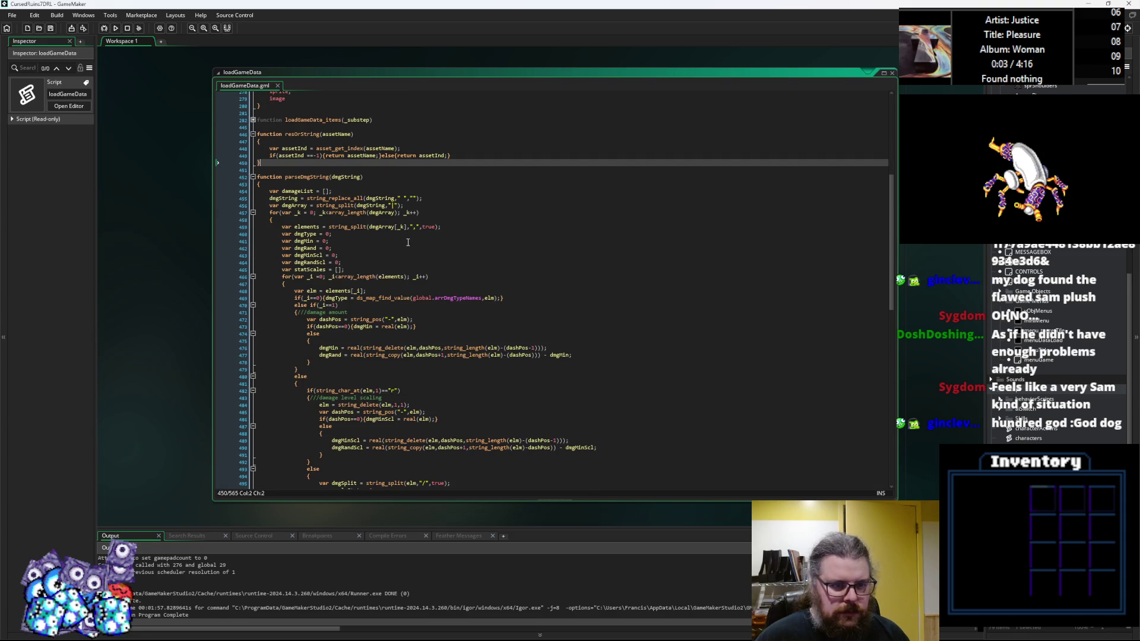
scroll(408, 243, "down", 3)
scroll(405, 243, "down", 3)
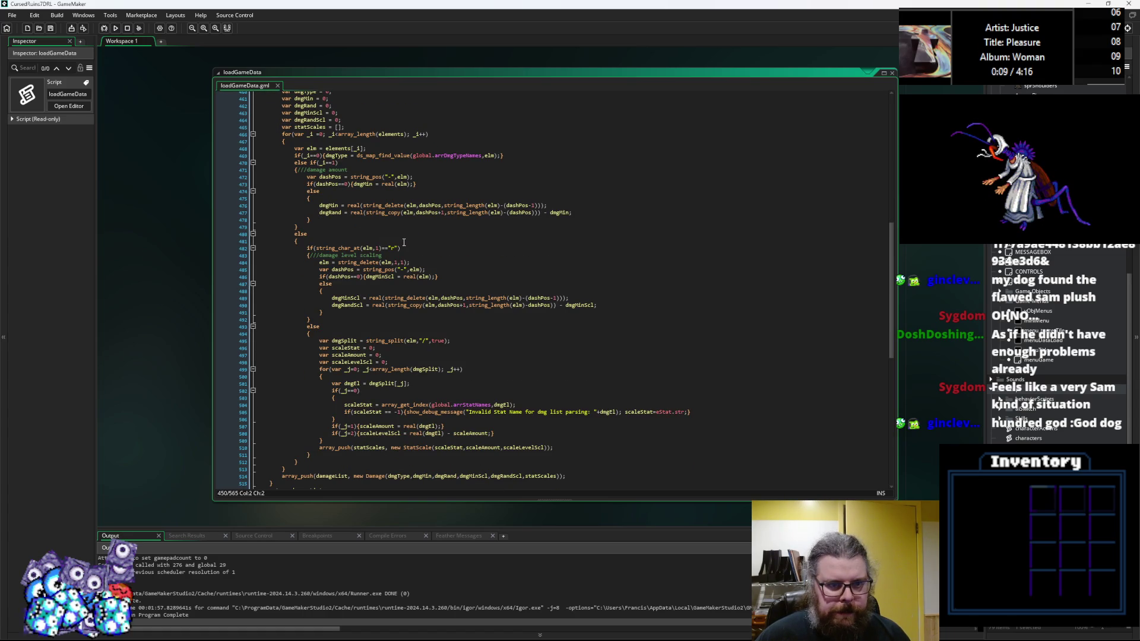
scroll(403, 243, "down", 3)
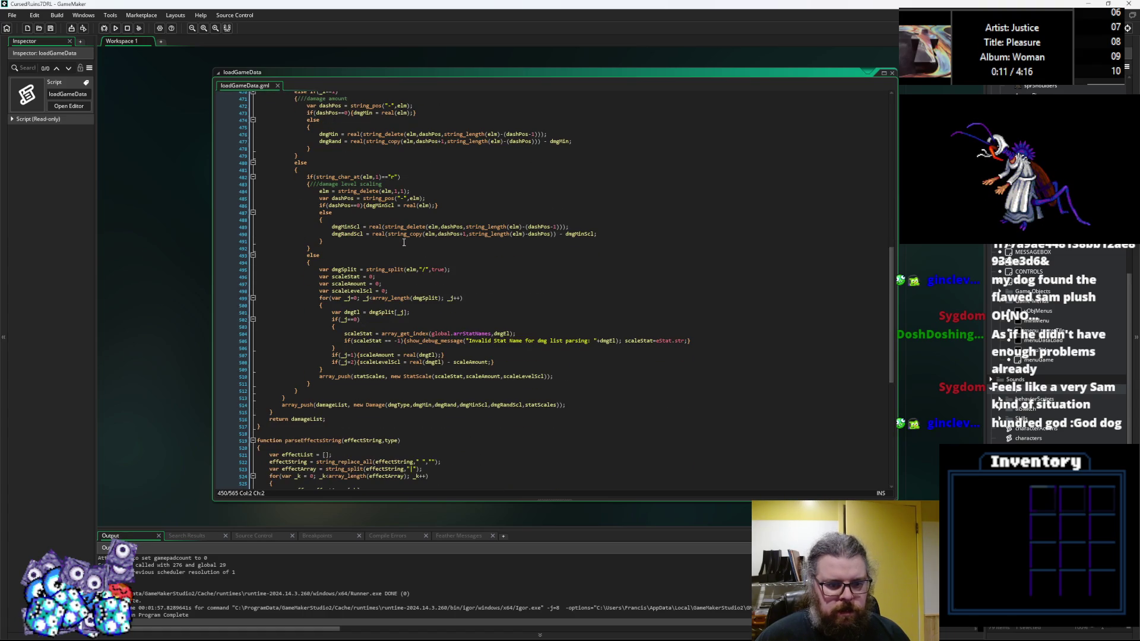
Step: Read through parseDmgString and check the StatScale constructor's parameters
left_click(404, 243)
right_click(403, 243)
left_click(428, 256)
scroll(460, 289, "up", 2)
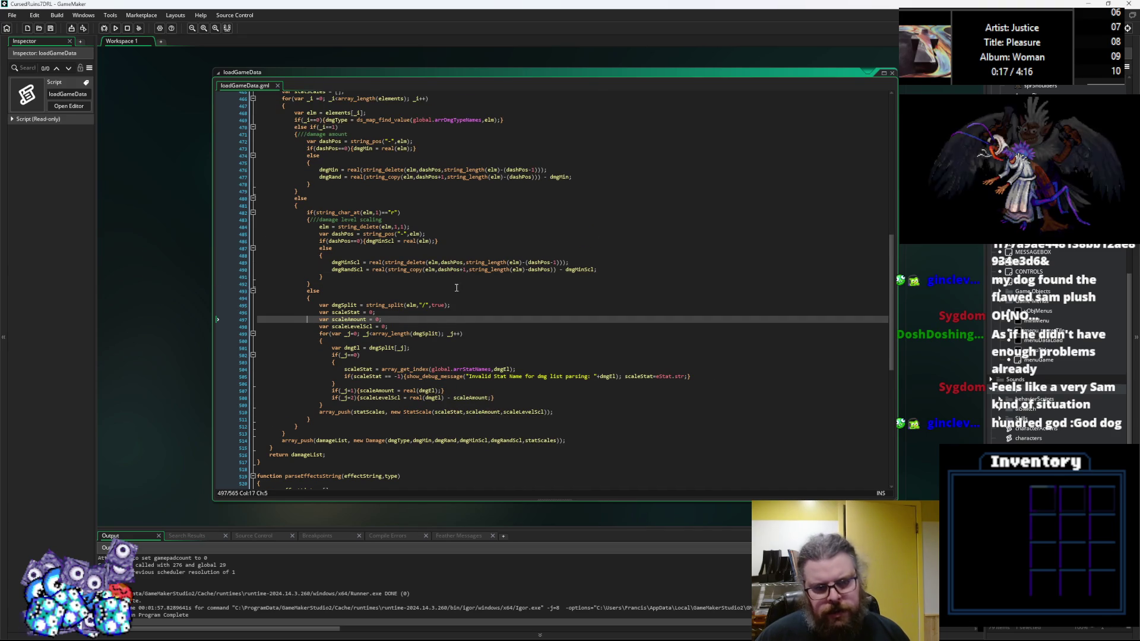
scroll(447, 331, "up", 1)
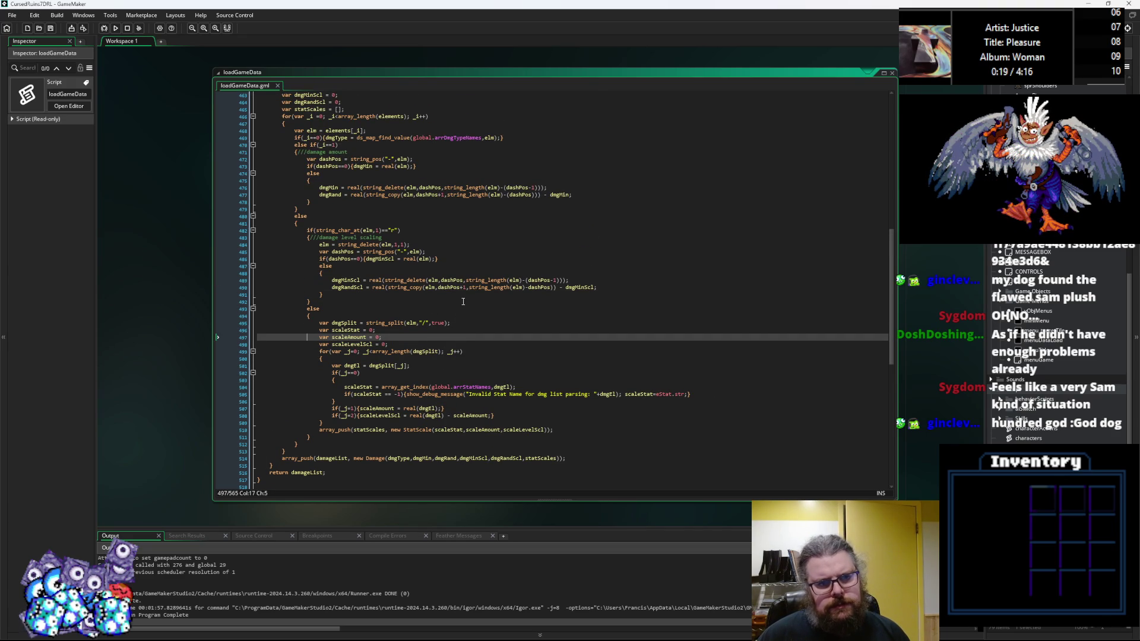
scroll(463, 302, "up", 2)
left_click(449, 166)
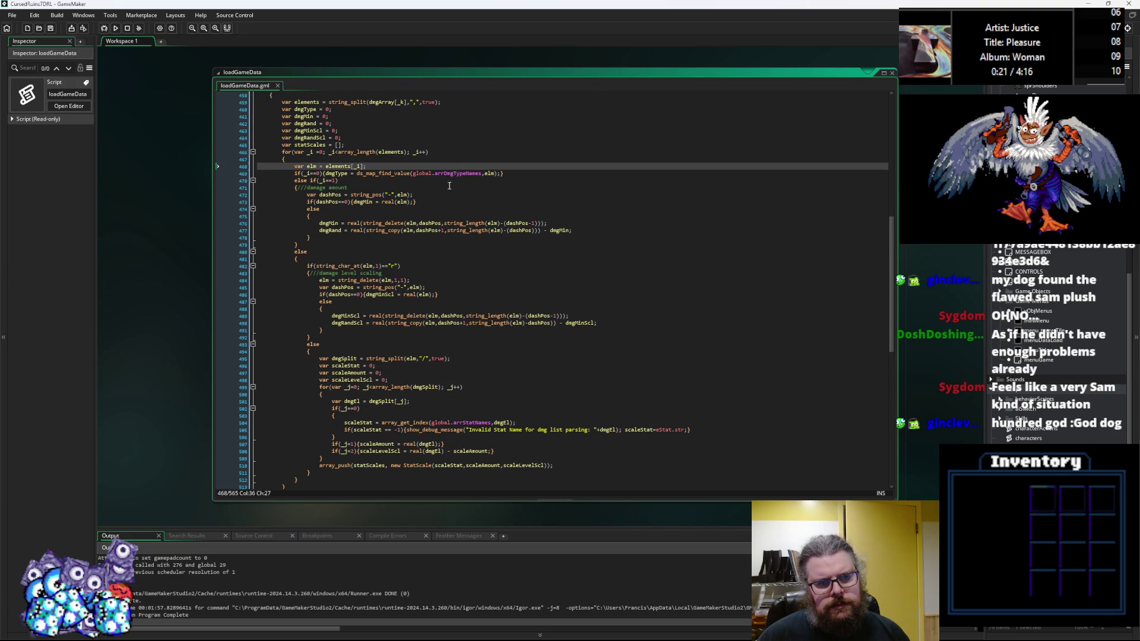
scroll(450, 187, "up", 3)
scroll(451, 194, "down", 6)
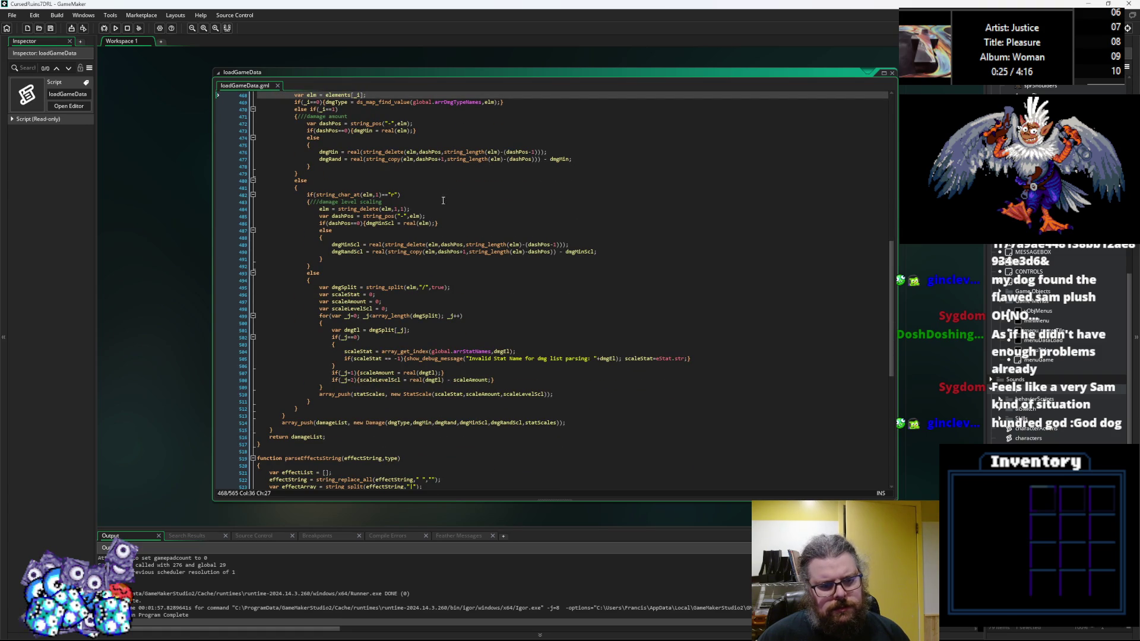
left_click(418, 395)
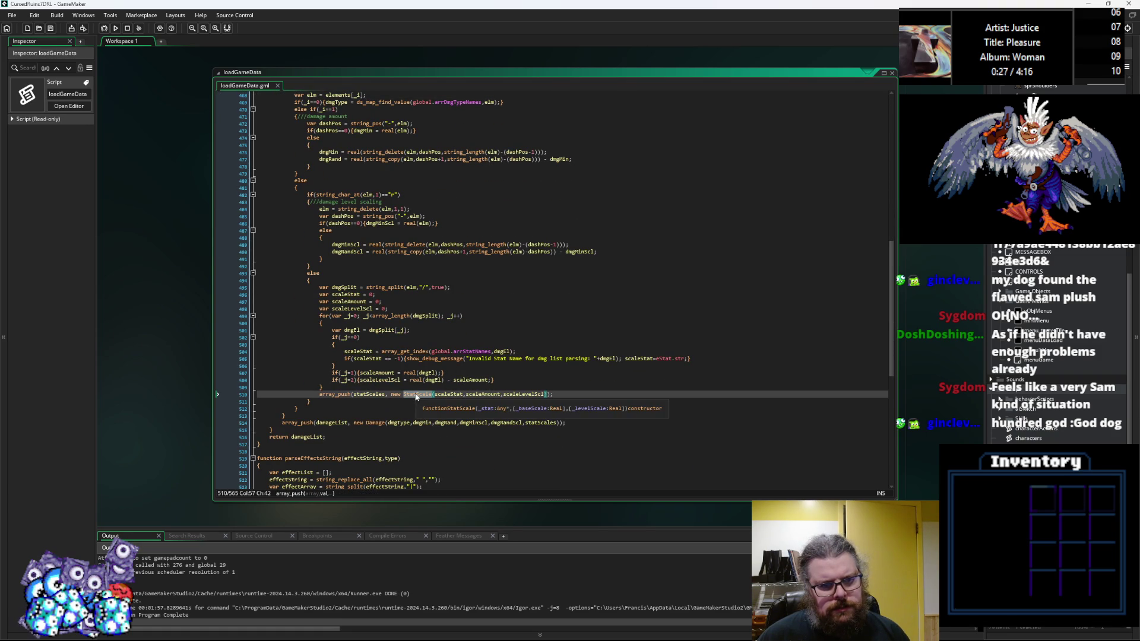
Step: Read through parseEffectsString, including its show_debug_message call and else block
scroll(368, 404, "down", 4)
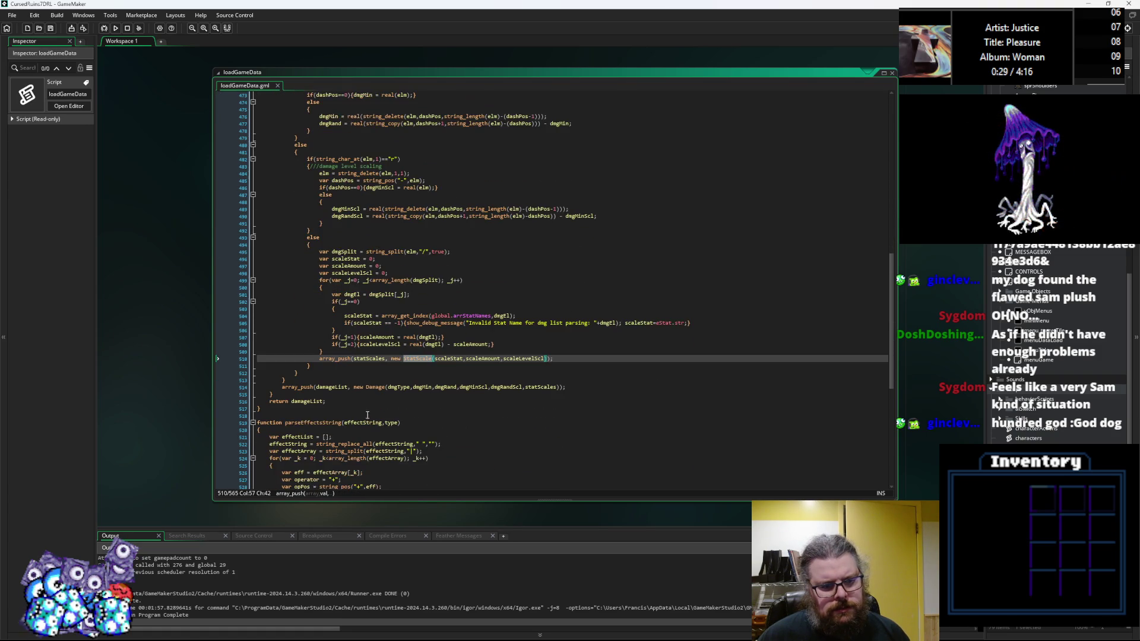
scroll(416, 409, "down", 4)
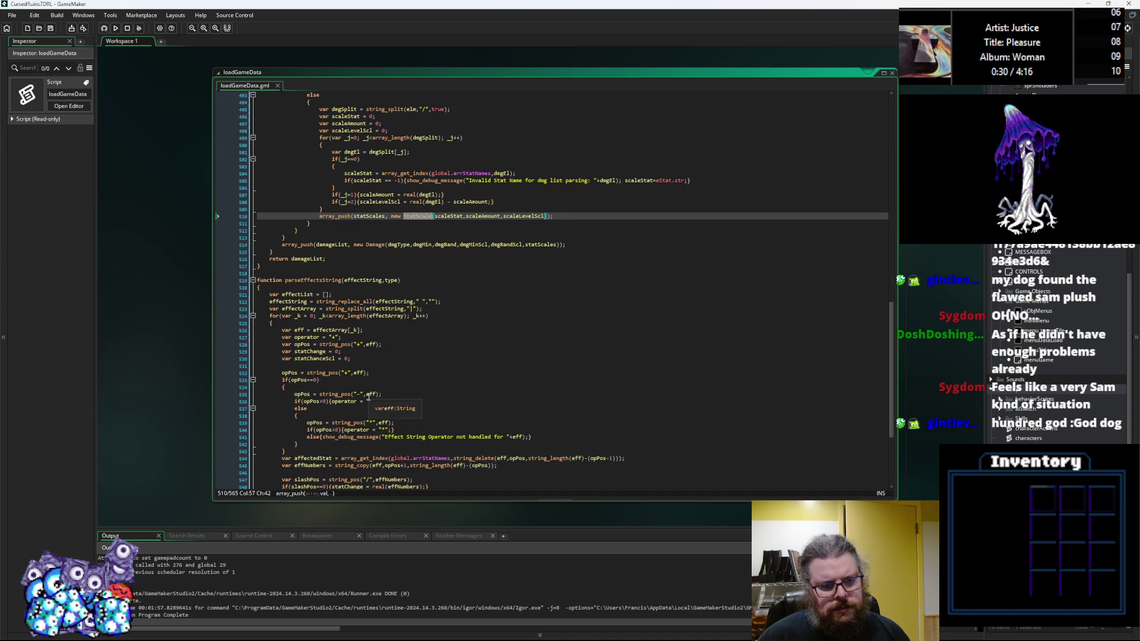
left_click(414, 380)
scroll(414, 380, "down", 3)
left_click(424, 366)
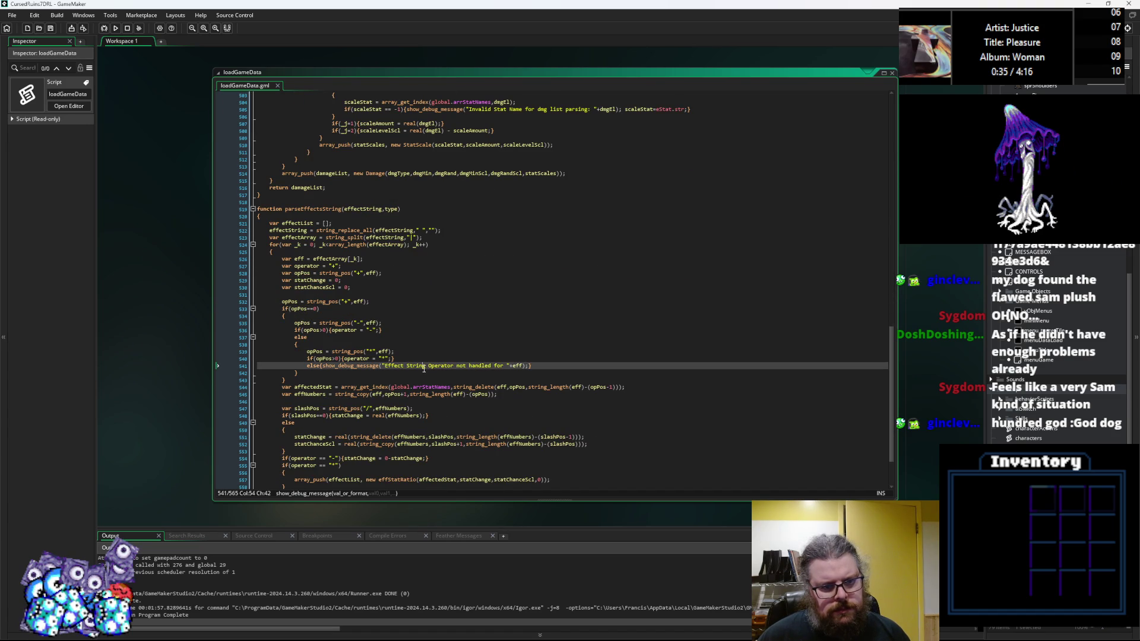
left_click(444, 342)
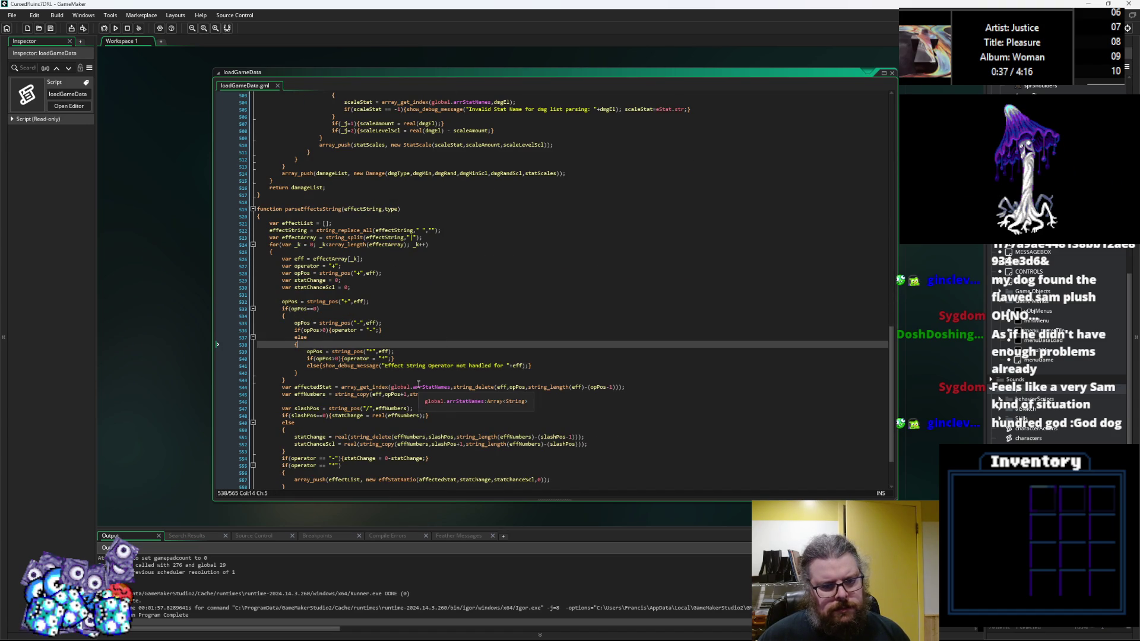
scroll(427, 374, "down", 3)
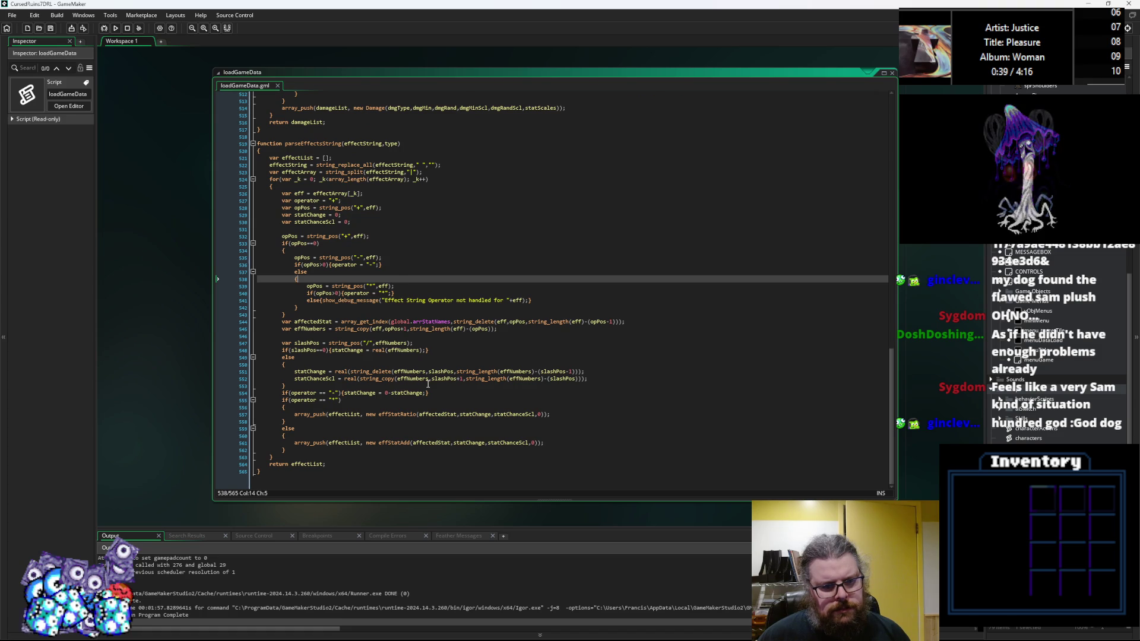
Step: Bring the loadGameData code back into view and switch to the gameData spreadsheet
left_click(561, 165)
scroll(338, 349, "up", 3)
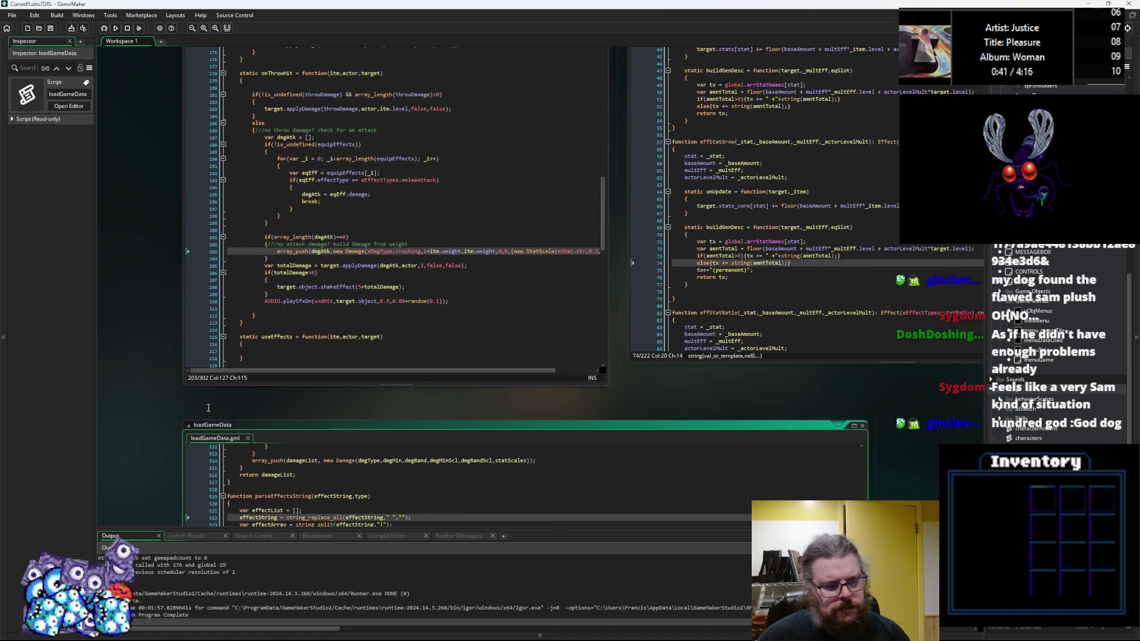
left_click(246, 482)
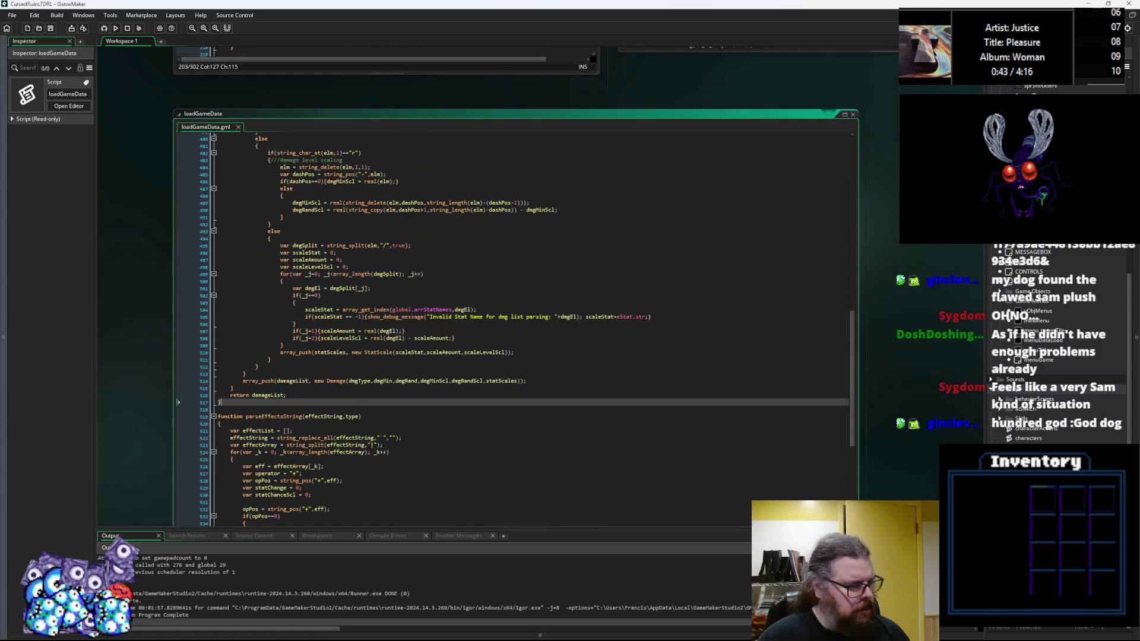
key("alt+Tab")
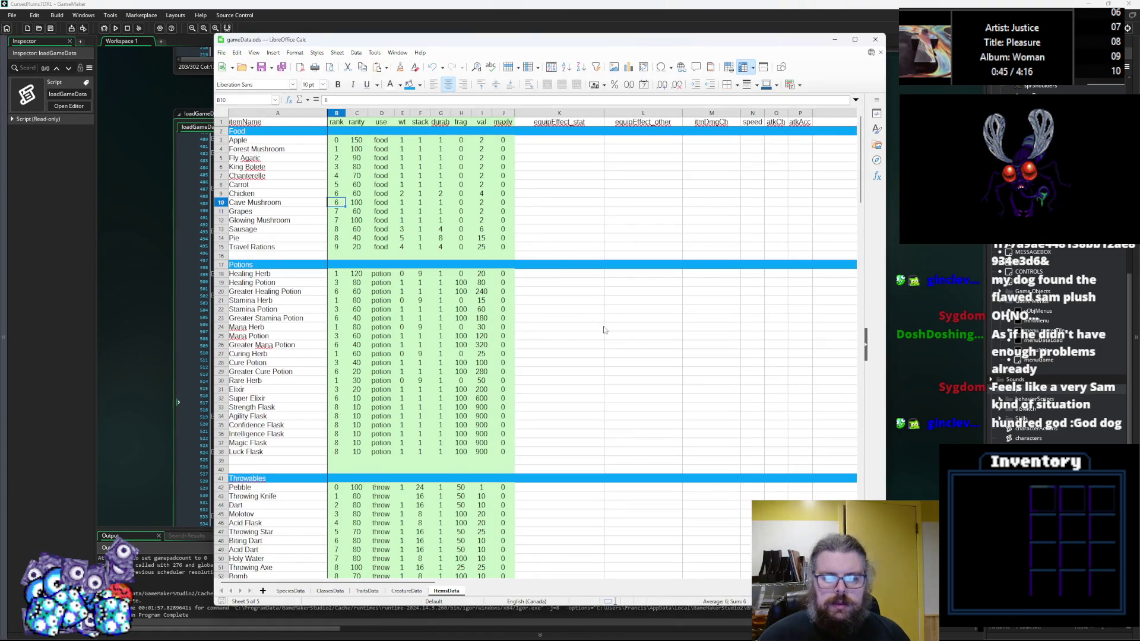
left_click_drag(438, 581, 659, 586)
left_click(525, 435)
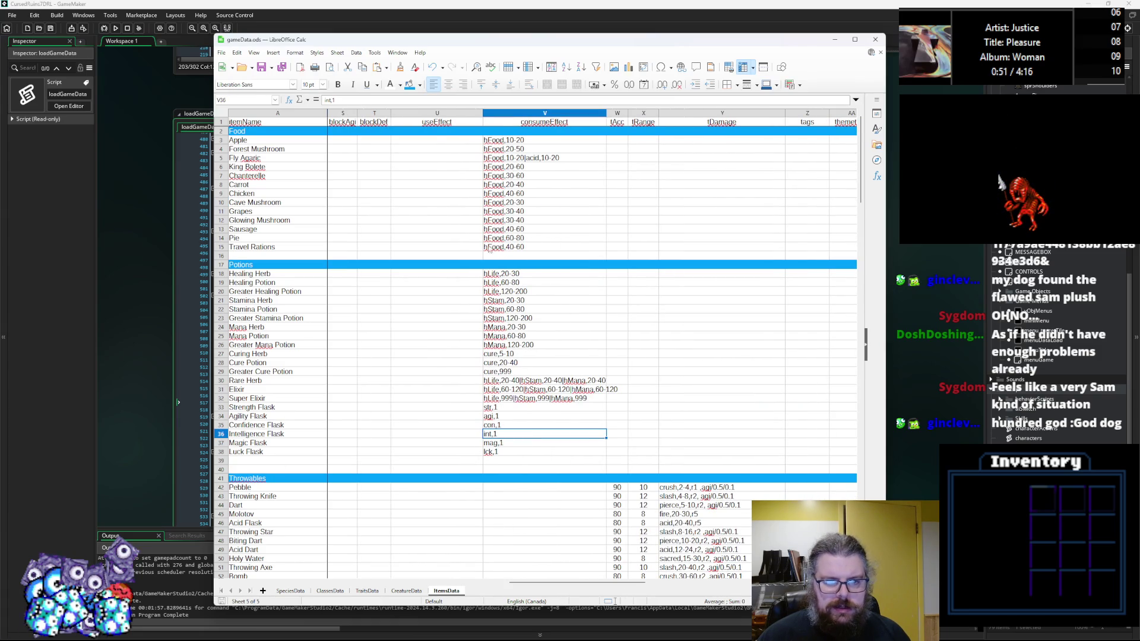
left_click(138, 381)
left_click(403, 365)
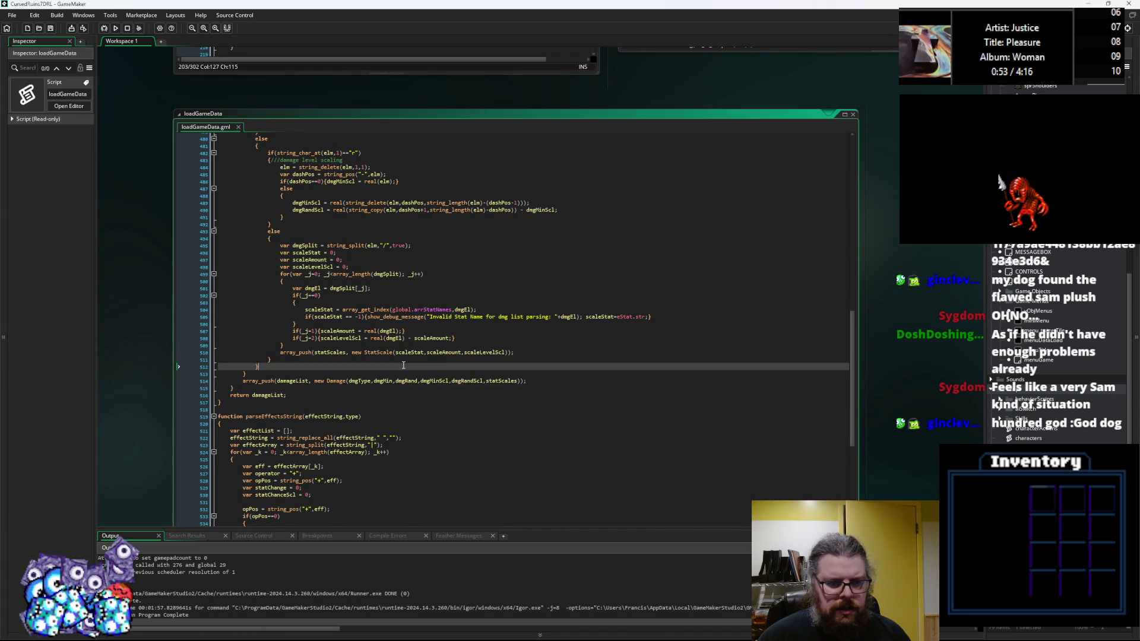
Step: Select arrStatNames and fold parseDmgString to focus on parseEffectsString
scroll(399, 366, "up", 2)
double_click(435, 363)
scroll(436, 363, "up", 9)
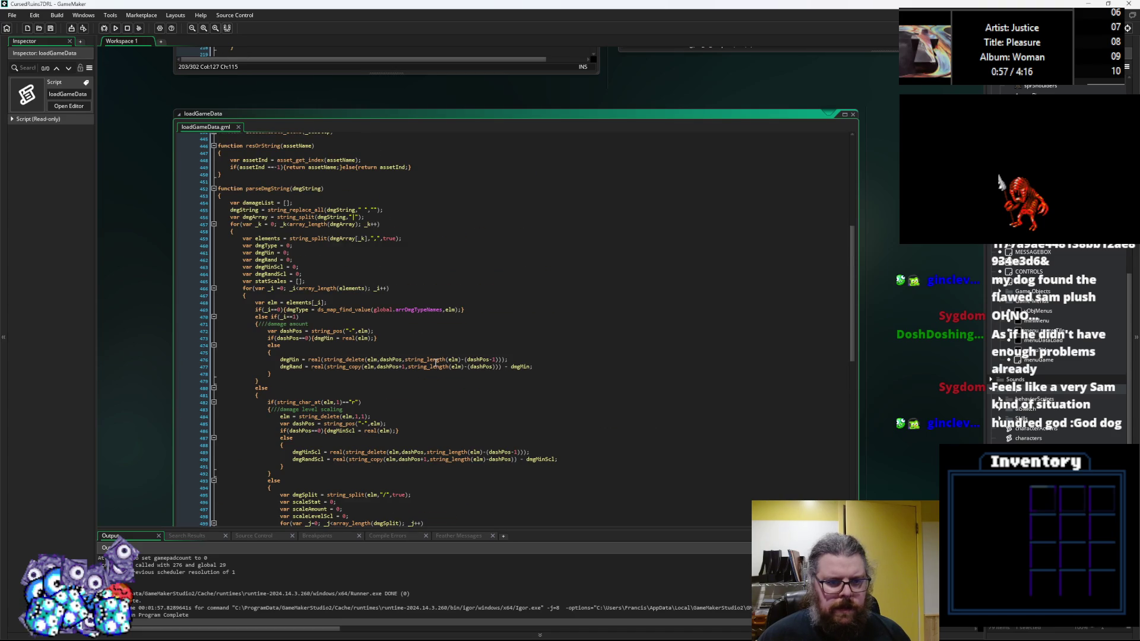
scroll(435, 363, "up", 2)
left_click(213, 224)
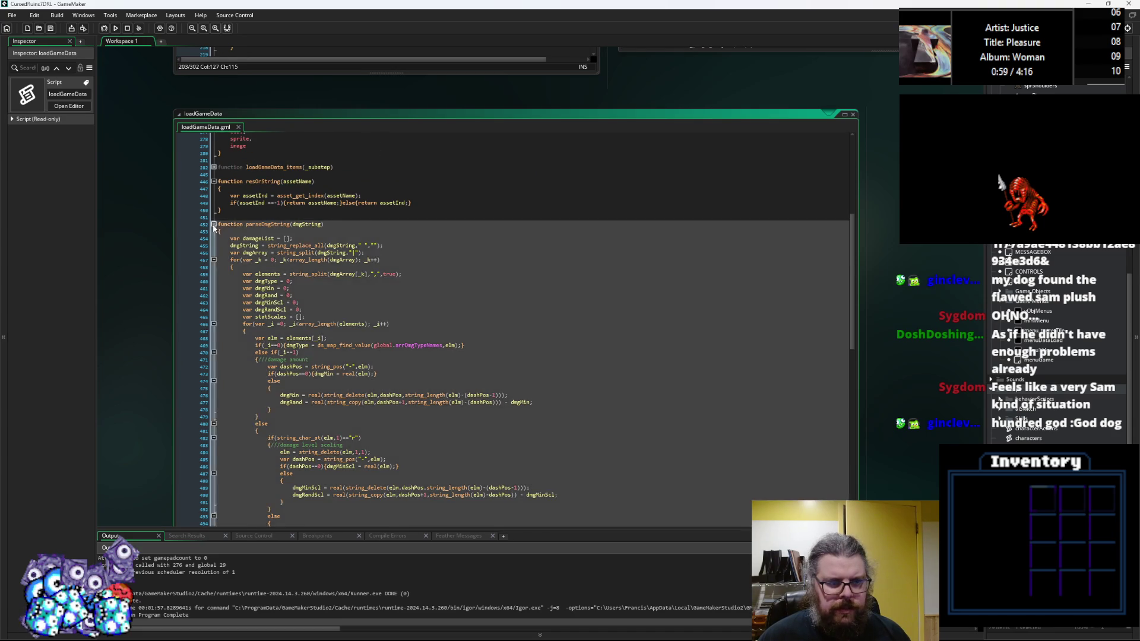
left_click(321, 347)
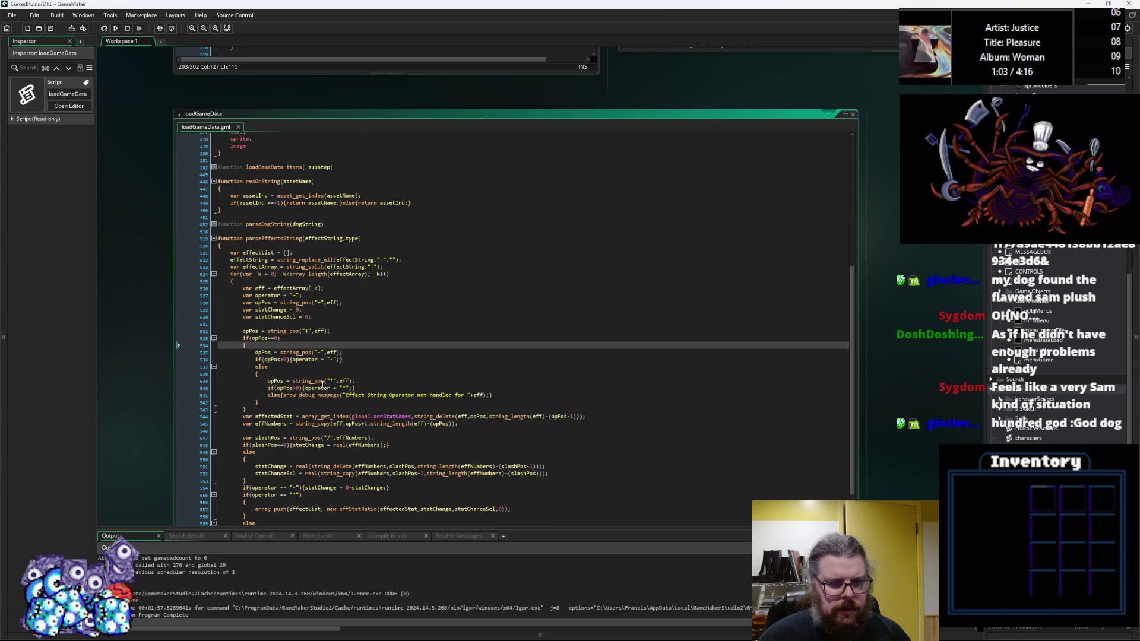
Step: Trace the affectedStat and statChange lines in parseEffectsString
scroll(345, 381, "down", 2)
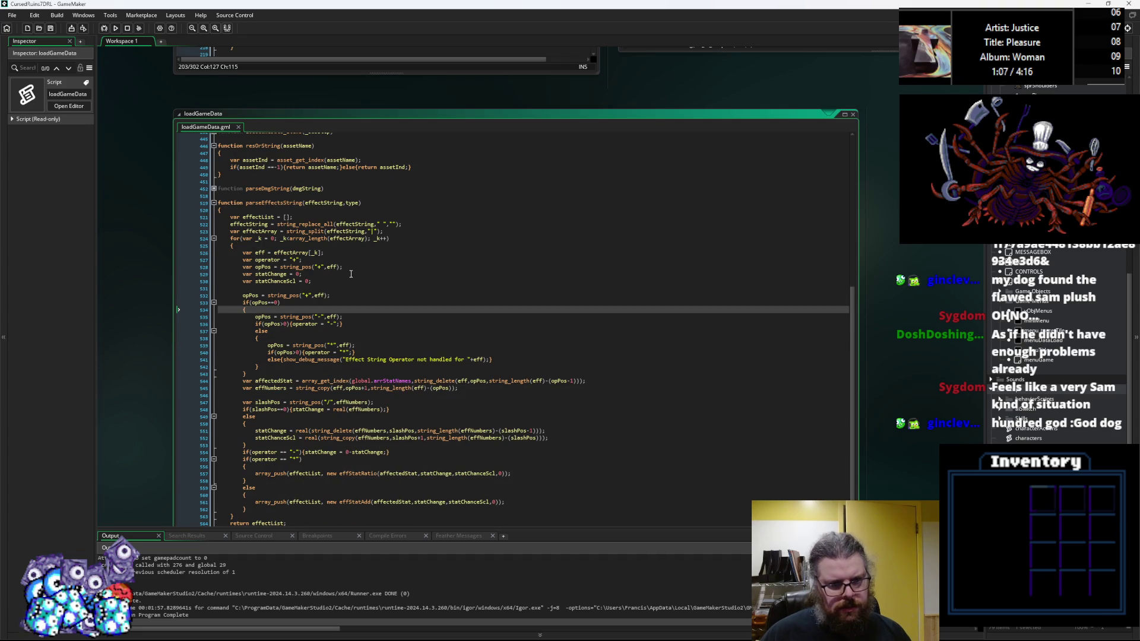
scroll(368, 321, "down", 1)
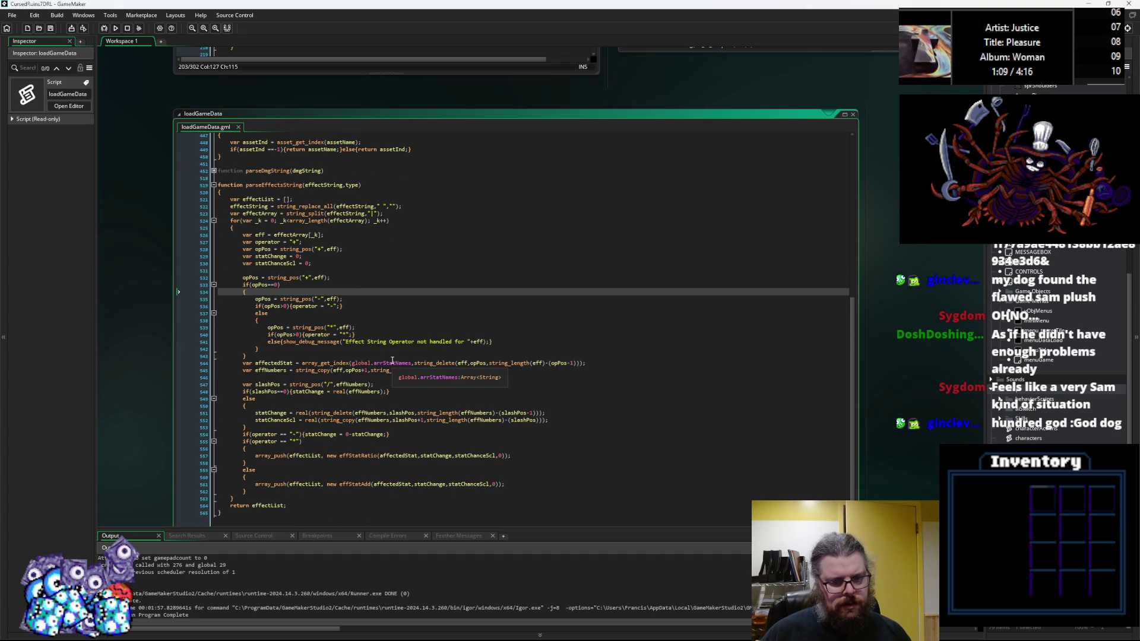
left_click(387, 363)
left_click(404, 391)
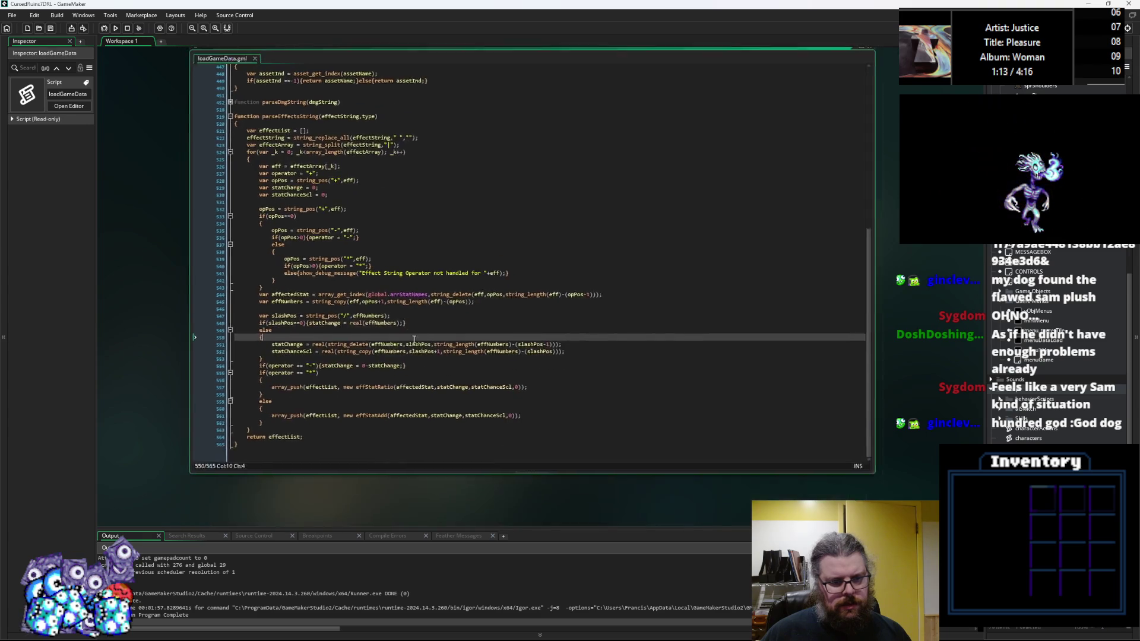
double_click(299, 321)
left_click(343, 372)
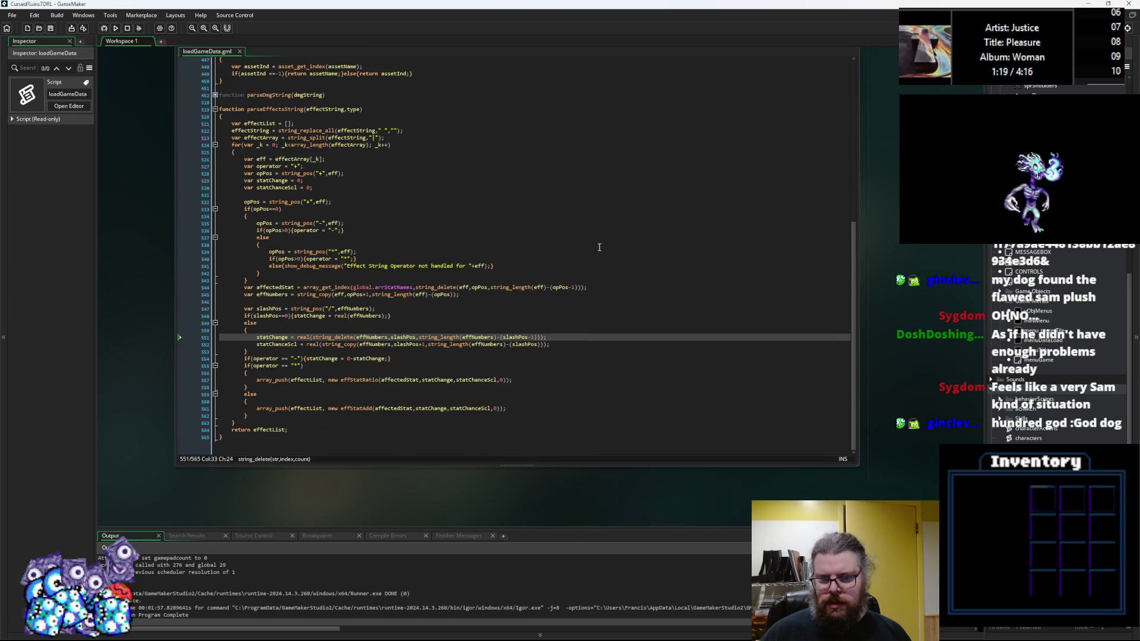
left_click(597, 249)
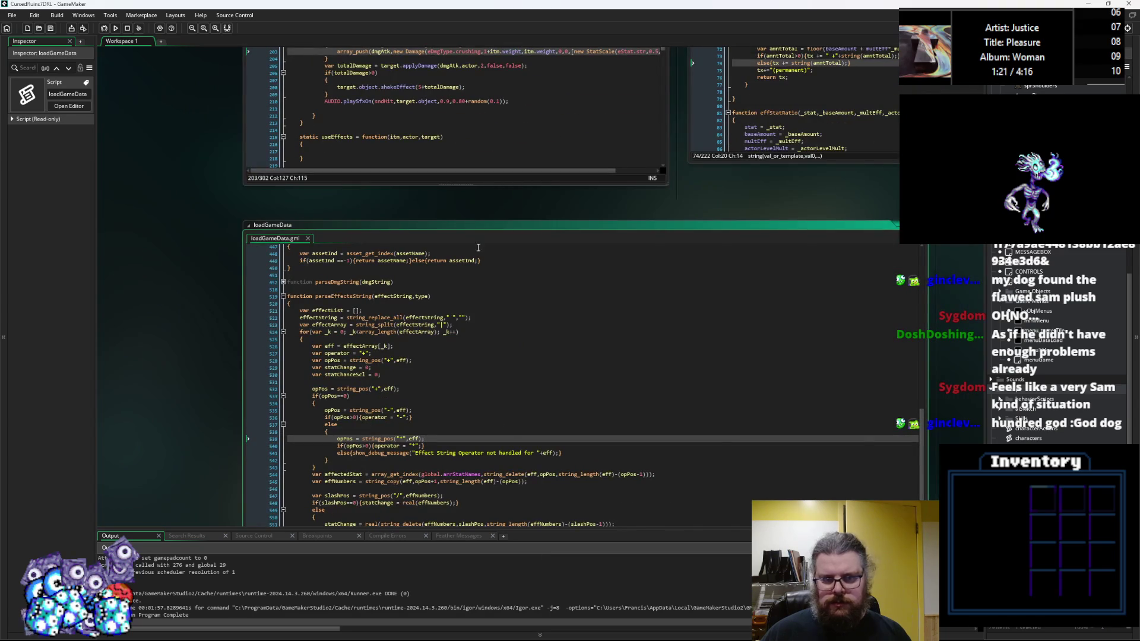
Step: Close every code window except loadGameData and open the characters script beside it
right_click(480, 224)
left_click(494, 236)
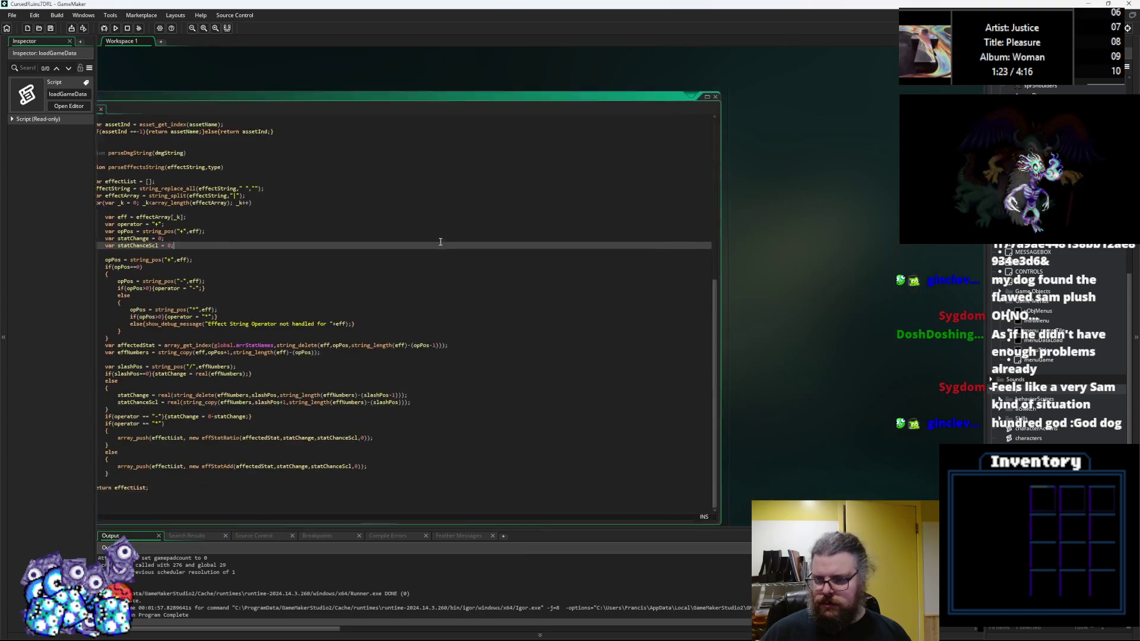
double_click(1029, 438)
scroll(380, 316, "down", 14)
scroll(374, 317, "down", 10)
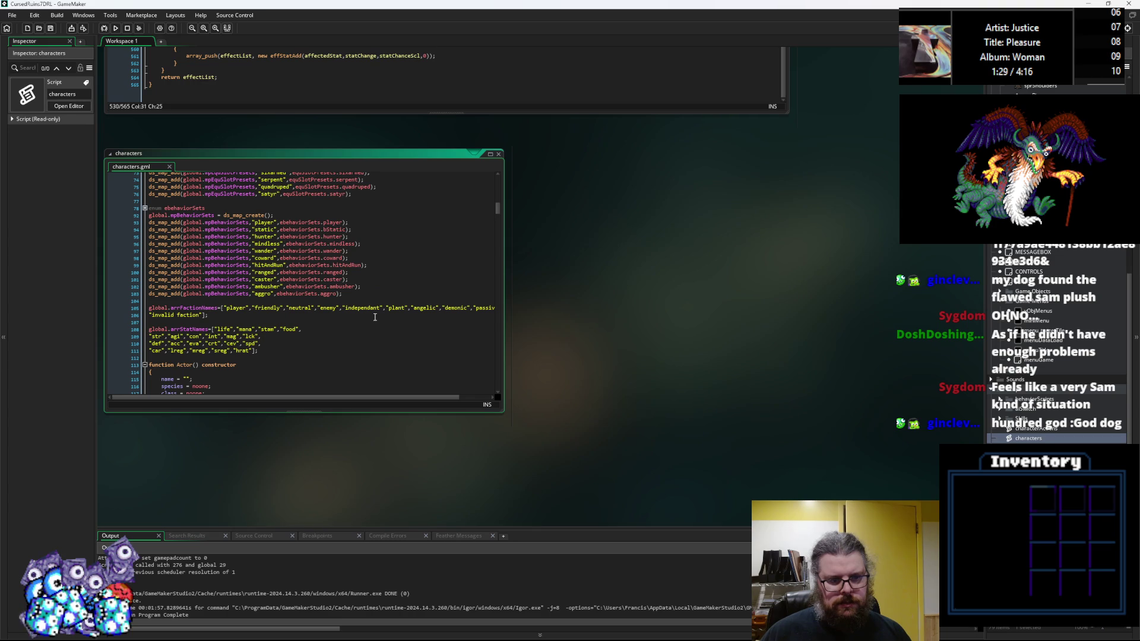
Step: Re-centre the loadGameData code, then switch to gameData.ods and open cell V13
mouse_move(371, 320)
left_mouse_down()
mouse_move(763, 370)
mouse_move(699, 345)
left_mouse_up()
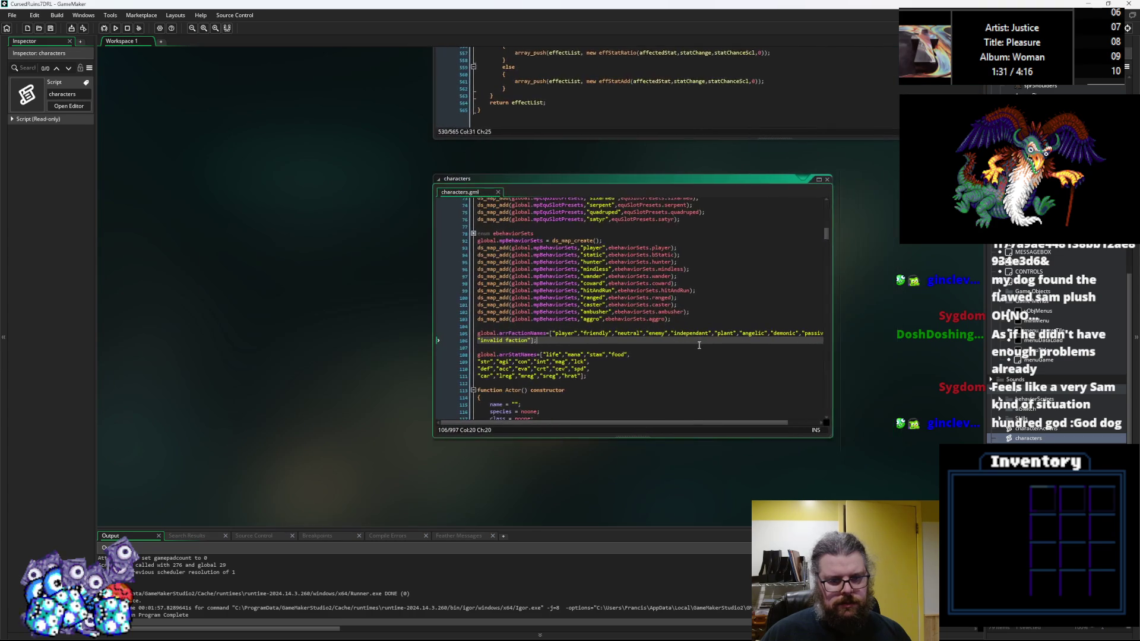
scroll(699, 345, "down", 7)
key("ctrl+Tab")
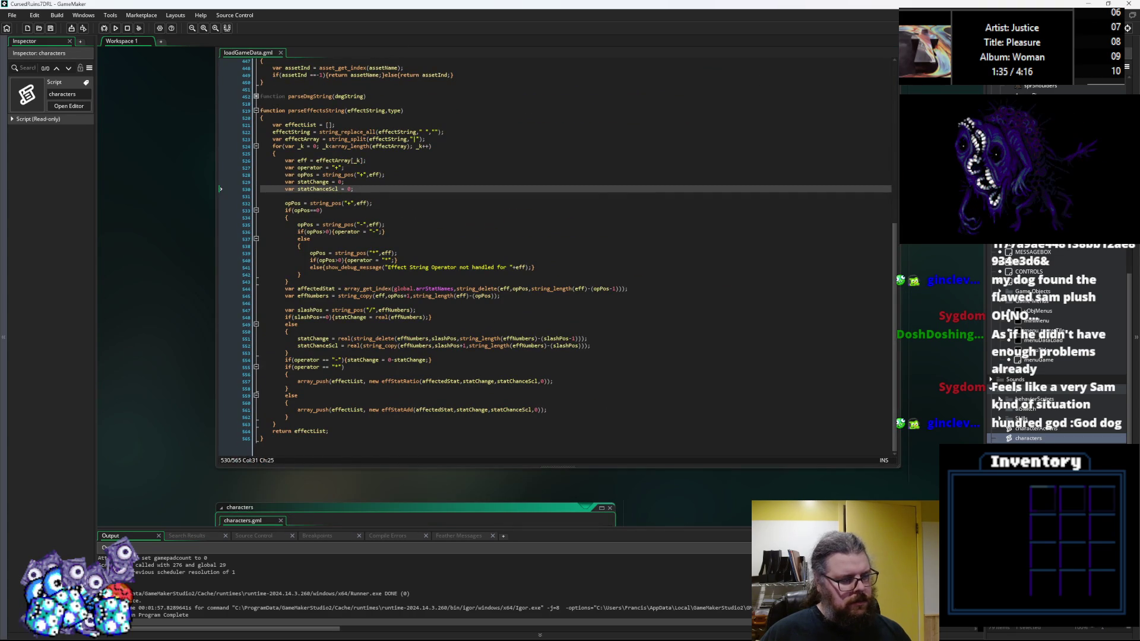
key("alt+Tab")
double_click(487, 229)
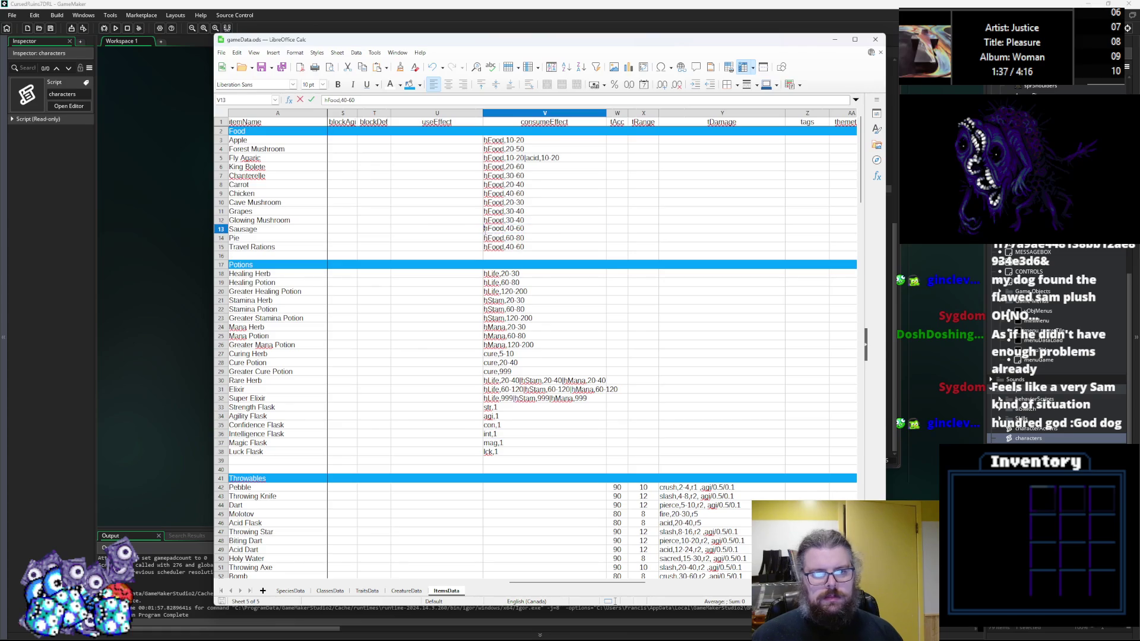
Step: Back in GameMaker, search the whole project for hFood with Find All
left_click(452, 300)
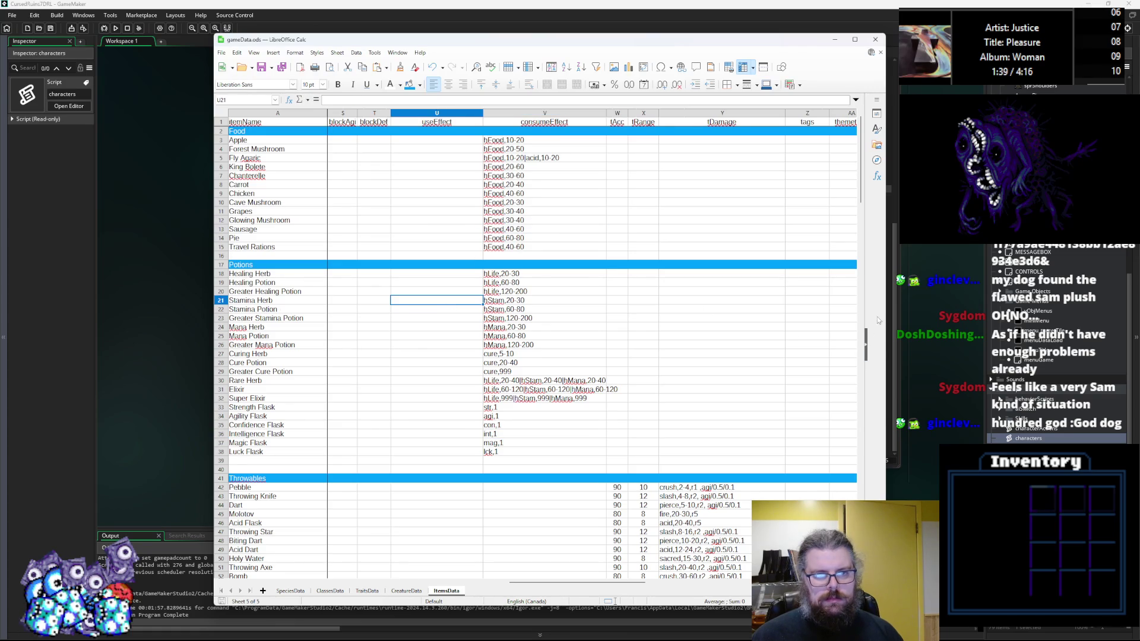
key("alt+Tab")
left_click(36, 13)
left_click(115, 70)
left_click(229, 118)
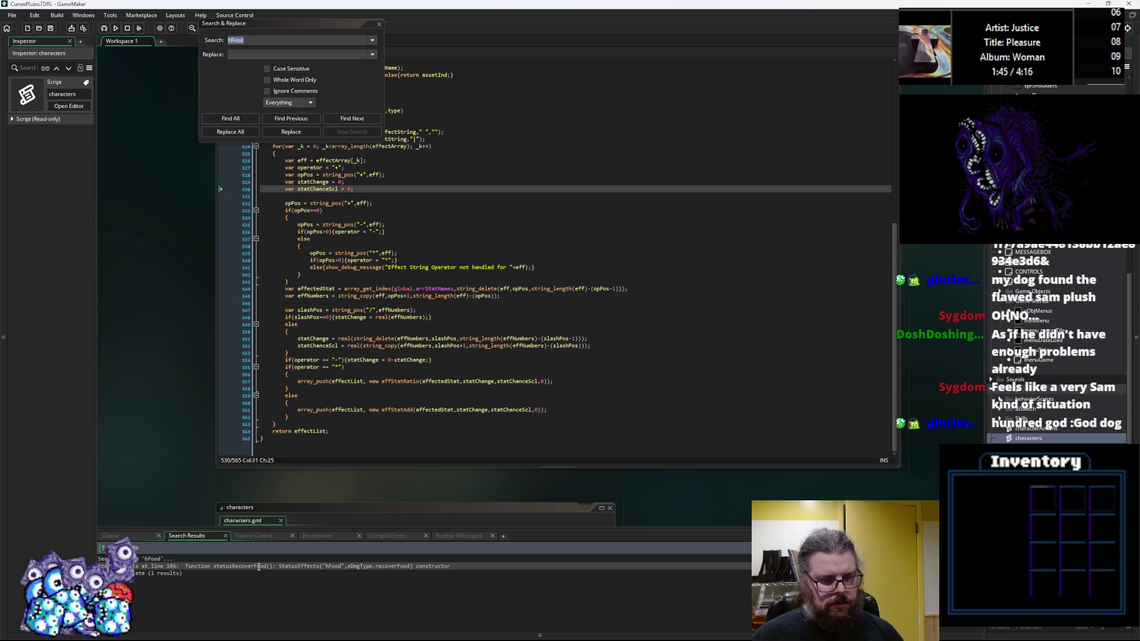
Step: Jump to the hFood match at statusRecoverFood in StatusEffects.gml
double_click(261, 566)
scroll(410, 272, "up", 3)
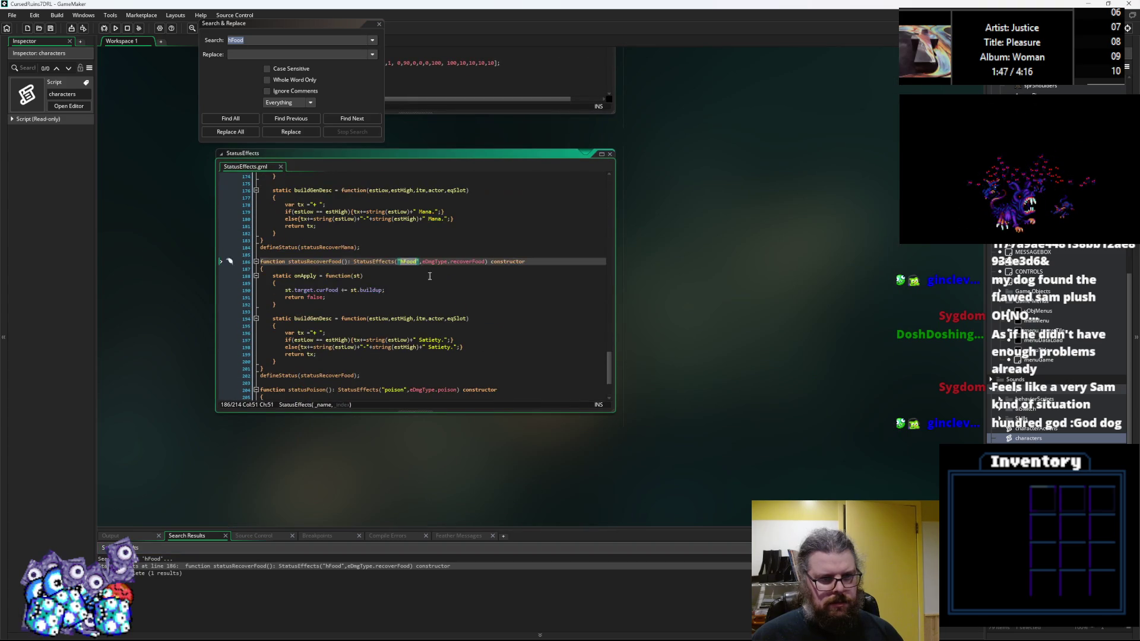
left_click(435, 298)
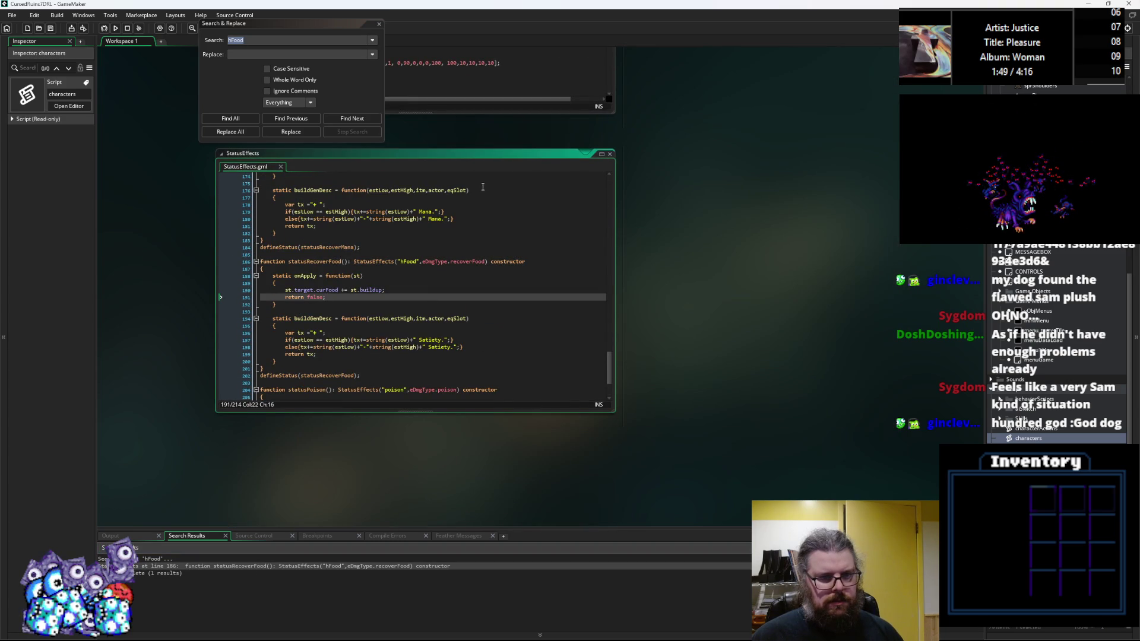
left_click_drag(462, 270, 485, 264)
left_click(486, 262)
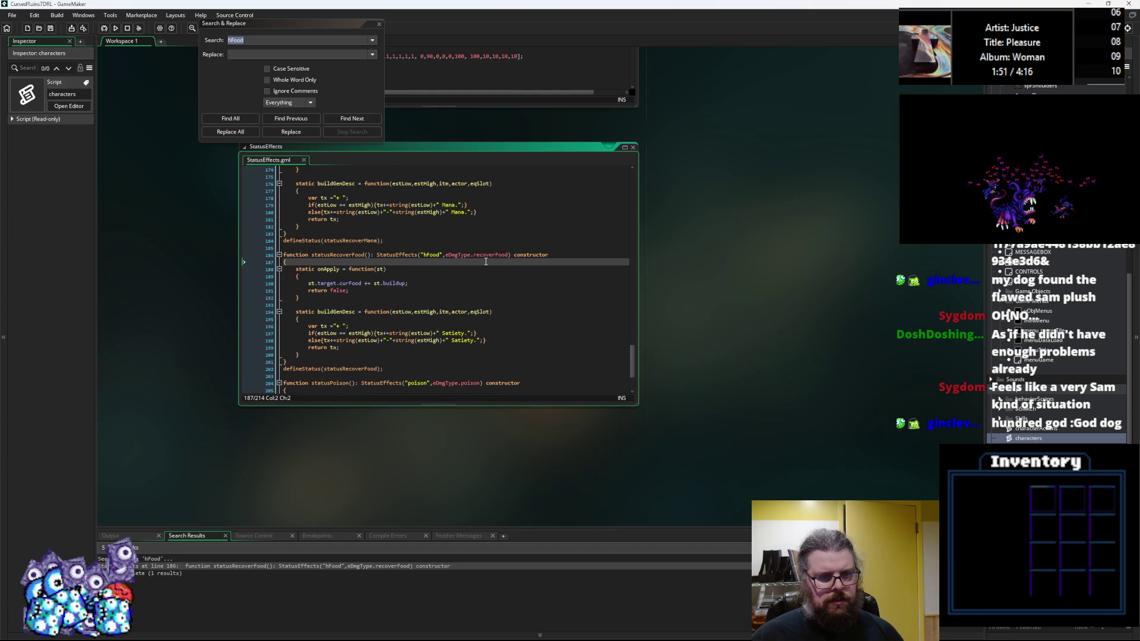
Step: Close Search & Replace, enlarge the StatusEffects window and switch to the spreadsheet
left_click(382, 23)
key("Escape")
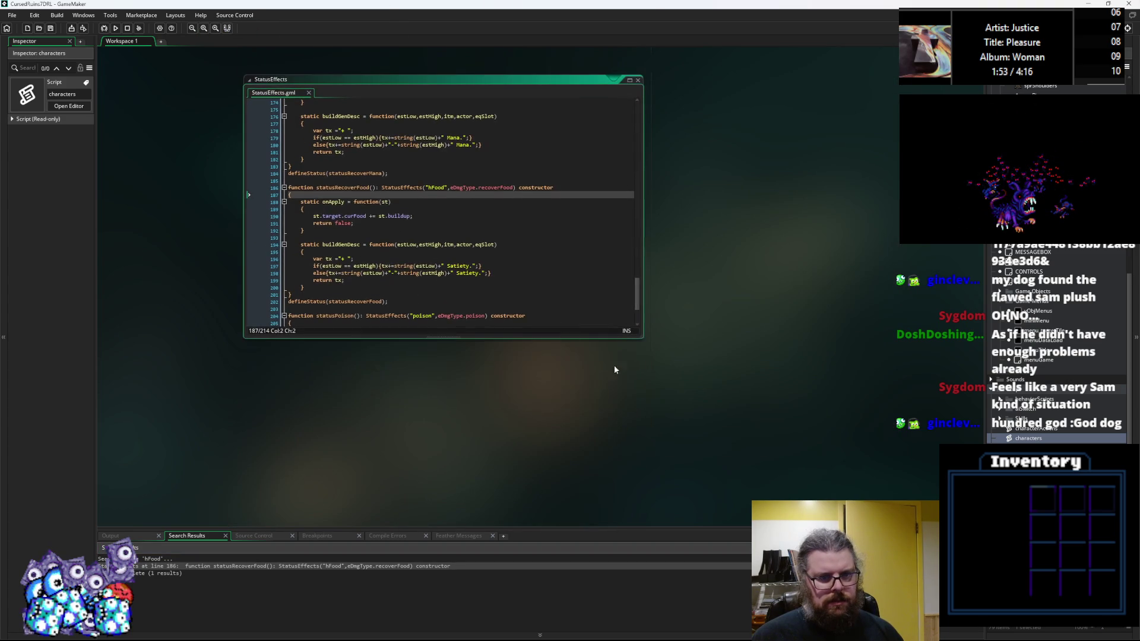
mouse_move(643, 338)
left_mouse_down()
mouse_move(840, 526)
mouse_move(865, 514)
left_mouse_up()
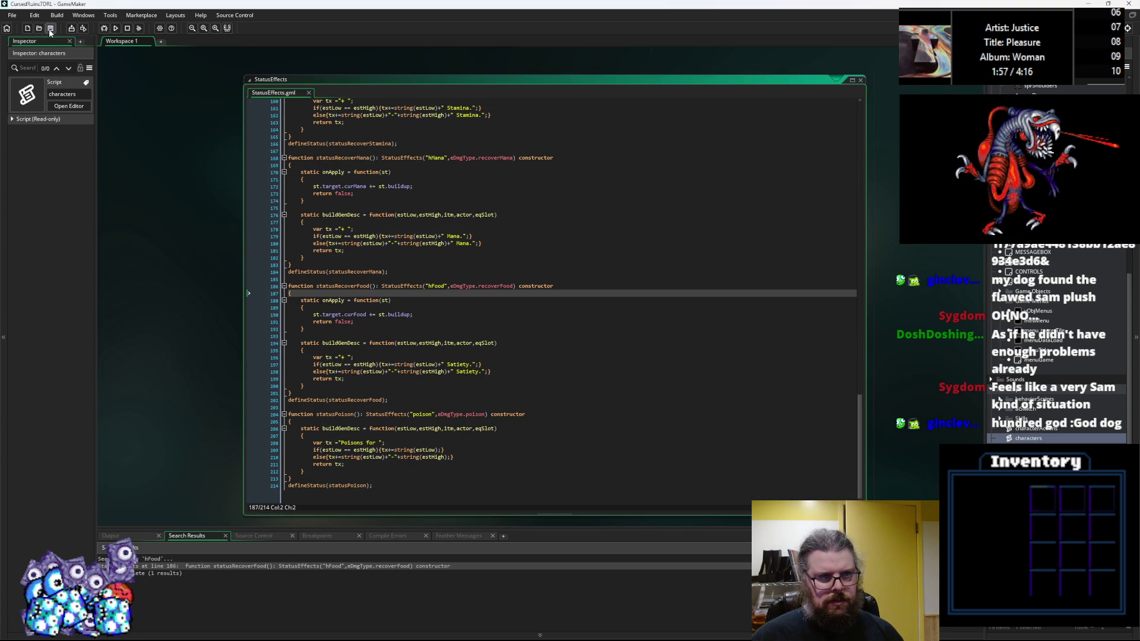
left_click(236, 203)
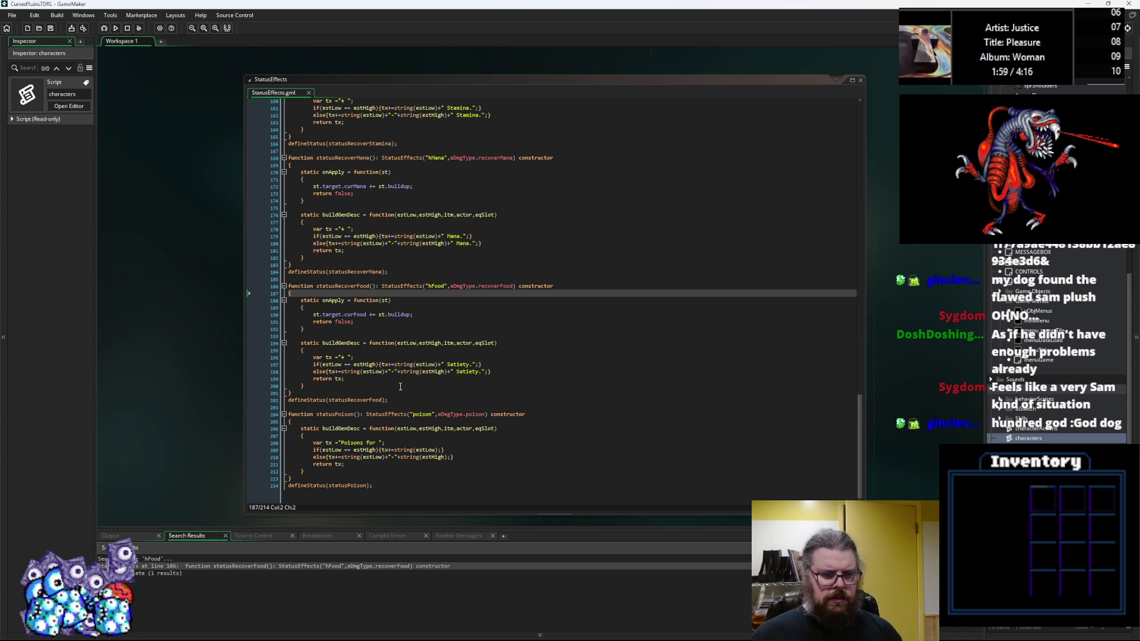
key("alt+Tab")
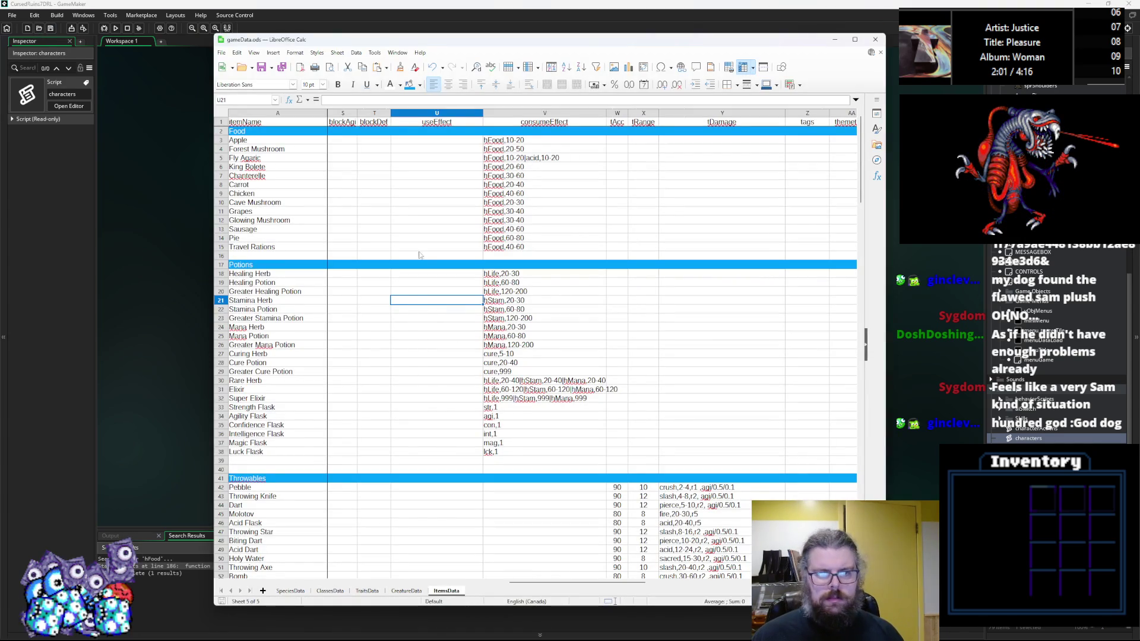
Step: Change the Strength Flask effect in V33 from str,1 to gStr,1
left_click(488, 364)
left_click(485, 407)
double_click(486, 407)
type("b")
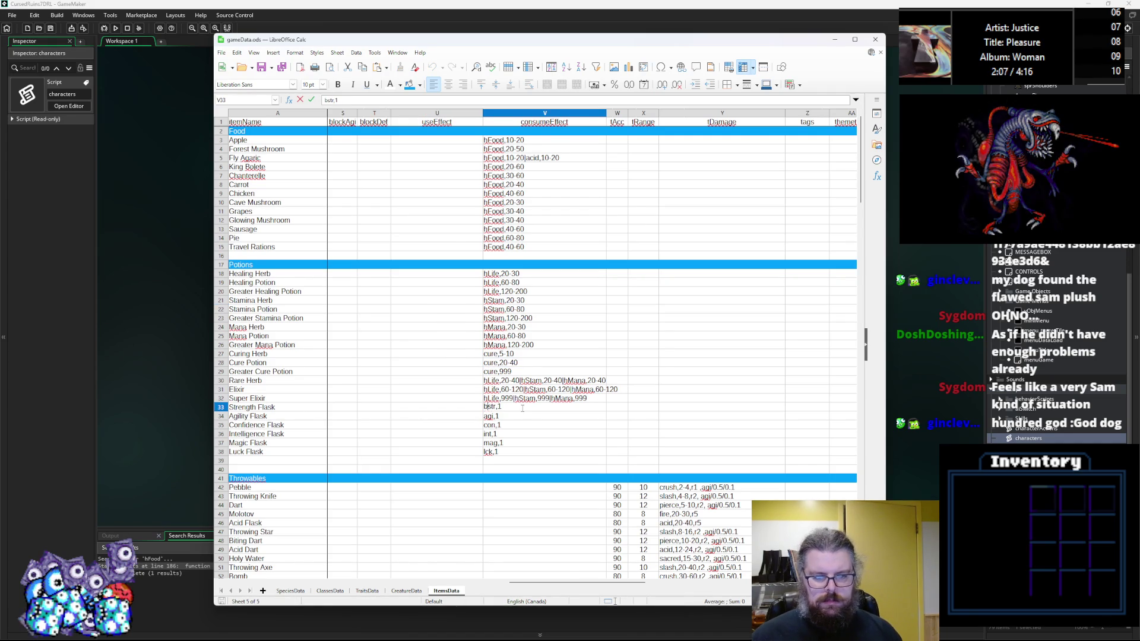
key("Return")
double_click(484, 407)
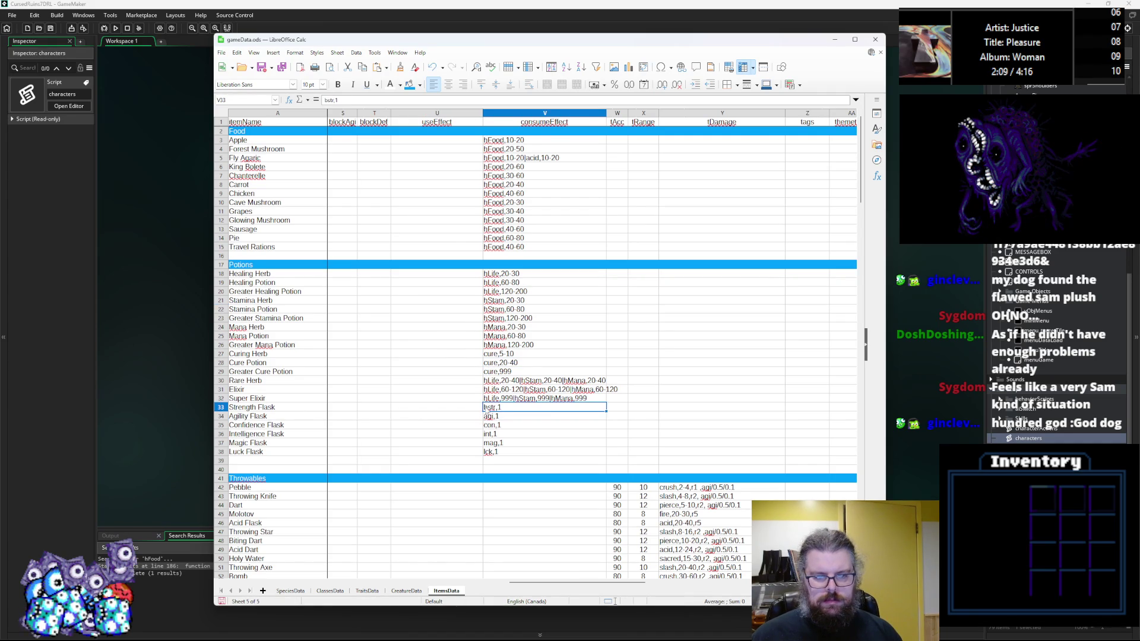
key("Return")
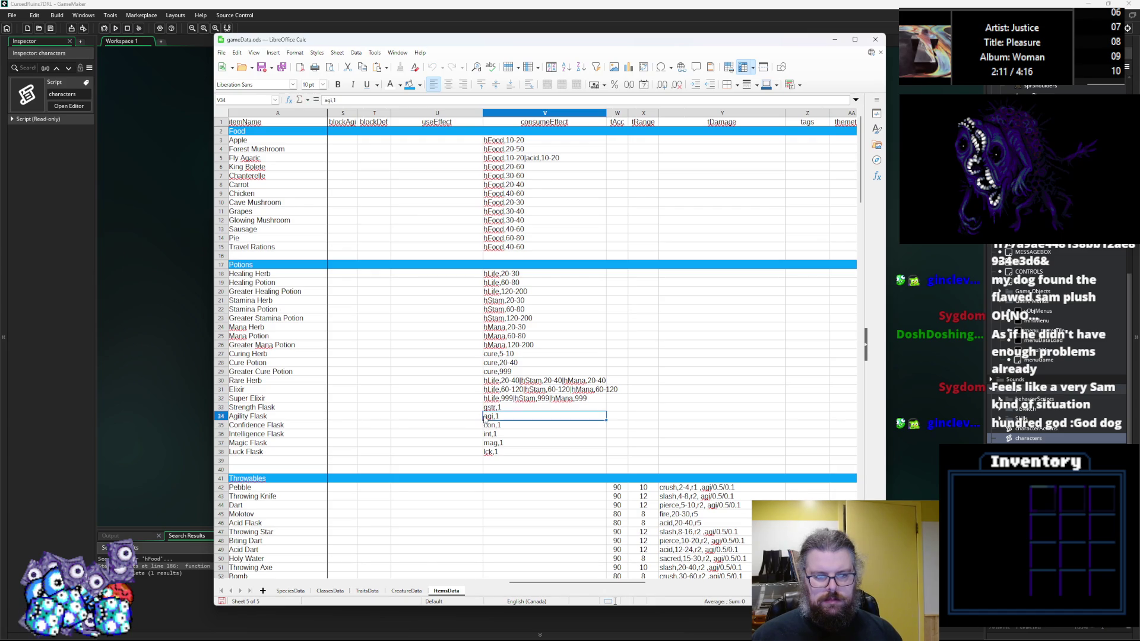
left_click(490, 407)
double_click(490, 409)
key("Delete")
type("S")
key("Return")
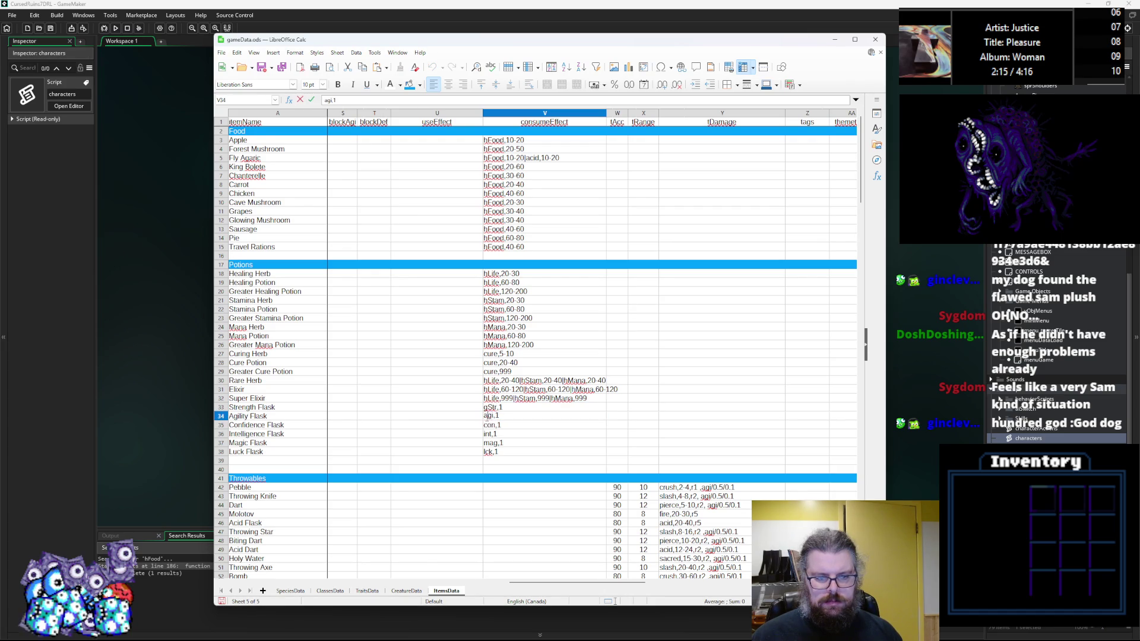
Step: Rewrite the remaining flask effects as gAgi,1, gCon,1, gInt,1, gMag,1 and gLck,1
type("gA")
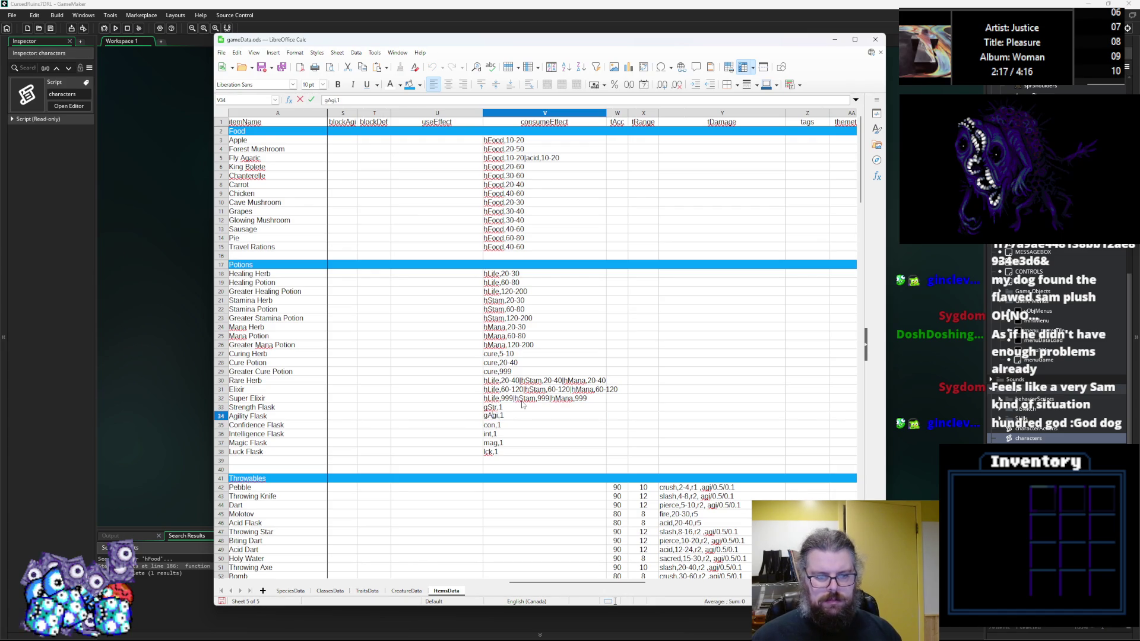
double_click(487, 425)
type("gC")
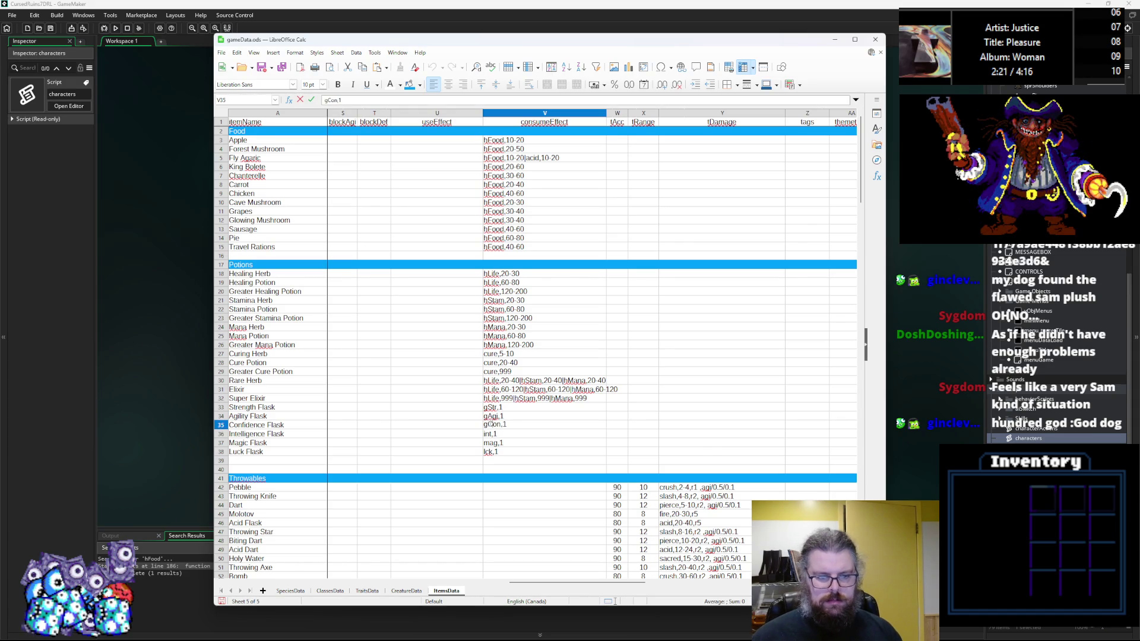
double_click(485, 436)
type("gI")
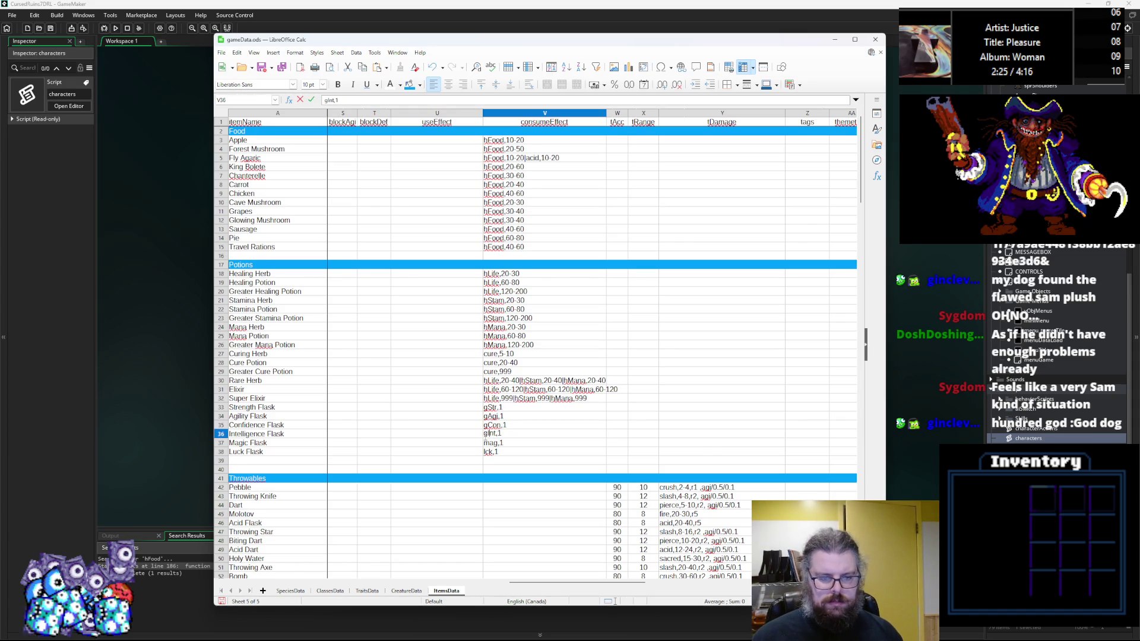
double_click(487, 443)
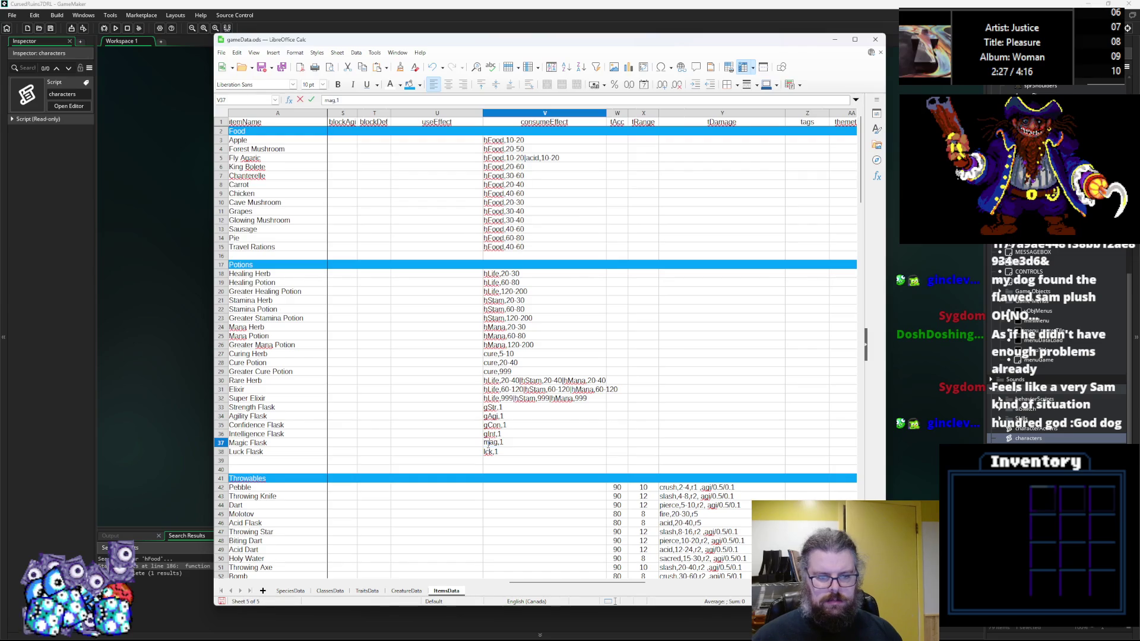
type("g")
key("Delete")
type("M")
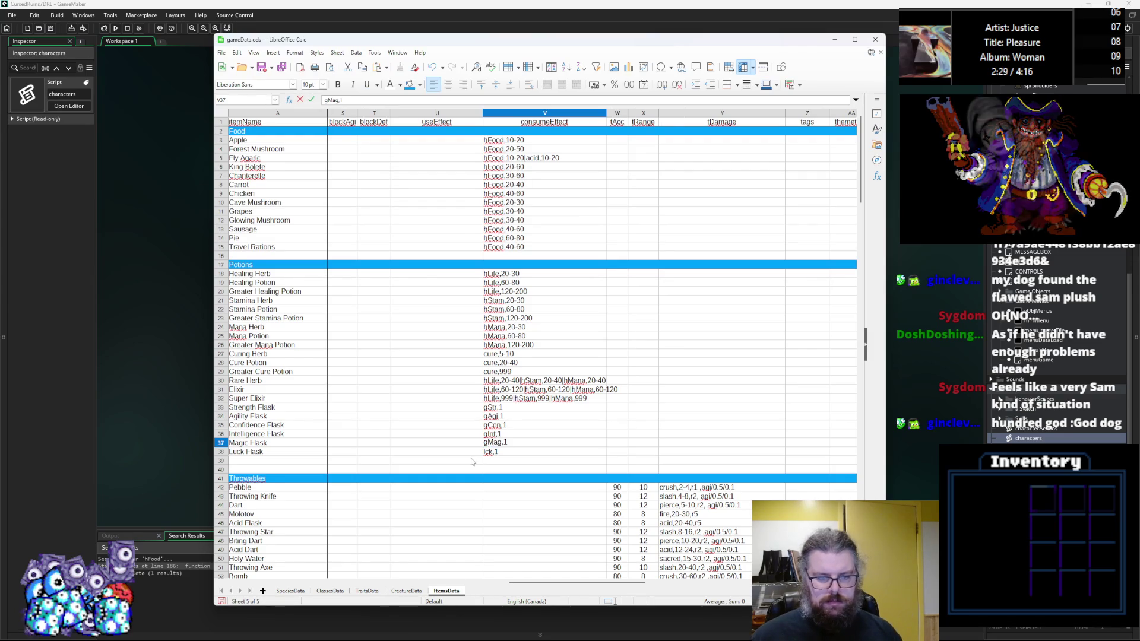
double_click(491, 452)
type("g")
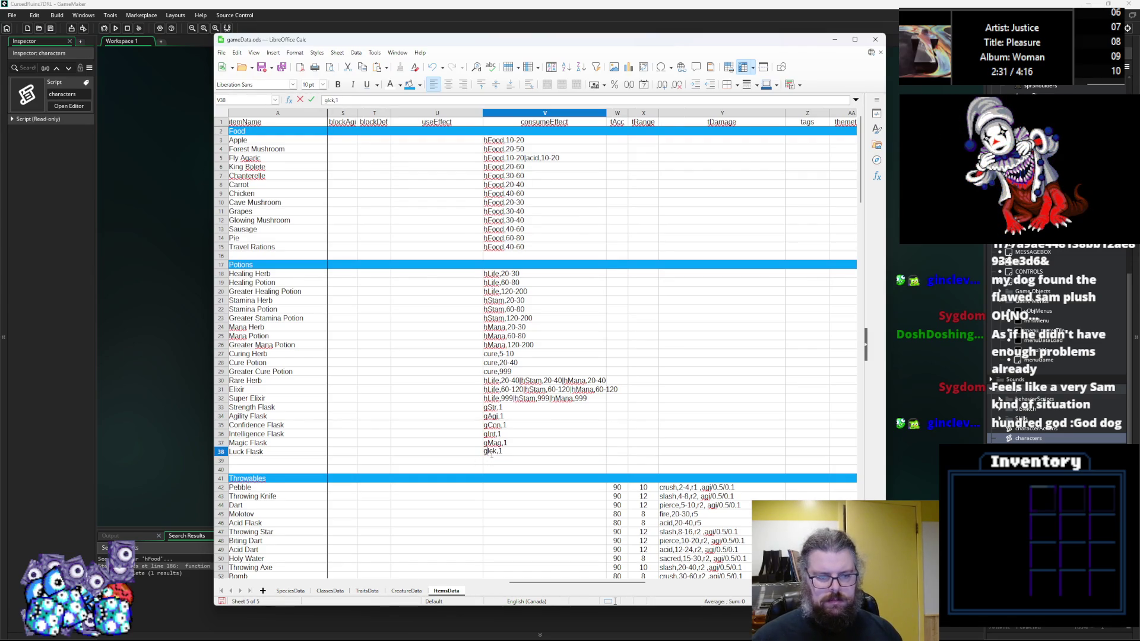
key("Delete")
type("L")
left_click(535, 425)
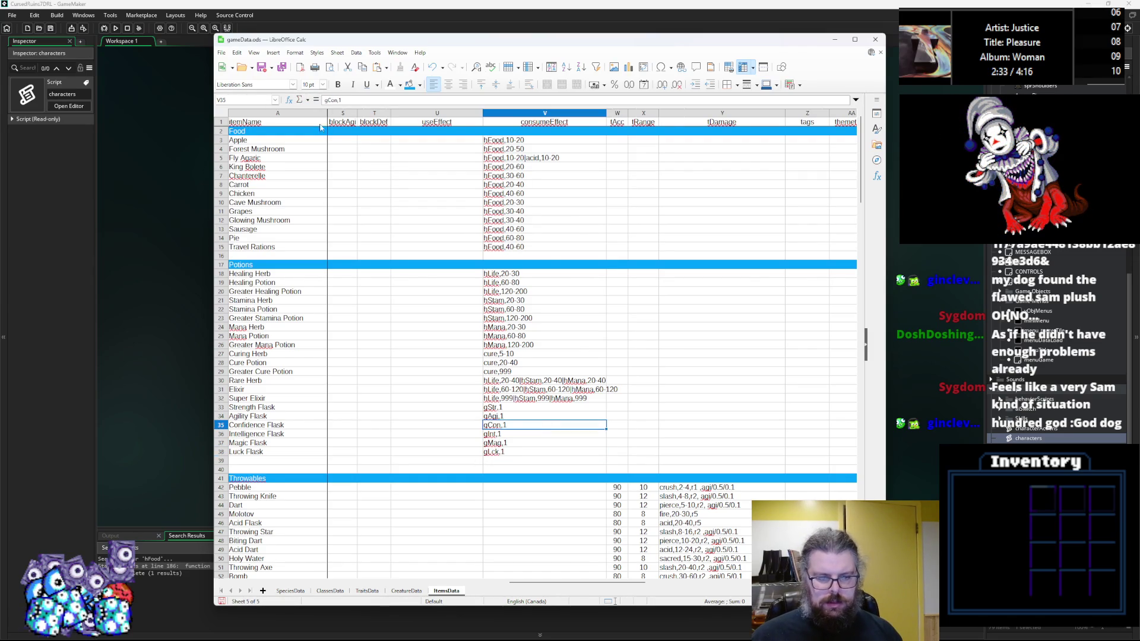
Step: Export the sheets as CSV data files and return to GameMaker
left_click(281, 67)
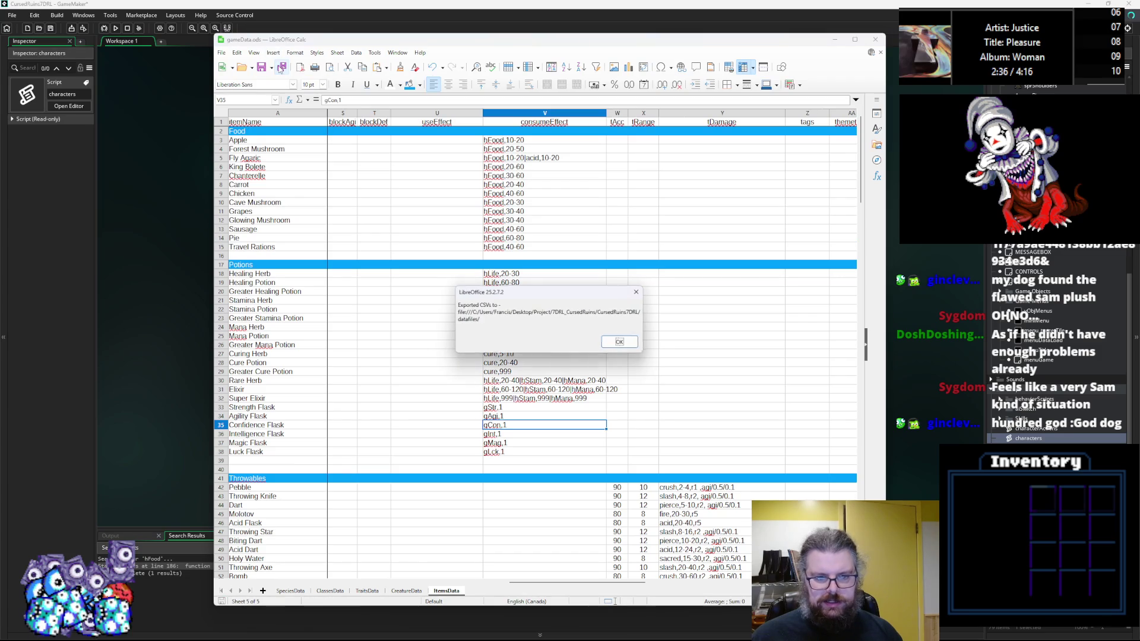
left_click(620, 342)
double_click(500, 407)
left_click(521, 425)
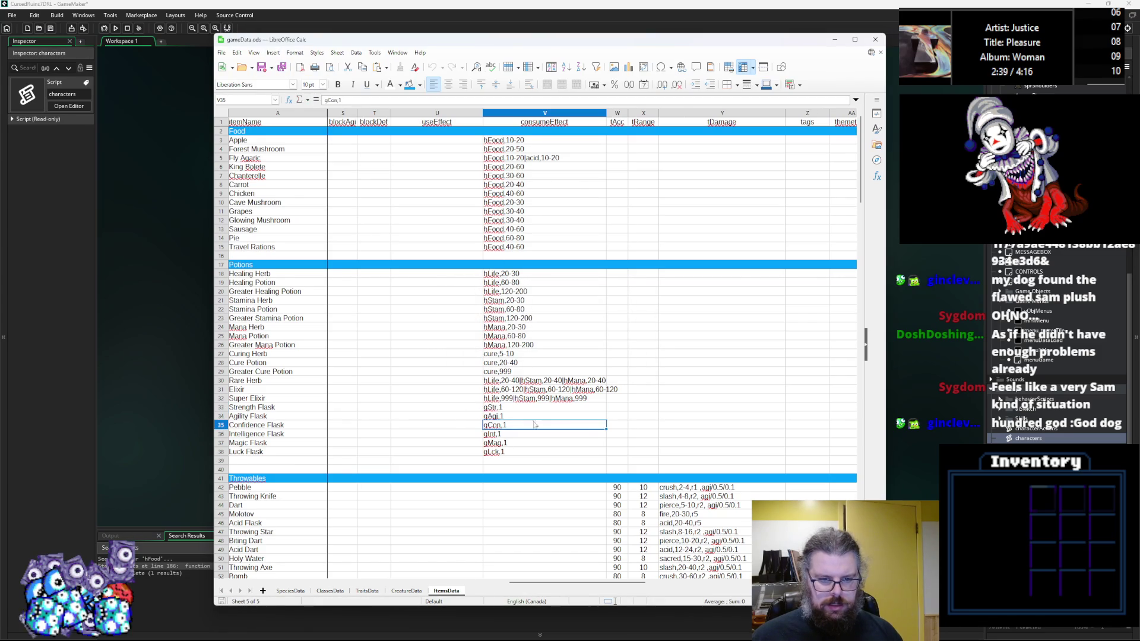
left_click(922, 334)
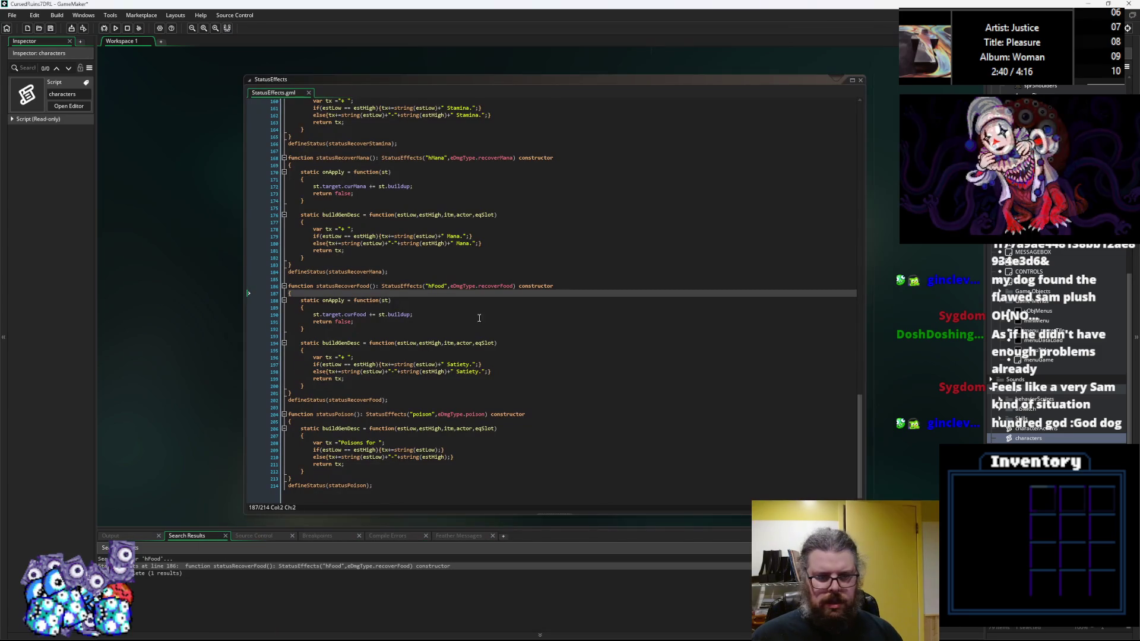
Step: Add growStr and growAgi entries after recoverFood in the eDmgType enum
left_click(283, 285)
scroll(354, 363, "up", 20)
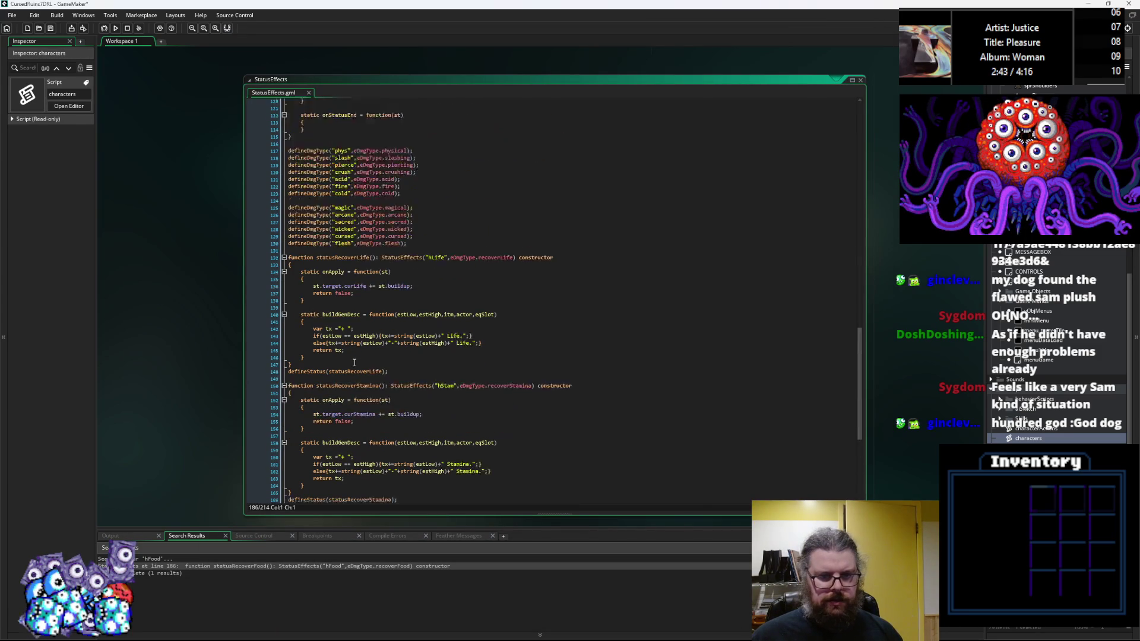
scroll(355, 362, "up", 20)
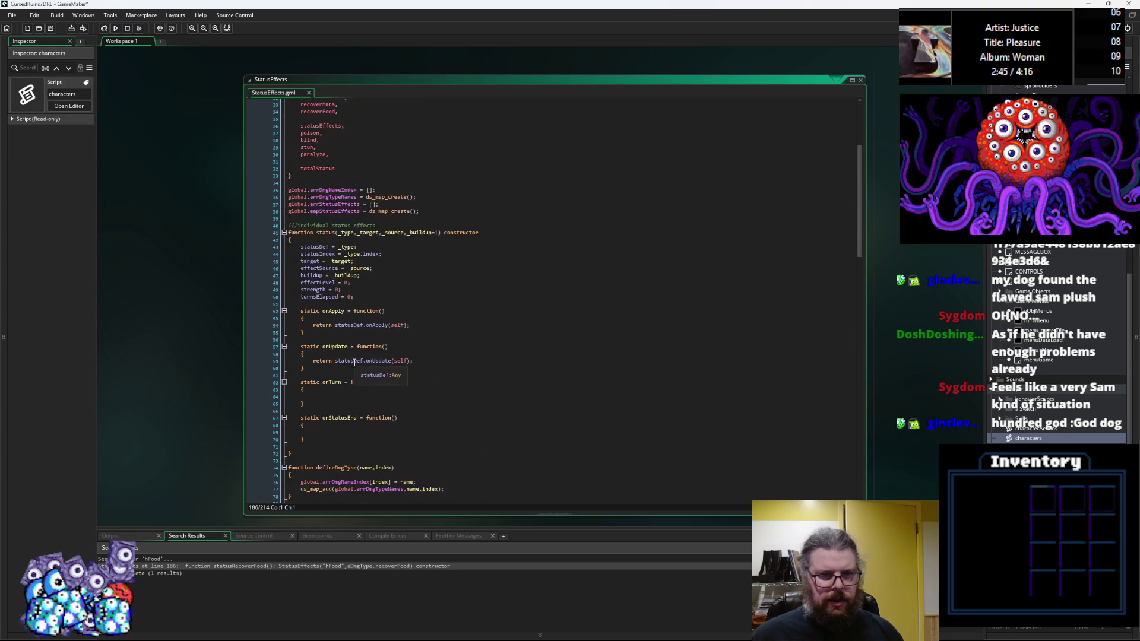
left_click(350, 261)
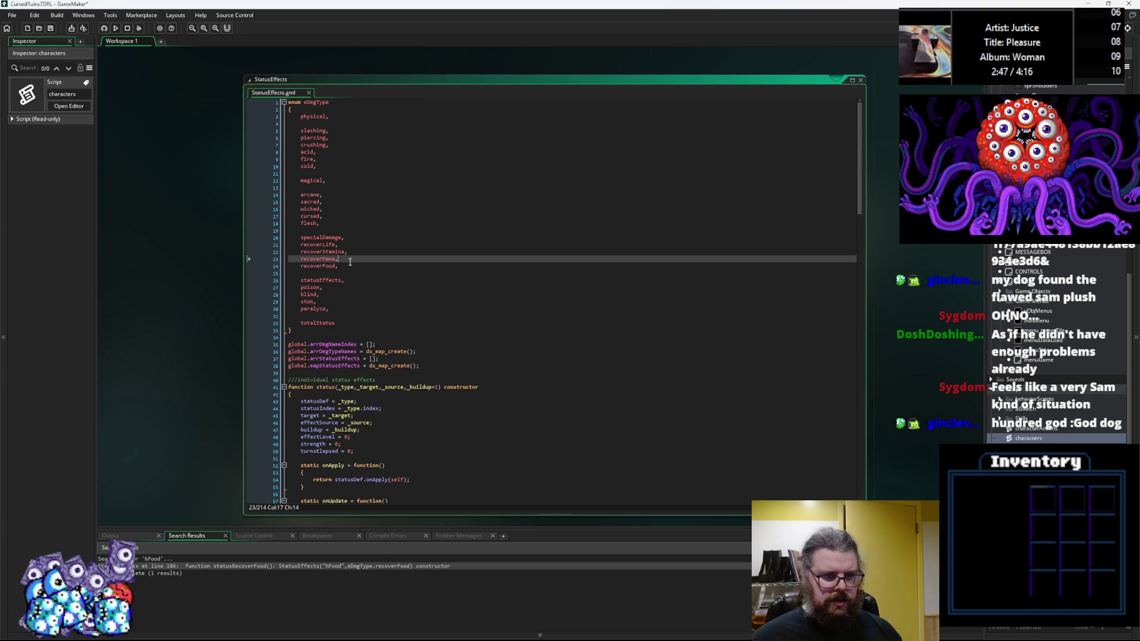
key("Down")
key("Return")
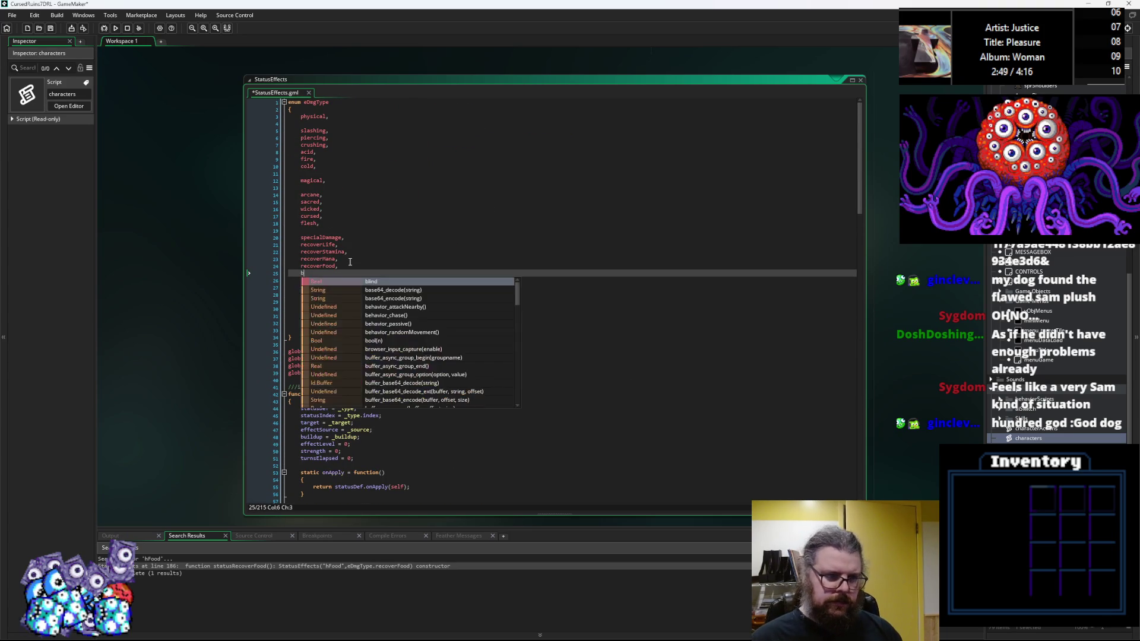
type("growStr")
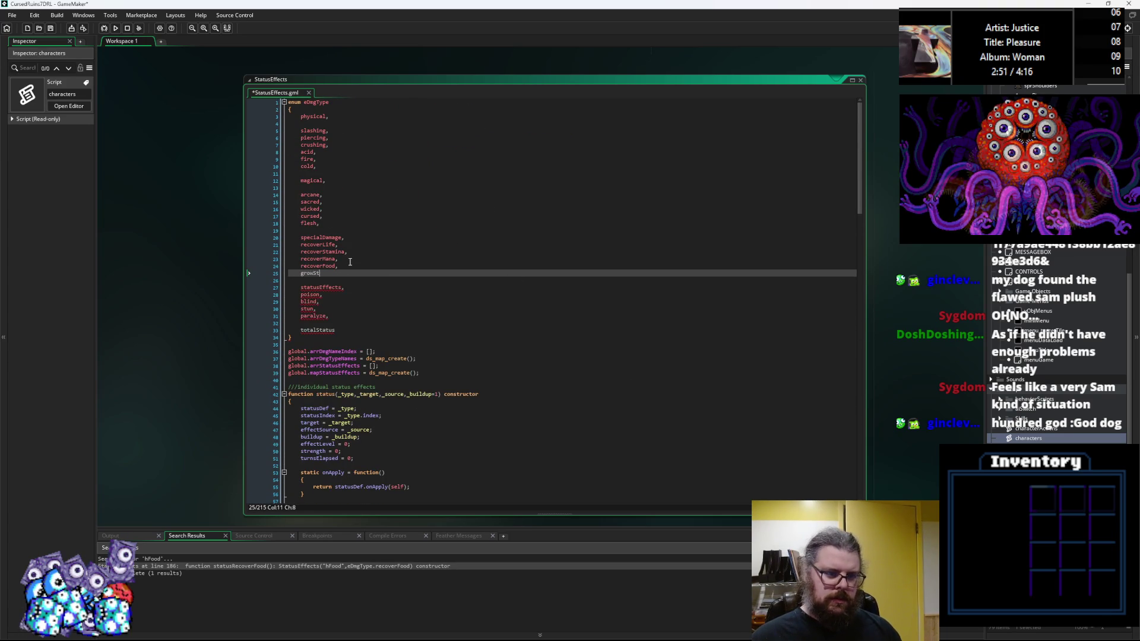
type(",")
key("Return")
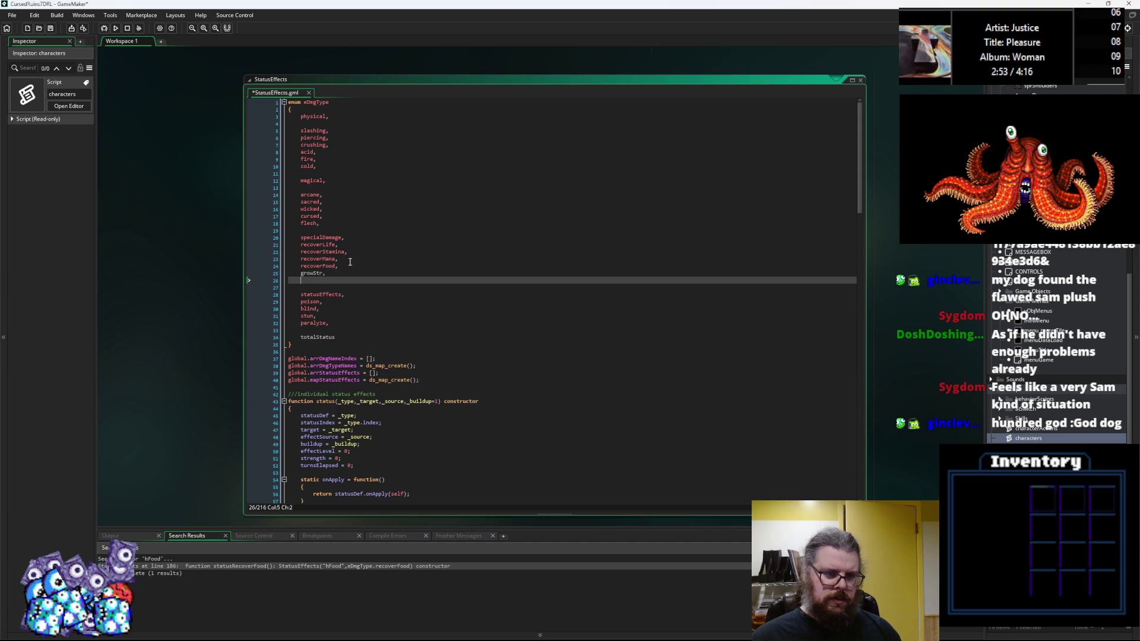
type("growAgi,")
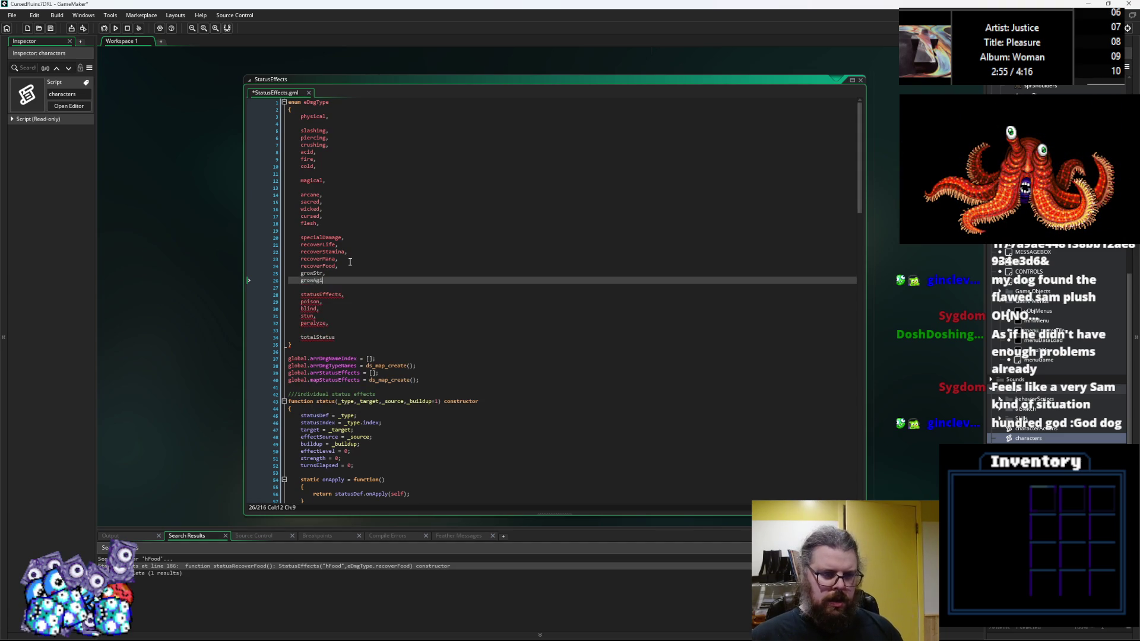
key("Return")
Step: Add growCon, growInt, growMag and growLck entries, then select the new lines
type("grow")
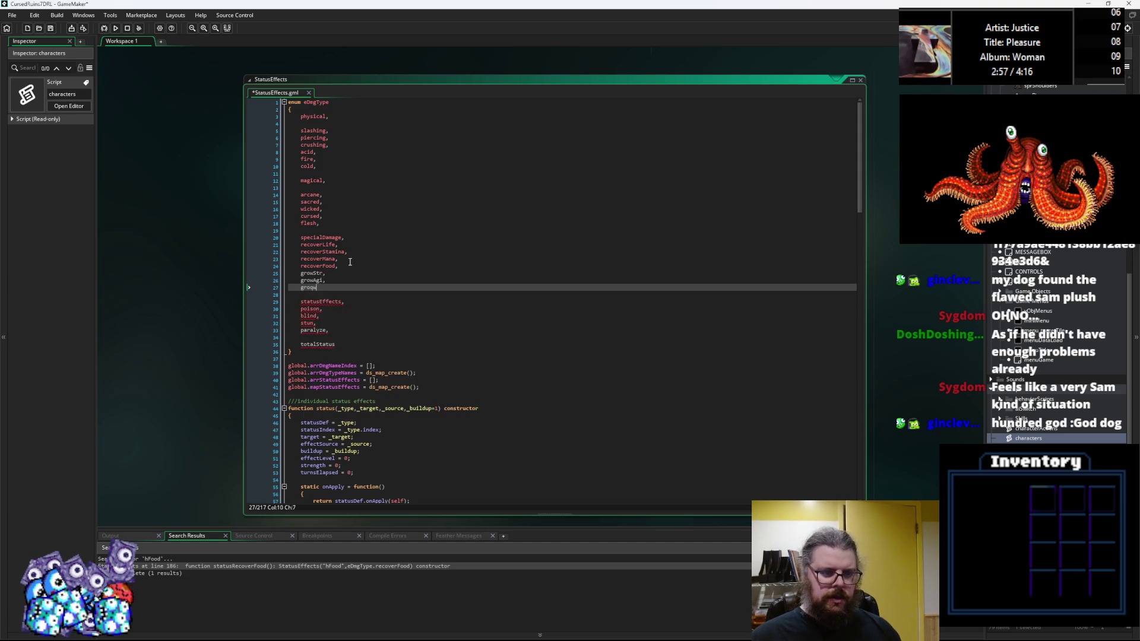
type("Con,")
key("Return")
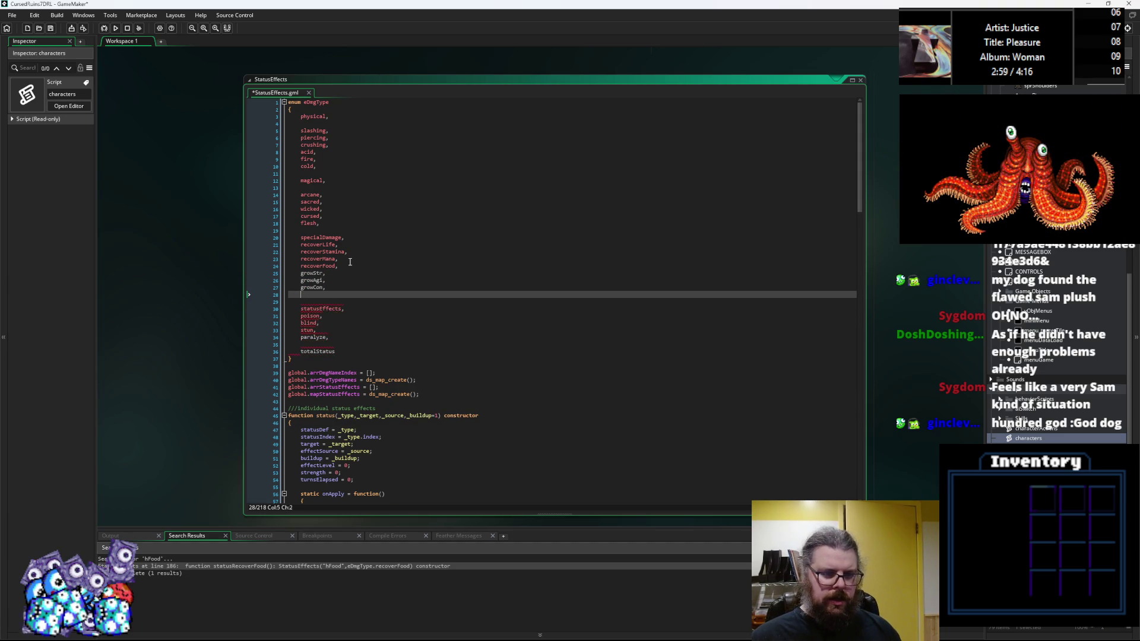
type("growInt")
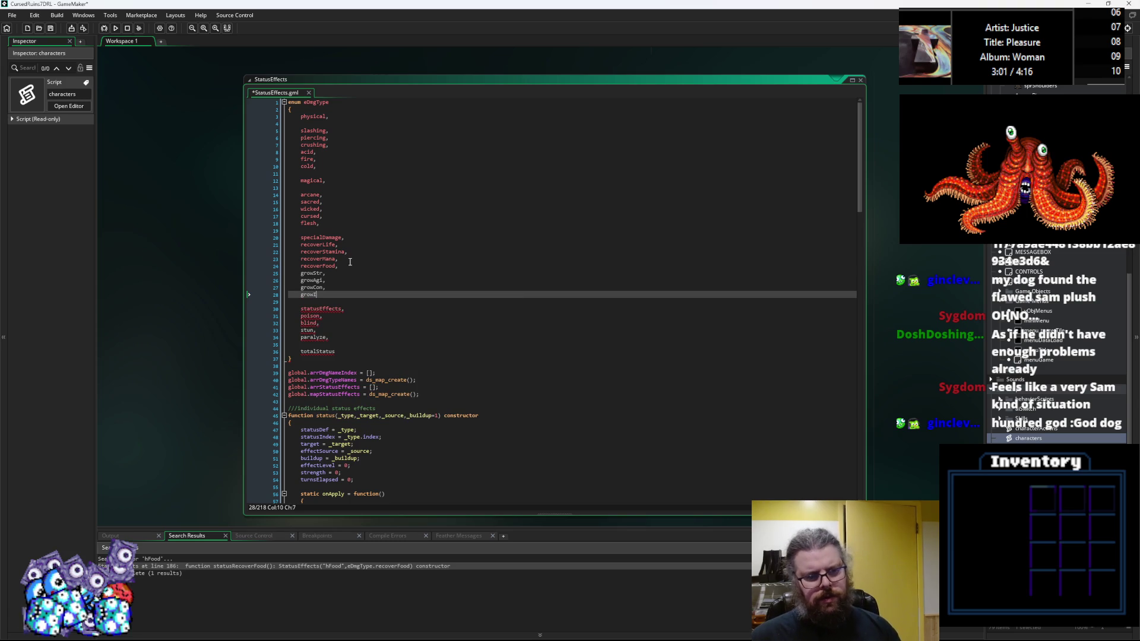
type(",")
key("Return")
type("growMa")
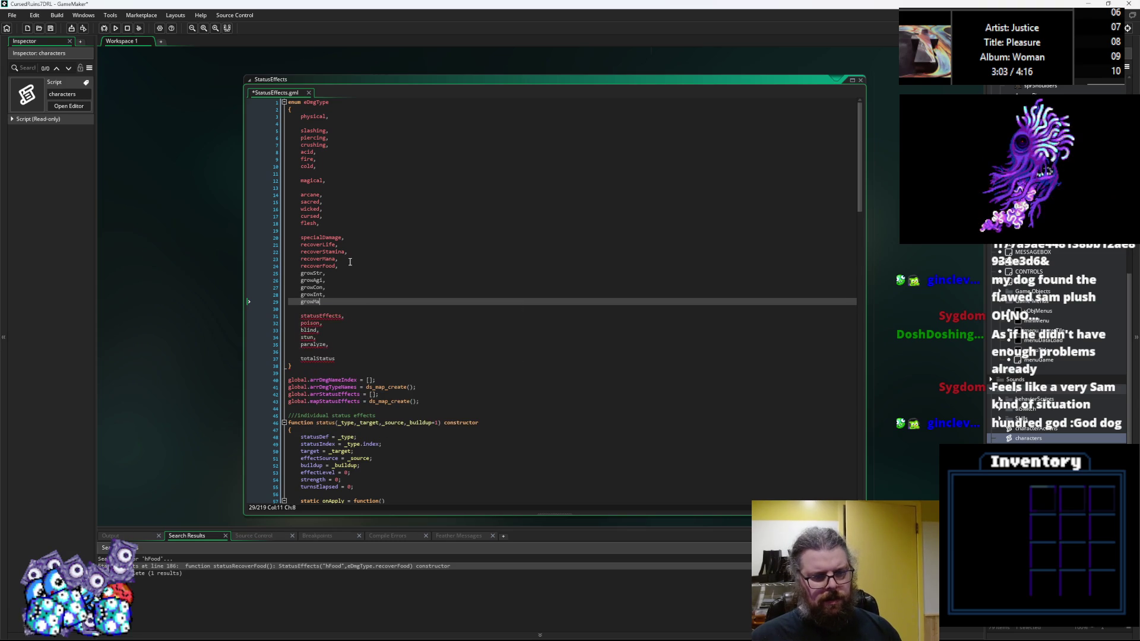
key("Return")
type("grow")
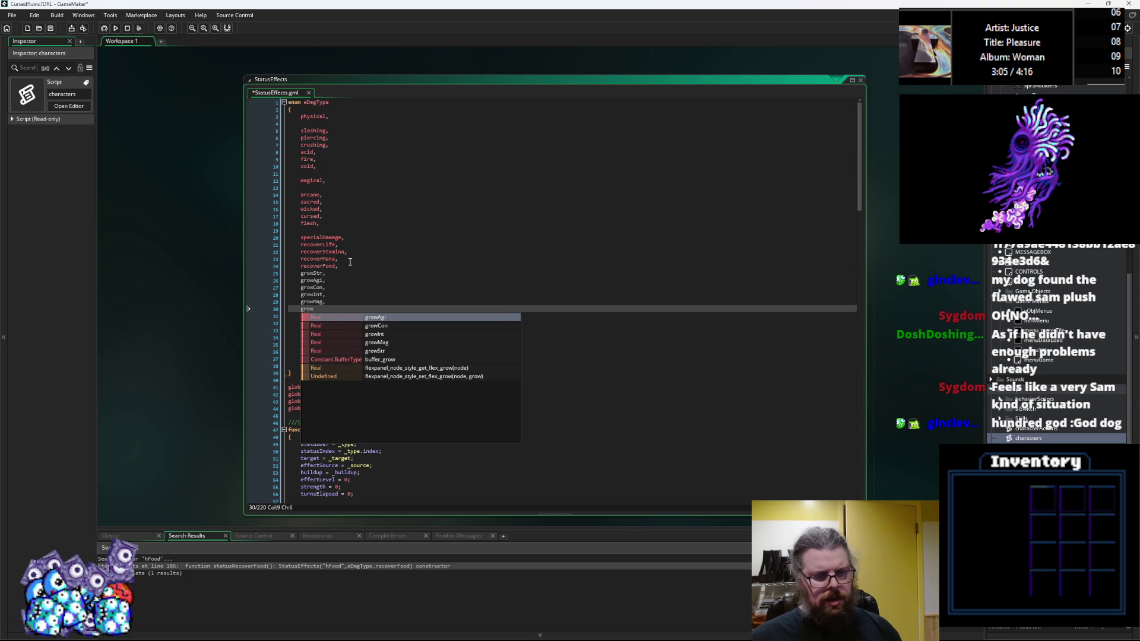
type("Lck,")
left_click_drag(338, 309, 259, 274)
scroll(414, 360, "down", 20)
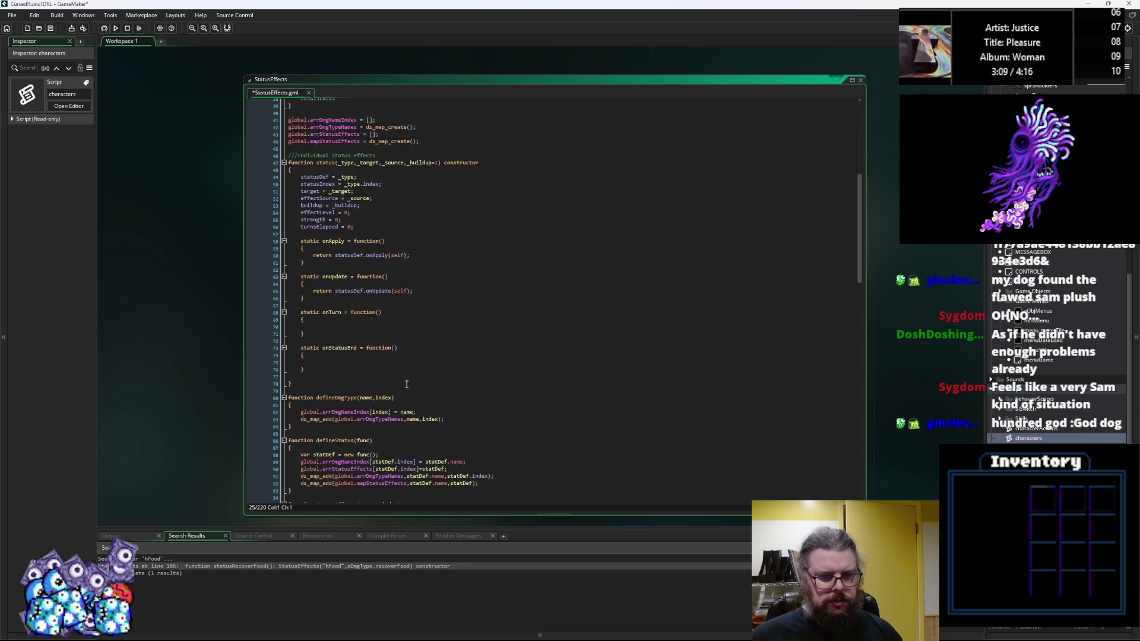
Step: Duplicate the statusRecoverMana constructor directly below the original, separated by a blank line
scroll(422, 392, "down", 8)
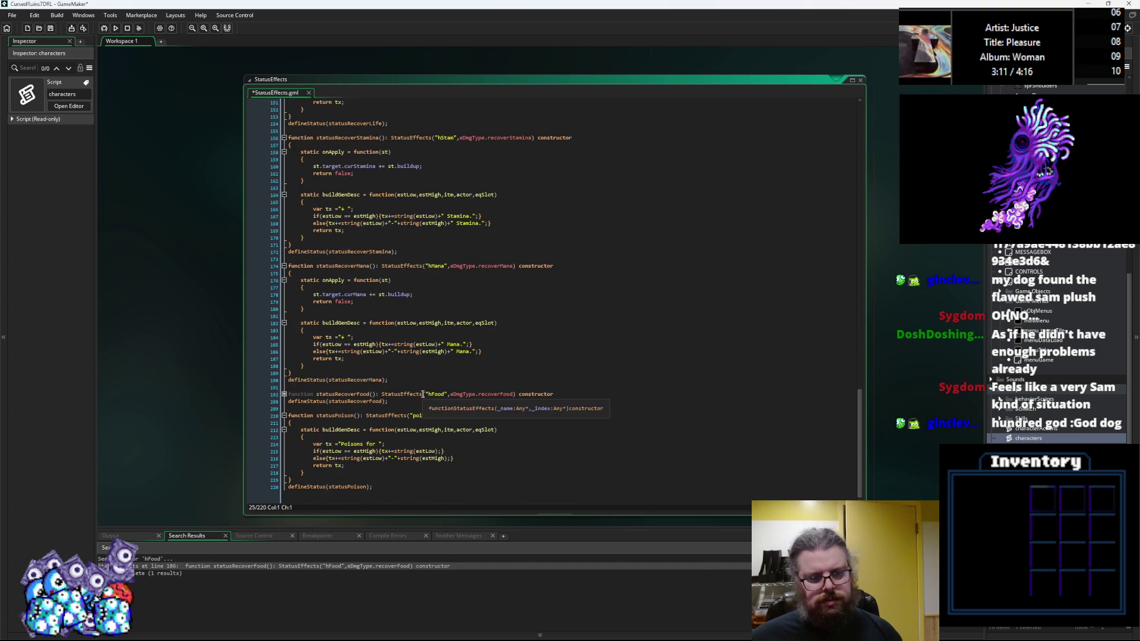
scroll(459, 347, "up", 8)
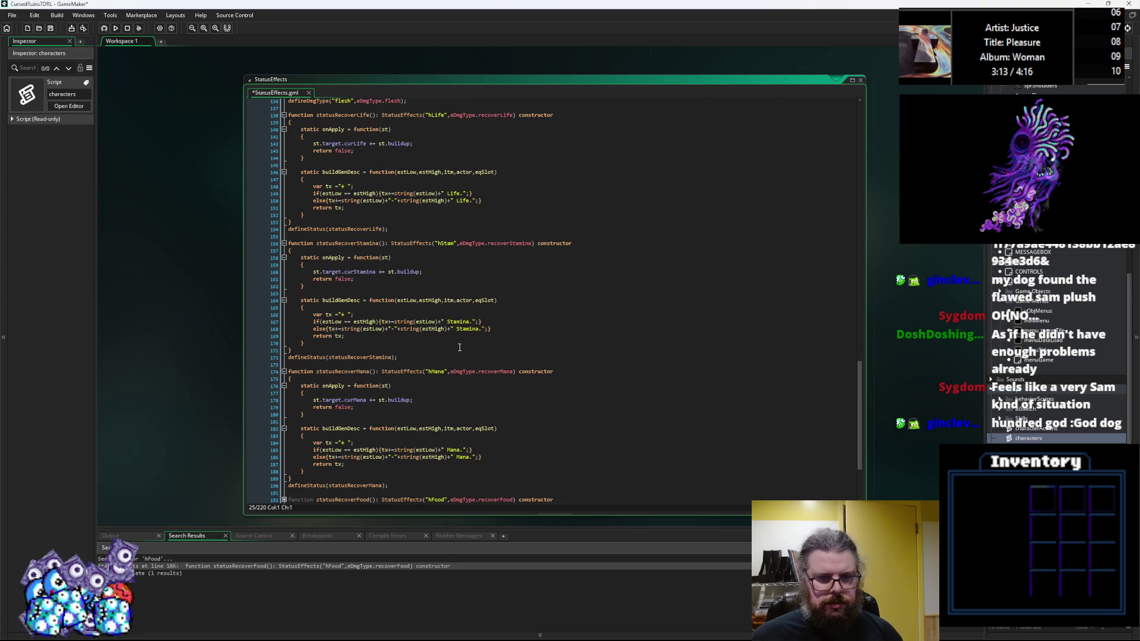
scroll(458, 347, "down", 8)
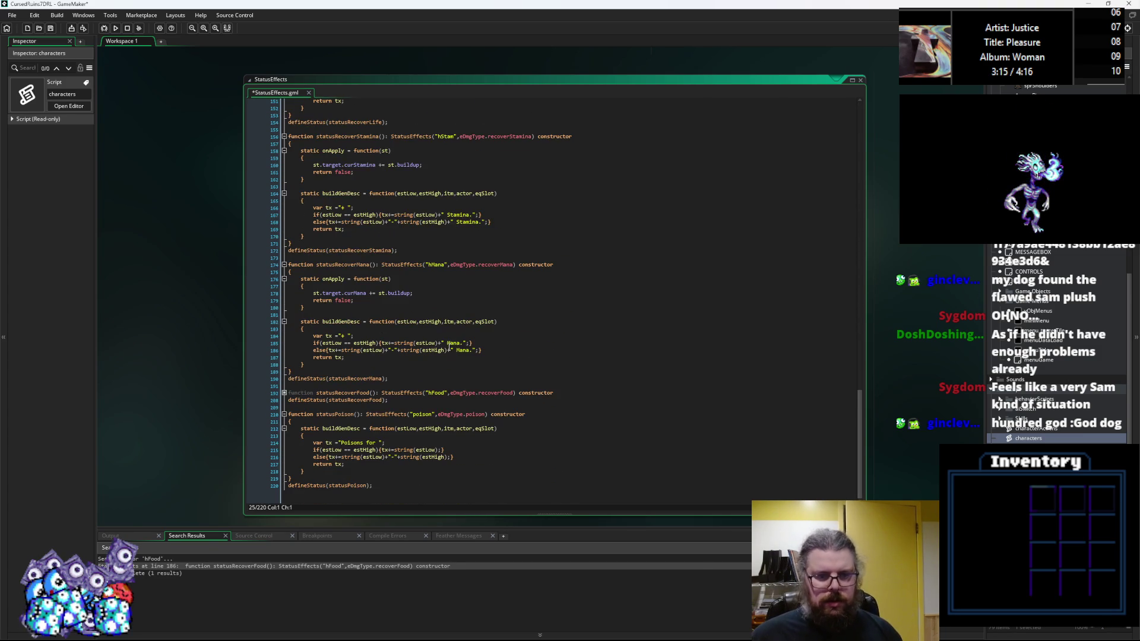
scroll(423, 319, "up", 1)
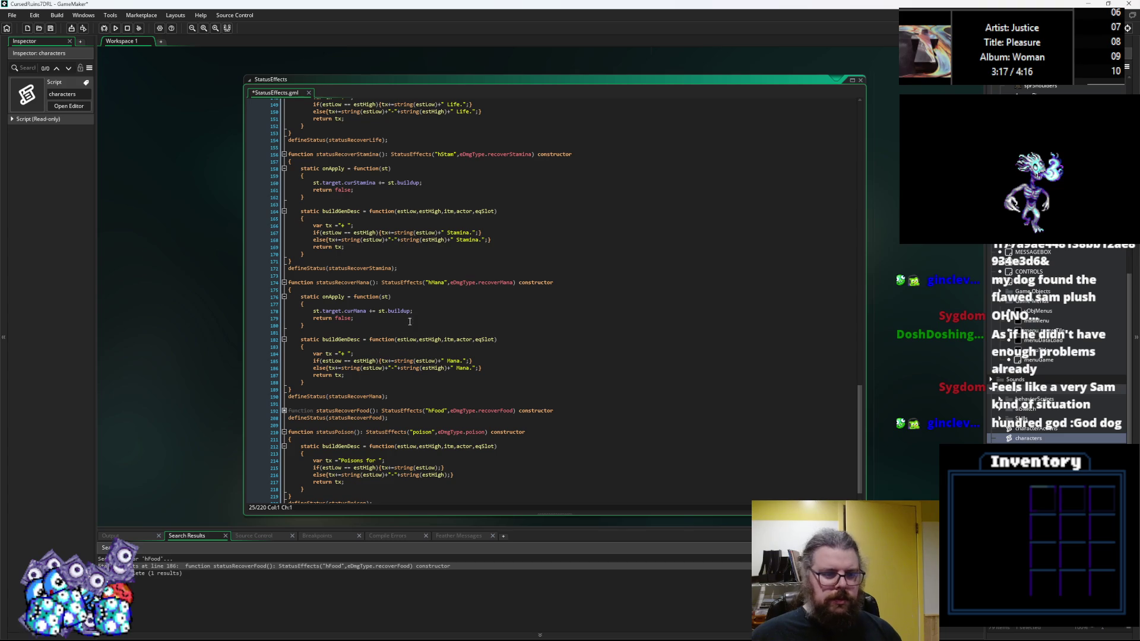
left_click_drag(394, 397, 249, 276)
key("ctrl+c")
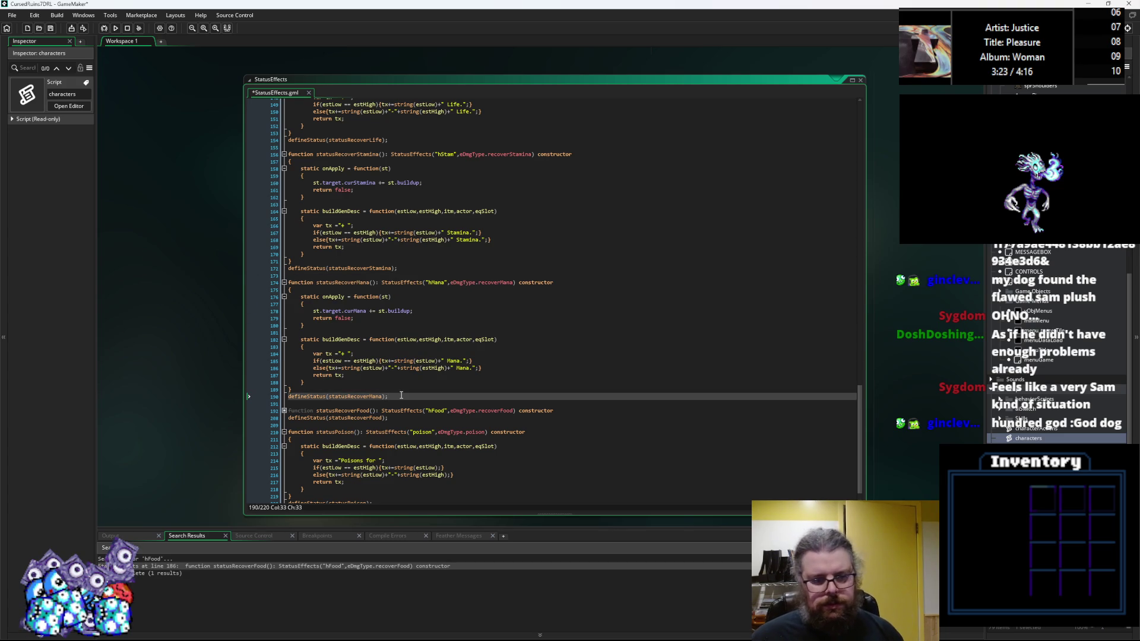
key("Return")
key("Return")
key("Up")
key("ctrl+v")
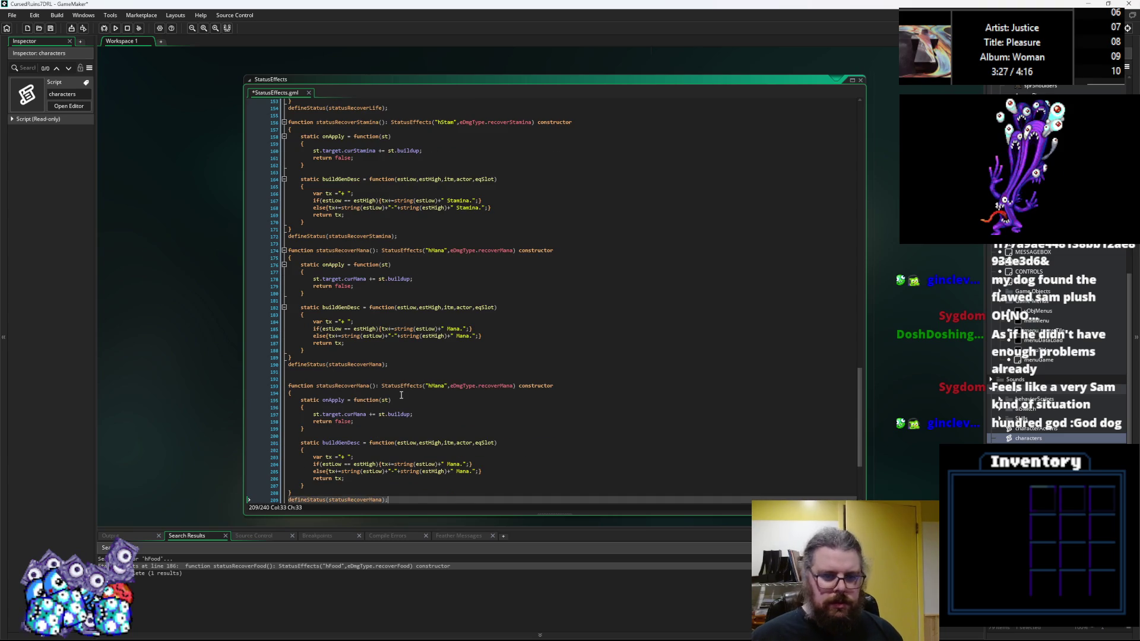
scroll(416, 391, "down", 3)
left_click_drag(390, 446, 248, 333)
left_click(431, 448)
left_click(437, 327)
key("Return")
key("Return")
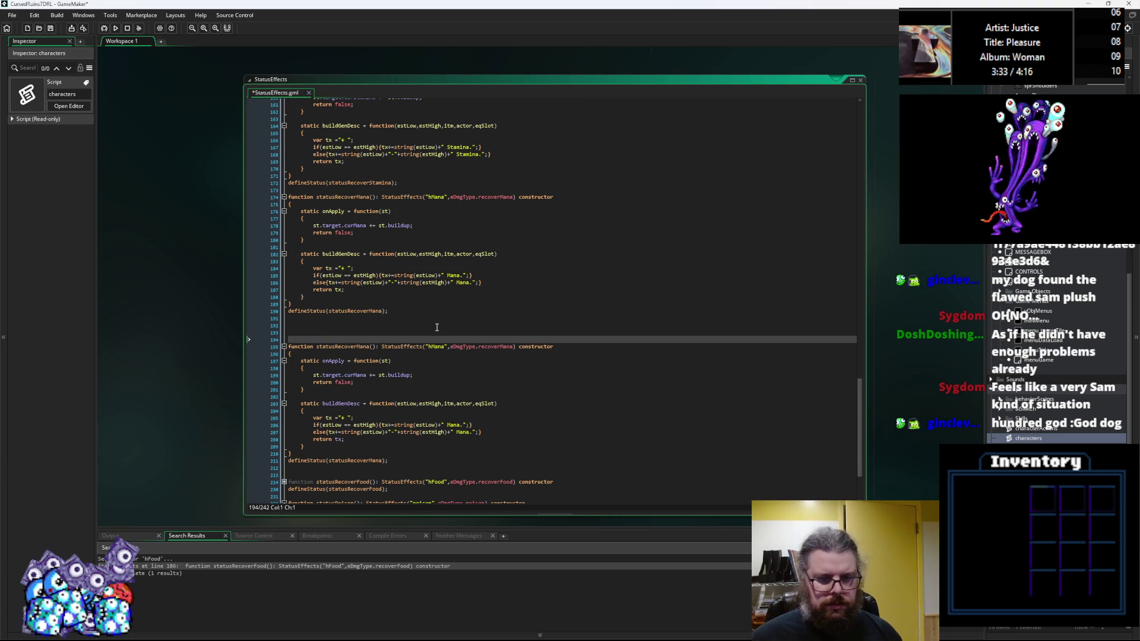
Step: Change the copy's damage type from eDmgType.recoverMana to eDmgType.growStr
scroll(434, 289, "down", 3)
scroll(434, 289, "up", 2)
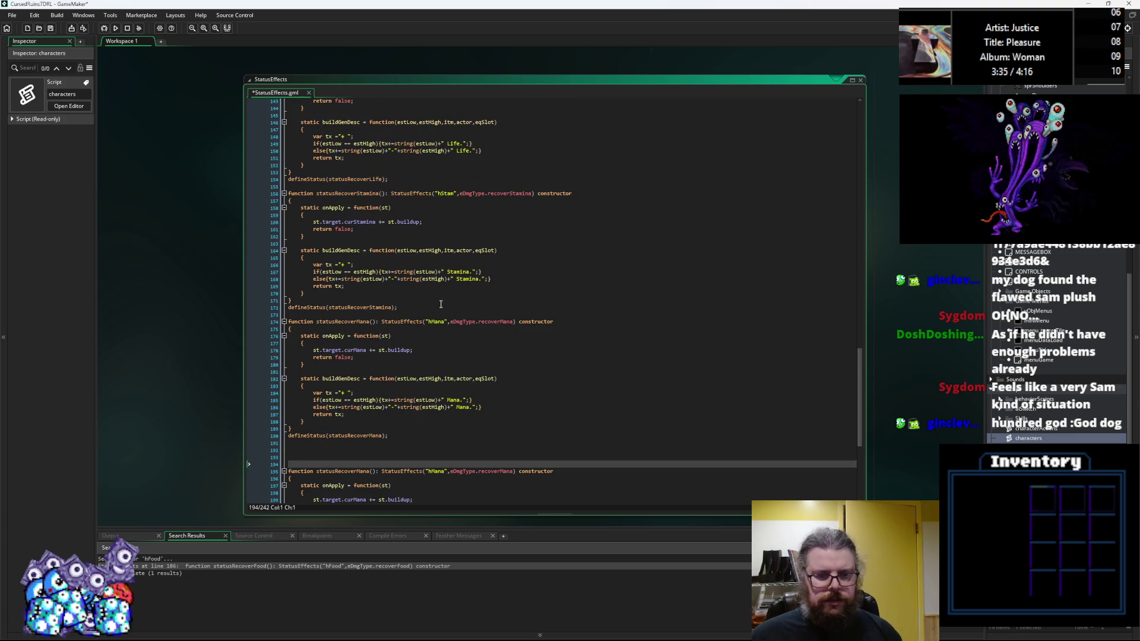
scroll(468, 394, "up", 2)
scroll(469, 394, "down", 1)
double_click(493, 346)
type("g")
type("rowSt")
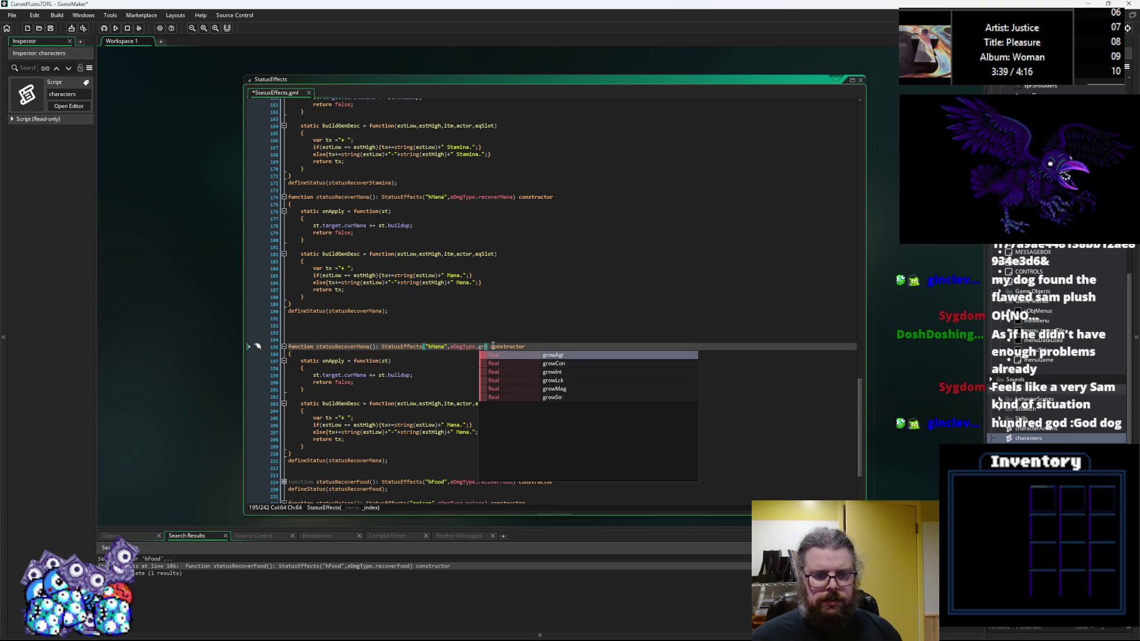
type("r")
Step: Look over the copy's hMana name, Mana description and buildGenDesc lines, then undo the last edit
left_click(436, 346)
scroll(346, 438, "down", 2)
double_click(452, 390)
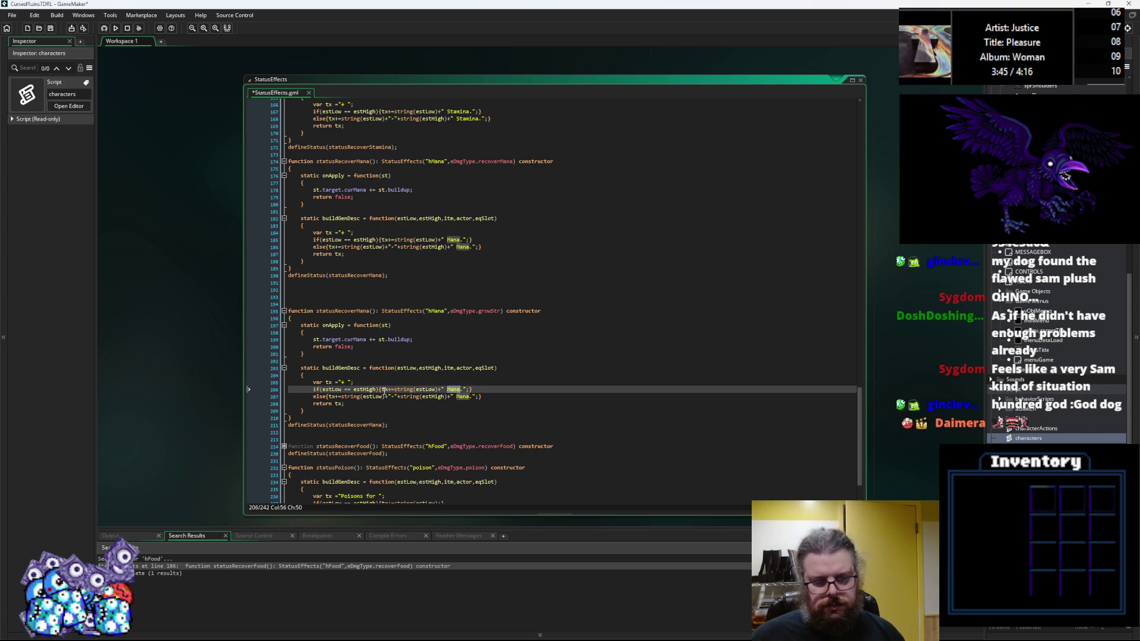
left_click(384, 390)
scroll(545, 448, "up", 2)
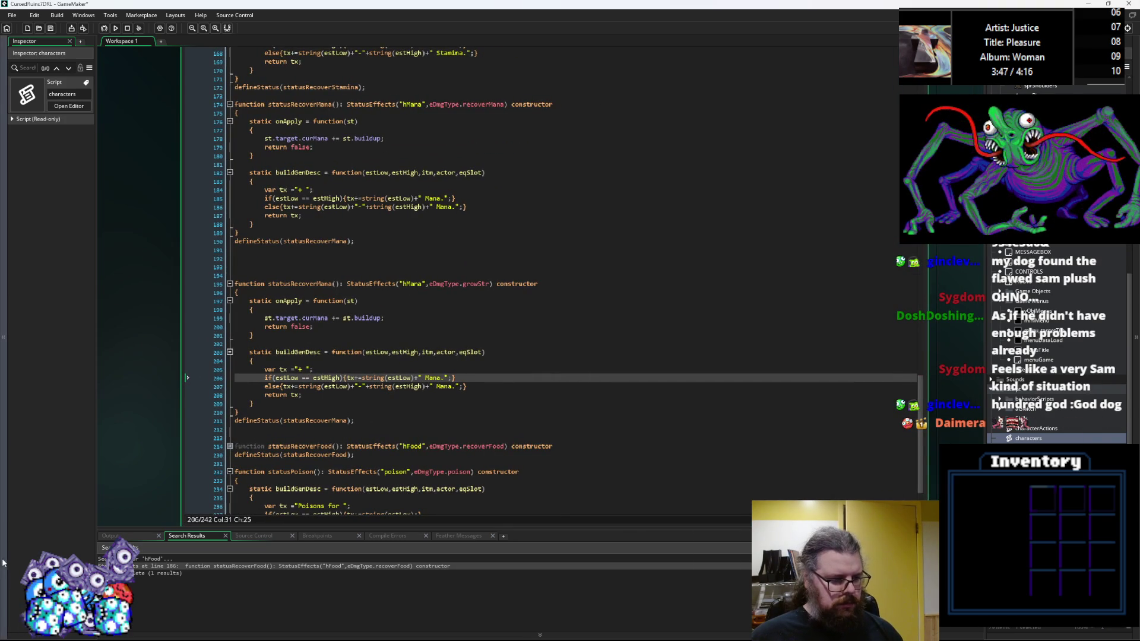
left_click(319, 369)
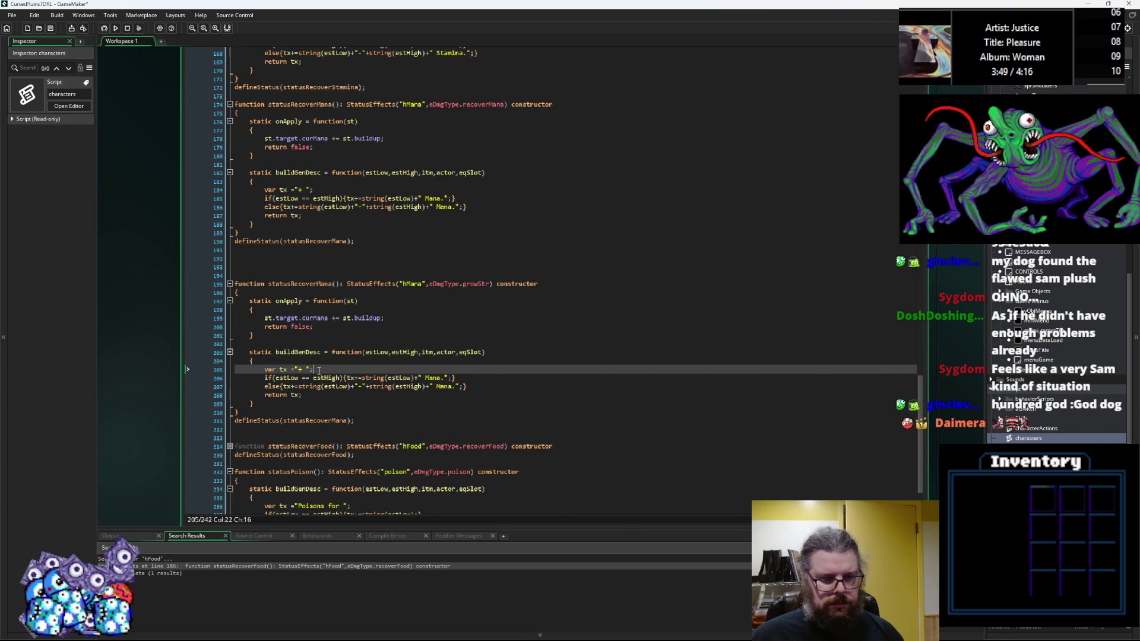
left_click(476, 387)
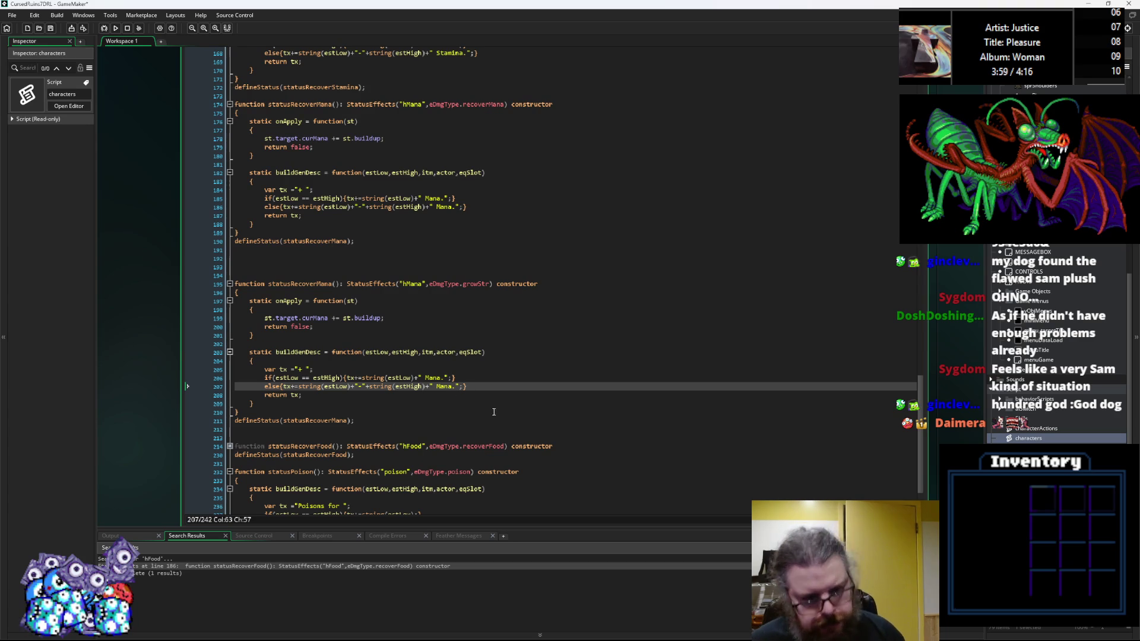
left_click(522, 352)
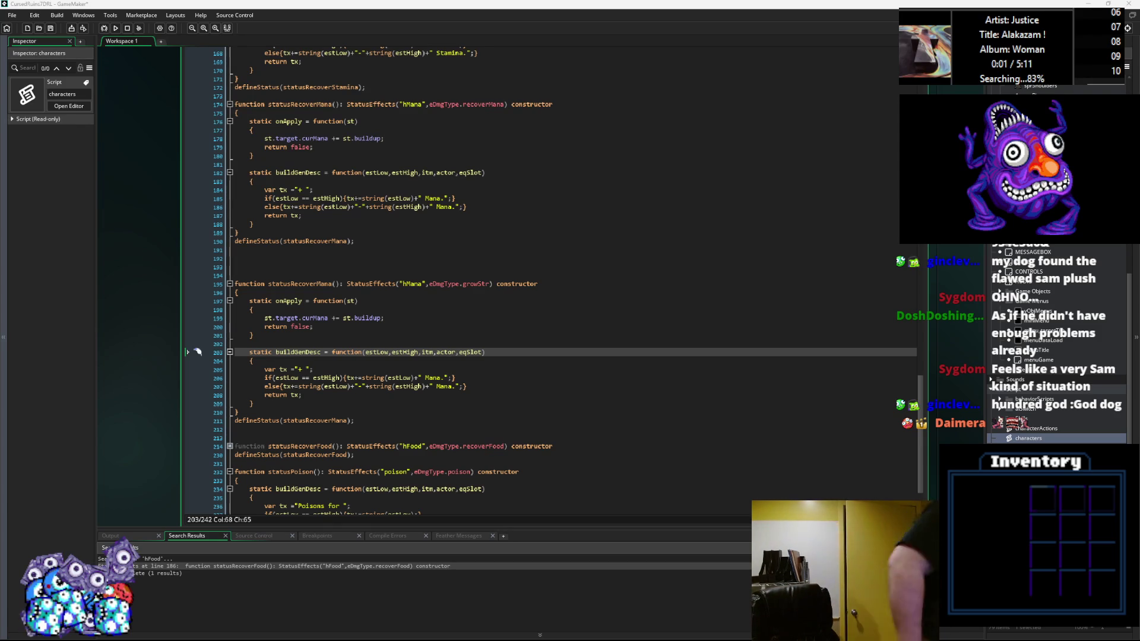
key("ctrl+z")
type("#region Special Effects")
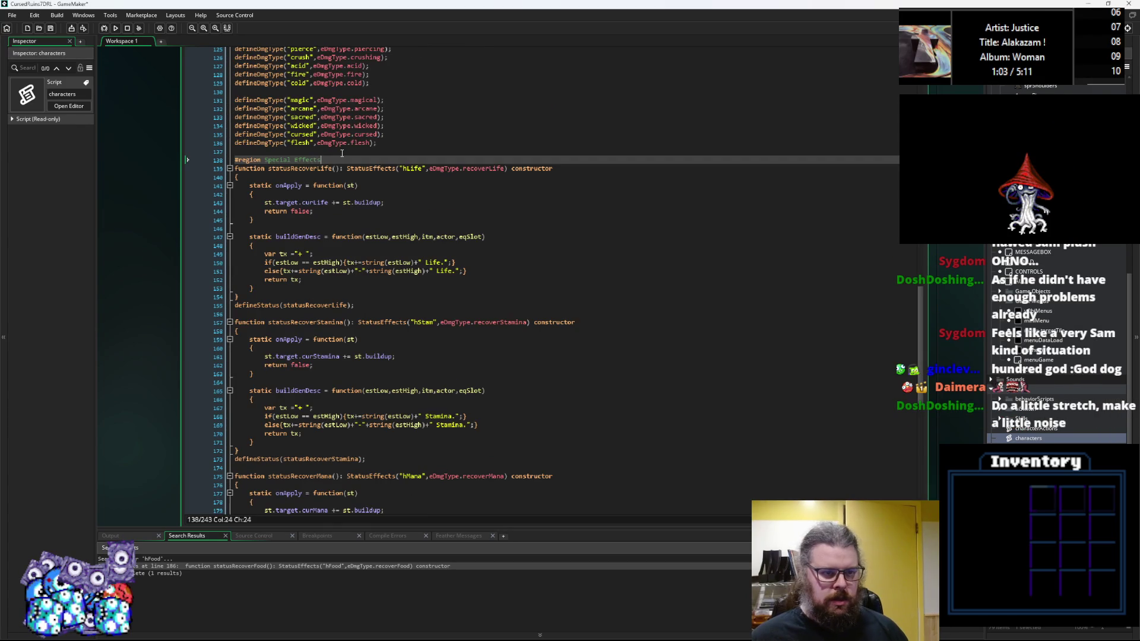
Step: Close the Special Effects region with #endregion and start a '#region Stat Growth' heading below it
scroll(342, 154, "down", 5)
scroll(342, 154, "down", 2)
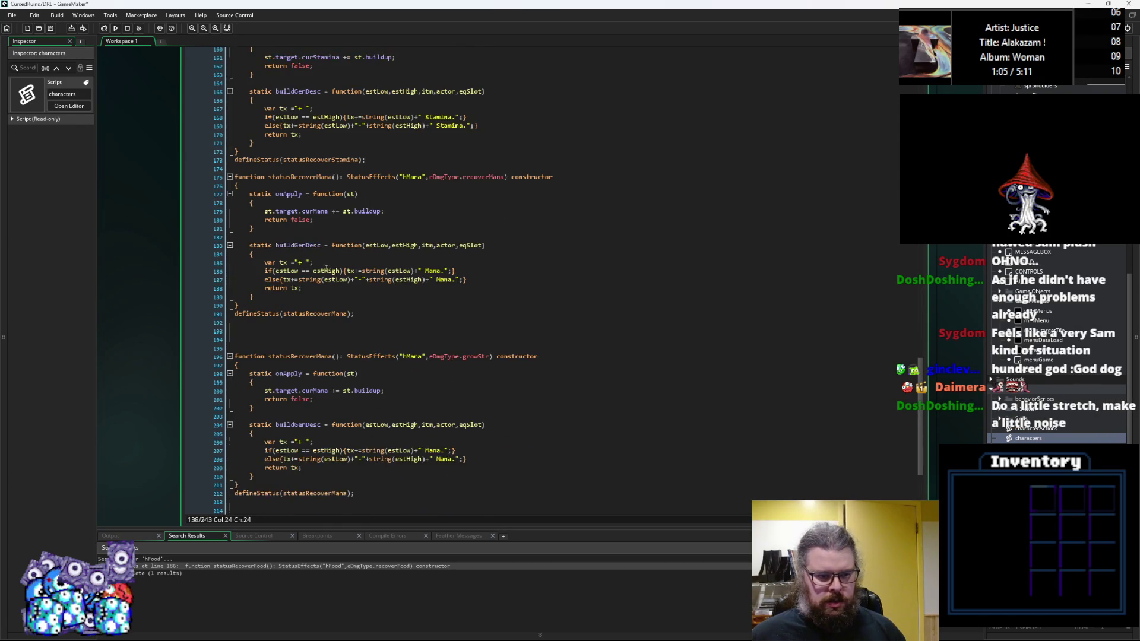
left_click(352, 330)
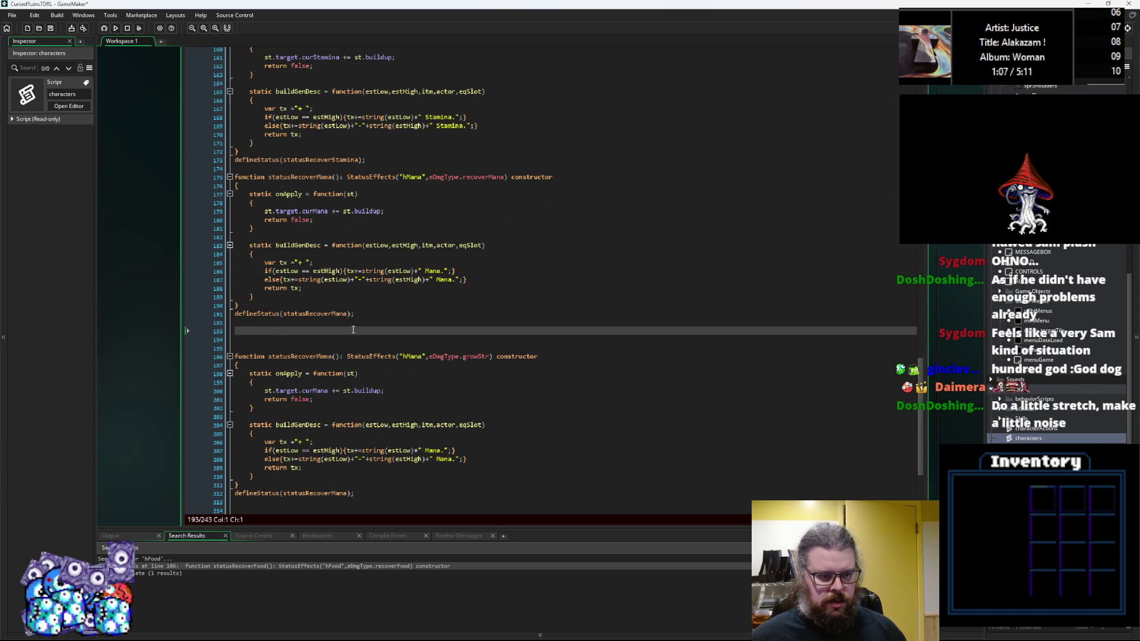
type("#emd")
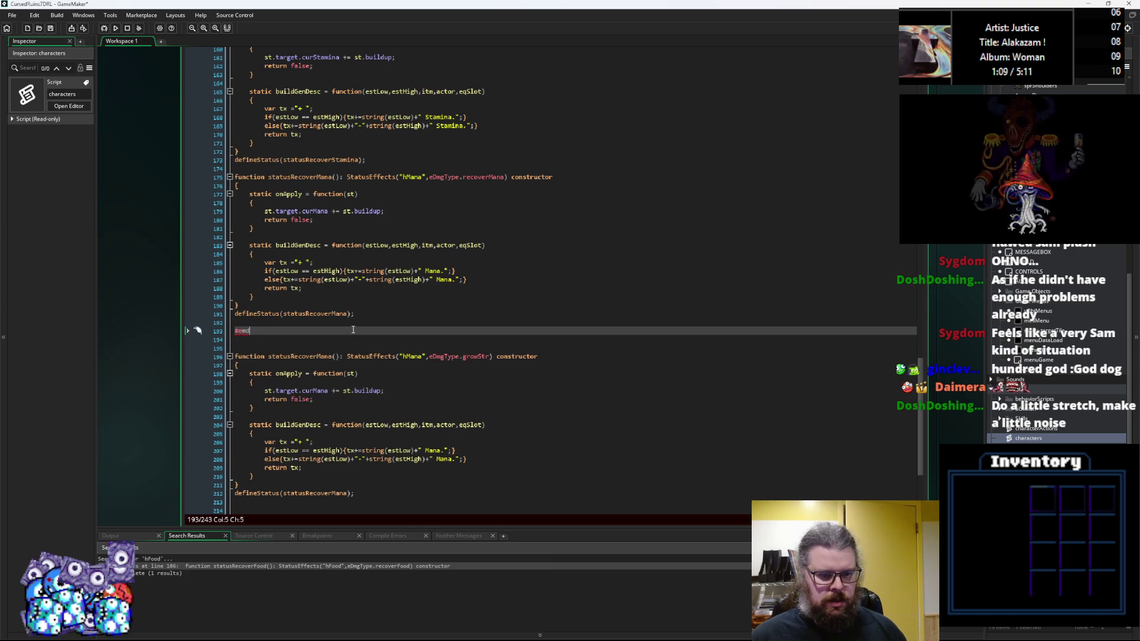
key("BackSpace")
key("BackSpace")
type("n")
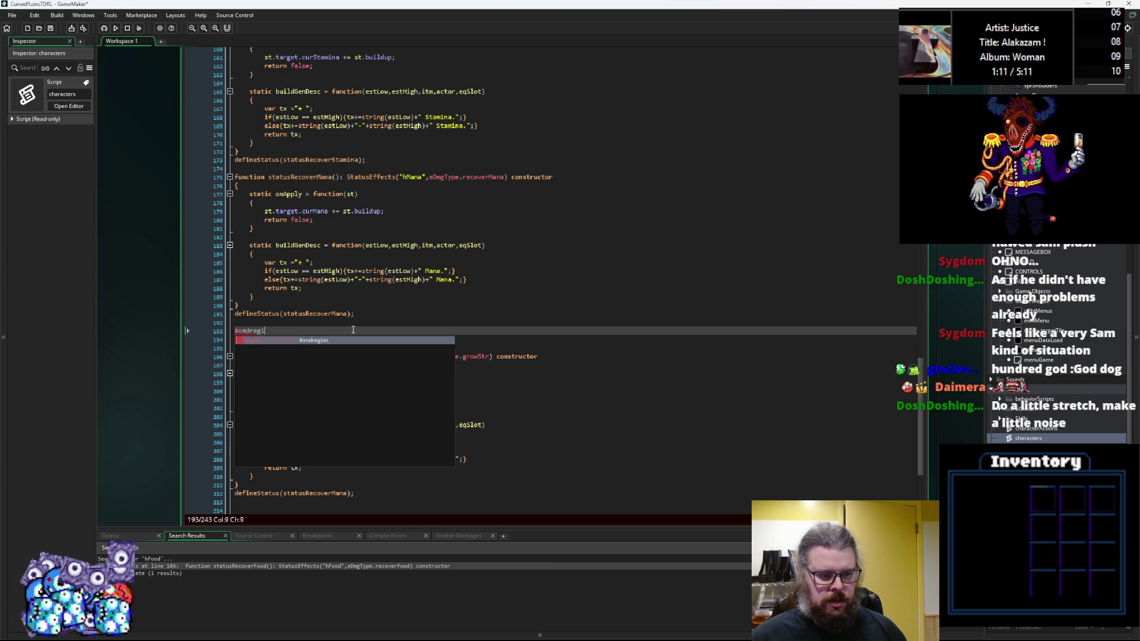
key("Return")
key("Home")
key("BackSpace")
key("End")
key("Down")
key("Down")
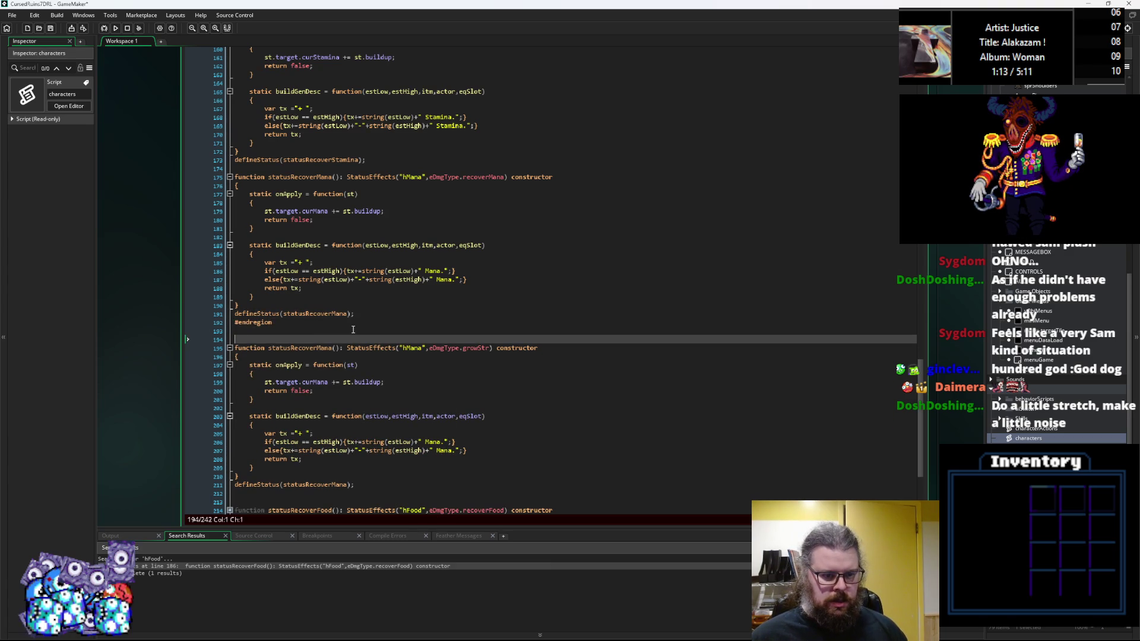
type("#regio")
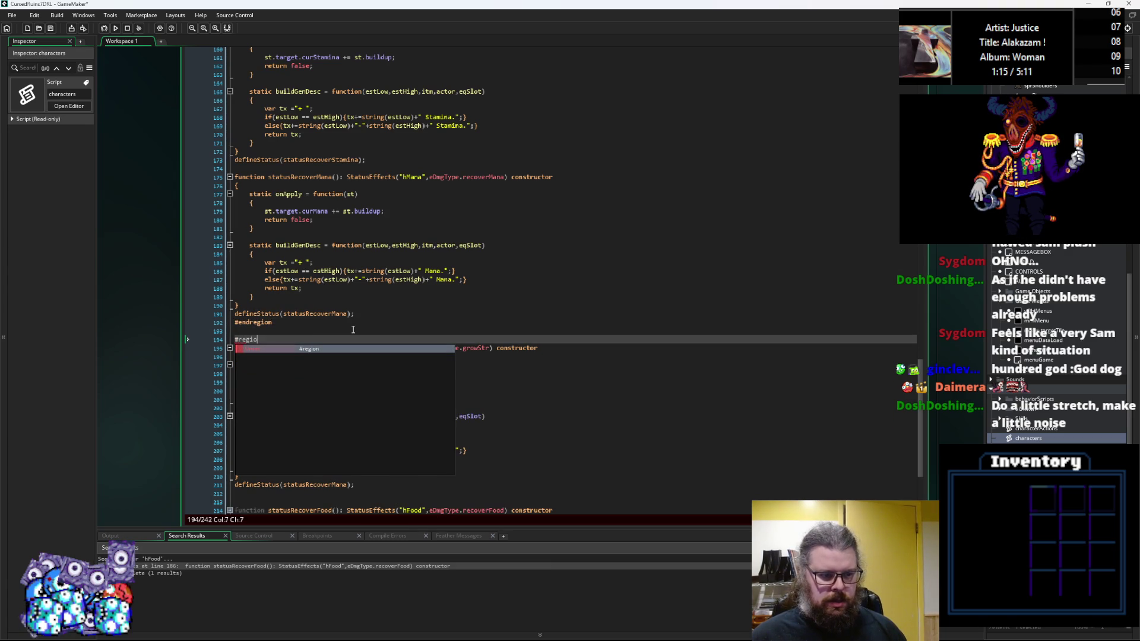
type("n Stat Growth")
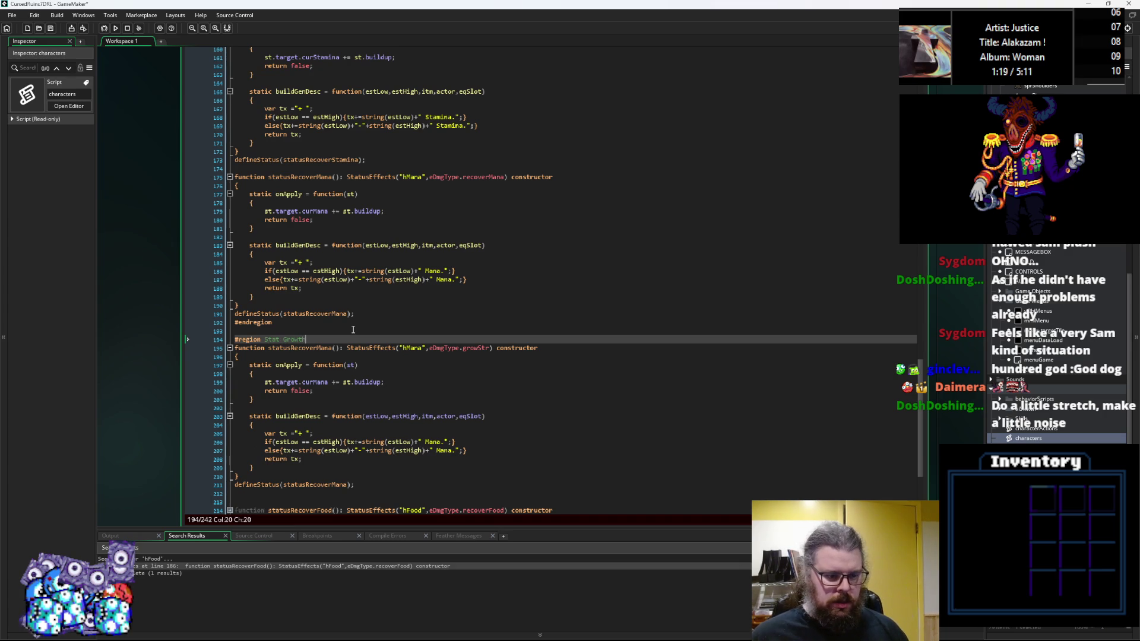
Step: Move the statusRecoverFood block into Special Effects, after defineStatus(statusRecoverMana)
scroll(351, 356, "down", 5)
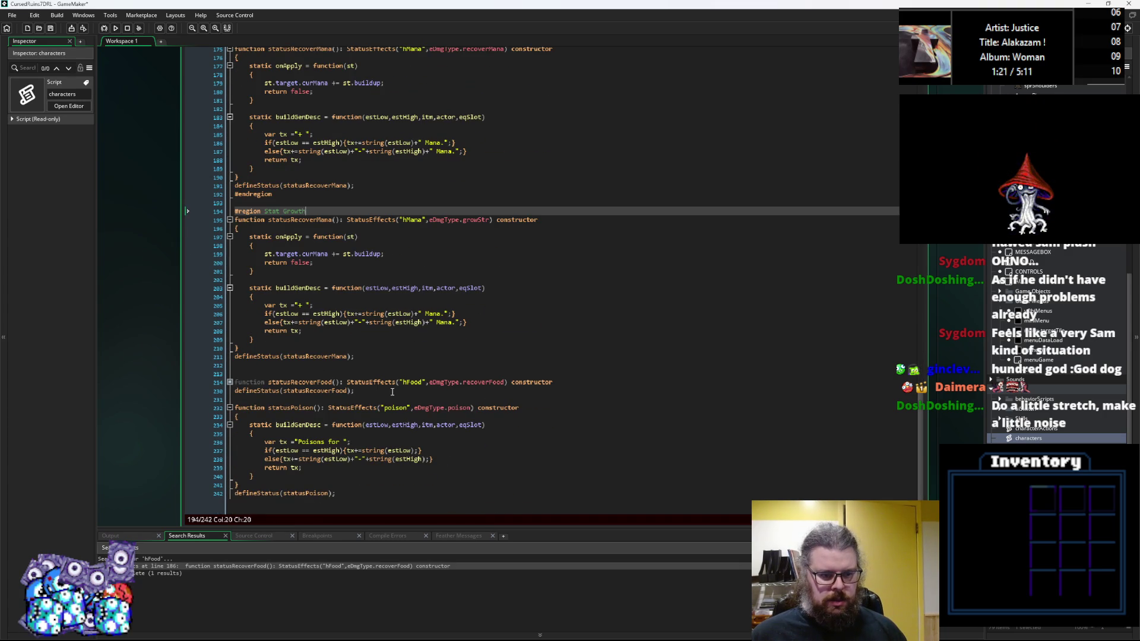
left_click_drag(215, 391, 215, 384)
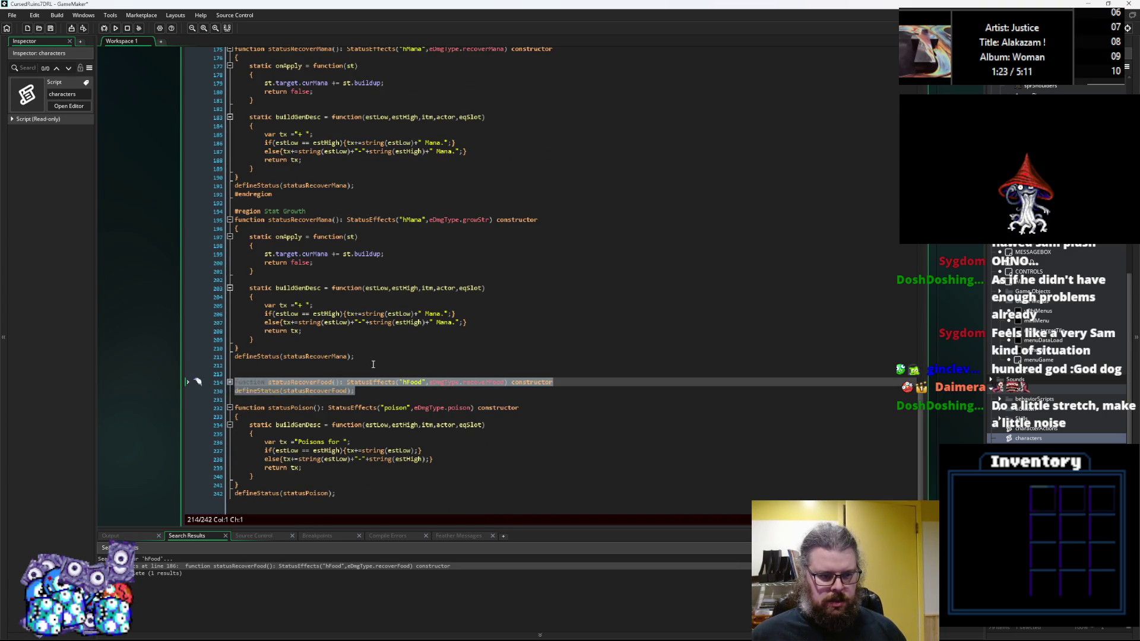
scroll(368, 279, "up", 9)
scroll(380, 276, "up", 1)
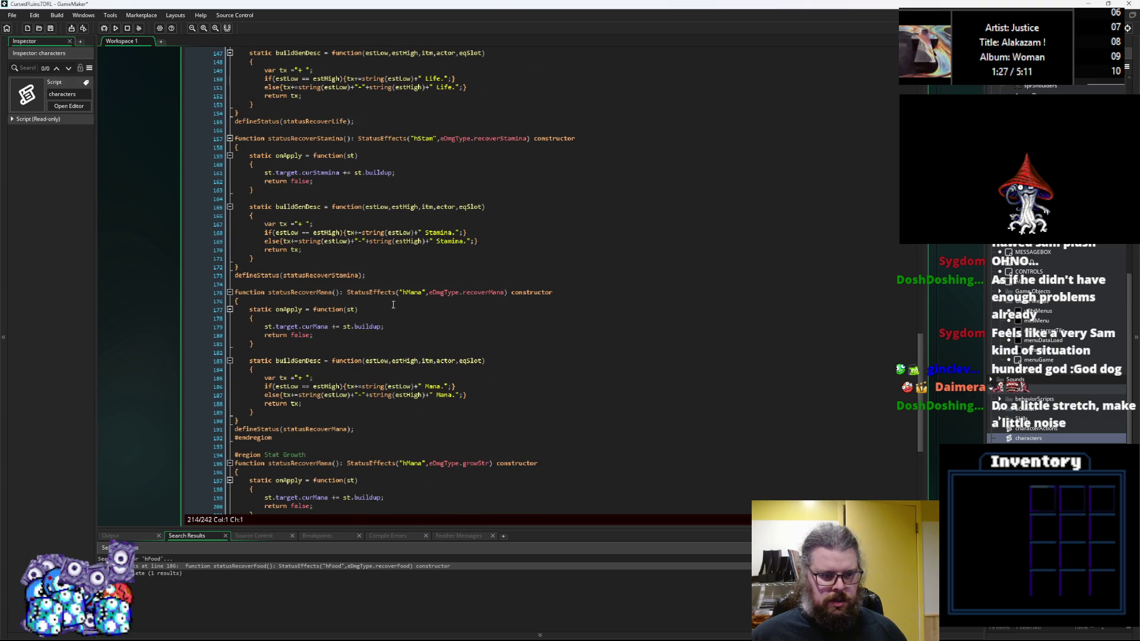
scroll(393, 293, "down", 2)
left_click(375, 365)
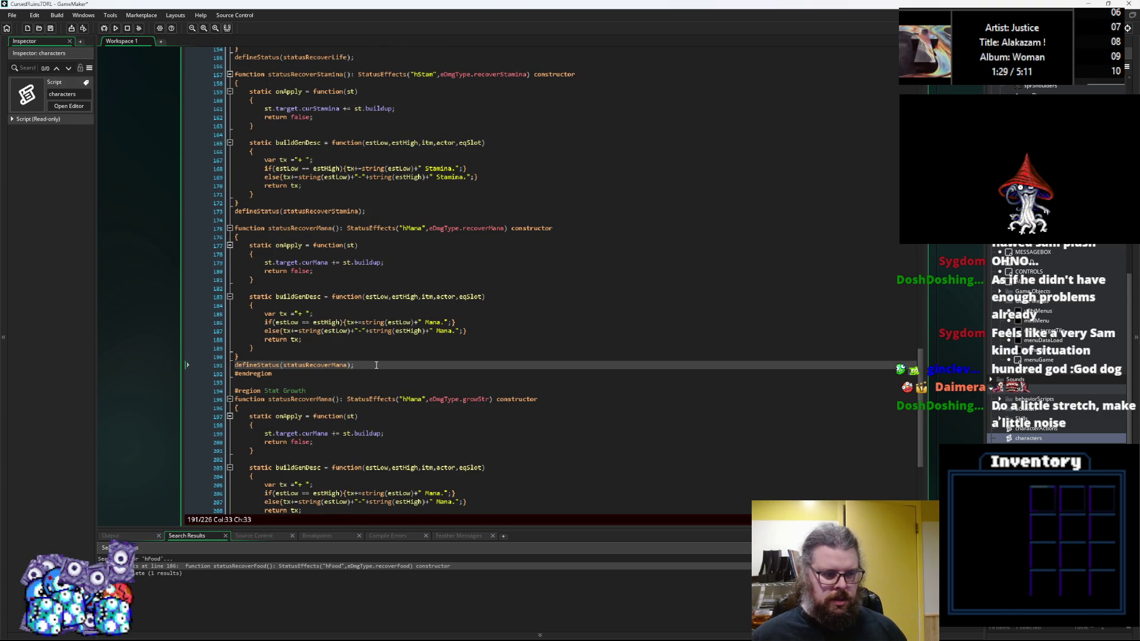
key("ctrl+v")
scroll(399, 335, "down", 2)
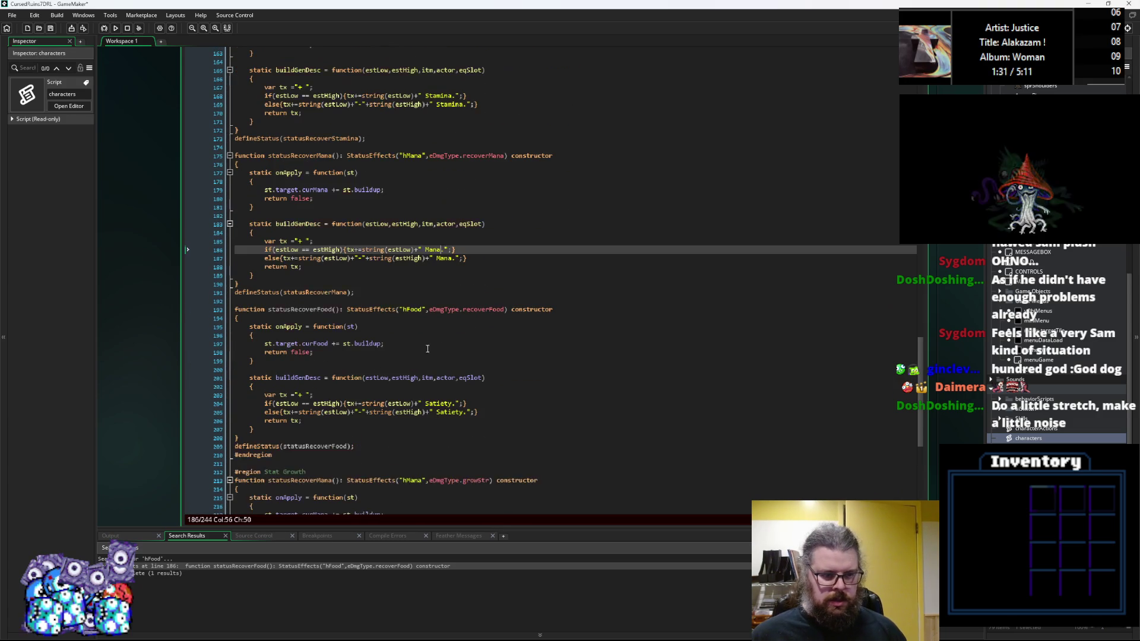
key("Return")
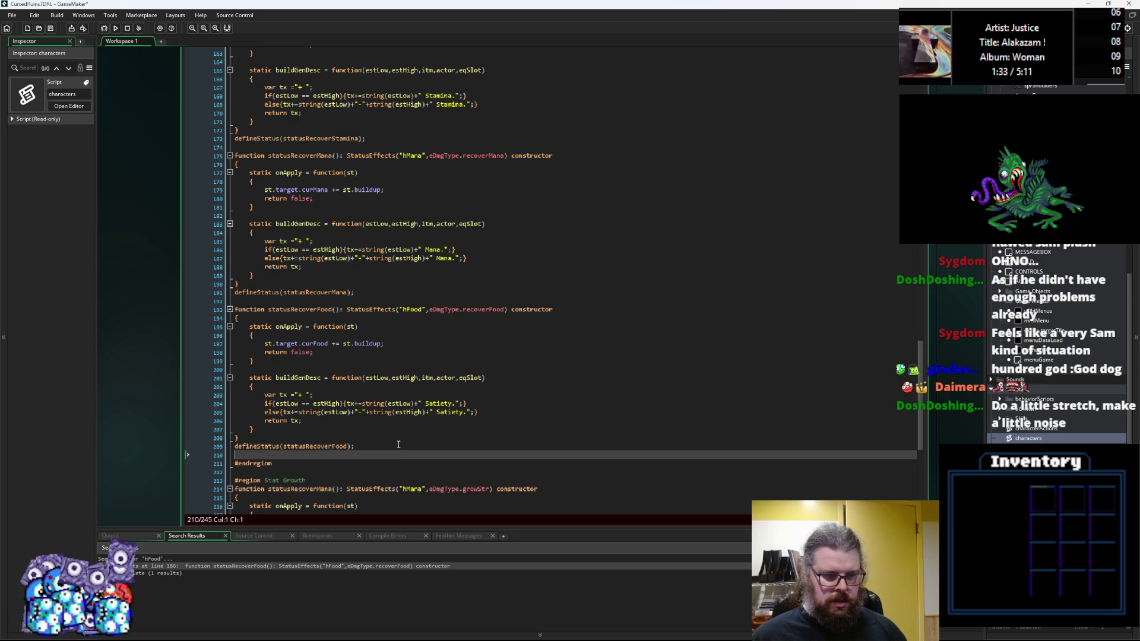
Step: Collapse the statusRecoverFood, statusRecoverMana, statusRecoverStamina and statusRecoverLife blocks
left_click(230, 309)
scroll(234, 291, "up", 3)
left_click(230, 262)
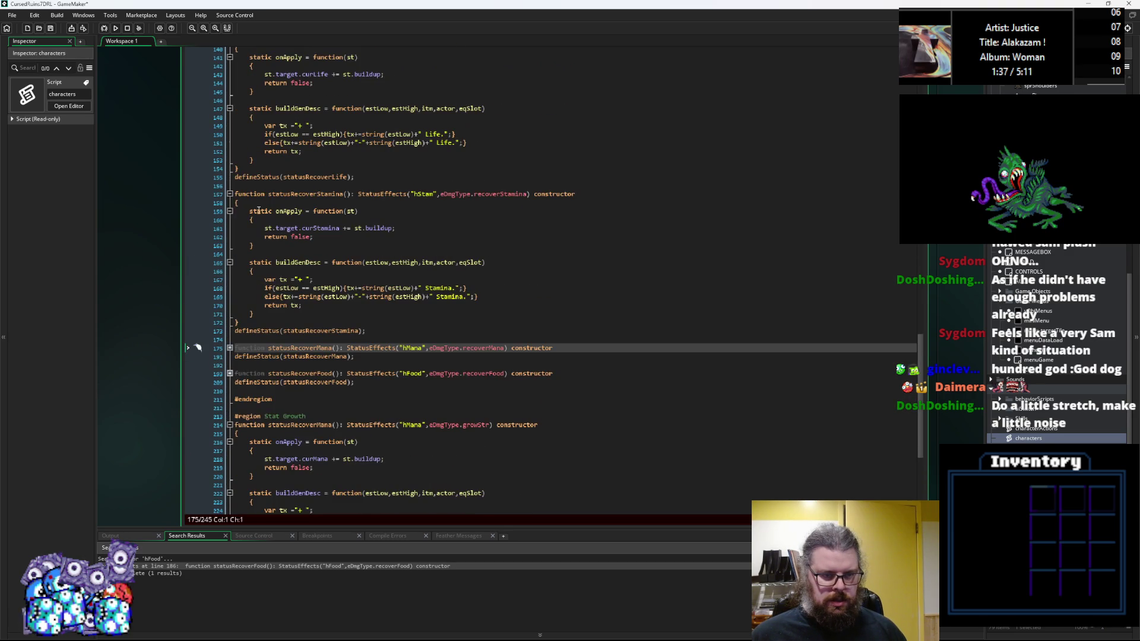
scroll(256, 199, "up", 3)
left_click(229, 191)
scroll(237, 208, "up", 4)
left_click(249, 370)
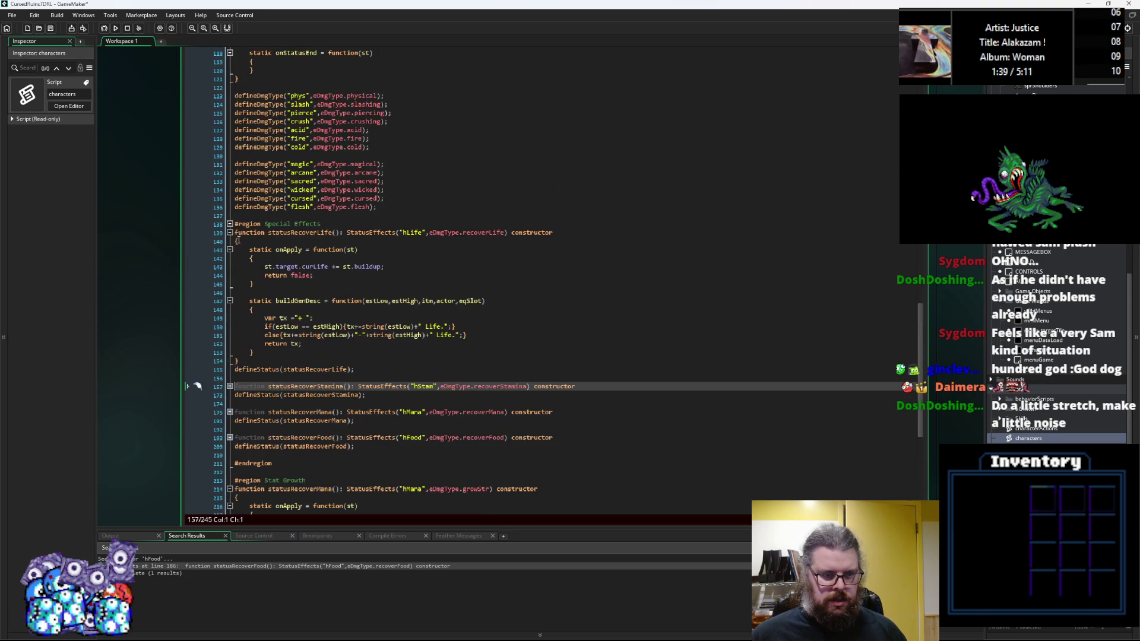
left_click(230, 146)
Step: Add a blank line above the Stat Growth heading and close the region with #endregion after the constructor
scroll(383, 330, "down", 1)
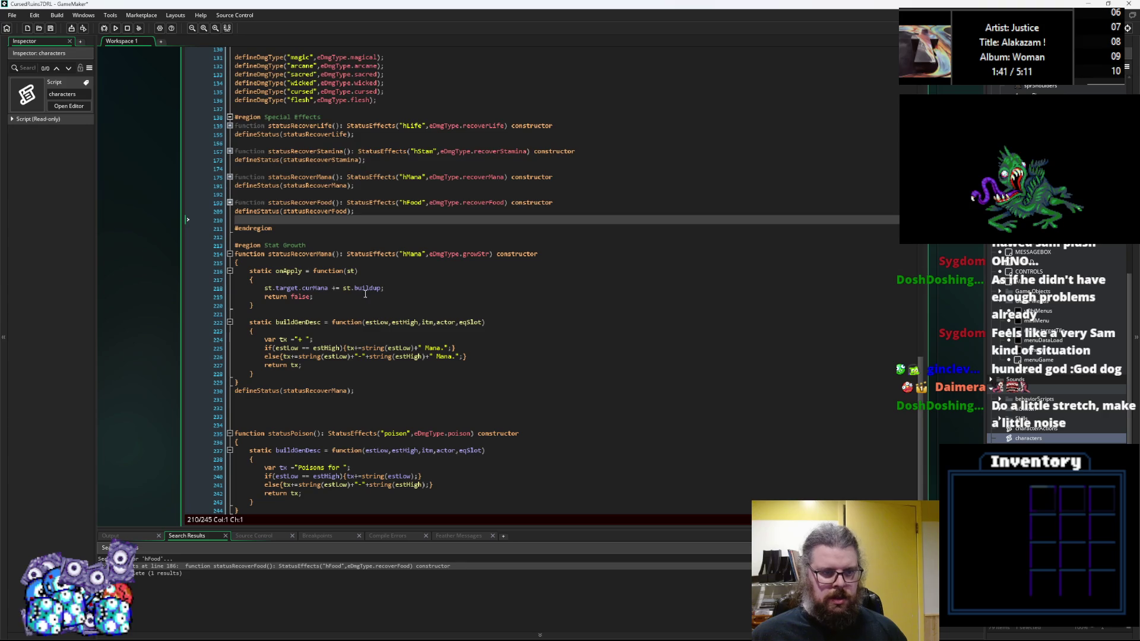
left_click(326, 247)
key("Return")
key("Up")
key("Up")
key("Return")
key("Down")
key("Down")
key("BackSpace")
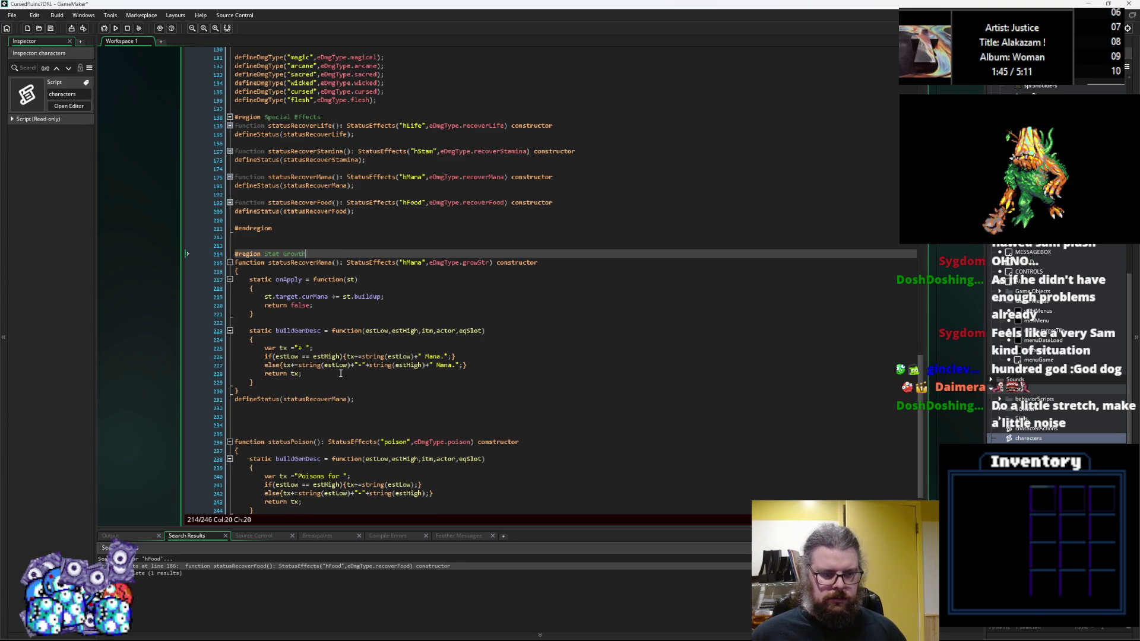
left_click(356, 424)
scroll(356, 416, "down", 1)
left_click(334, 384)
type("#end")
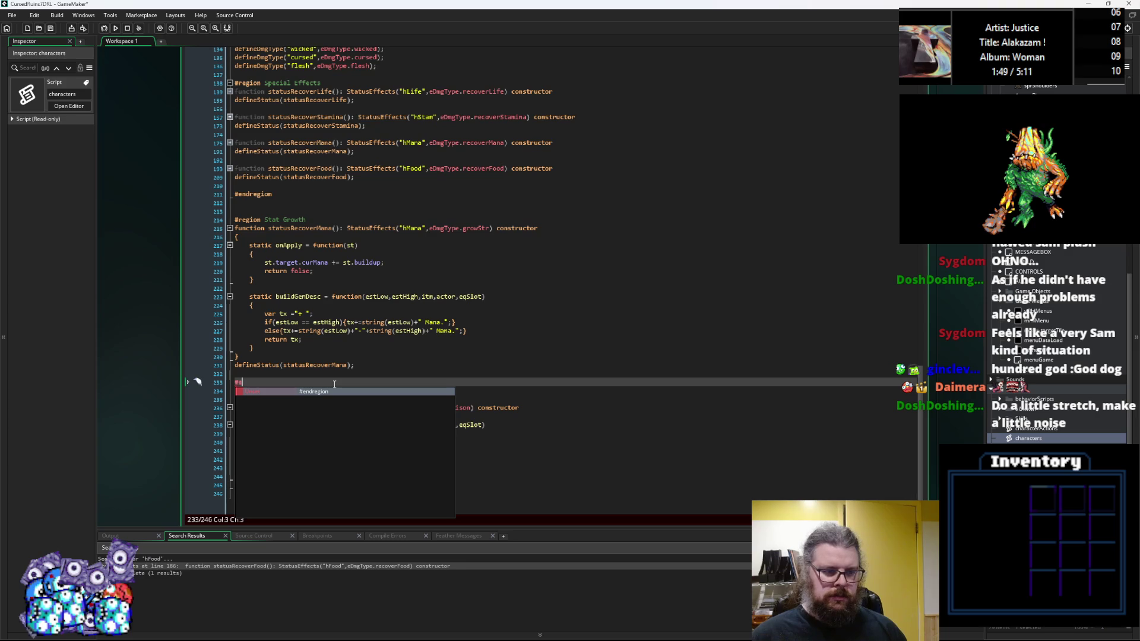
type("region")
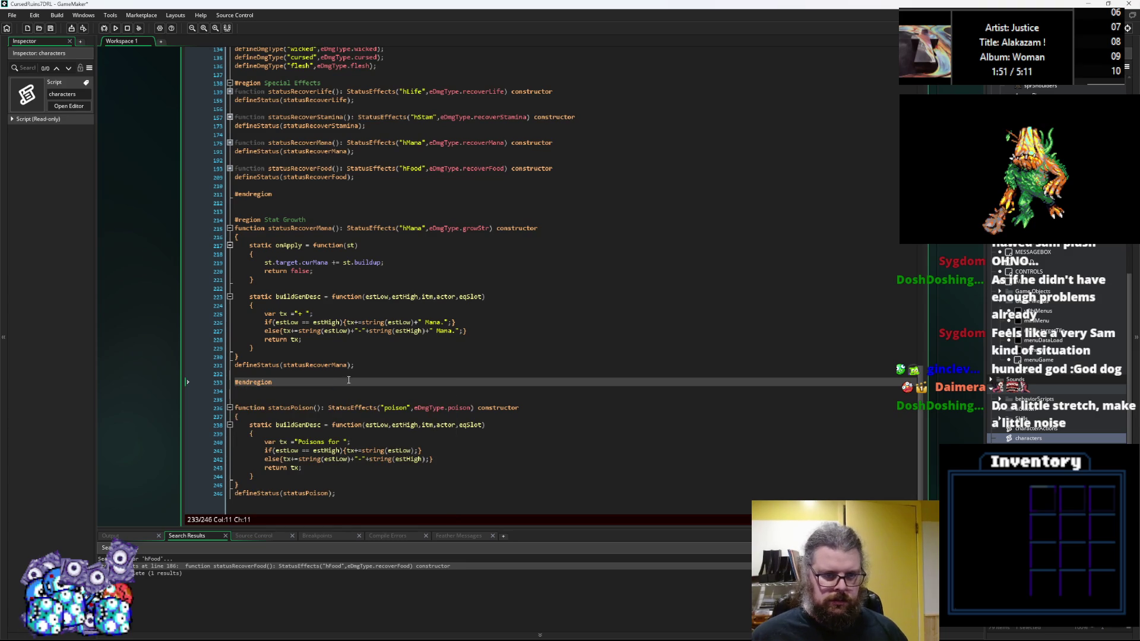
Step: Rename hMana to gStr and make onApply add to stats_core[eStat.str] instead of curMana
left_click(420, 230)
double_click(420, 230)
type("gStr")
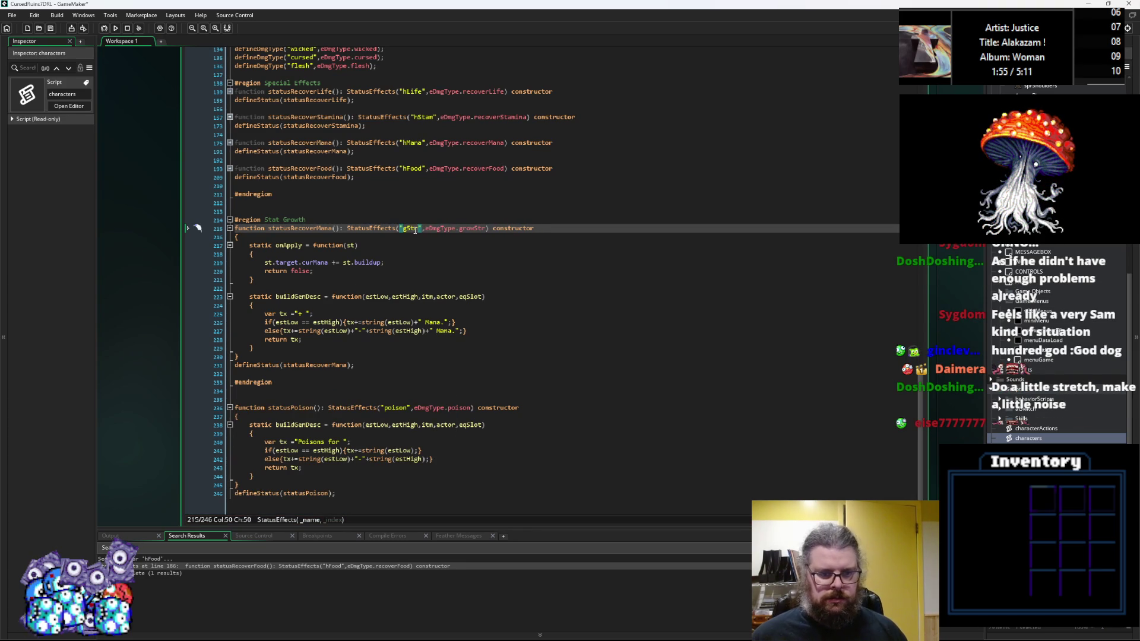
left_click(298, 330)
scroll(298, 330, "up", 3)
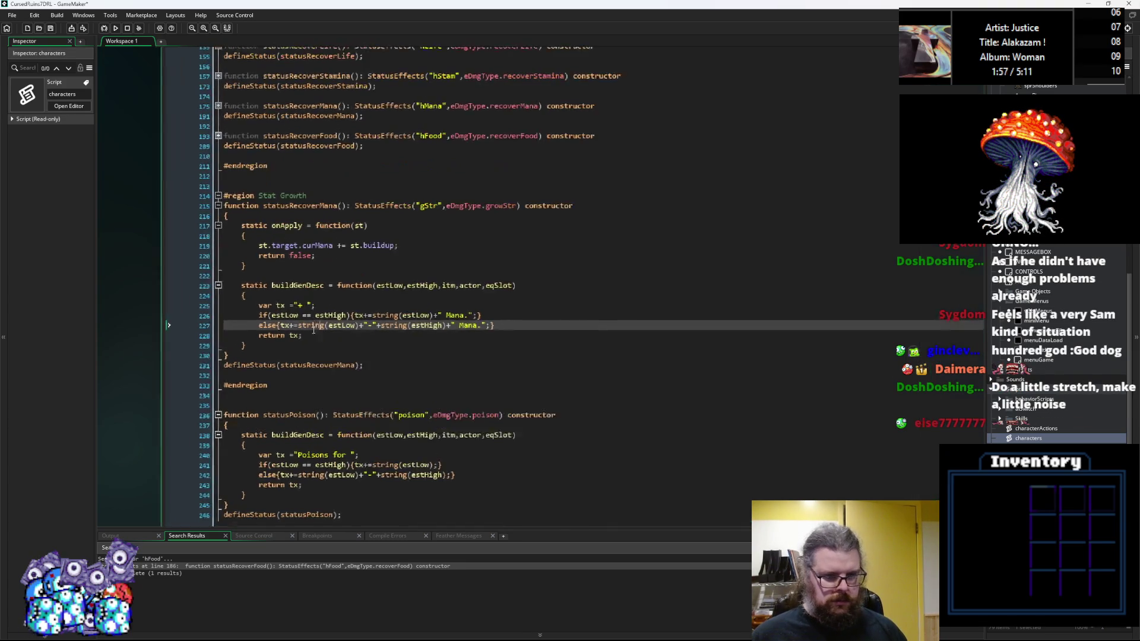
left_click(287, 274)
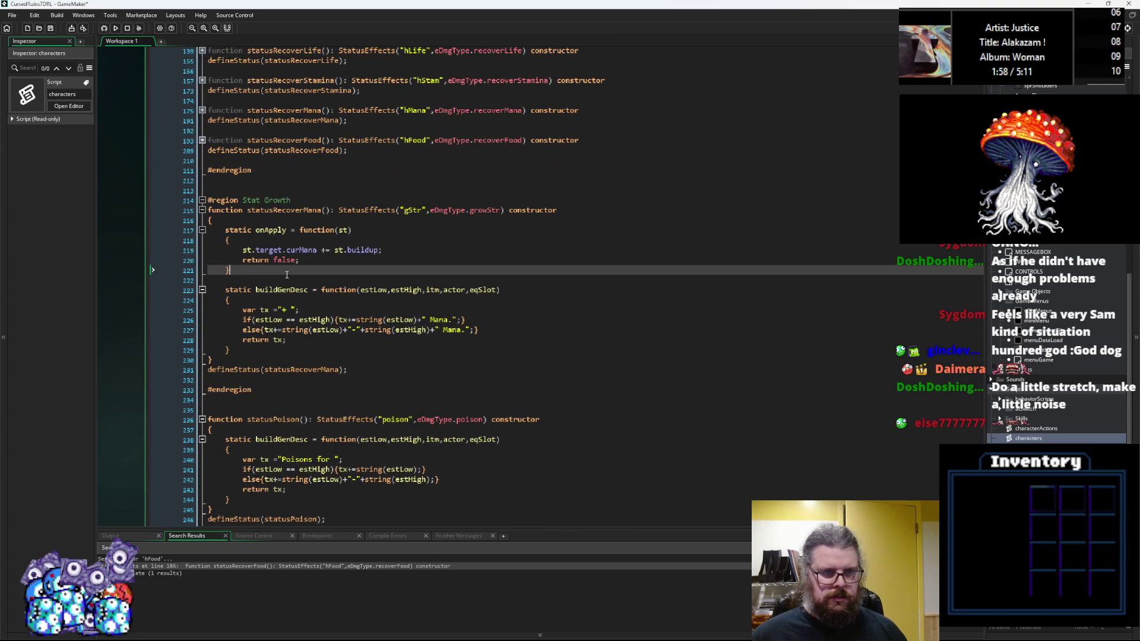
double_click(314, 250)
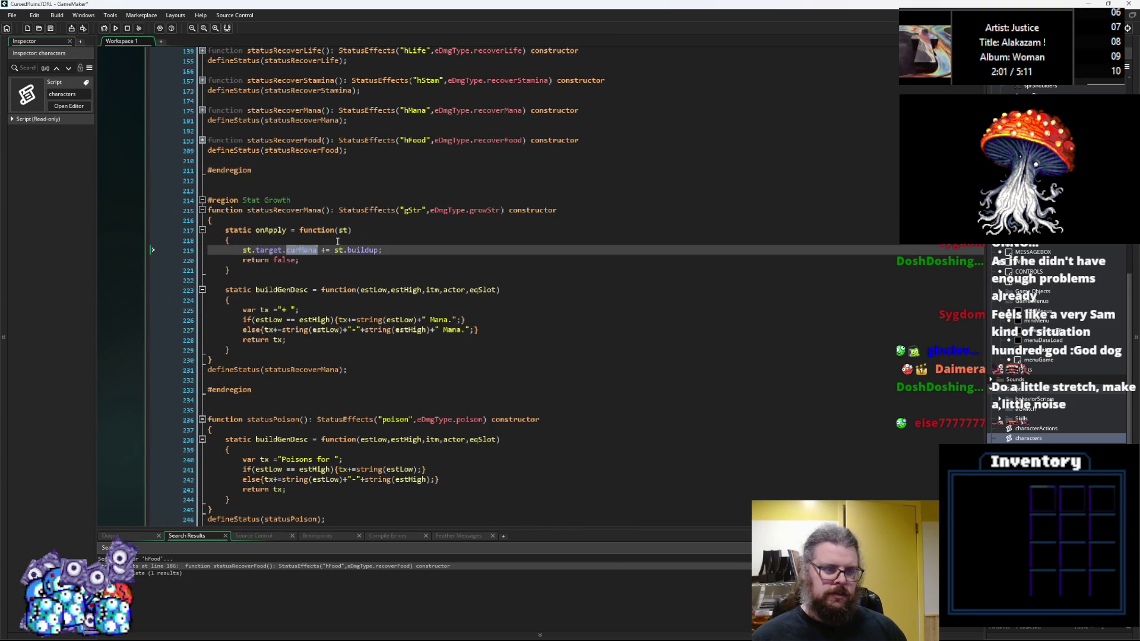
key("BackSpace")
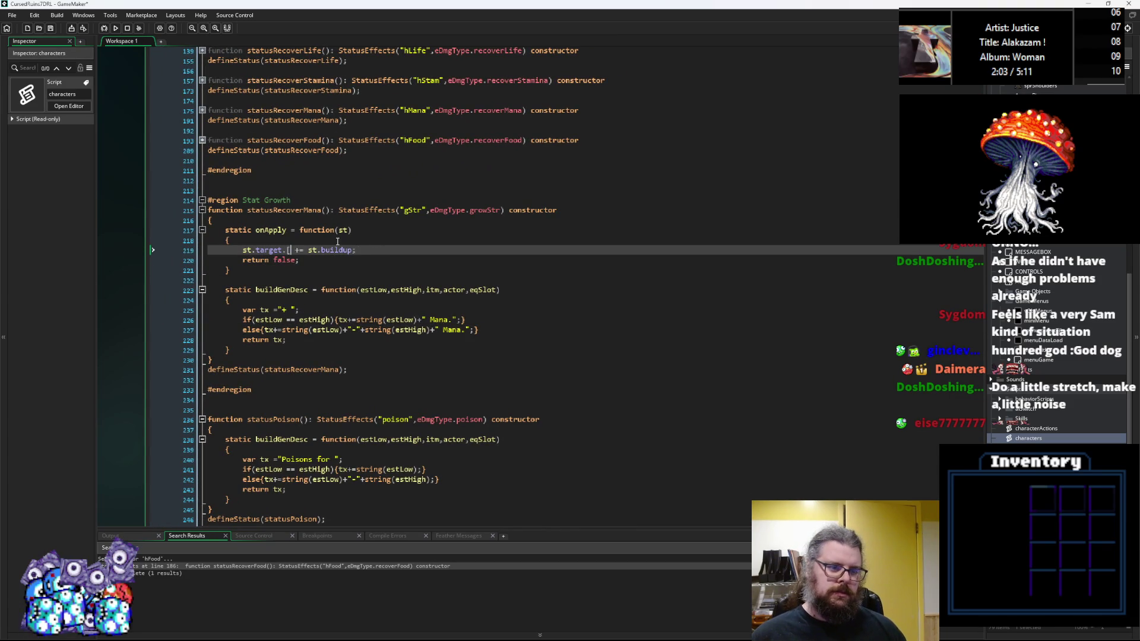
type("stats_core[")
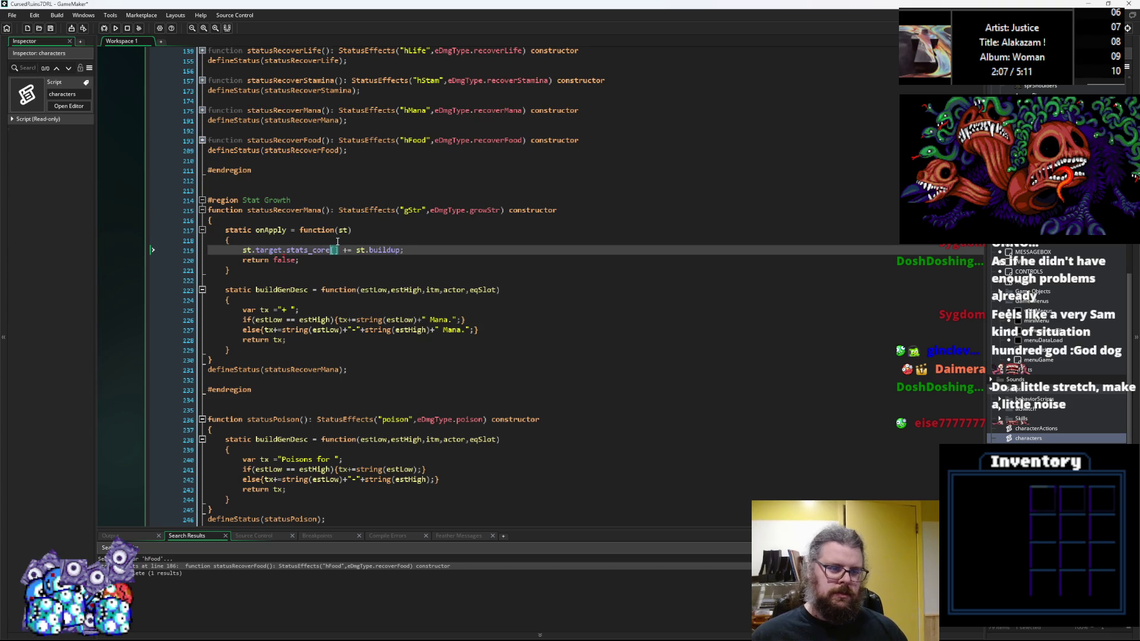
type("eStat")
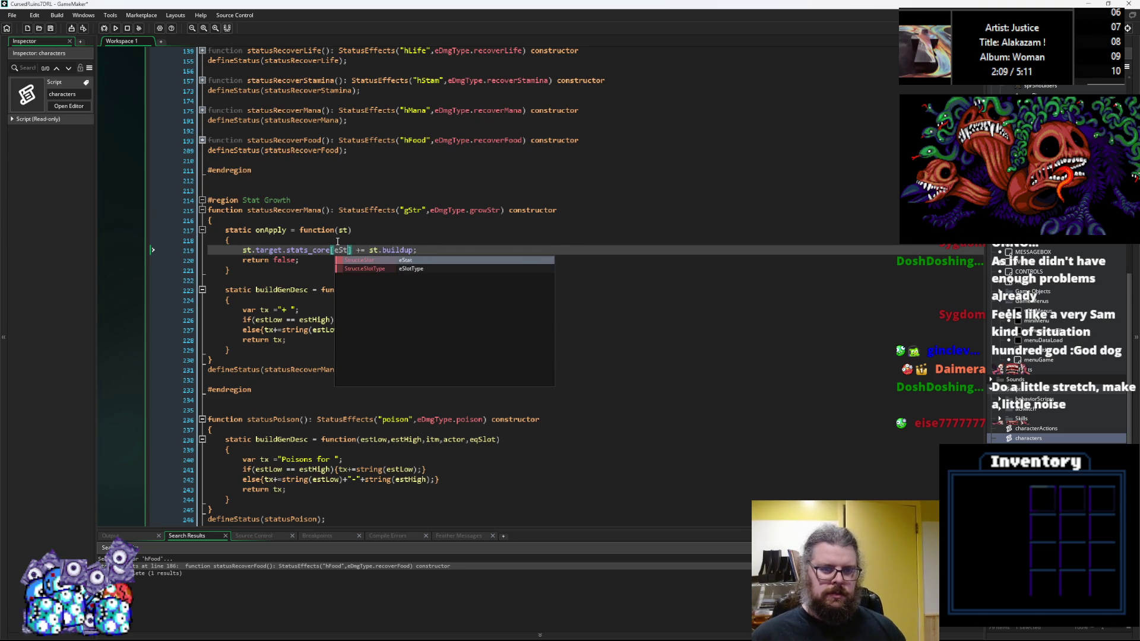
type(".str")
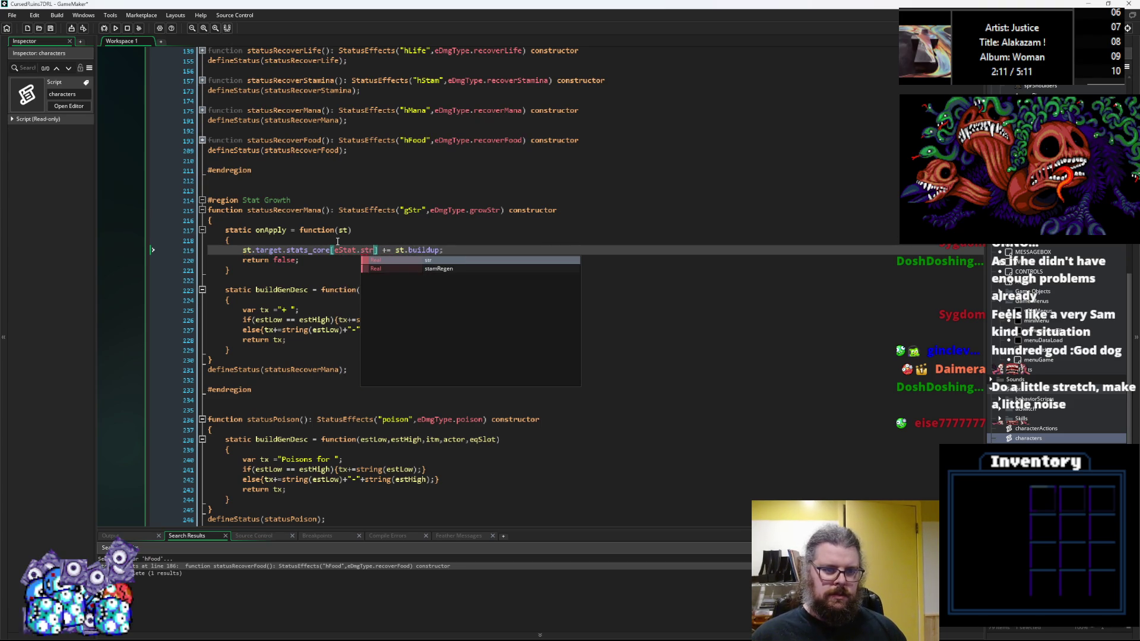
type("]")
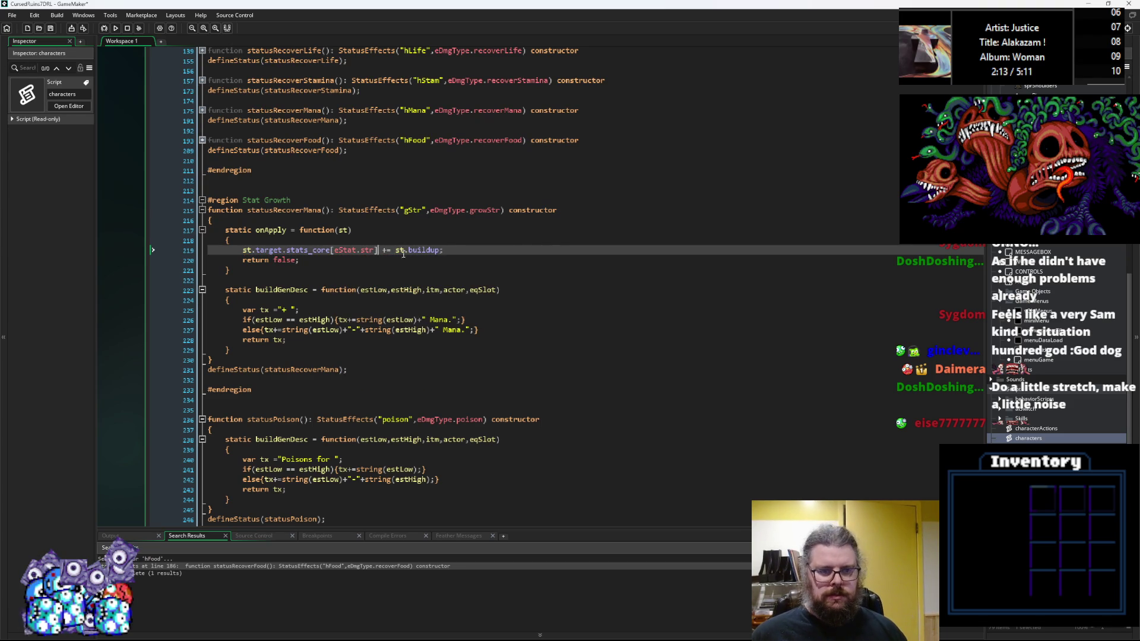
Step: Review the buildup term, defineStatus line, onApply line and buildGenDesc line of the gStr constructor
double_click(421, 251)
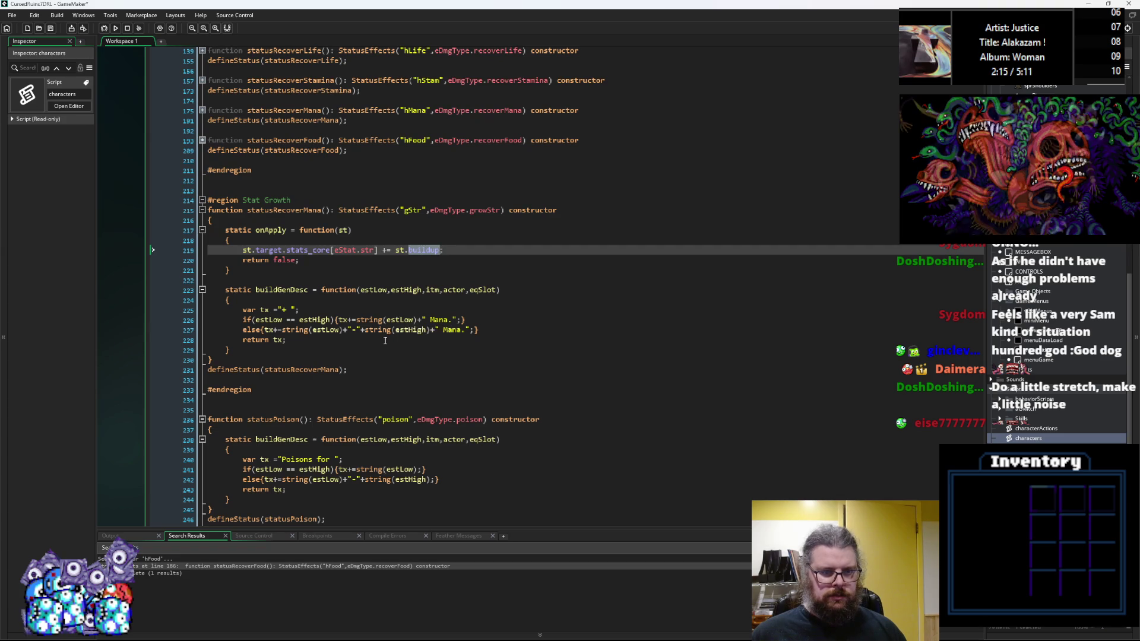
left_click(380, 364)
left_click(380, 366)
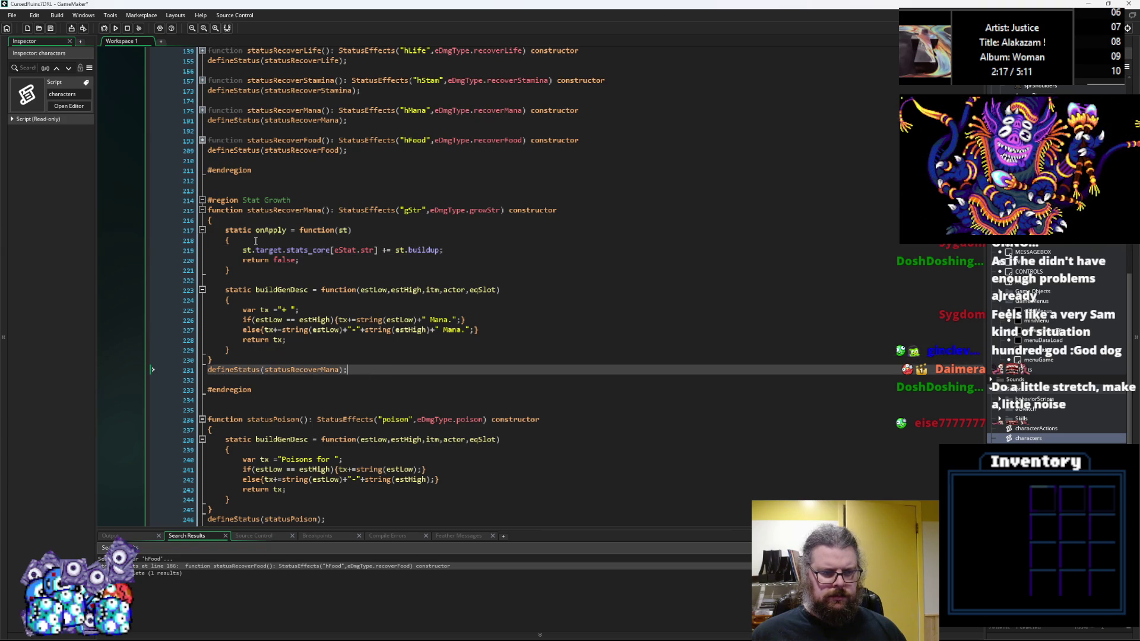
left_click(288, 229)
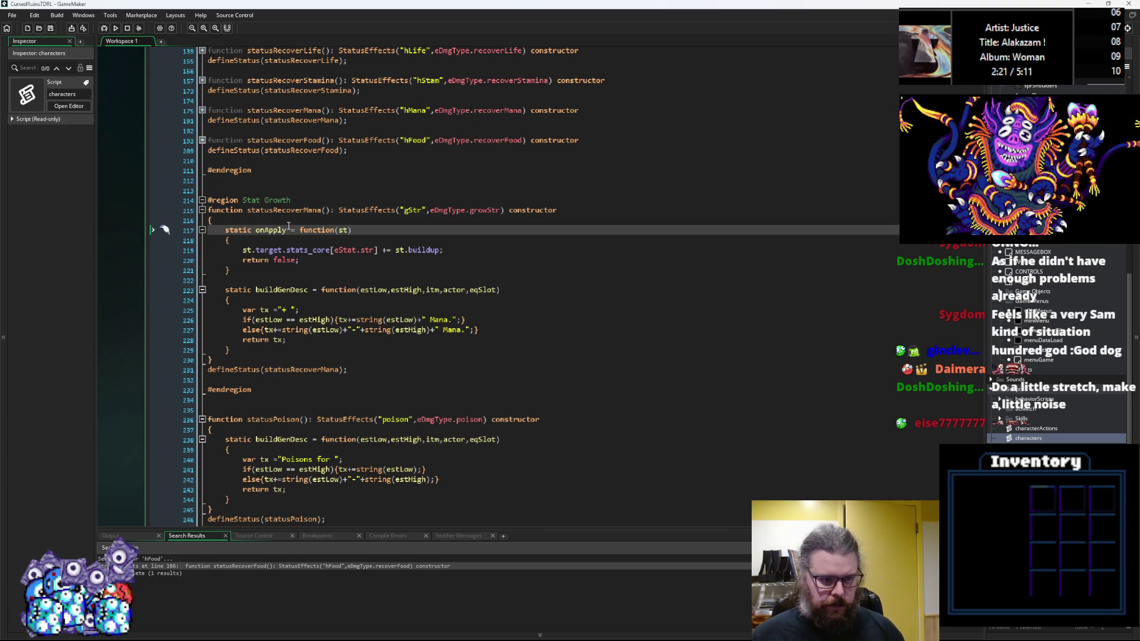
left_click(271, 291)
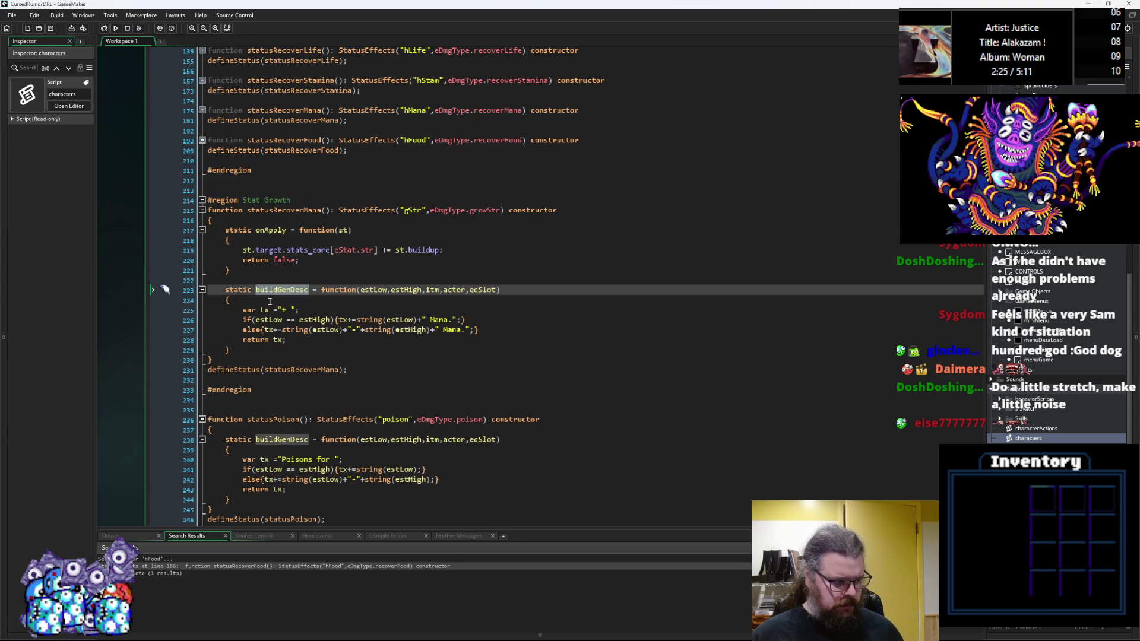
Step: Replace the description's '+' with 'Increases' and add an if(estLow<0) 'Decreases' text branch
key("Down")
key("Down")
key("Down")
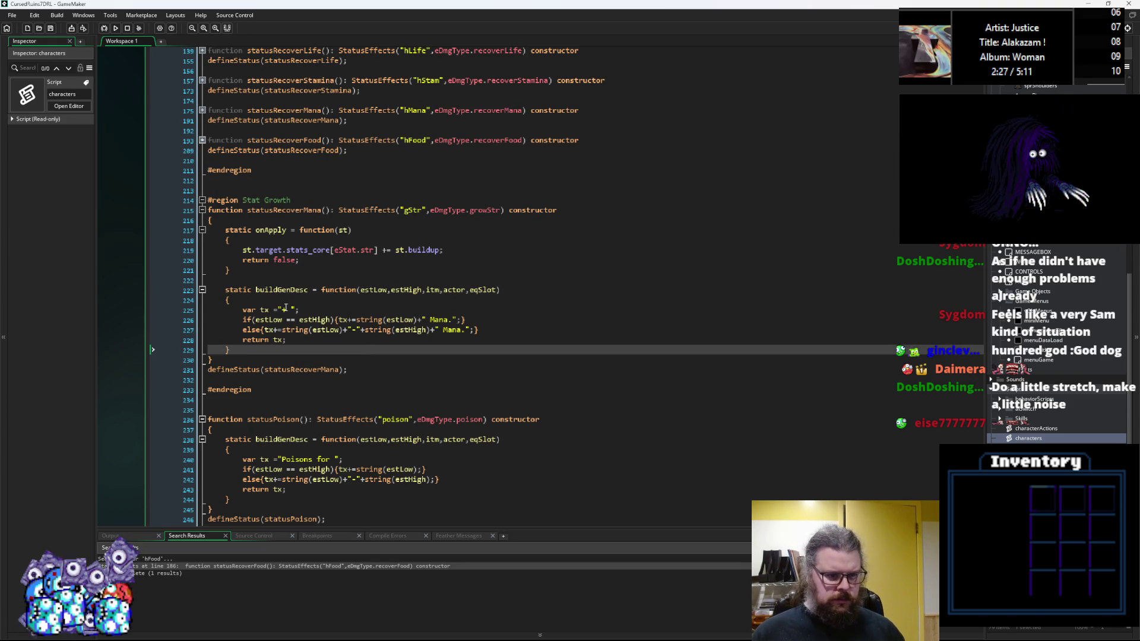
left_click(285, 309)
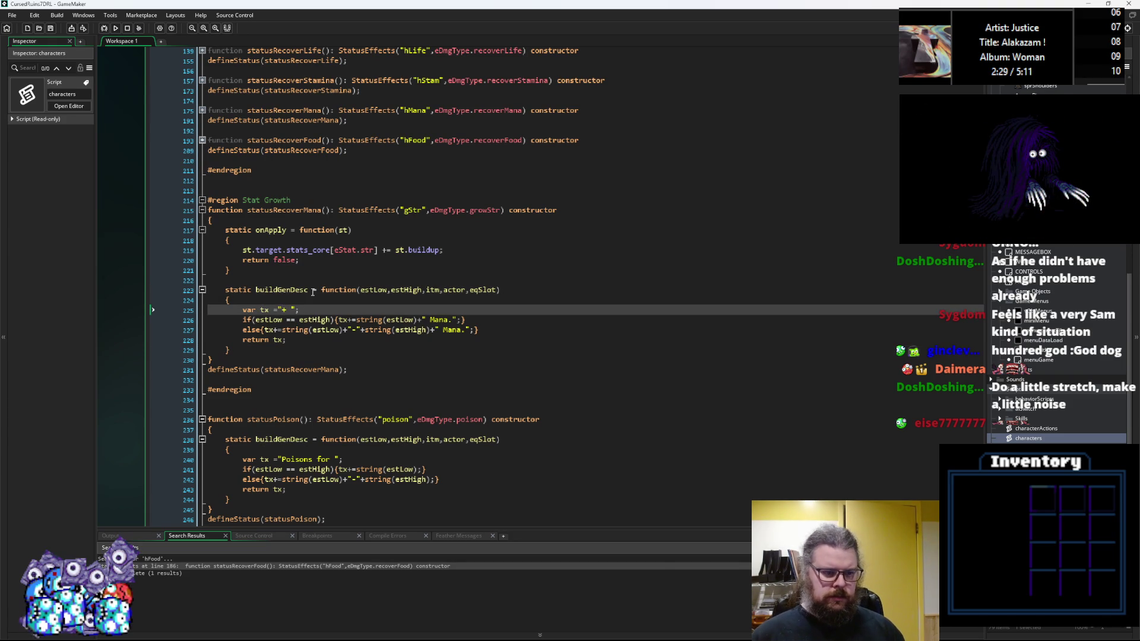
key("BackSpace")
type("I")
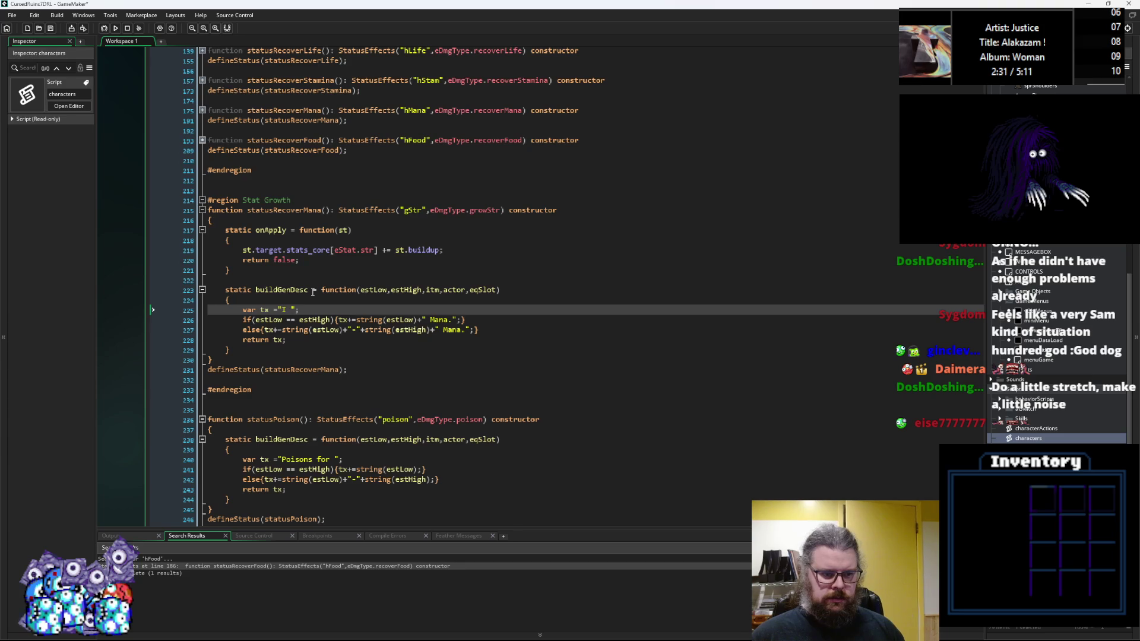
type("ncreases")
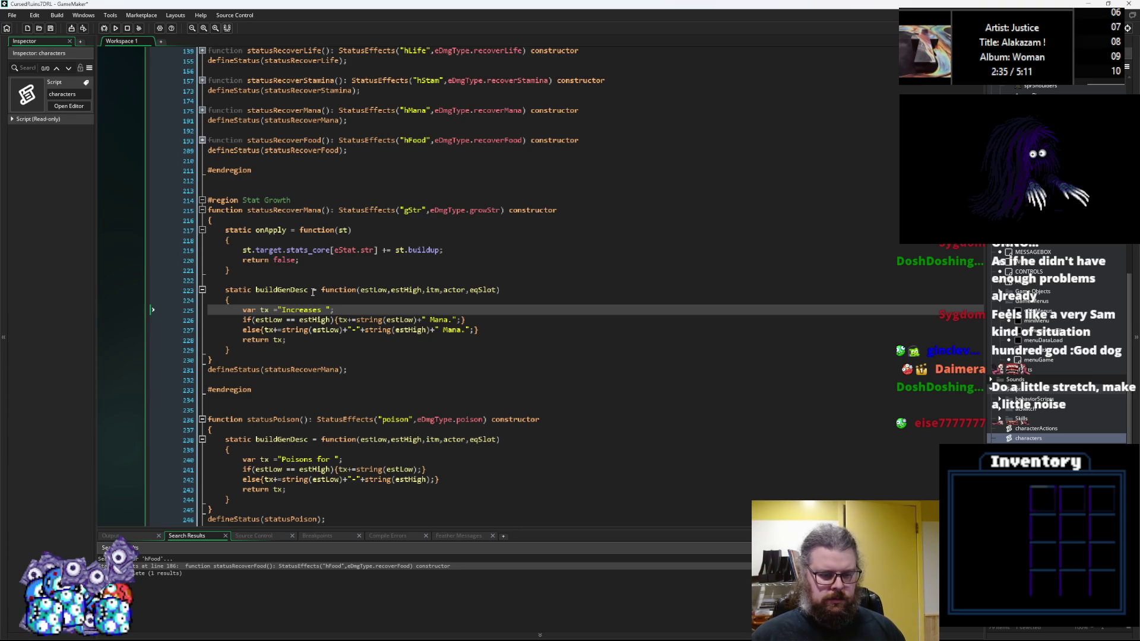
double_click(439, 319)
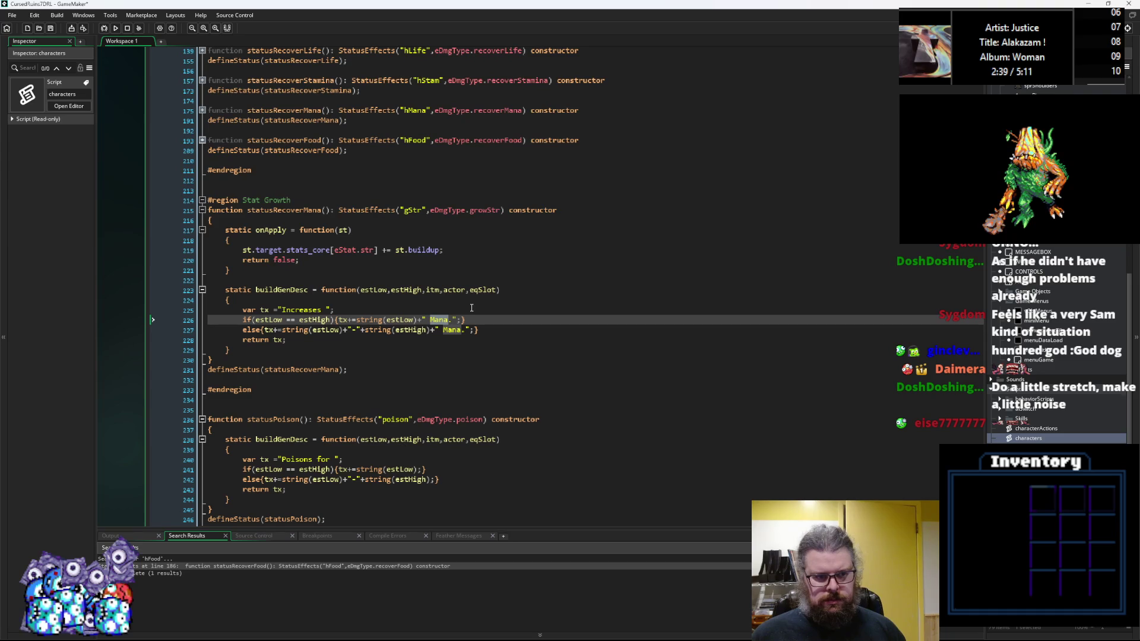
left_click(331, 310)
key("Return")
type("if(estLow")
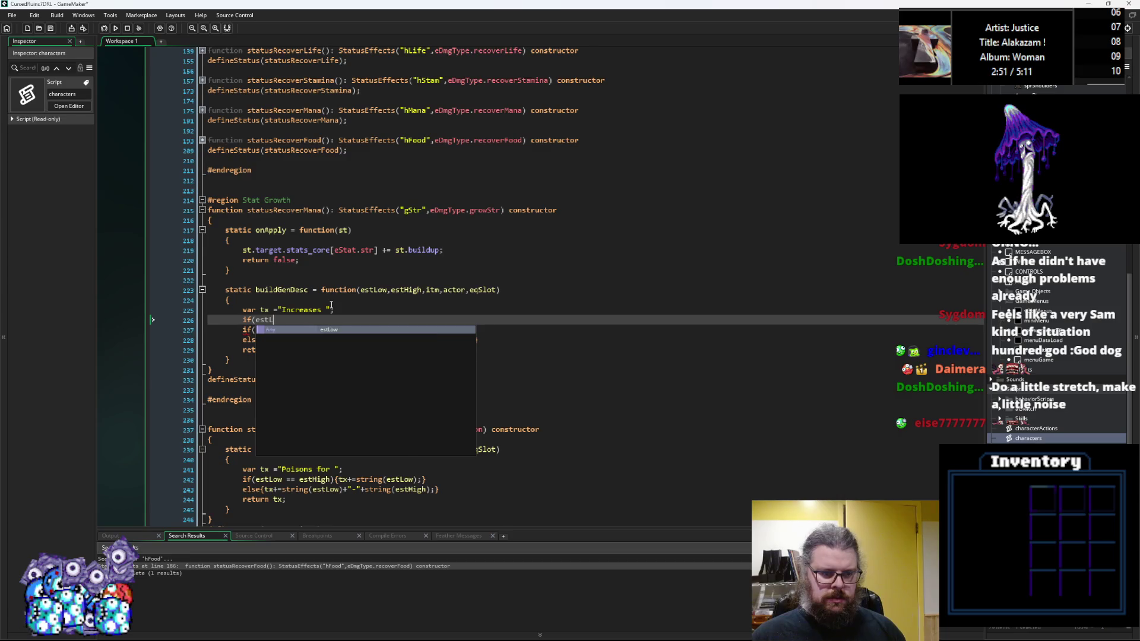
type("<0){")
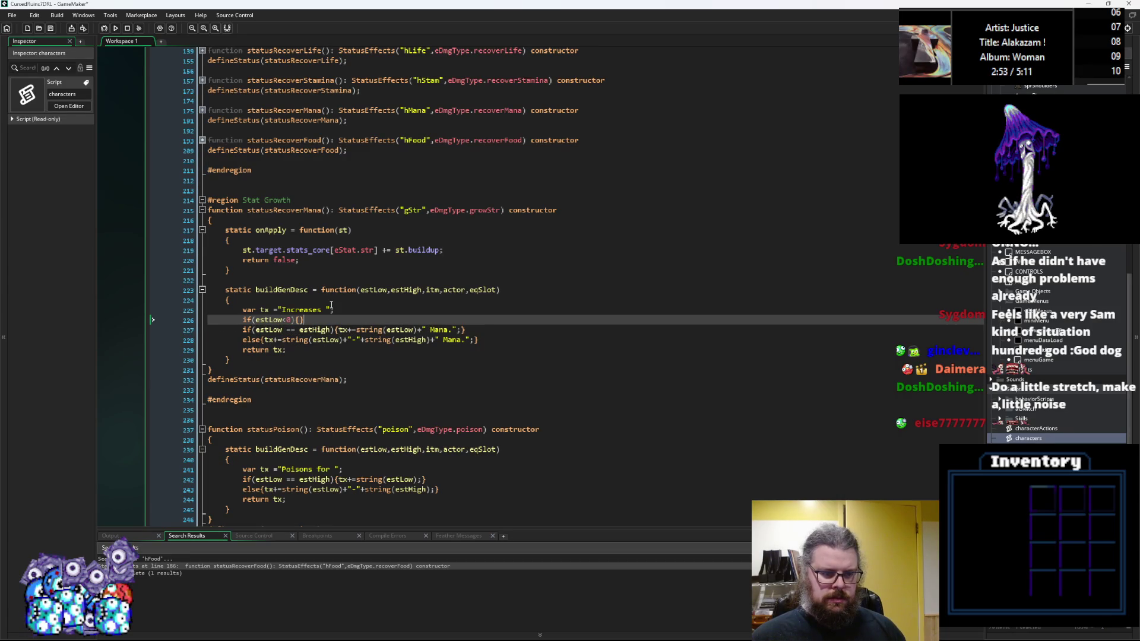
type("tx")
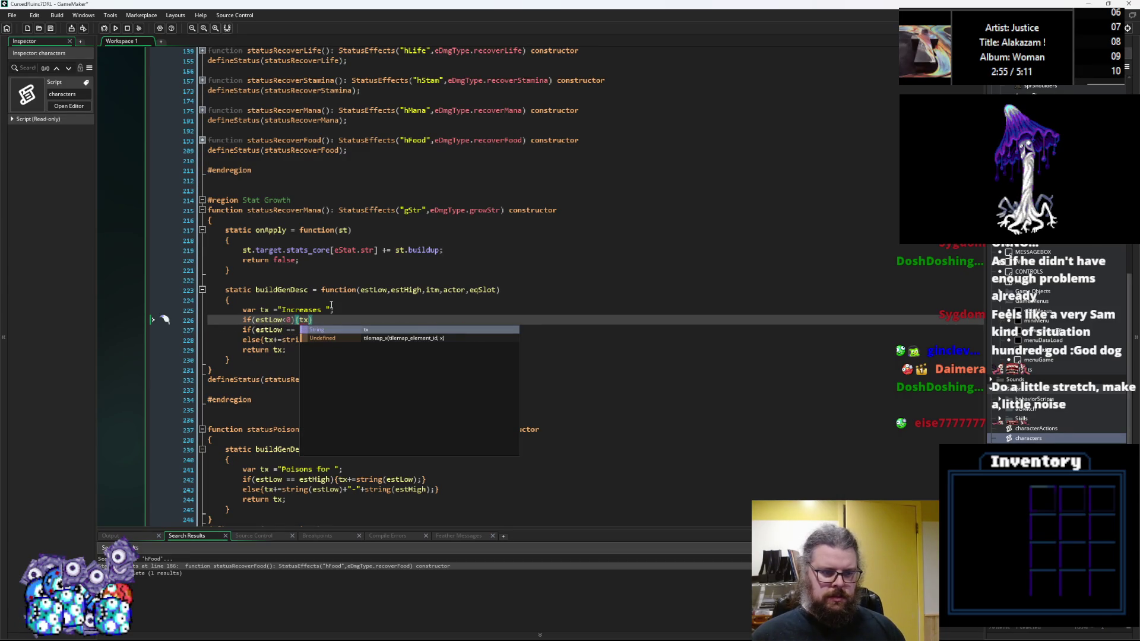
type("=\"Decre")
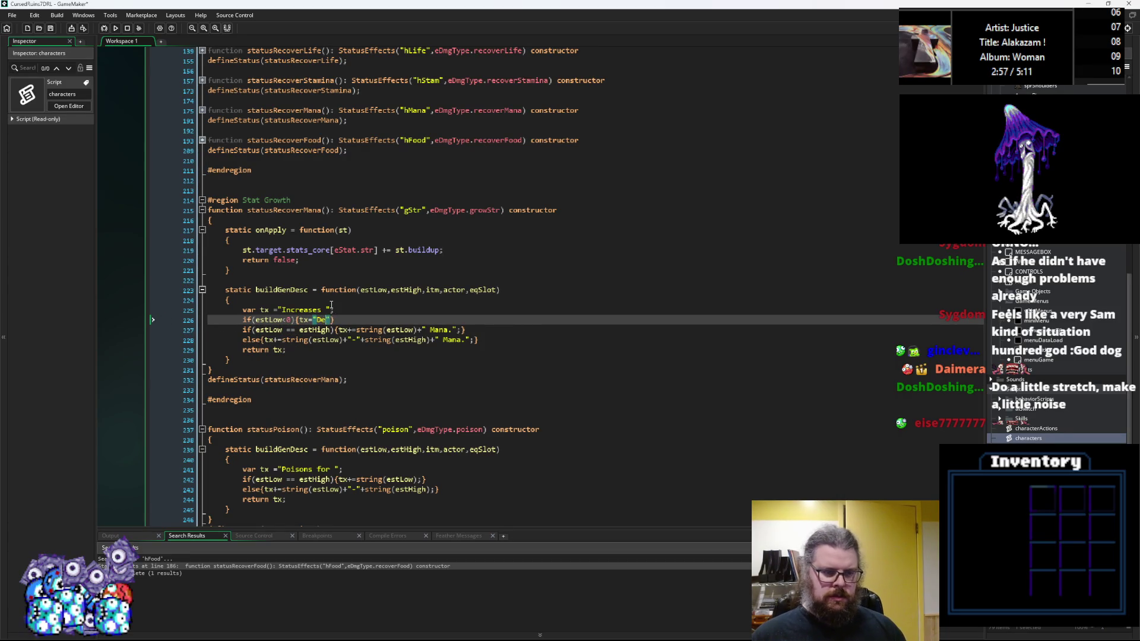
type("ases")
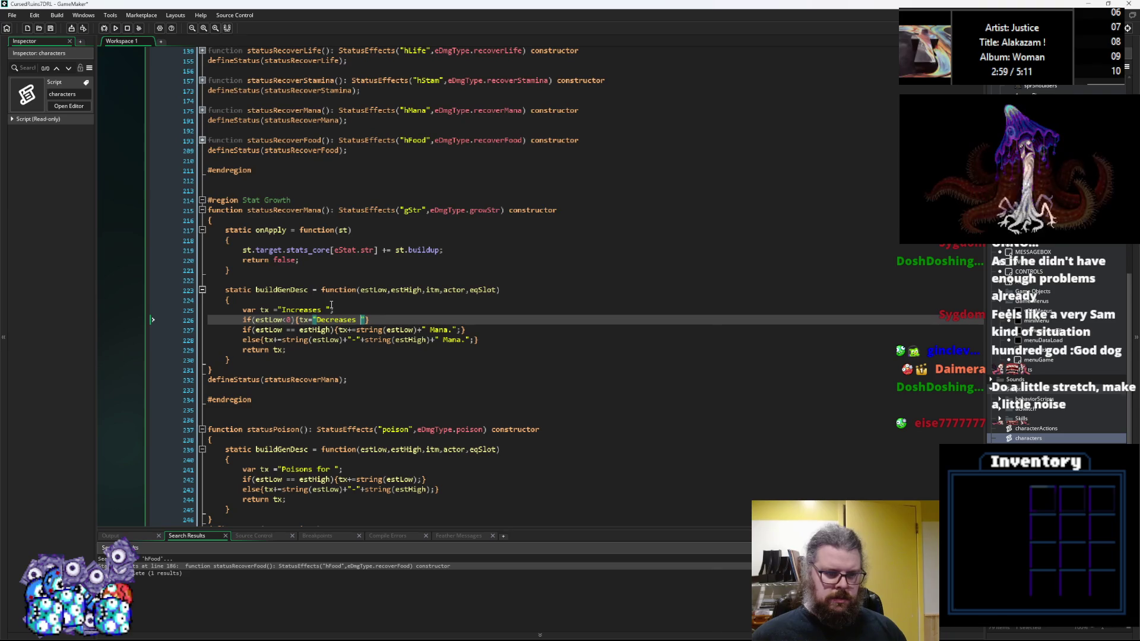
Step: Complete the two description texts as 'Increases Strength by' and 'Decreases Strength by'
key("Down")
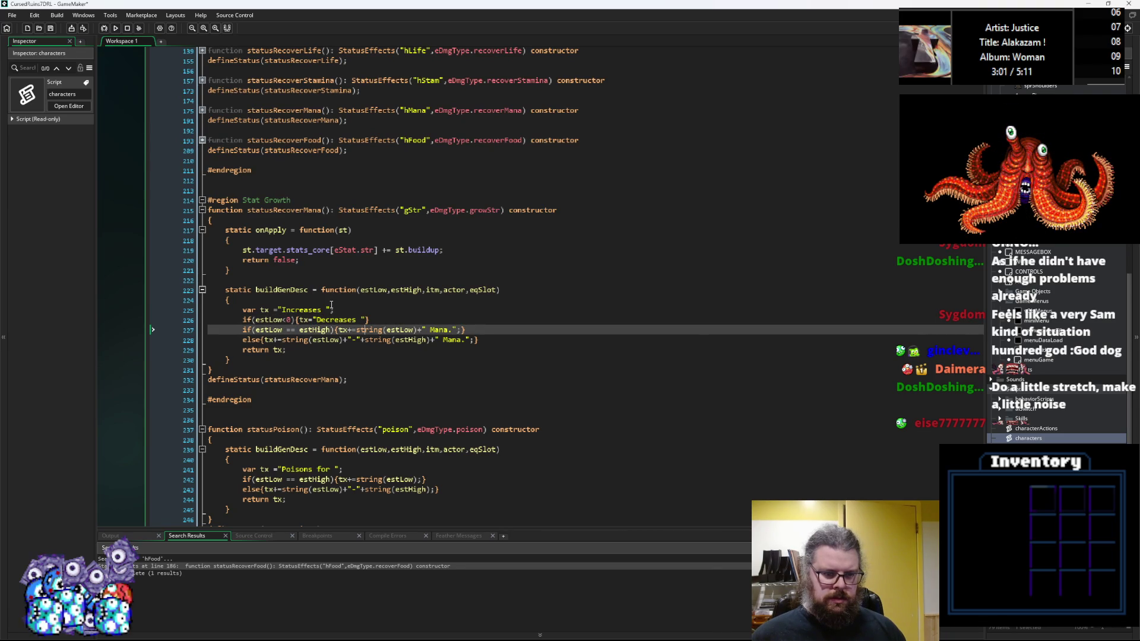
key("Up")
type("Stremgt")
key("BackSpace")
key("BackSpace")
key("BackSpace")
type("ngth")
key("Up")
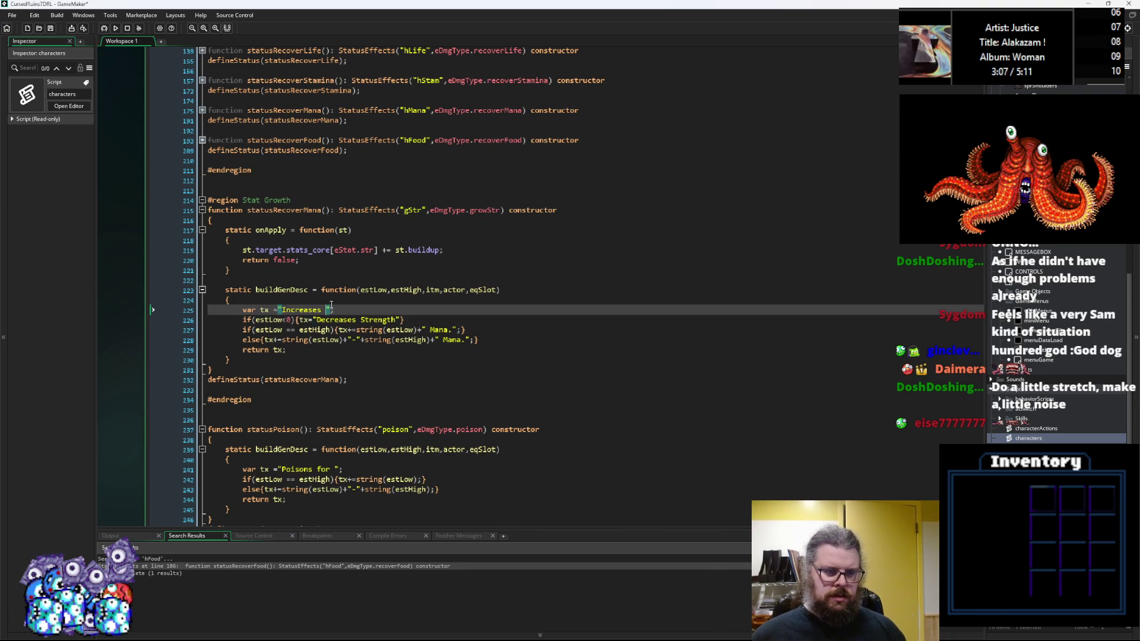
type("Strength")
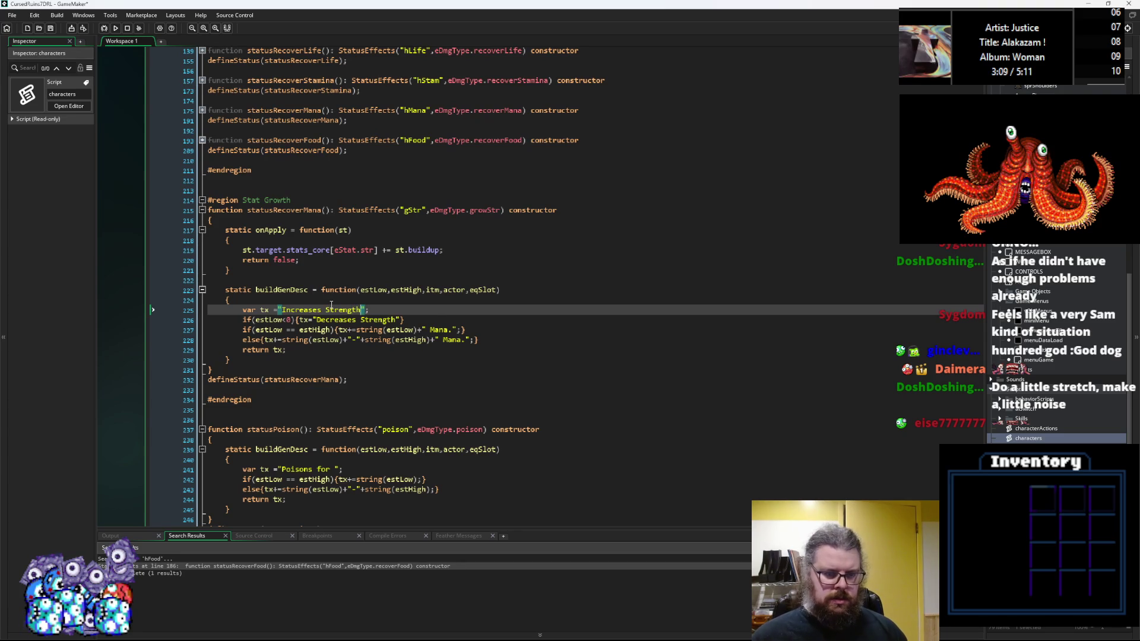
type(" by")
key("Down")
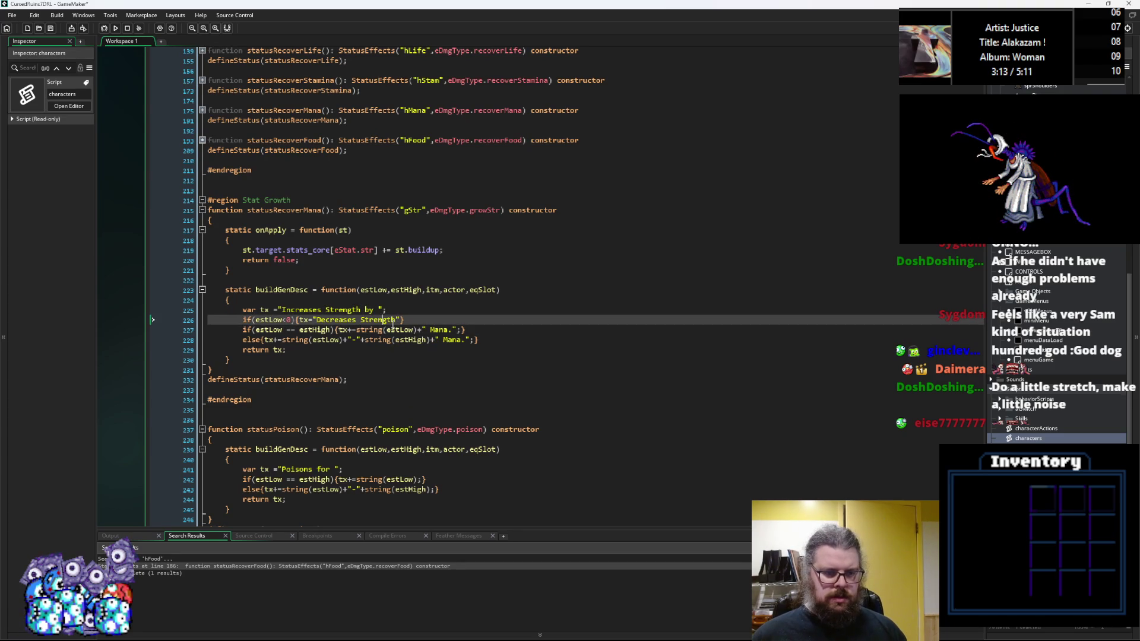
type("by")
Step: Delete the Mana suffix from the description's single-value and range lines
mouse_move(457, 329)
left_mouse_down()
mouse_move(420, 330)
mouse_move(438, 340)
left_mouse_up()
key("BackSpace")
key("BackSpace")
left_click(393, 373)
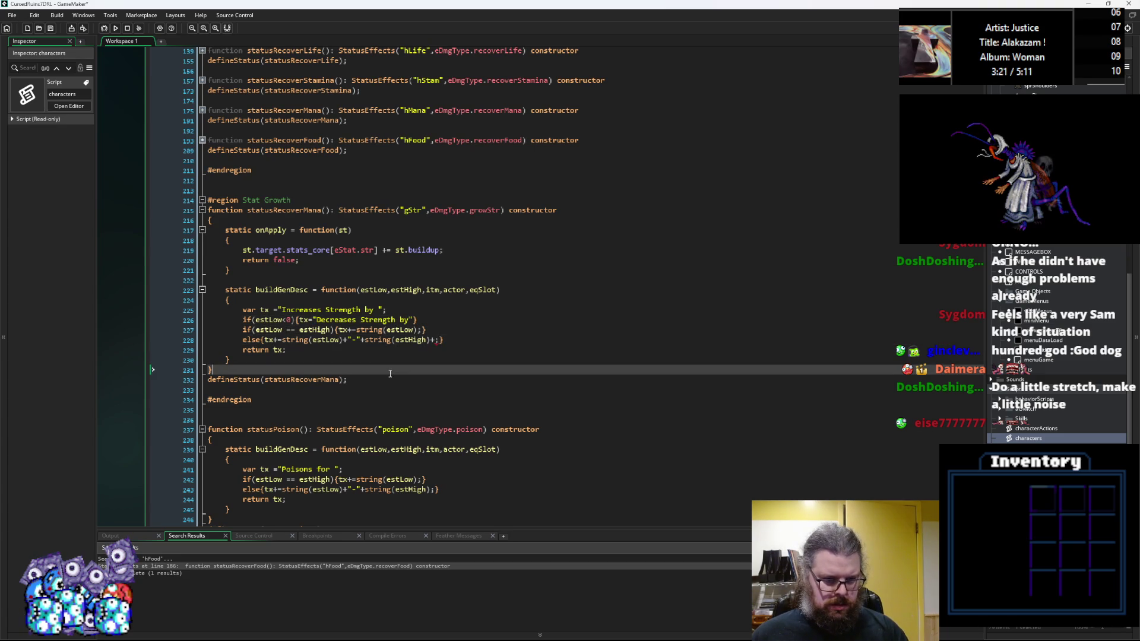
left_click(320, 343)
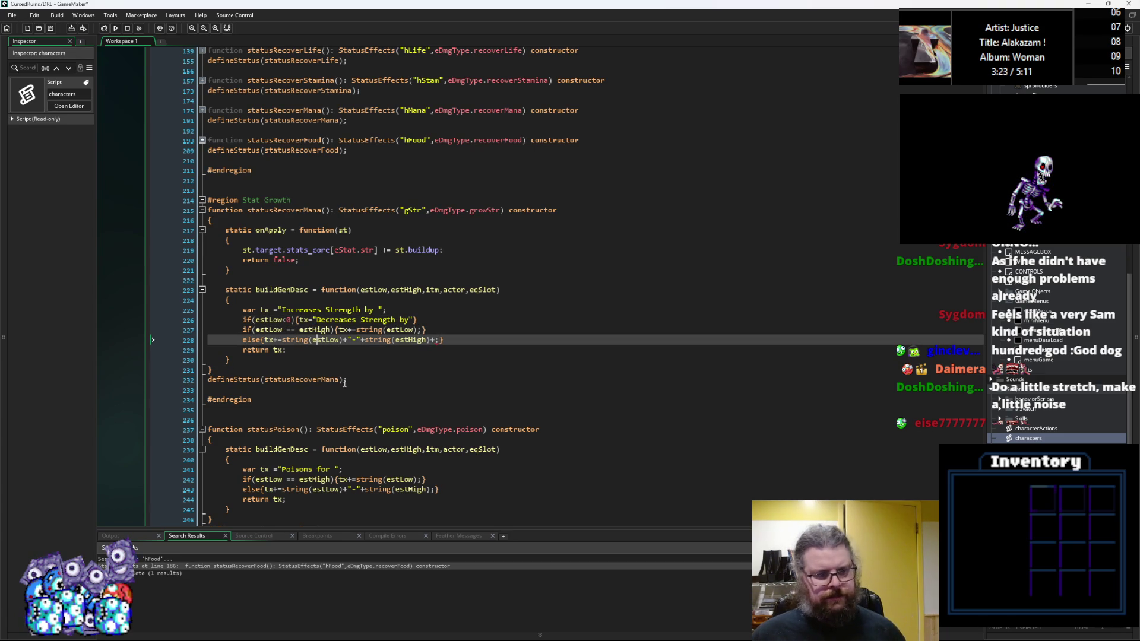
left_click_drag(347, 380, 164, 210)
left_click(363, 382)
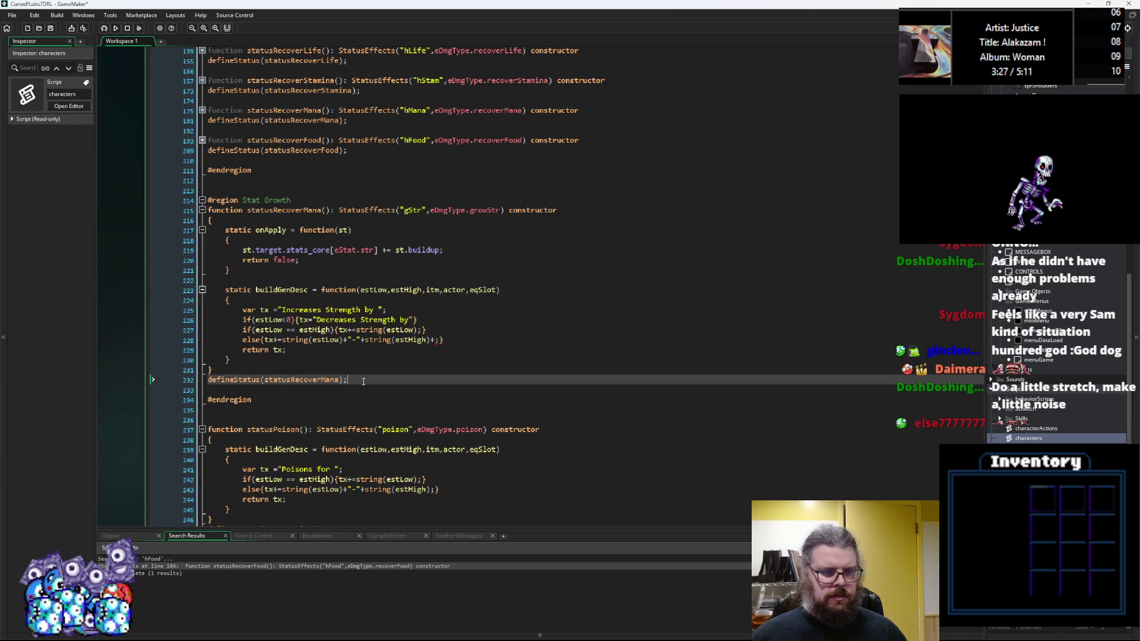
key("Left")
key("Left")
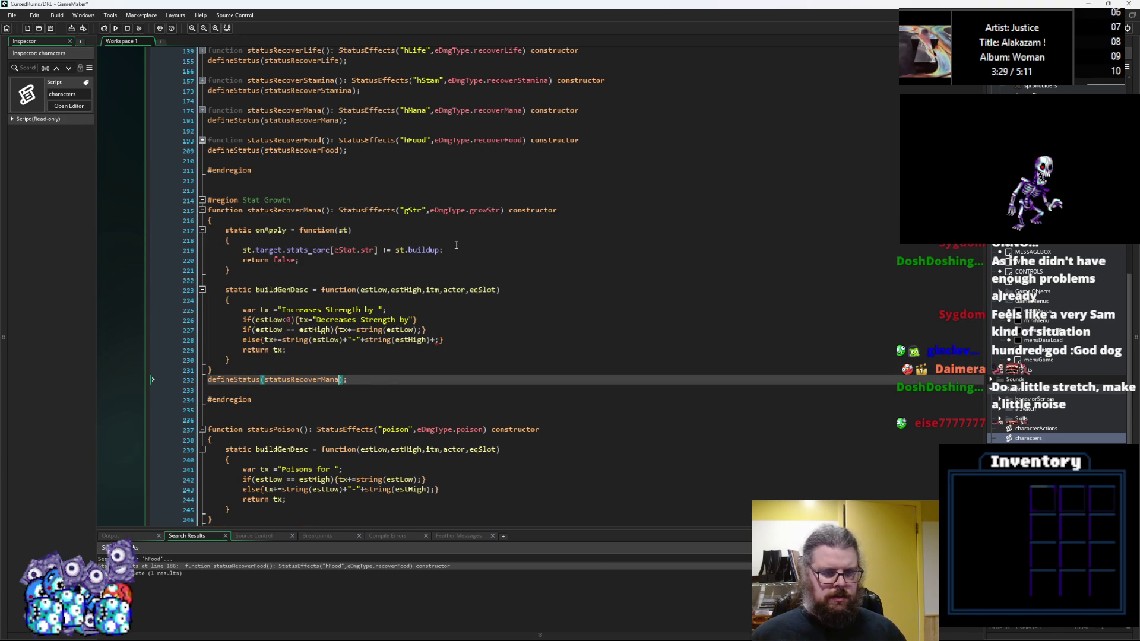
Step: Rename the constructor to statusGrowStrength and use that name in its defineStatus call
left_click(325, 209)
left_click_drag(325, 209, 274, 209)
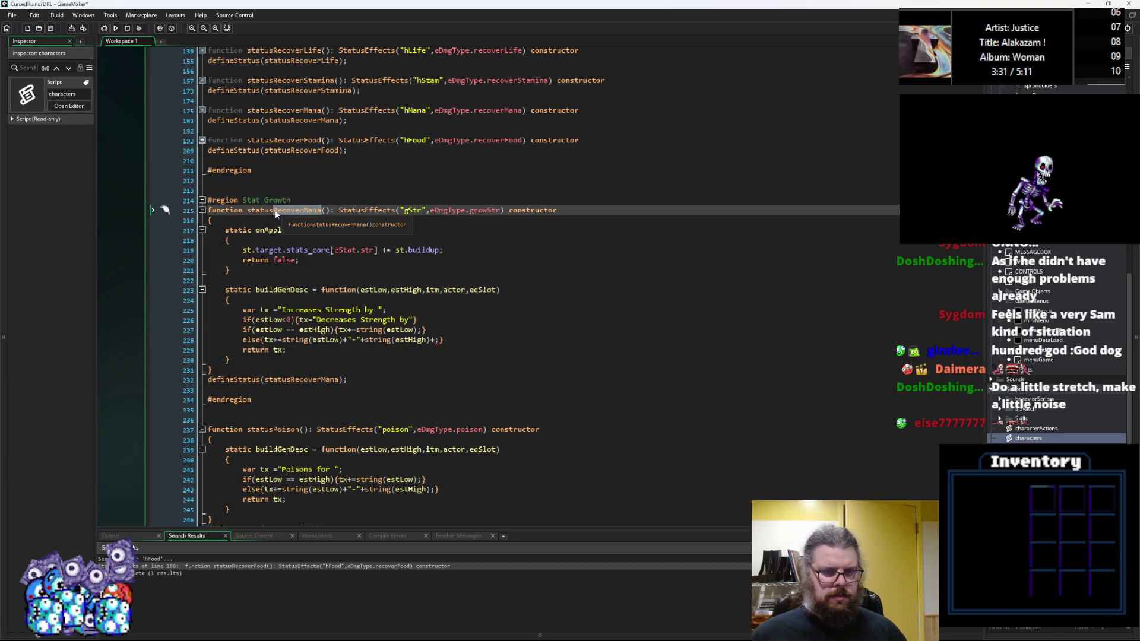
type("GrowStrengt")
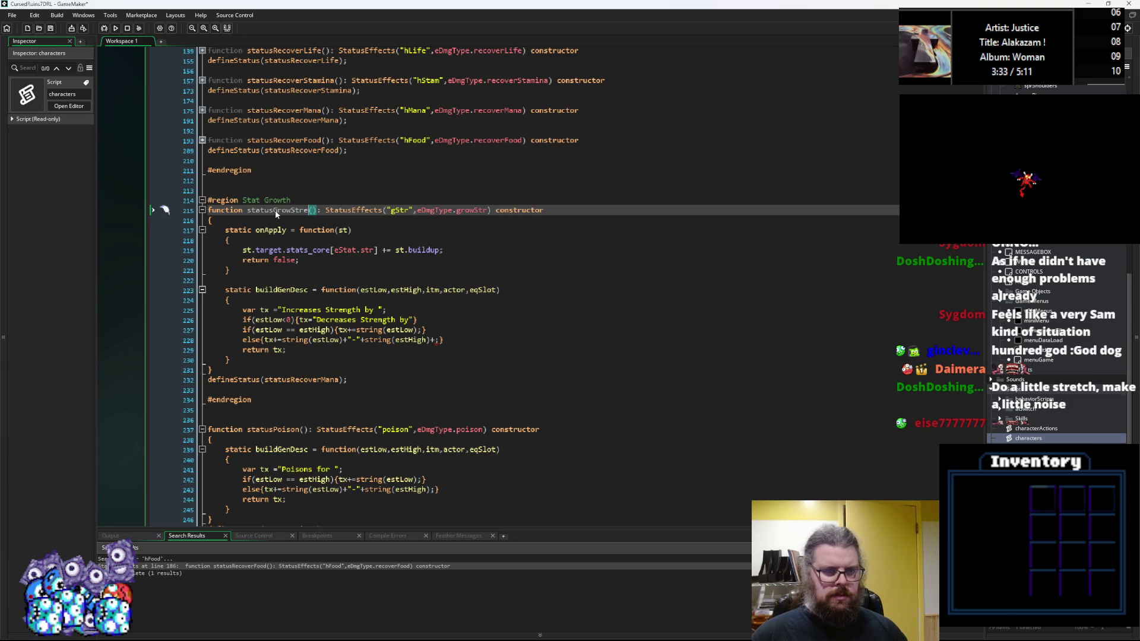
type("h")
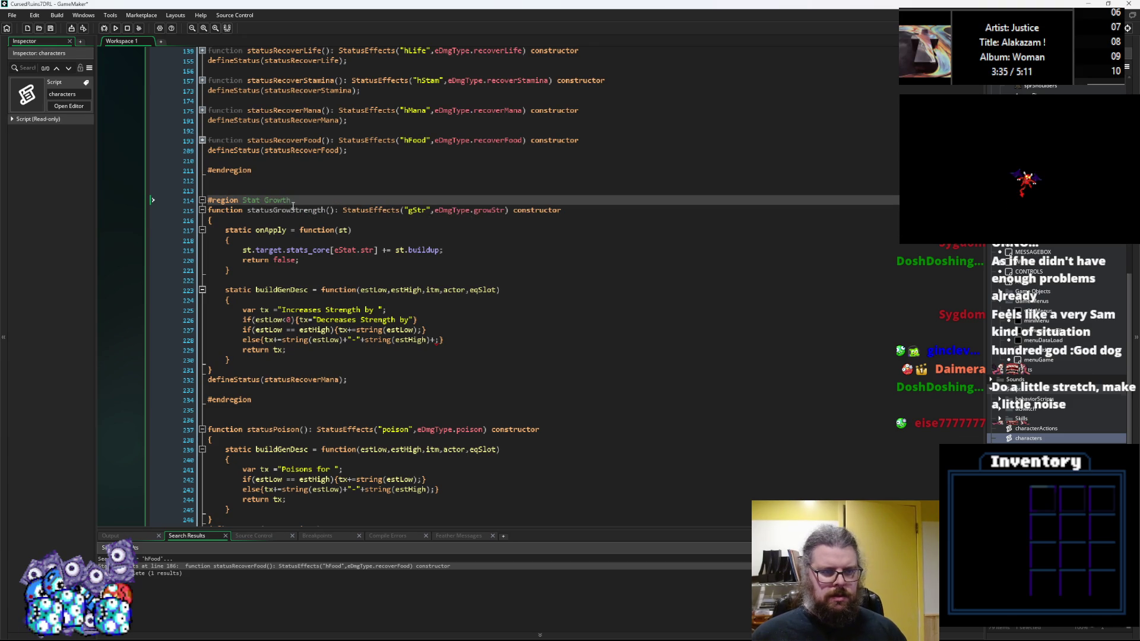
left_click(293, 208)
double_click(301, 381)
type("statusGrowStrength")
Step: Paste a copy of the statusGrowStrength block below it and change its id from gStr to gAgi
left_click_drag(376, 383, 195, 211)
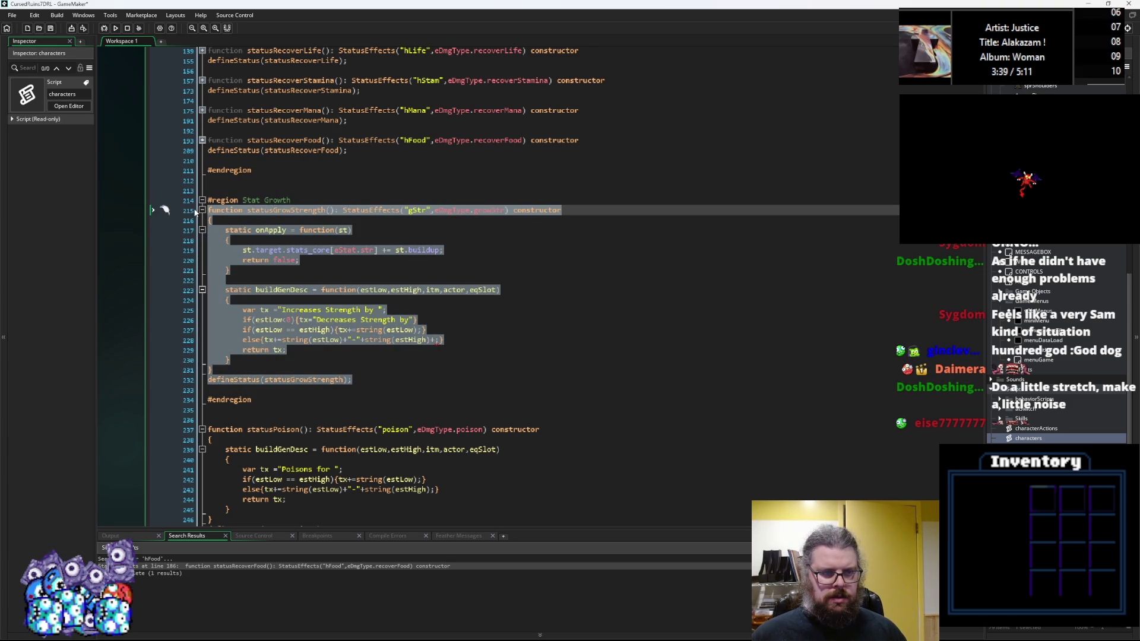
left_click(380, 379)
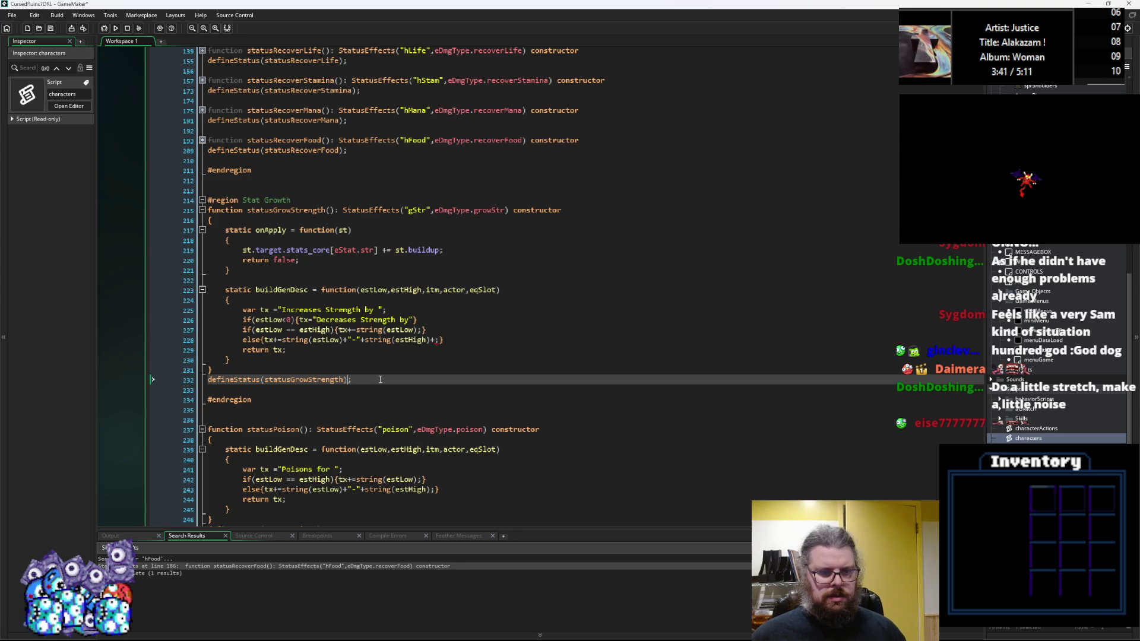
key("Return")
key("Return")
type("function statusGrowStrength(): StatusEffects(\"gStr\",eDmgType.growStr) constructor { \tstatic onApply = function(st) \t{ \t\tst.target.stats_core[eStat.str] += st.buildup; \t\treturn false; \t}  \tstatic buildGenDesc = function(estLow,estHigh,itm,actor,eqSlot) \t{ \t\tvar tx =\"Increases Strength by \"; \t\tif(estLow<0){tx=\"Decreases Strength by\"} \t\tif(estLow == estHigh){tx+=string(estLow);} \t\telse{tx+=string(estLow)+\"-\"+string(estHigh);} \t\treturn tx; \t} } defineStatus(statusGrowStrength);")
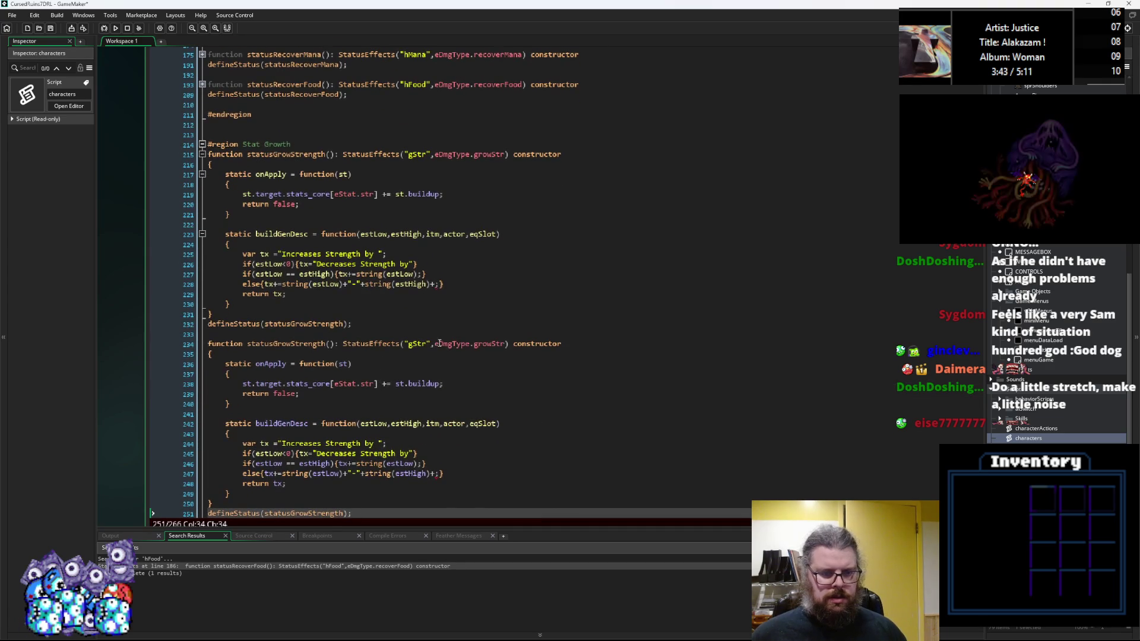
left_click(424, 344)
left_click_drag(424, 344, 417, 348)
type("Agi")
Step: Switch the copy to eDmgType.growAgi and eStat.agi, and start replacing 'Strength' with Agility in its description
left_click(502, 344)
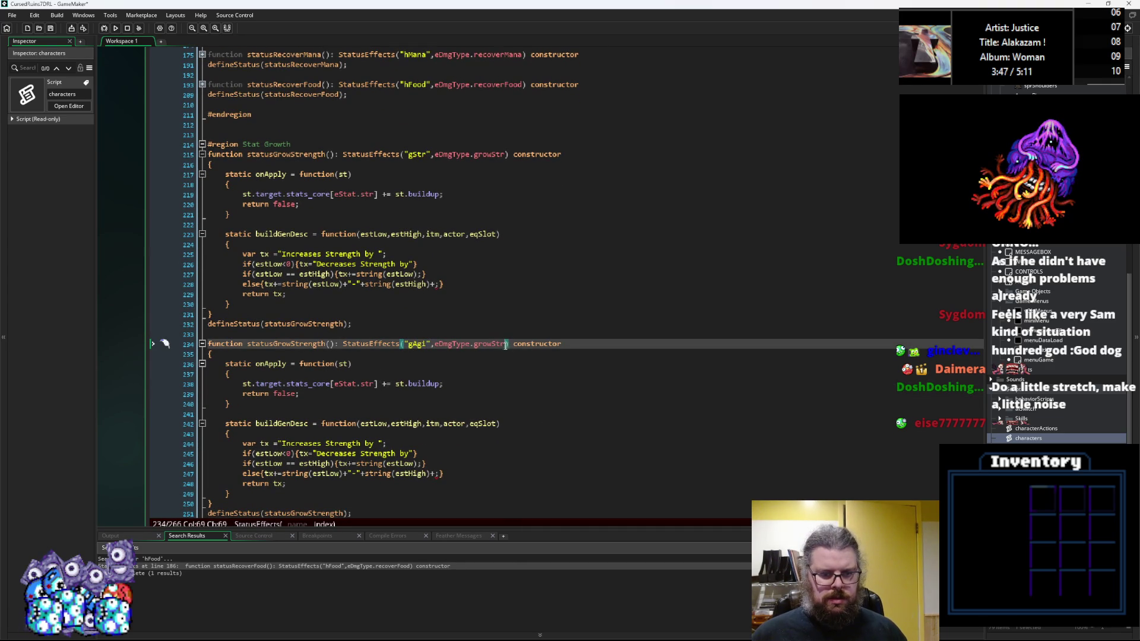
key("BackSpace")
key("BackSpace")
key("BackSpace")
type("ag")
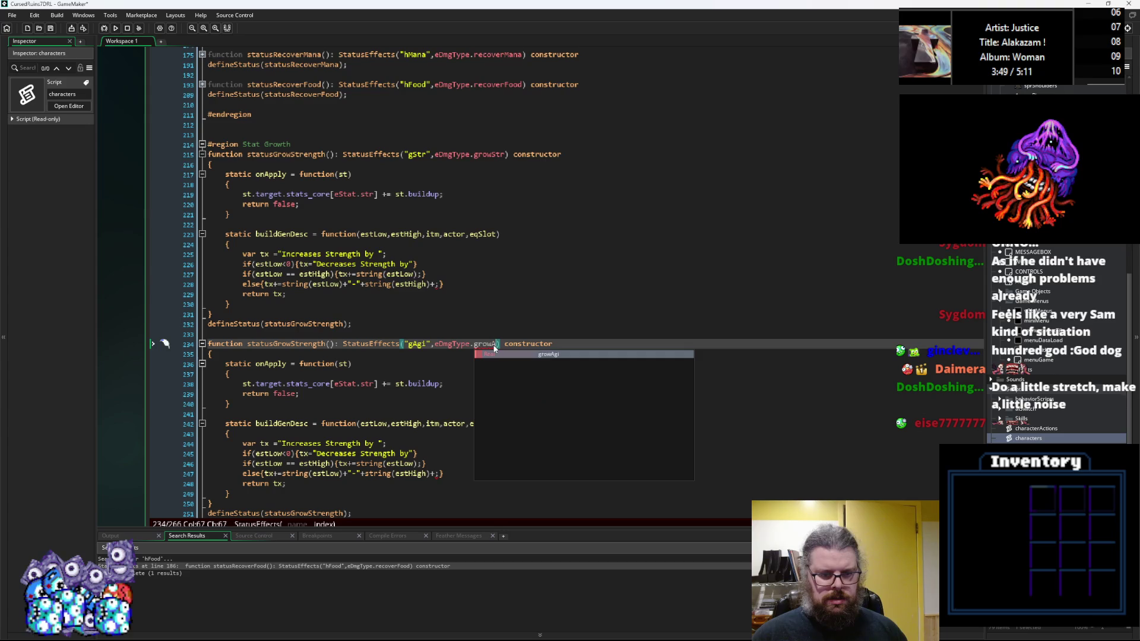
key("Return")
left_click(375, 383)
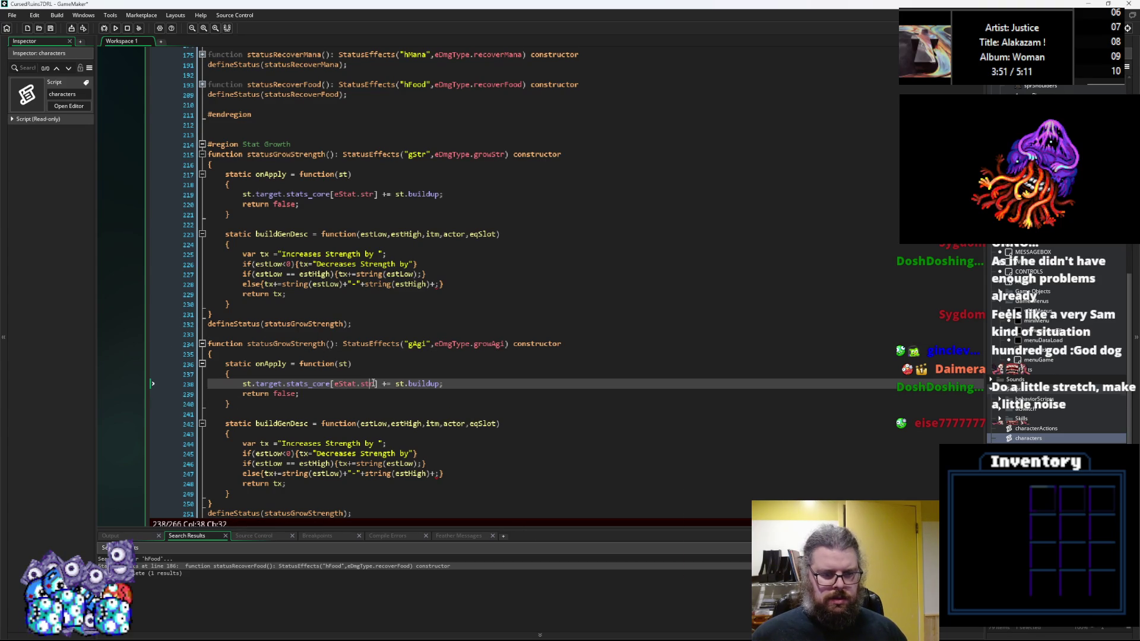
key("BackSpace")
key("BackSpace")
key("BackSpace")
type("agi")
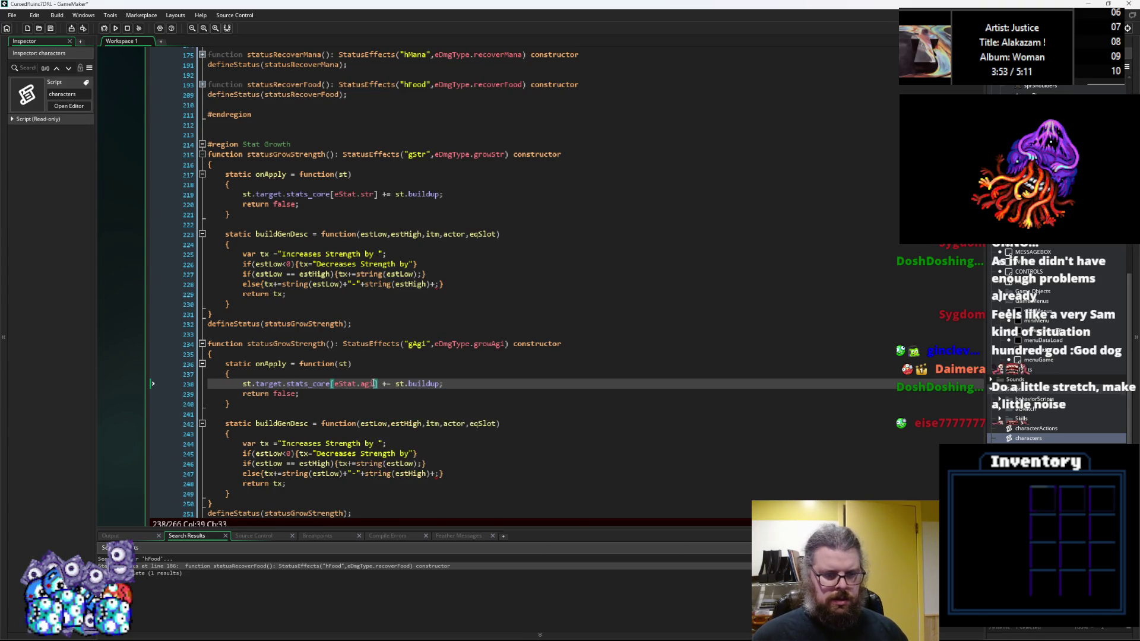
scroll(374, 384, "down", 3)
left_click(338, 343)
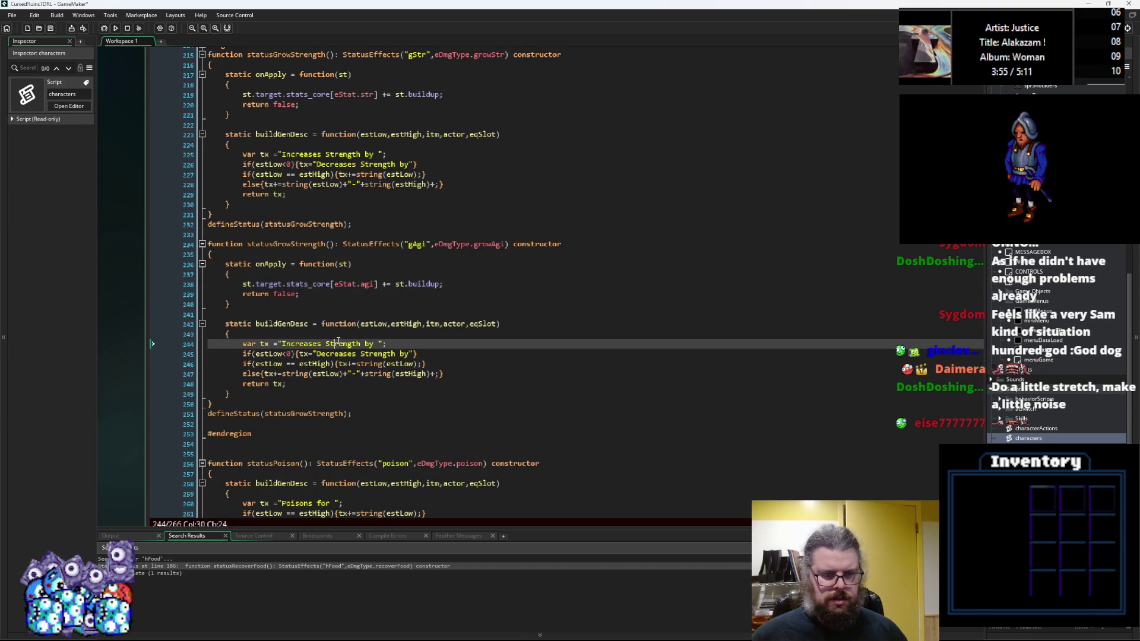
double_click(335, 345)
type("Agility")
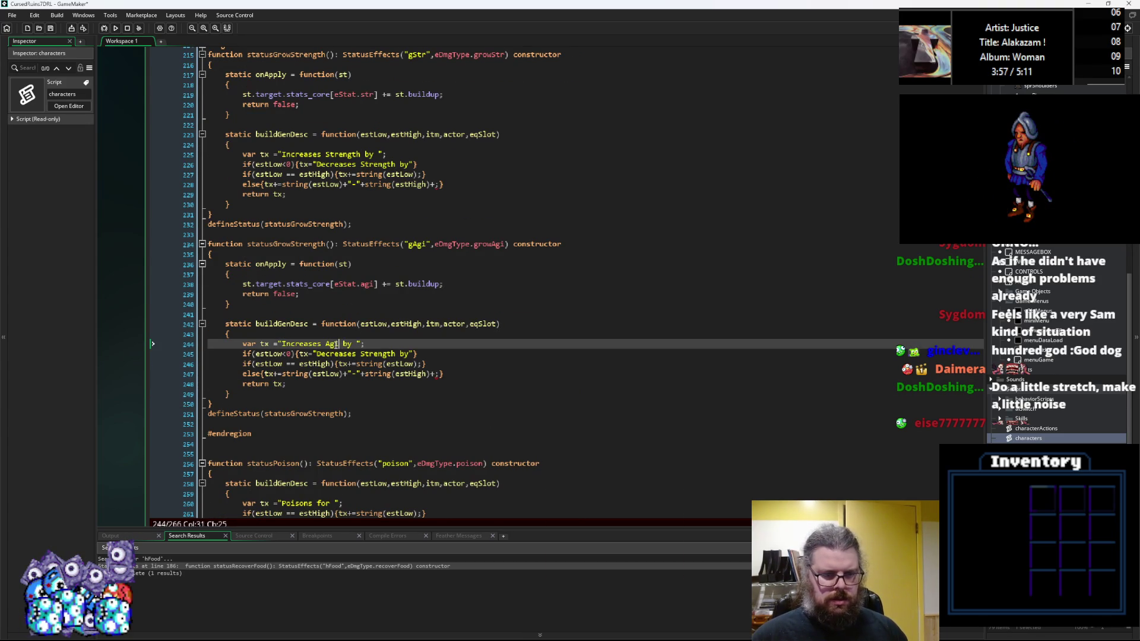
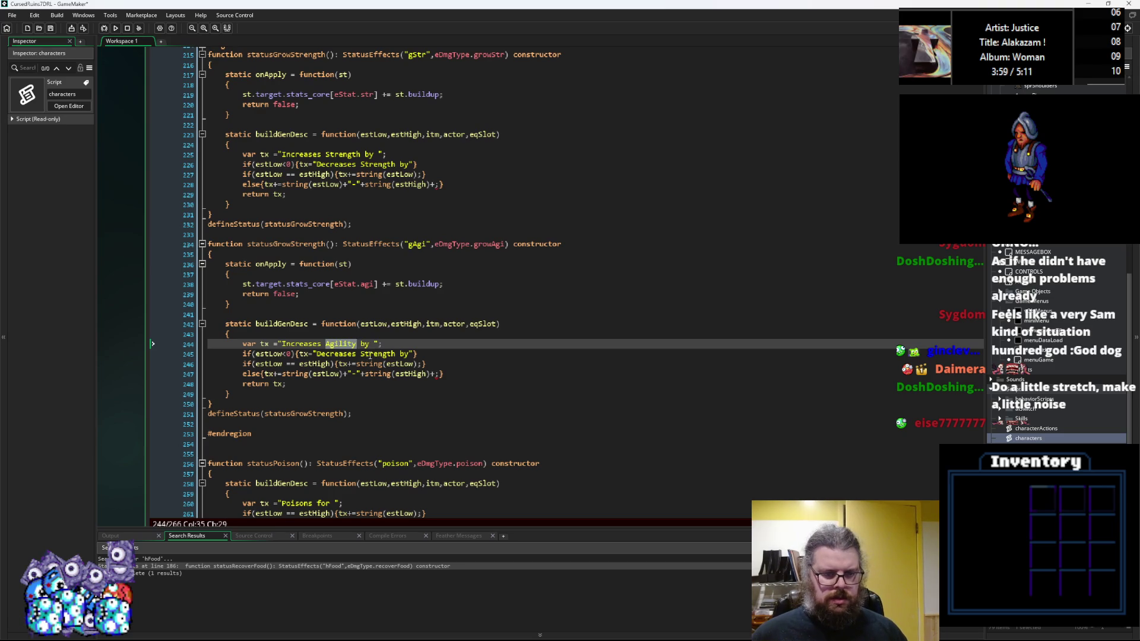
Step: Rename the second grow function to statusGrowAgility, using Agility in its defineStatus call too
left_click(376, 355)
left_click(438, 374)
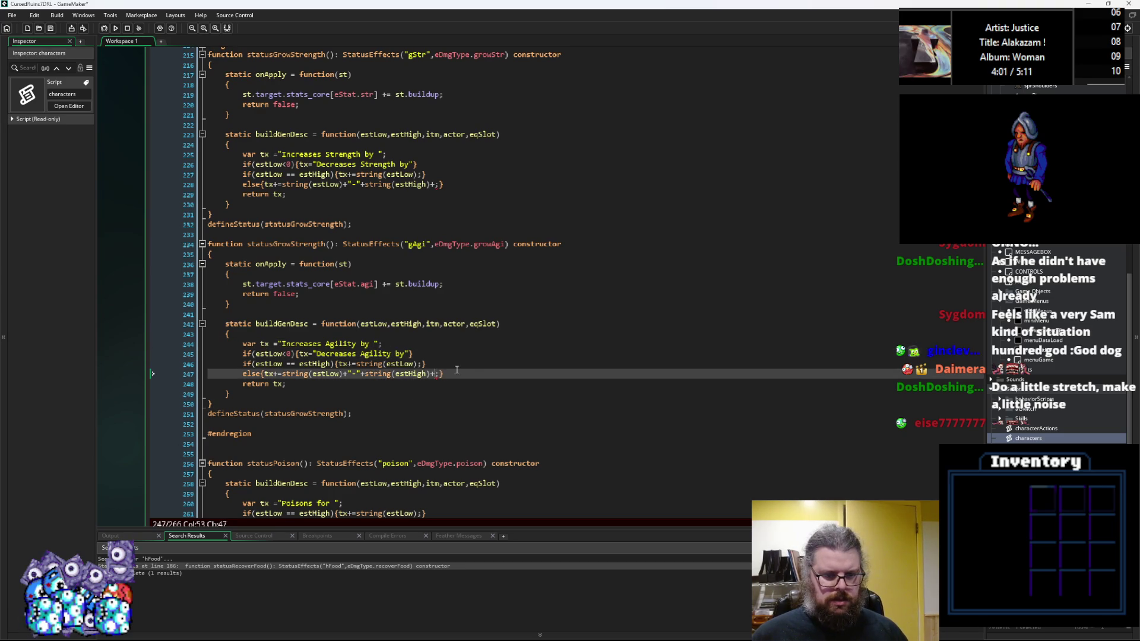
left_click(434, 184)
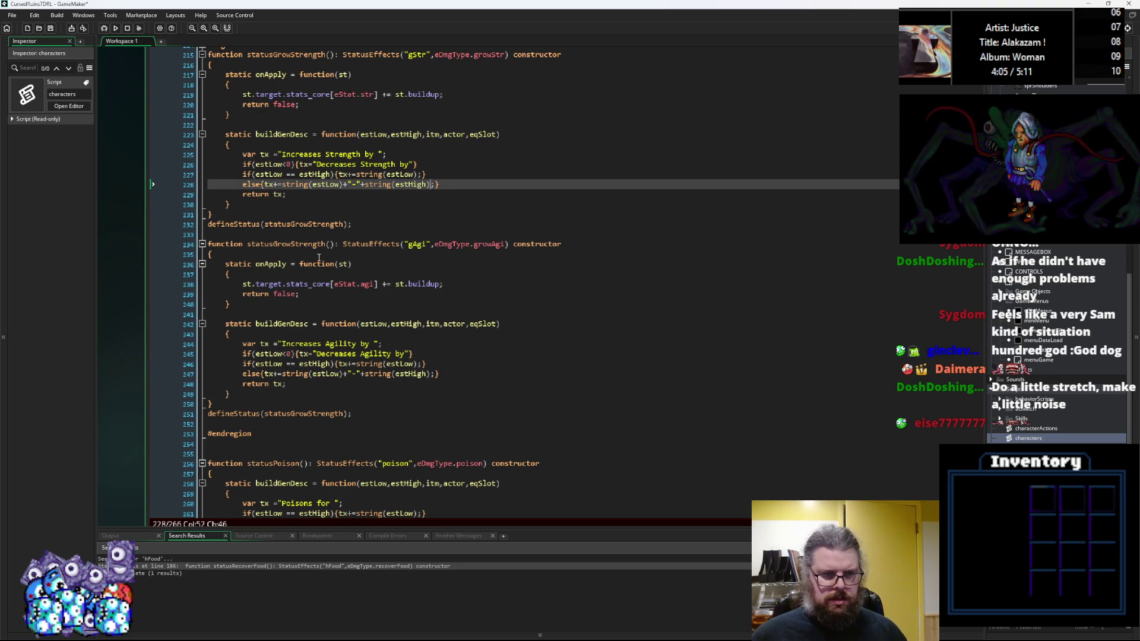
left_click(296, 244)
key("Delete")
type("Agility")
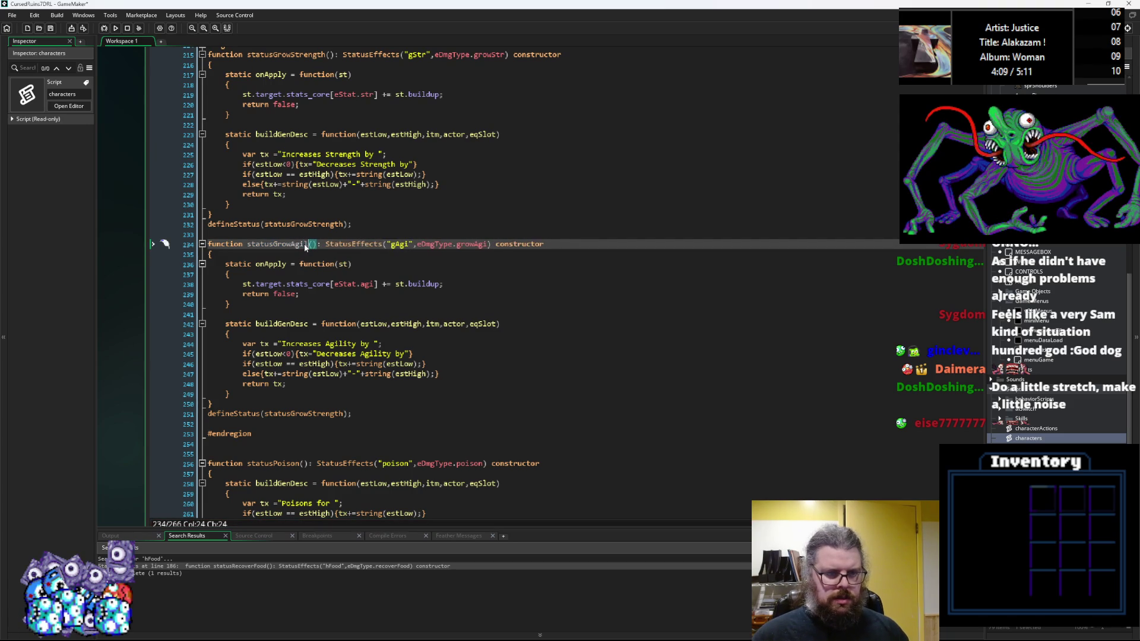
left_click_drag(343, 414, 310, 418)
type("Agility")
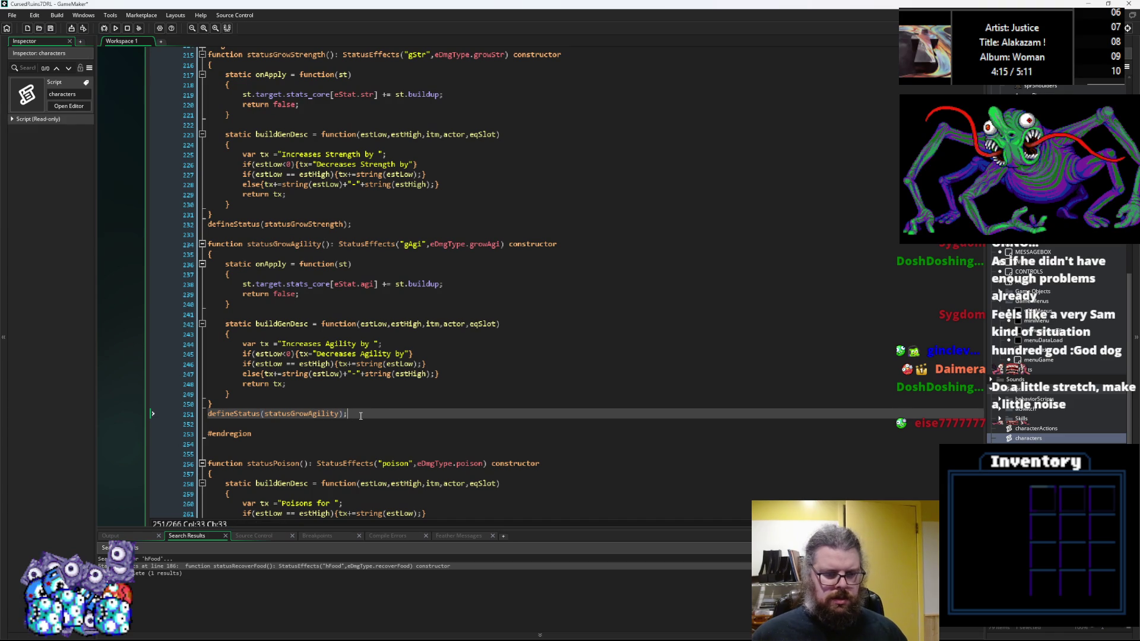
Step: Copy the whole statusGrowAgility block and set the cursor below it
mouse_move(350, 415)
left_mouse_down()
mouse_move(202, 341)
mouse_move(186, 244)
left_mouse_up()
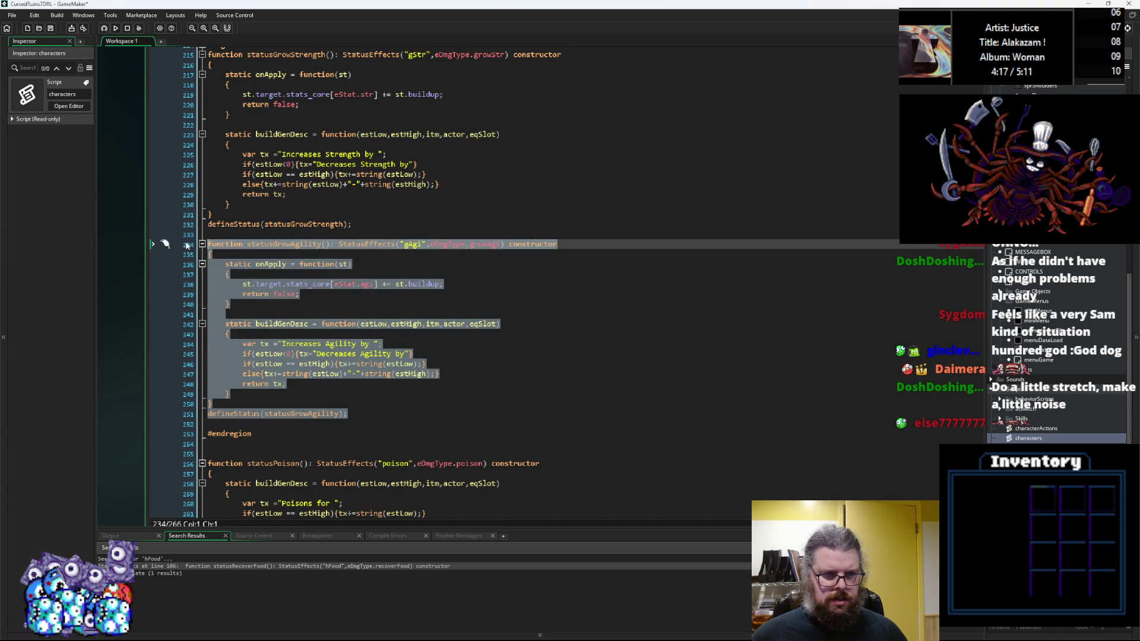
key("ctrl+c")
left_click(241, 417)
Step: Paste a copy of the Agility block as statusGrowConfidence with id gCon and Confidence messages
key("Down")
key("Return")
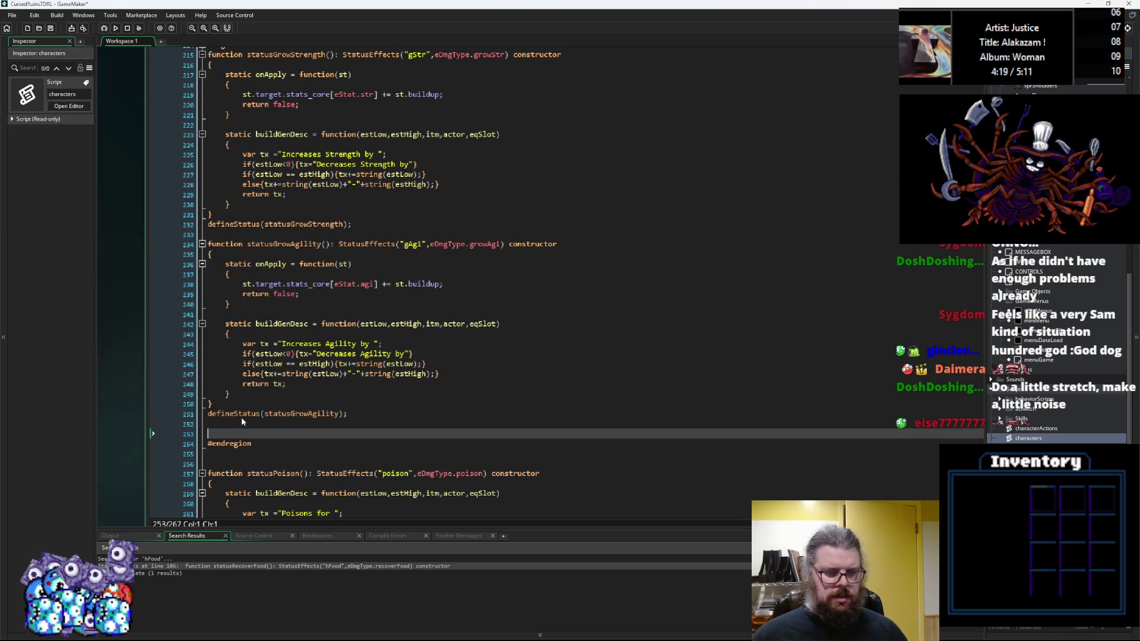
key("ctrl+v")
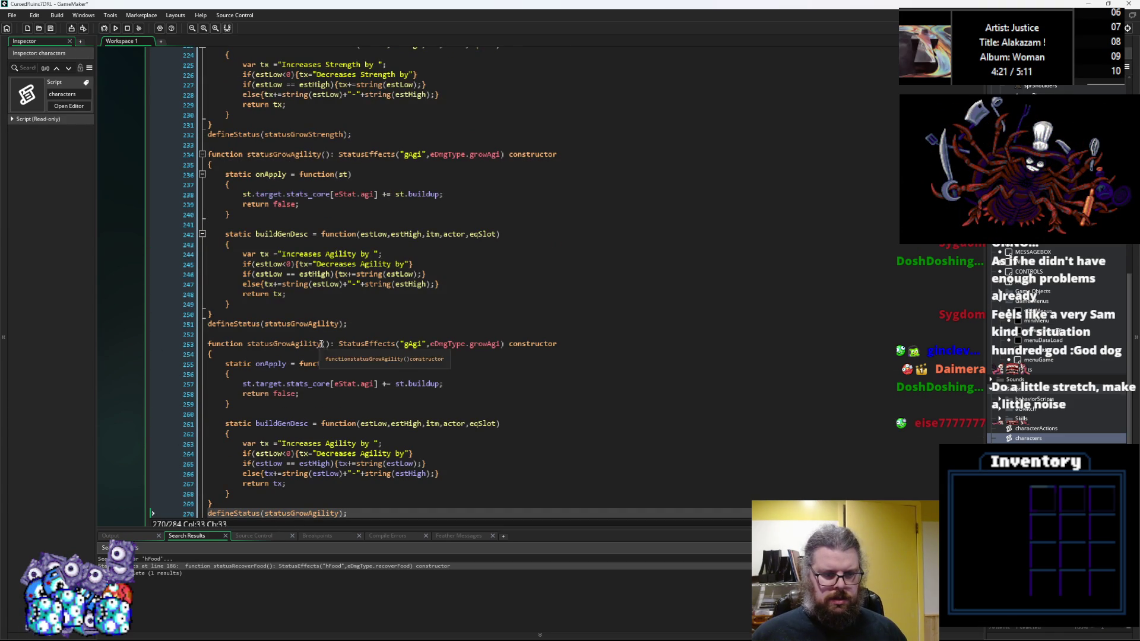
double_click(306, 343)
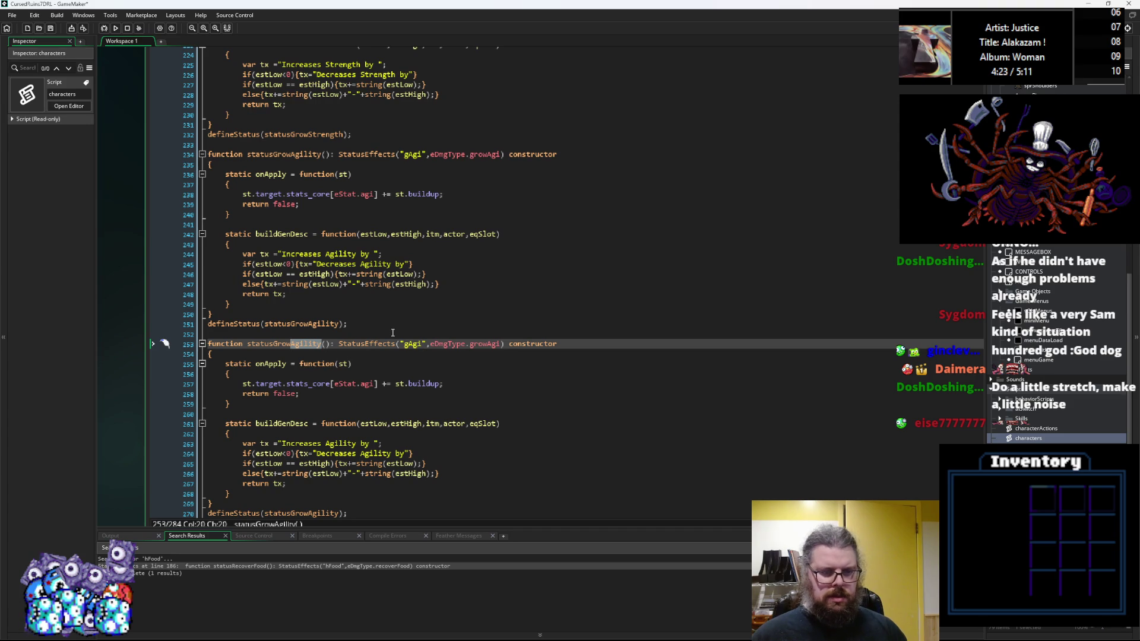
type("Confidence")
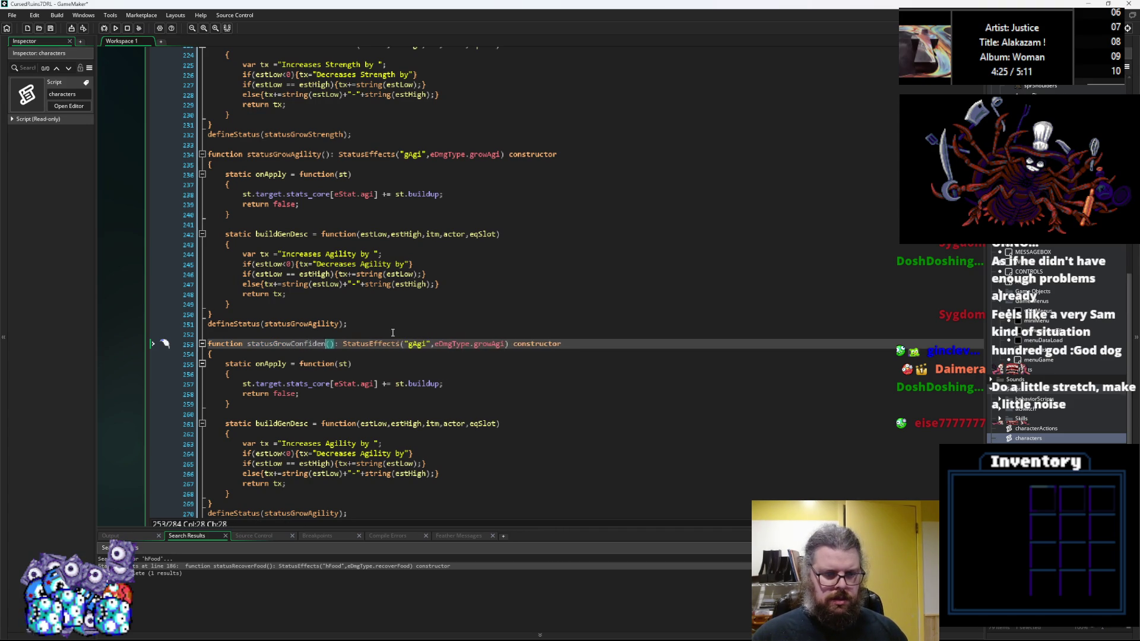
double_click(424, 343)
type("gCon")
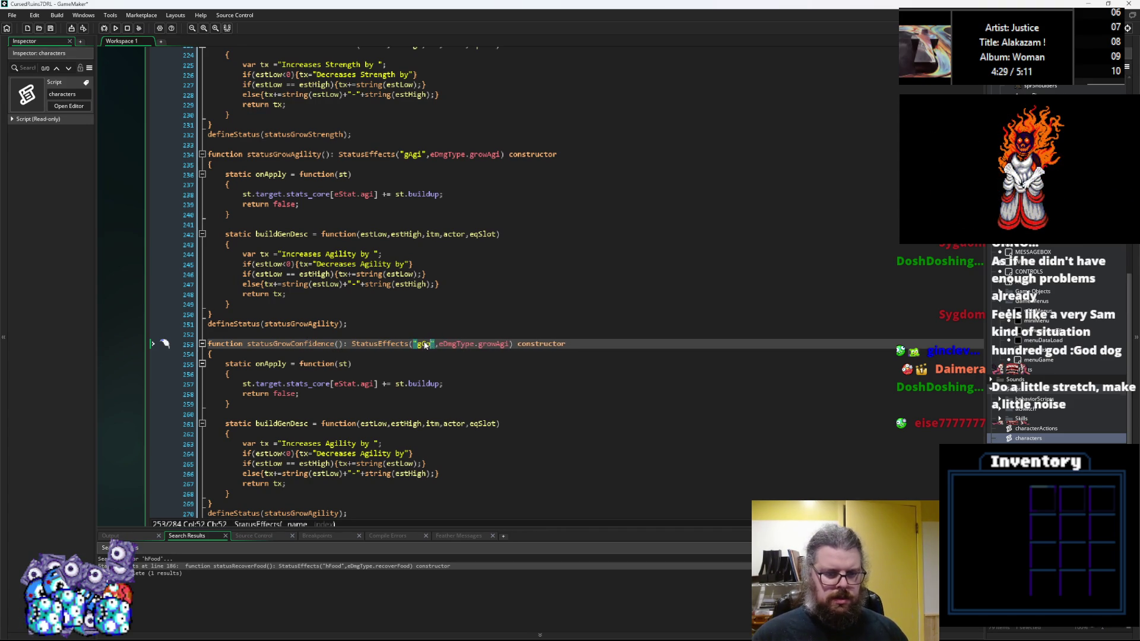
double_click(340, 444)
type("Confidence")
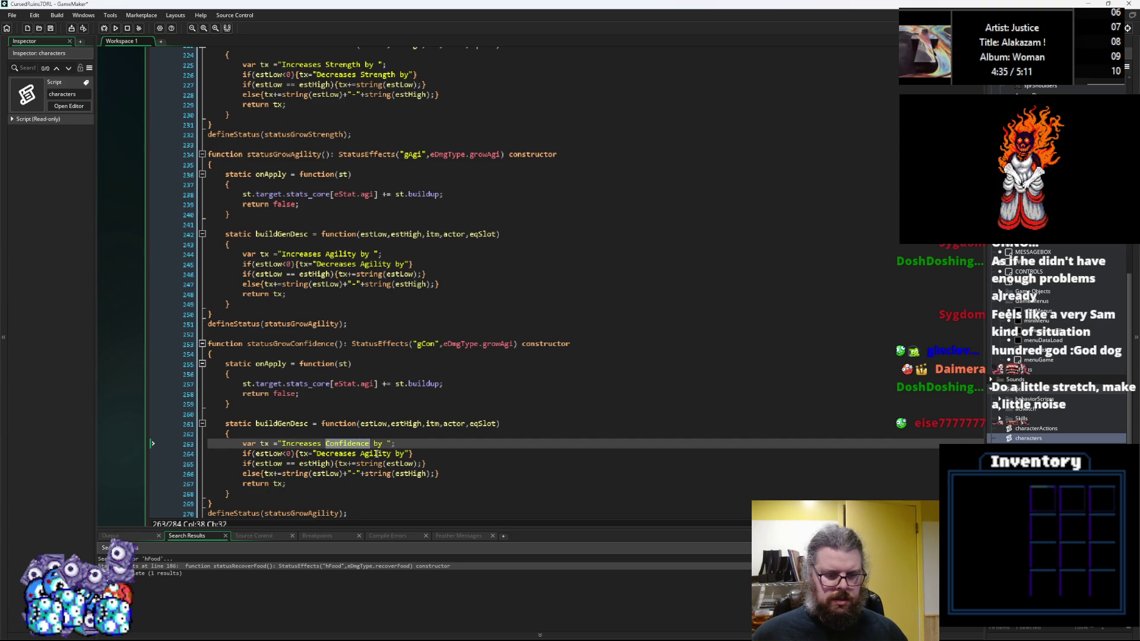
left_click(374, 454)
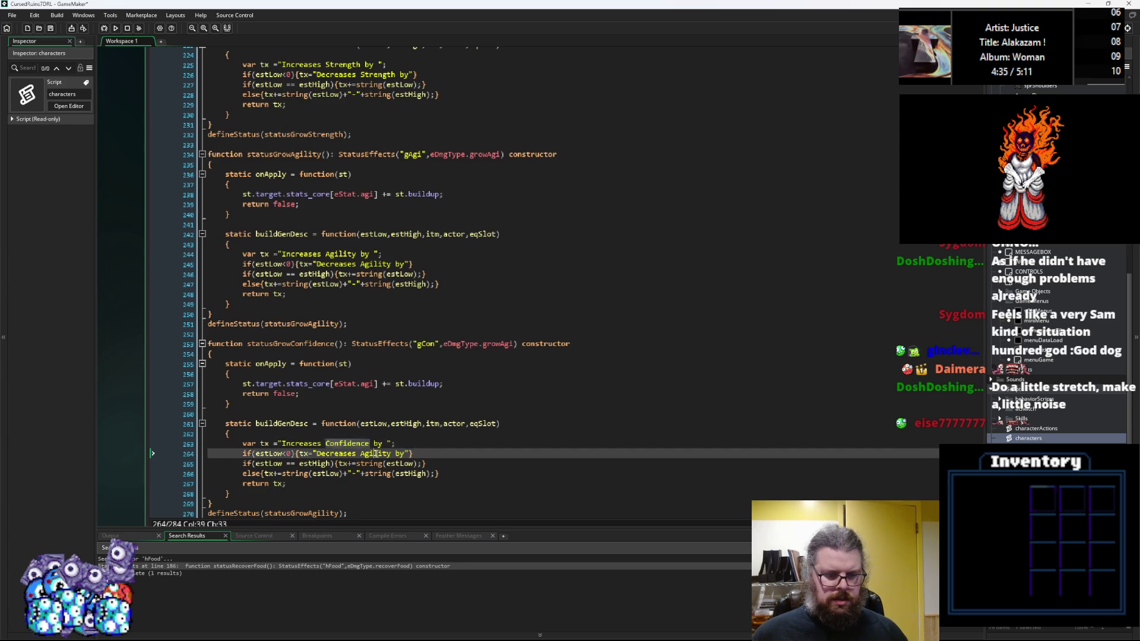
type("Confidence")
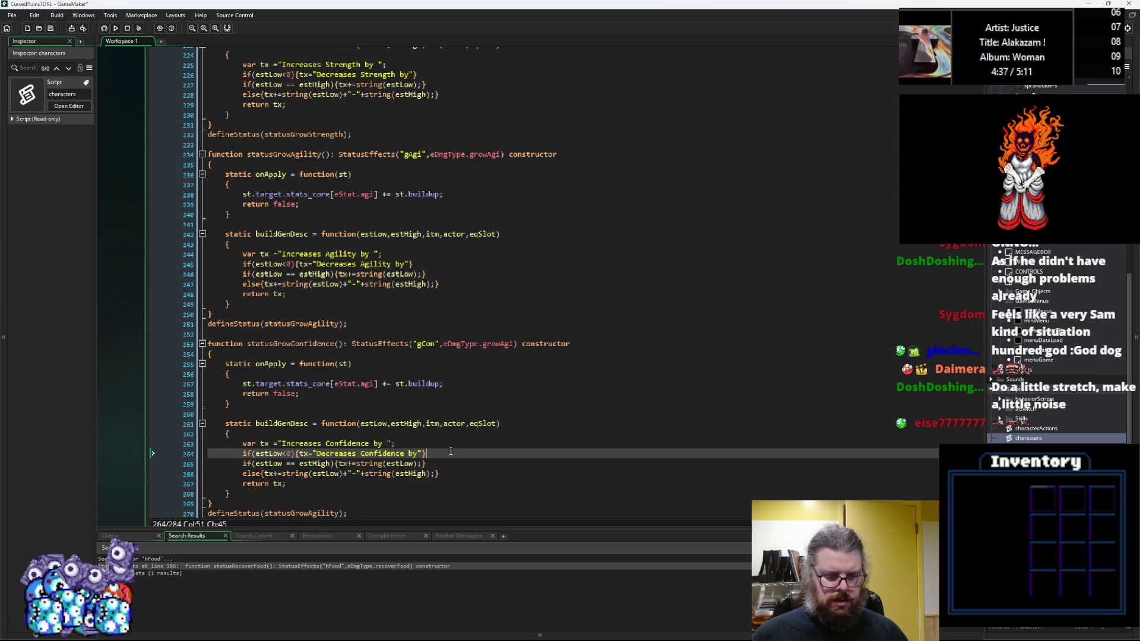
Step: Set the copy's damage type to growCon and register statusGrowConfidence in defineStatus
scroll(451, 452, "down", 2)
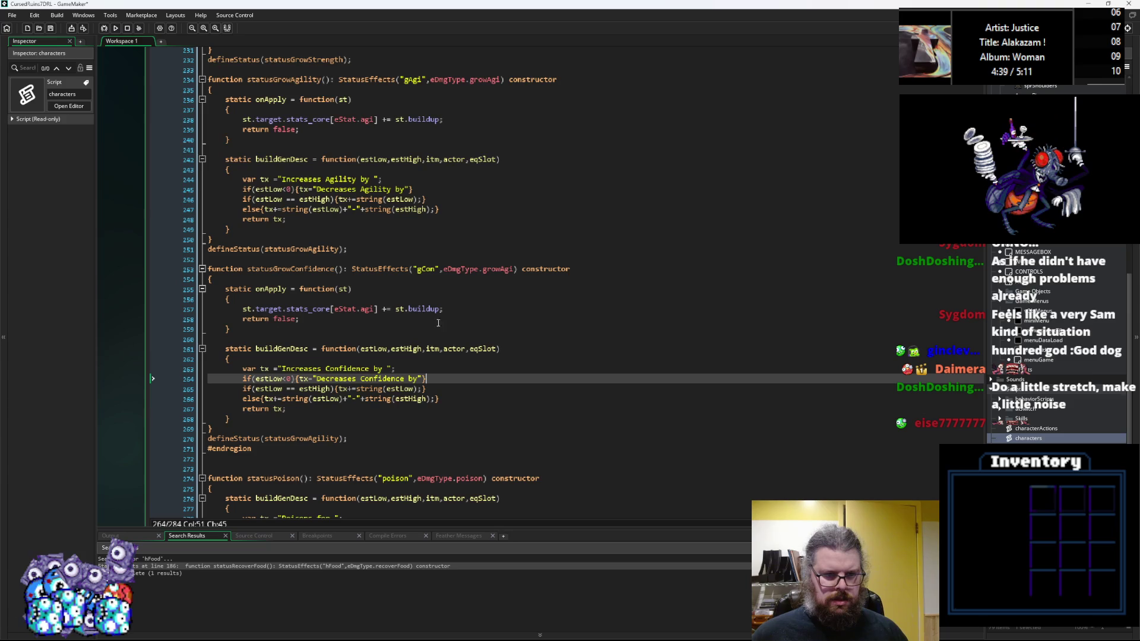
left_click(515, 269)
key("BackSpace")
key("BackSpace")
key("BackSpace")
type("Con")
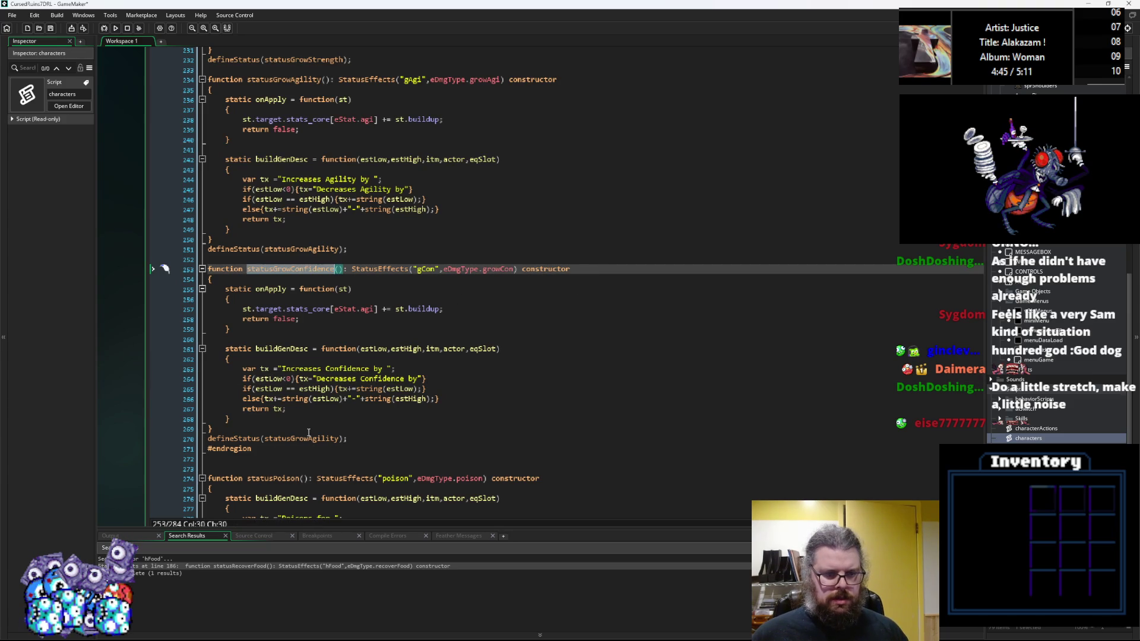
left_click(340, 439)
key("ctrl+v")
Step: Duplicate the Confidence block below and rename the new copy to statusGrowIntelligence
mouse_move(361, 439)
left_mouse_down()
mouse_move(177, 240)
mouse_move(167, 273)
left_mouse_up()
key("ctrl+c")
left_click(392, 440)
key("Return")
key("Return")
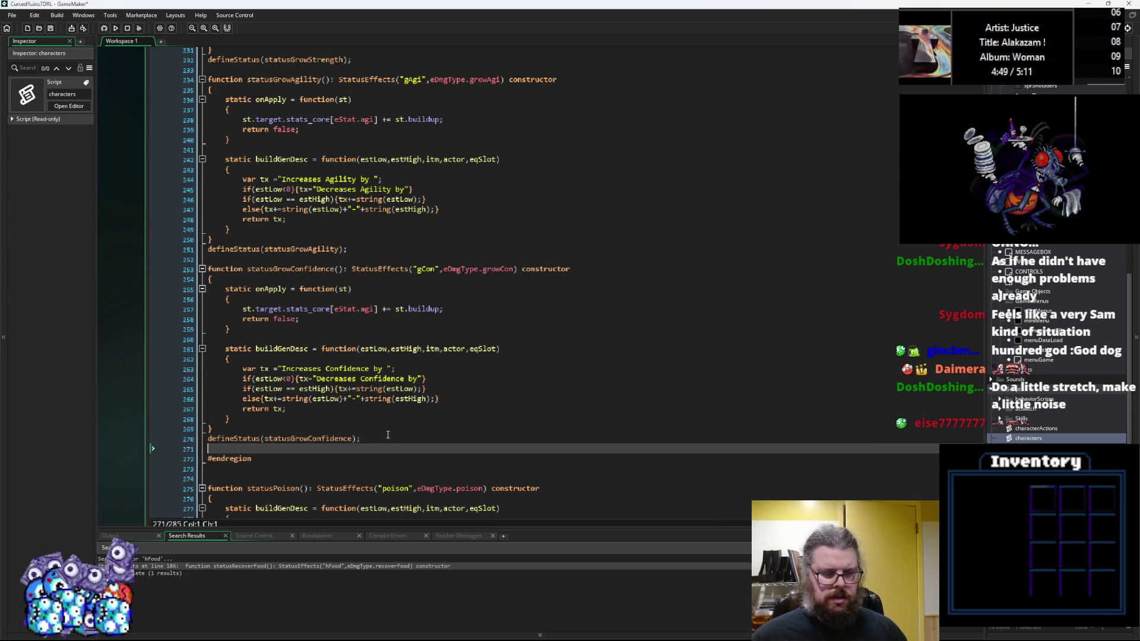
key("ctrl+v")
left_click_drag(334, 344, 290, 348)
type("Intelligen")
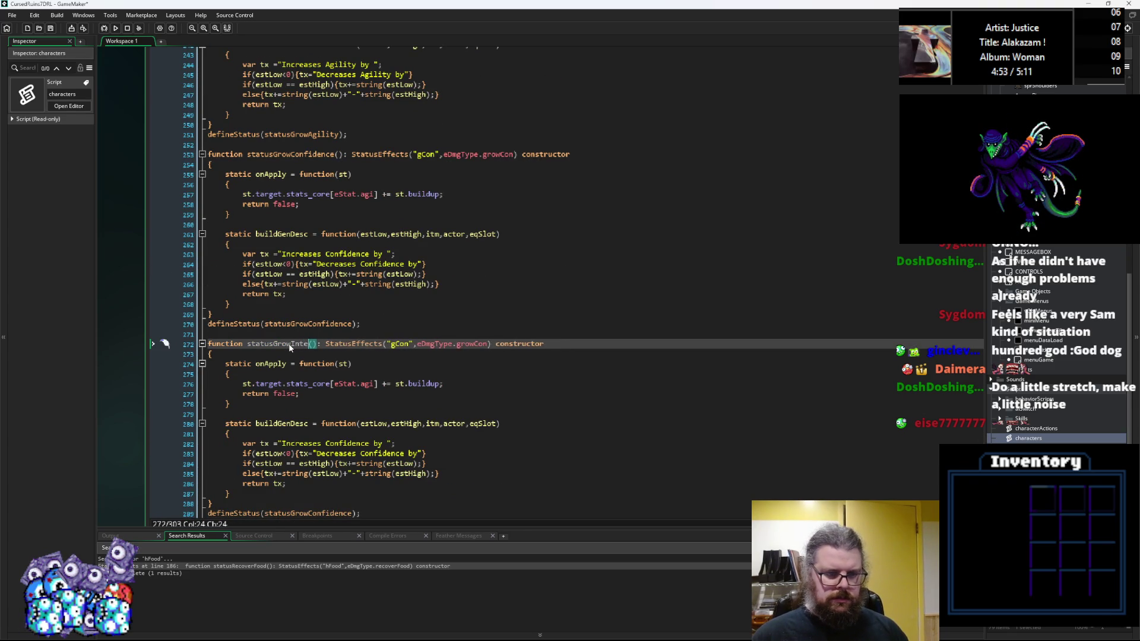
type("ce")
Step: Register statusGrowIntelligence in defineStatus and change its id to gInt and damage type to growInt
double_click(293, 345)
key("ctrl+c")
double_click(297, 513)
key("ctrl+v")
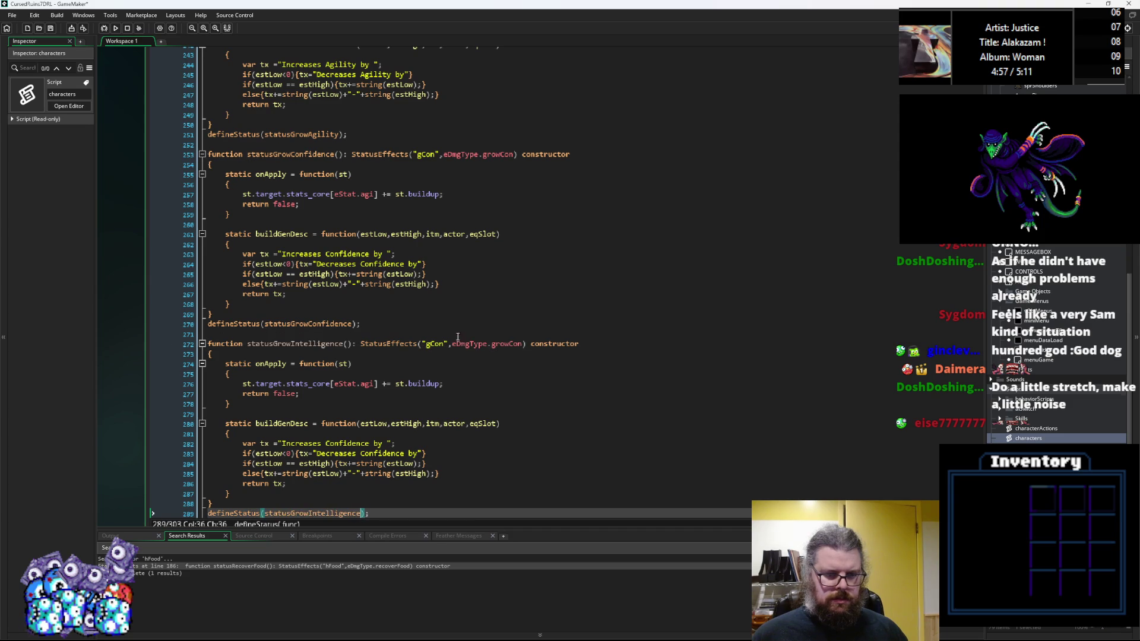
left_click(445, 345)
key("BackSpace")
key("BackSpace")
key("BackSpace")
type("Int")
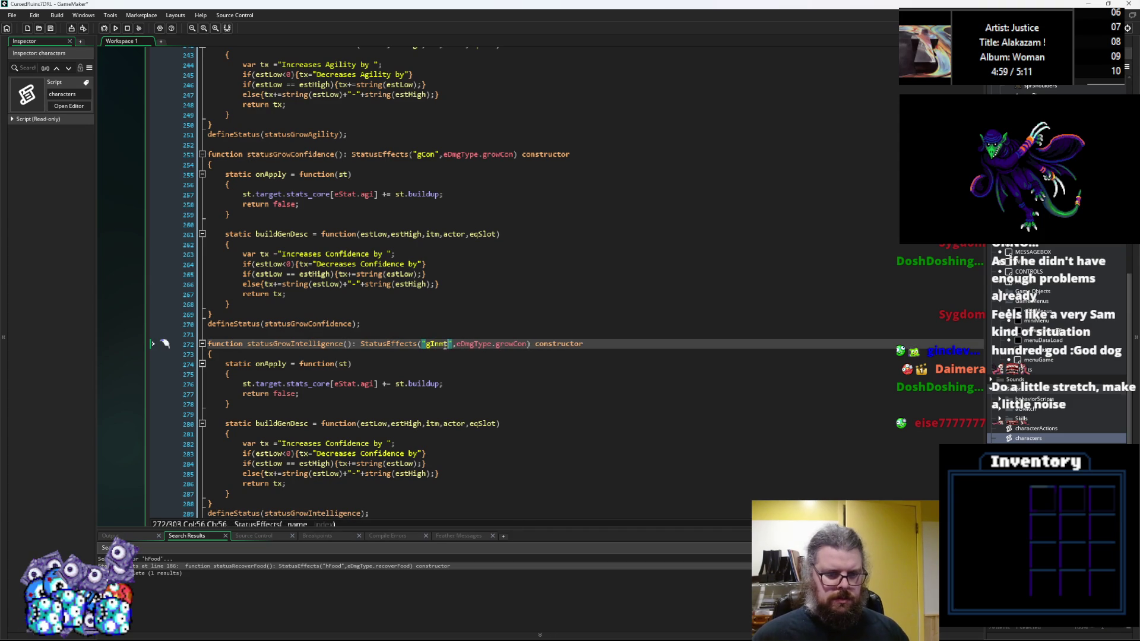
left_click_drag(522, 345, 512, 349)
type("Int")
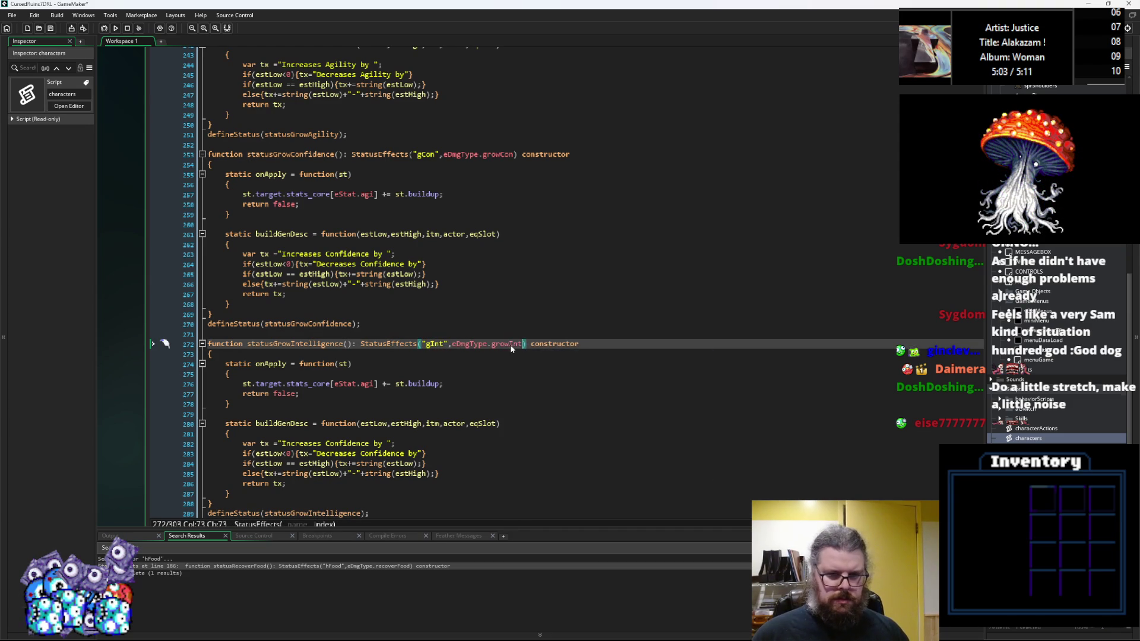
Step: Make the Intelligence function raise eStat.int and the Confidence function raise eStat.con
left_click(373, 385)
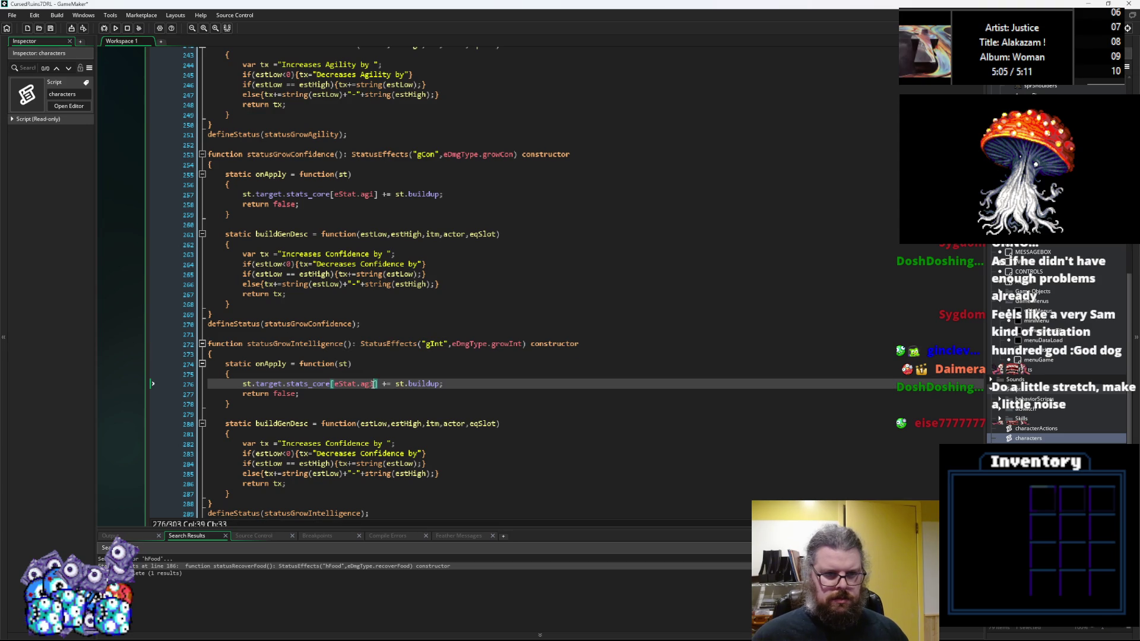
double_click(374, 384)
type("int")
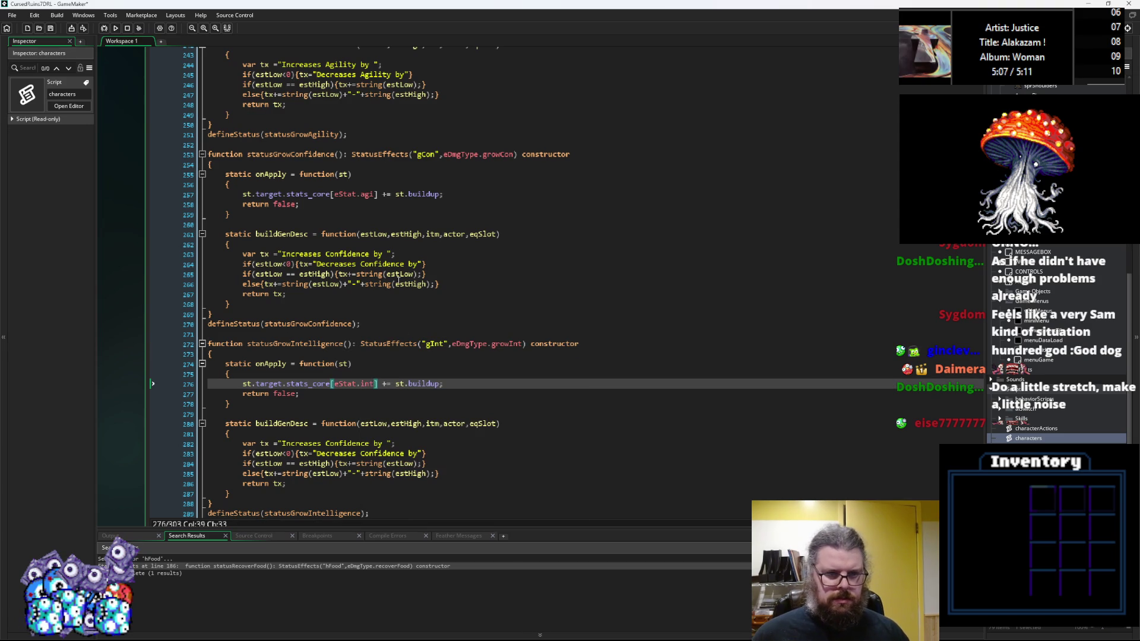
left_click(372, 195)
key("BackSpace")
key("BackSpace")
type("con")
Step: Put Intelligence into both increase and decrease messages, then select the Intelligence block
double_click(349, 443)
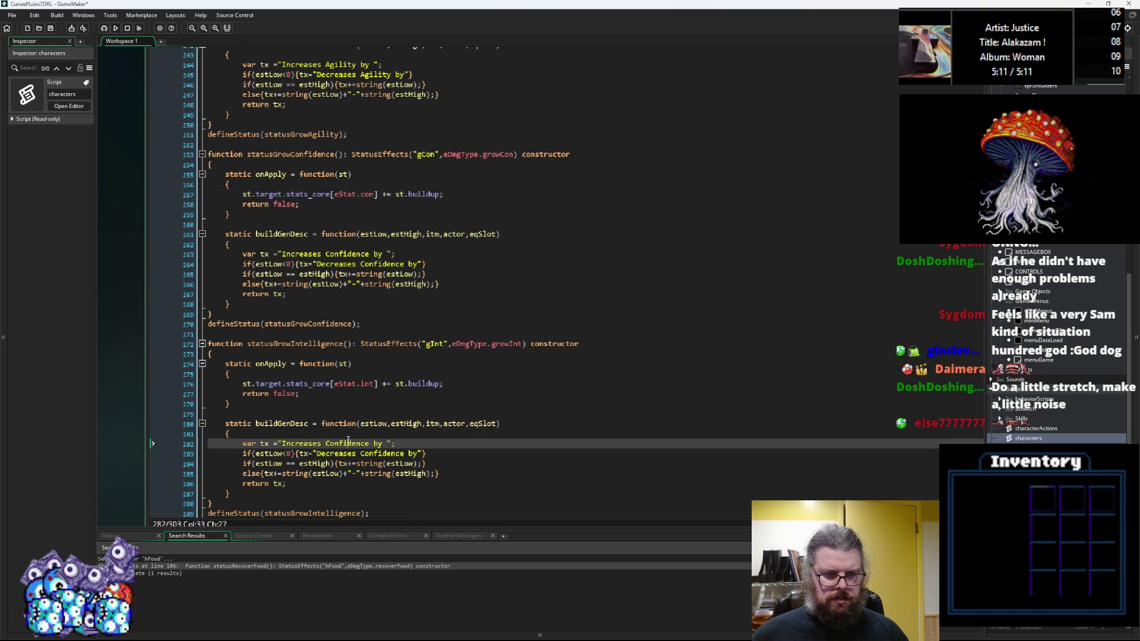
type("Intell")
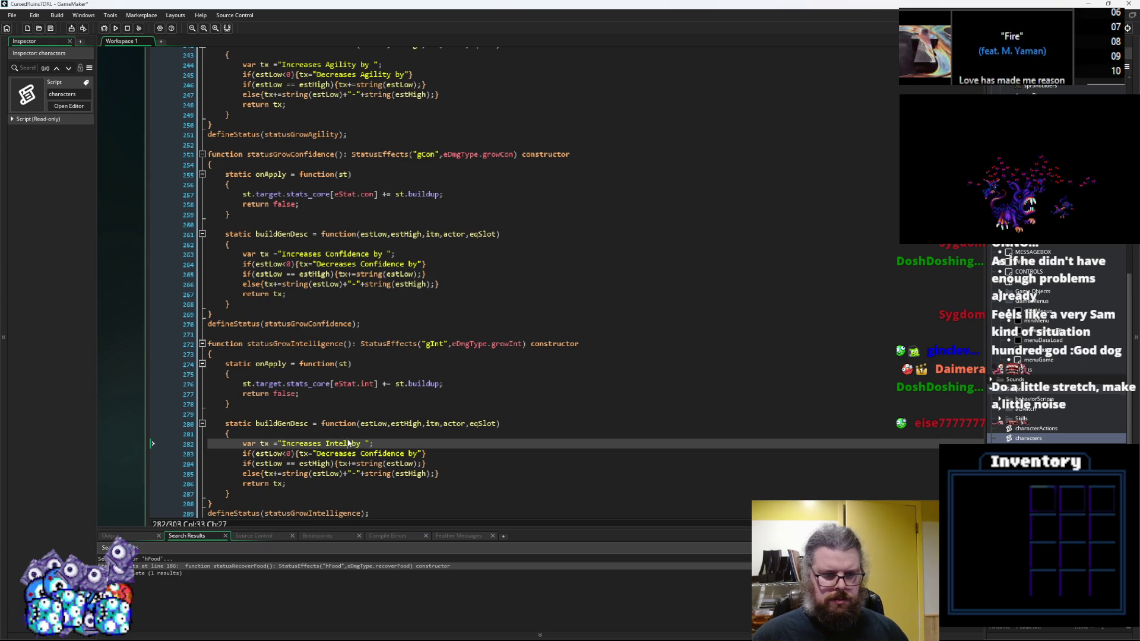
double_click(349, 444)
key("ctrl+c")
double_click(383, 453)
key("ctrl+v")
scroll(261, 472, "down", 2)
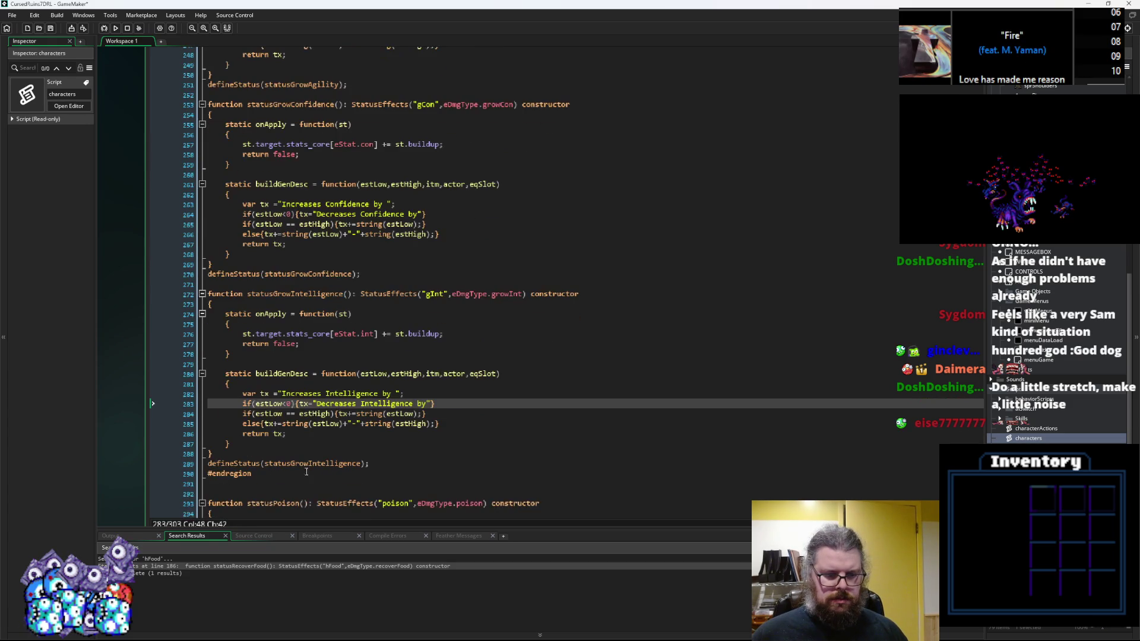
left_click(262, 473)
left_click_drag(370, 464, 213, 316)
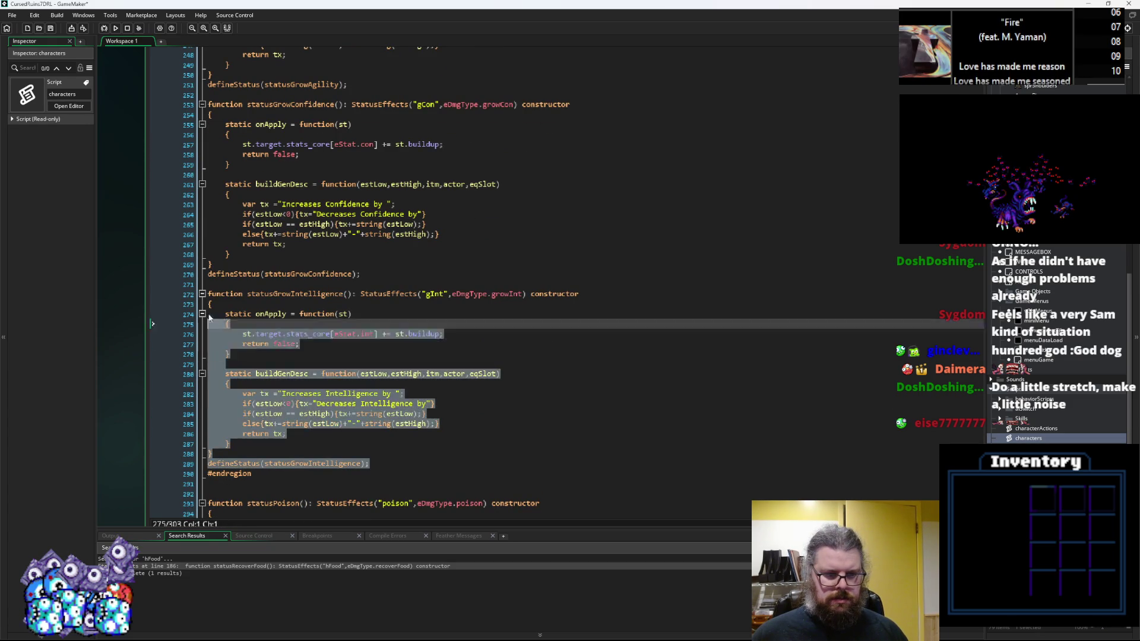
Step: Paste a copy of the Intelligence block as statusGrowMagic with id gMag and stat eStat.mag
left_click(417, 465)
key("Return")
key("Return")
key("ctrl+v")
scroll(418, 416, "down", 2)
left_click(446, 294)
key("BackSpace")
key("BackSpace")
key("BackSpace")
type("Mag")
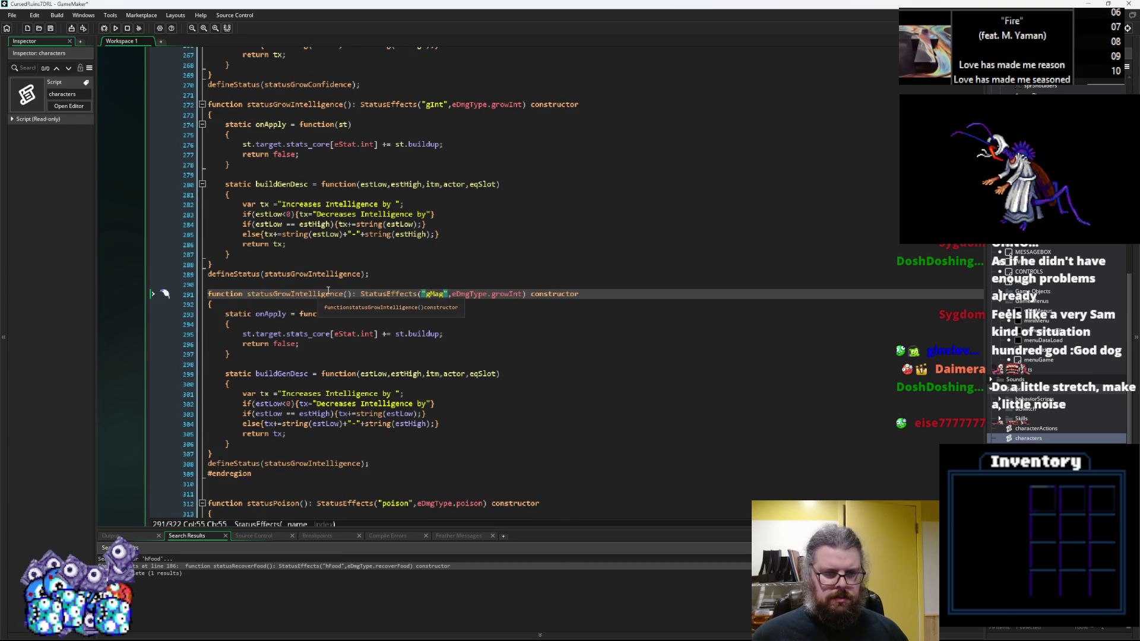
left_click_drag(343, 294, 291, 293)
type("Magic")
double_click(373, 334)
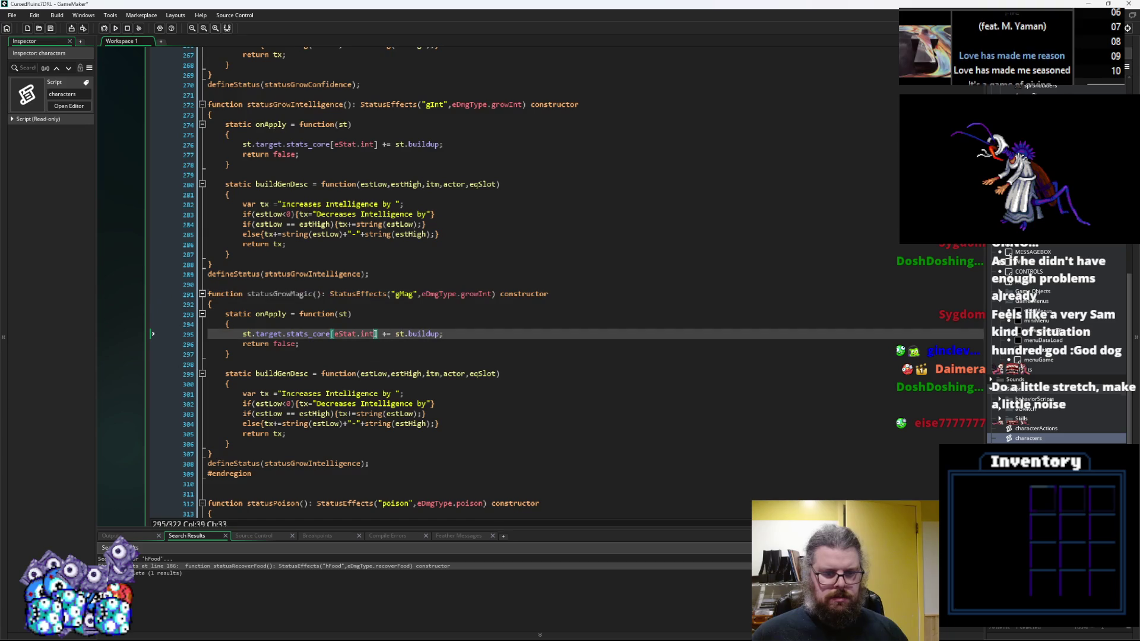
type("mag")
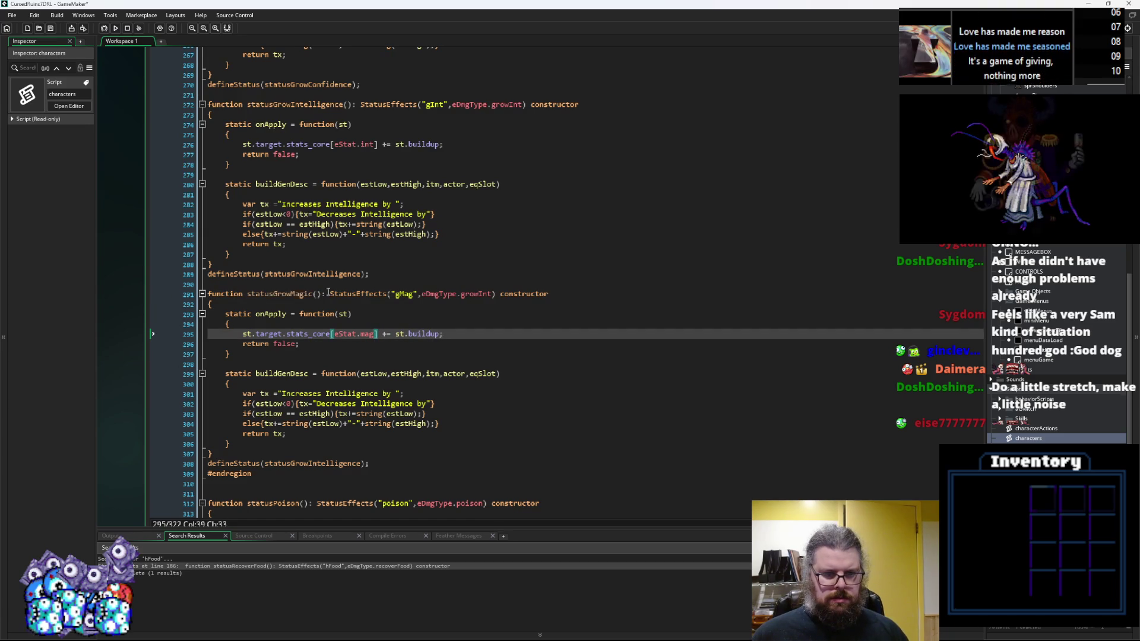
Step: Change the increase and decrease descriptions to Magic
left_click(379, 394)
left_click_drag(379, 393, 326, 396)
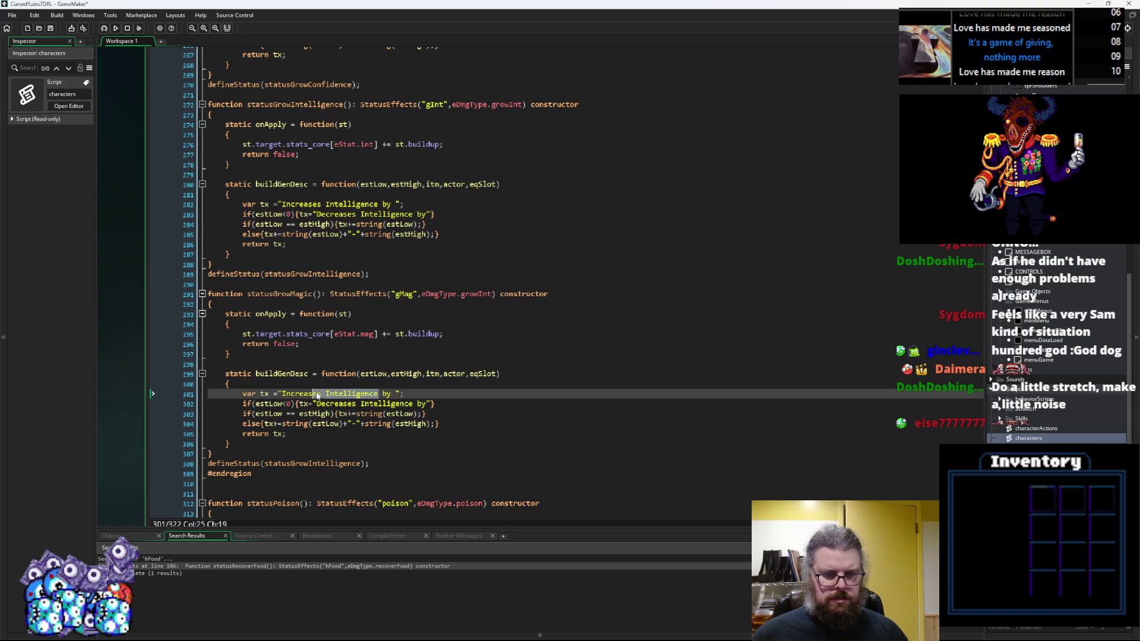
type("Mag")
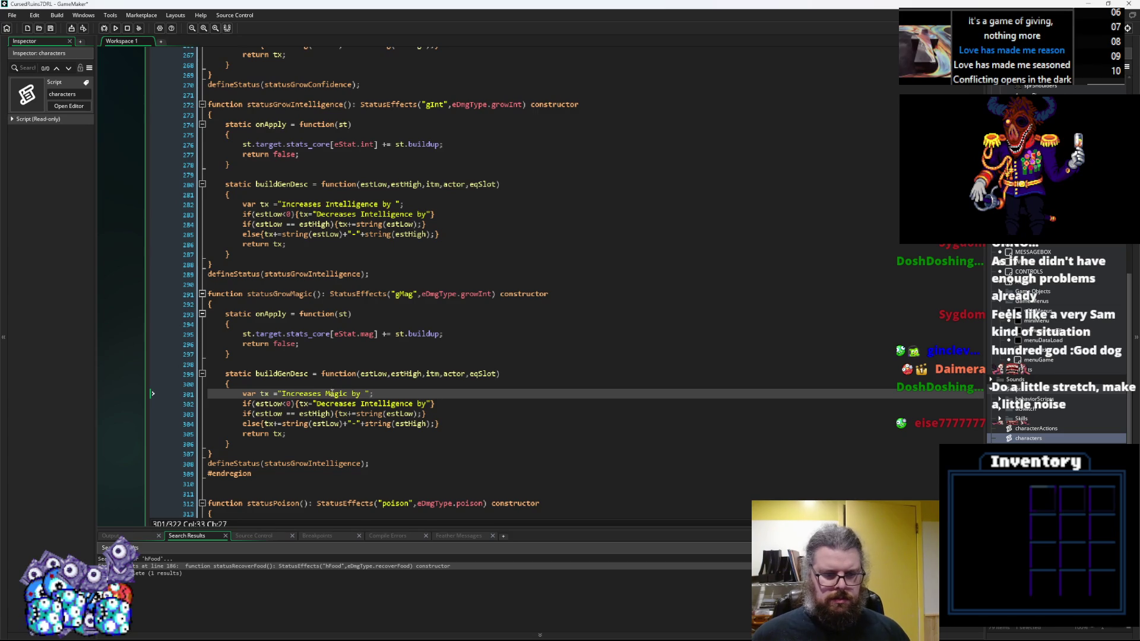
left_click(416, 403)
left_click_drag(416, 403, 360, 404)
type("Magic")
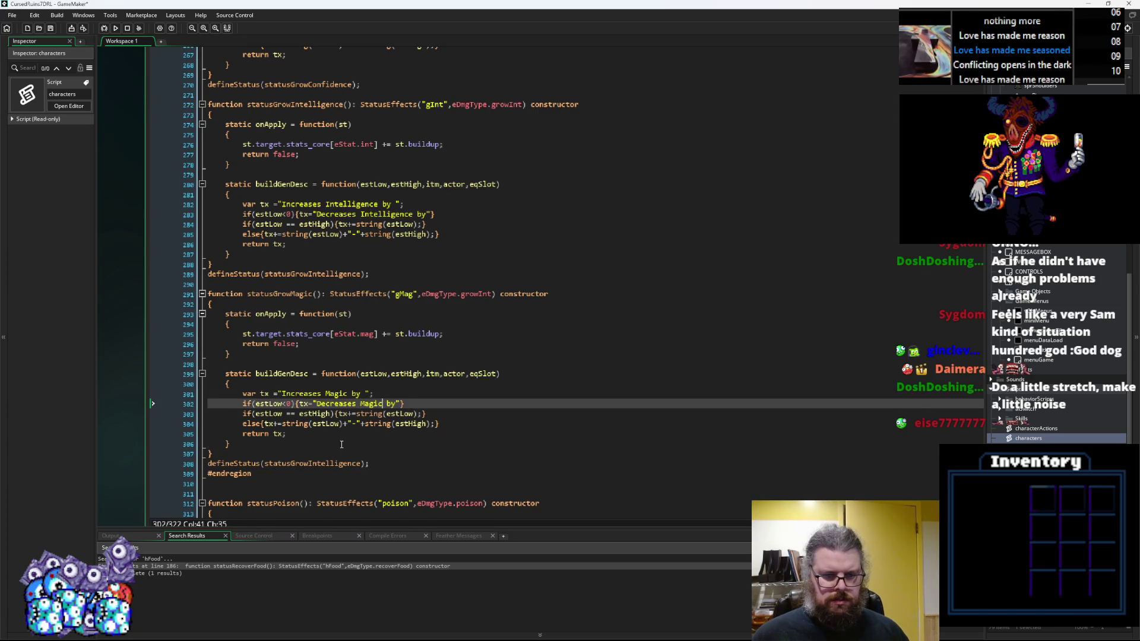
left_click(341, 445)
Step: Register statusGrowMagic in defineStatus and set its damage type to growMag
left_click(287, 289)
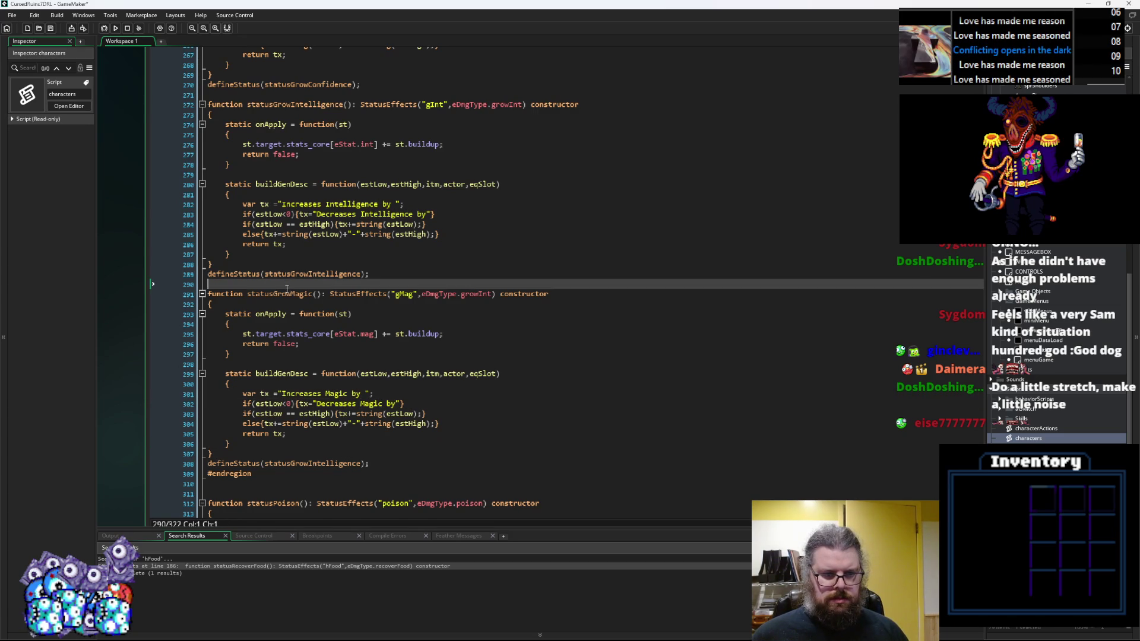
double_click(287, 294)
key("ctrl+c")
double_click(297, 463)
key("ctrl+v")
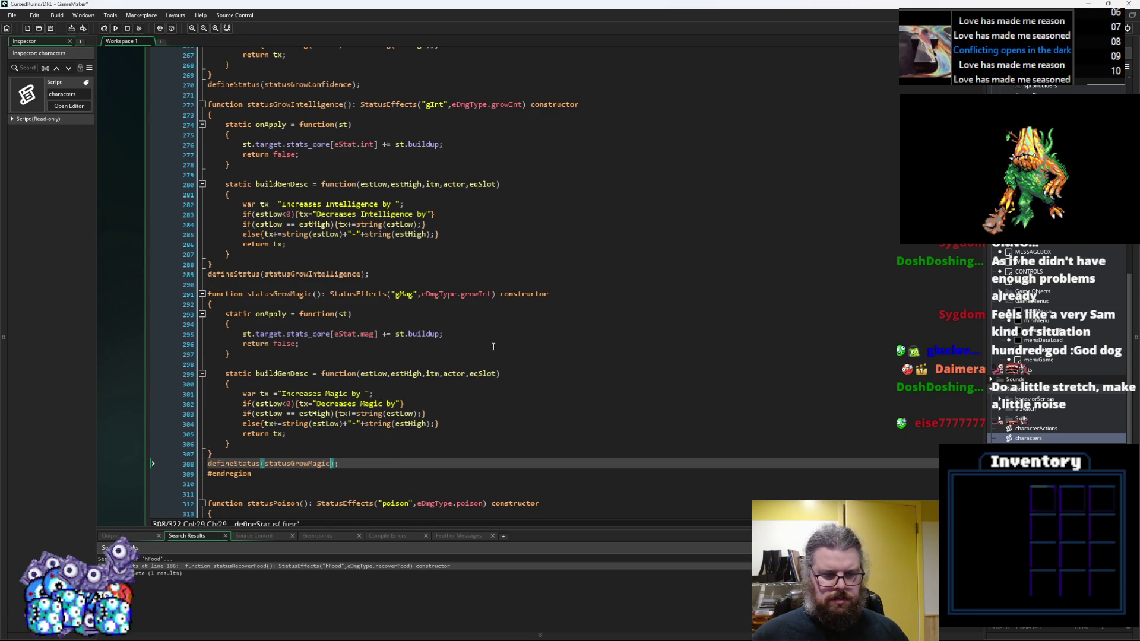
left_click(492, 294)
key("BackSpace")
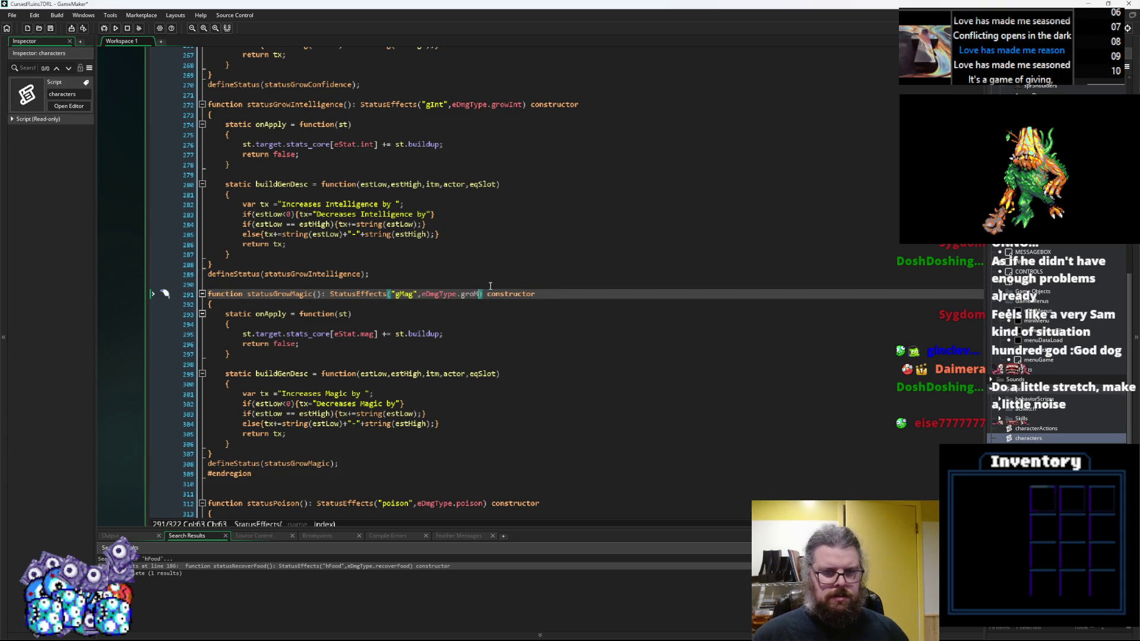
key("BackSpace")
type("wMagic")
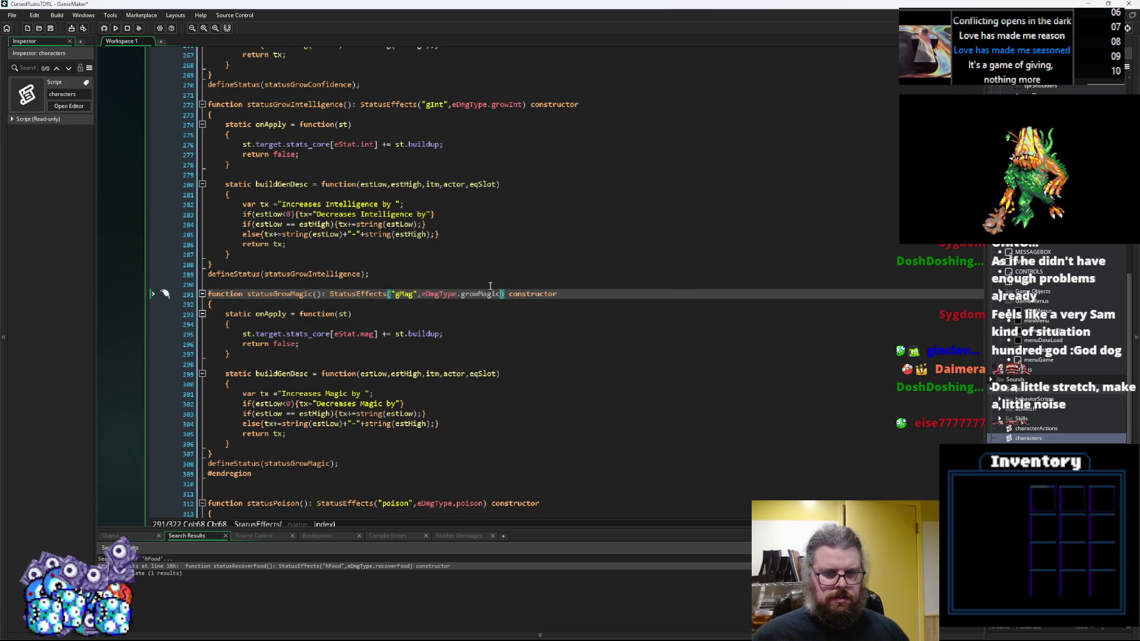
Step: Paste another copy of the statusGrowMagic block below it
scroll(286, 432, "down", 2)
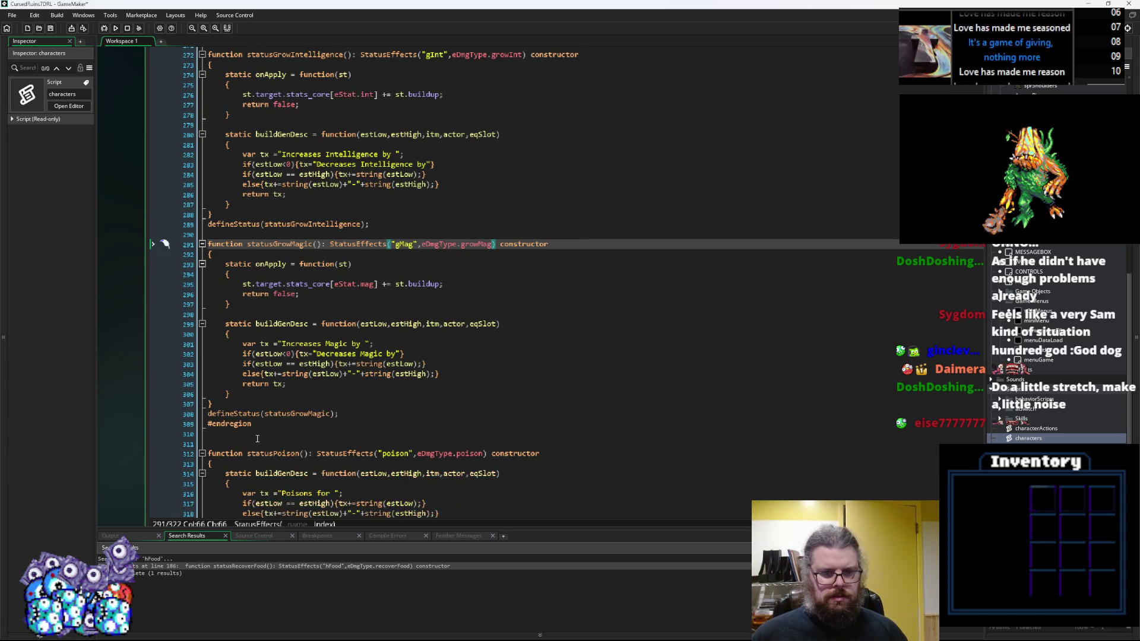
mouse_move(342, 415)
left_mouse_down()
mouse_move(176, 265)
mouse_move(176, 244)
left_mouse_up()
left_click(375, 413)
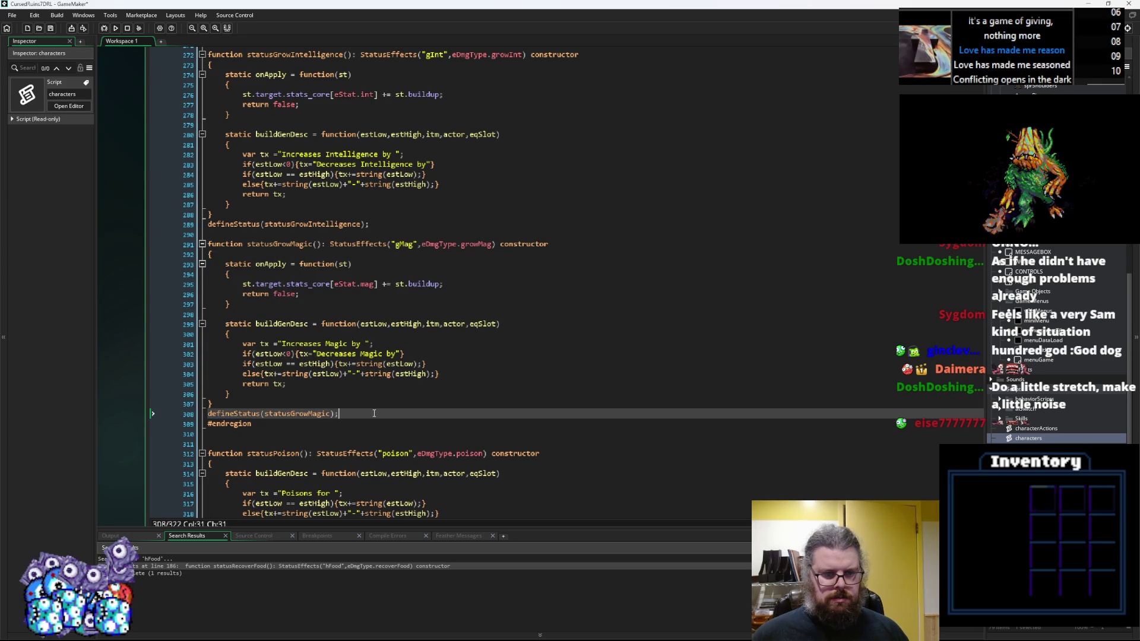
key("Return")
key("Return")
key("ctrl+v")
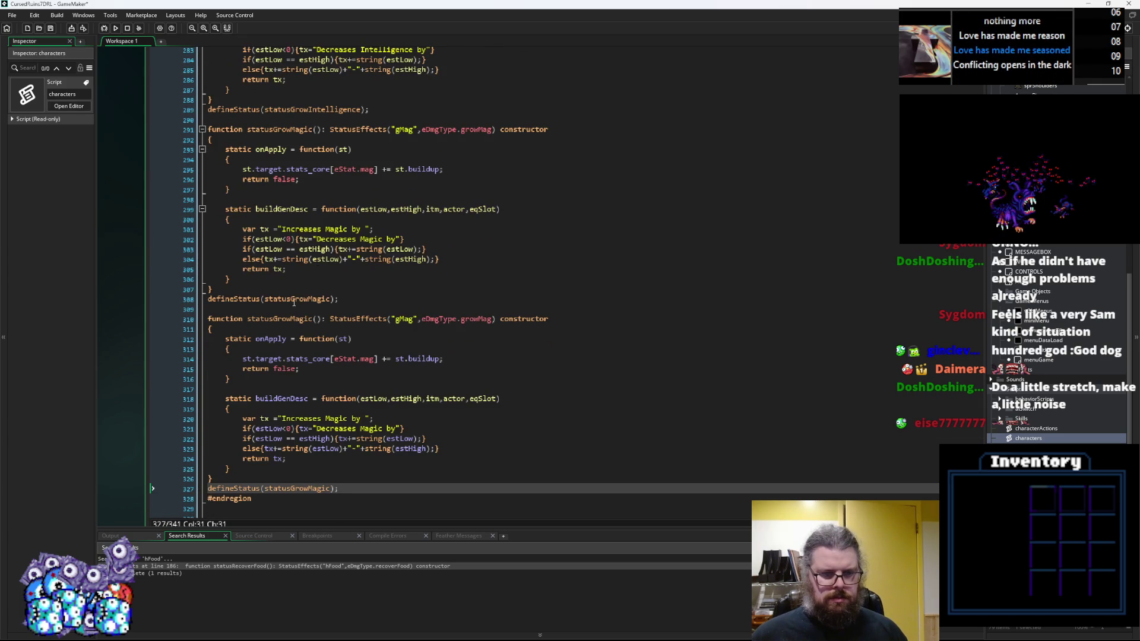
Step: Rename the copy to statusGrowLuck, register it in defineStatus, and set damage type growLck
left_click_drag(312, 324, 291, 324)
type("C")
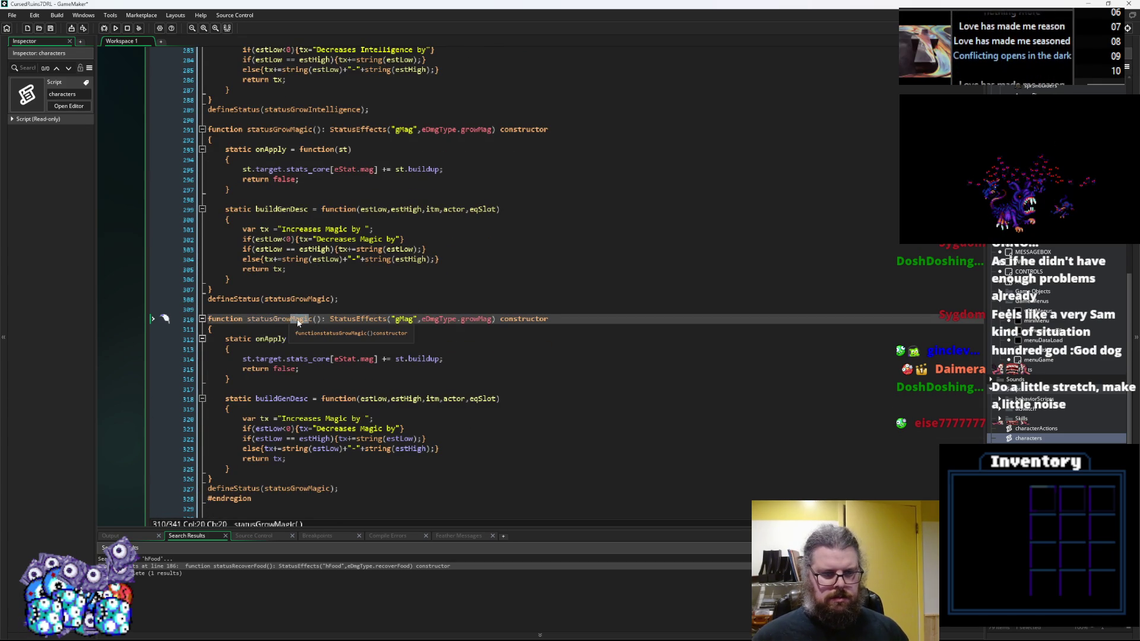
type("uck")
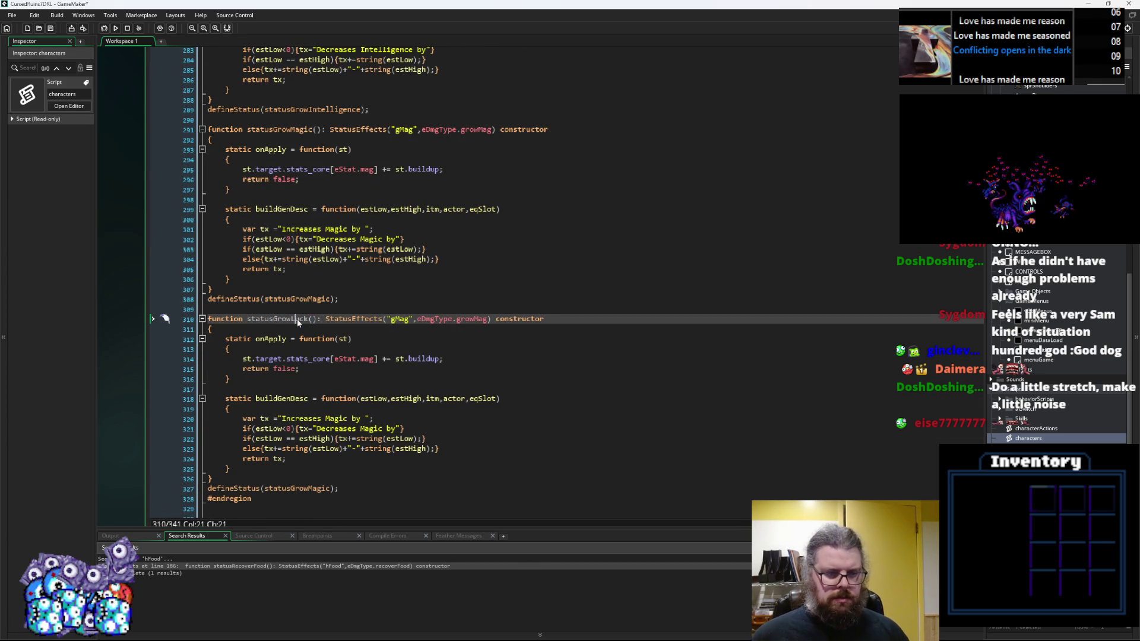
double_click(299, 321)
key("ctrl+c")
double_click(300, 488)
key("ctrl+v")
double_click(488, 320)
type("growLck")
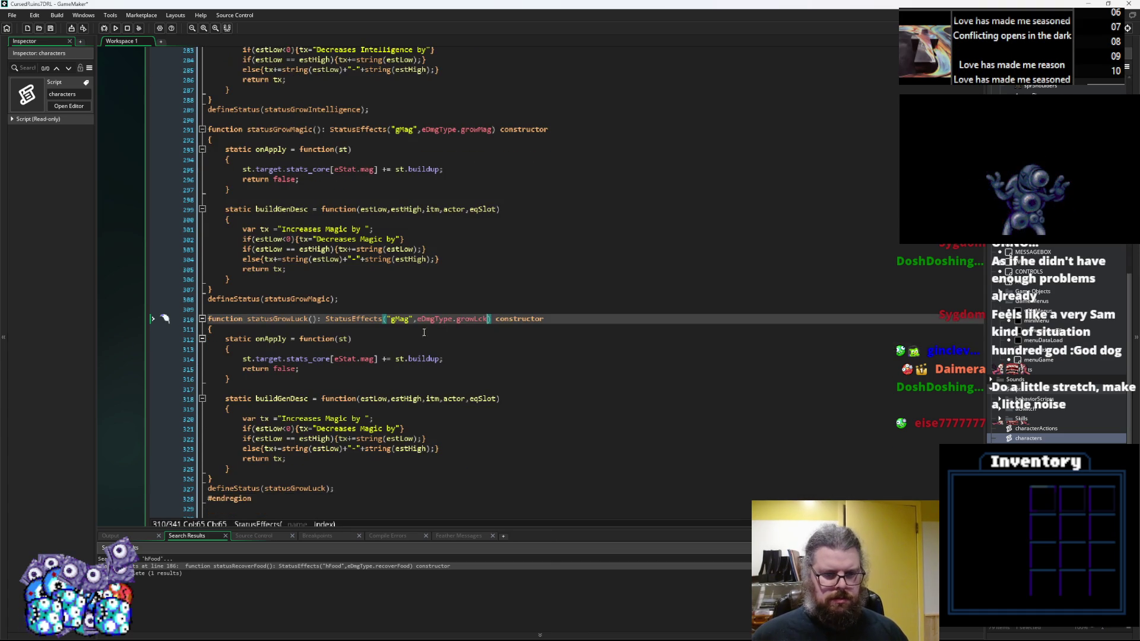
Step: Change the id to gLck and both descriptions to Luck
double_click(407, 318)
type("gLck")
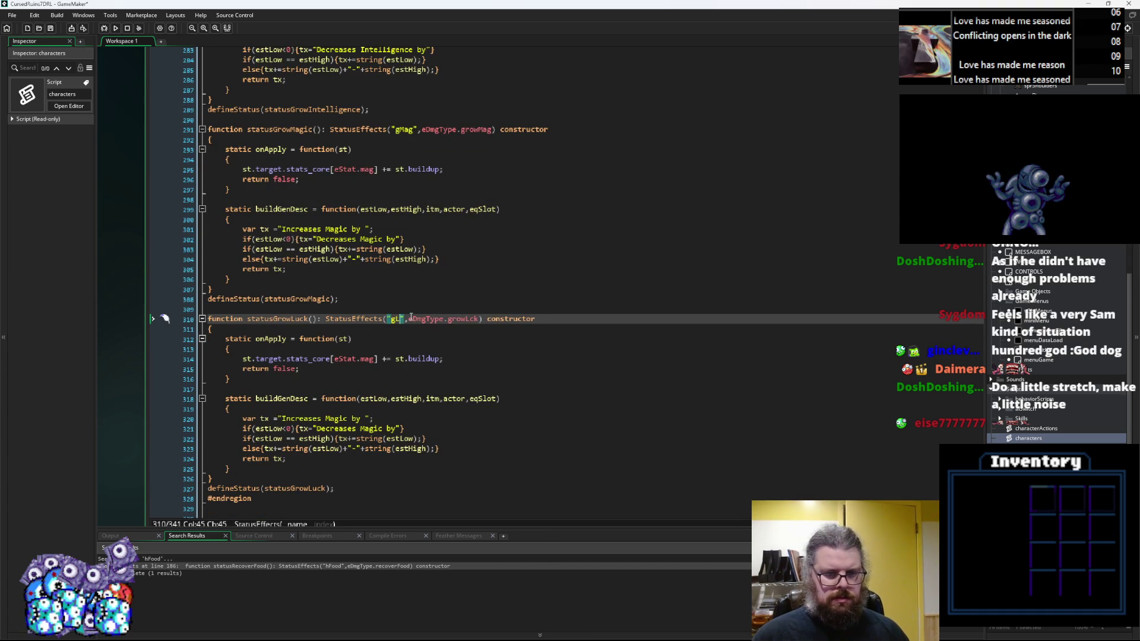
double_click(336, 418)
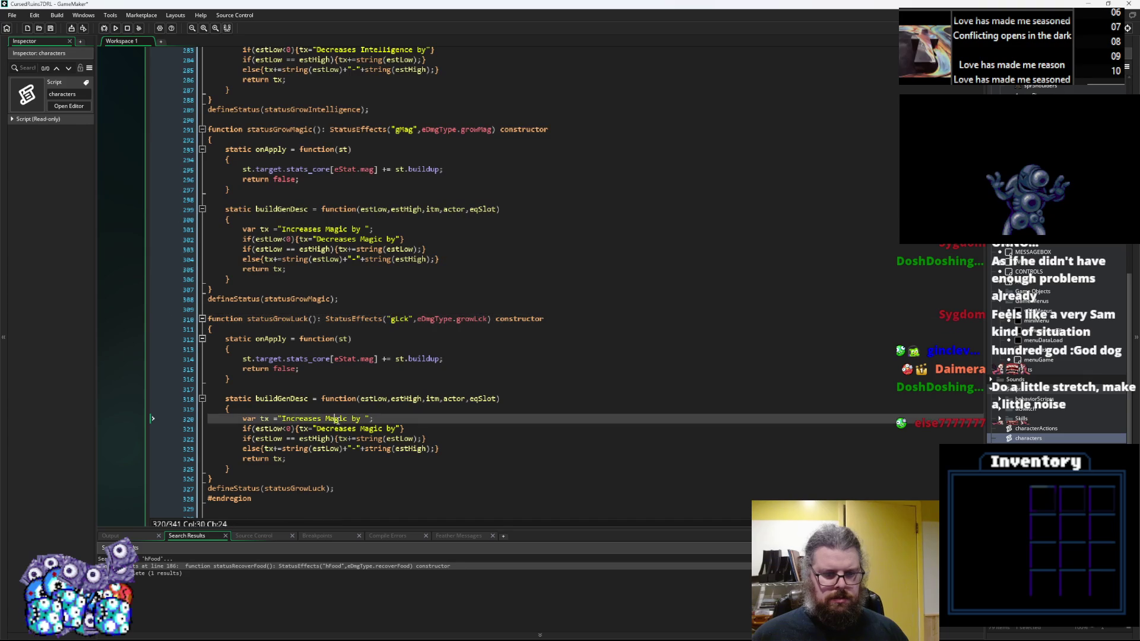
type("Luck")
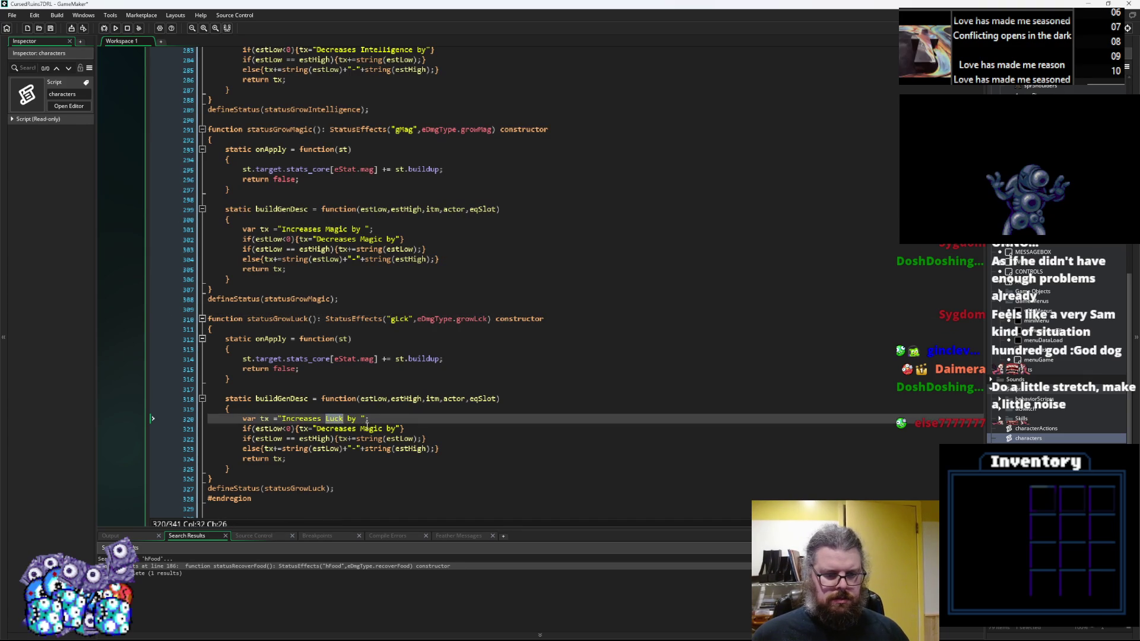
double_click(371, 428)
type("Luck")
Step: Scroll back up and collapse the Stat Growth region
scroll(385, 428, "down", 3)
left_click(401, 428)
scroll(402, 429, "up", 10)
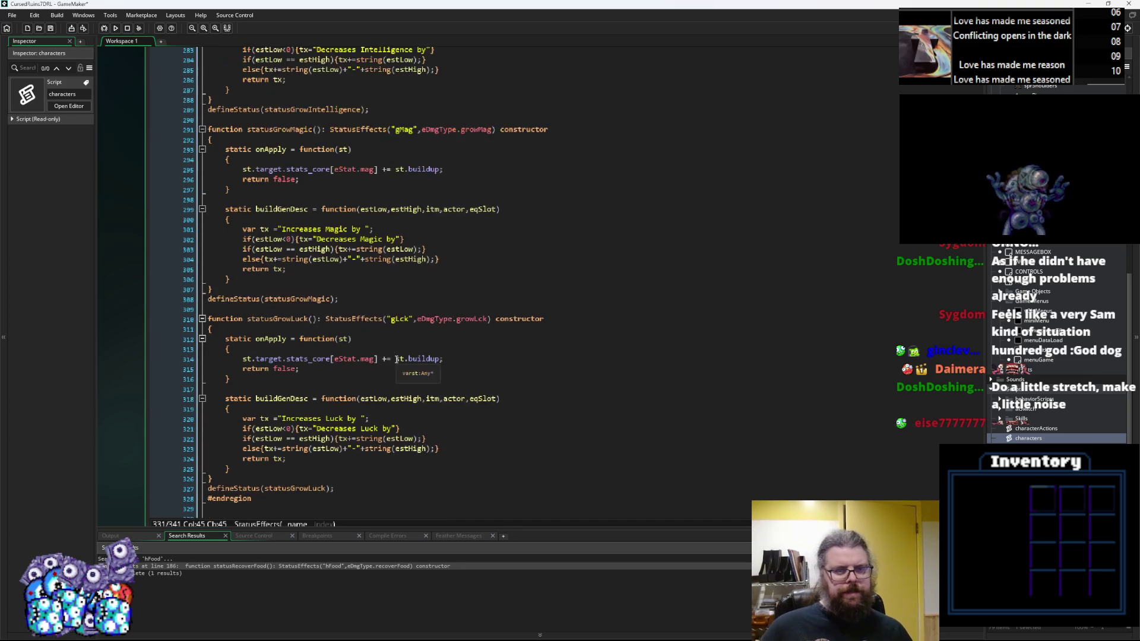
scroll(295, 278, "up", 1)
scroll(295, 278, "up", 20)
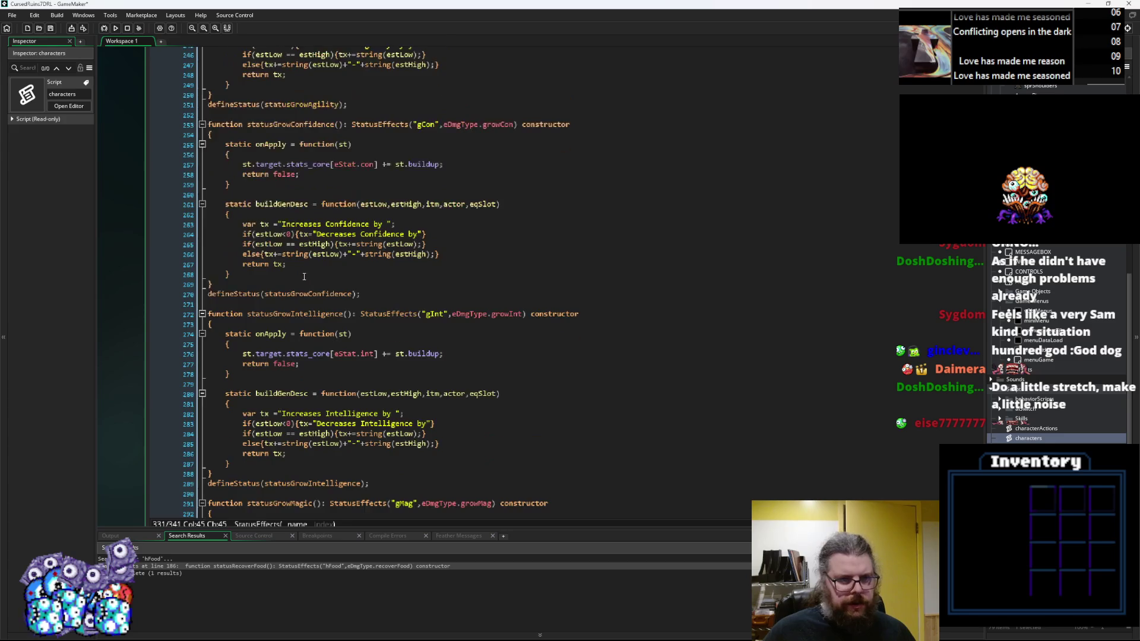
left_click(202, 234)
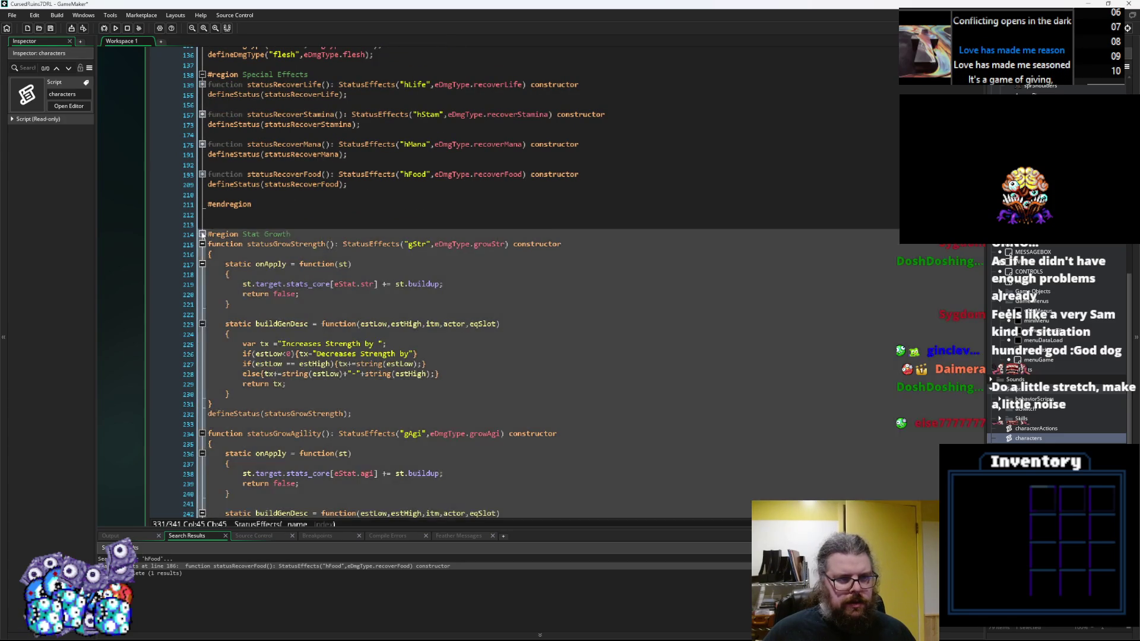
Step: Retitle the Special Effects region to Instant Heal/Recovery Effects
scroll(266, 323, "up", 4)
left_click(266, 323)
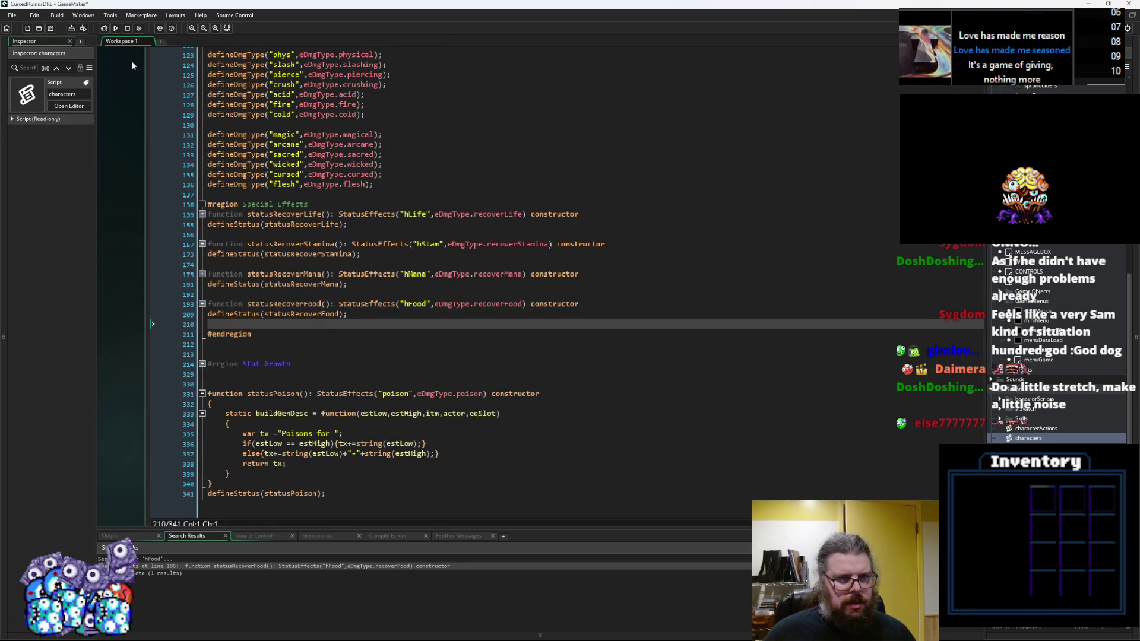
left_click(261, 204)
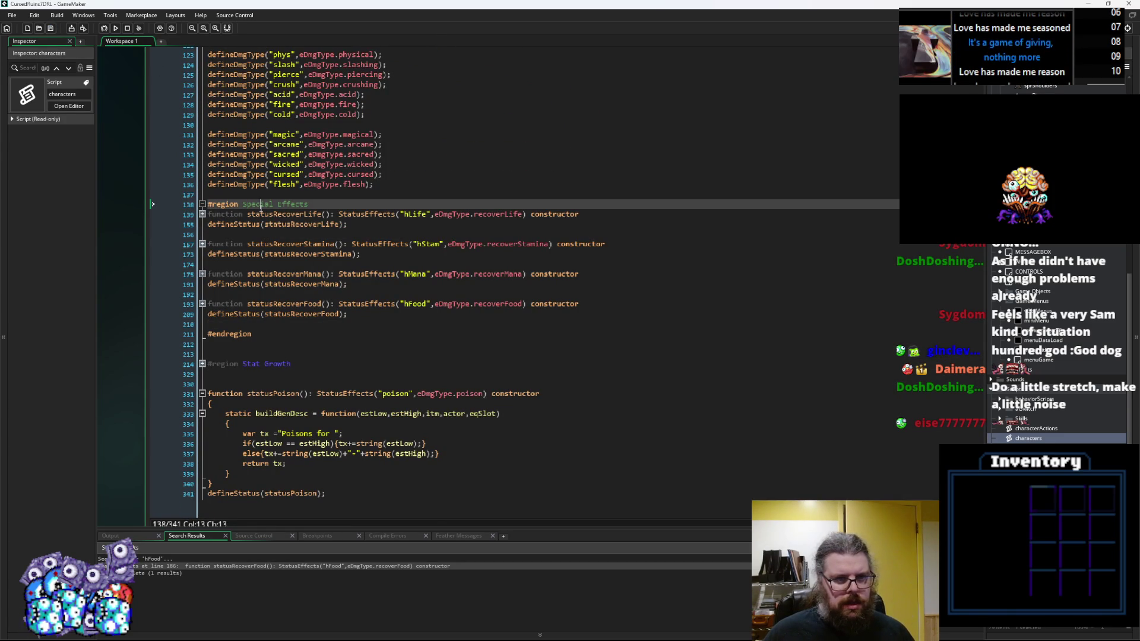
type("Instant")
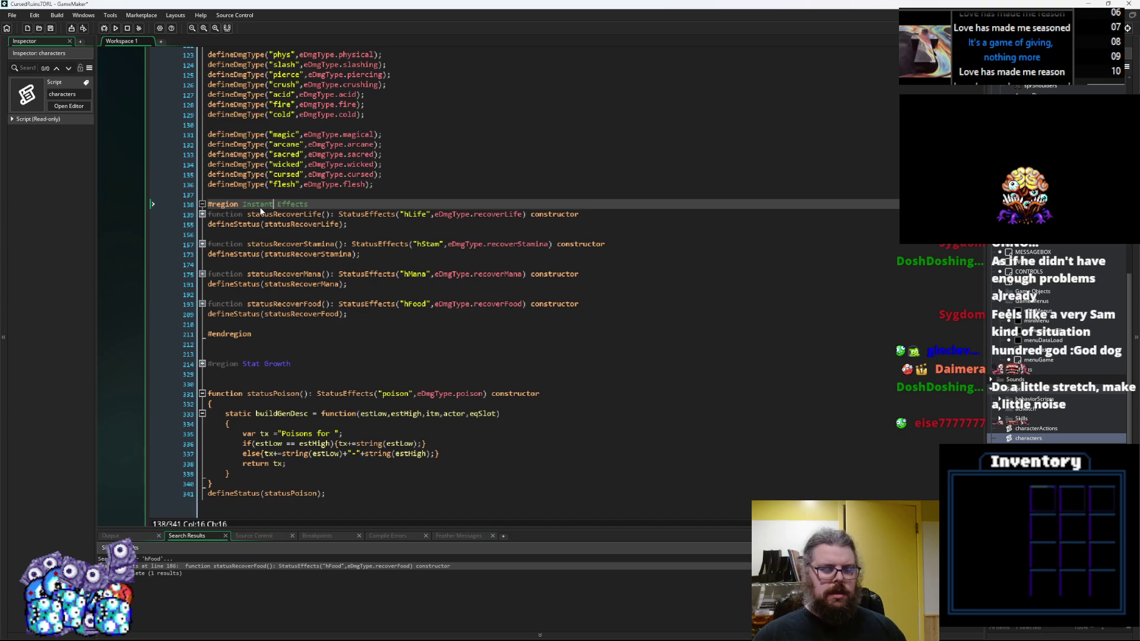
key("Right")
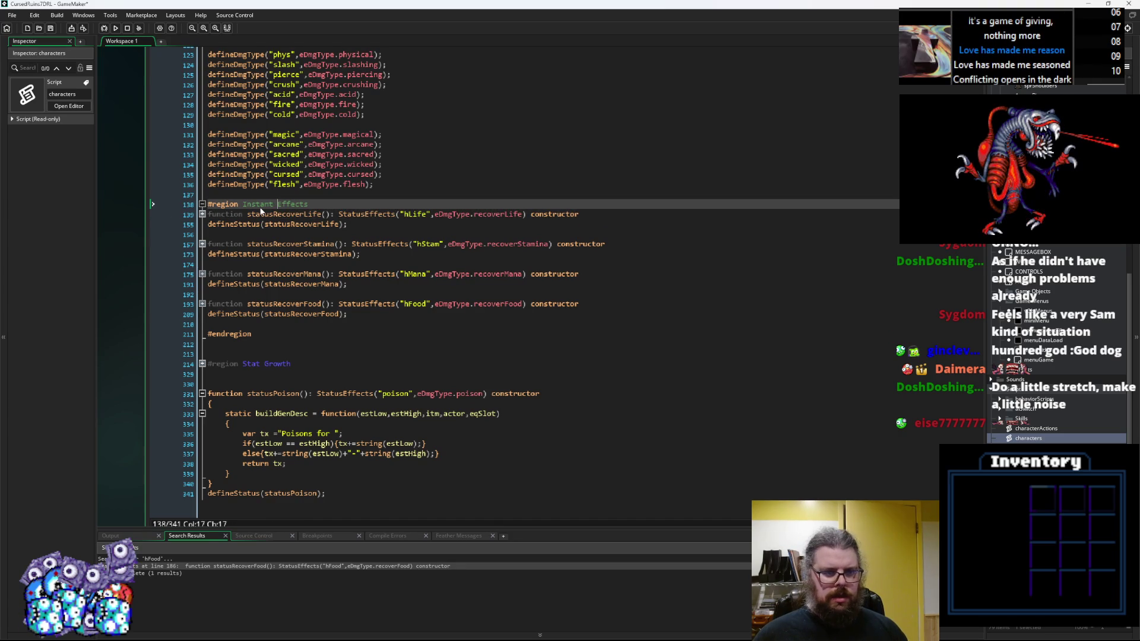
type("H")
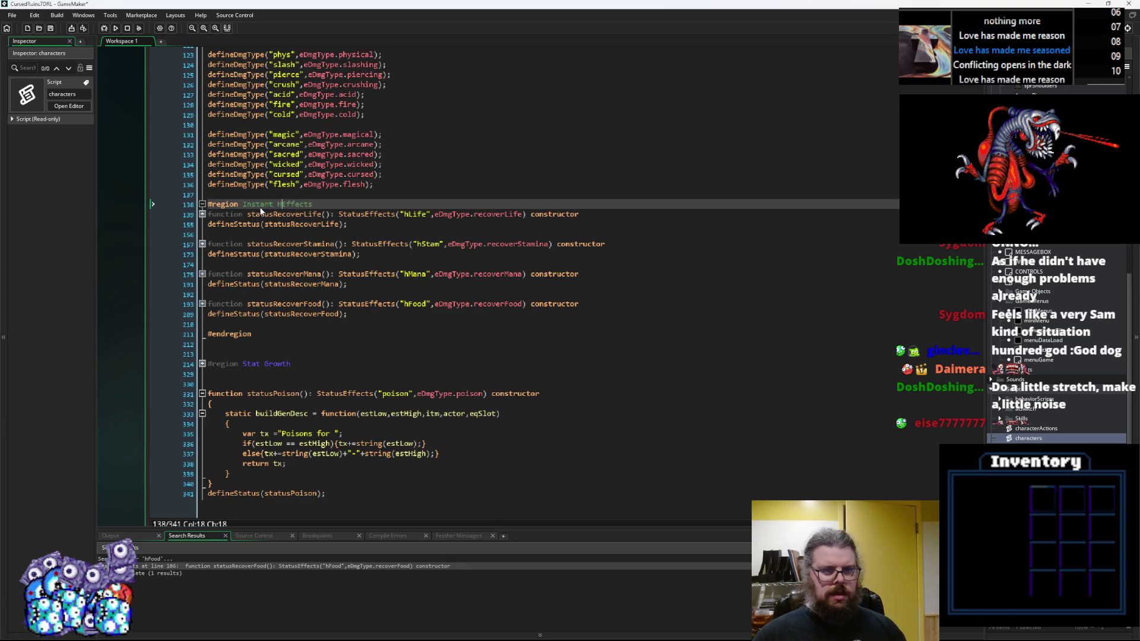
type("eal/Recovery")
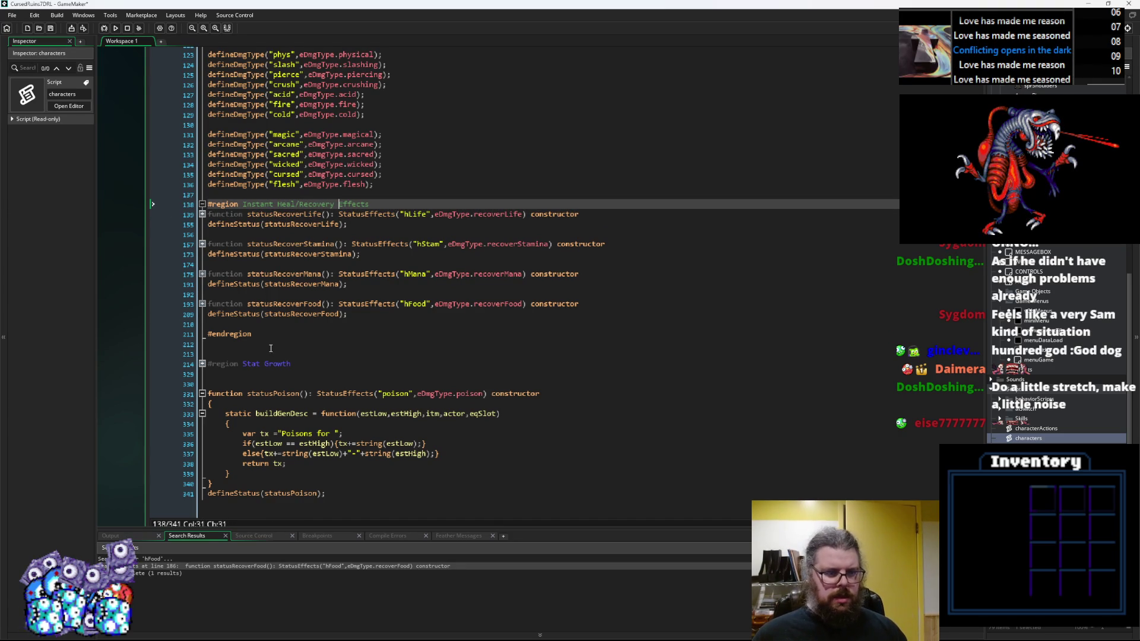
Step: Paste a copy of statusRecoverFood before #endregion and change its name string to cure
left_click(272, 324)
key("Return")
key("Return")
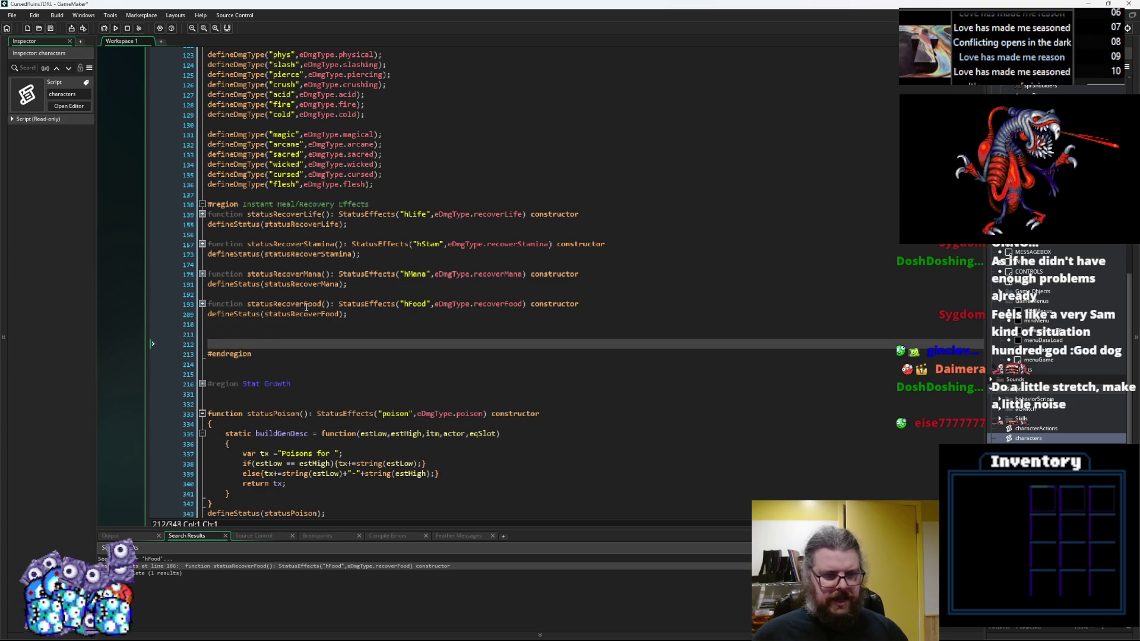
left_click(285, 309)
left_click(245, 334)
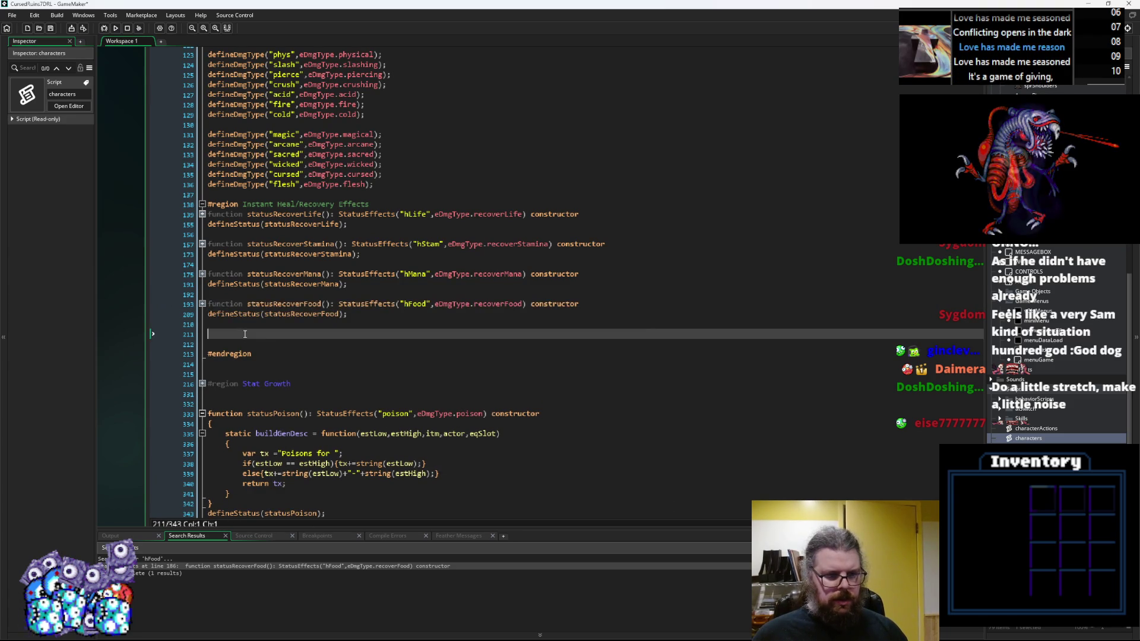
key("ctrl+v")
left_click(414, 334)
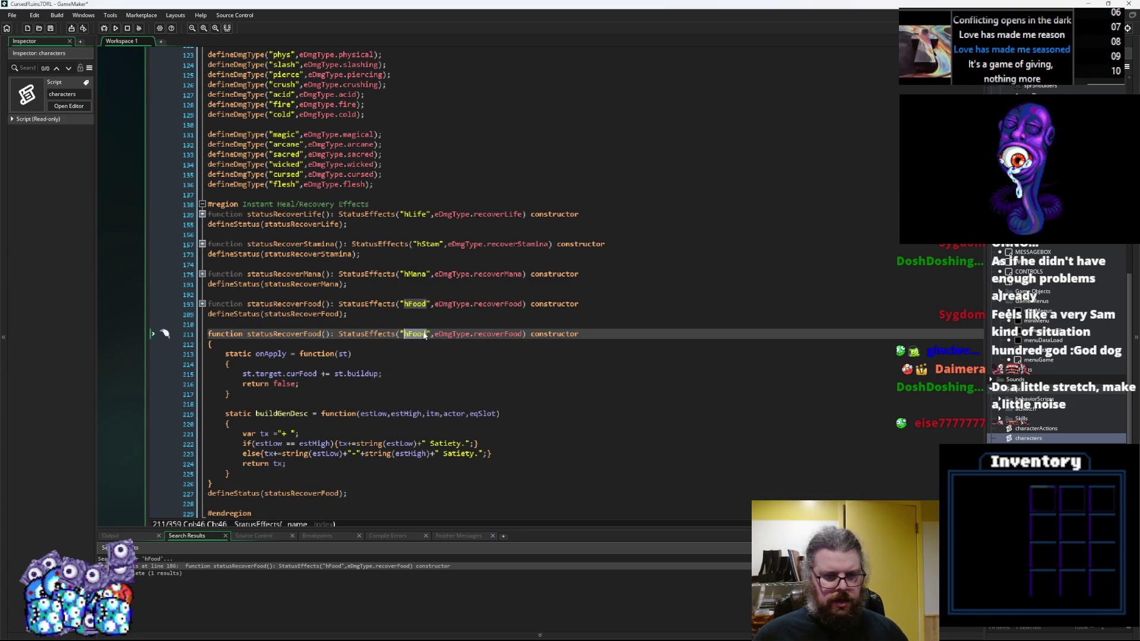
type("cure")
scroll(402, 201, "up", 20)
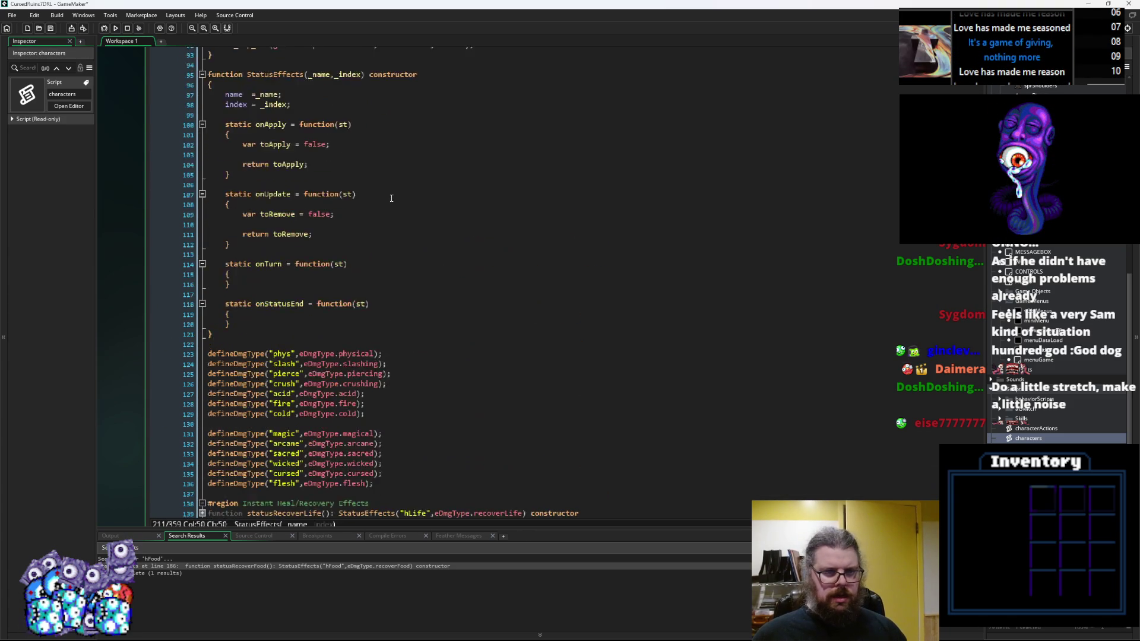
Step: Insert a new cure entry after recoverFood in the characters script's damage-type enum
scroll(364, 296, "up", 8)
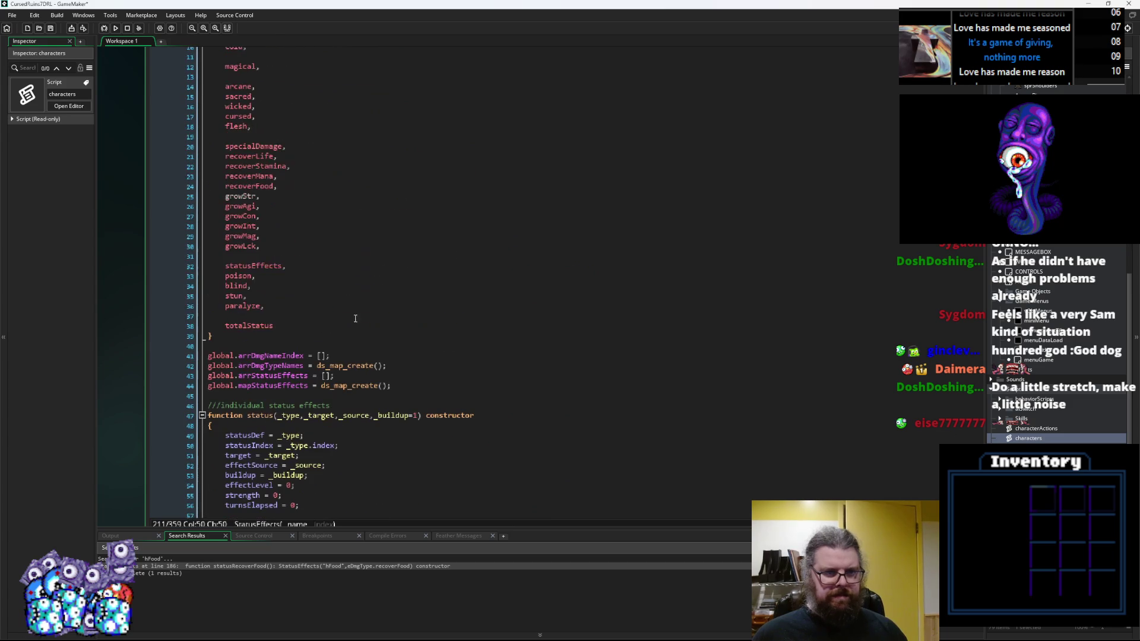
left_click(295, 307)
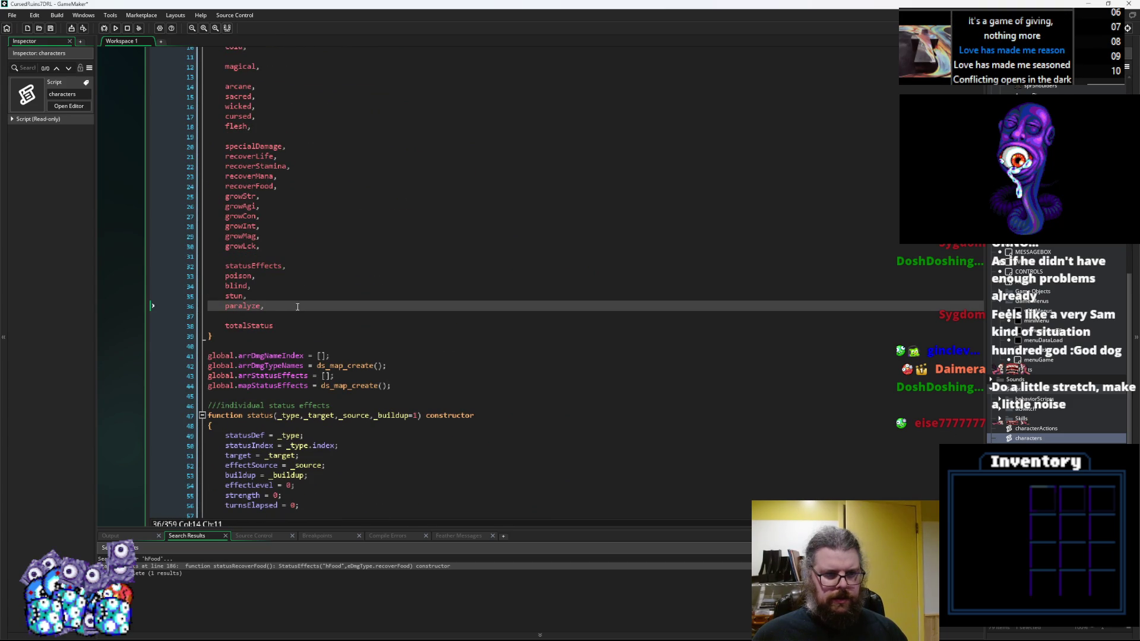
key("Up")
key("Up")
key("Up")
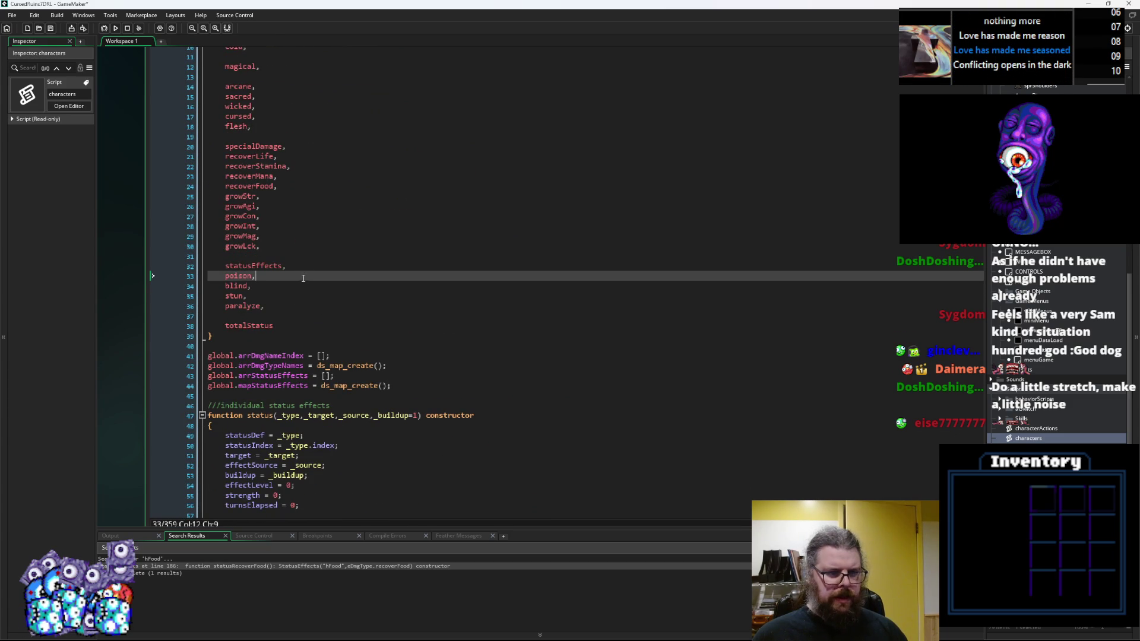
left_click(302, 187)
key("Return")
type("c")
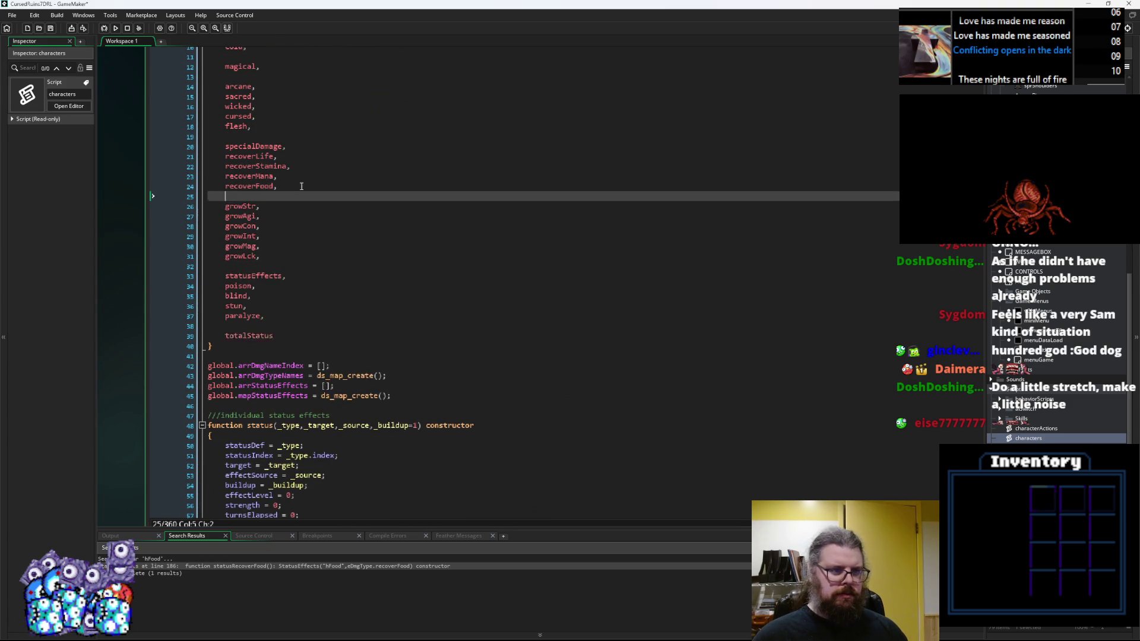
type("ure,")
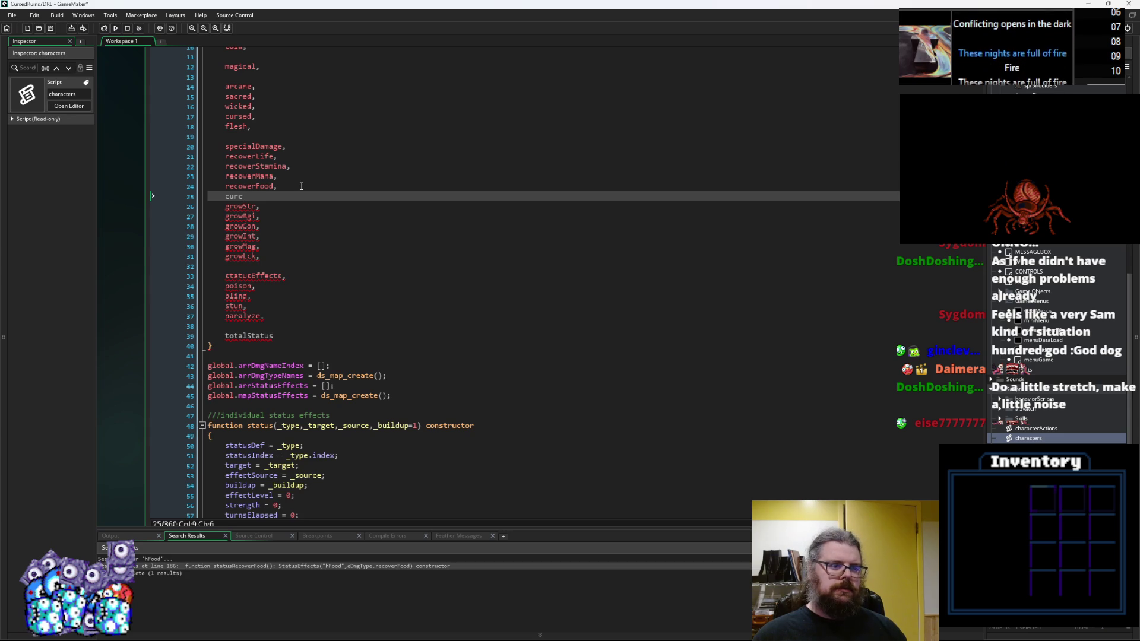
Step: Complete the entry as cureStatus and add a blank line after it
left_click(294, 187)
left_click(240, 196)
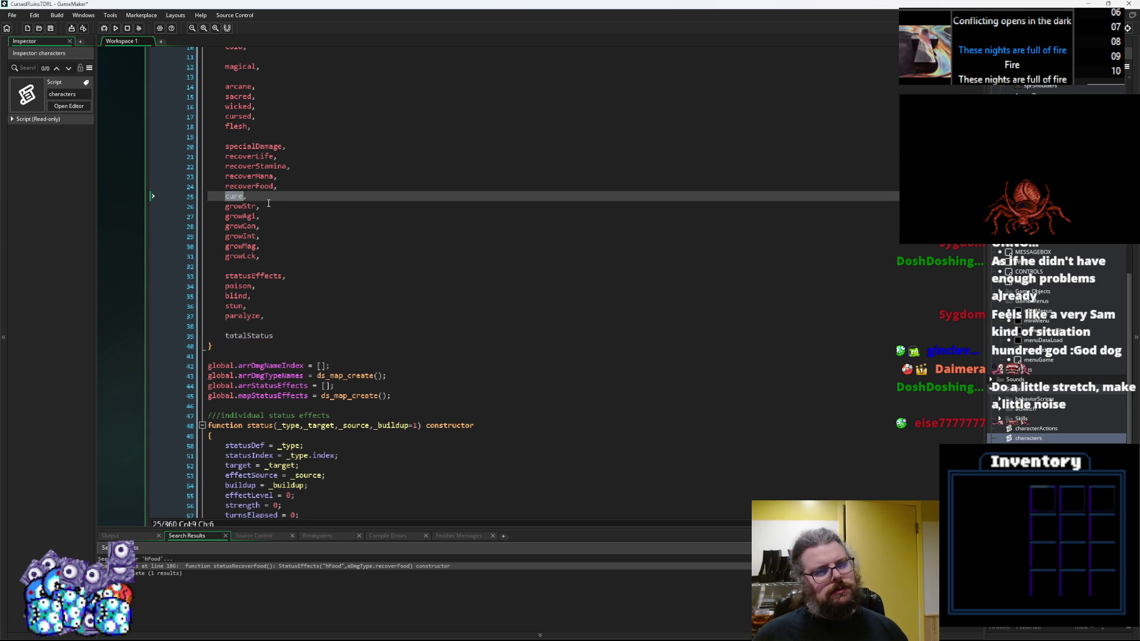
type("Stat")
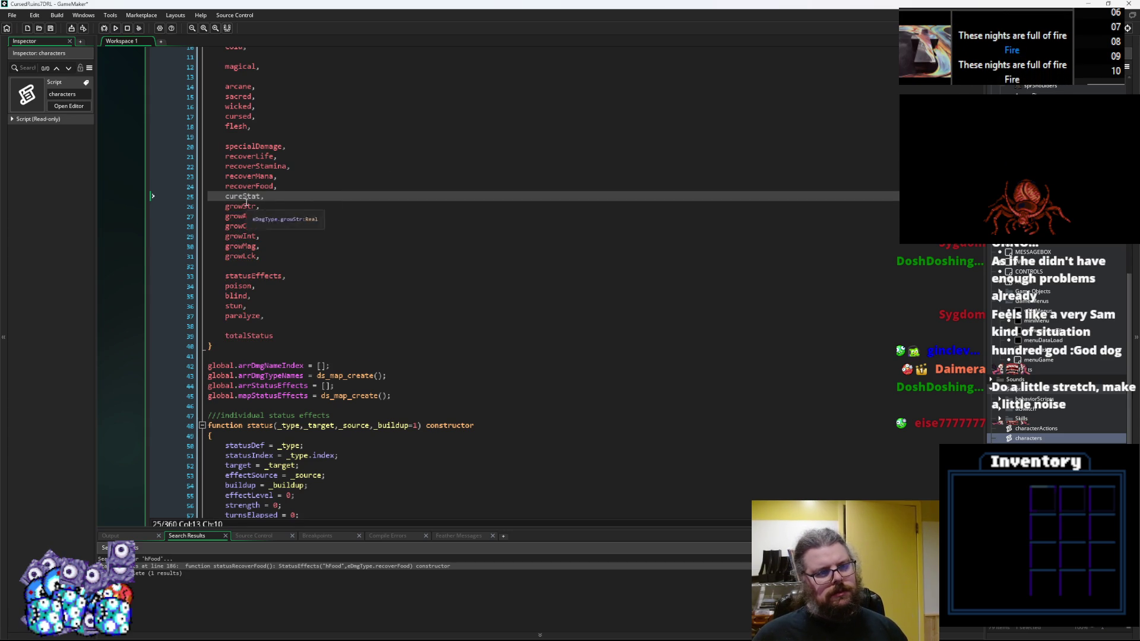
left_click(246, 198)
left_click(260, 196)
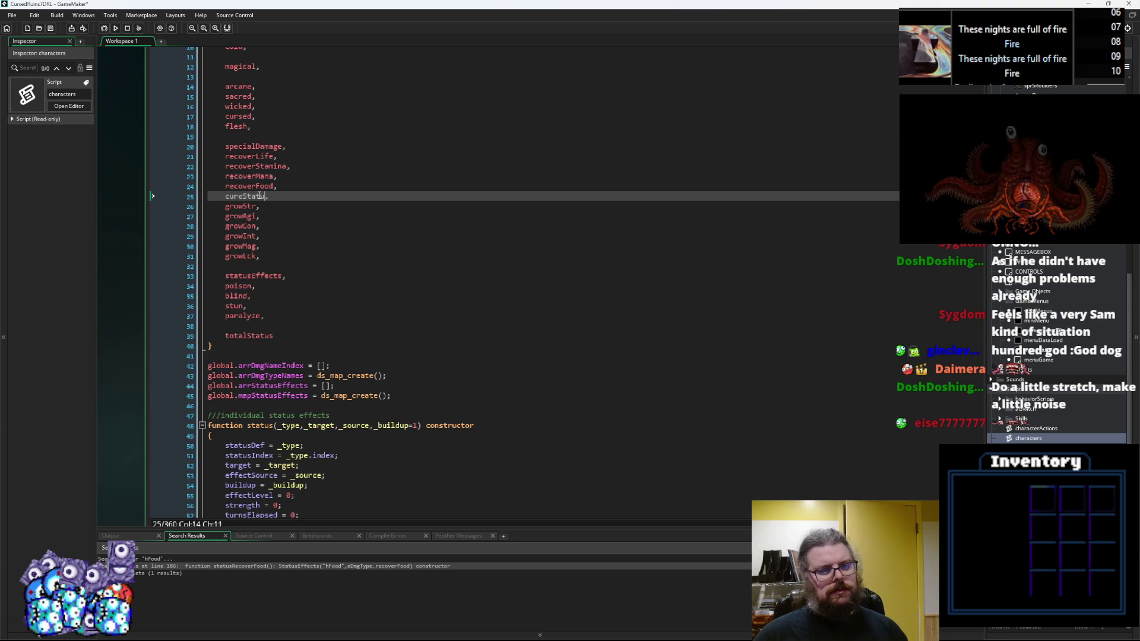
type("us")
left_click(295, 197)
key("Return")
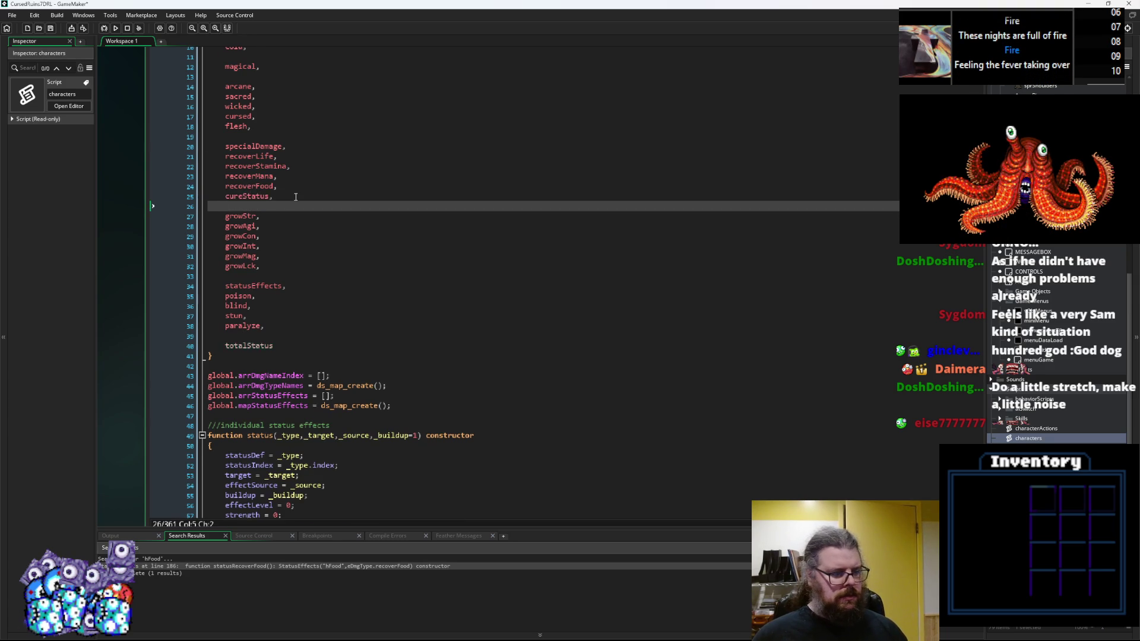
scroll(296, 196, "down", 20)
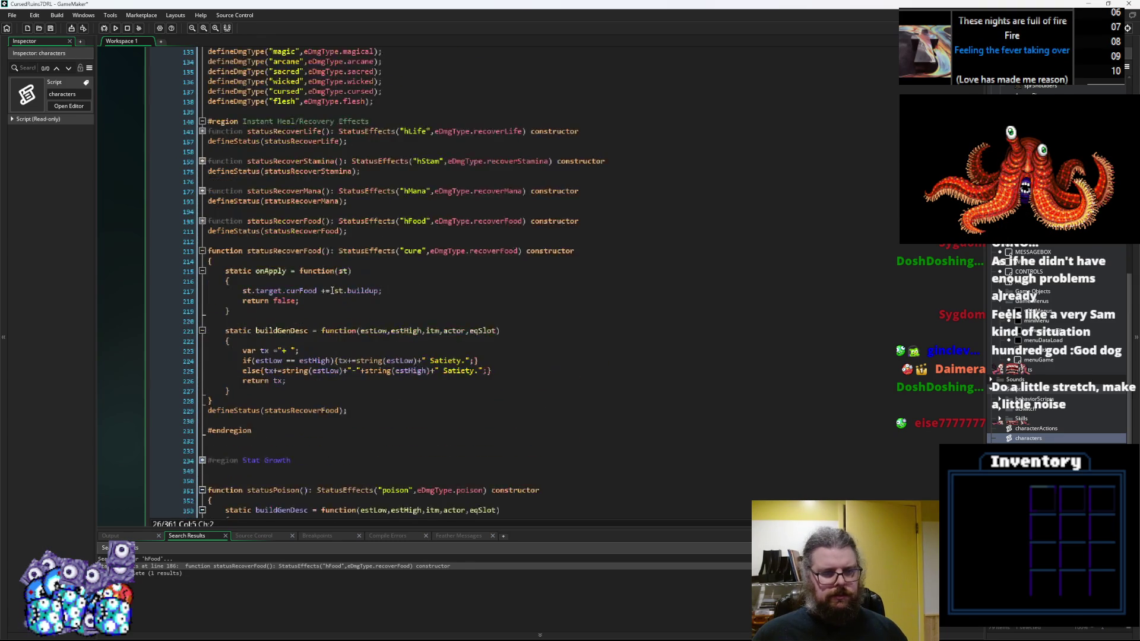
Step: Rename the copied constructor to statusCure and switch its damage type to eDmgType.cureStatus
scroll(333, 290, "down", 3)
scroll(410, 392, "up", 5)
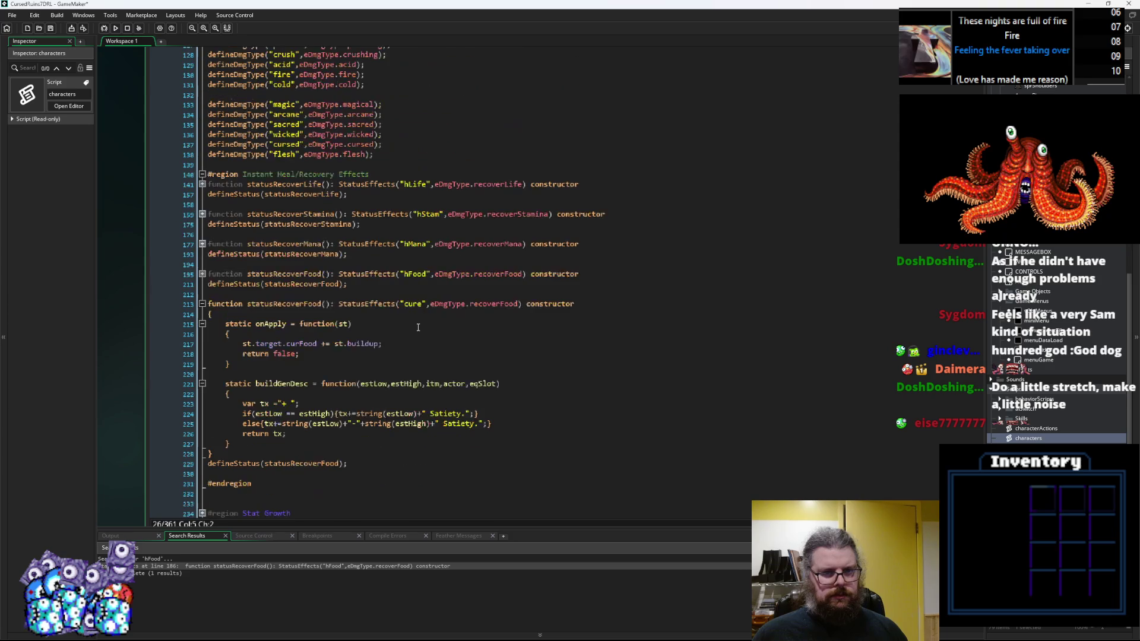
double_click(510, 303)
type("cureStatus")
key("Down")
key("Down")
key("Down")
left_click_drag(321, 304, 275, 303)
type("Cure")
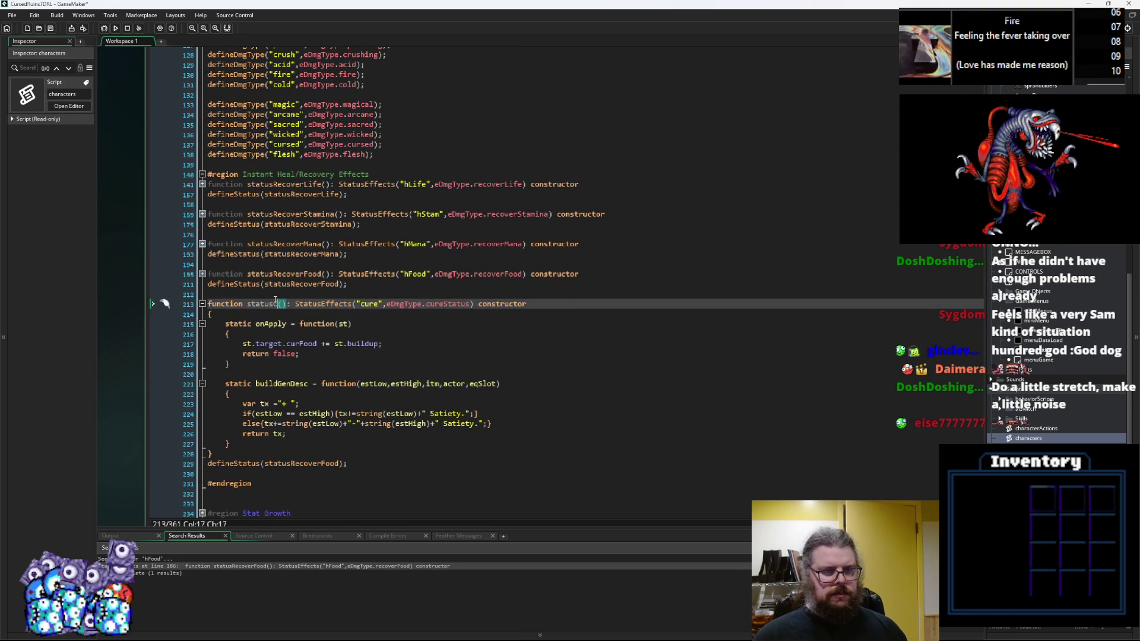
scroll(343, 309, "down", 2)
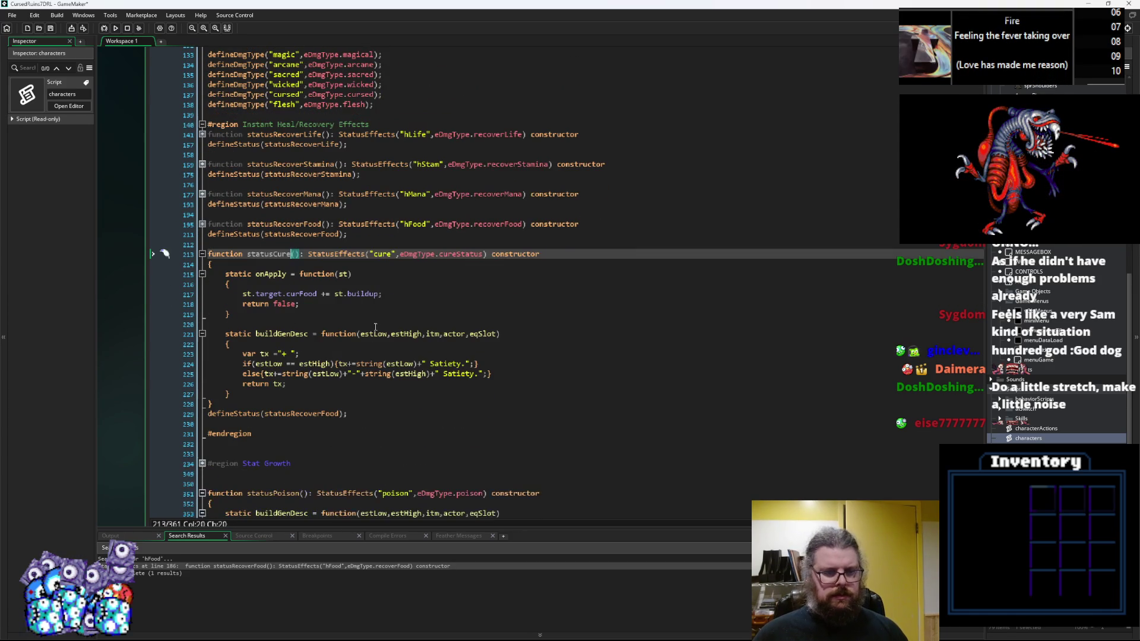
Step: Register statusCure in the defineStatus call in place of statusRecoverFood
left_click(347, 364)
double_click(272, 253)
key("ctrl+c")
double_click(316, 413)
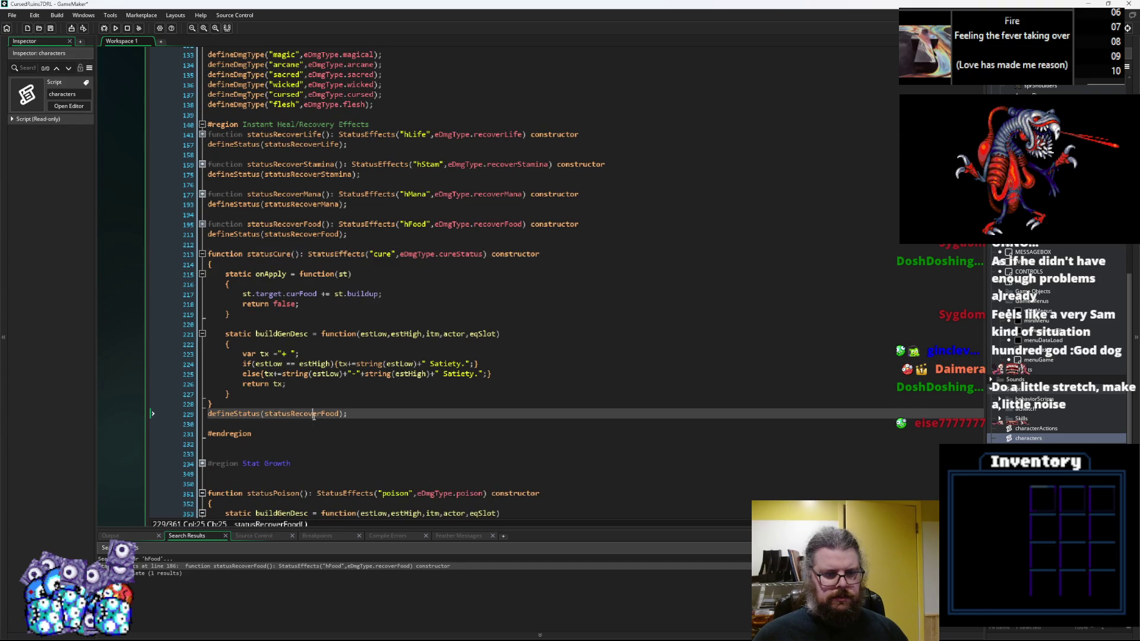
key("ctrl+v")
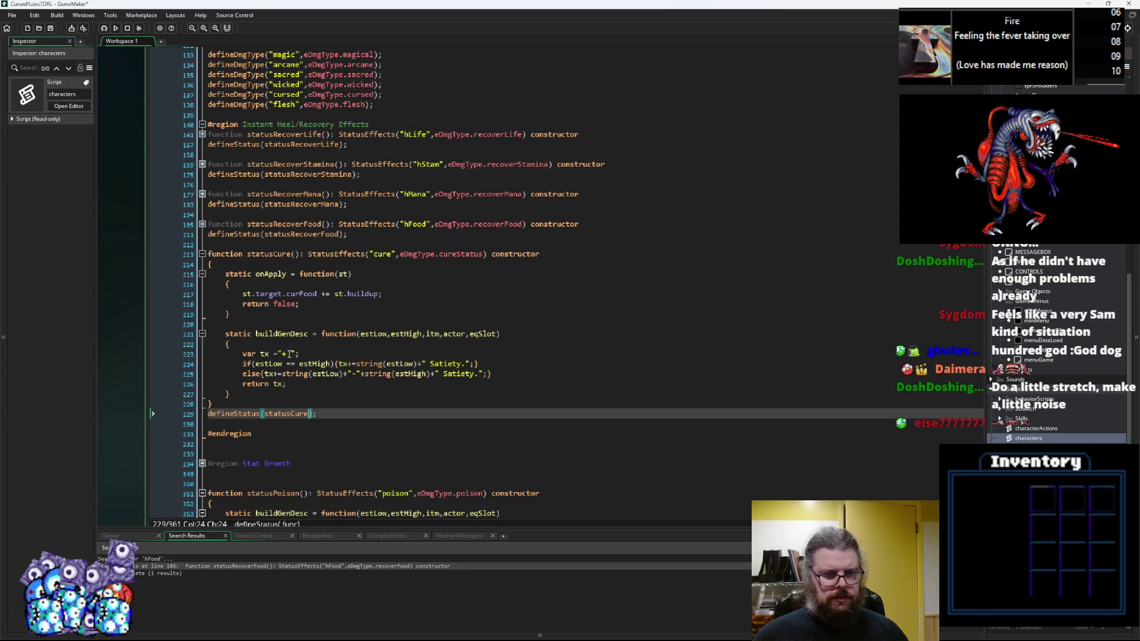
Step: Change the description to 'cures ailments by … Points', replacing both Satiety words
left_click(293, 354)
type("ures ailments by")
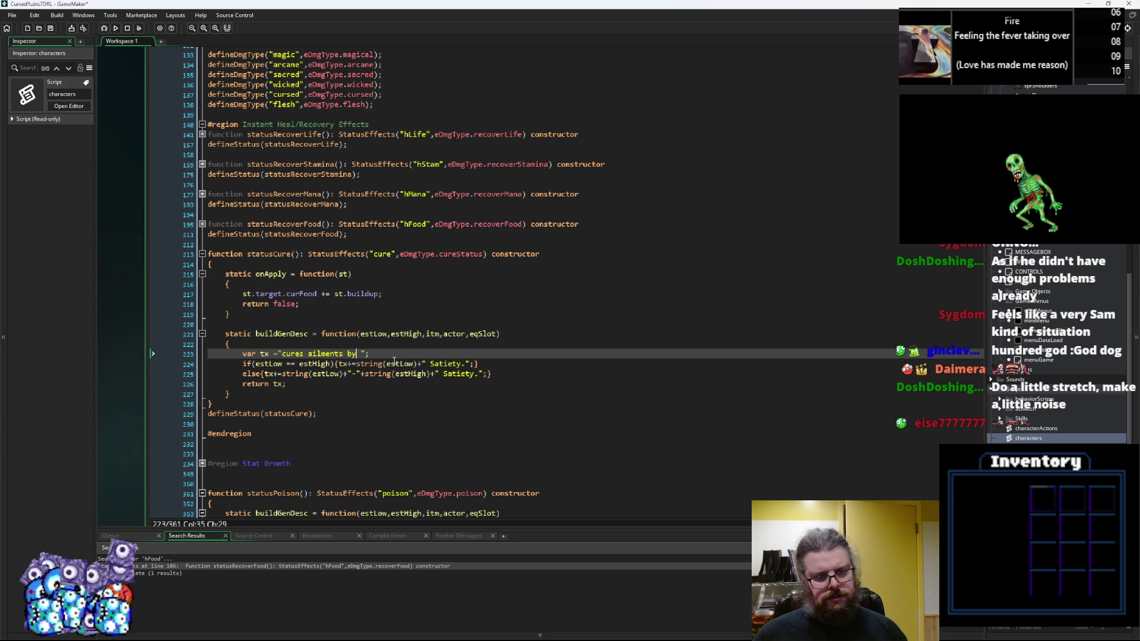
double_click(446, 363)
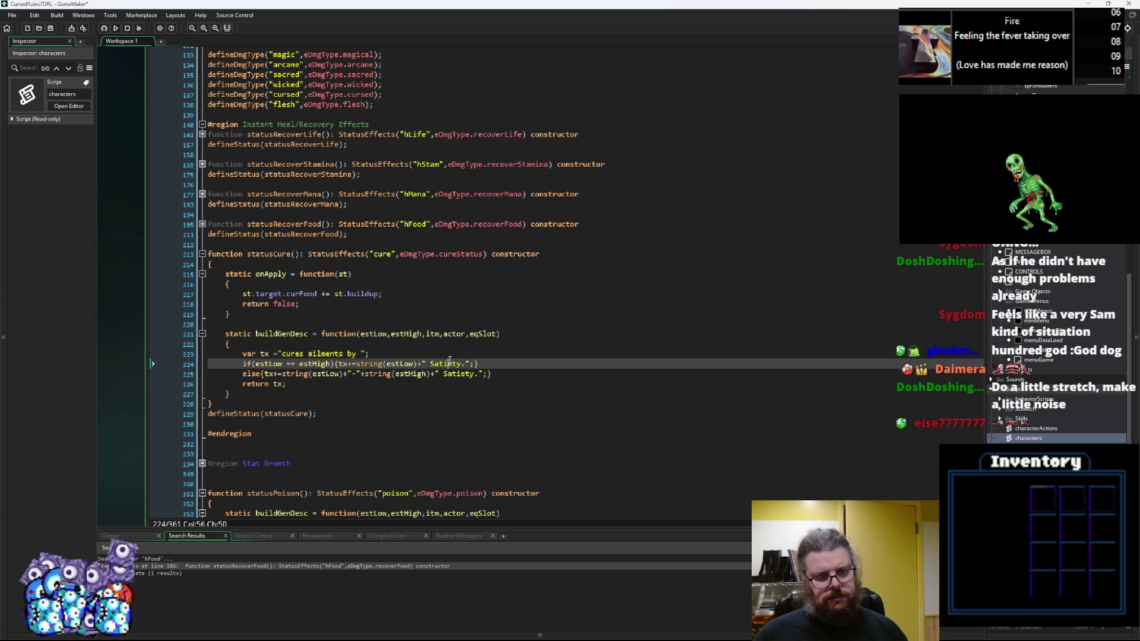
type("p")
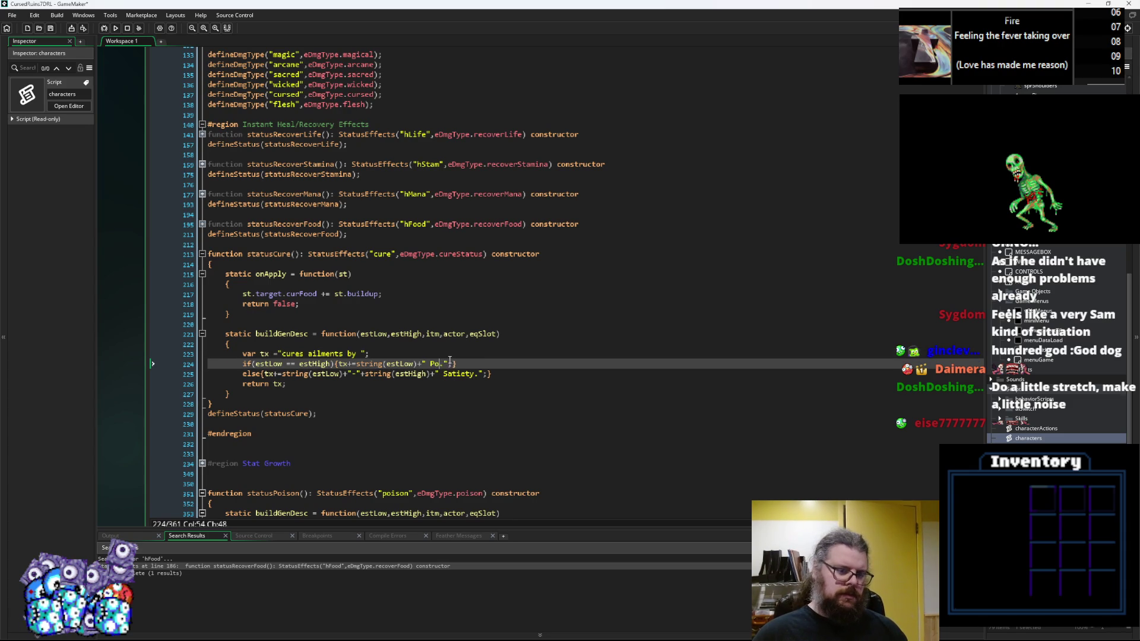
key("ctrl+c")
double_click(456, 374)
key("ctrl+v")
Step: Comment out the curFood line in onApply with //
key("Up")
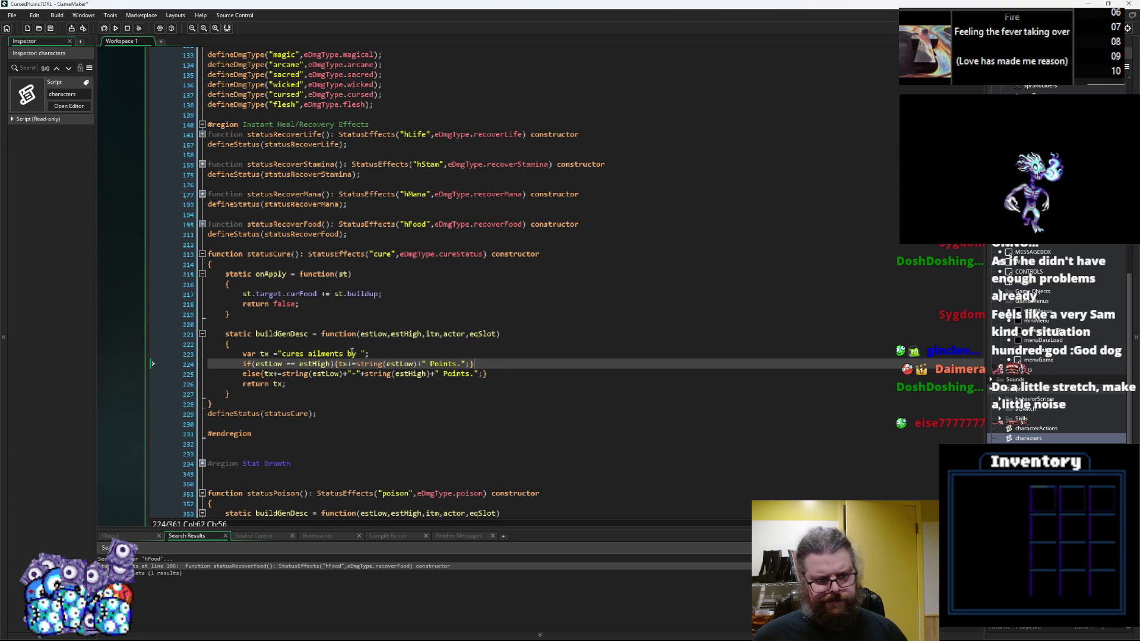
key("Up")
key("Up")
key("Up")
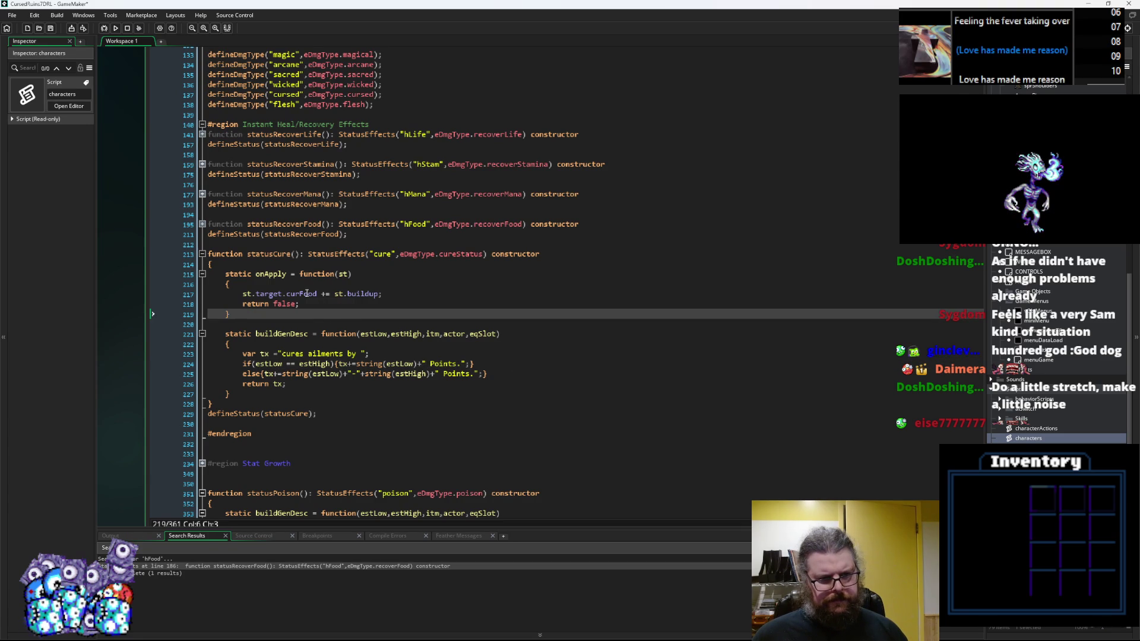
key("Up")
key("Up")
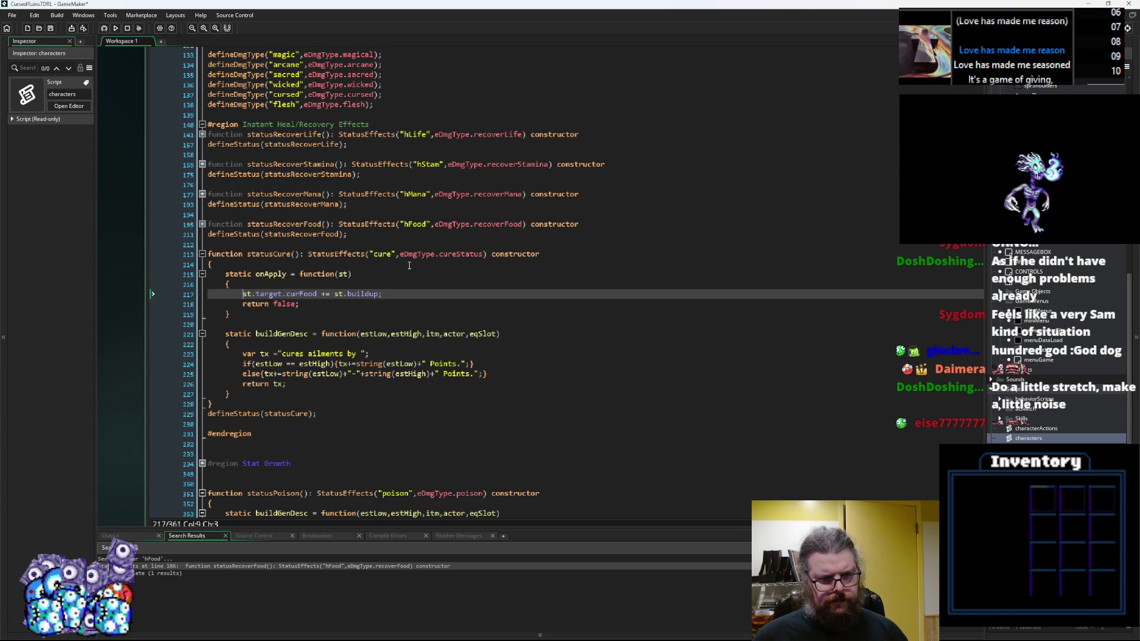
type("//")
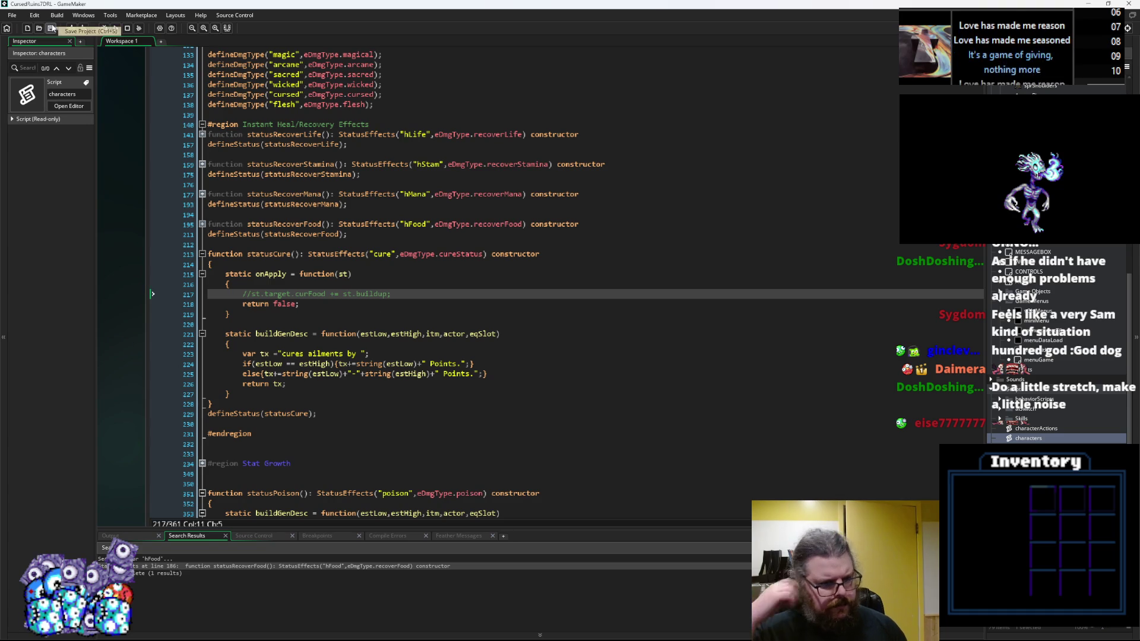
Step: Start a for loop in onApply with var _i and the condition _i<array_length()
scroll(418, 269, "down", 2)
scroll(419, 269, "up", 1)
left_click(418, 269)
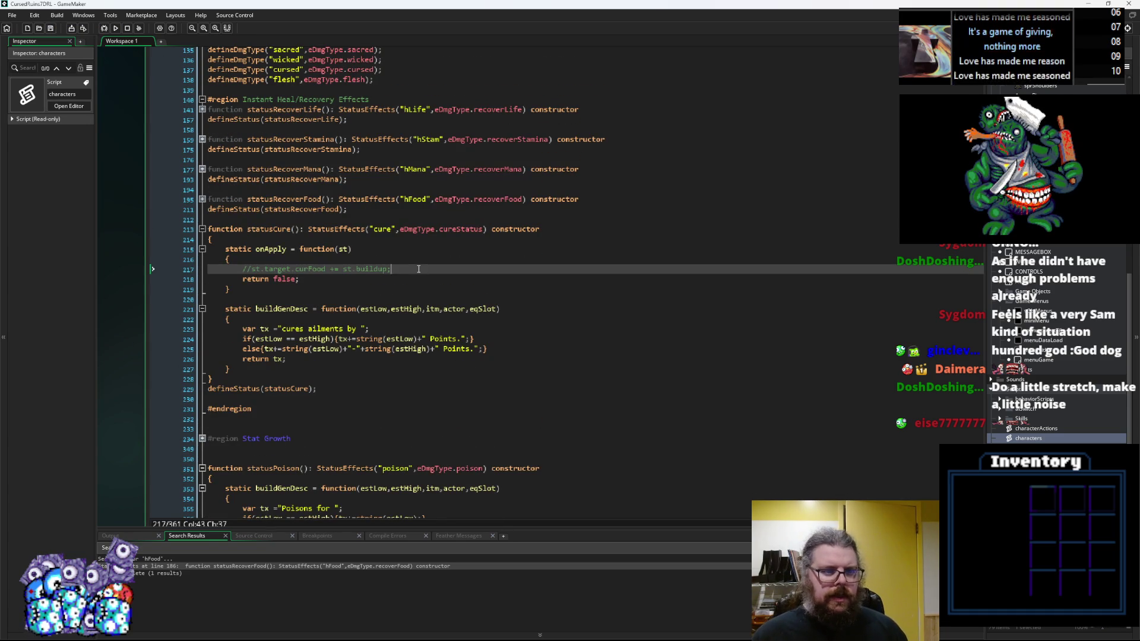
key("Return")
key("Return")
key("Return")
key("Up")
type("for(var i")
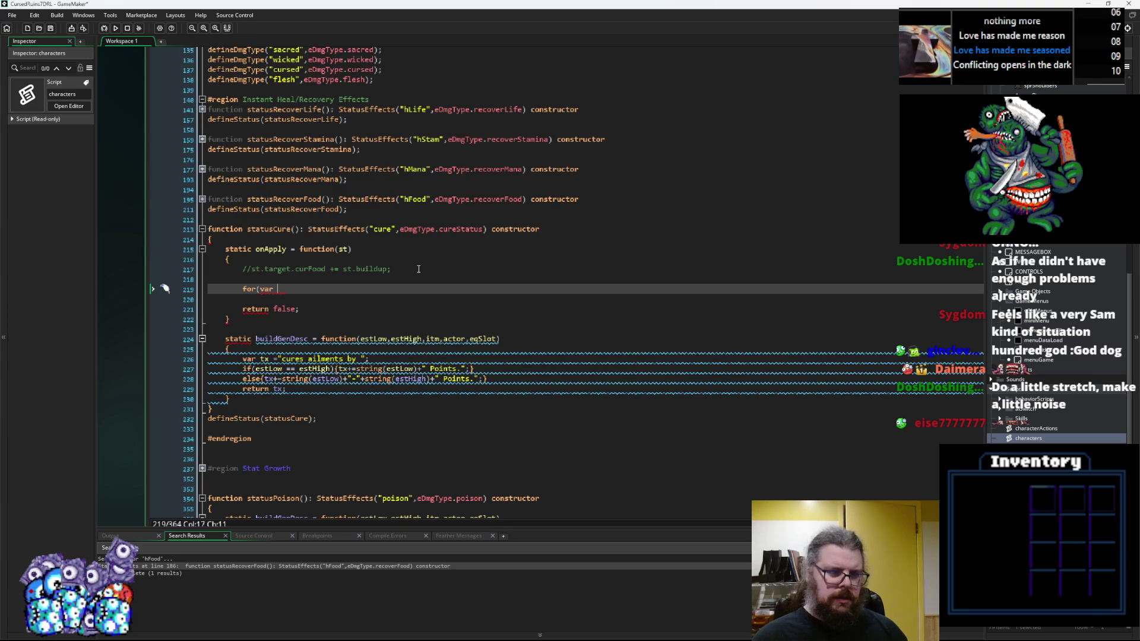
type("_i; +i>")
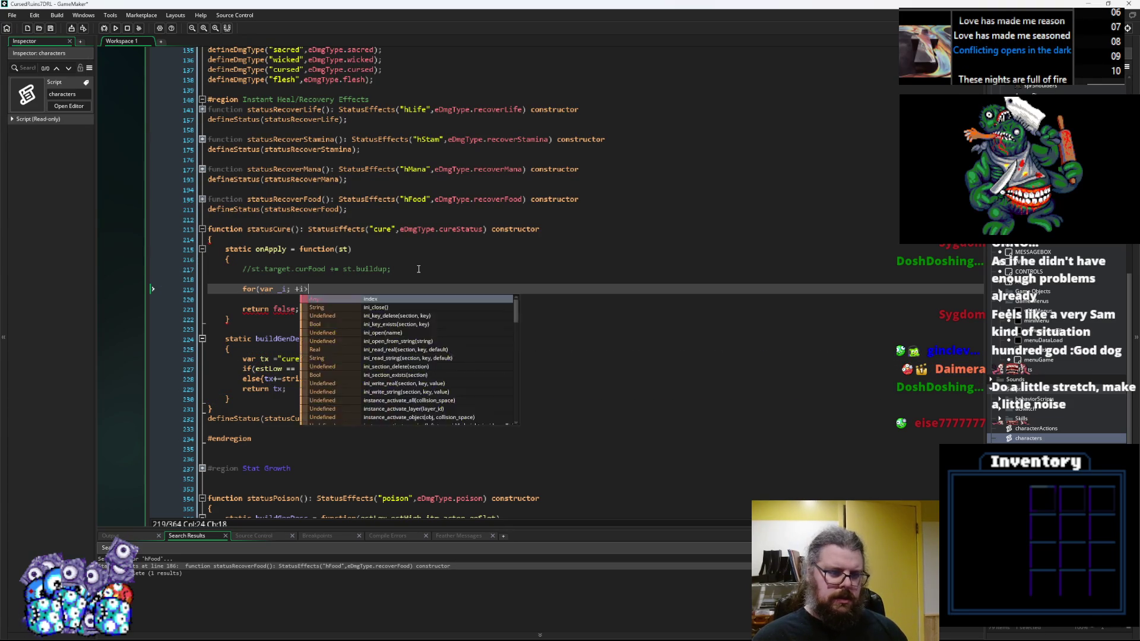
key("BackSpace")
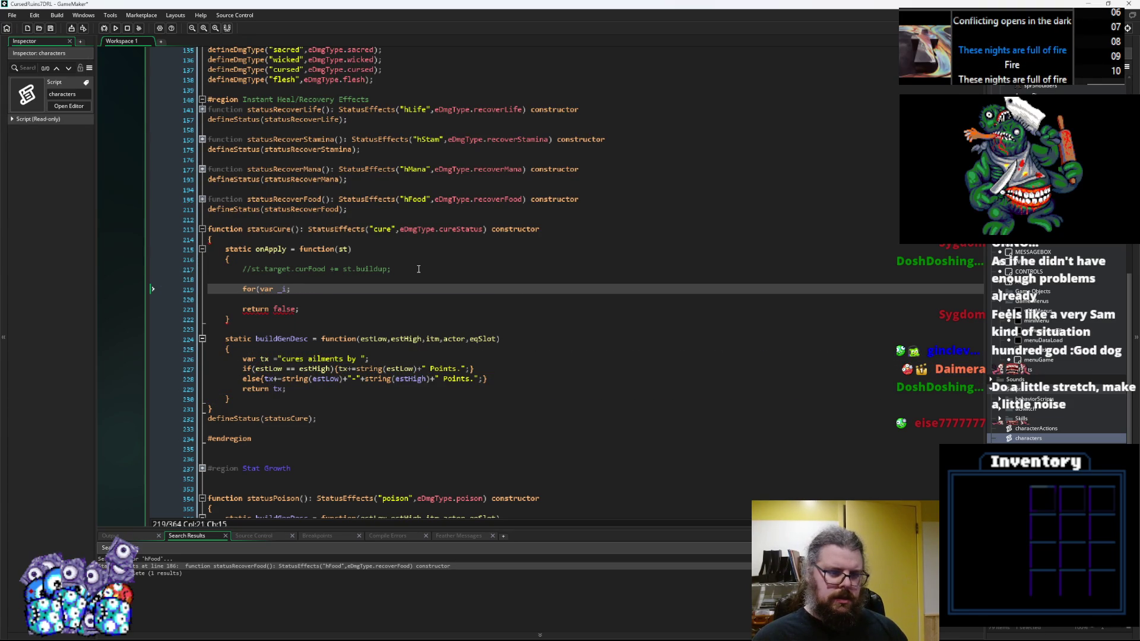
type("_i<arra")
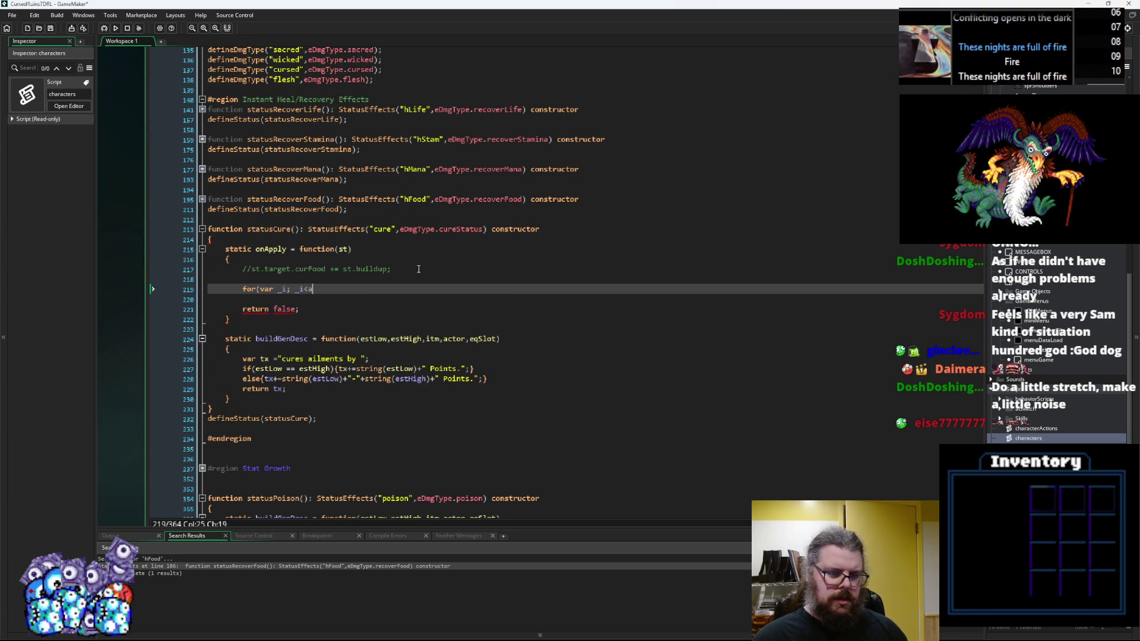
type("y_length()")
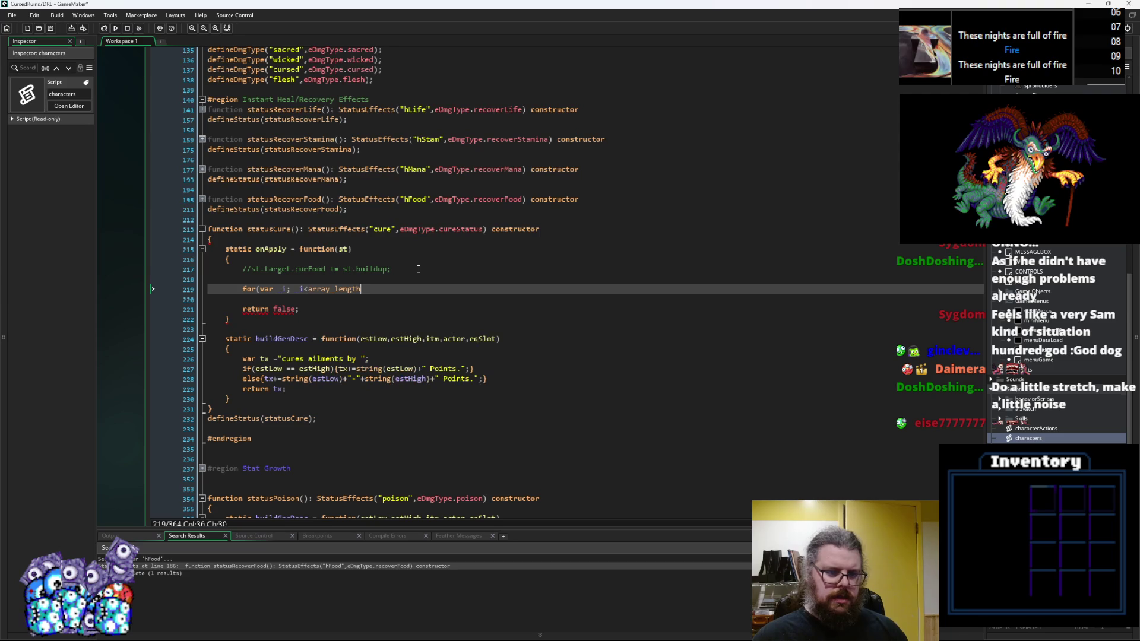
Step: Pass st.target.status to array_length and zoom out to show the characters script
key("Left")
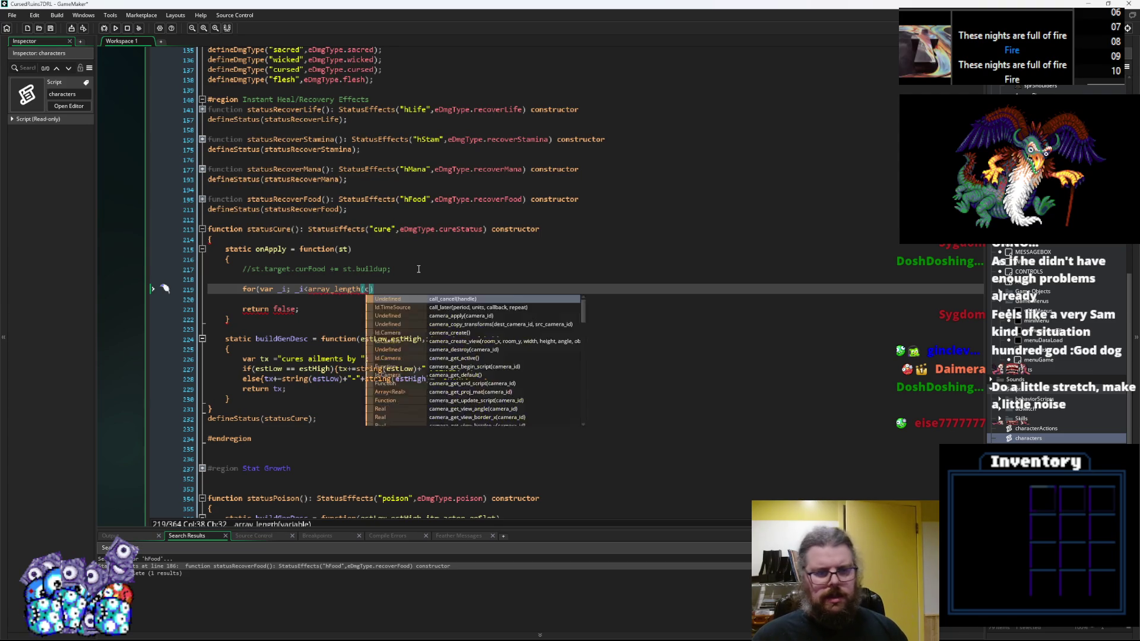
key("BackSpace")
type("st.target.")
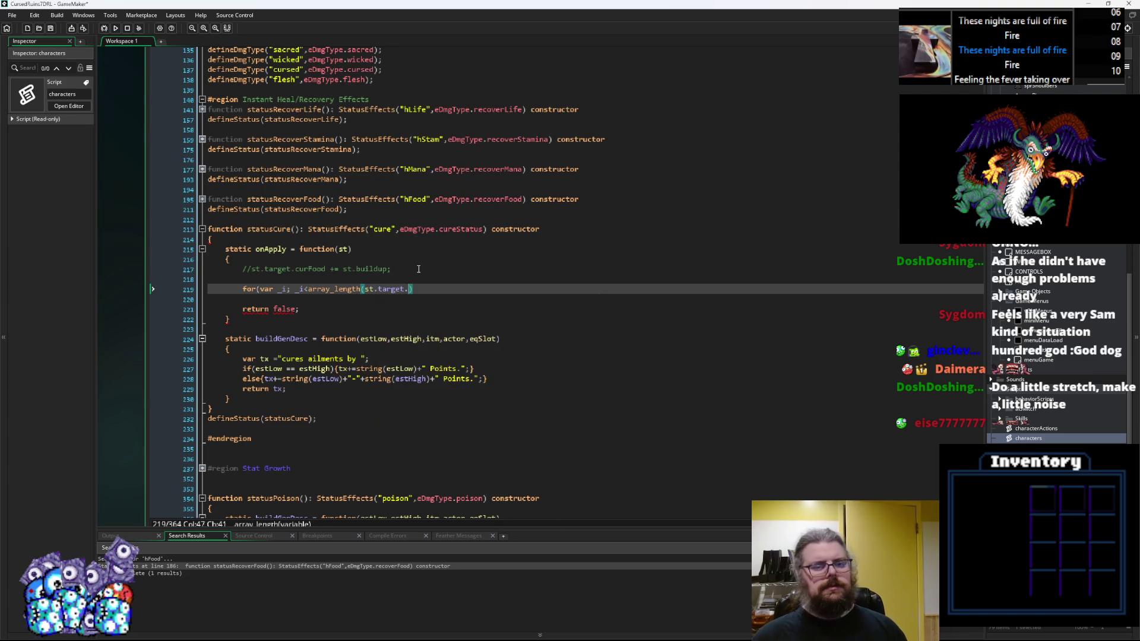
type("statusEff")
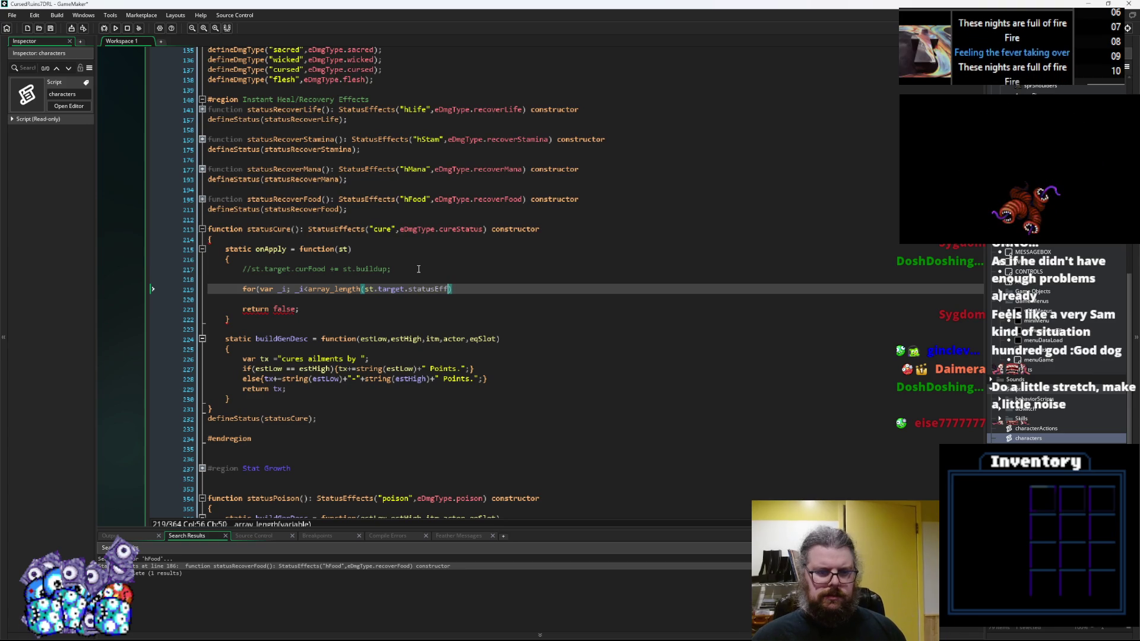
key("BackSpace")
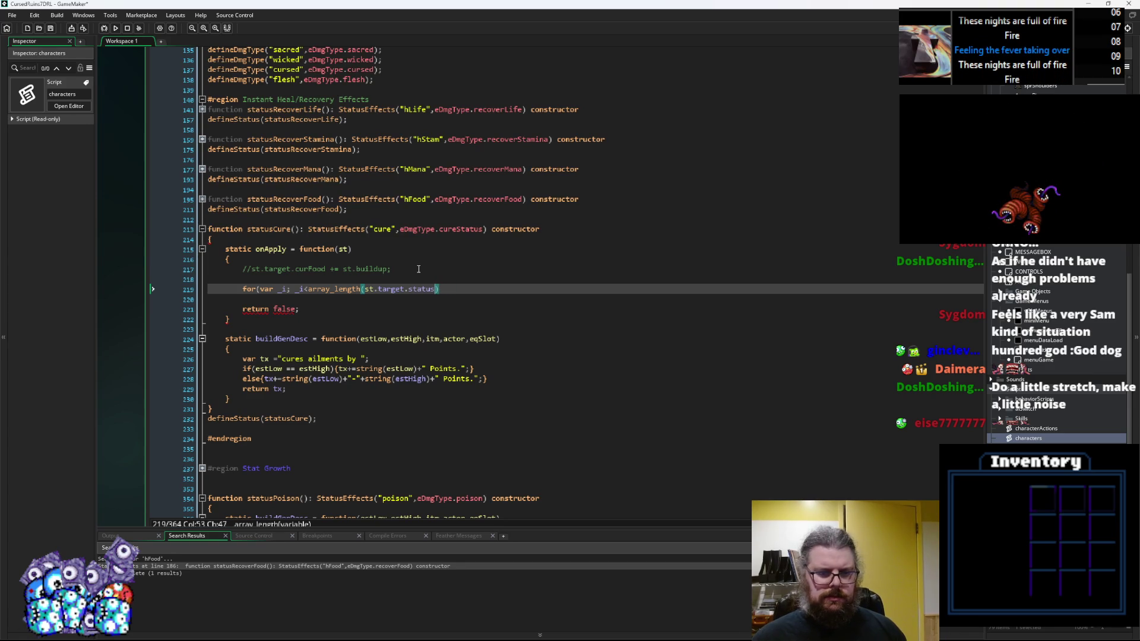
scroll(419, 269, "down", 3)
scroll(468, 364, "up", 8)
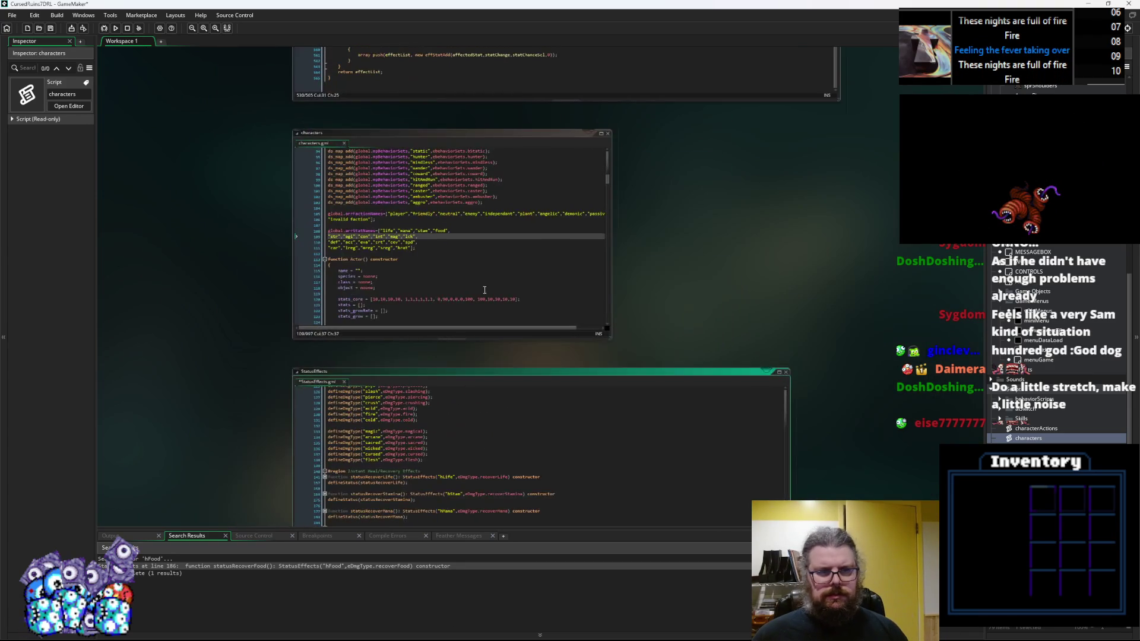
Step: Check the statusEffect variable name in characters.gml, then return to statusCure in StatusEffects
scroll(469, 364, "up", 3)
scroll(350, 356, "down", 6)
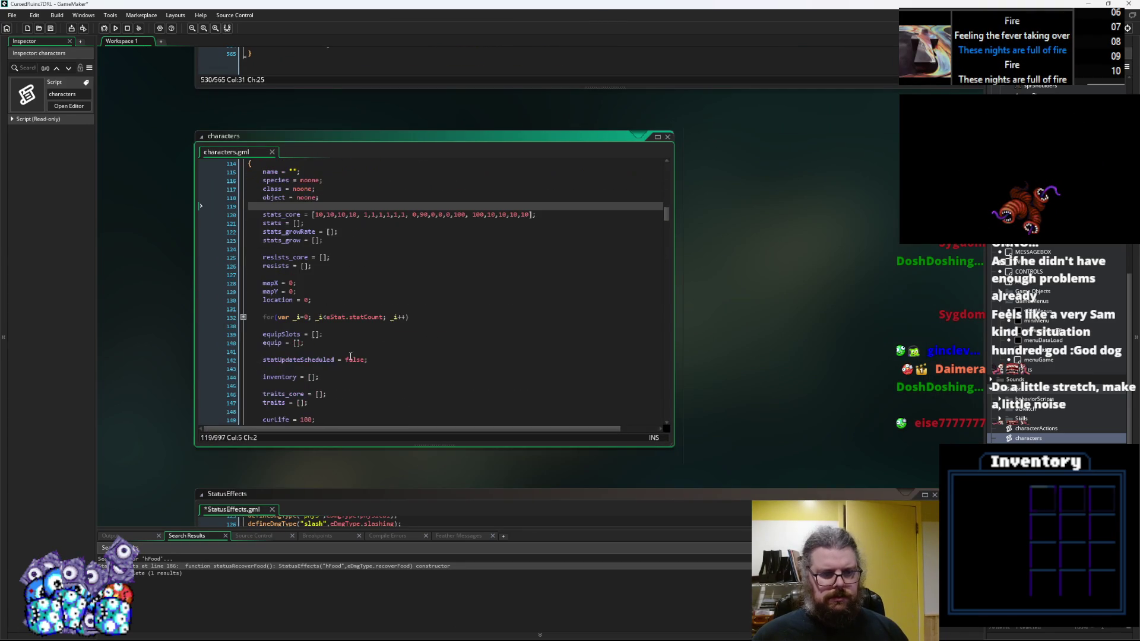
left_click(380, 326)
scroll(380, 327, "down", 8)
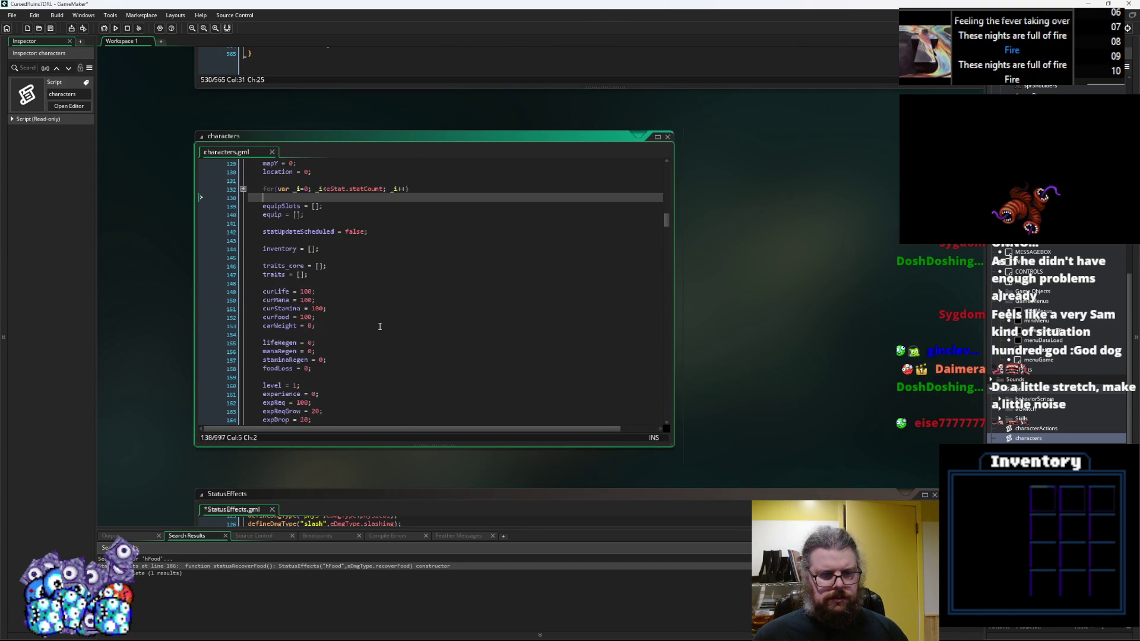
double_click(299, 358)
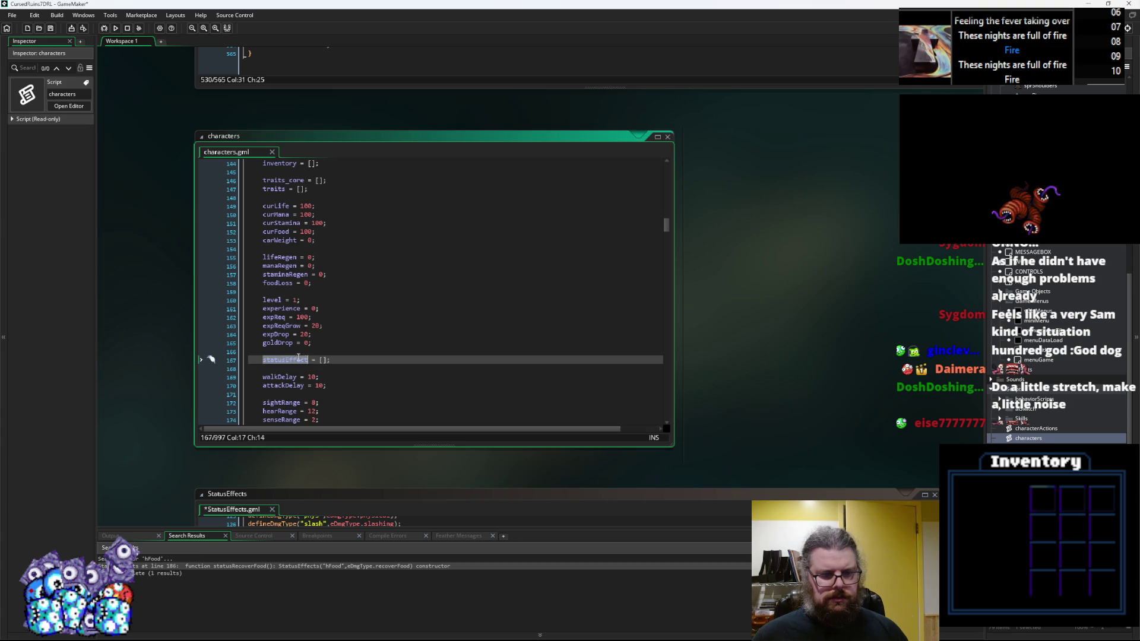
scroll(440, 384, "down", 5)
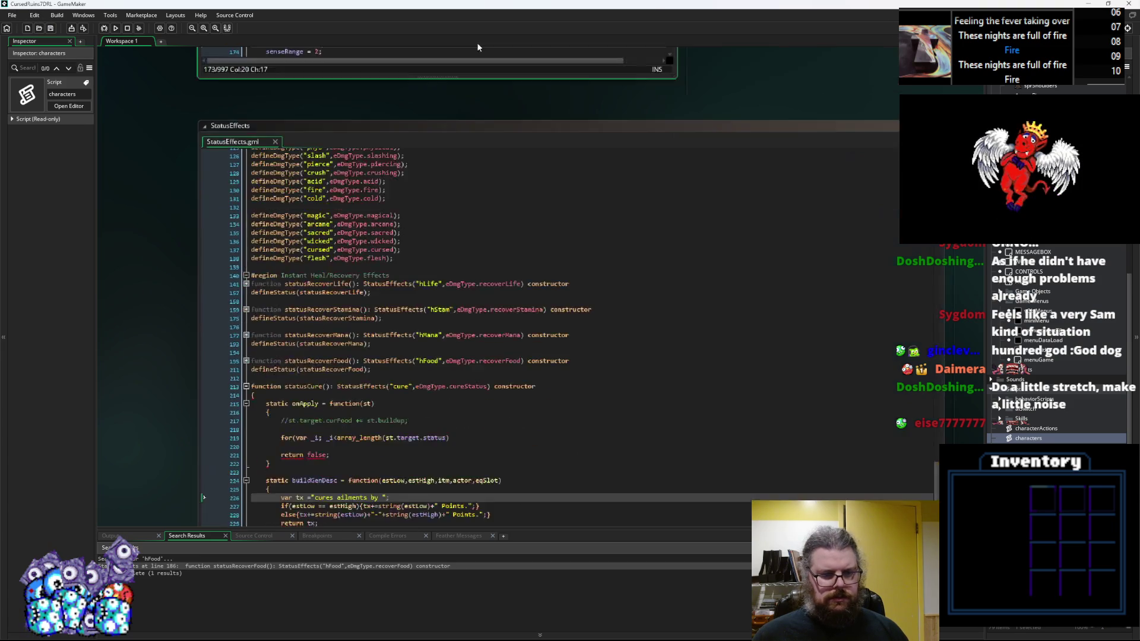
left_click(578, 280)
left_click(410, 346)
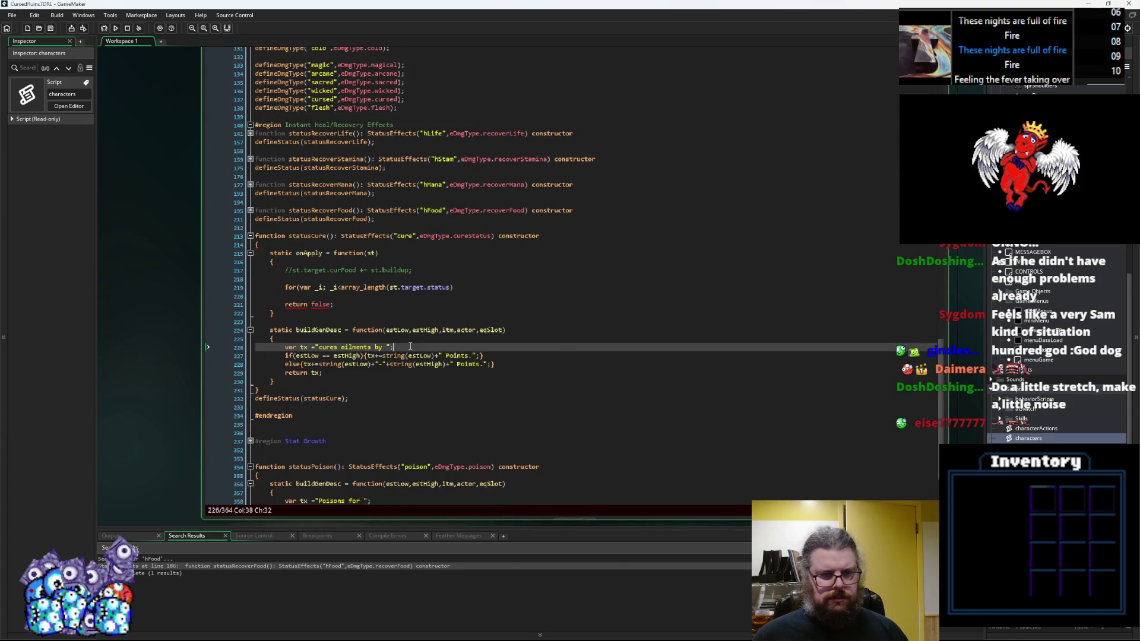
Step: Finish the loop header with statusEffect and add a body assigning var st = st.target.statusEffect
left_click(458, 287)
type(";")
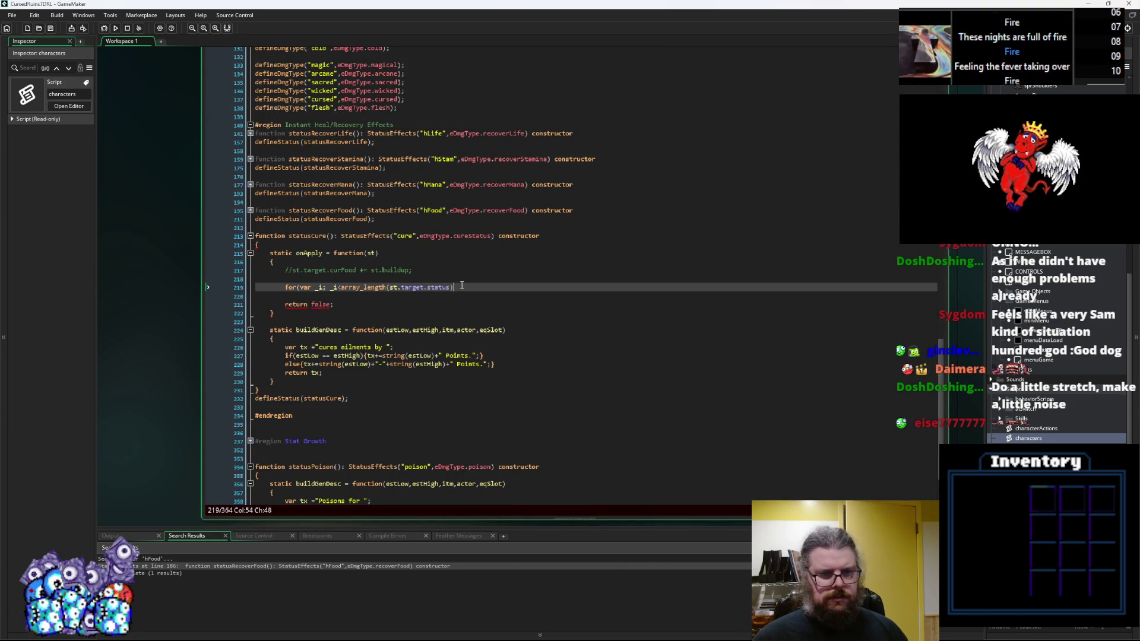
type("Effect")
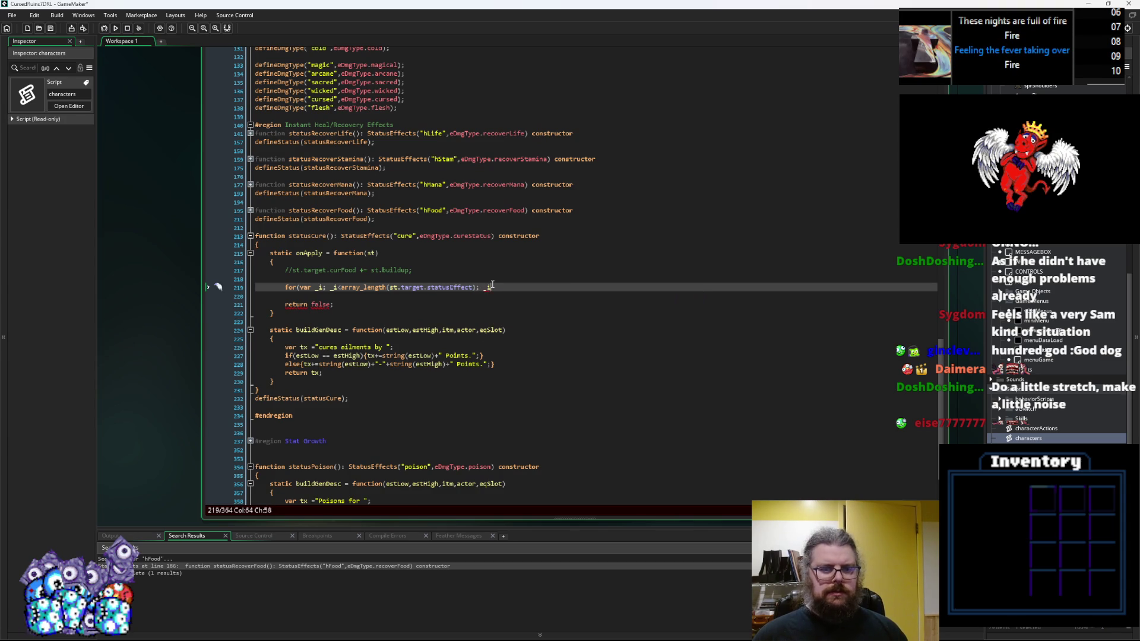
type(")")
key("Return")
type("{")
key("Return")
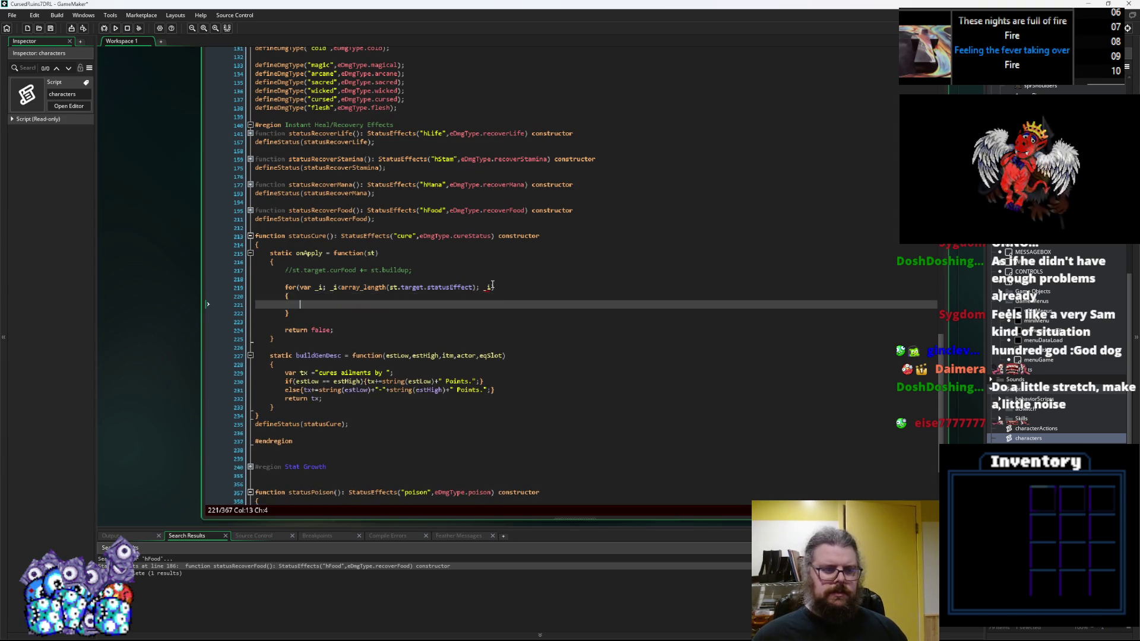
type("var st =")
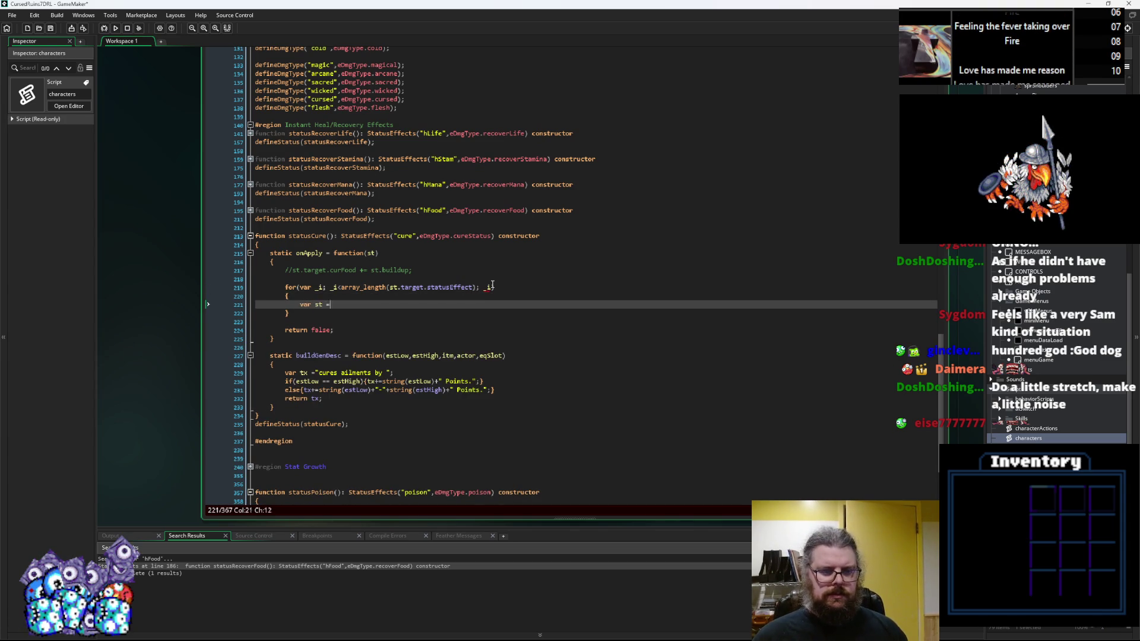
left_click_drag(473, 287, 390, 293)
key("ctrl+c")
left_click(392, 302)
key("ctrl+v")
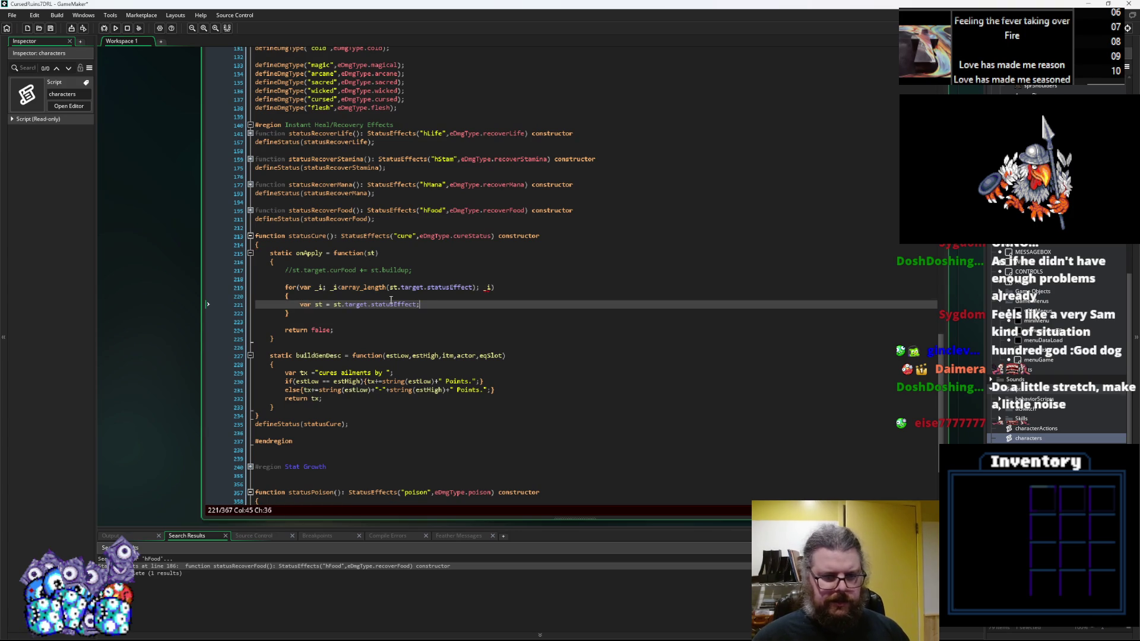
Step: Add var cureCost = st.cure(st.buildup); inside the loop
key("Return")
type("st.cur")
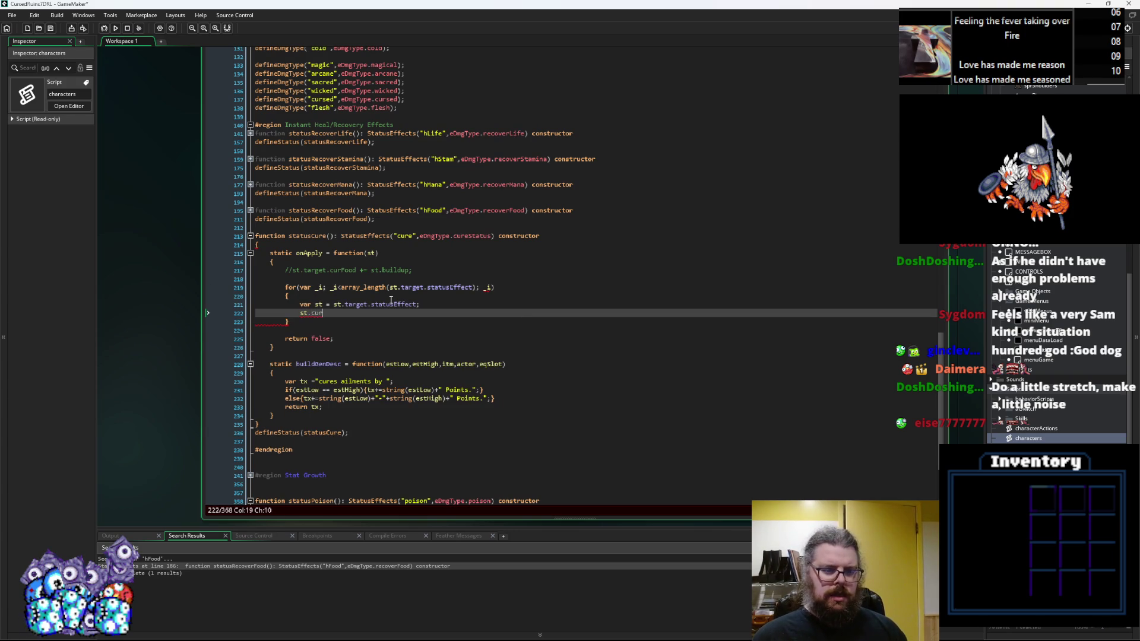
type("e()")
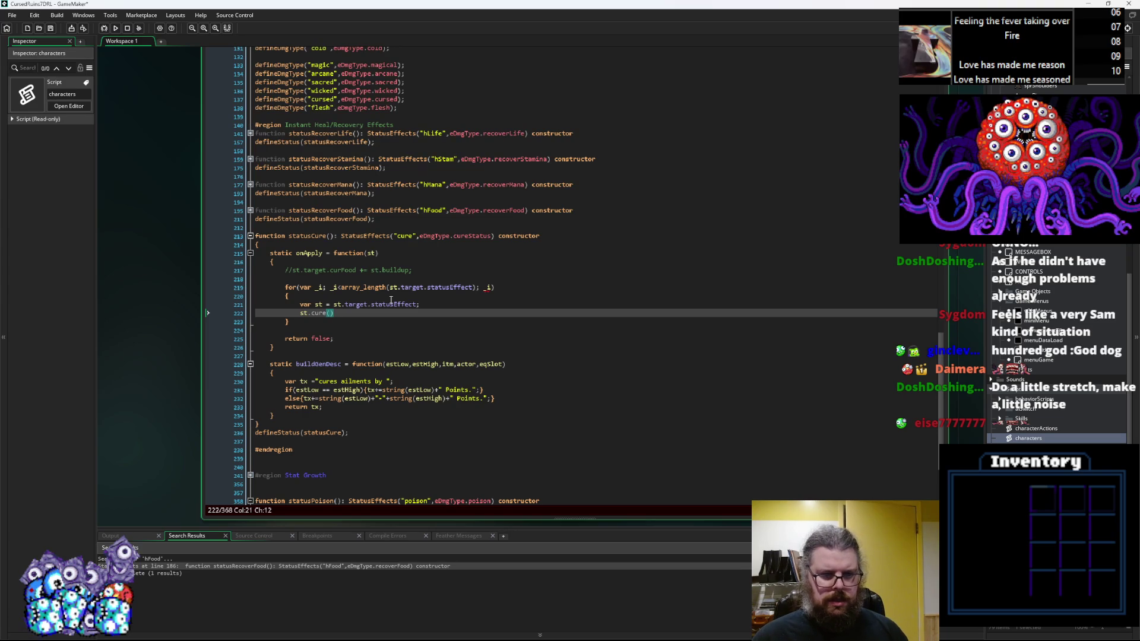
type("buildup")
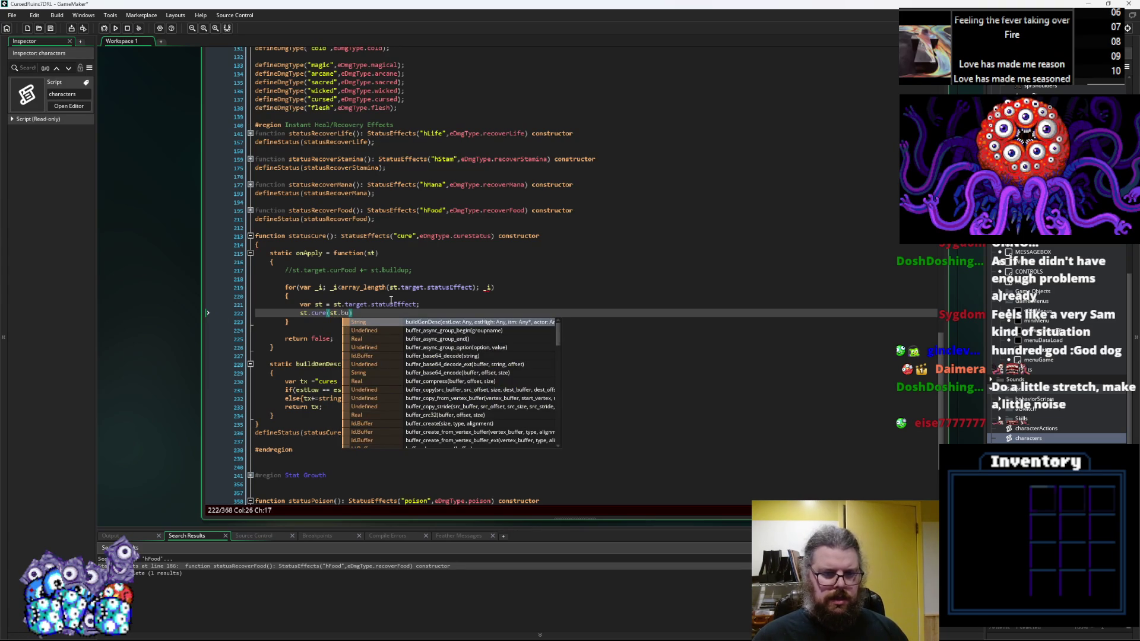
type(")")
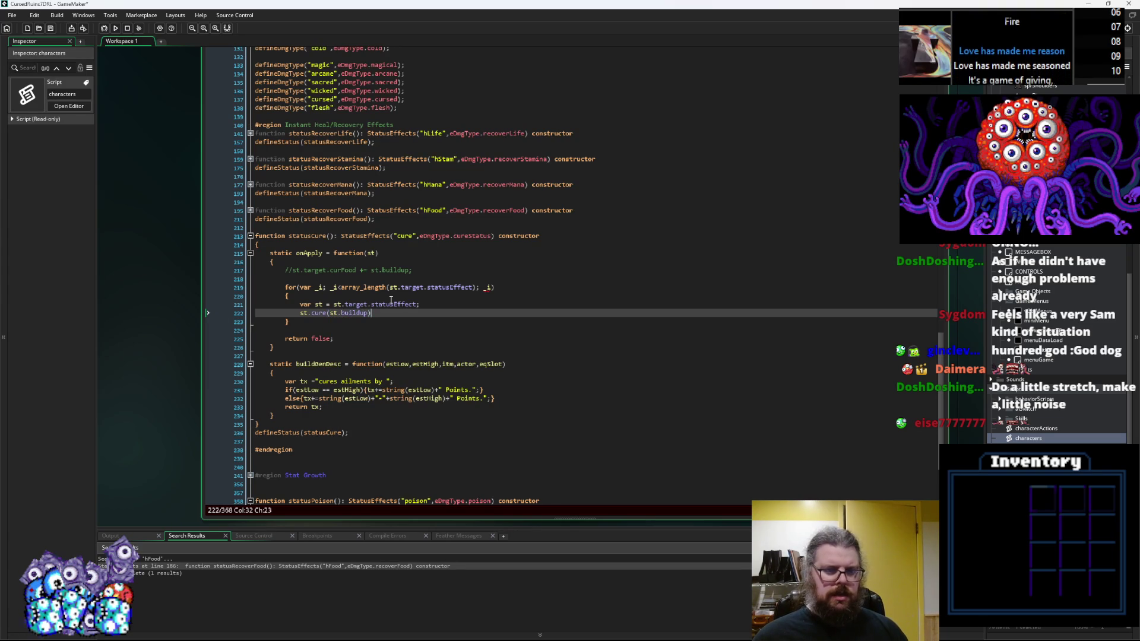
type(";")
key("Left")
key("Left")
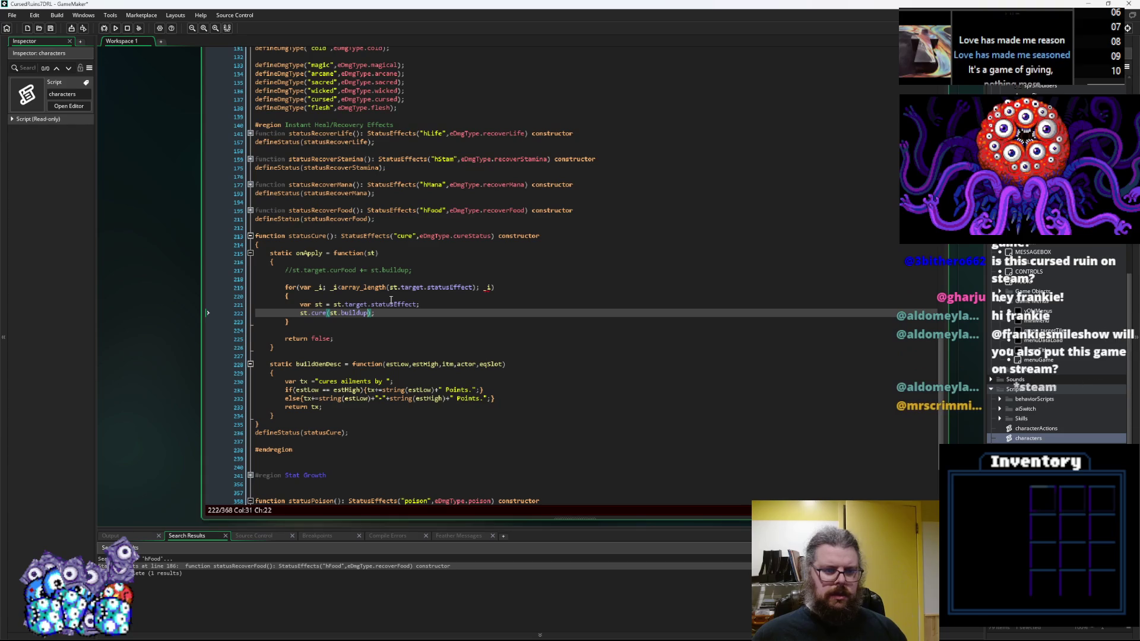
key("Right")
key("Right")
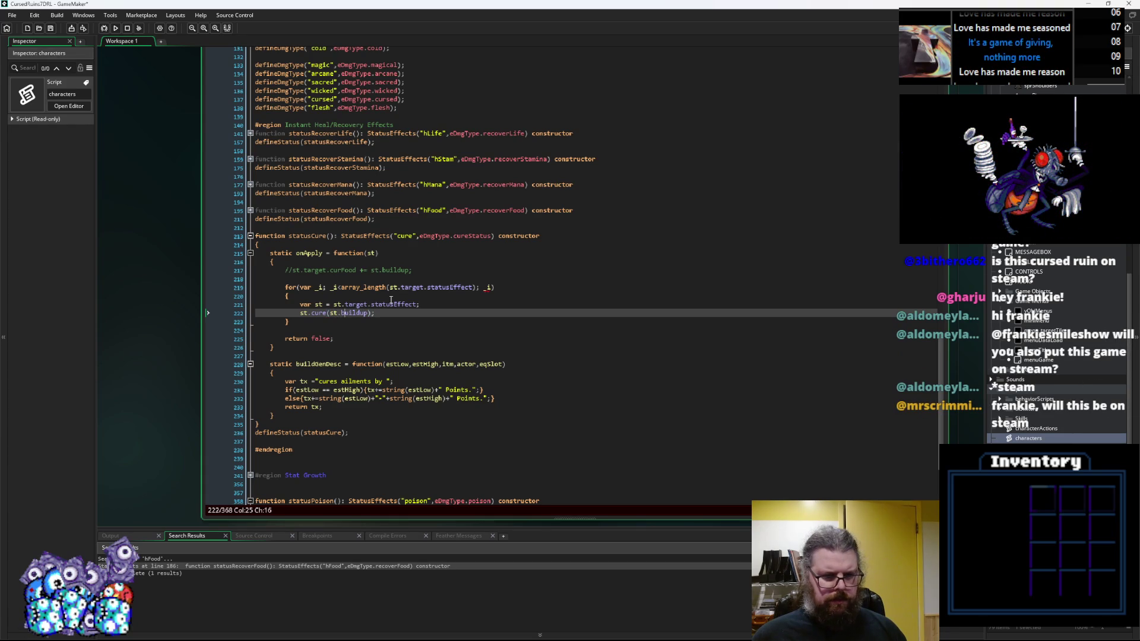
key("Left")
key("Left")
key("Left")
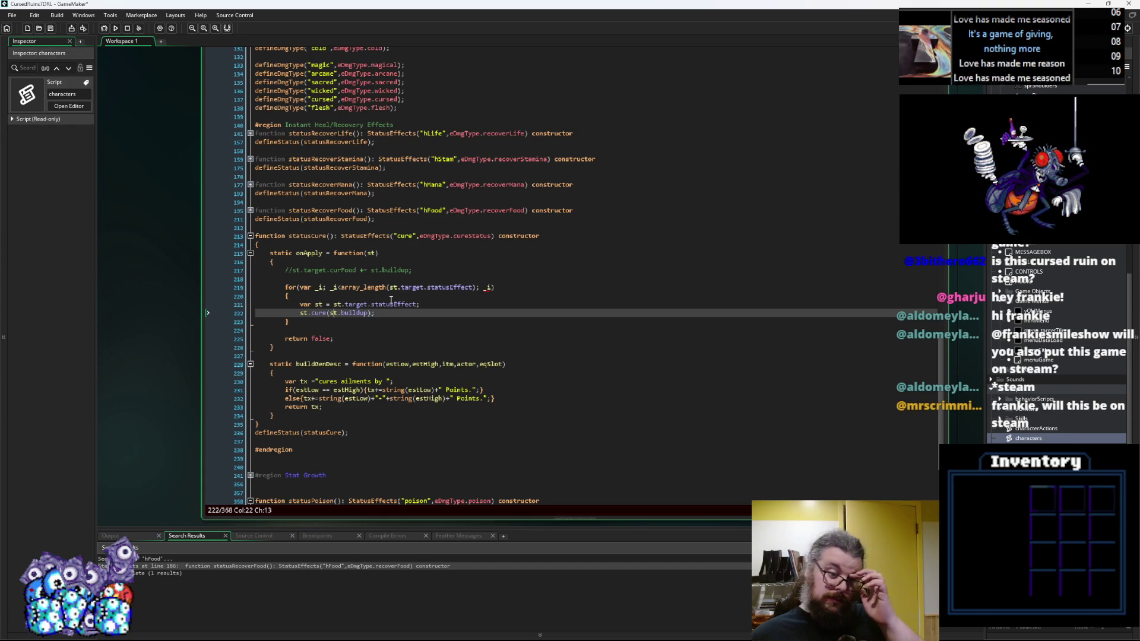
key("Home")
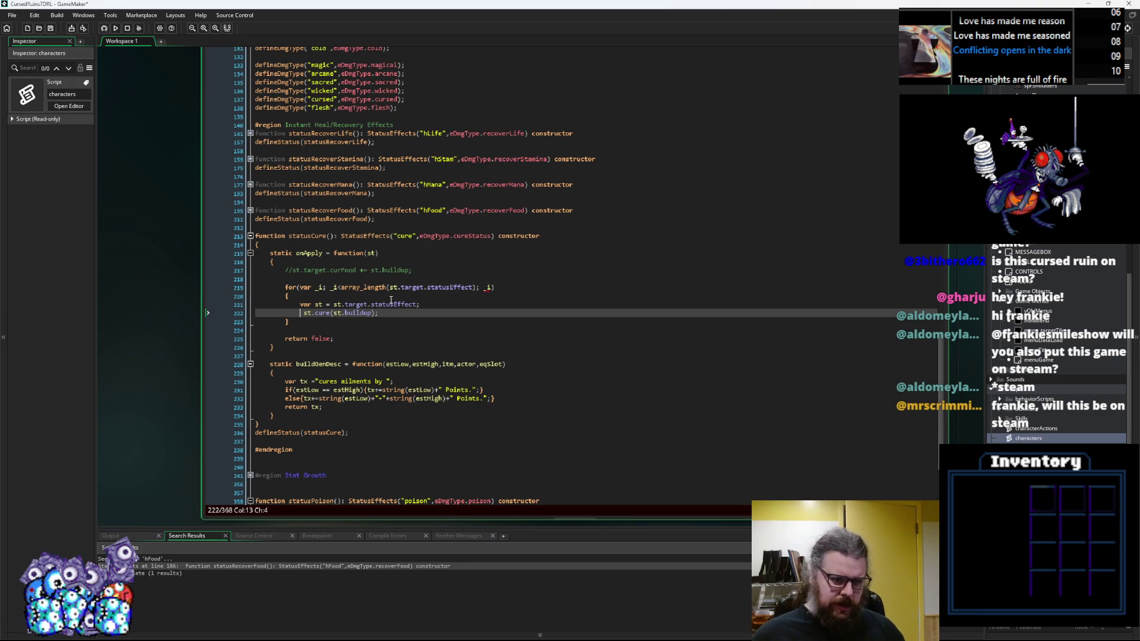
type("var cureCost")
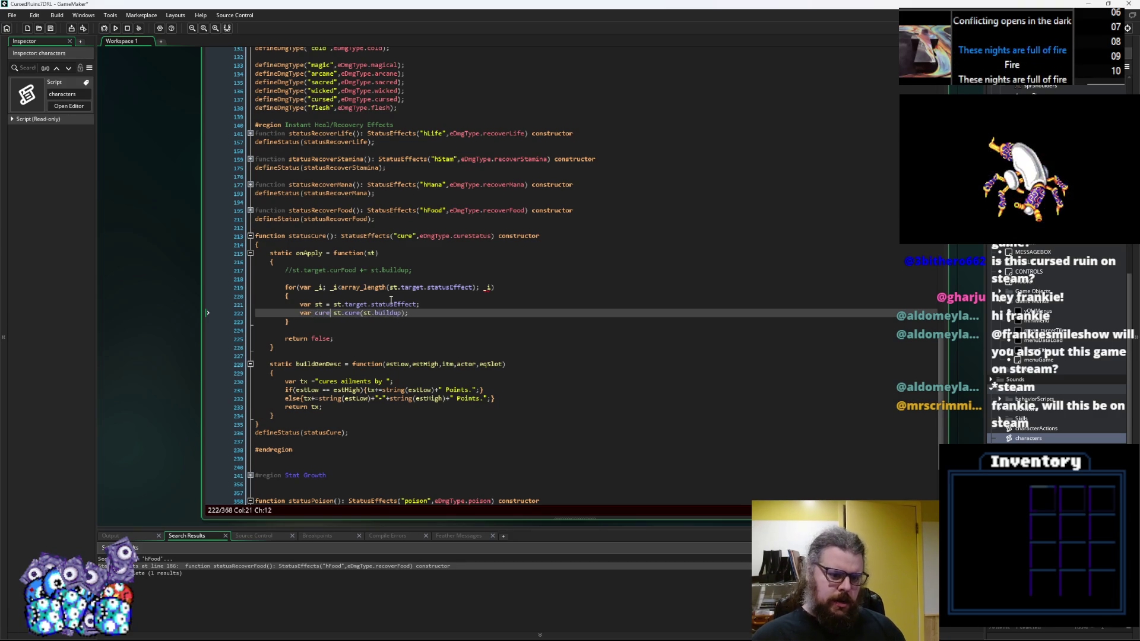
type(" =")
key("Right")
key("Right")
key("Right")
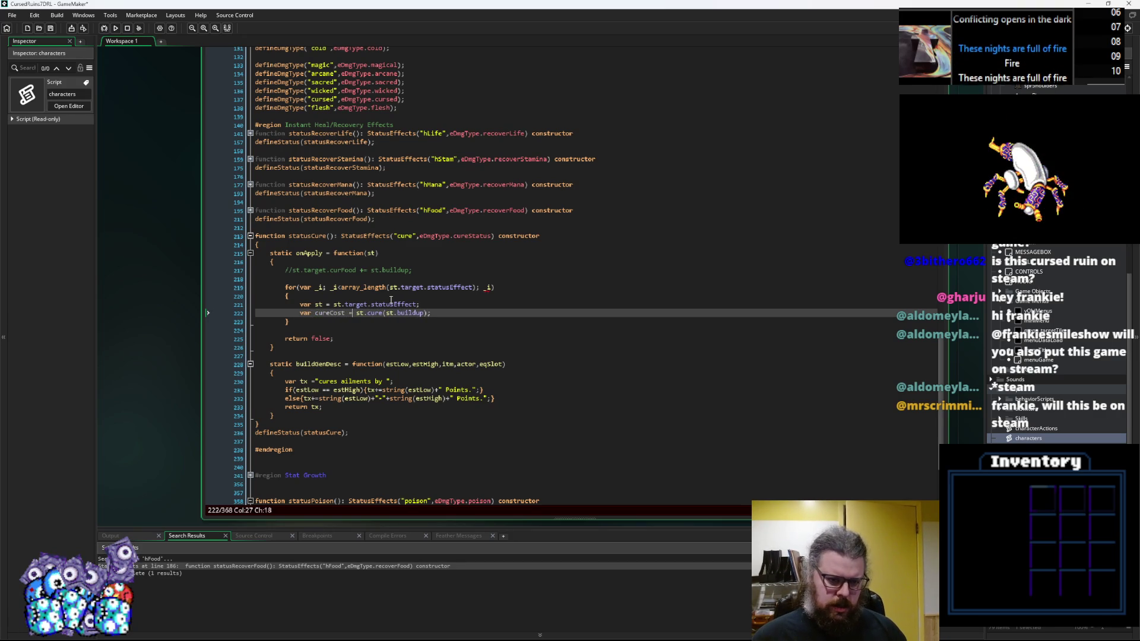
Step: Make the loop increment _i+=1 and add a blank line after the cureCost line
key("Up")
key("Up")
key("Up")
key("Right")
key("Right")
key("Right")
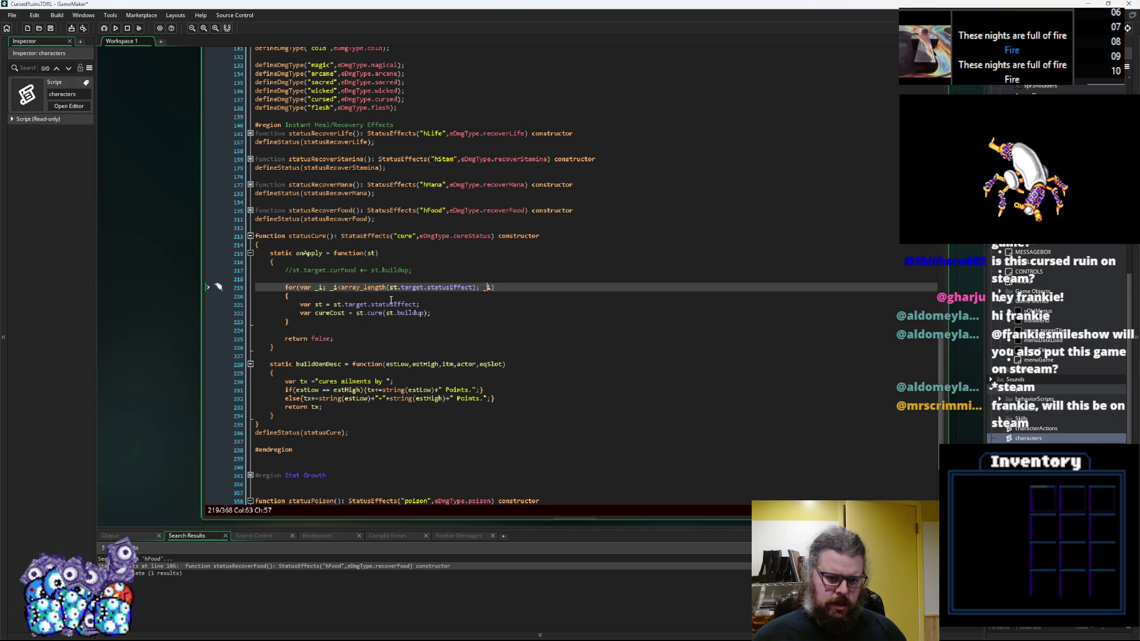
type("=1")
key("Down")
key("Down")
key("Down")
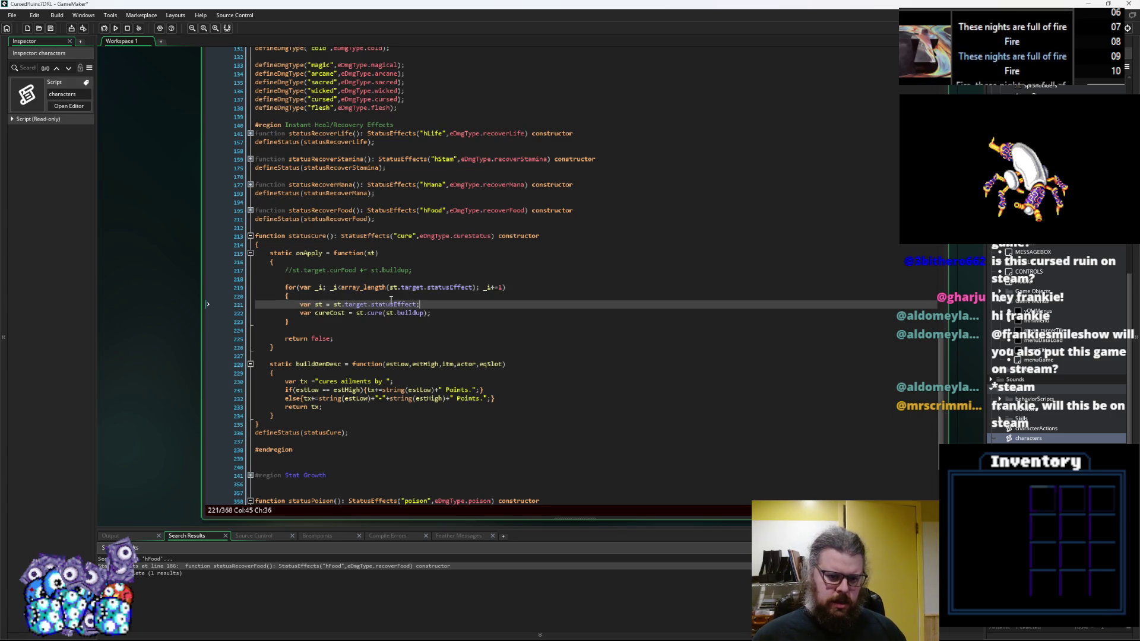
key("Return")
key("Up")
key("Up")
key("Up")
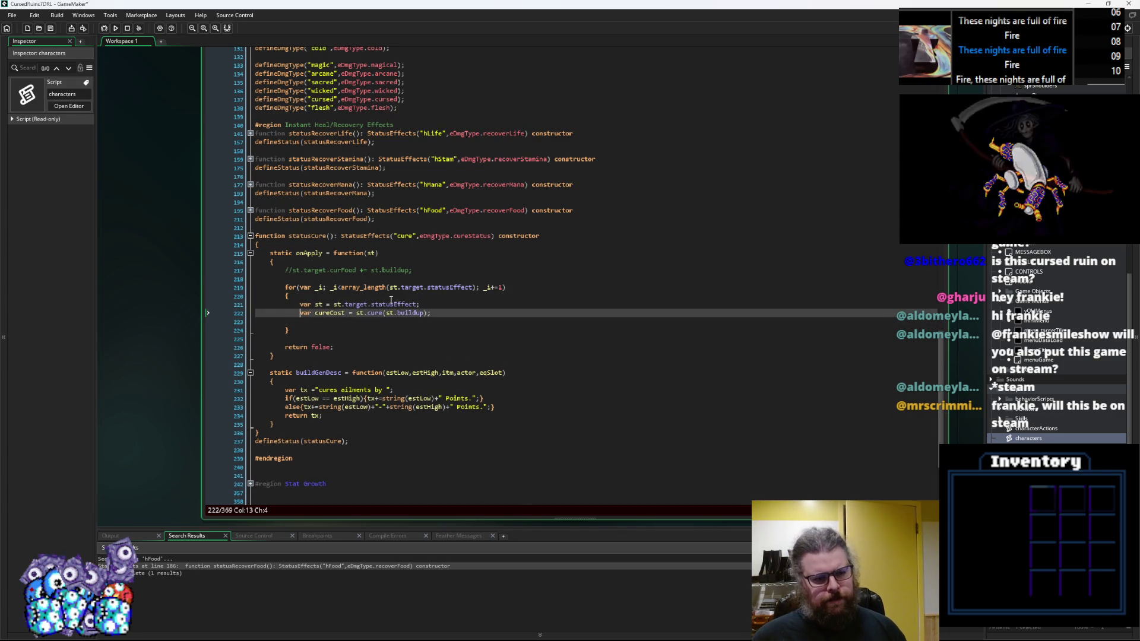
Step: Declare var curePower above the loop and begin the subtraction and if-check lines
type("var curePower = 0;")
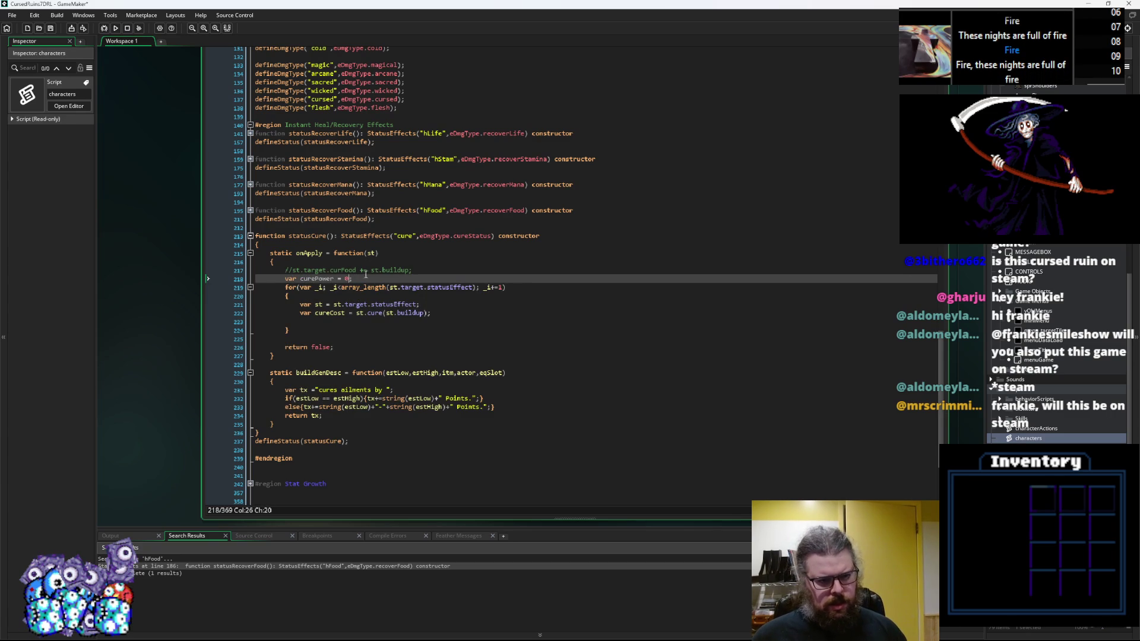
left_click(330, 322)
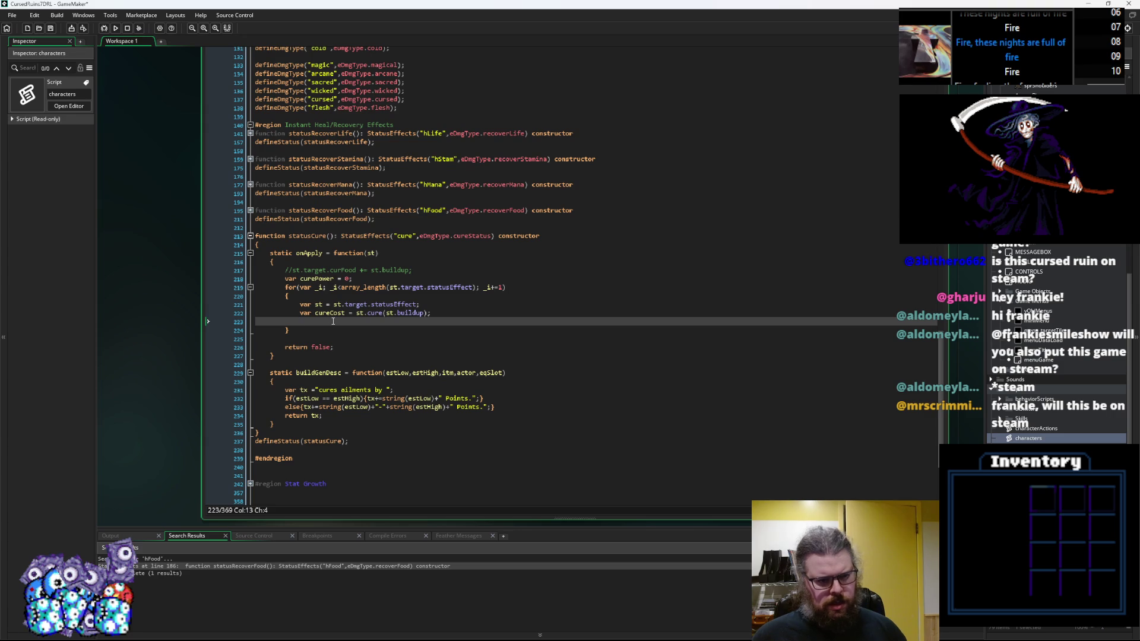
type("cur")
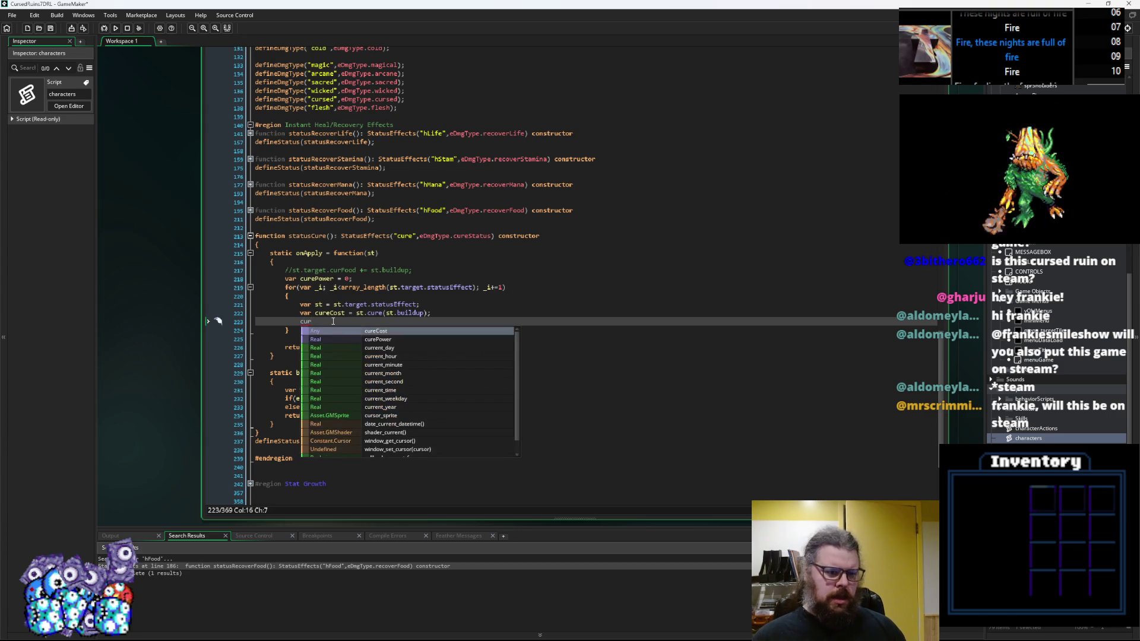
type("eCost -= curePower;")
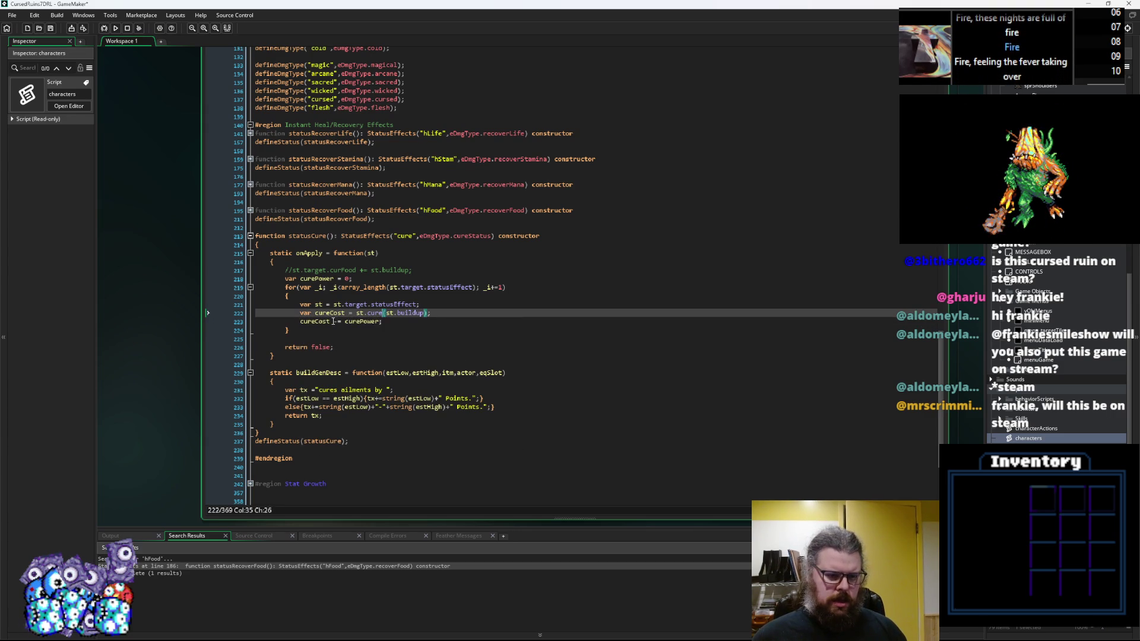
key("Return")
type("if(cu")
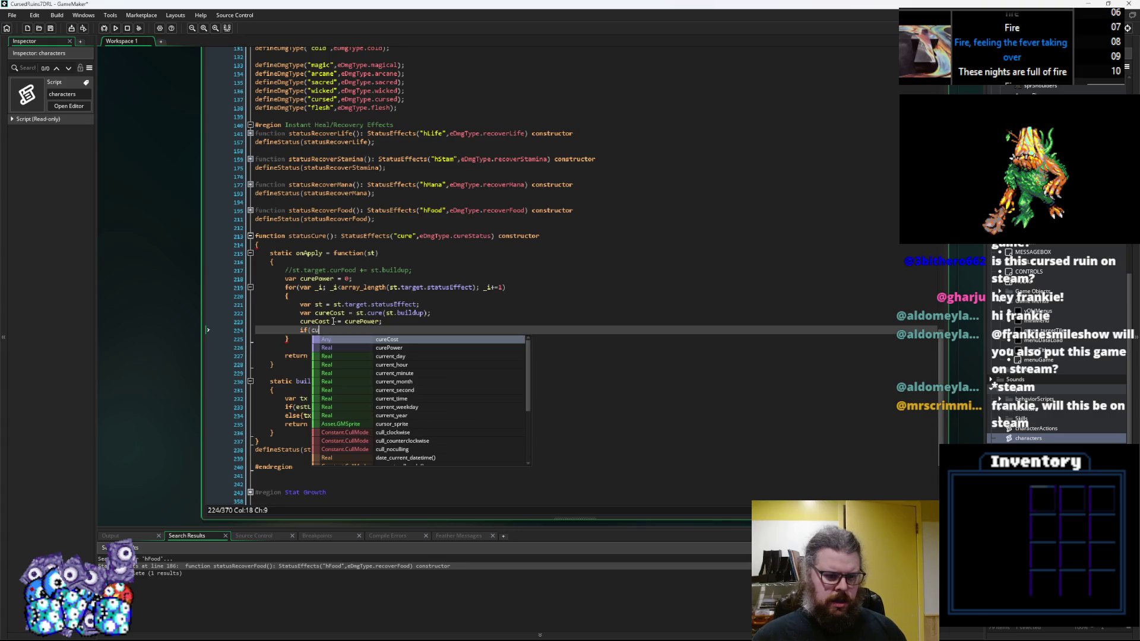
Step: Rewrite the subtraction line as curePower -= cureCost
double_click(347, 322)
key("ctrl+x")
left_click(299, 321)
key("ctrl+v")
type("-=")
key("Right")
key("Right")
key("Right")
key("Delete")
key("Delete")
key("BackSpace")
key("BackSpace")
Step: Complete the check as if(curePower<=0){break;} to stop the loop
key("Down")
type("rePower<=")
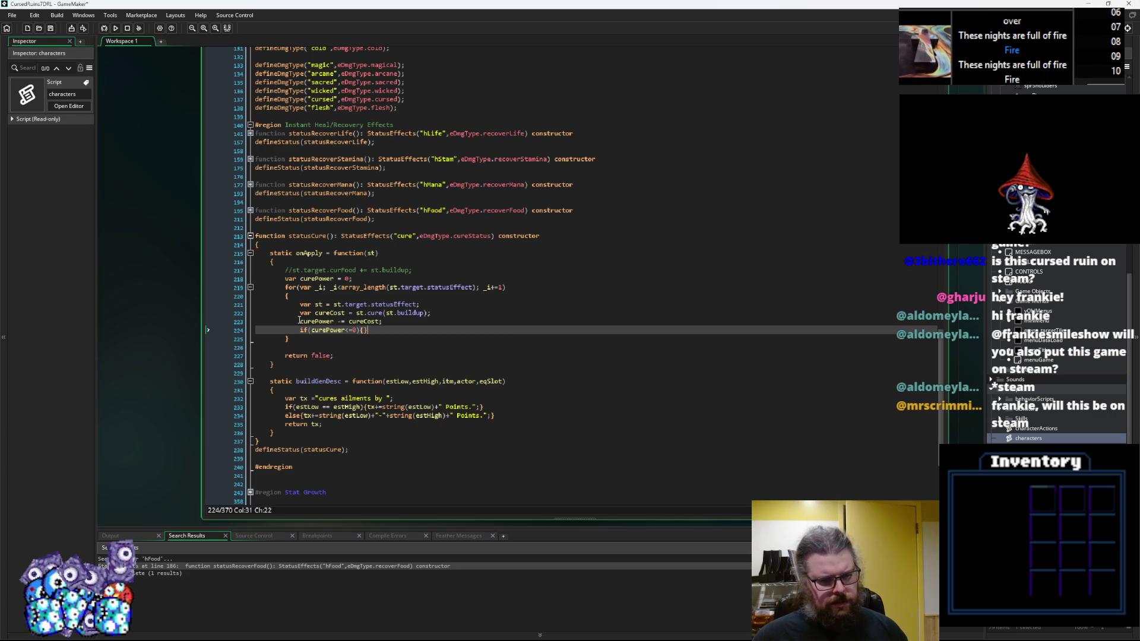
key("Left")
type("break;")
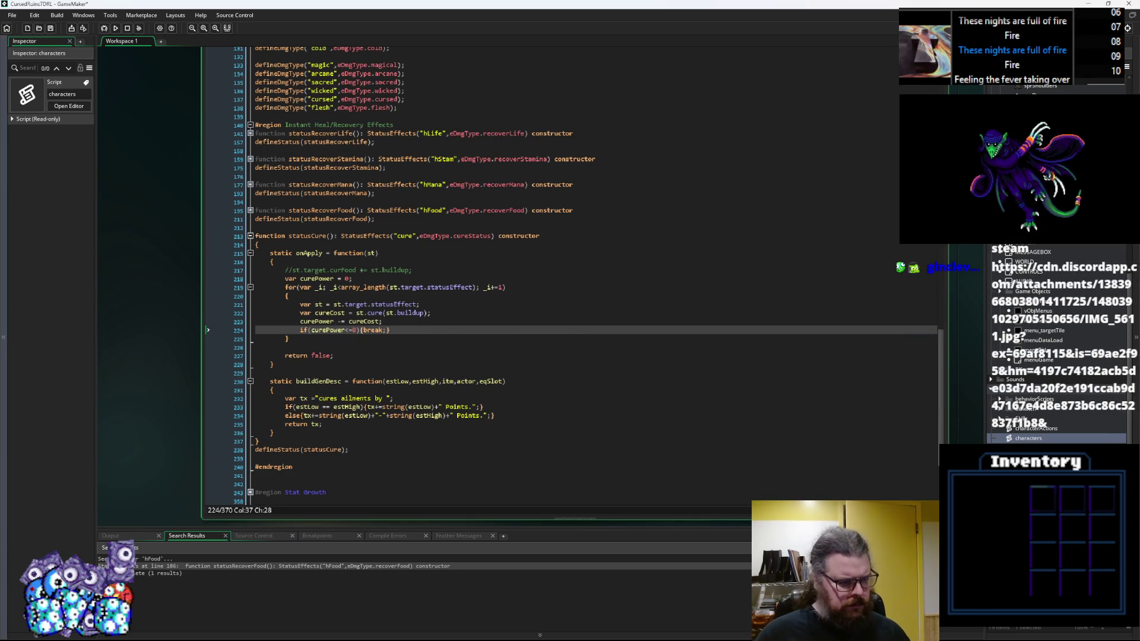
key("Up")
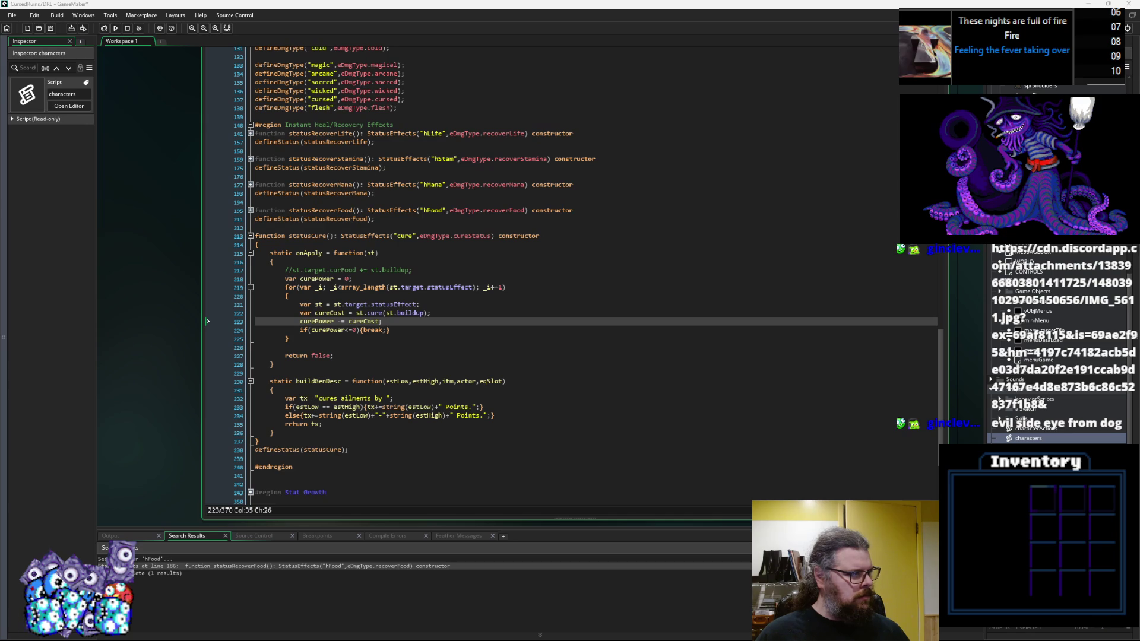
left_click(322, 357)
left_click(390, 331)
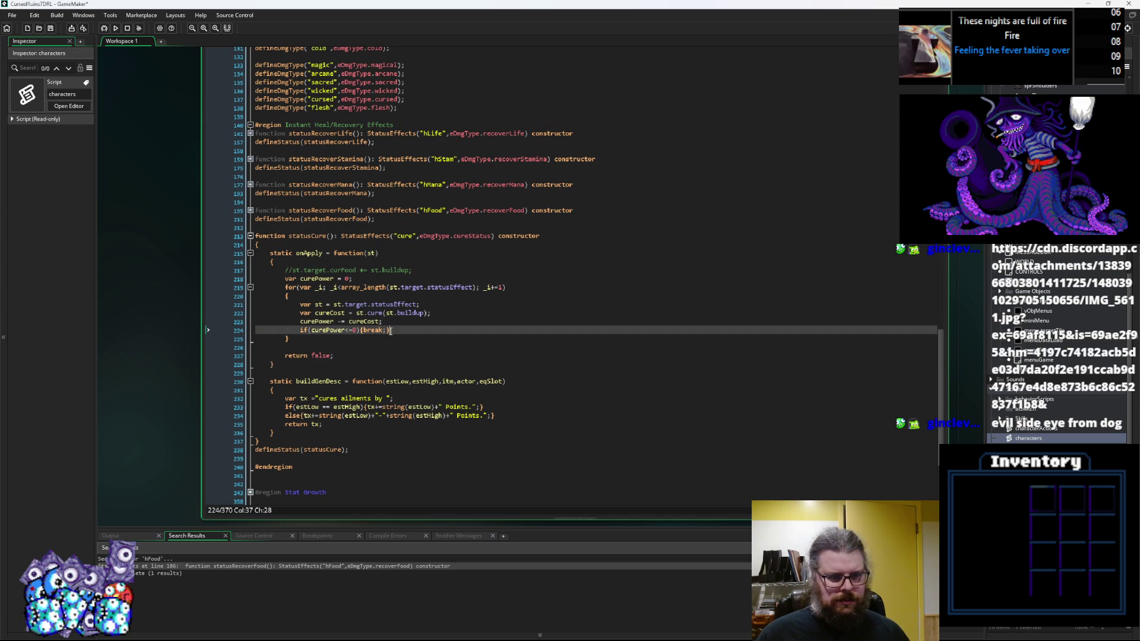
left_click(289, 339)
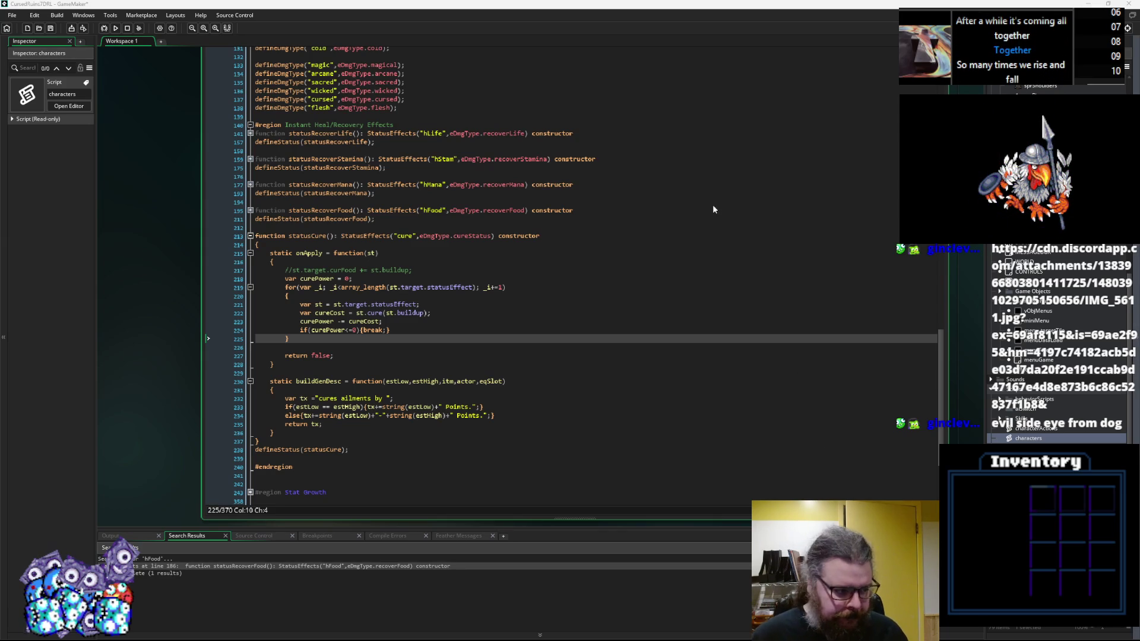
Step: Delete the blank line after the cure loop
left_click(581, 324)
left_click(366, 348)
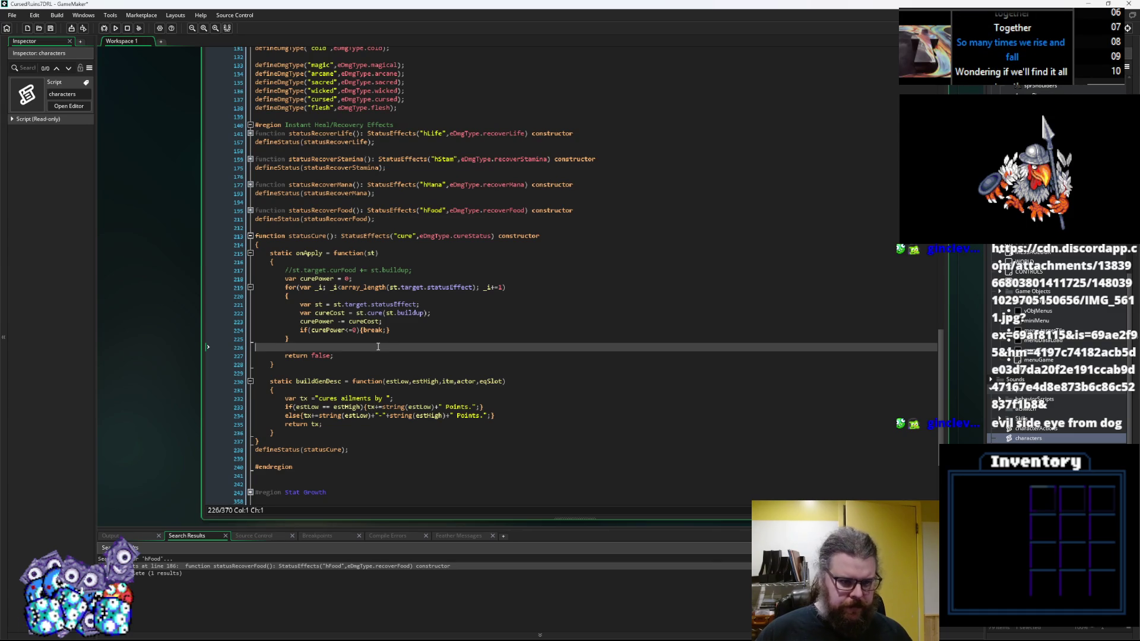
key("BackSpace")
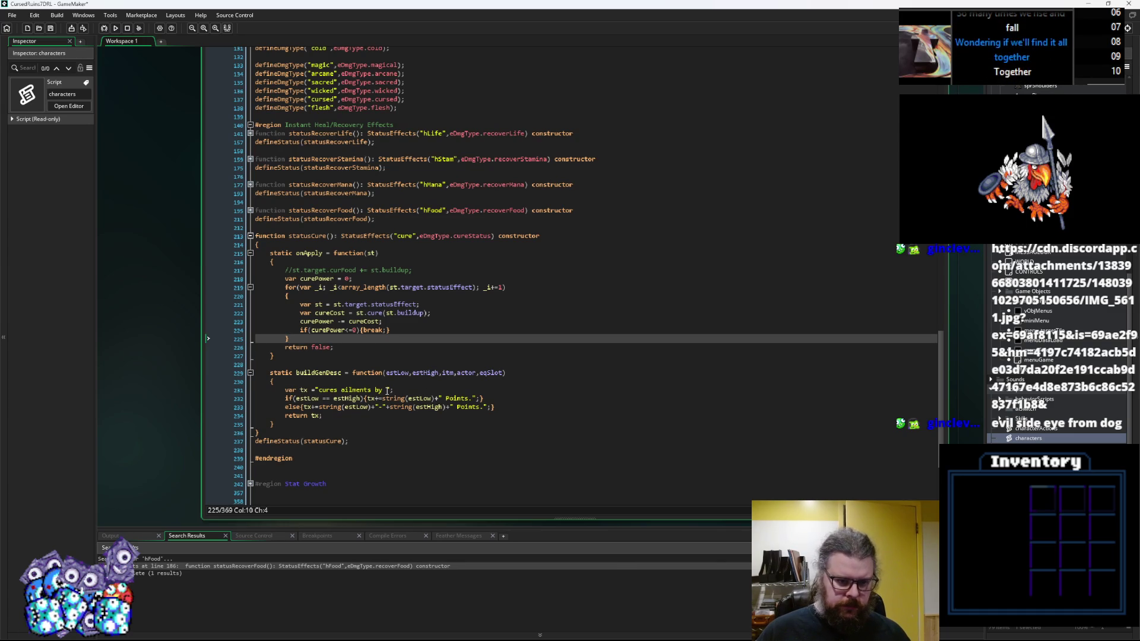
Step: Change the description to 'attempts to cure ailments by'
left_click(387, 390)
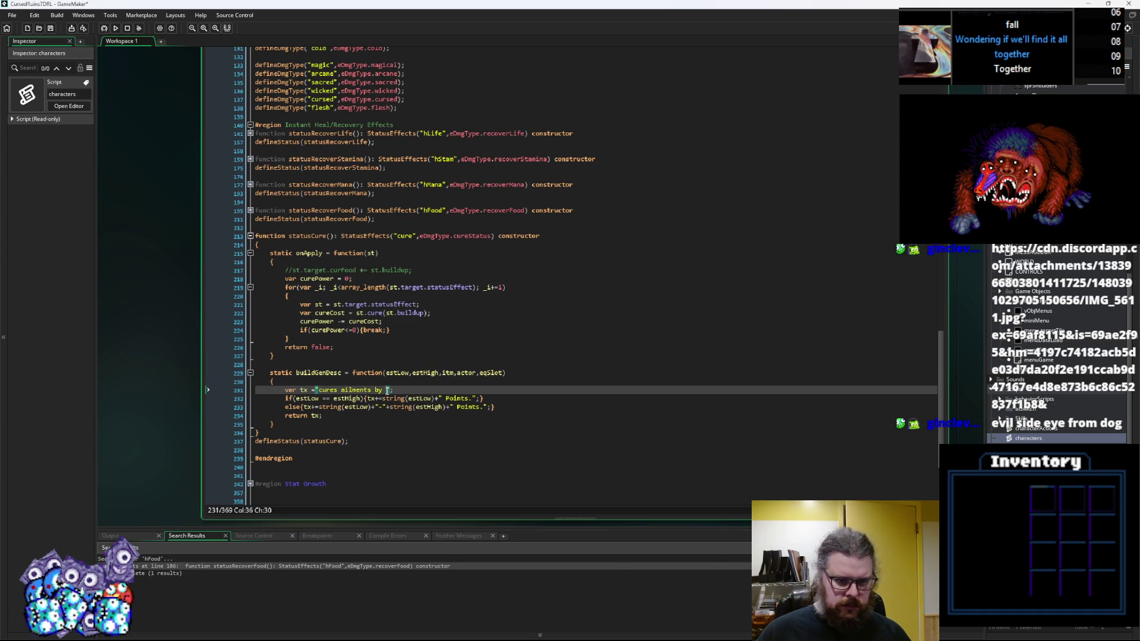
left_click(500, 407)
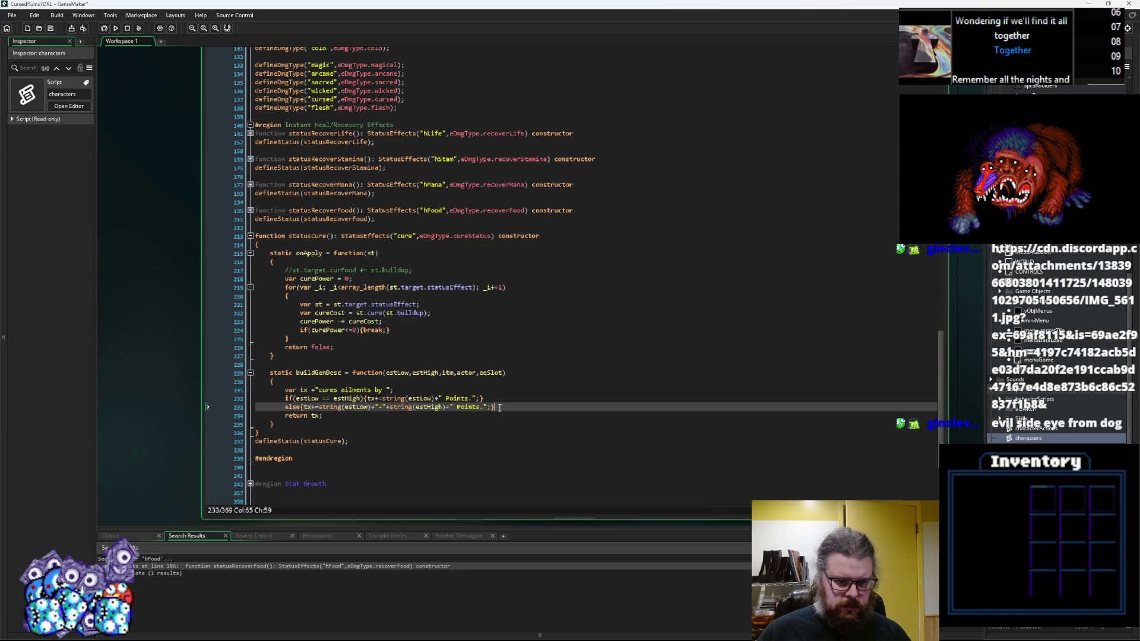
left_click(457, 324)
left_click(460, 315)
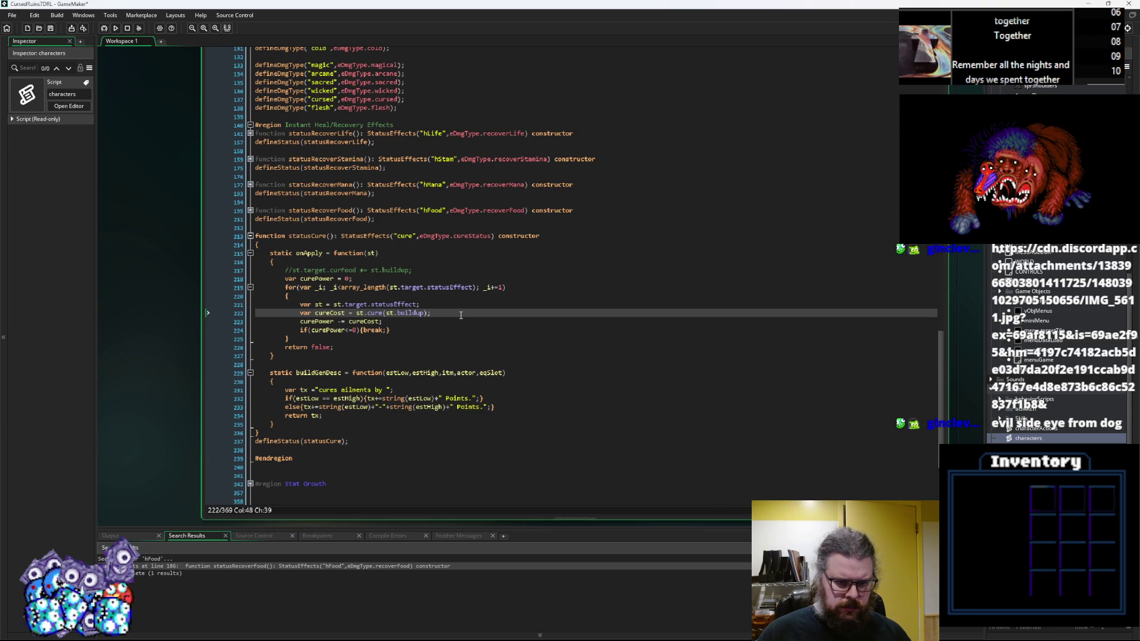
left_click(319, 391)
type("attem")
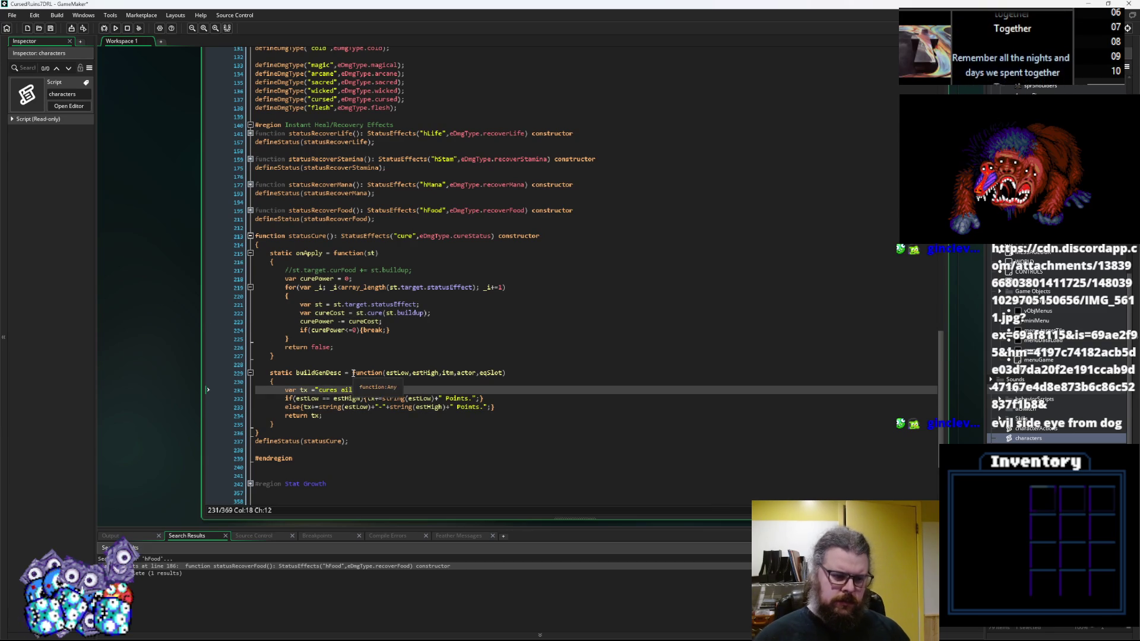
type("pts to")
key("Right")
key("Right")
key("Right")
key("Right")
key("Delete")
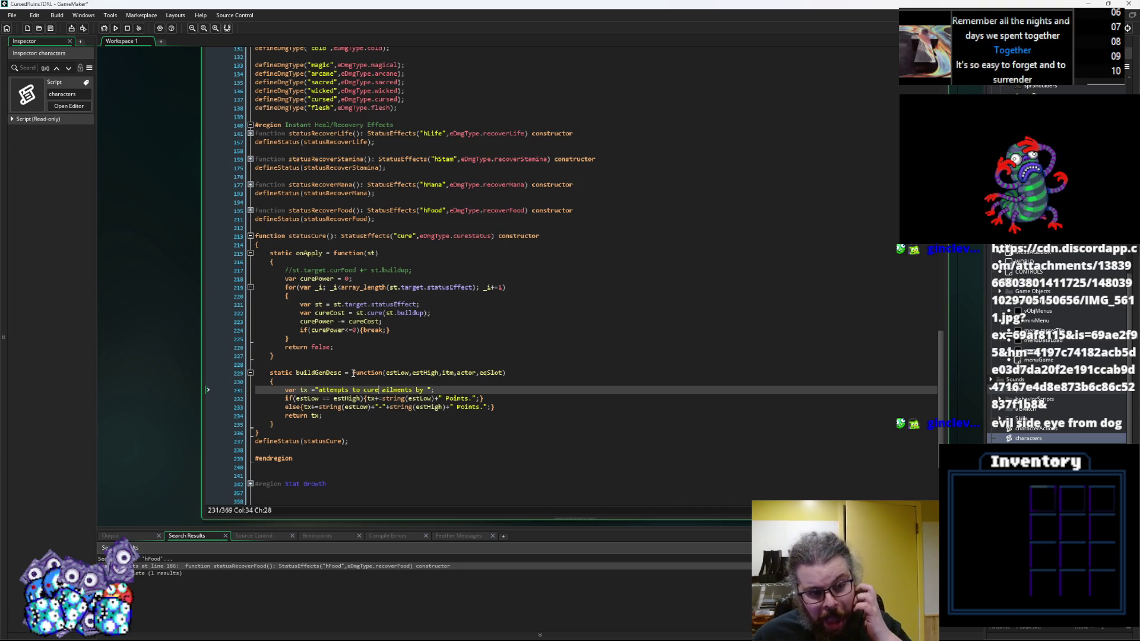
Step: Replace st.buildup with curePower in the cureCost line, making it st.cure(curePower)
left_click(402, 324)
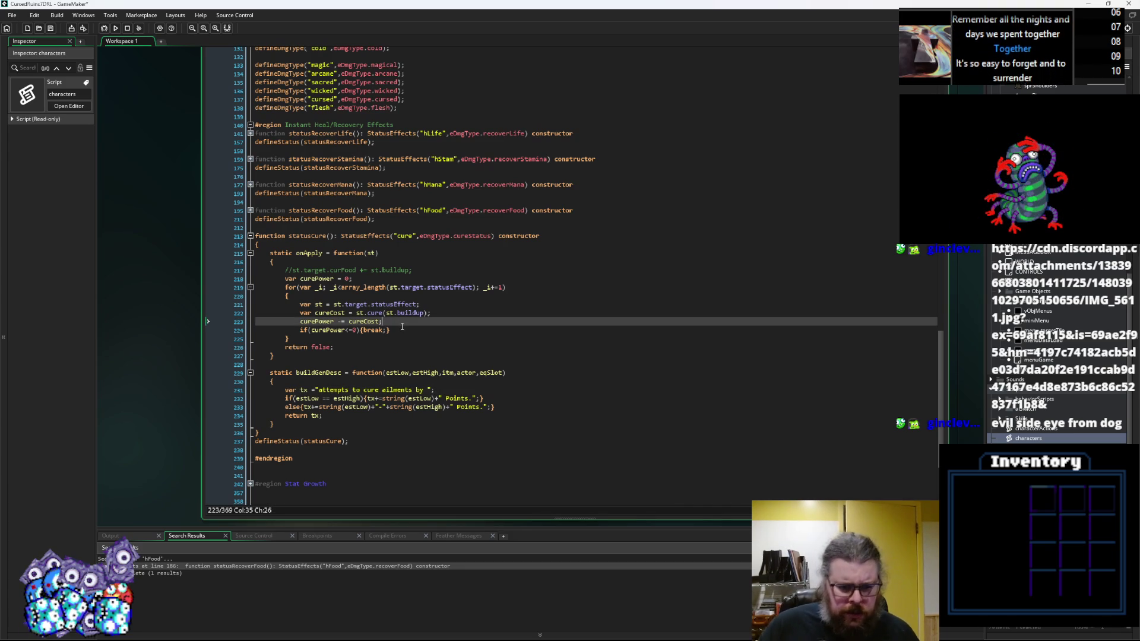
key("Home")
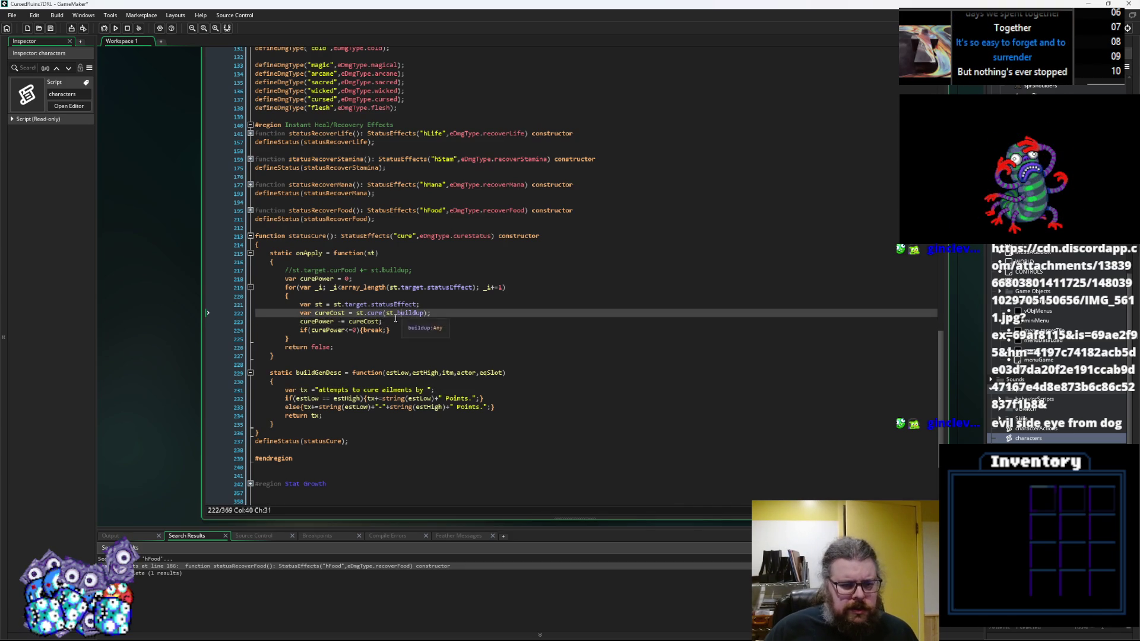
key("ctrl+Right")
left_click_drag(424, 313, 389, 315)
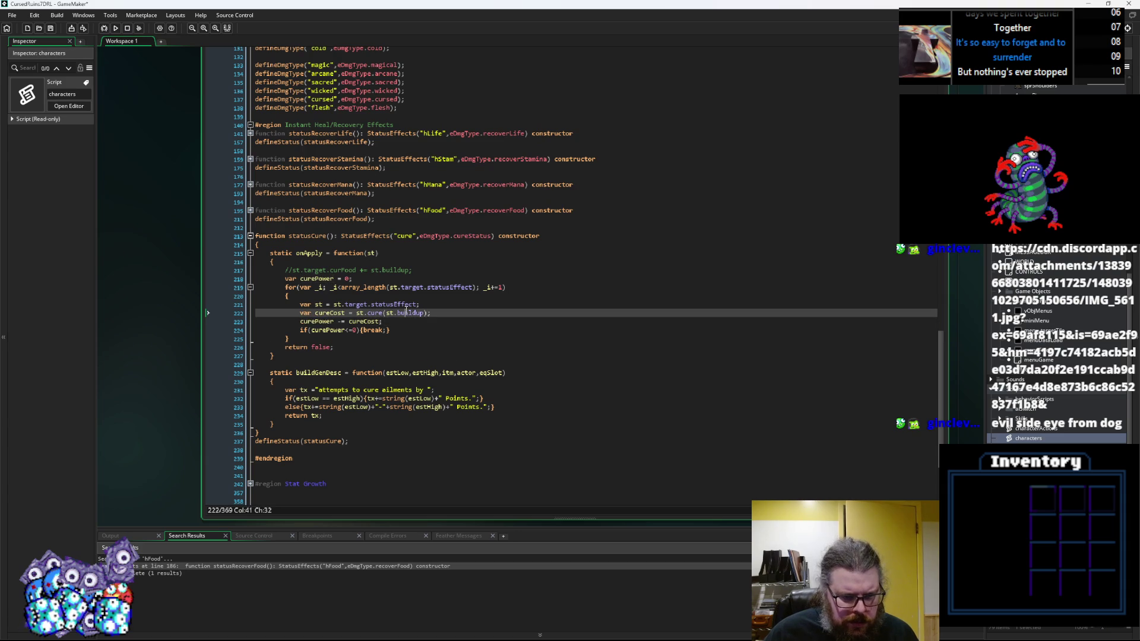
type("curePower")
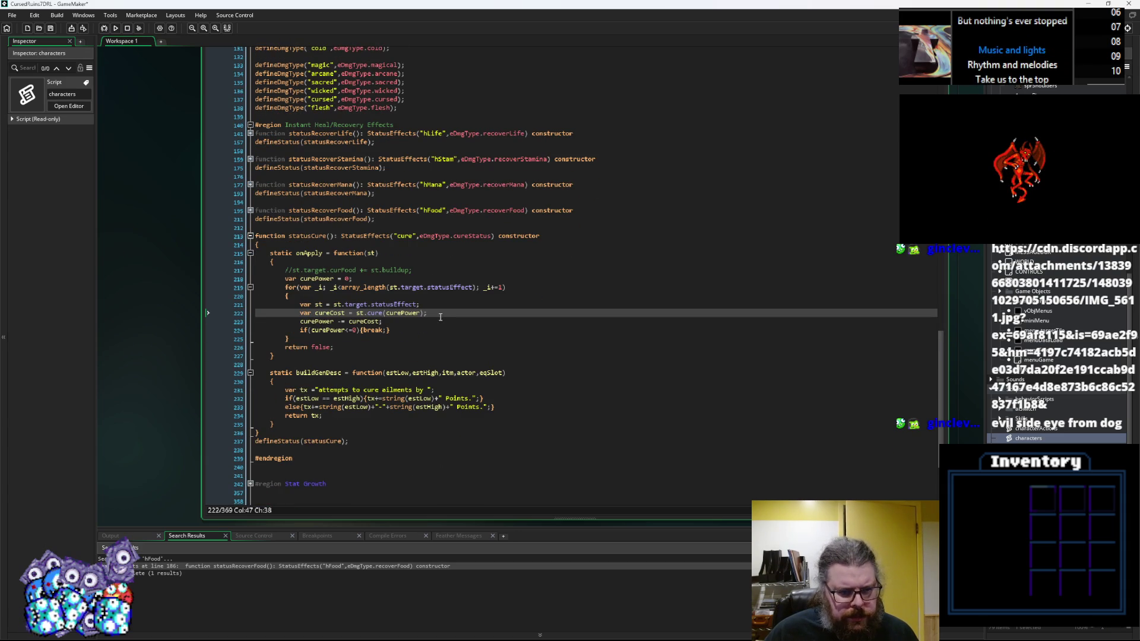
scroll(435, 317, "up", 15)
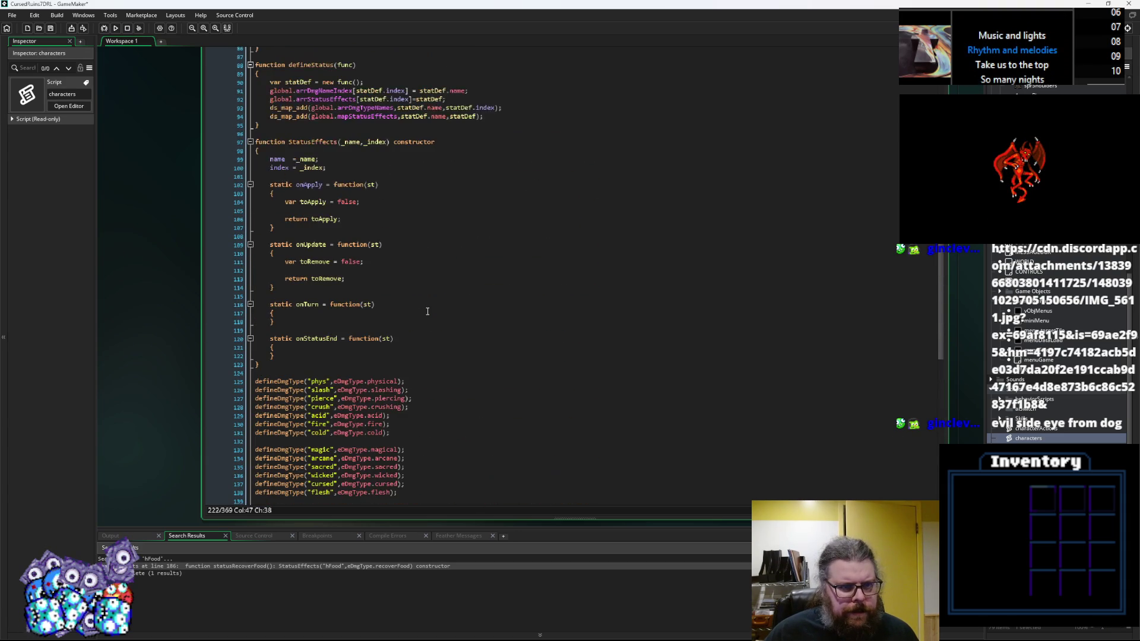
Step: Declare static cureAttempt = function(curePower) after onStatusEnd in the status constructor
scroll(428, 311, "up", 14)
left_click(349, 366)
key("Return")
key("Return")
type("stati")
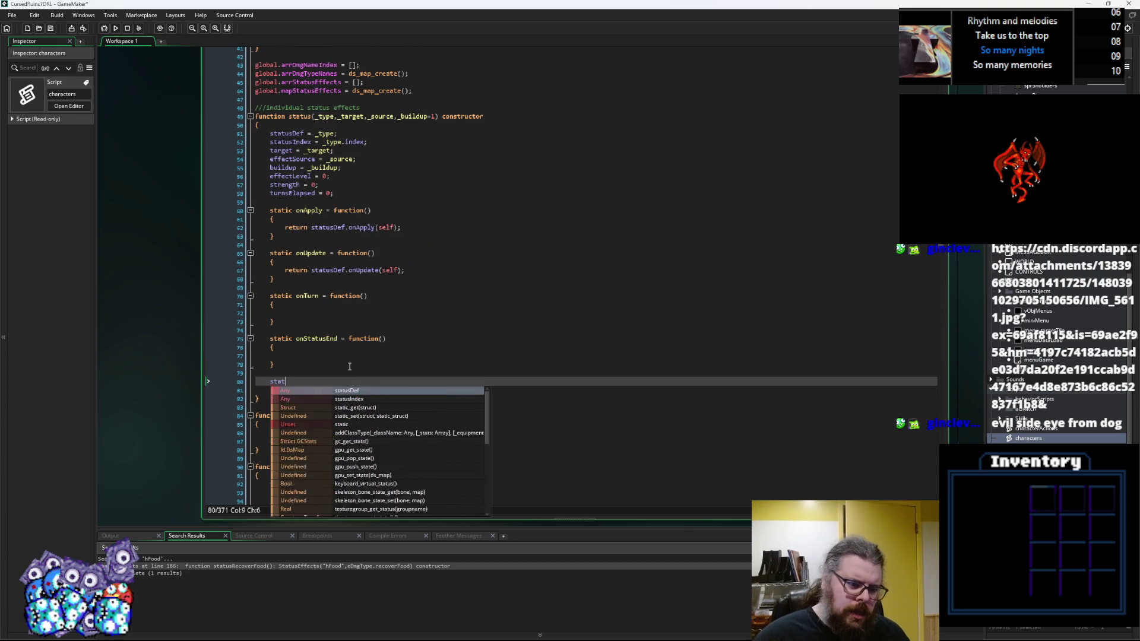
type("c cureAttempt = function(")
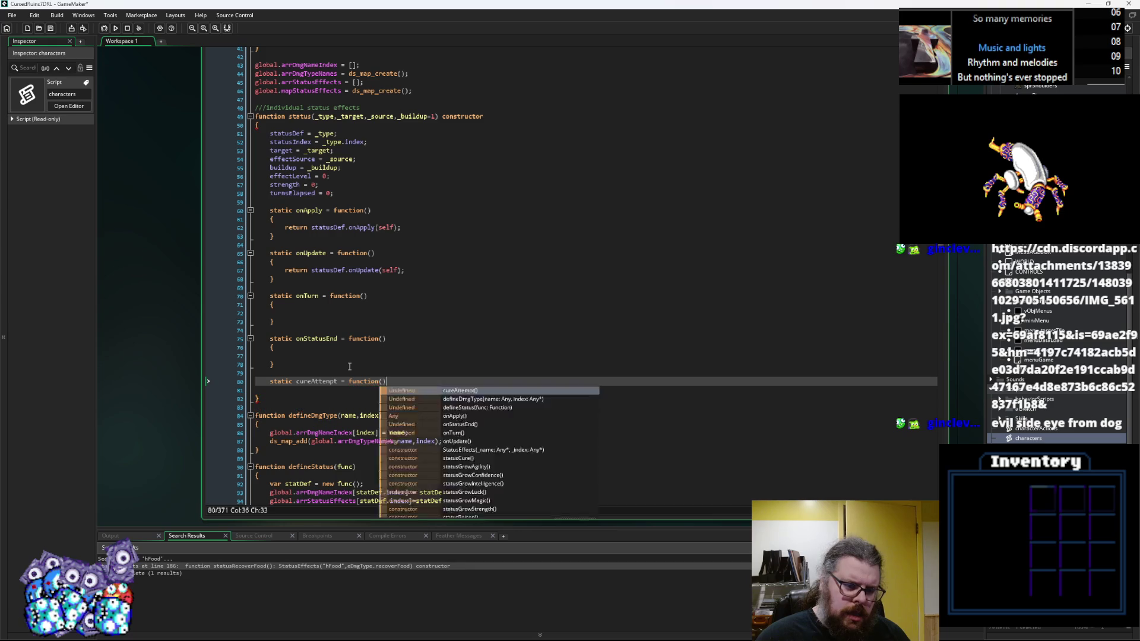
type("power")
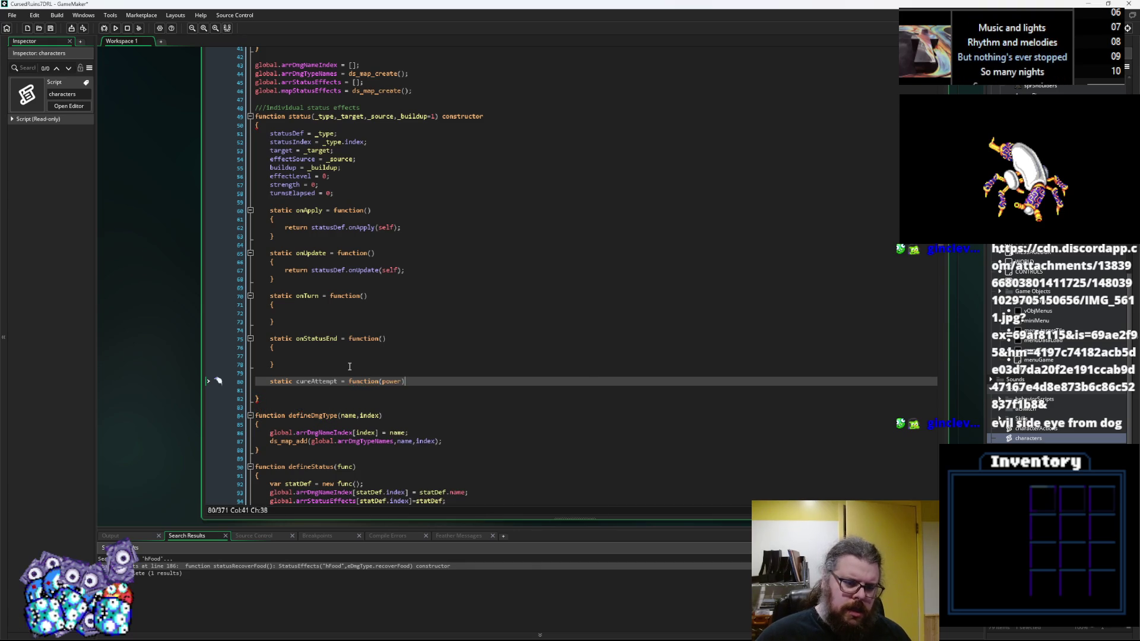
key("BackSpace")
key("BackSpace")
type("curePow")
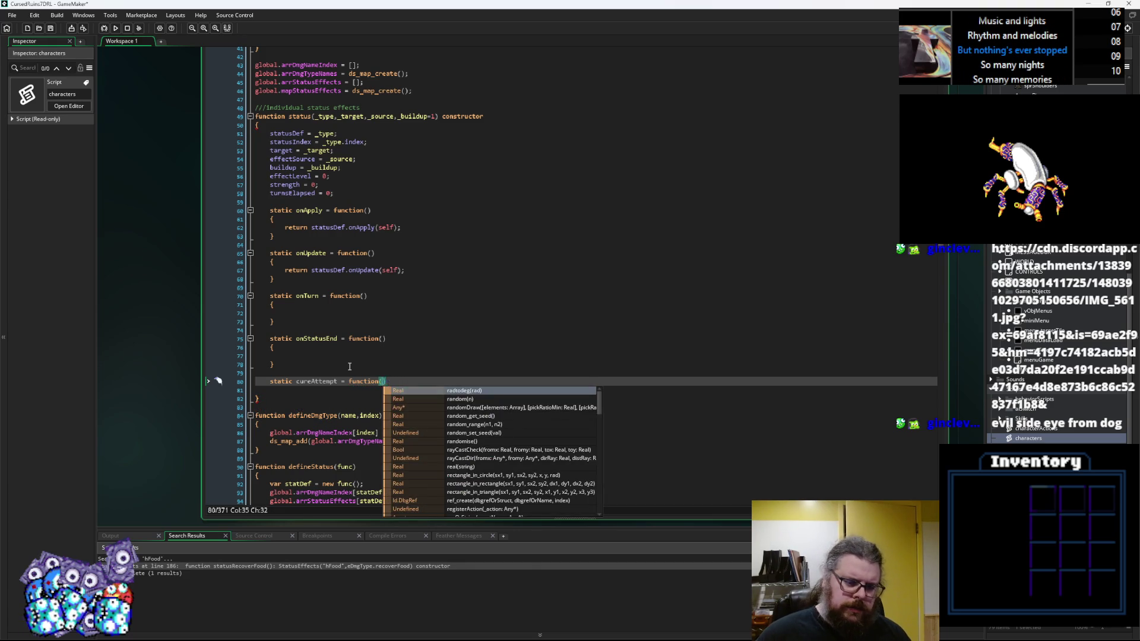
Step: Give cureAttempt a body returning statusDef.cureAttempt(self, curePower);
key("Return")
type("{")
key("Return")
key("Return")
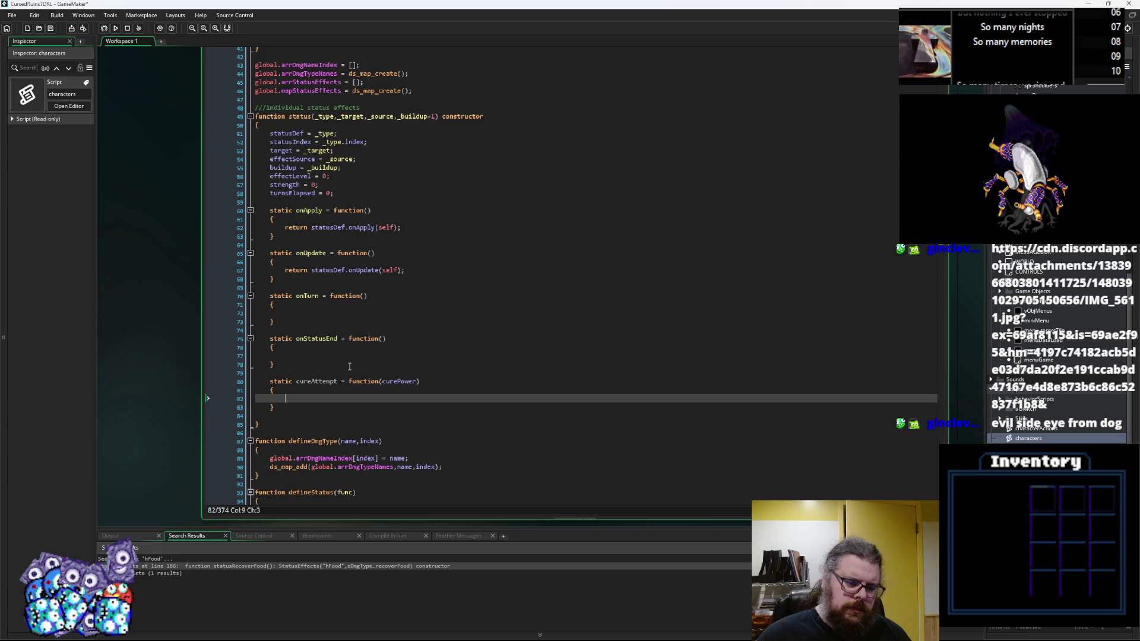
type("return s")
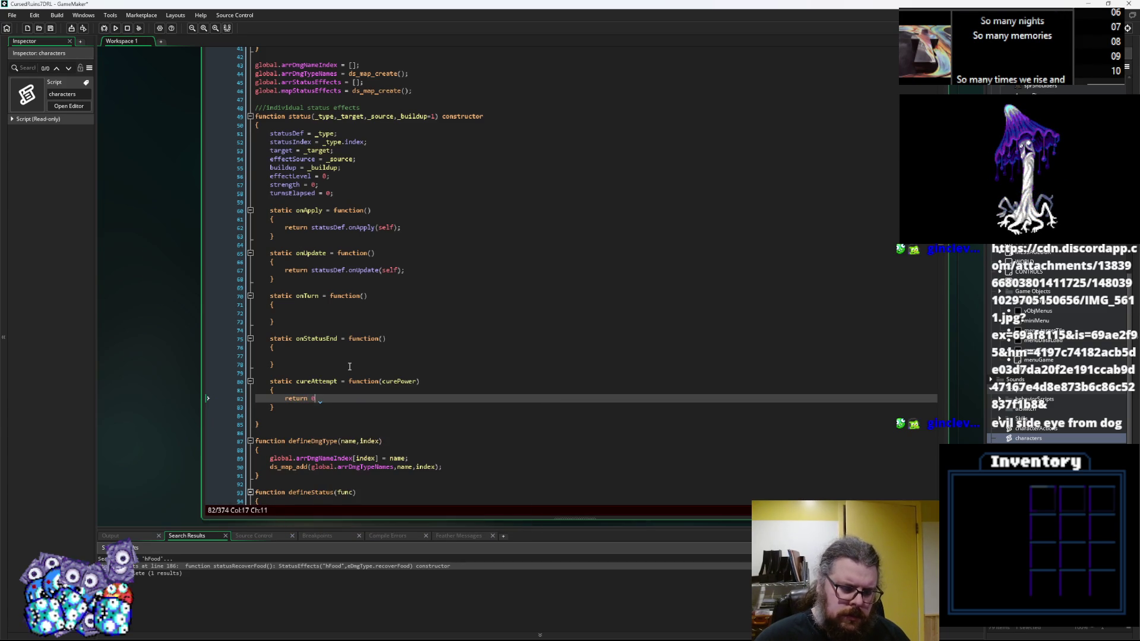
type("return ")
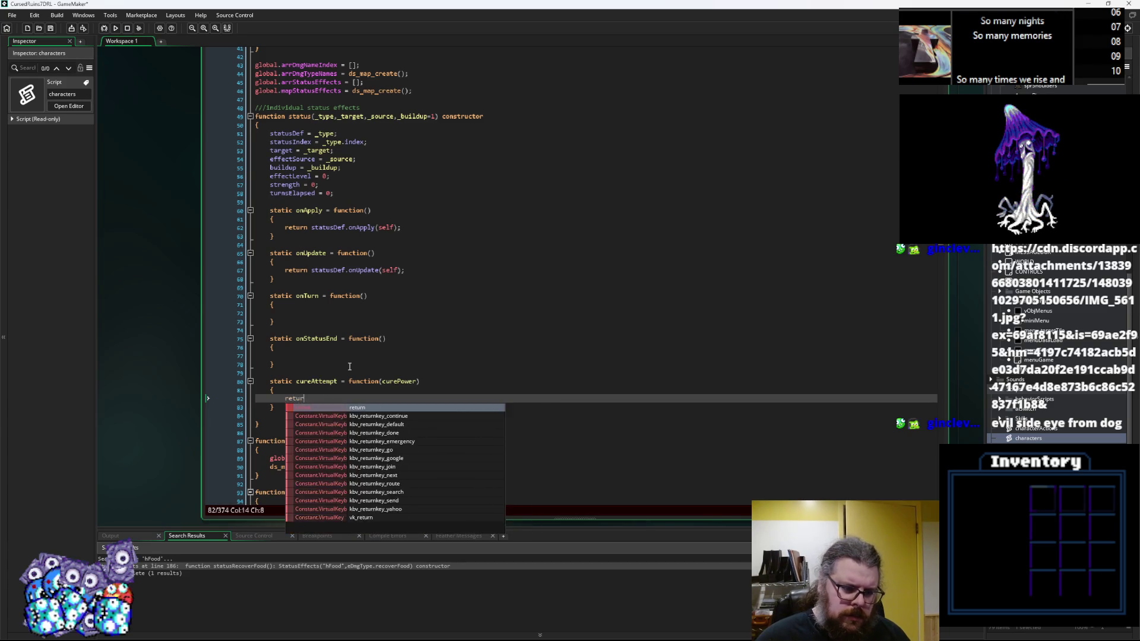
type("status")
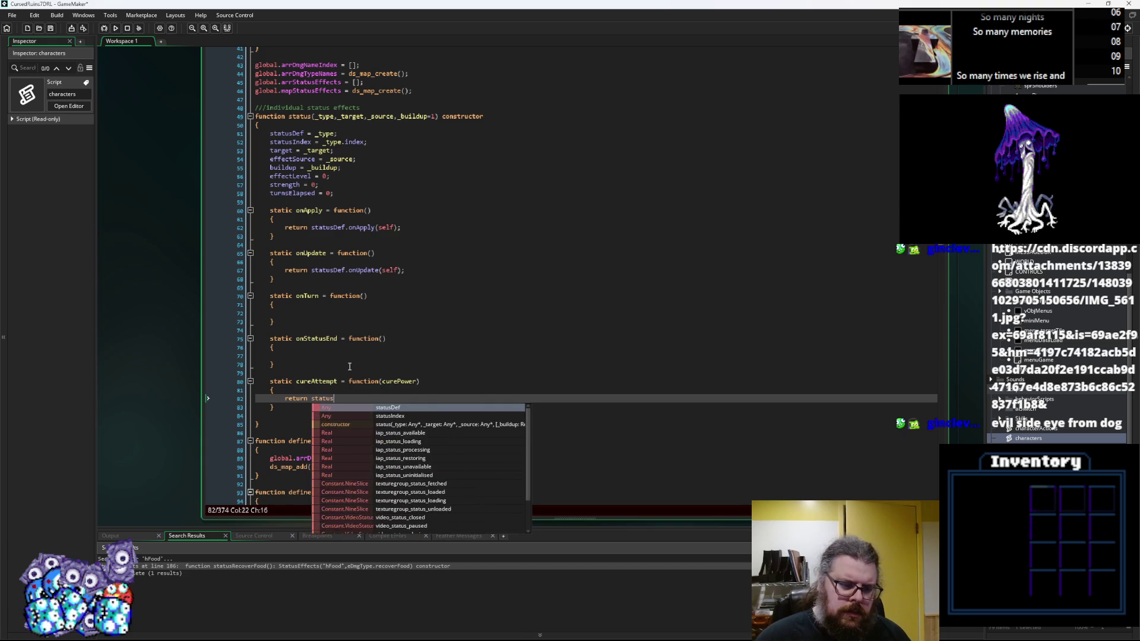
type("Def.")
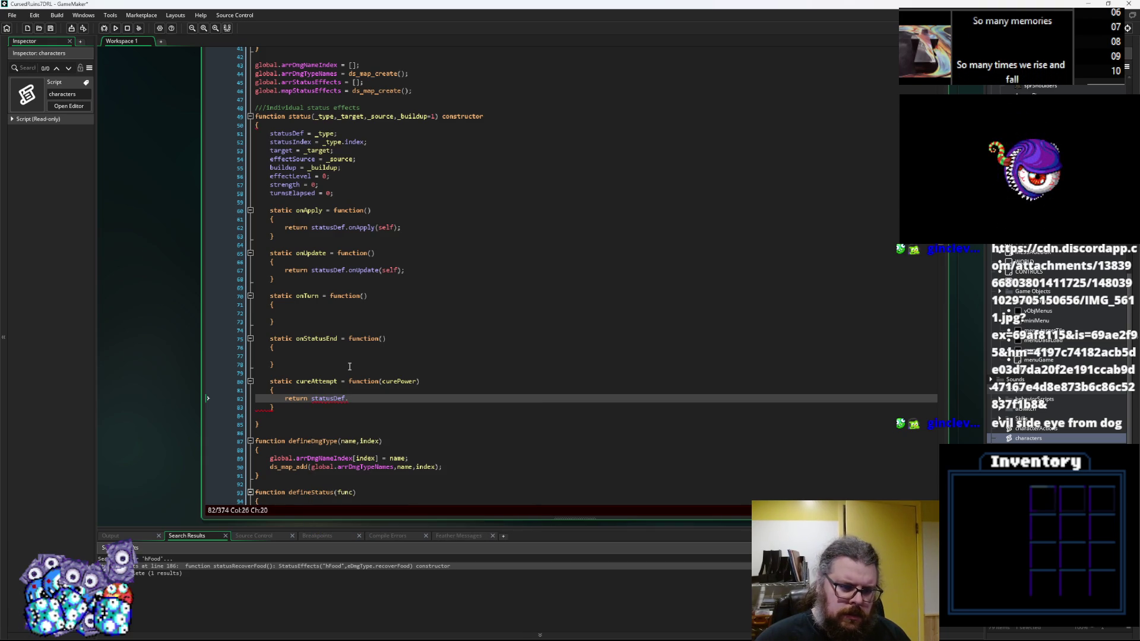
type("cure")
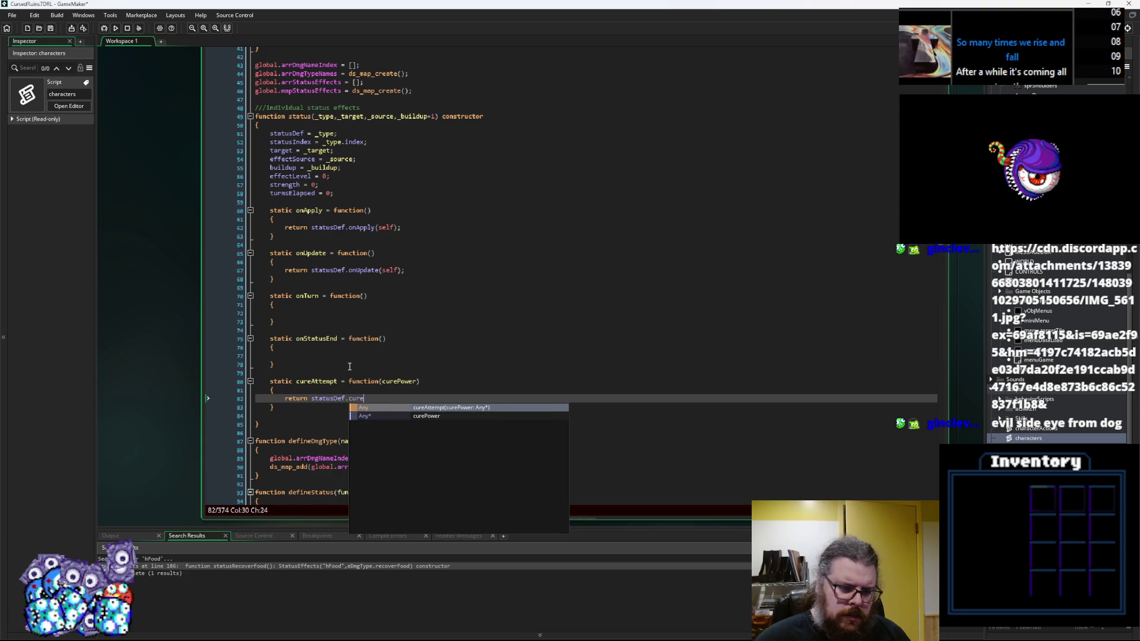
type("Attem")
key("Return")
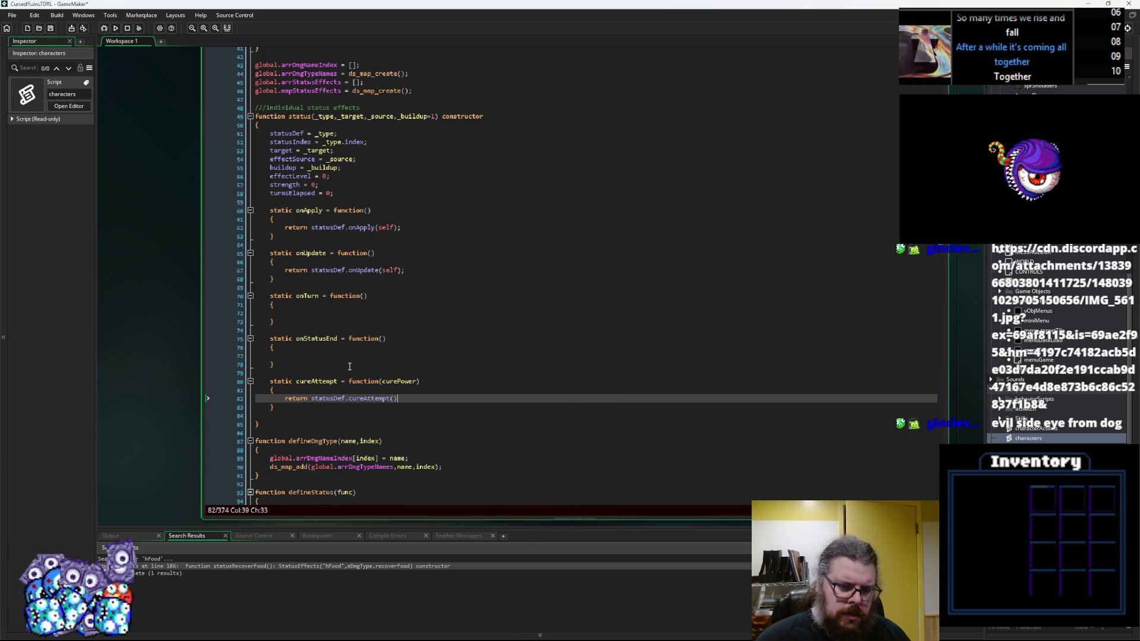
type("_")
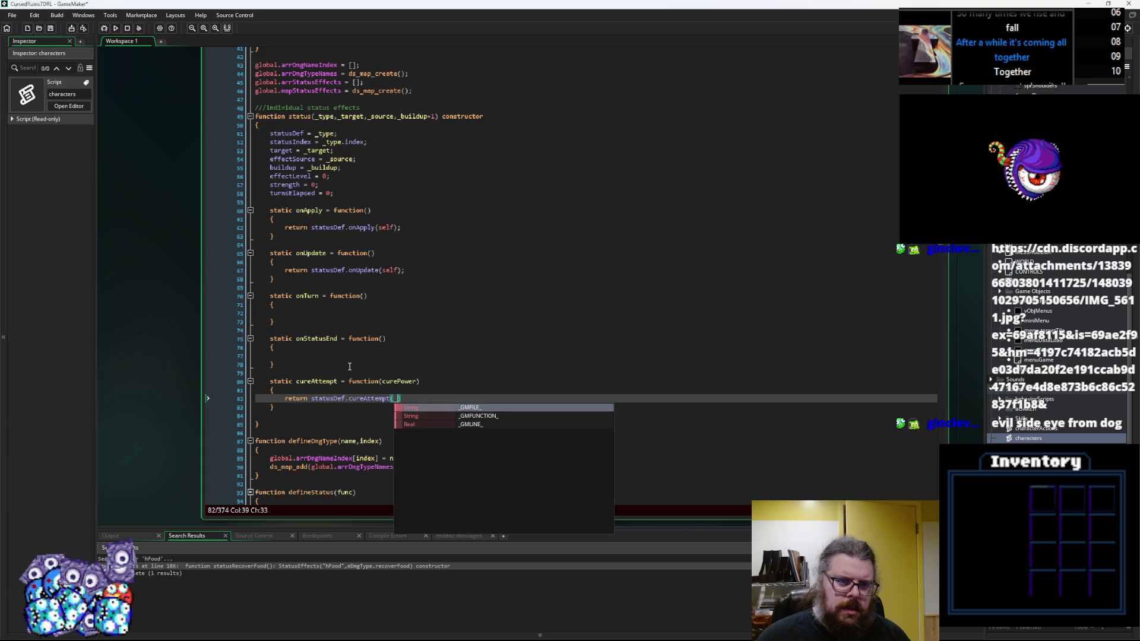
key("BackSpace")
type("self, curePower);")
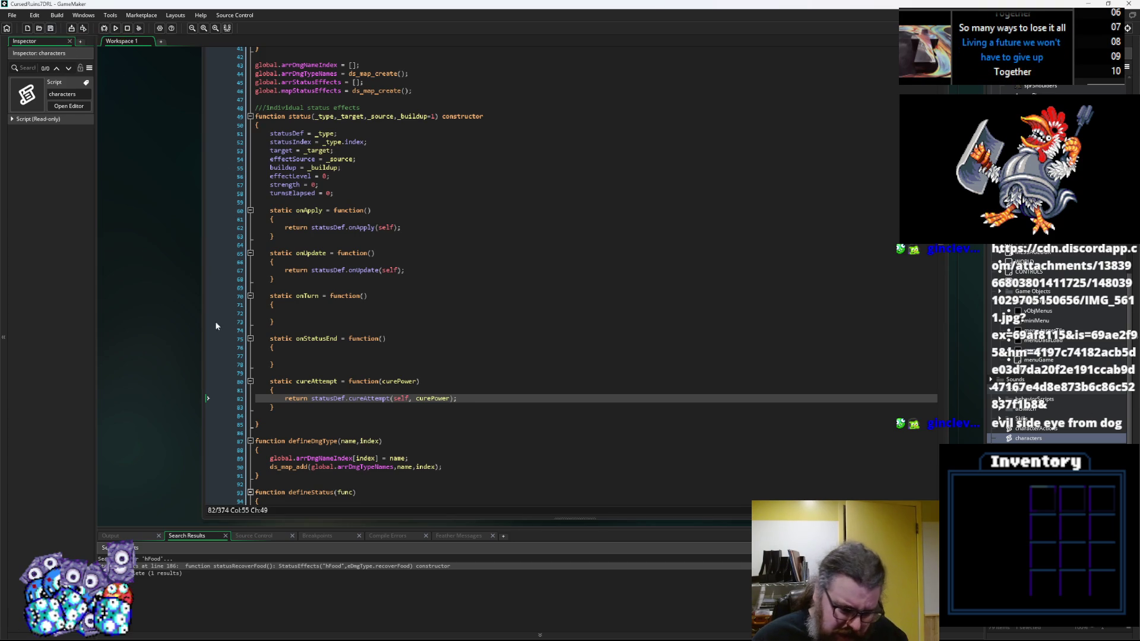
Step: Paste the cureAttempt(curePower) block after onStatusEnd in StatusEffects and reduce its body to return 0
left_click_drag(274, 407, 270, 381)
key("ctrl+c")
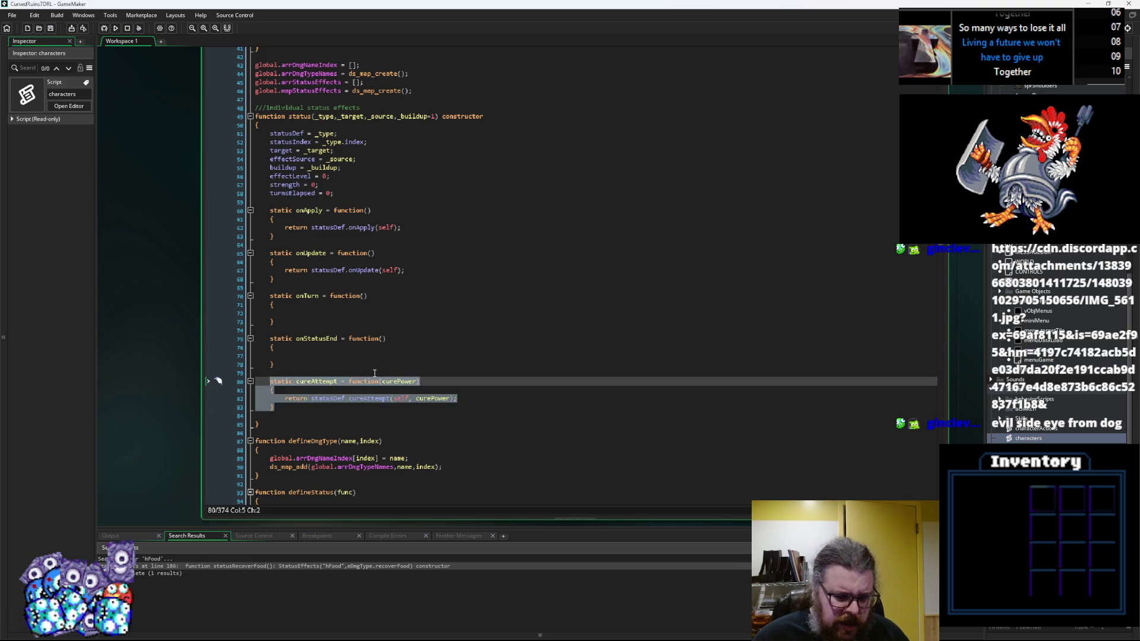
scroll(374, 377, "down", 11)
scroll(374, 376, "down", 5)
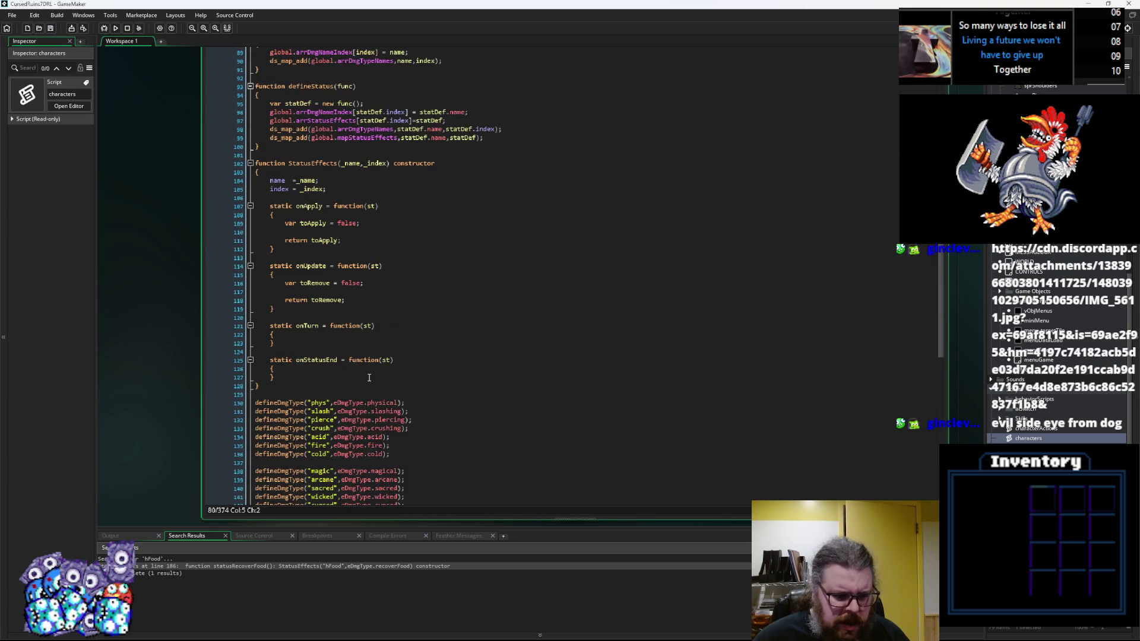
left_click(325, 379)
key("Return")
key("Return")
key("ctrl+v")
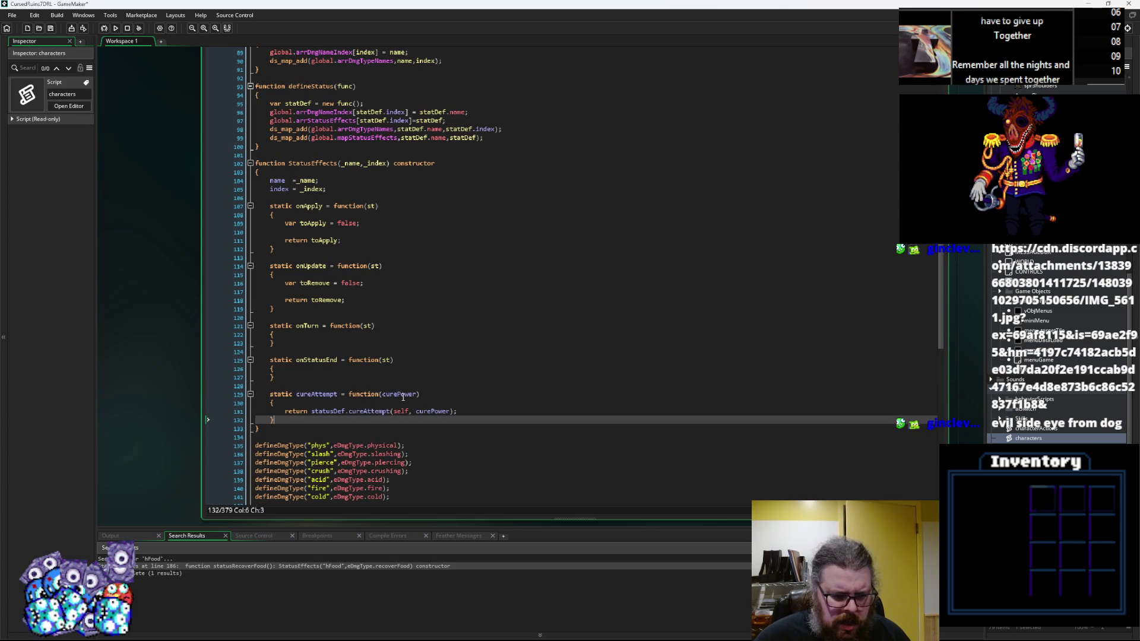
left_click_drag(457, 412, 317, 413)
key("BackSpace")
key("BackSpace")
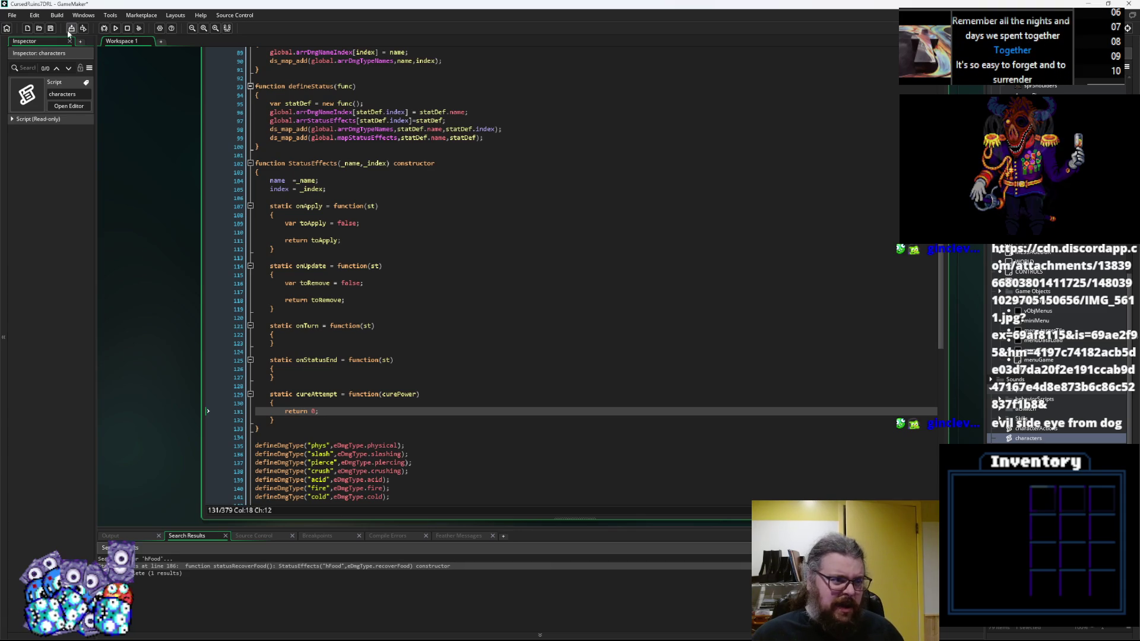
scroll(417, 372, "down", 1)
scroll(417, 372, "up", 1)
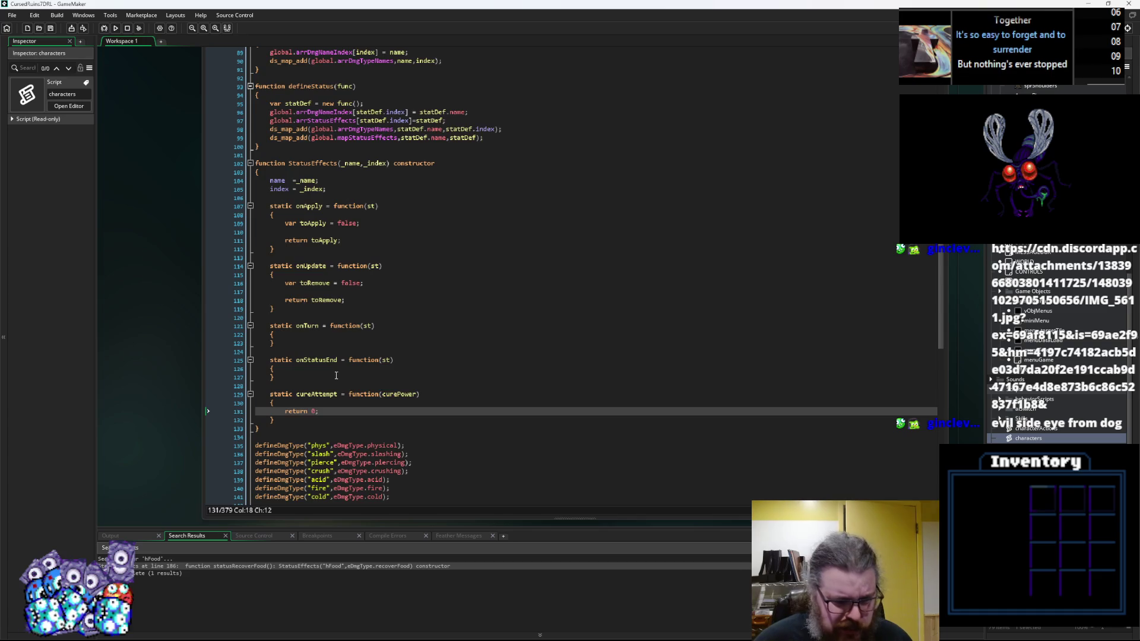
scroll(336, 403, "down", 1)
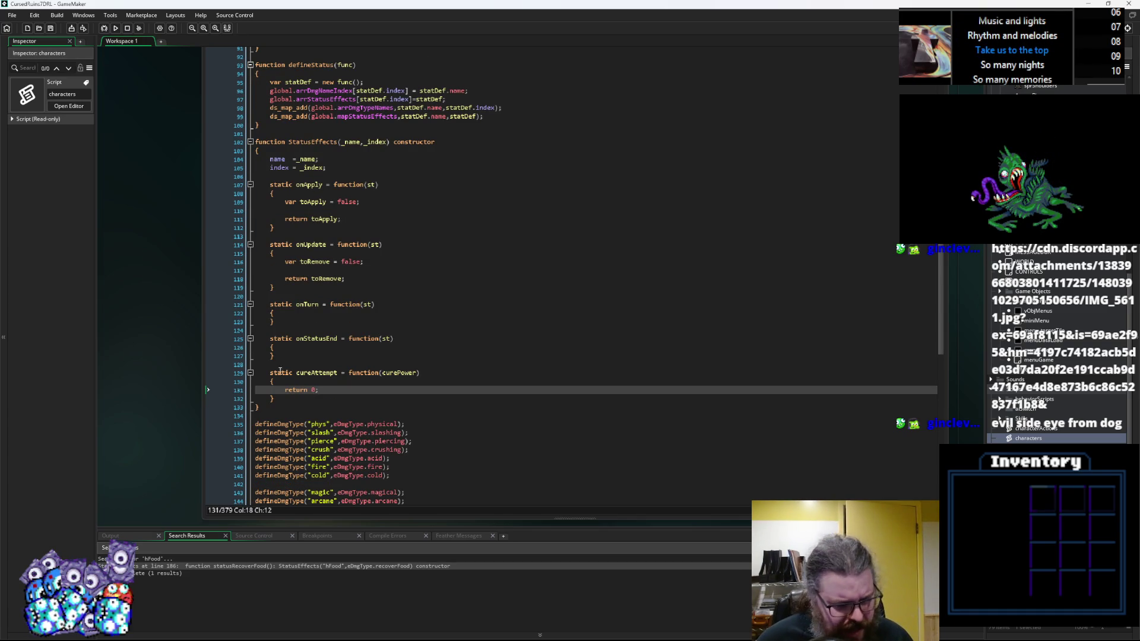
Step: Copy the new cureAttempt block into statusPoison, folding statusCure, and begin a var line inside it
mouse_move(274, 399)
left_mouse_down()
mouse_move(285, 383)
mouse_move(271, 373)
left_mouse_up()
key("ctrl+c")
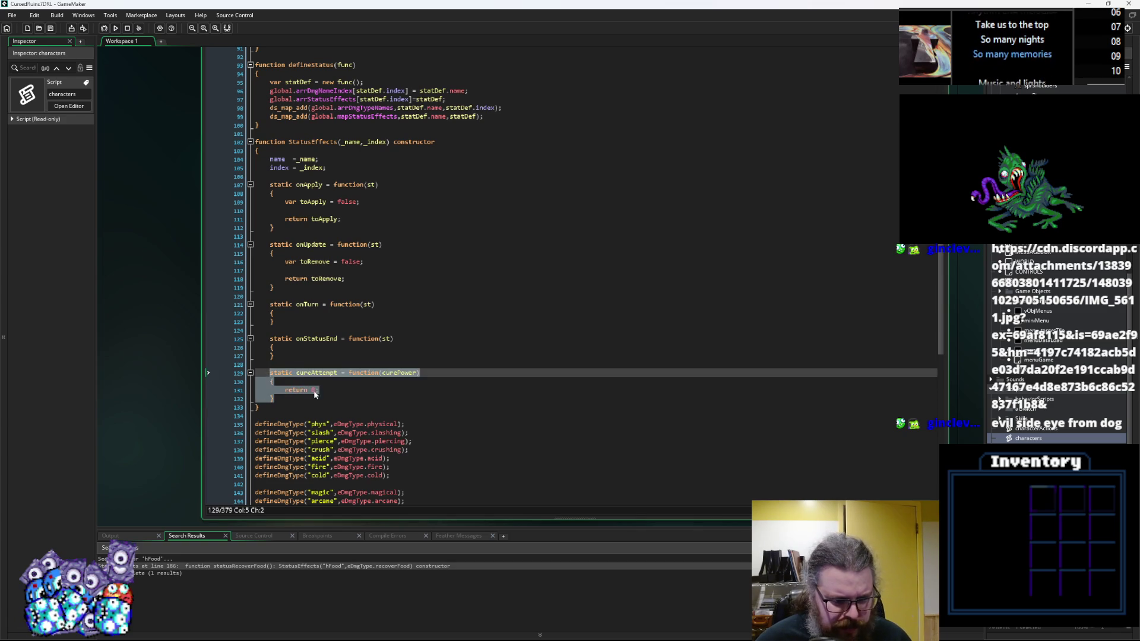
scroll(323, 386, "down", 15)
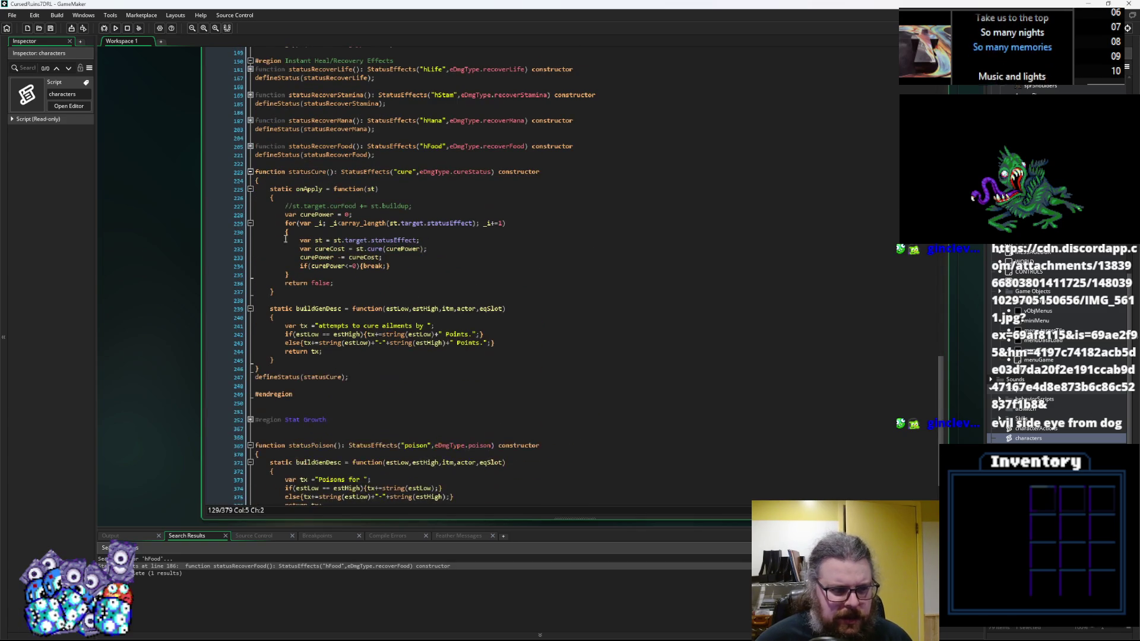
left_click(250, 172)
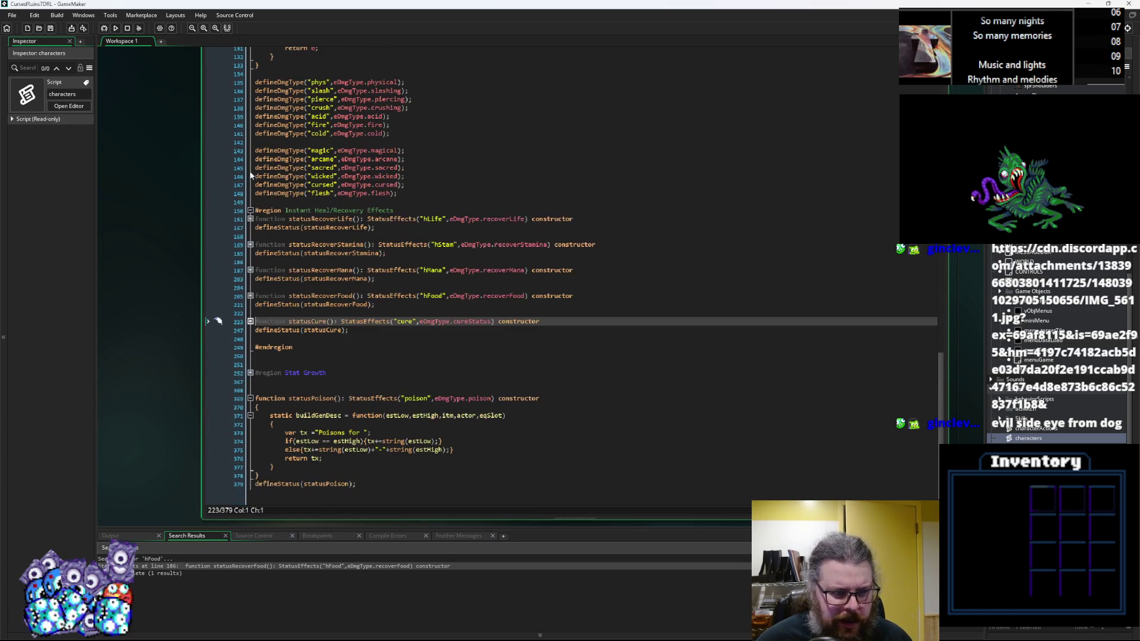
left_click(341, 475)
key("ctrl+v")
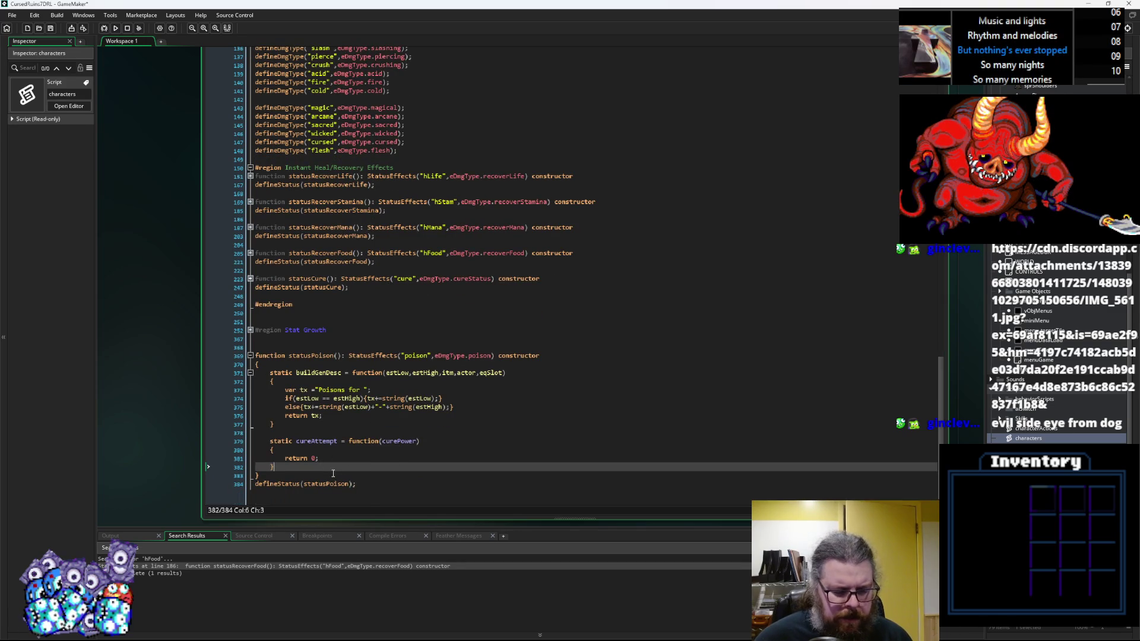
key("Down")
left_click(305, 401)
key("Return")
type("var")
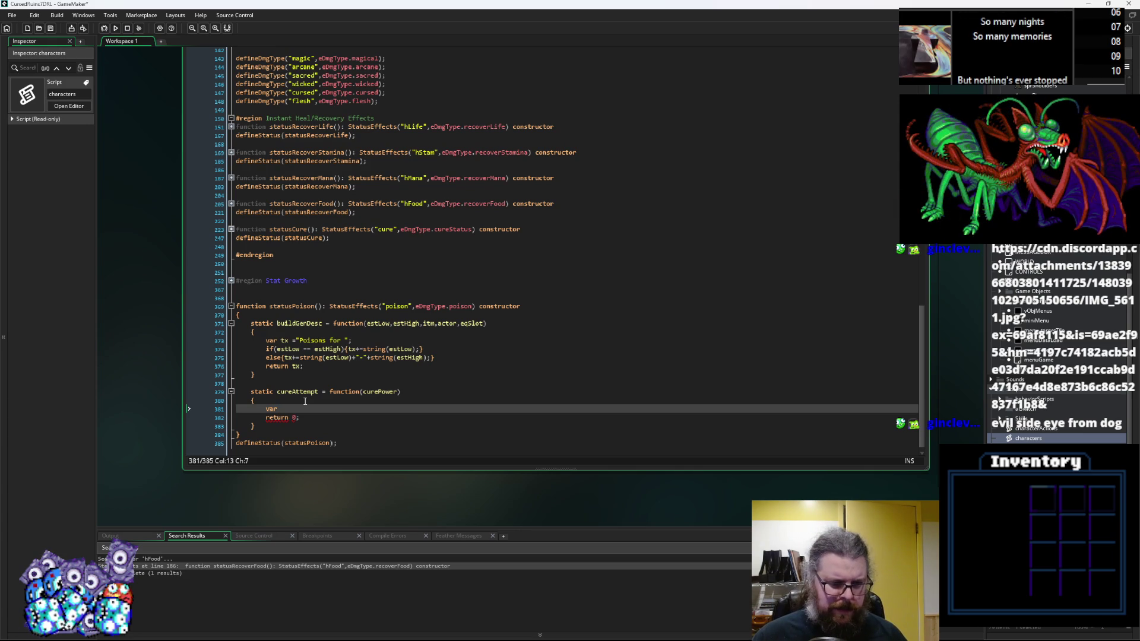
Step: Add an st parameter before curePower in the base cureAttempt
scroll(315, 400, "up", 9)
scroll(323, 399, "up", 7)
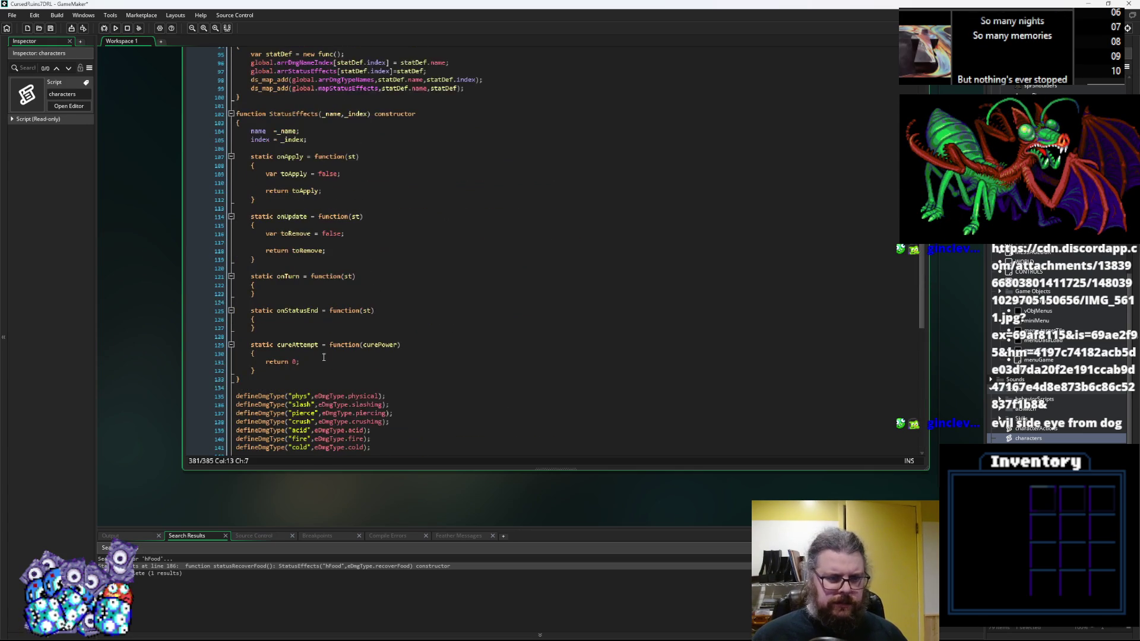
left_click(365, 346)
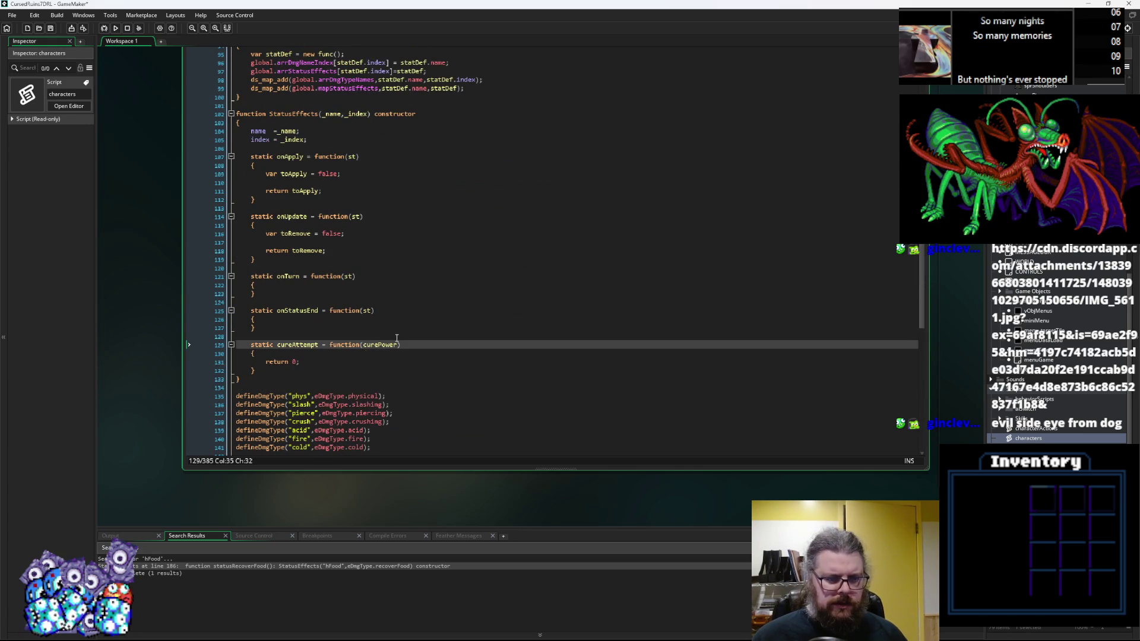
type("st,")
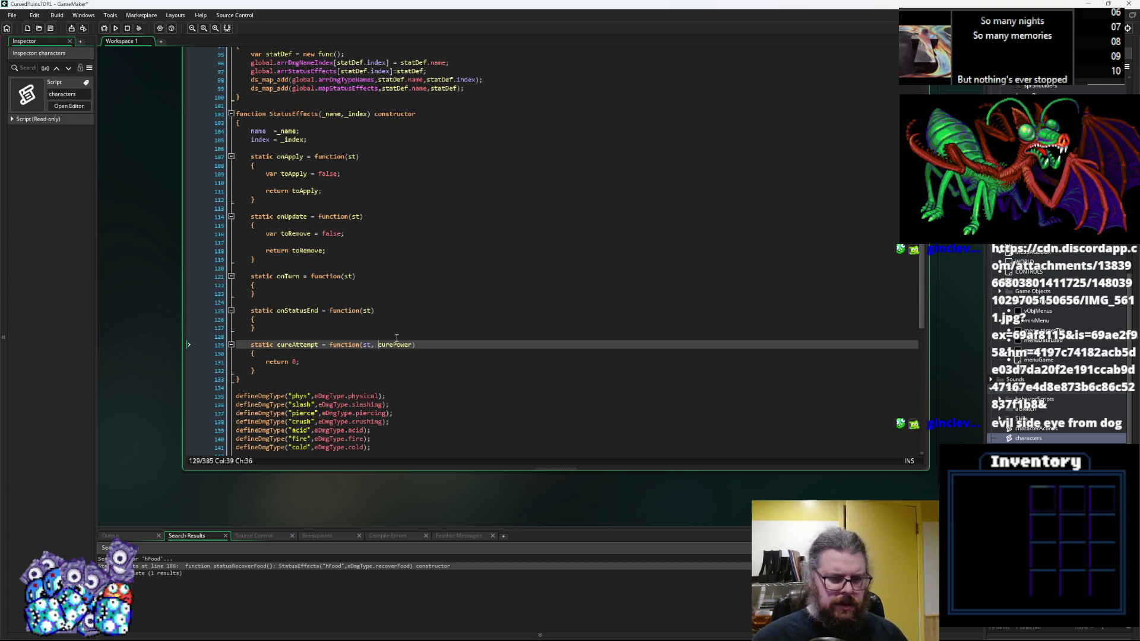
key("Home")
scroll(385, 360, "down", 14)
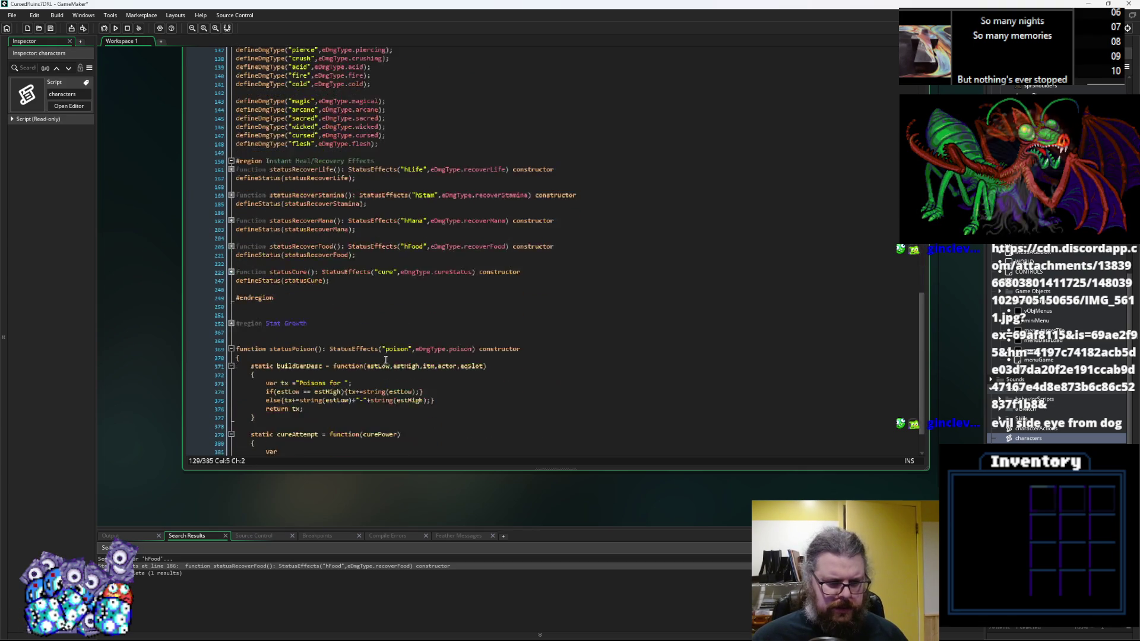
scroll(385, 360, "down", 2)
Step: Replace poison's cureAttempt with the updated version and add an if(curePower*2>st.buildup) condition above return 0
left_click_drag(256, 418, 255, 386)
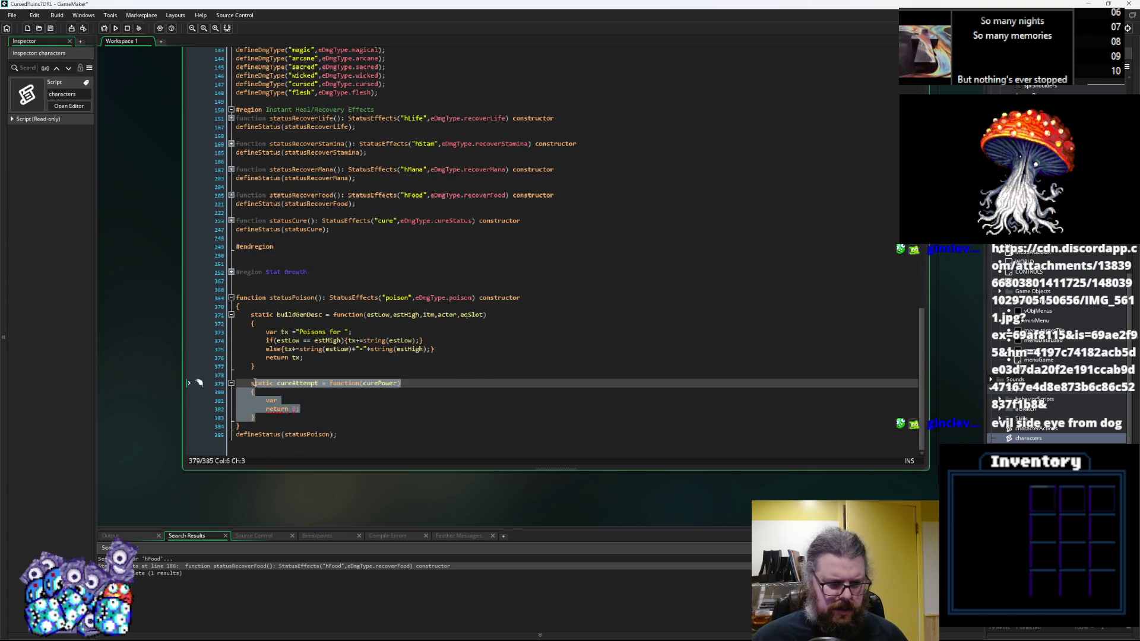
type("static cureAttempt = function(st, curePower) \t{ \t\treturn 0; \t}")
left_click(336, 405)
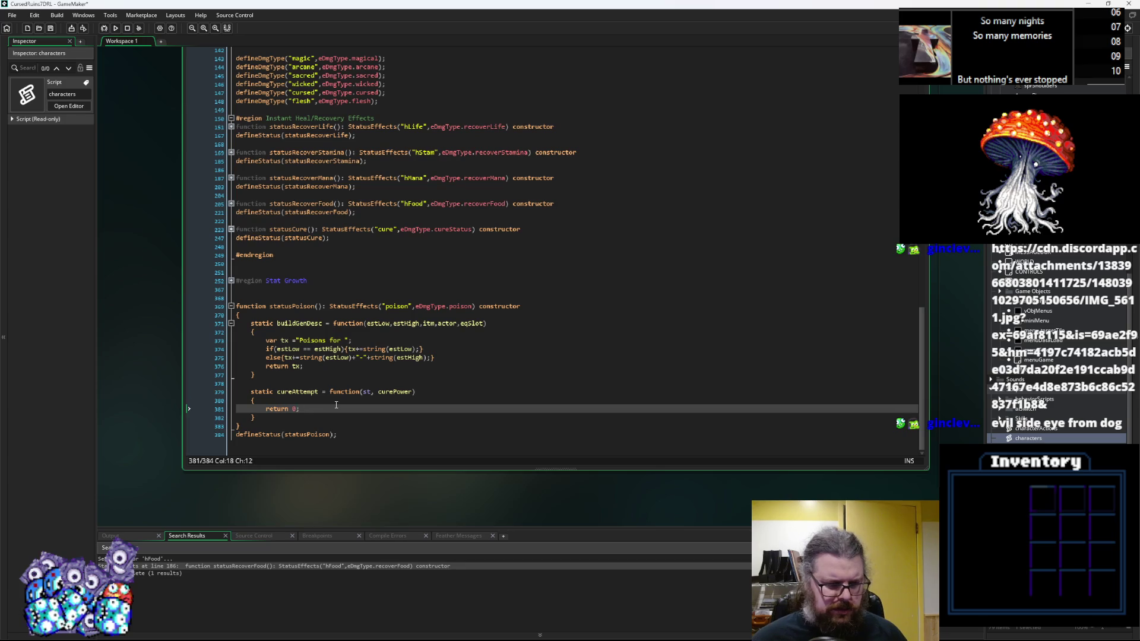
key("Up")
key("Return")
type("if(cu")
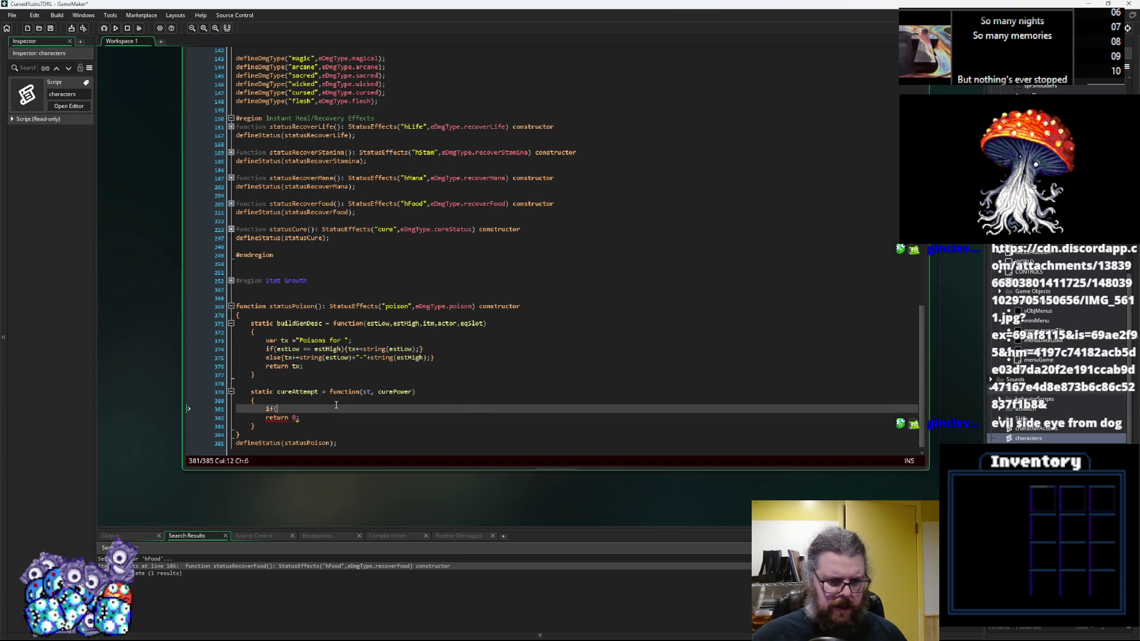
type("rePow")
key("Return")
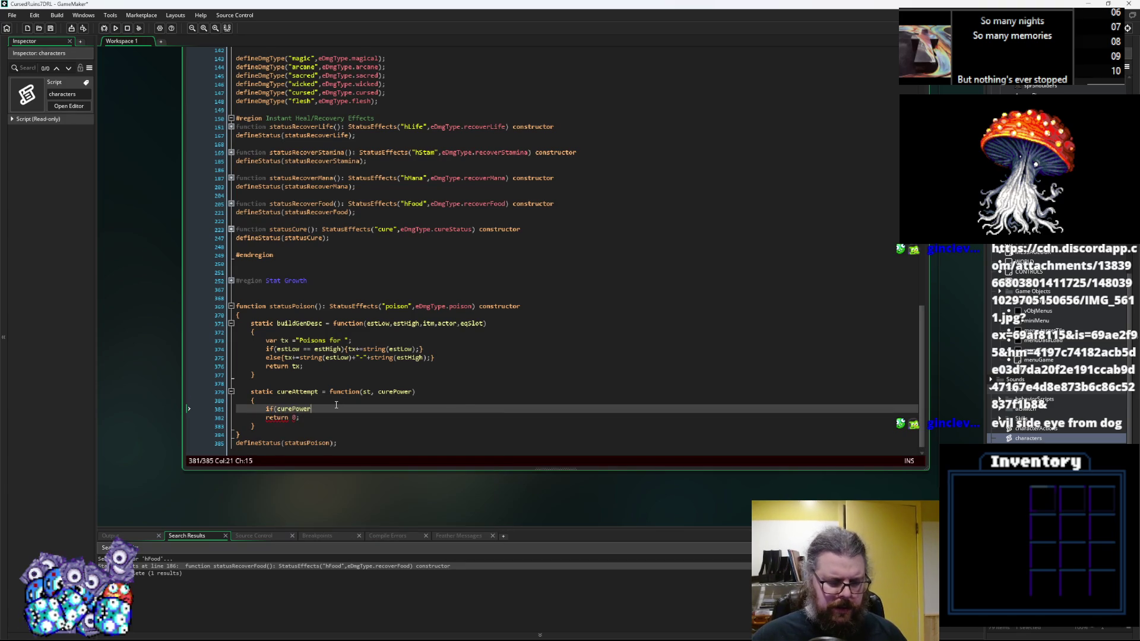
key("BackSpace")
type("*2>")
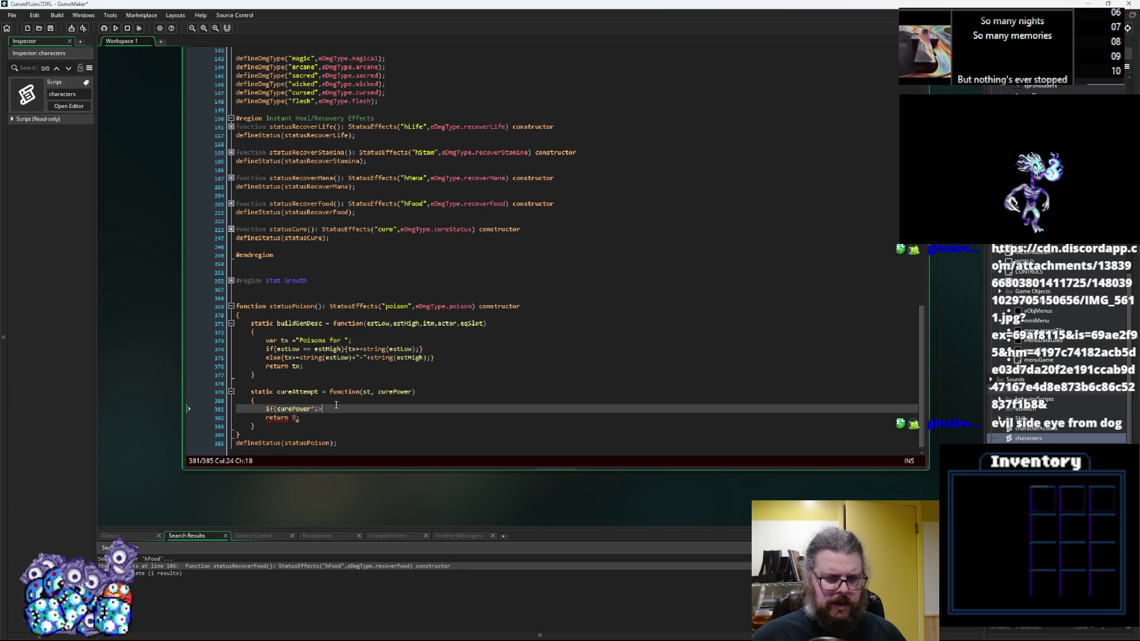
type("st.bu")
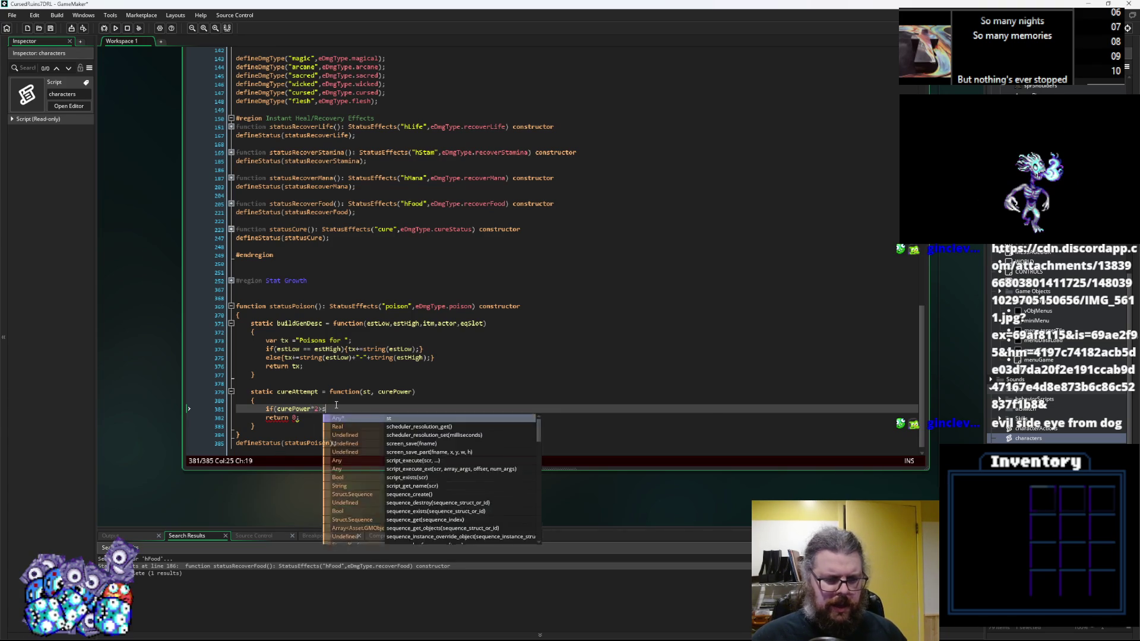
type("il")
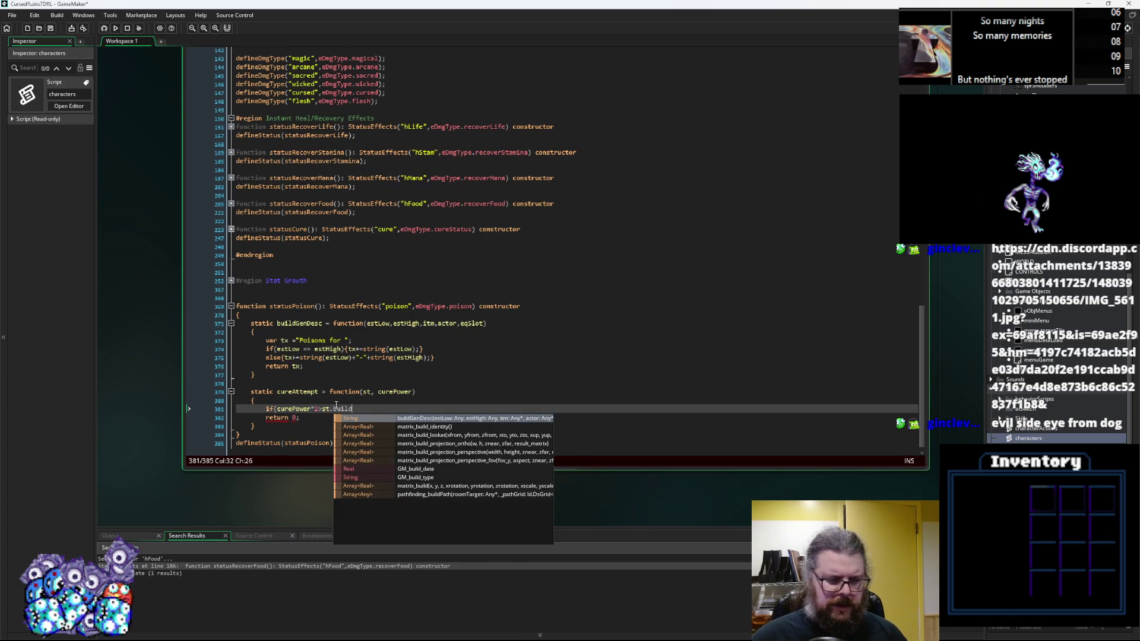
key("Return")
type(")")
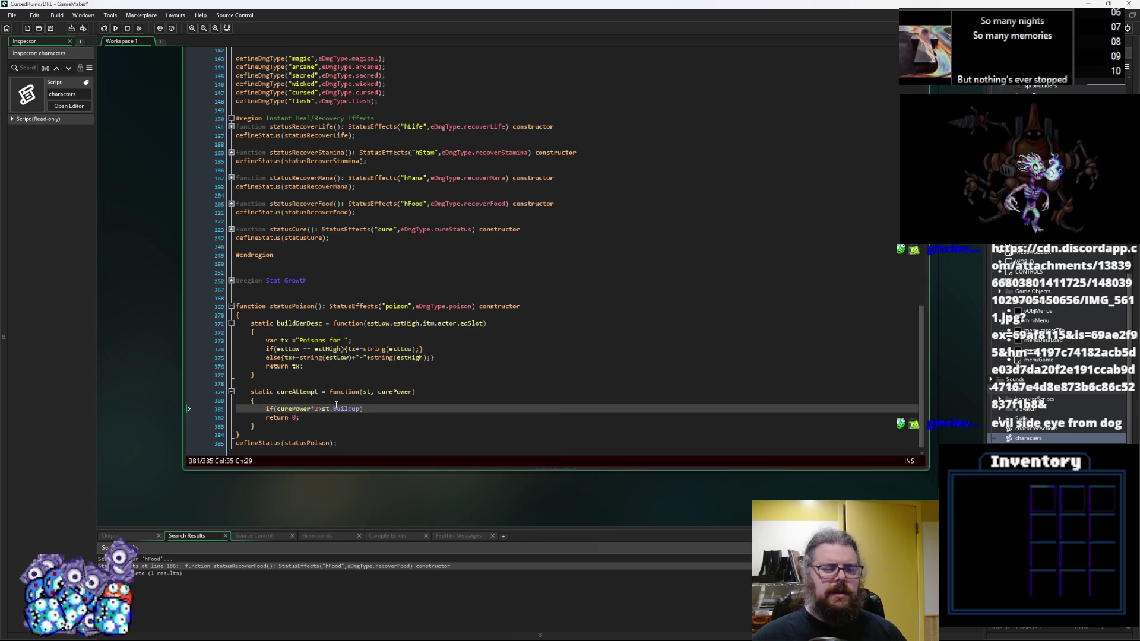
Step: Give the if a block setting st.buildup = 0; and start a var cureCost line above it
key("Return")
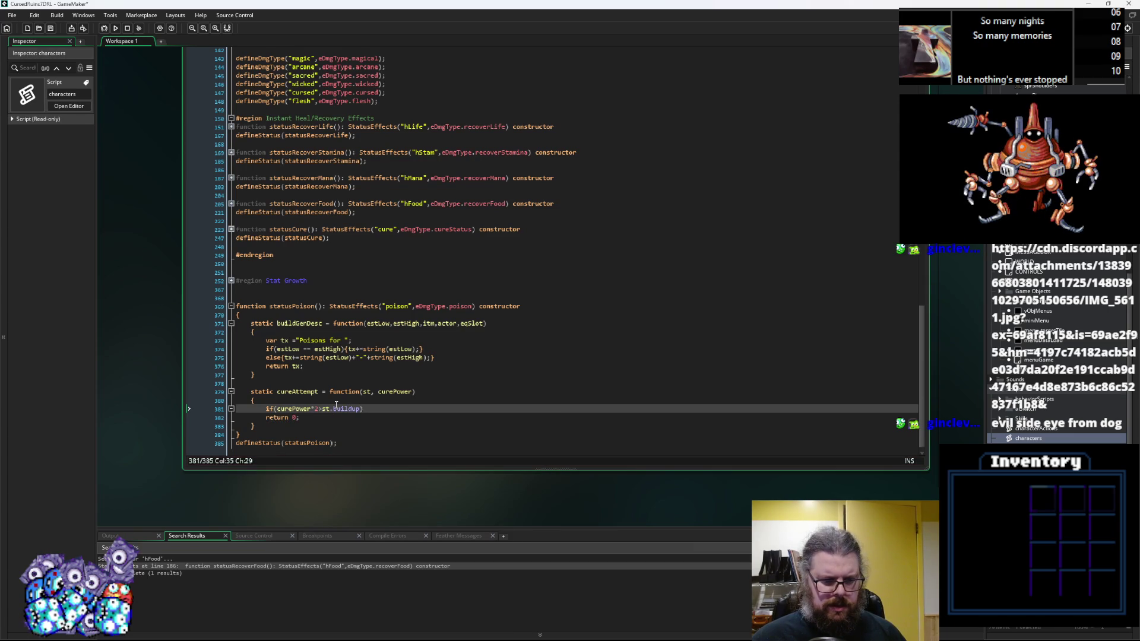
type("{")
key("Return")
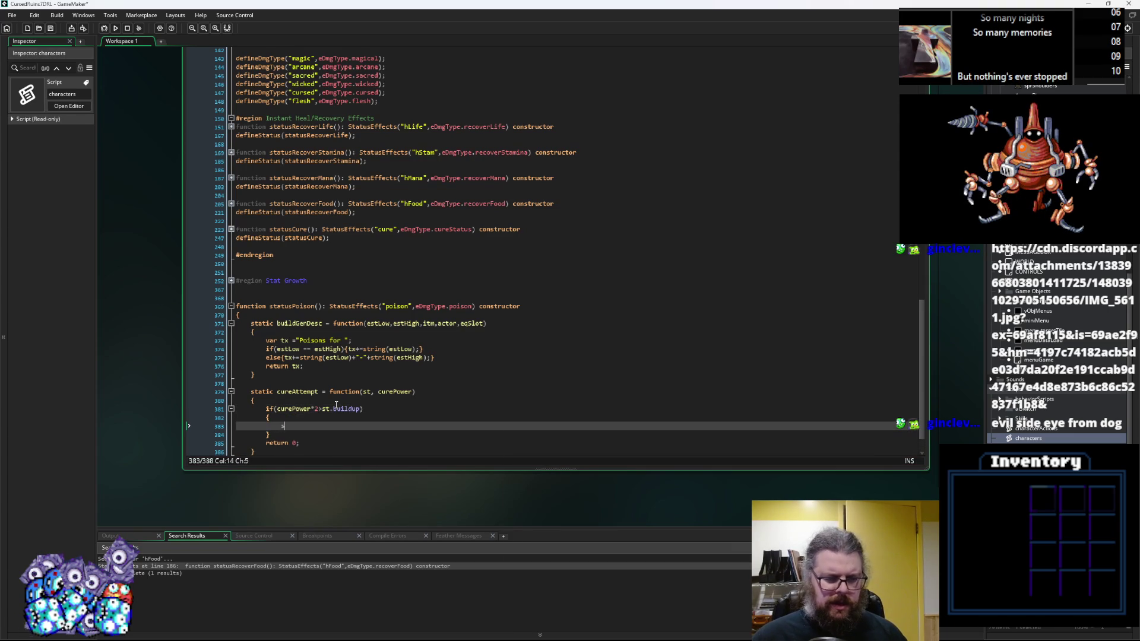
type("st.buildup = 0;")
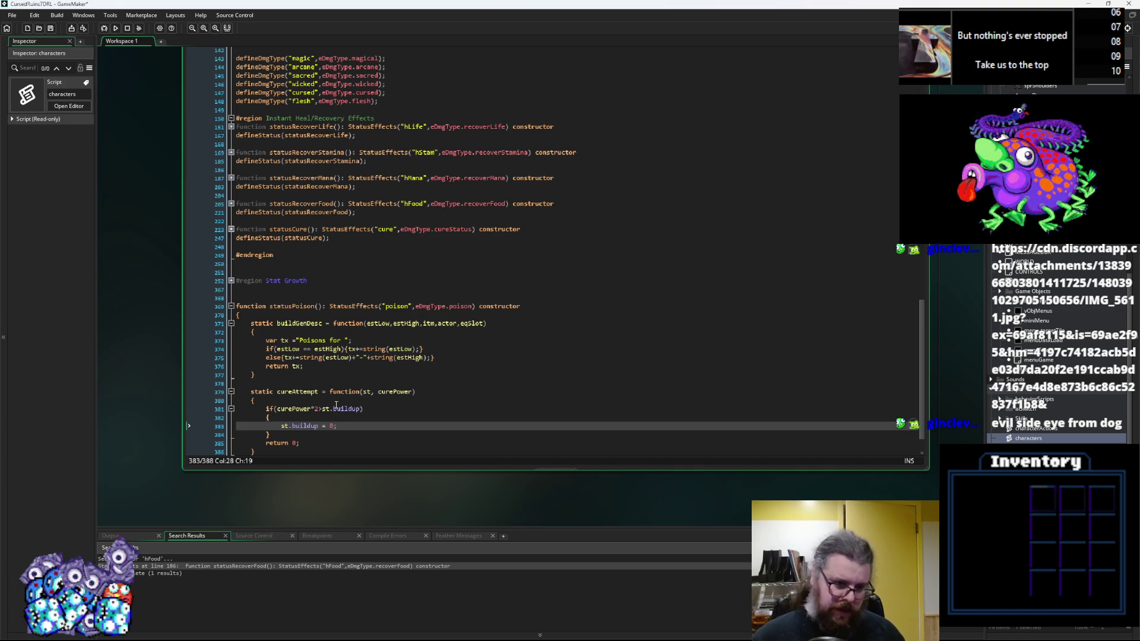
key("Down")
key("Up")
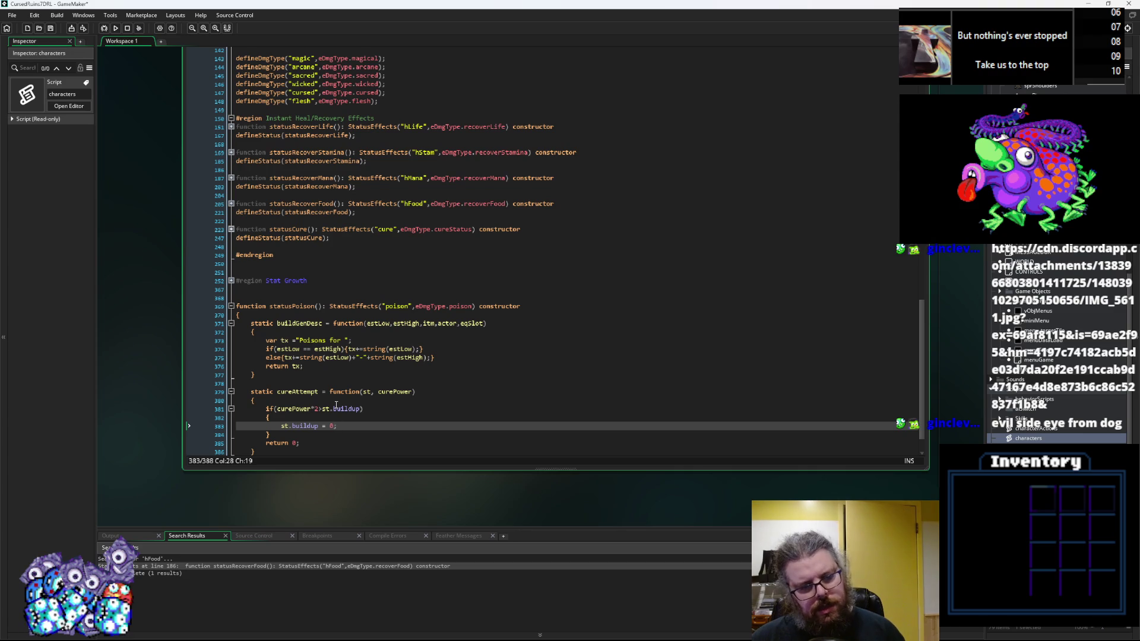
key("Up")
key("Return")
key("Up")
key("Up")
key("Up")
key("Return")
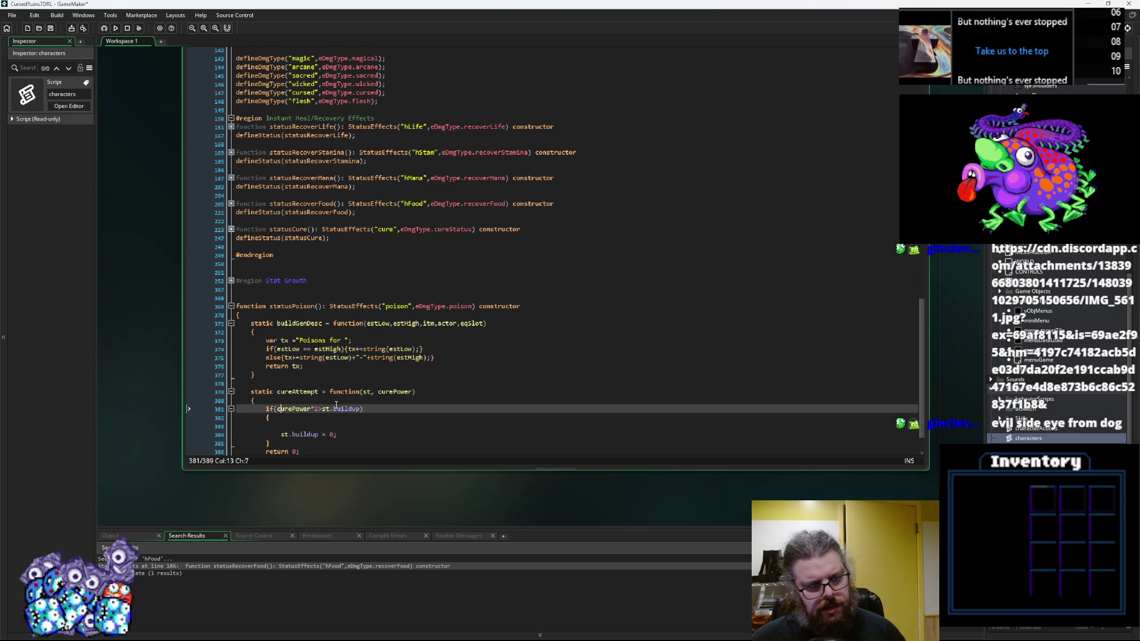
type("var ")
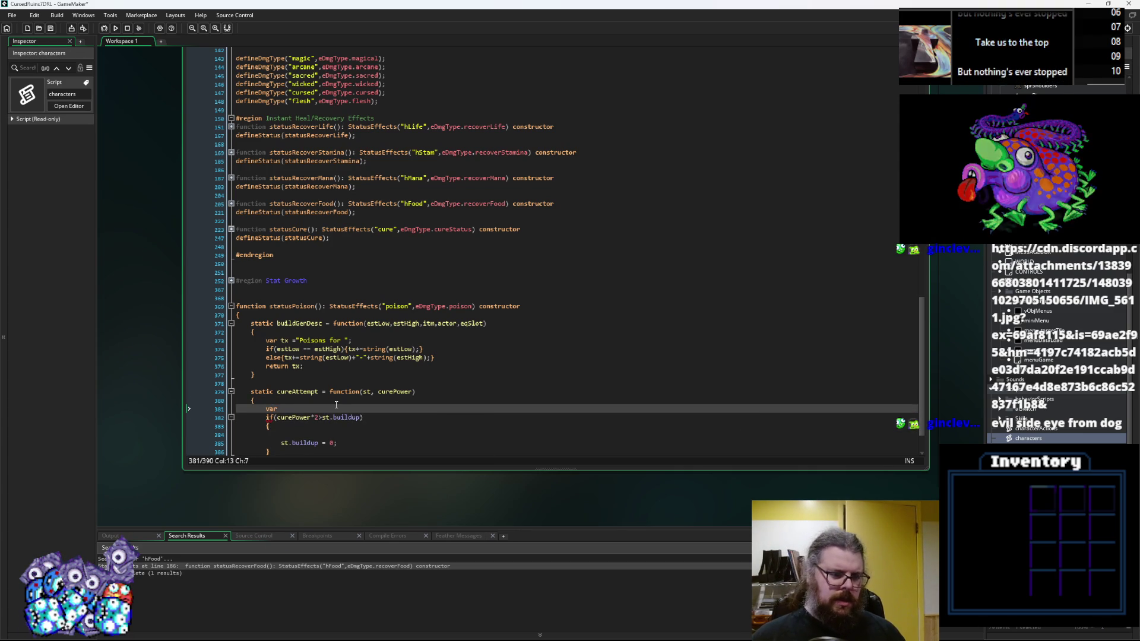
type("cureCost= 0;")
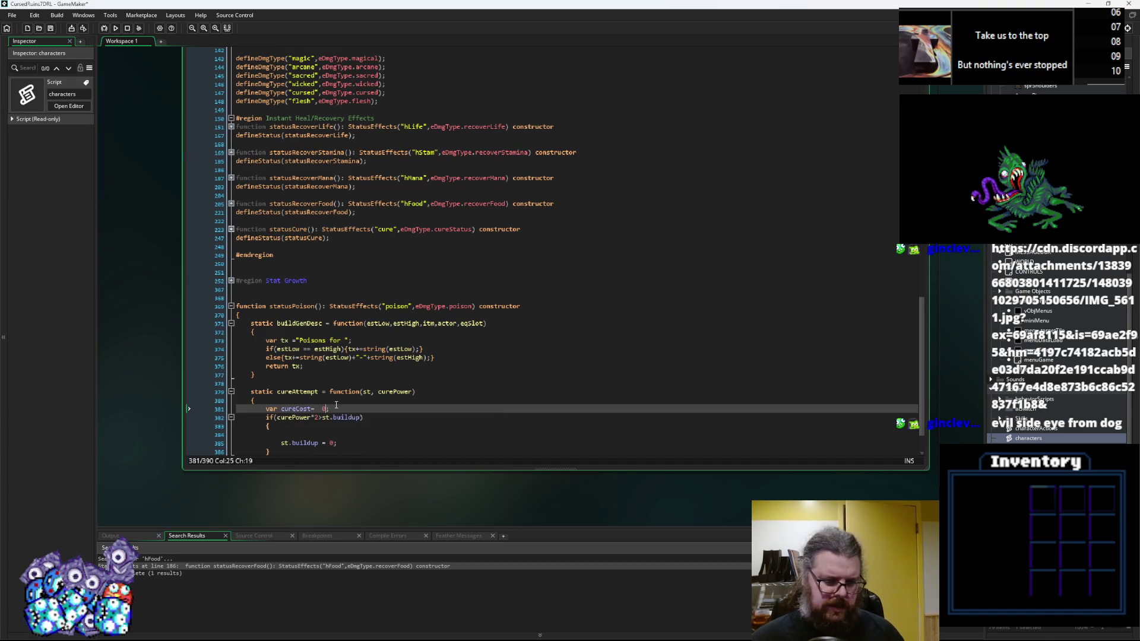
Step: Return cureCost and set cureCost = floor(st.buildup/2) inside the if block
scroll(336, 405, "down", 2)
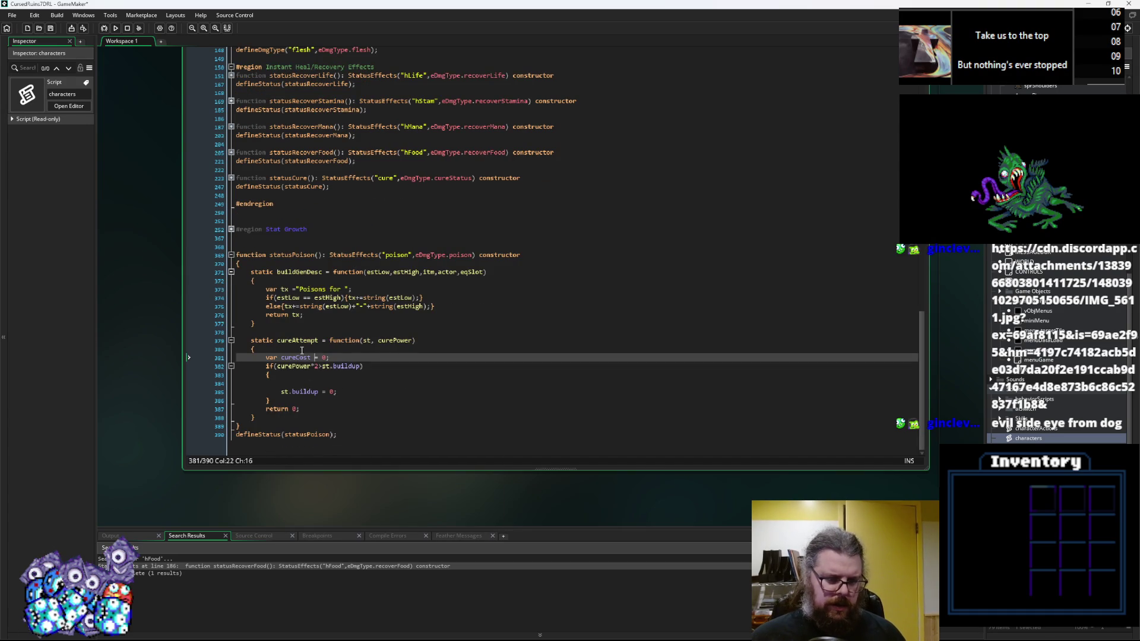
left_click(293, 409)
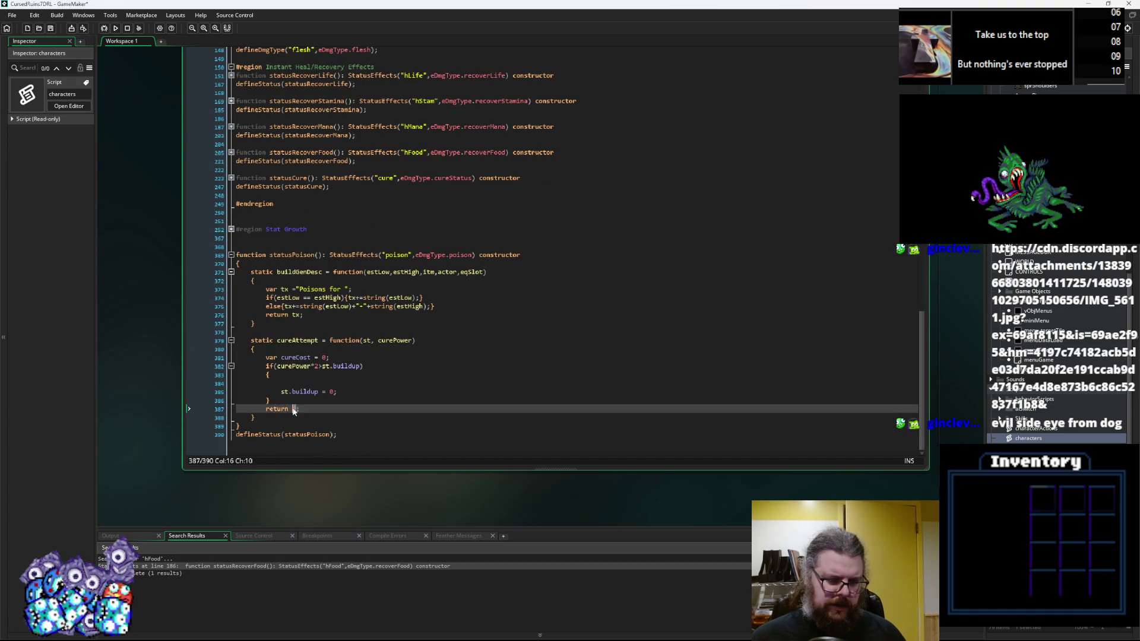
type("cureCost")
left_click(303, 383)
type("cureCost = ")
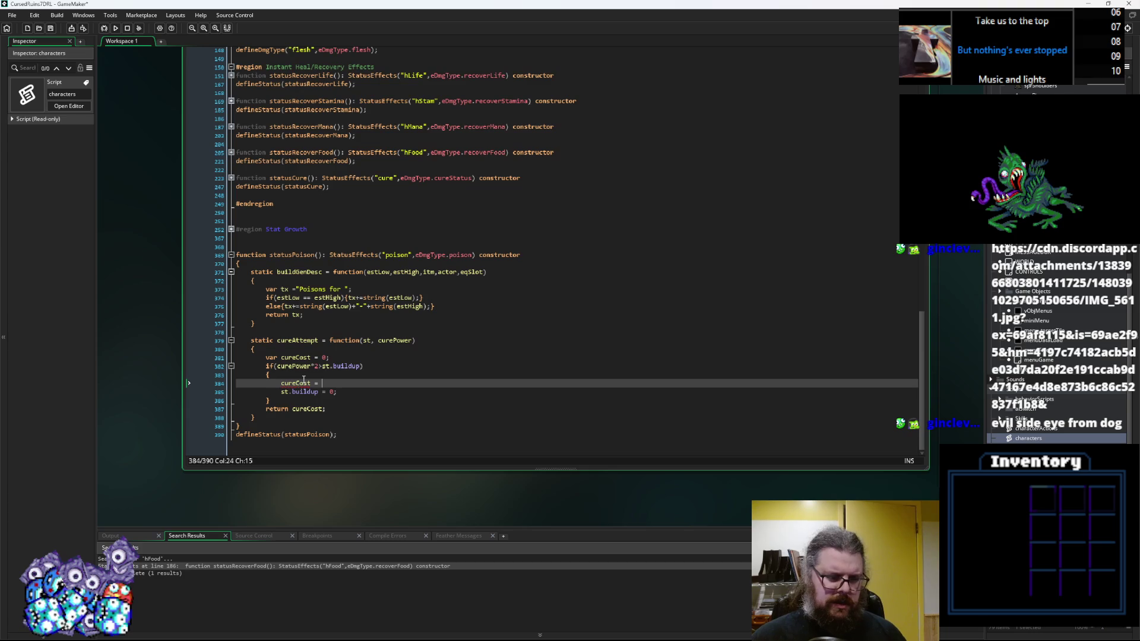
type("t.buildu")
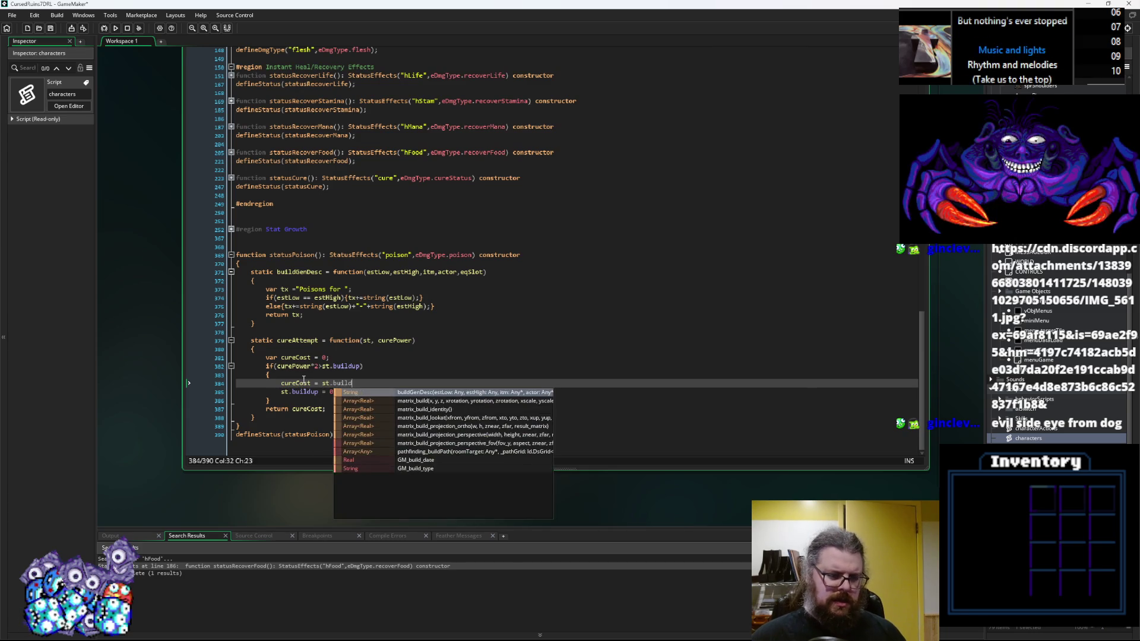
type("p")
type(";")
type("floor(")
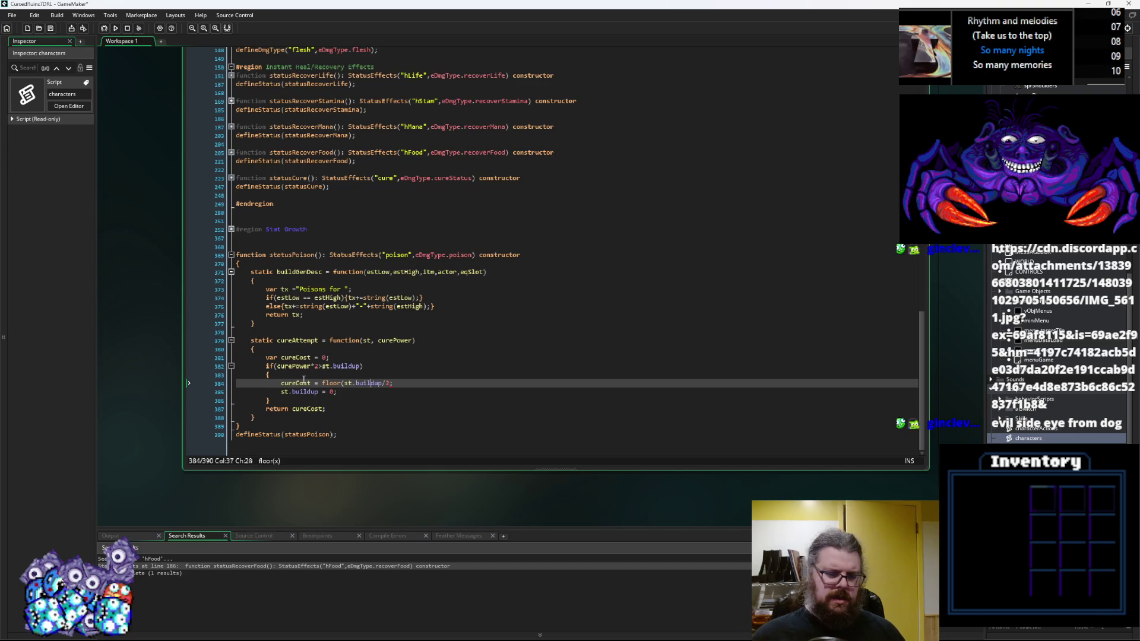
key("Right")
key("Right")
key("Right")
type(")")
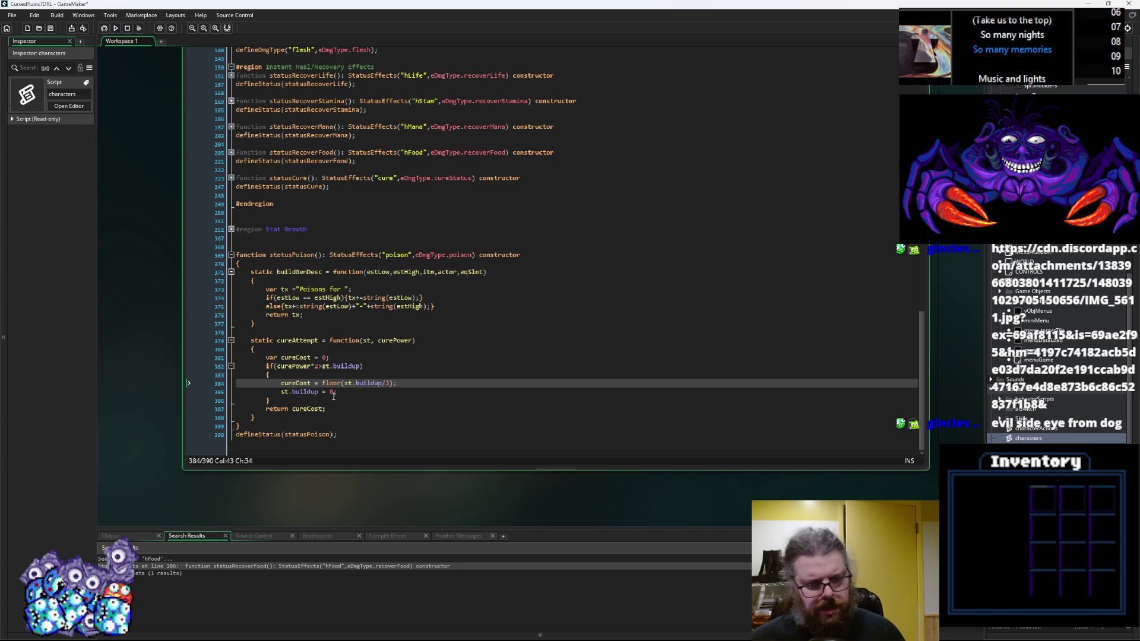
Step: Add an else branch that reduces st.buildup by curePower*2
left_click(352, 395)
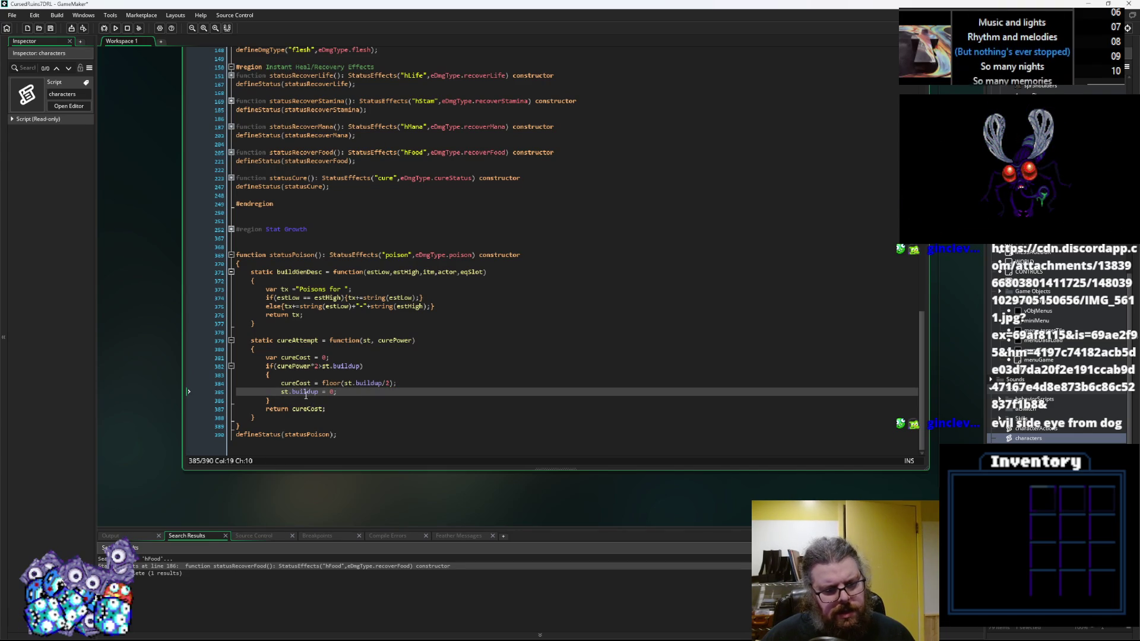
left_click(307, 400)
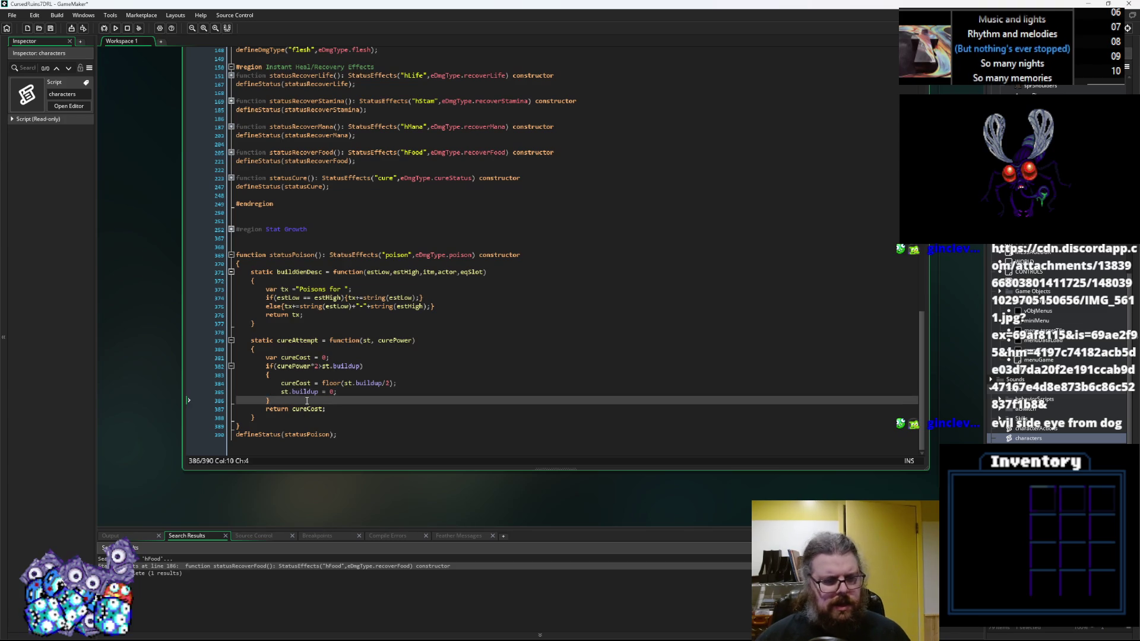
key("Return")
type("e")
key("Return")
type("{")
key("Return")
scroll(307, 400, "down", 2)
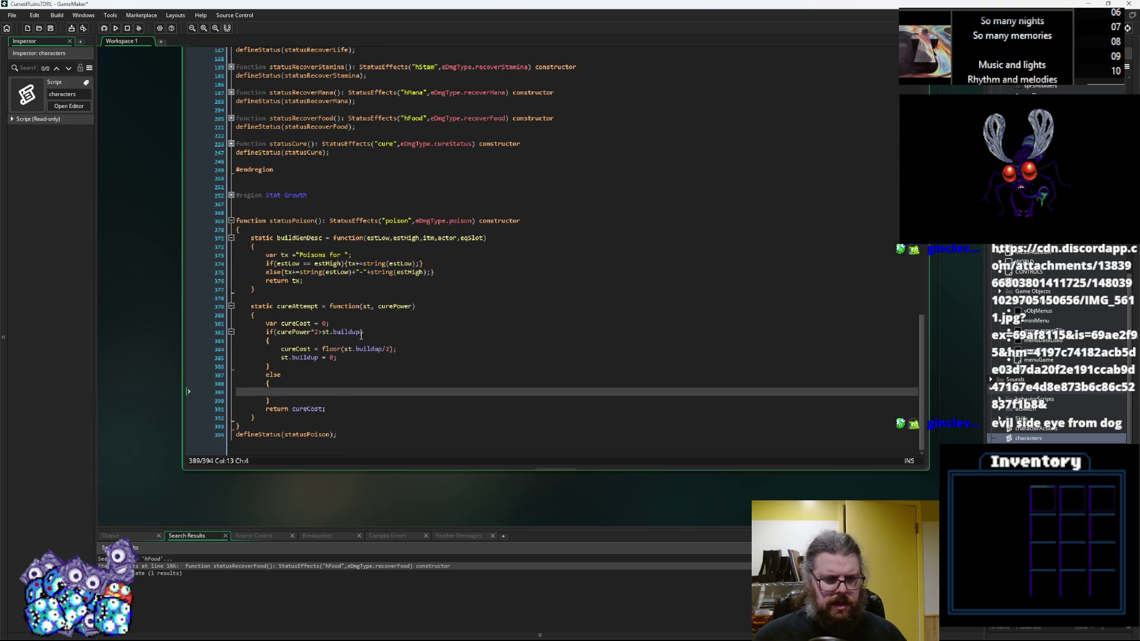
left_click_drag(361, 333, 322, 333)
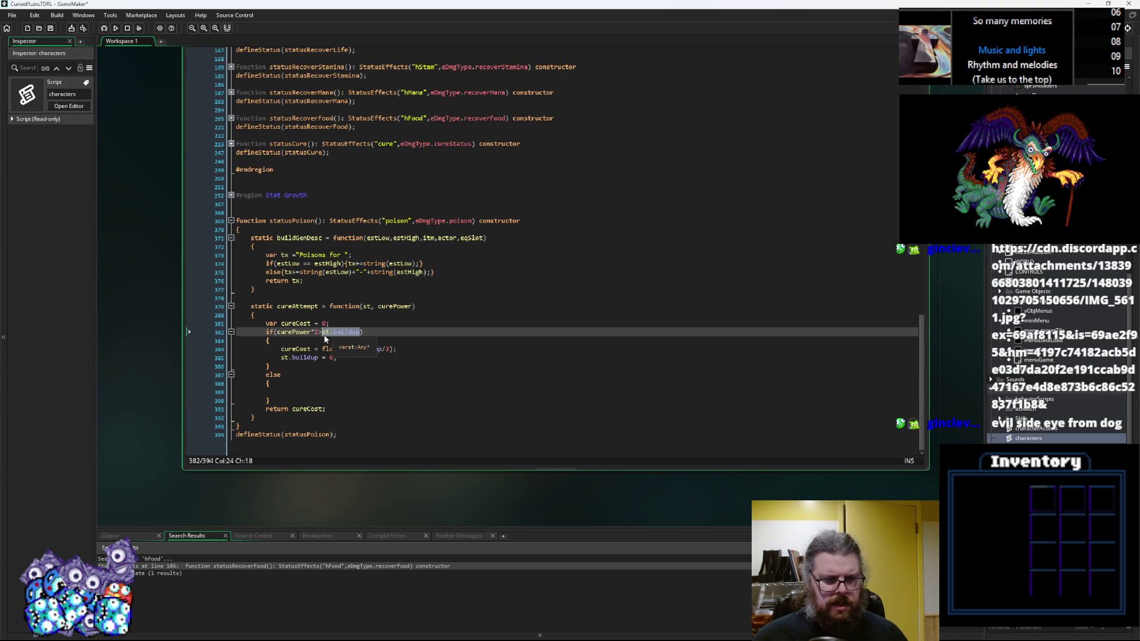
left_click(306, 392)
type("st.buildup")
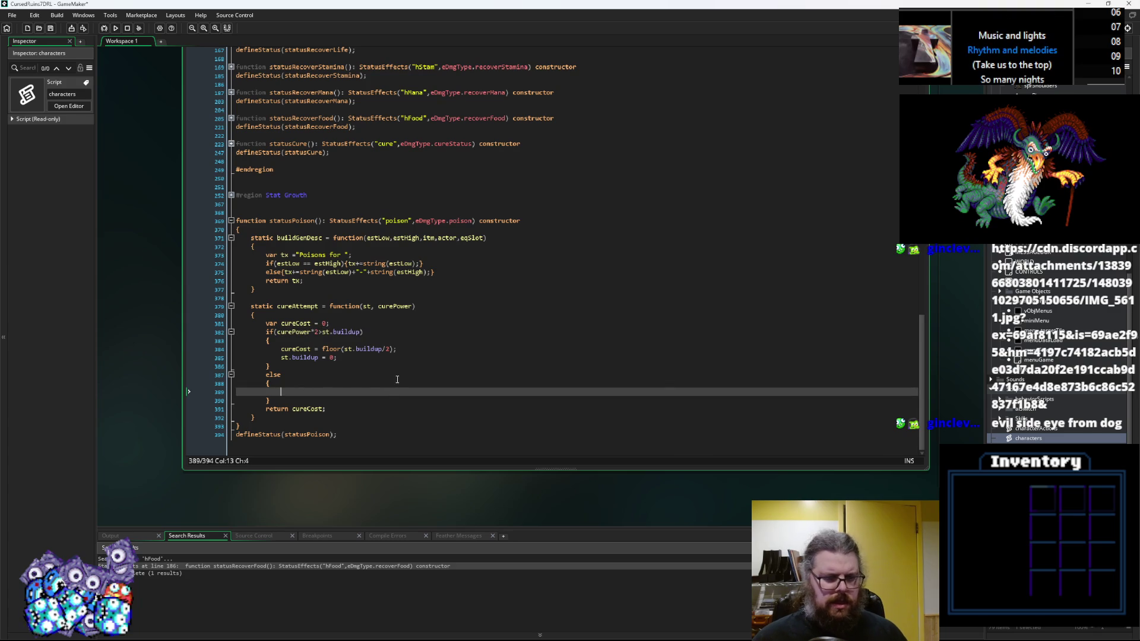
type("-=cur")
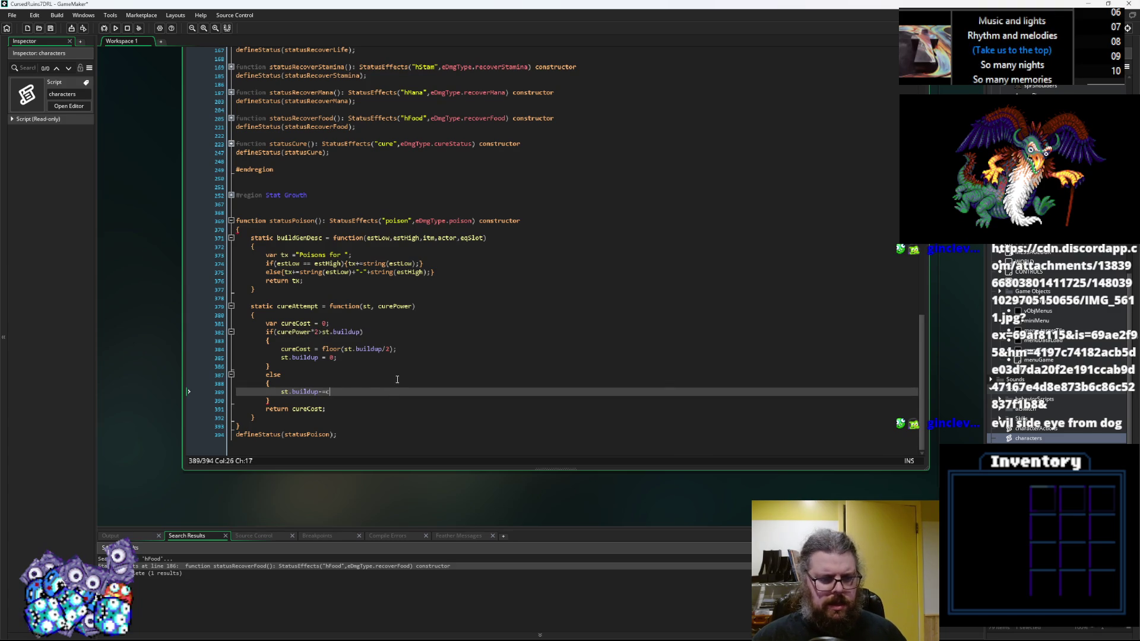
type("ePower")
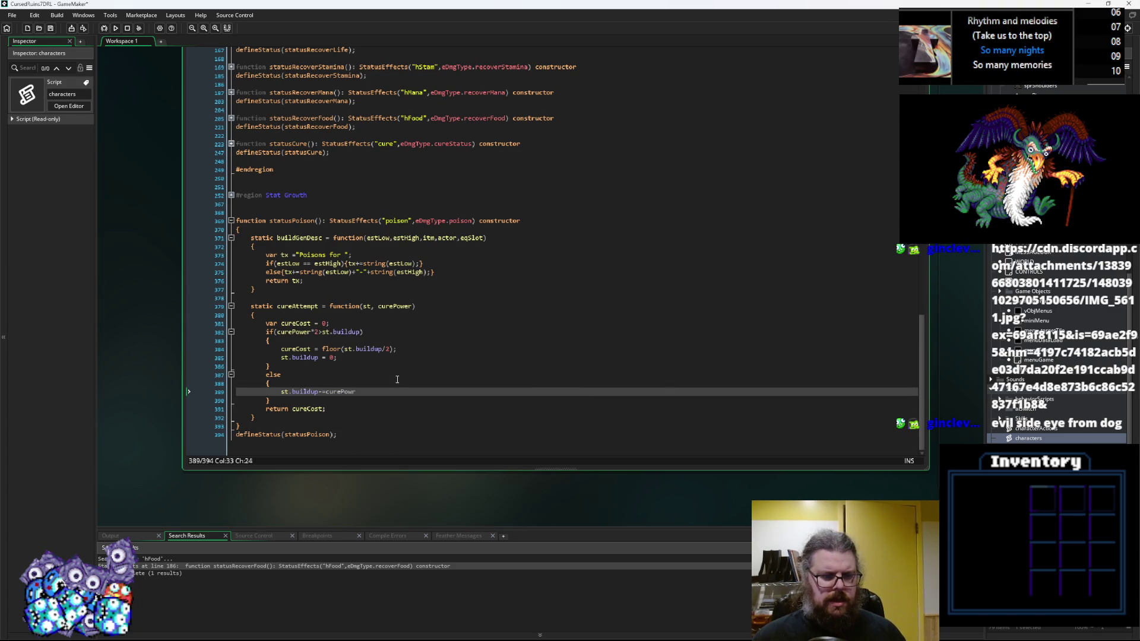
type("*2;")
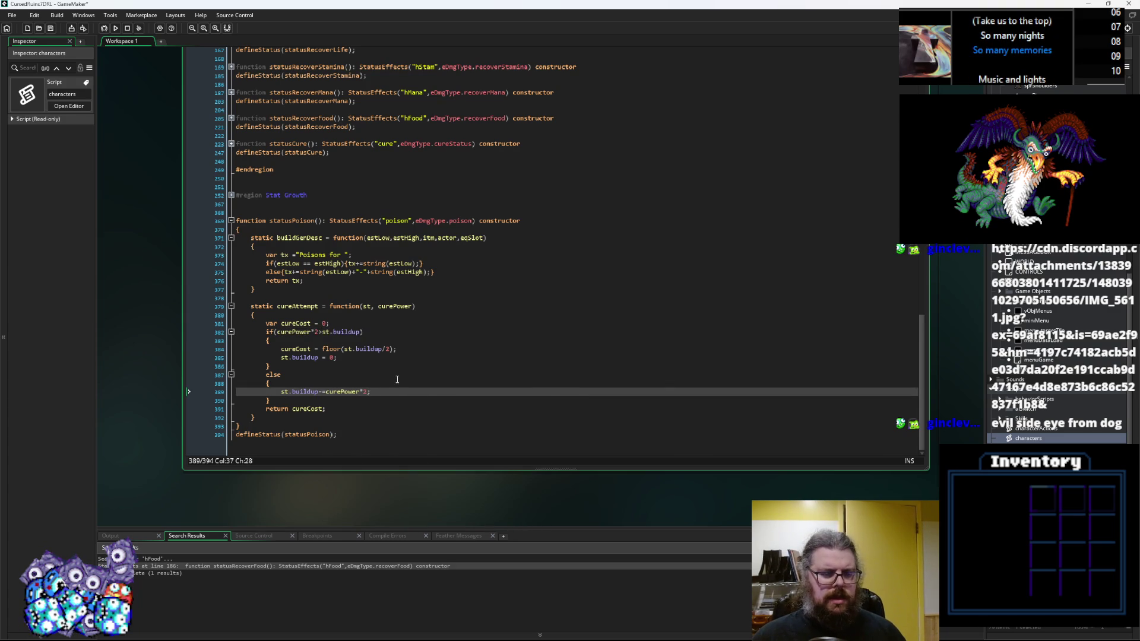
Step: Move the cureCost assignment to the top of the else block and delete the stray semicolon line
key("Return")
type("return")
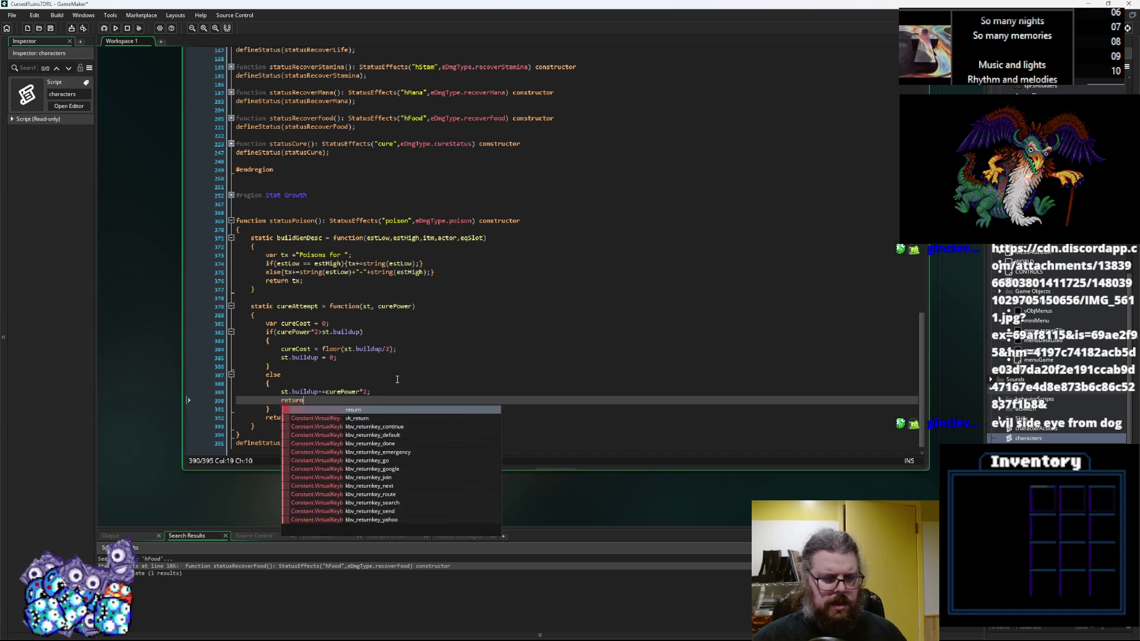
key("BackSpace")
key("BackSpace")
key("BackSpace")
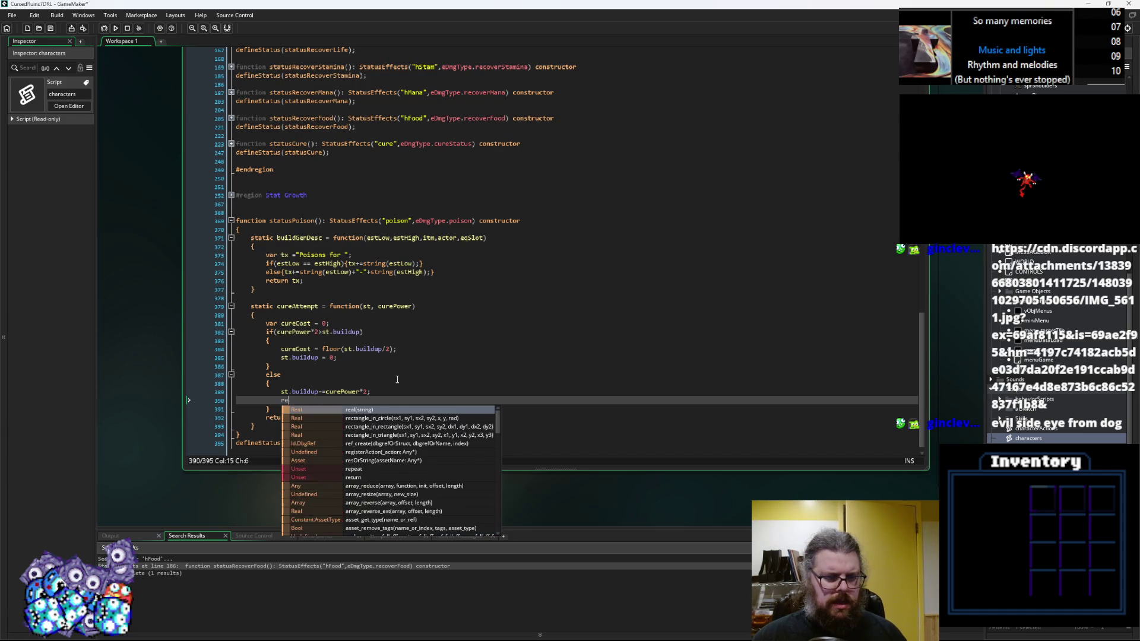
key("BackSpace")
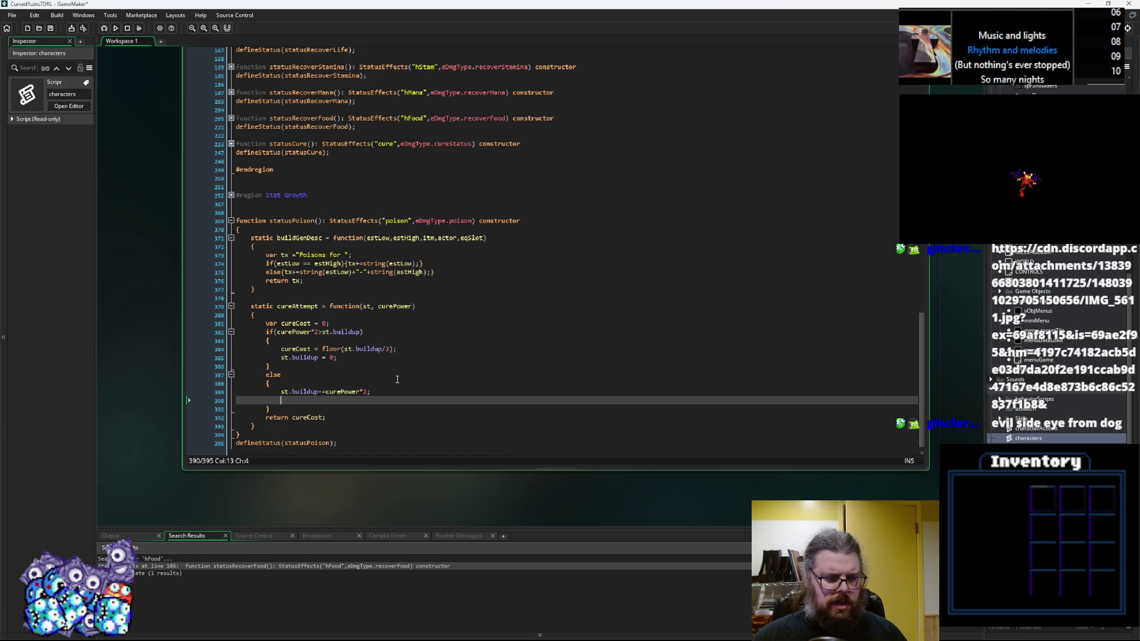
type("cure")
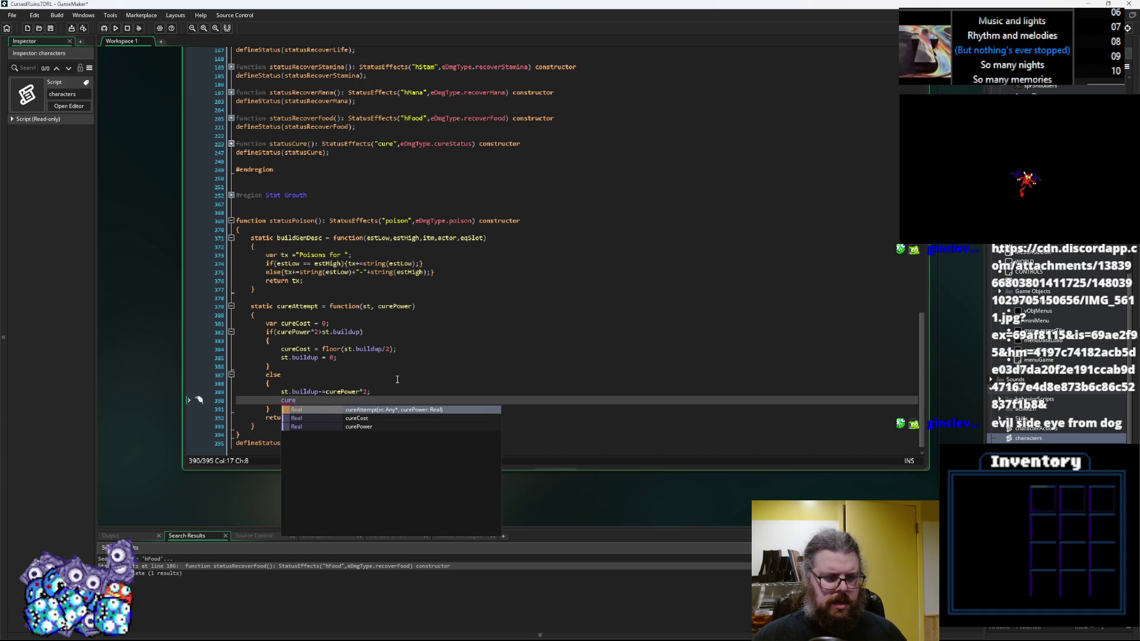
type("Cost =")
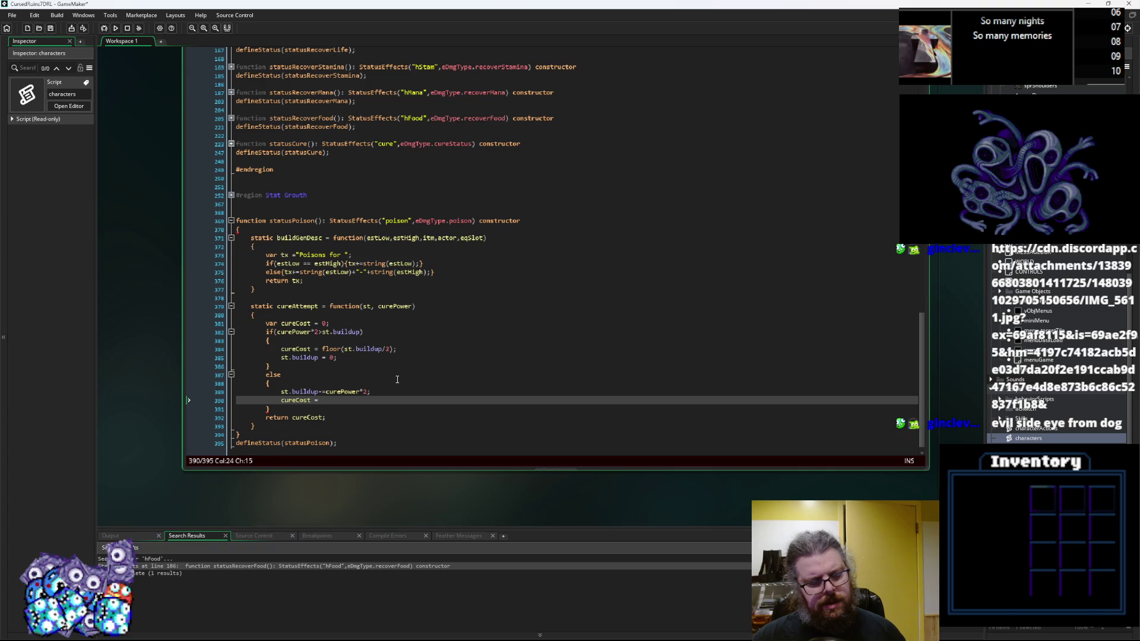
type("t.buildup/2;")
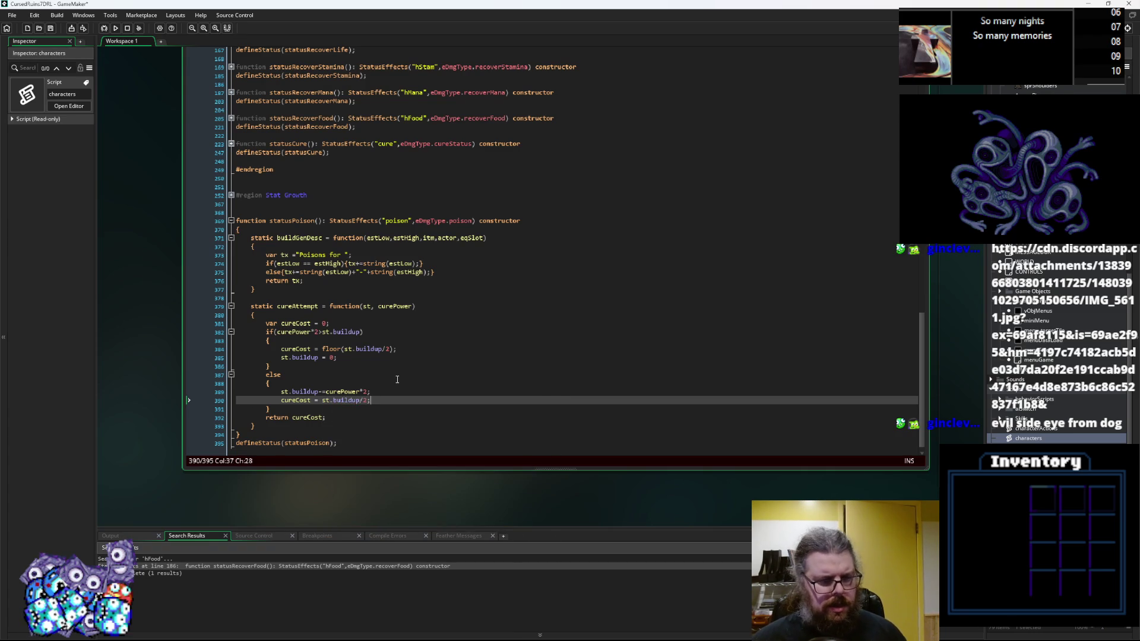
key("Left")
key("shift+Home")
key("ctrl+c")
key("BackSpace")
left_click(289, 386)
key("Return")
key("ctrl+v")
key("Down")
key("Down")
key("shift+Home")
key("BackSpace")
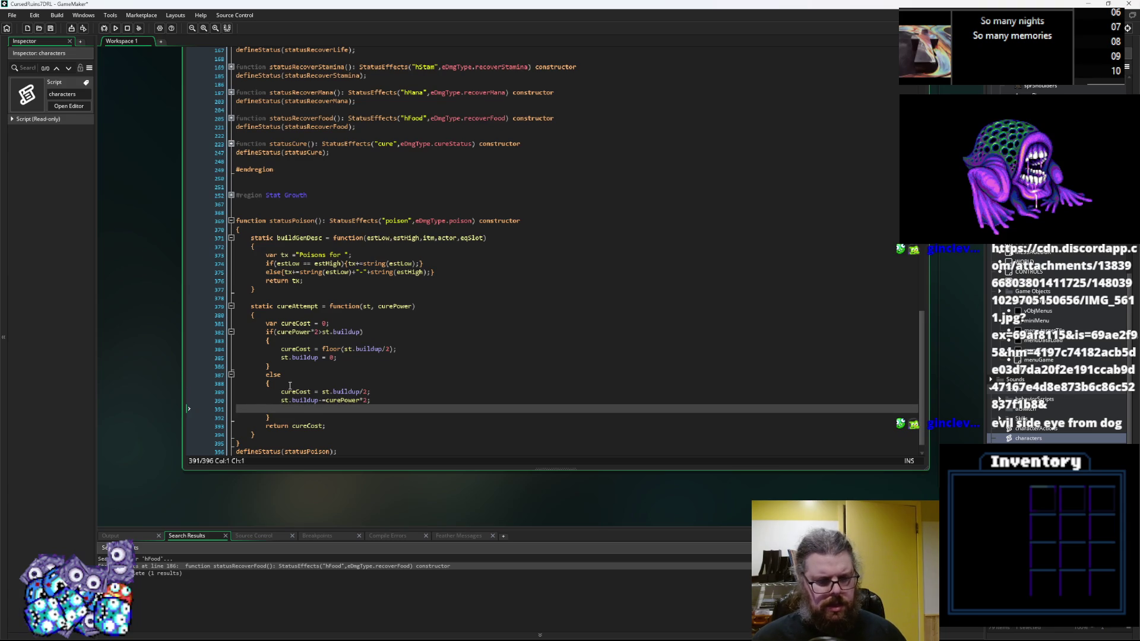
key("BackSpace")
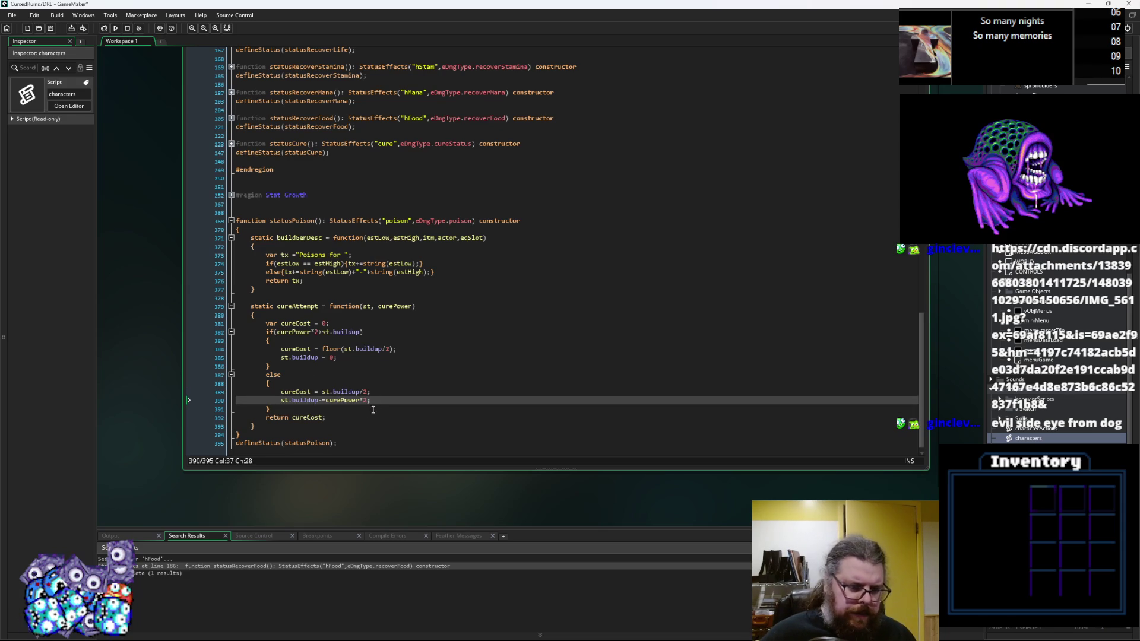
left_click(411, 385)
left_click(403, 406)
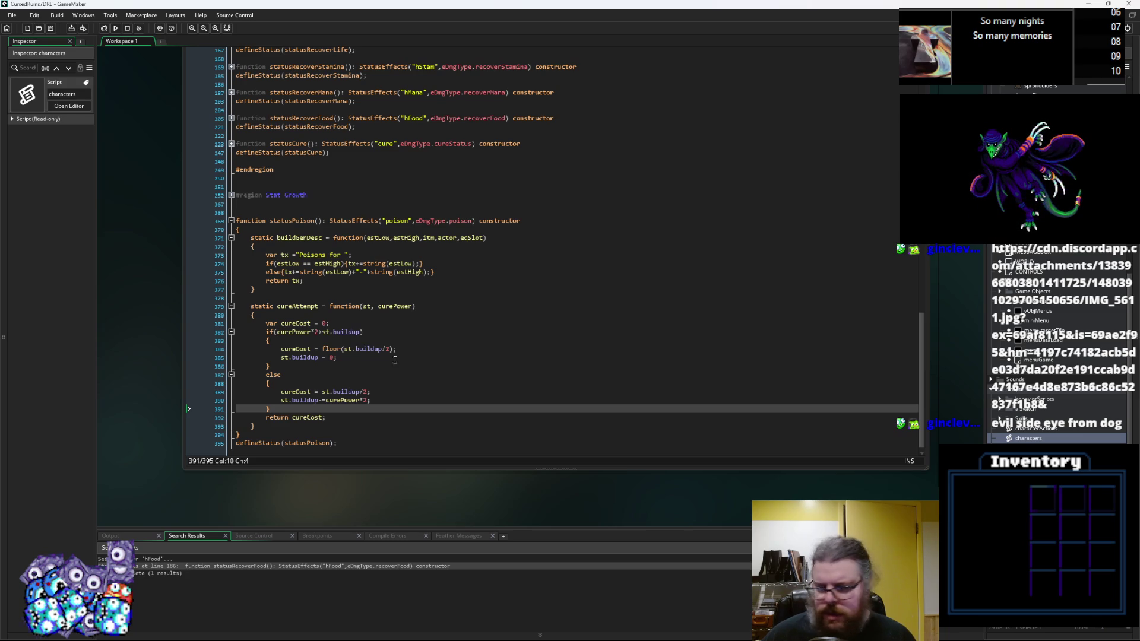
Step: Expand the Stat Growth region in the characters script
scroll(347, 370, "down", 1)
scroll(346, 370, "up", 5)
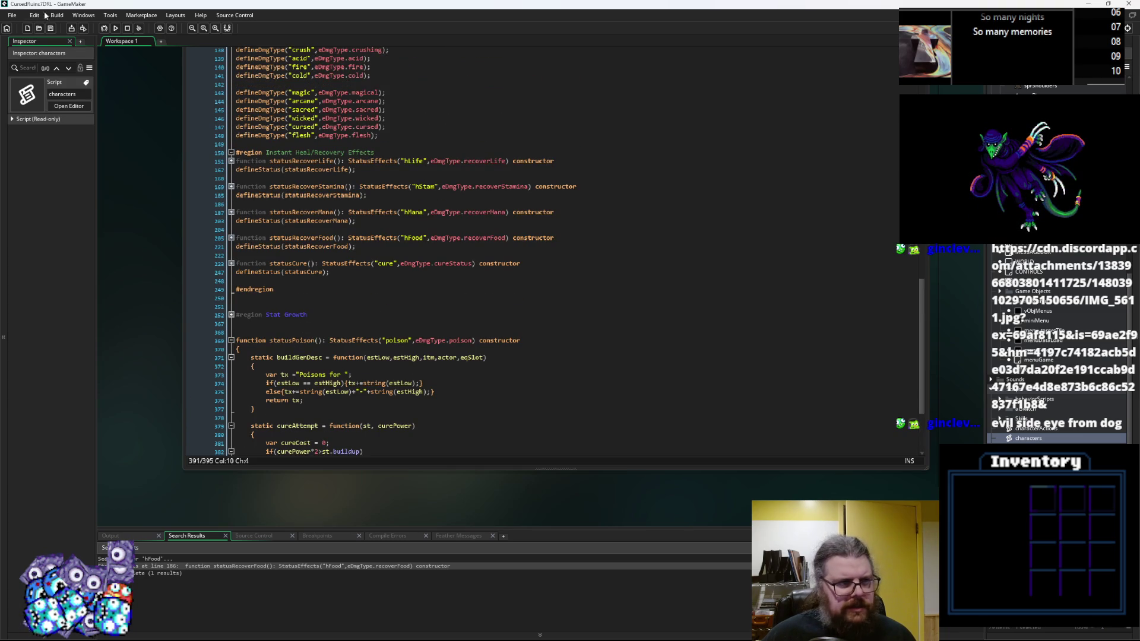
scroll(282, 300, "down", 3)
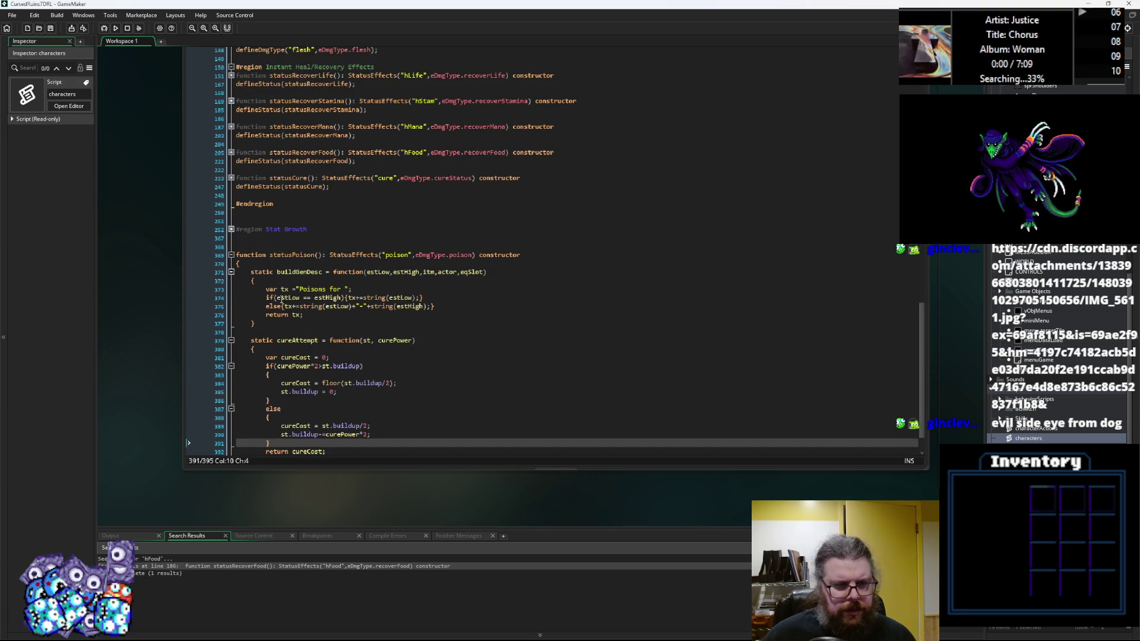
left_click(234, 230)
Step: Collapse Stat Growth, review the characters and loadGameData code, then bring up gameData.ods in Calc
left_click(235, 231)
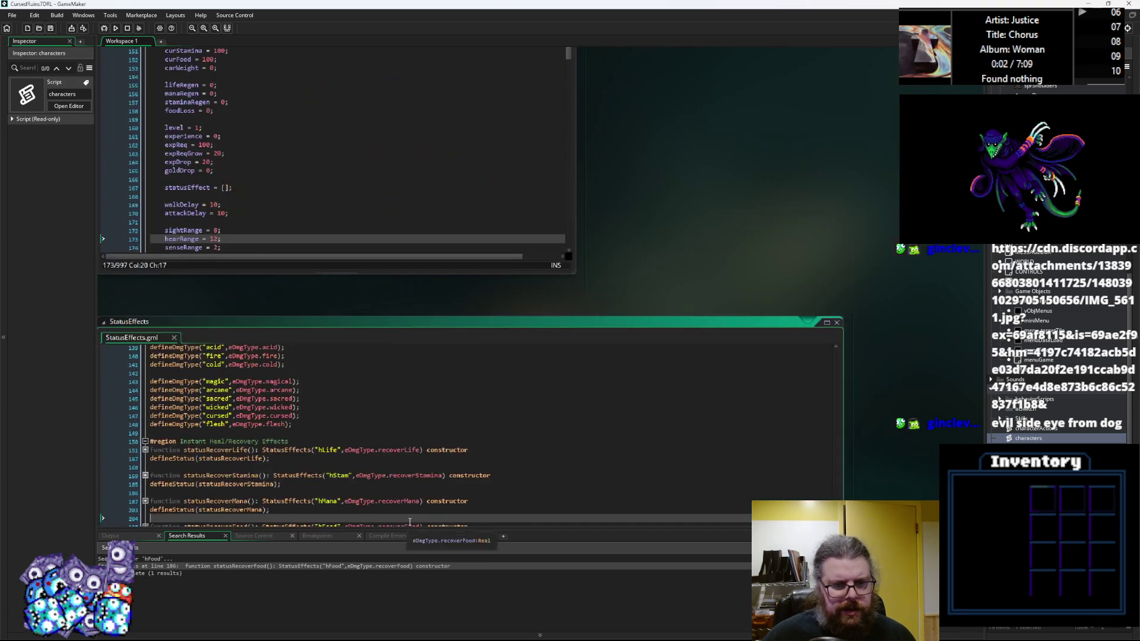
key("ctrl+Tab")
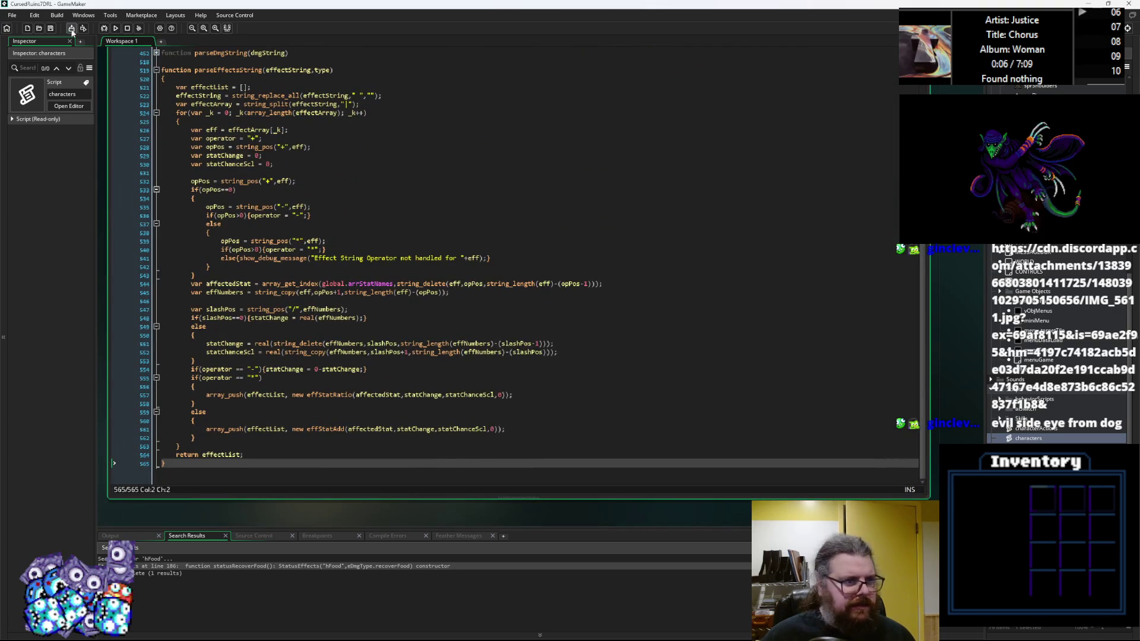
key("ctrl+Tab")
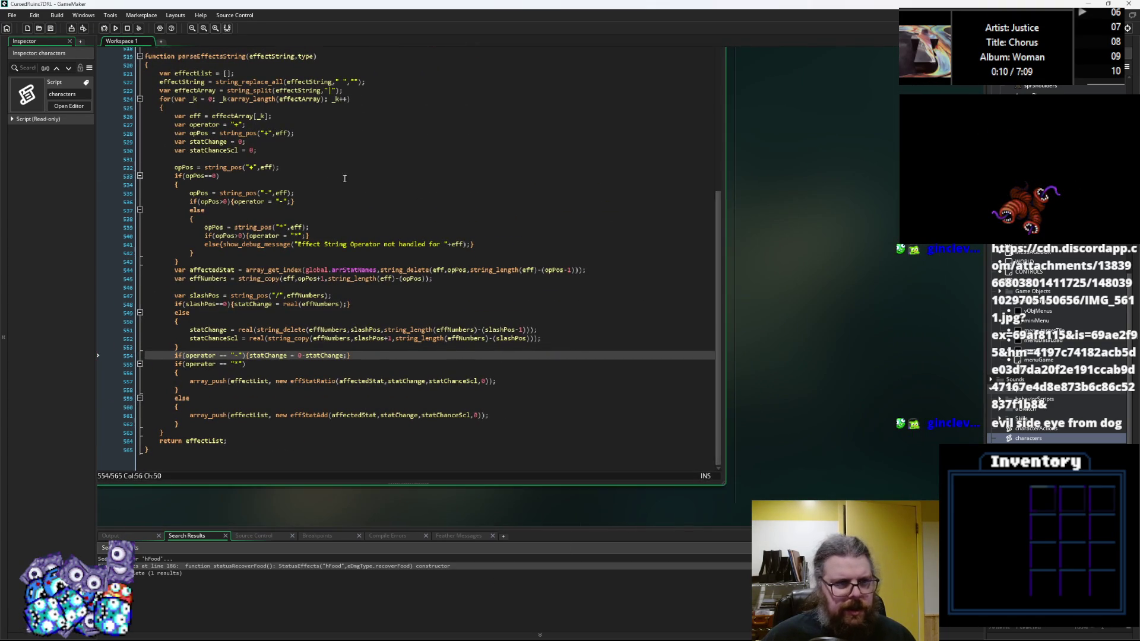
key("ctrl+Tab")
left_click(461, 233)
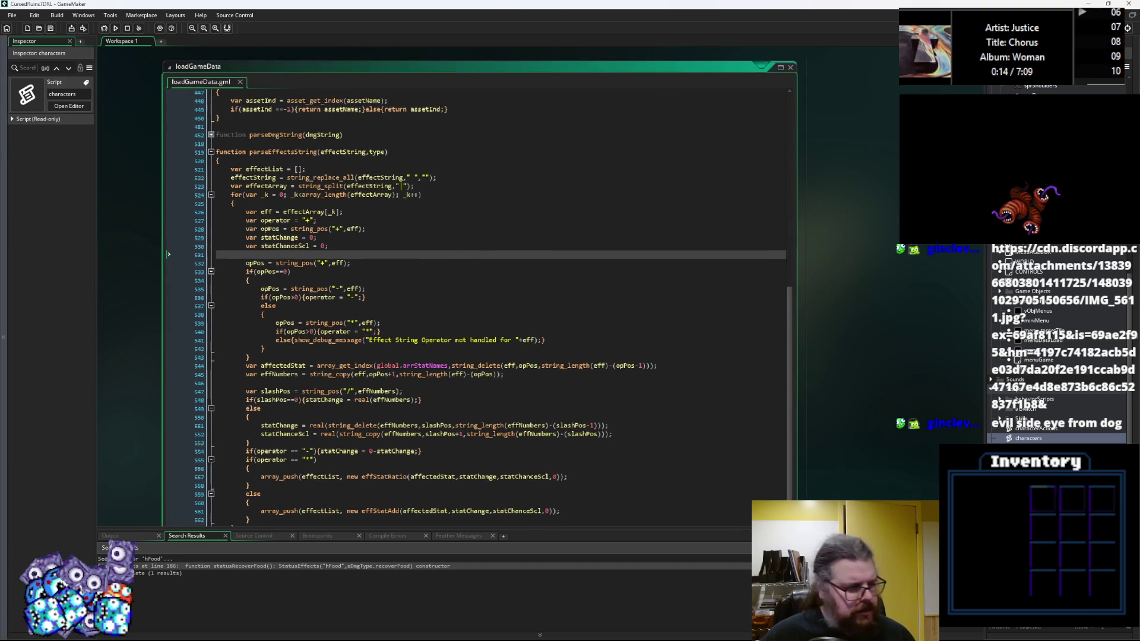
key("alt+Tab")
left_click(555, 337)
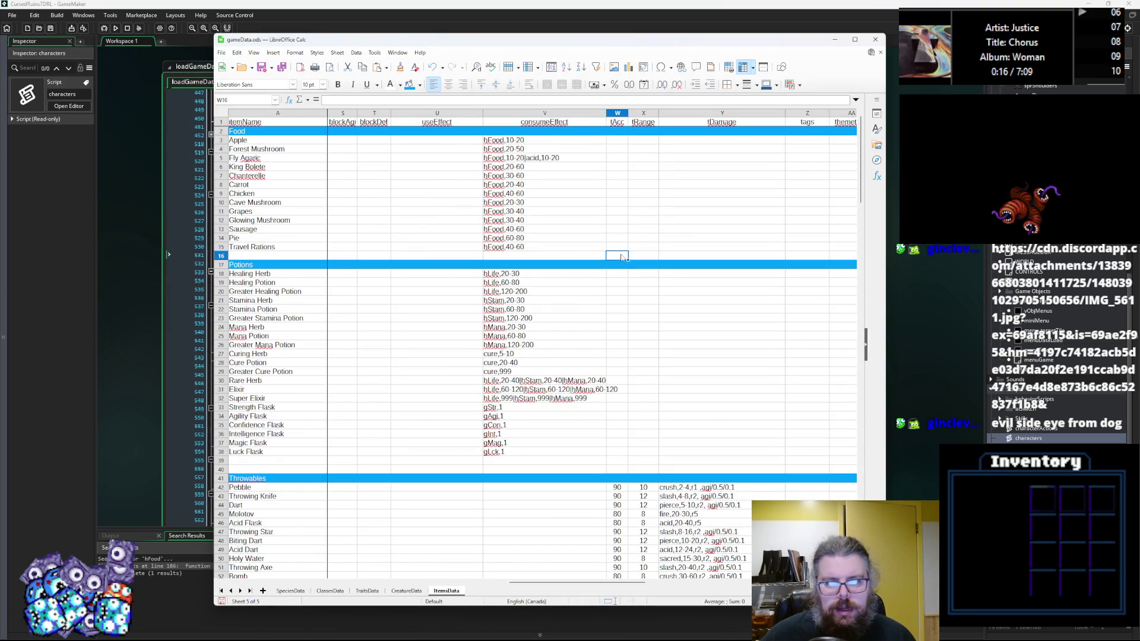
Step: Change the Strength, Agility, Confidence, Intelligence, Magic and Luck Flask effects from 1 to 1-2
left_click(527, 363)
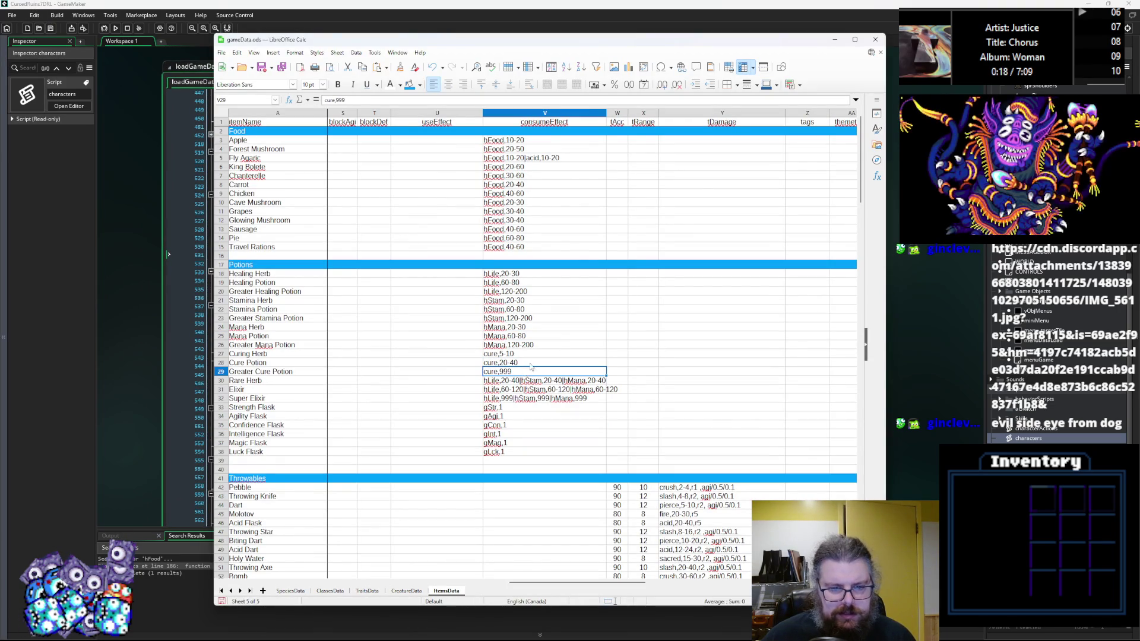
left_click(502, 410)
double_click(507, 407)
type("-2")
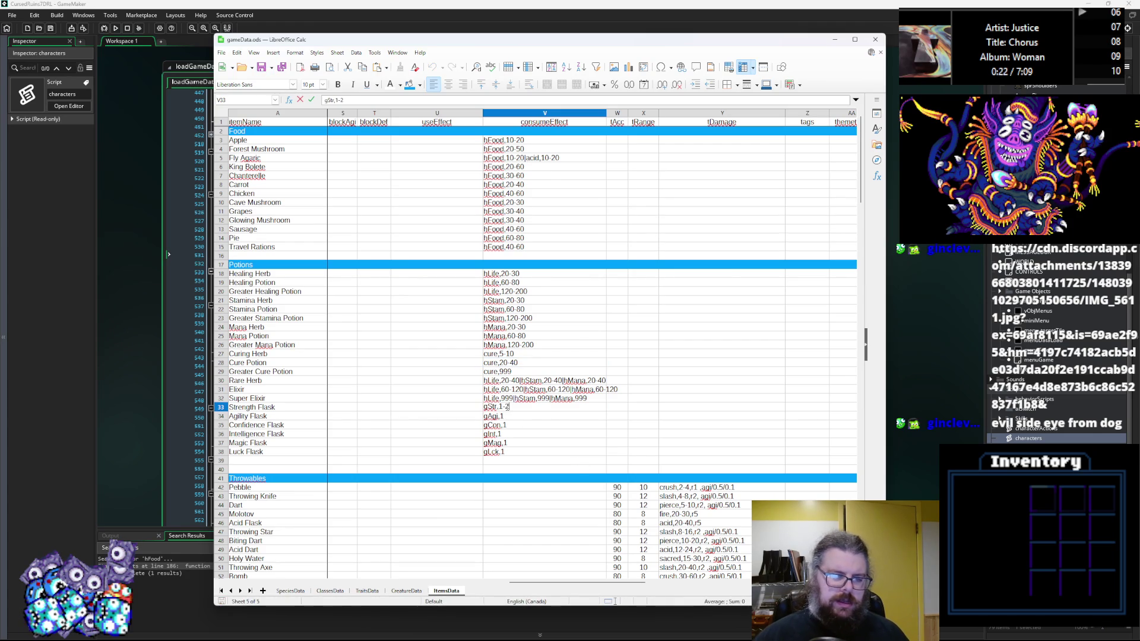
left_click(519, 417)
double_click(518, 417)
type("-2")
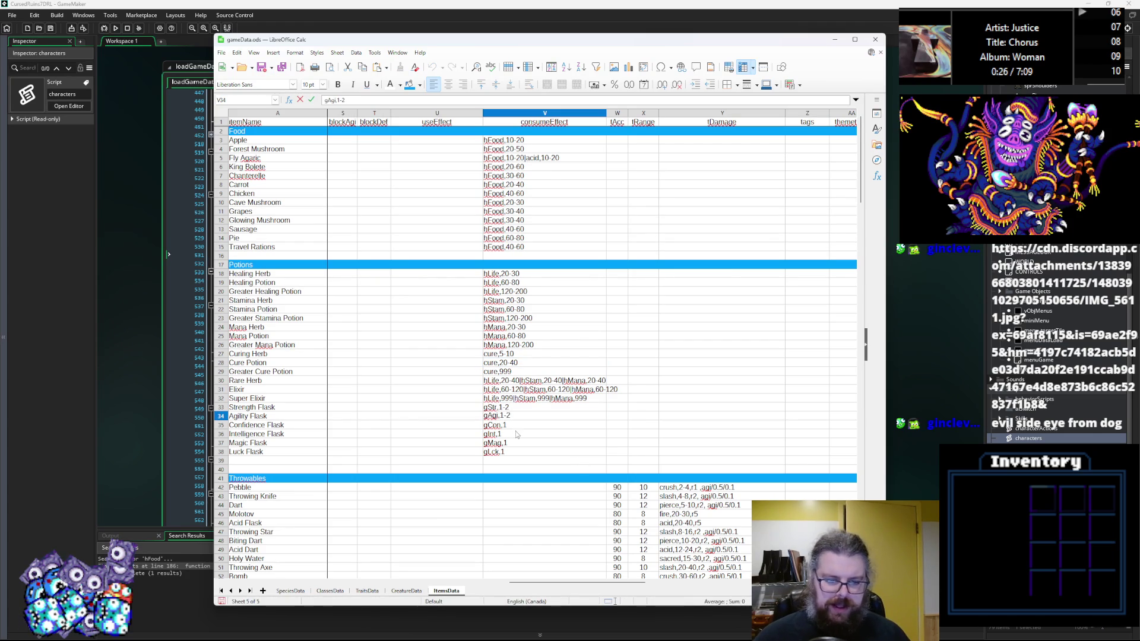
double_click(524, 425)
type("-2")
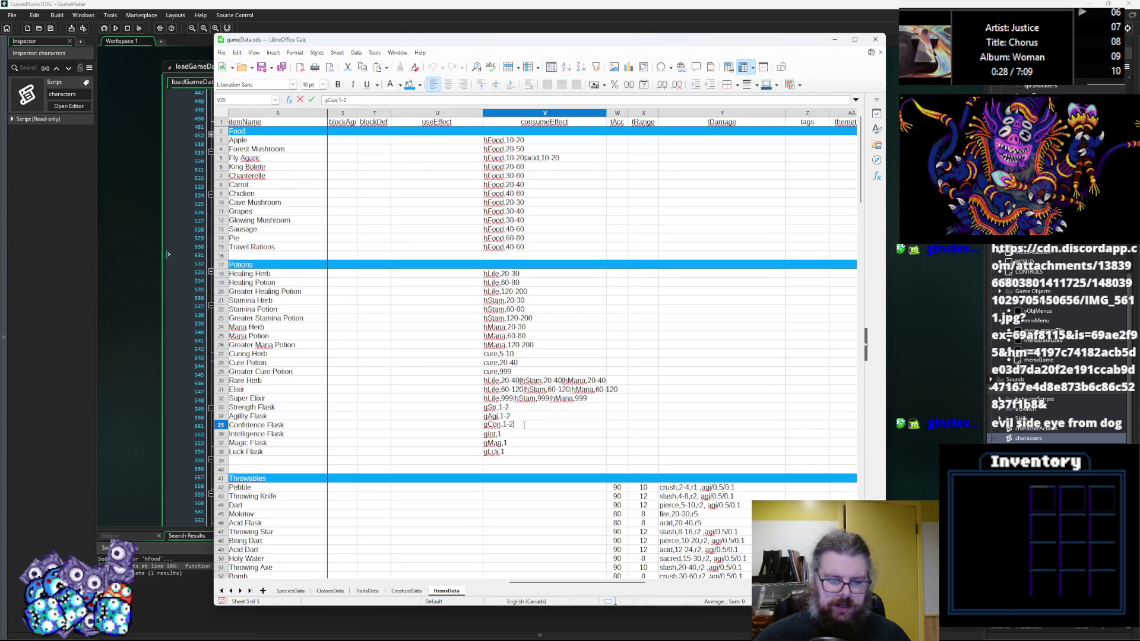
double_click(525, 433)
type("-2")
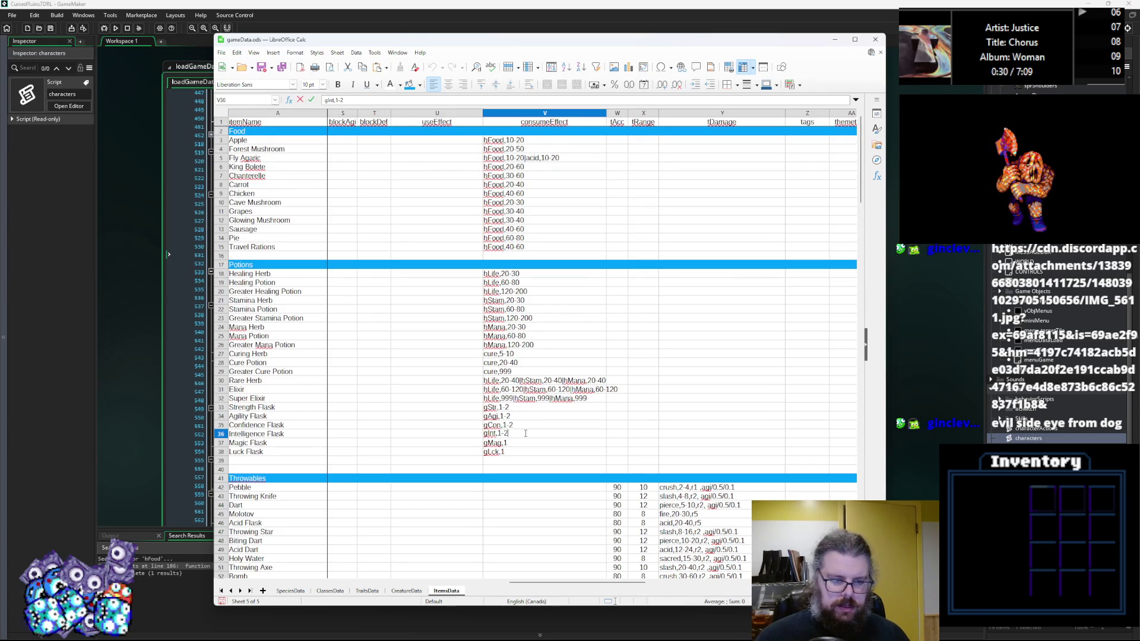
left_click(517, 451)
double_click(529, 443)
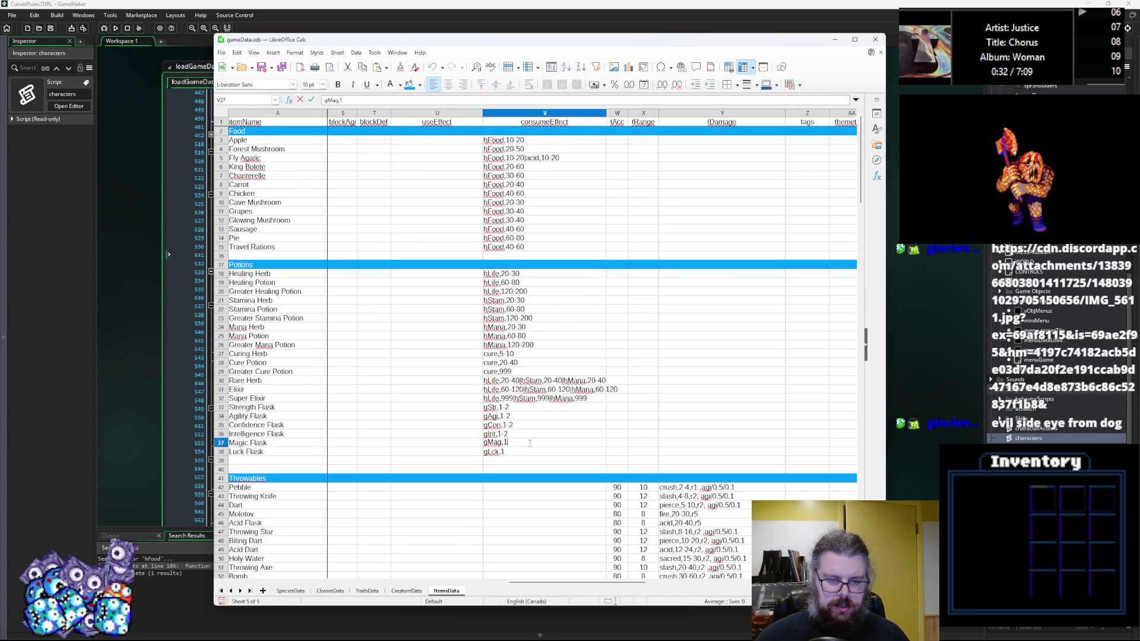
type("-2")
double_click(522, 451)
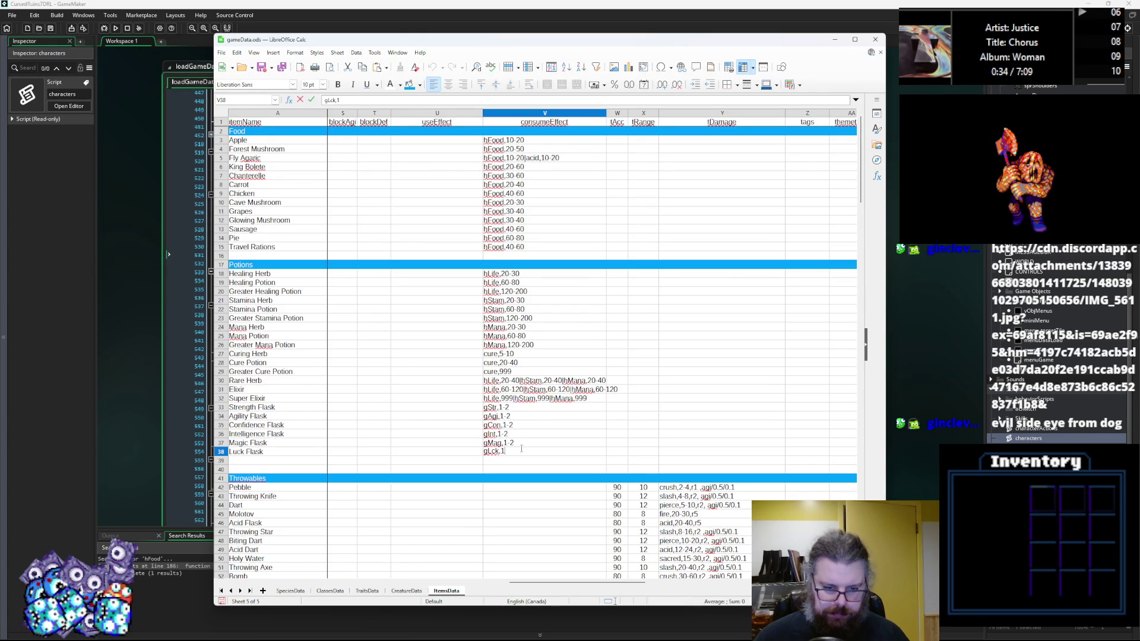
type("-2")
left_click(534, 389)
Step: Export the gameData sheets as CSVs to datafiles, review ItemsData, and return to GameMaker
left_click(260, 68)
left_click(259, 69)
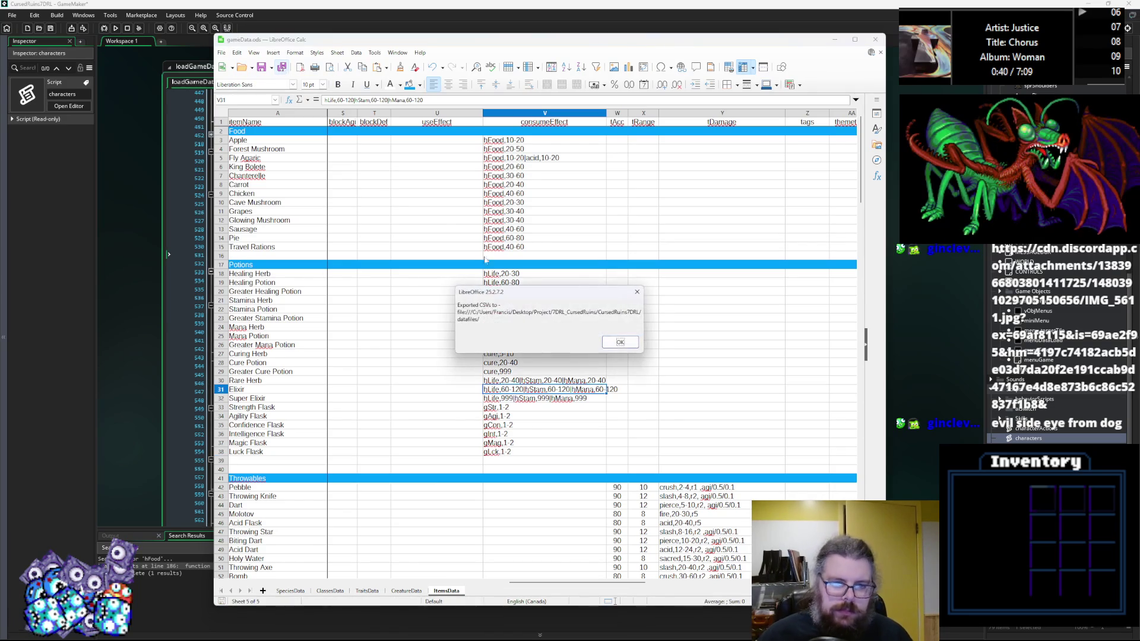
left_click(619, 342)
mouse_move(615, 582)
left_mouse_down()
mouse_move(677, 583)
mouse_move(339, 584)
left_mouse_up()
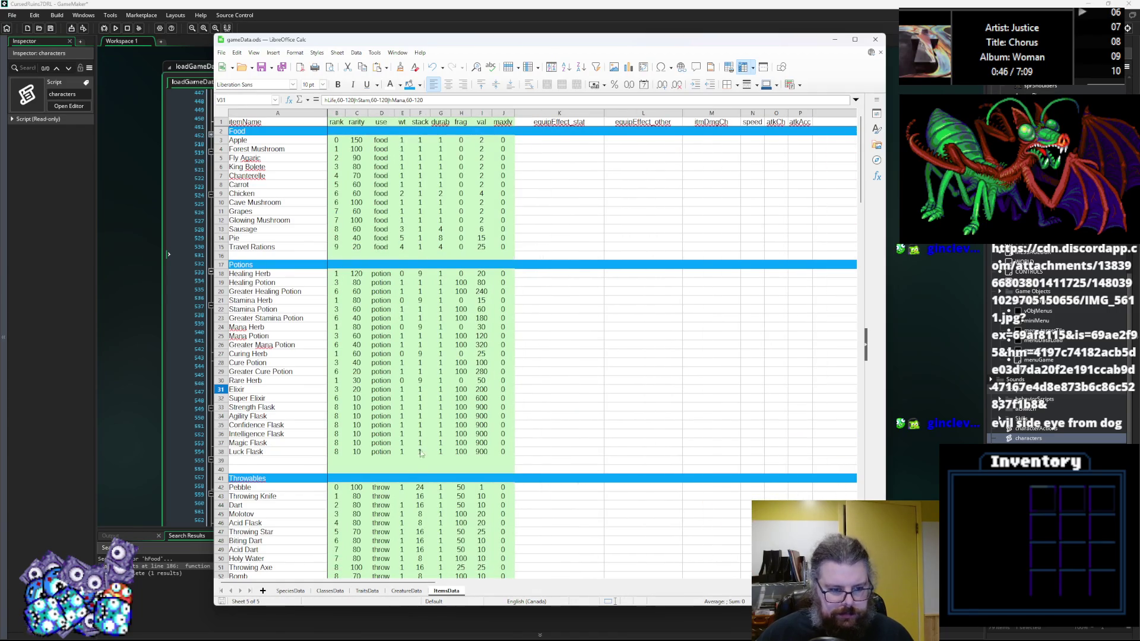
scroll(420, 456, "down", 16)
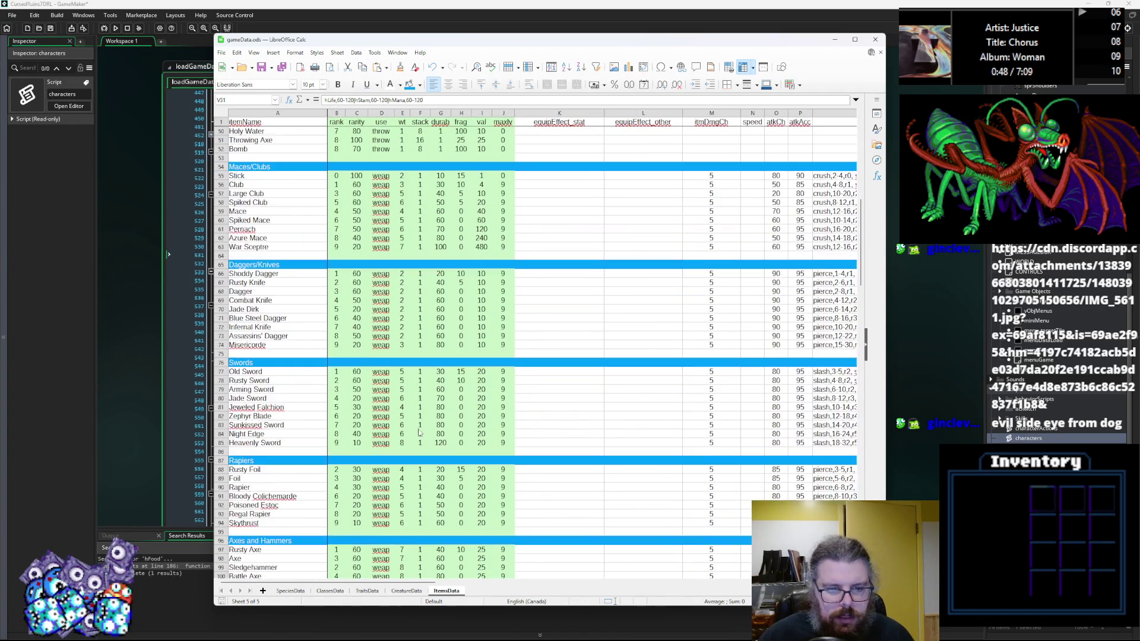
scroll(420, 433, "down", 19)
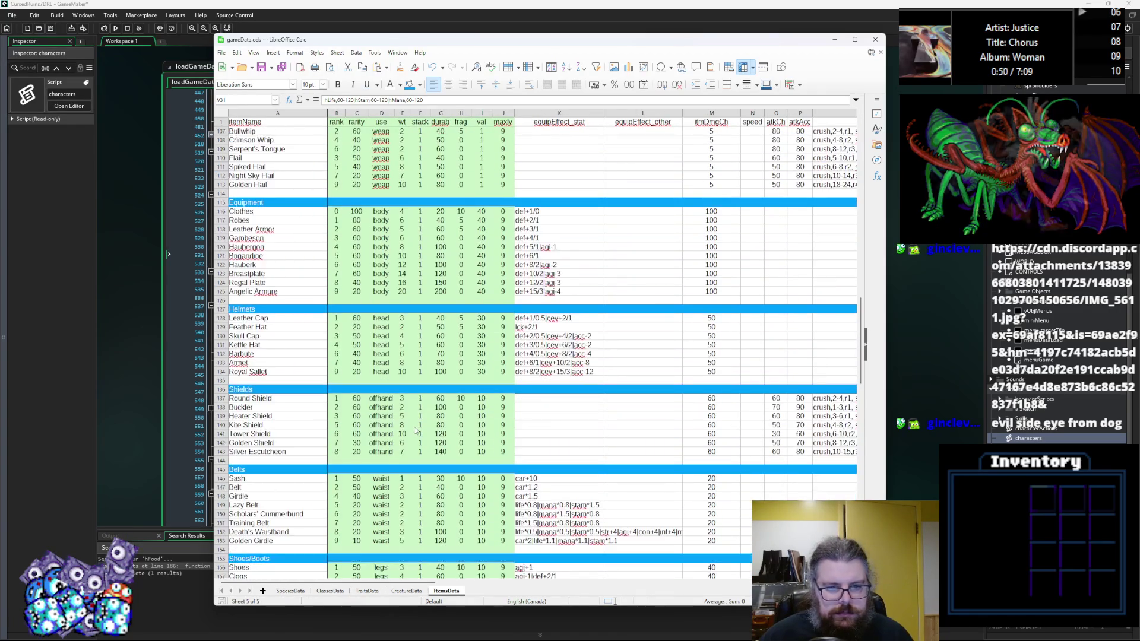
scroll(415, 430, "up", 12)
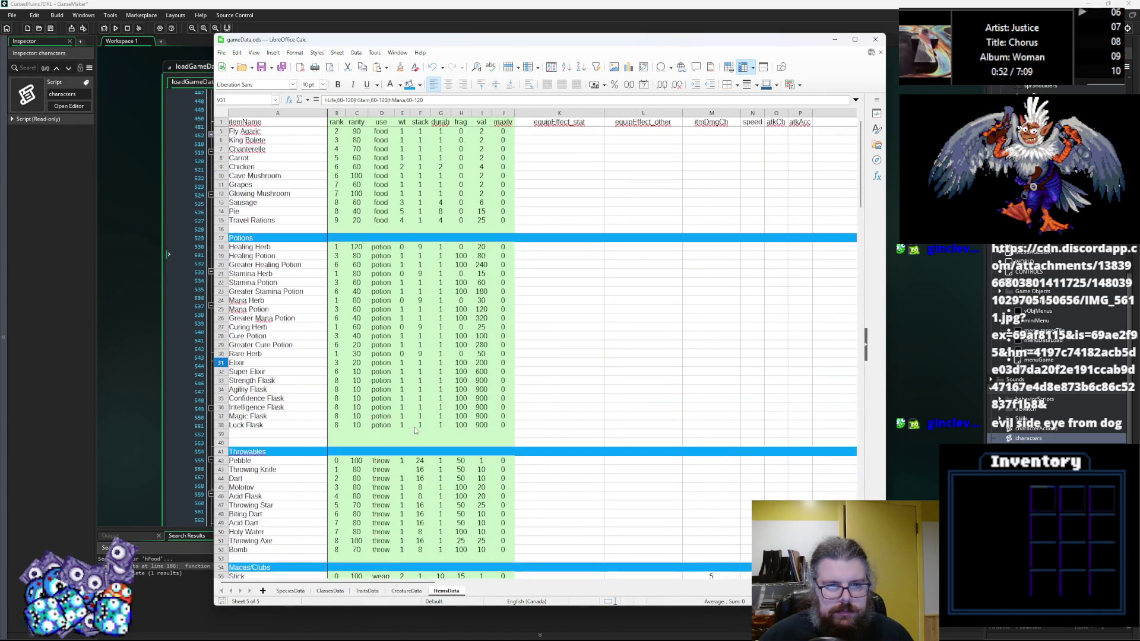
scroll(415, 431, "up", 1)
left_click(420, 327)
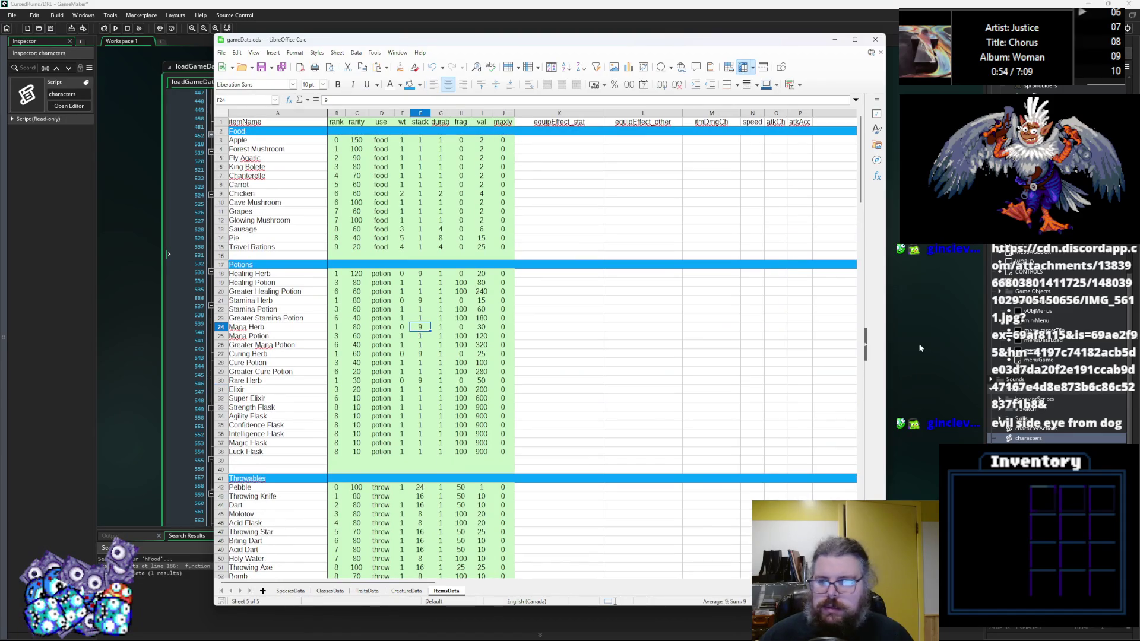
left_click(97, 46)
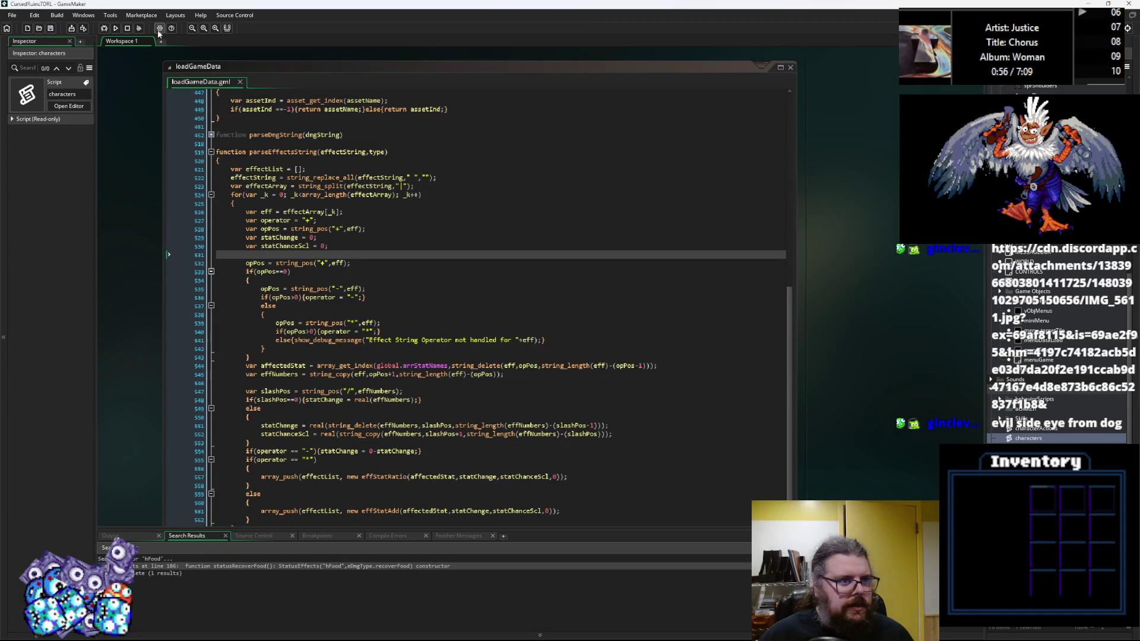
Step: Run the debugger and inspect the st references at the first compile error, line 231
left_click(104, 27)
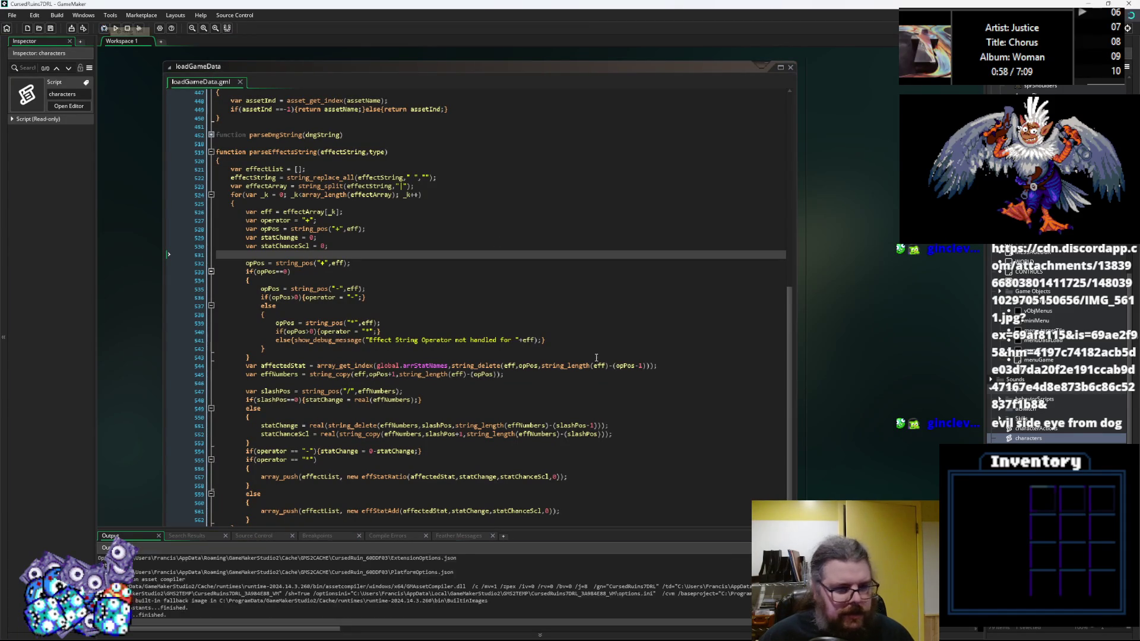
double_click(268, 559)
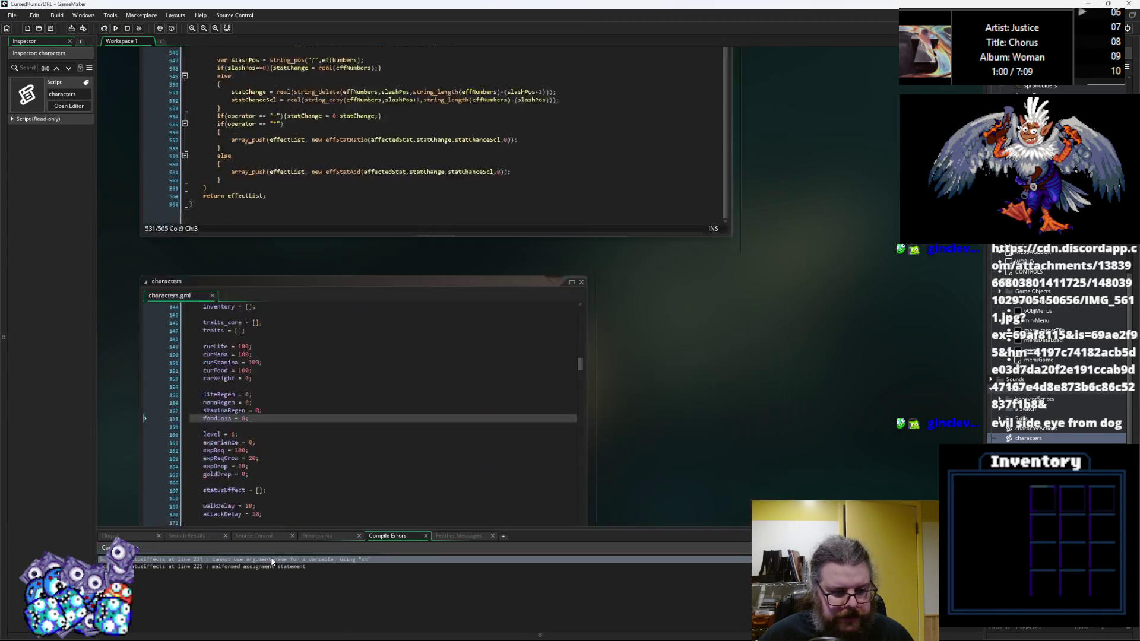
key("Down")
key("Down")
key("Down")
key("End")
left_click(330, 301)
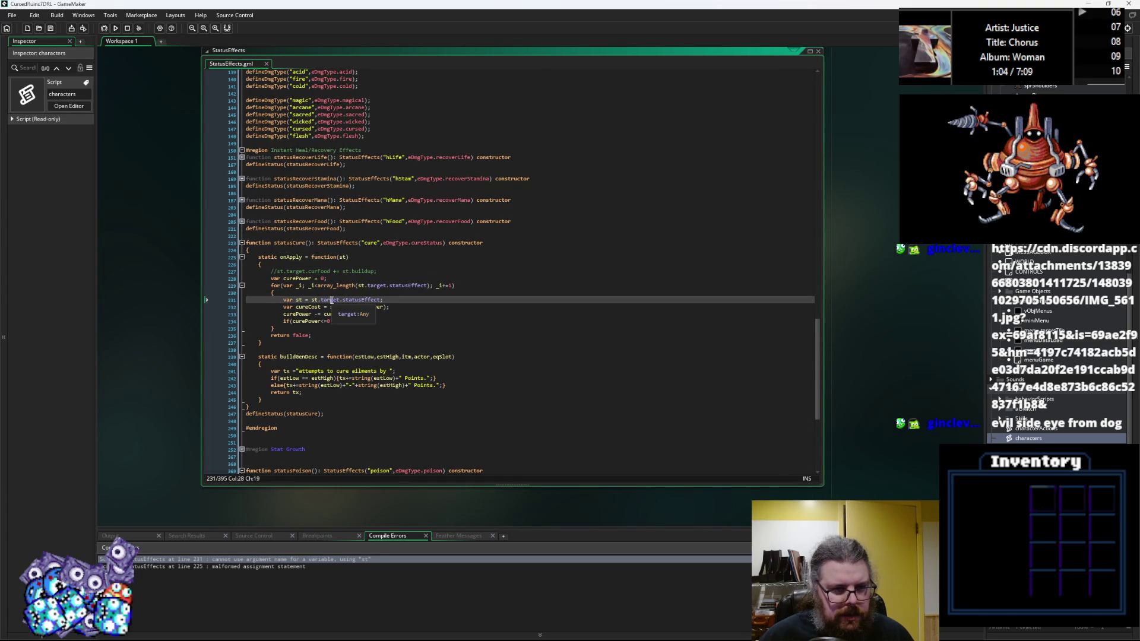
left_click(313, 395)
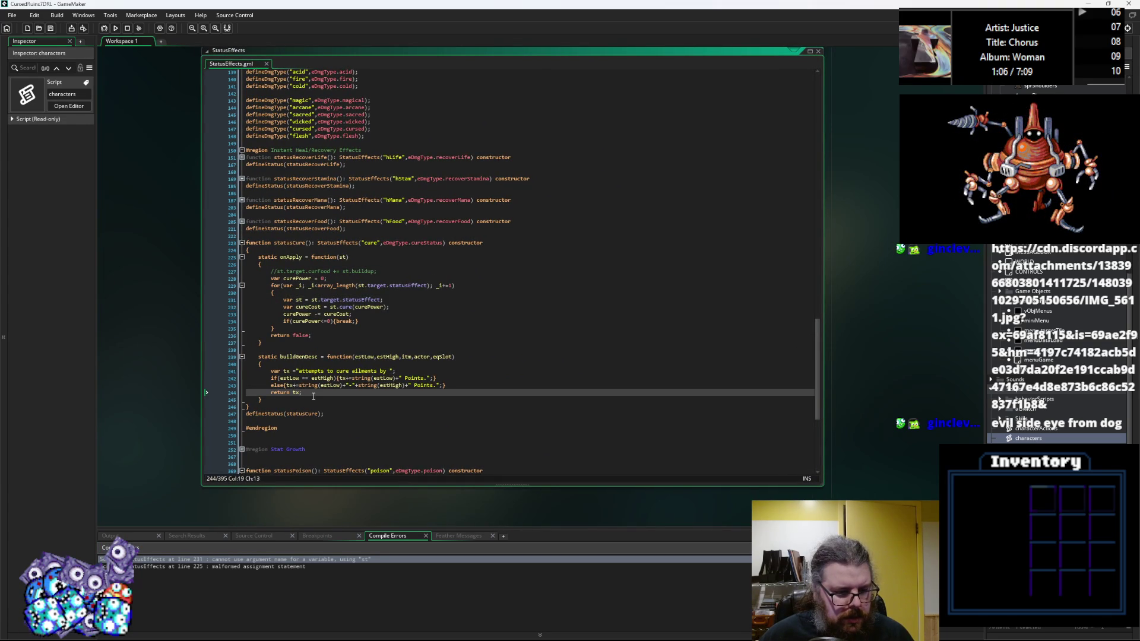
left_click(343, 258)
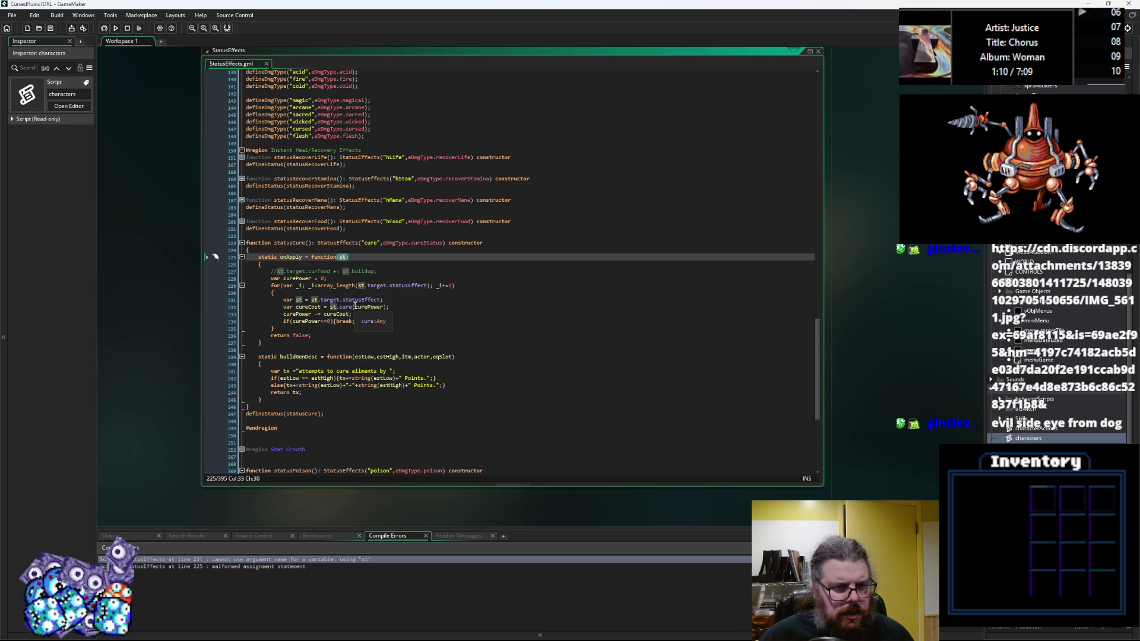
Step: Rename the cure loop variable st to sEff on lines 231–232, save, and rerun the debugger
left_click(301, 299)
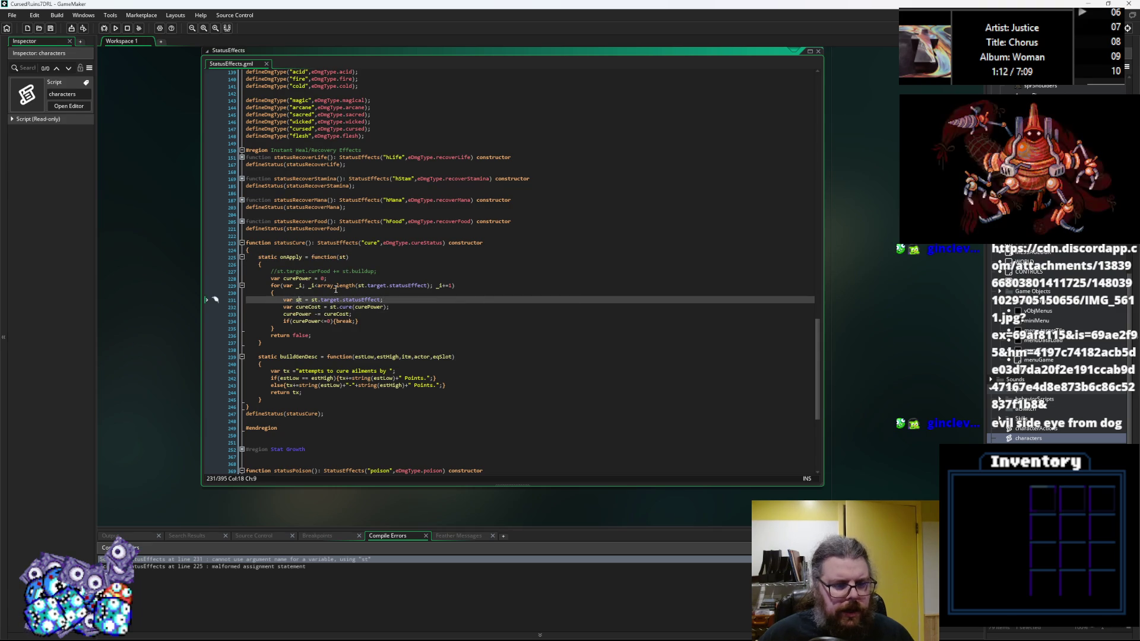
type("atus")
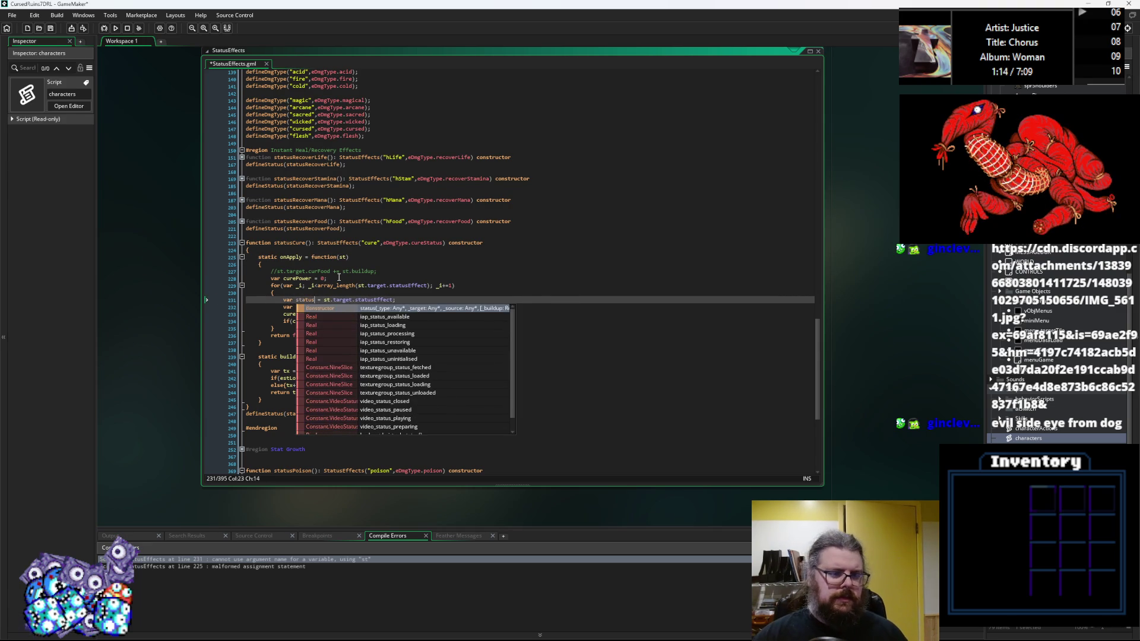
key("BackSpace")
key("BackSpace")
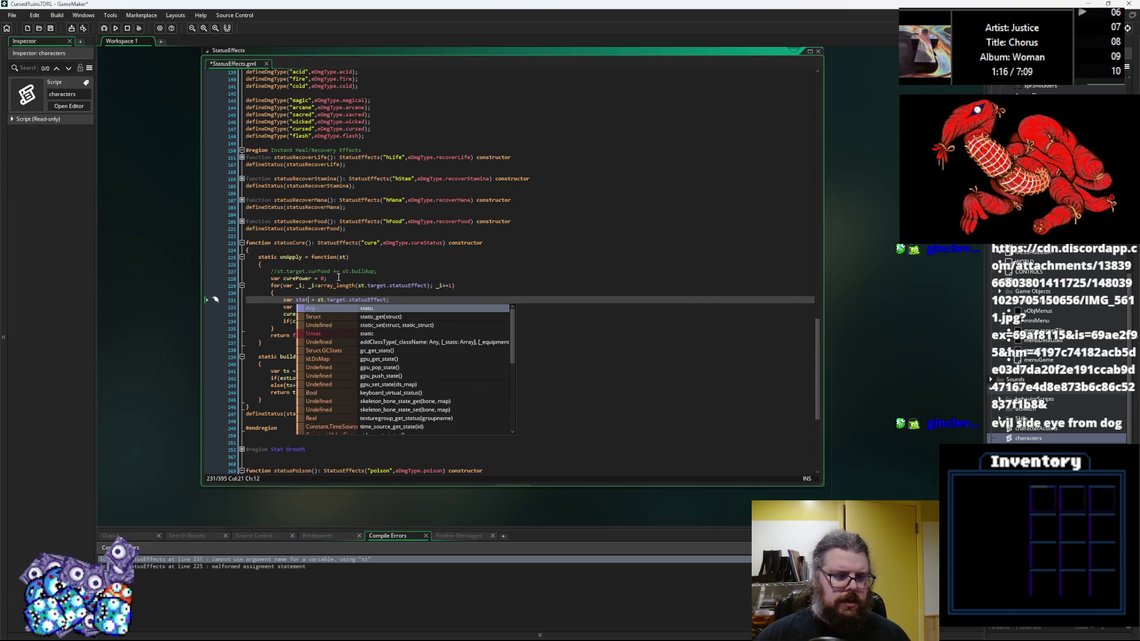
key("BackSpace")
key("BackSpace")
key("BackSpace")
type("Eff")
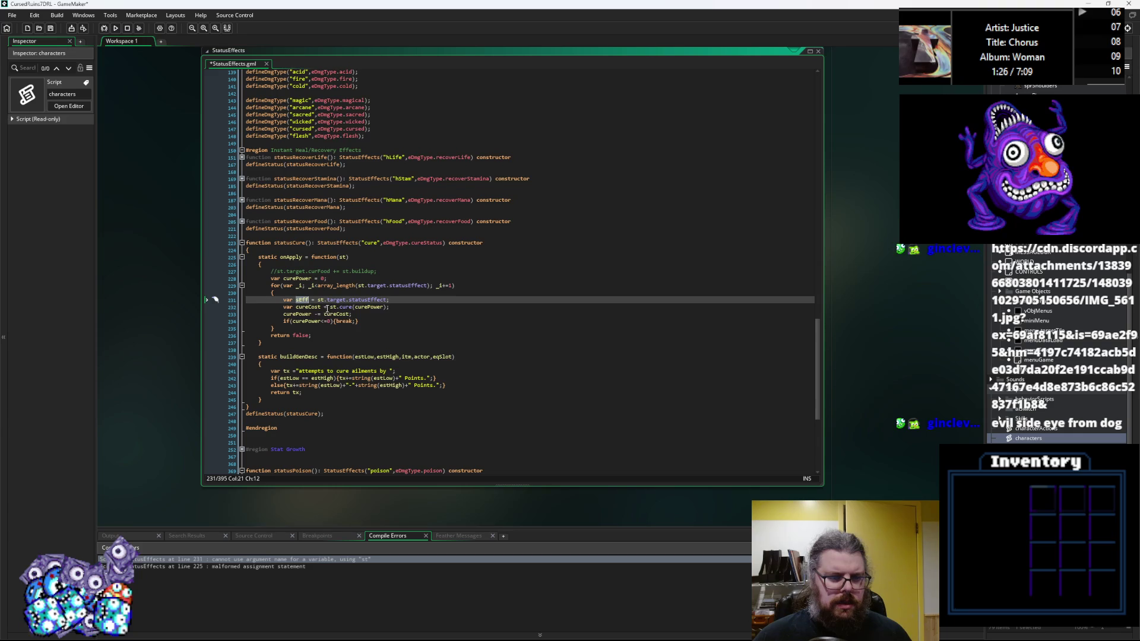
left_click(333, 308)
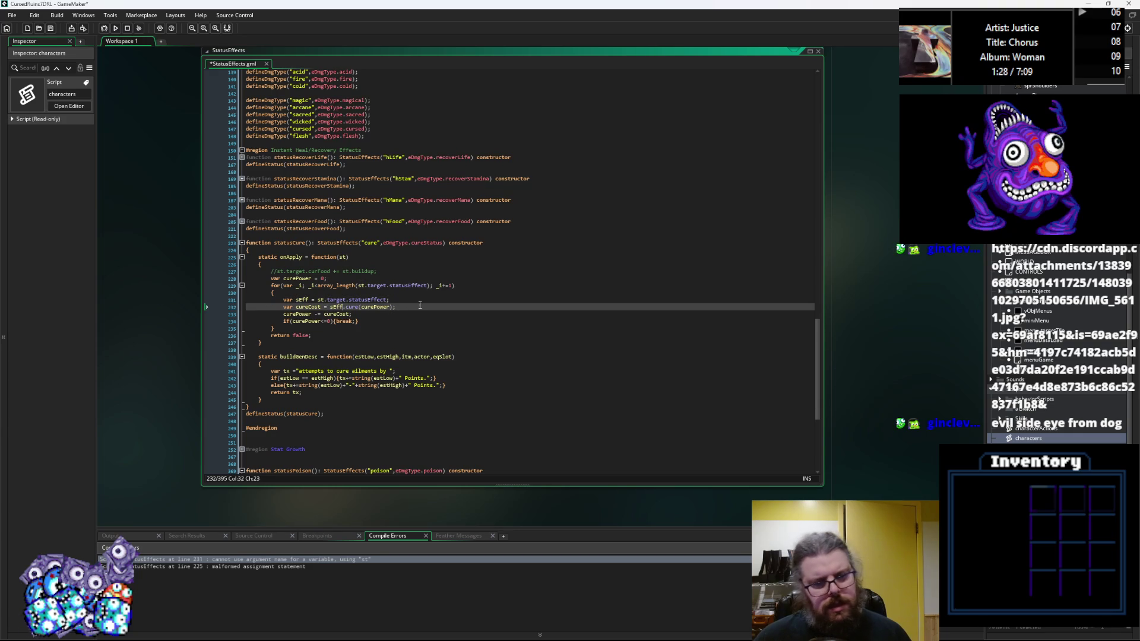
left_click(52, 28)
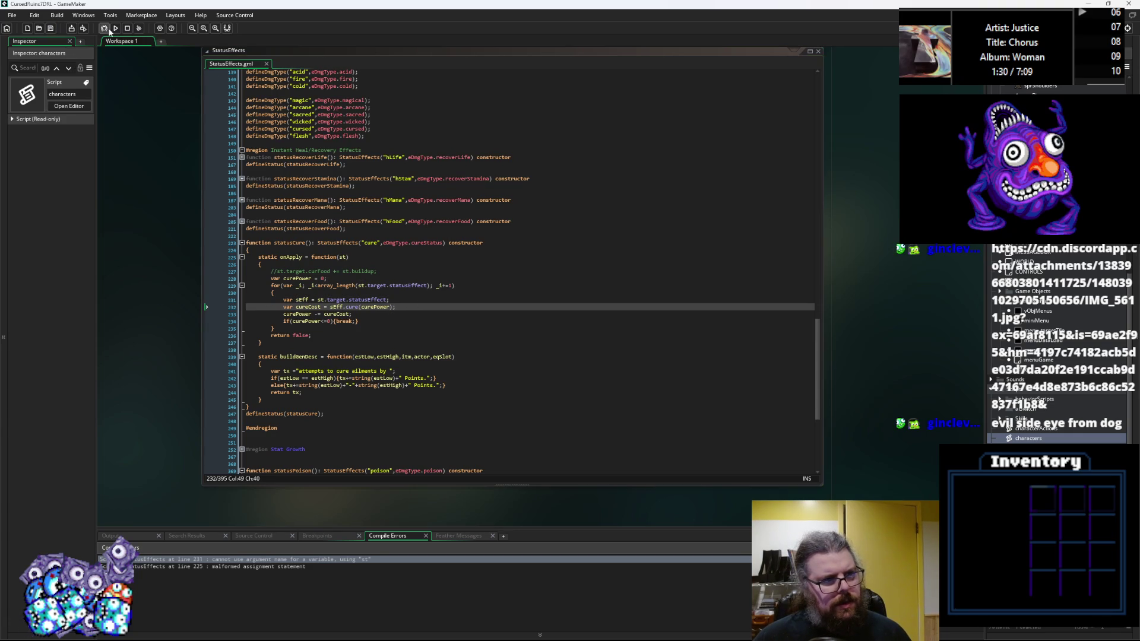
left_click(103, 29)
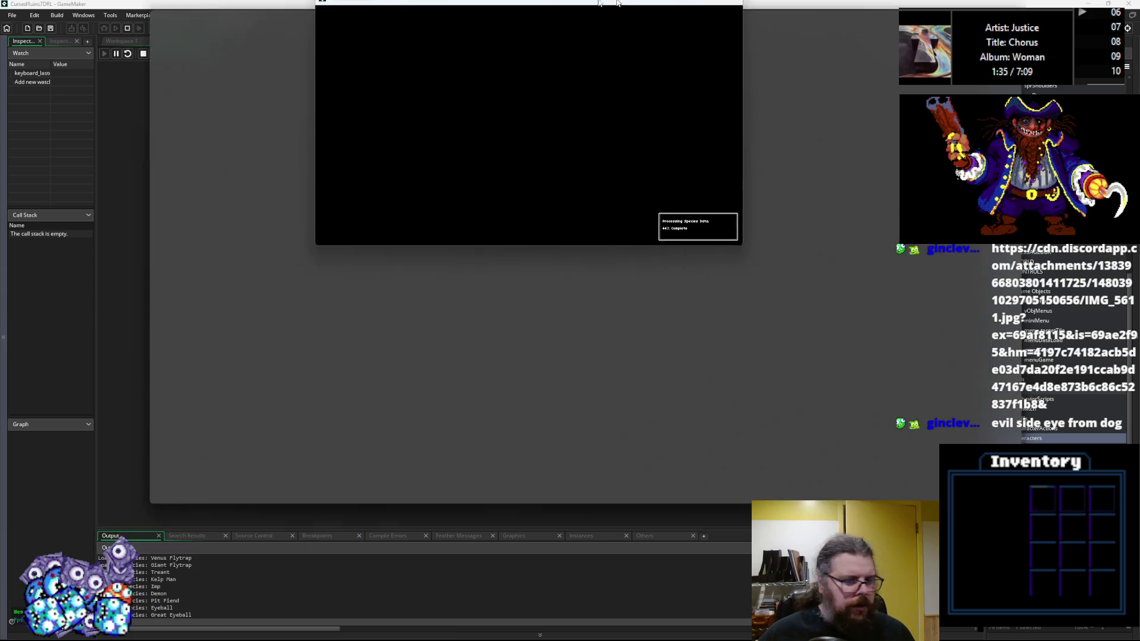
Step: Maximize the game window and inspect the empty itm.weight value causing the loadGameData conversion error
left_click_drag(599, 3, 499, 3)
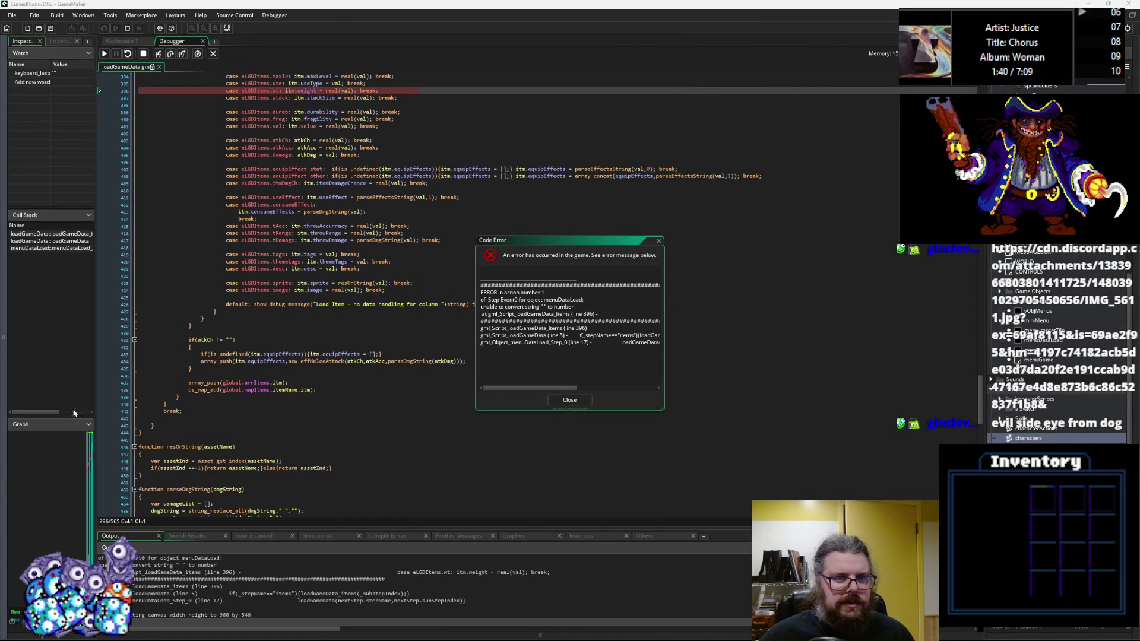
left_click(250, 368)
scroll(287, 330, "up", 8)
mouse_move(306, 254)
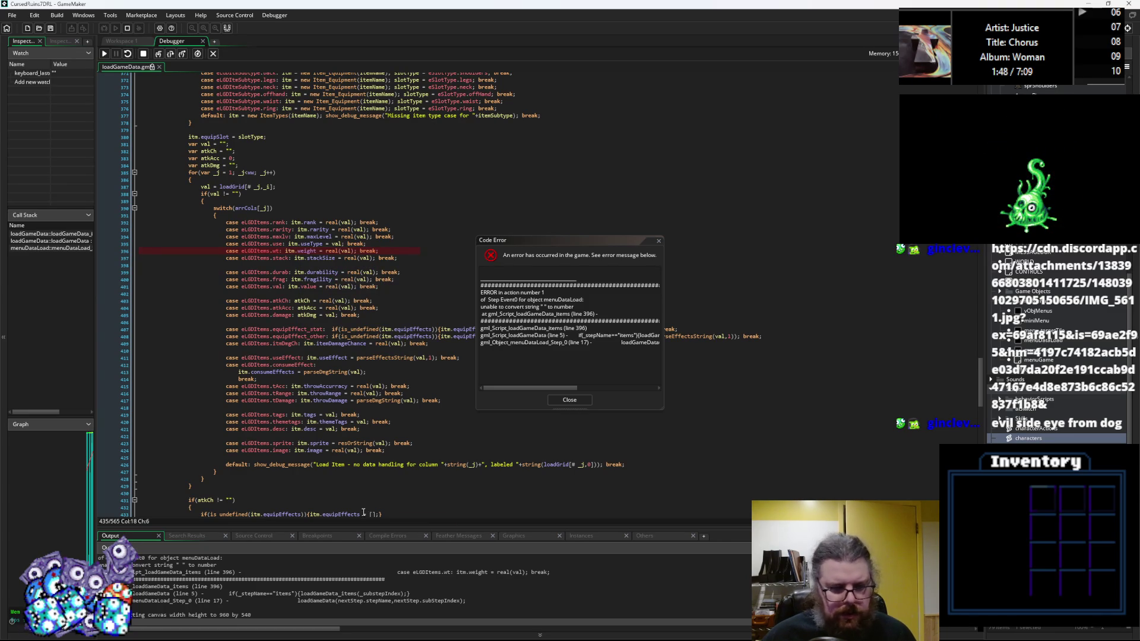
scroll(329, 590, "up", 3)
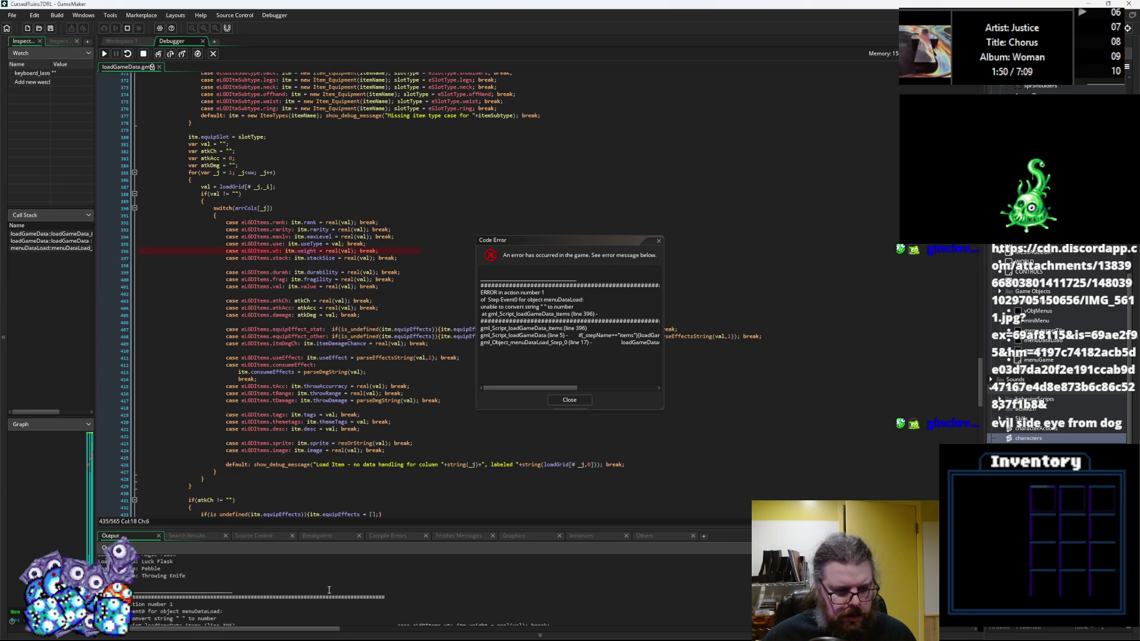
left_click(368, 315)
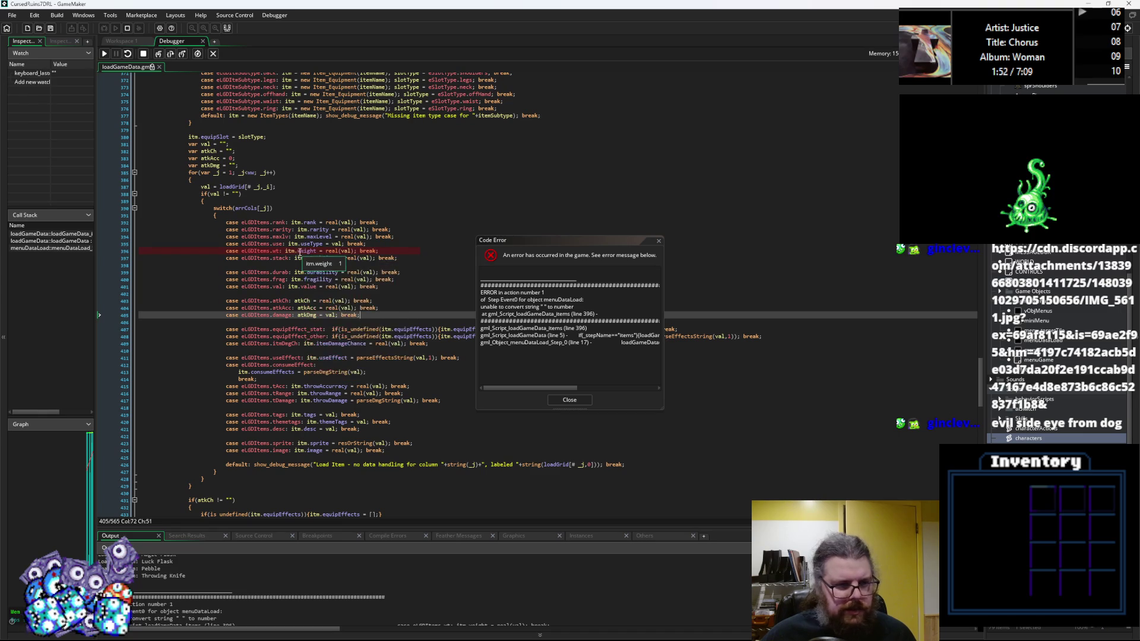
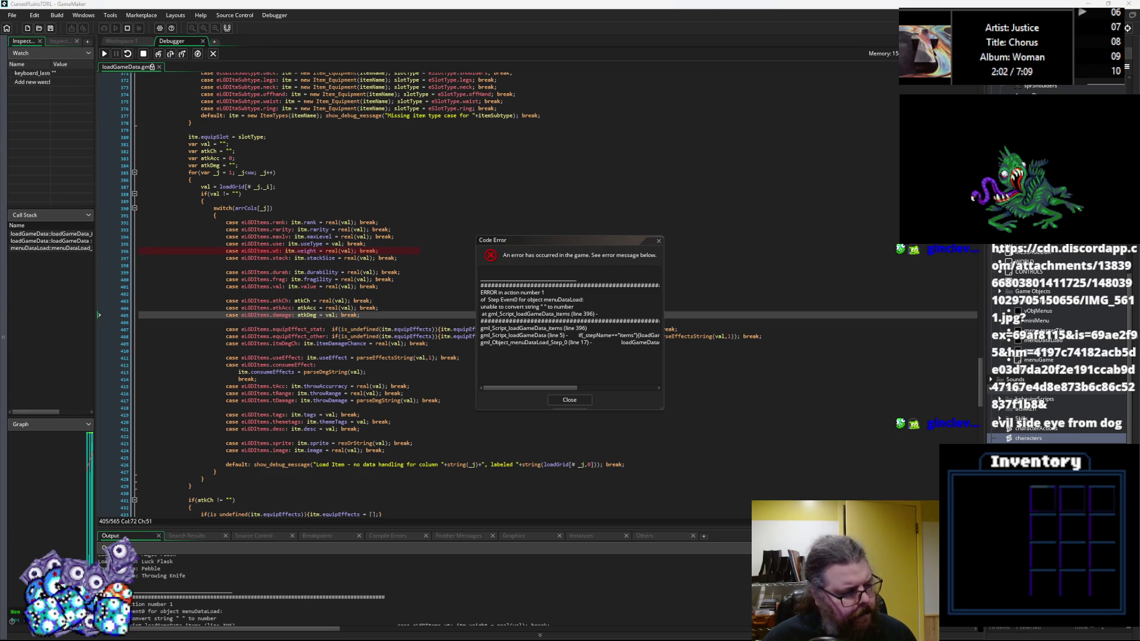
Step: Switch to the gameData.ods spreadsheet in LibreOffice Calc
key("alt+Tab")
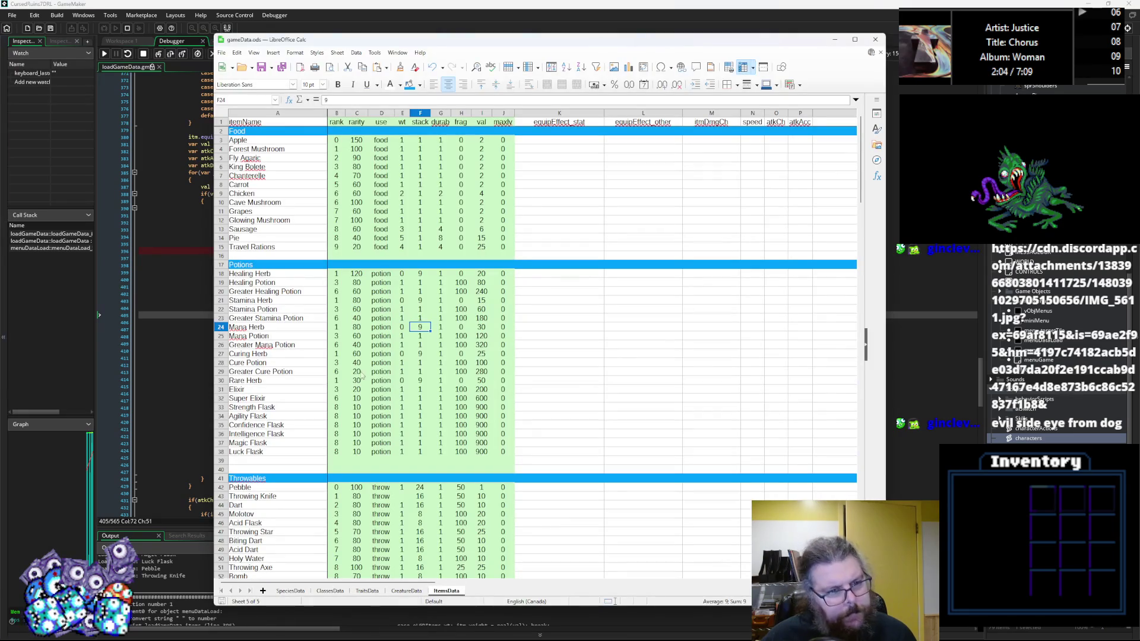
Step: Select the potion entry in row 27 and scroll through the ItemsData sheet
left_click(392, 355)
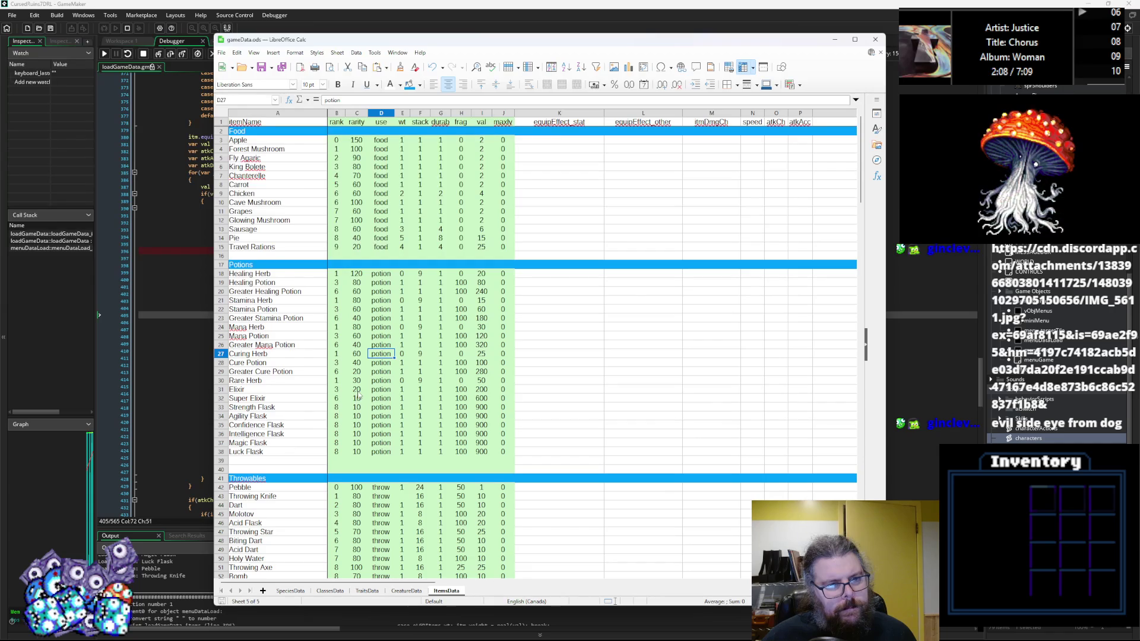
scroll(359, 394, "down", 3)
scroll(358, 394, "down", 4)
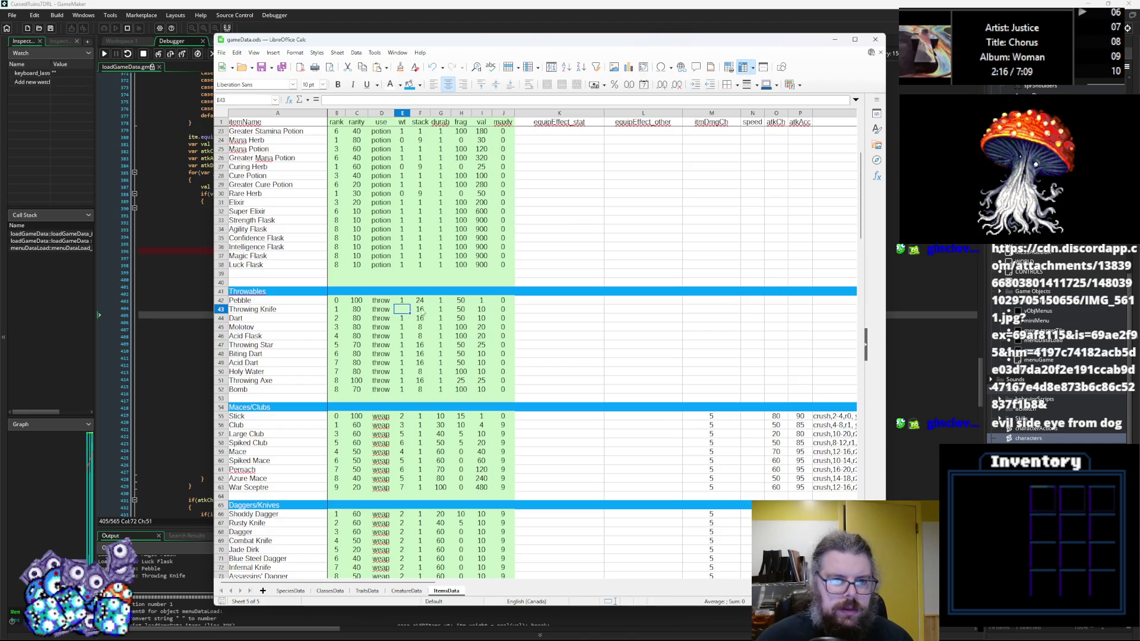
scroll(469, 333, "down", 12)
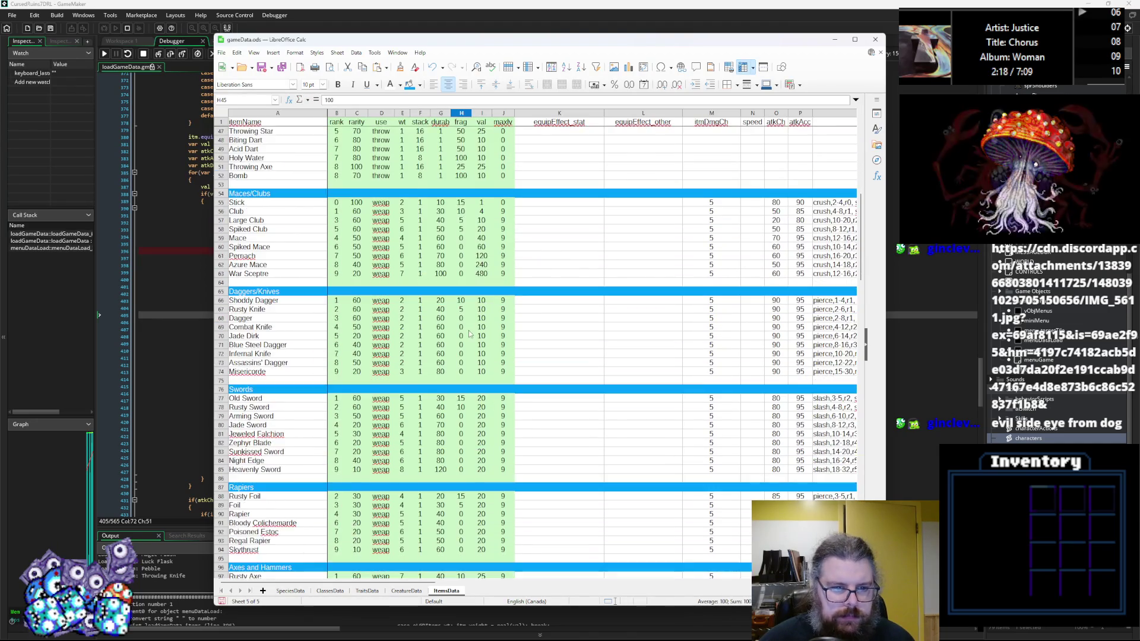
scroll(469, 334, "up", 19)
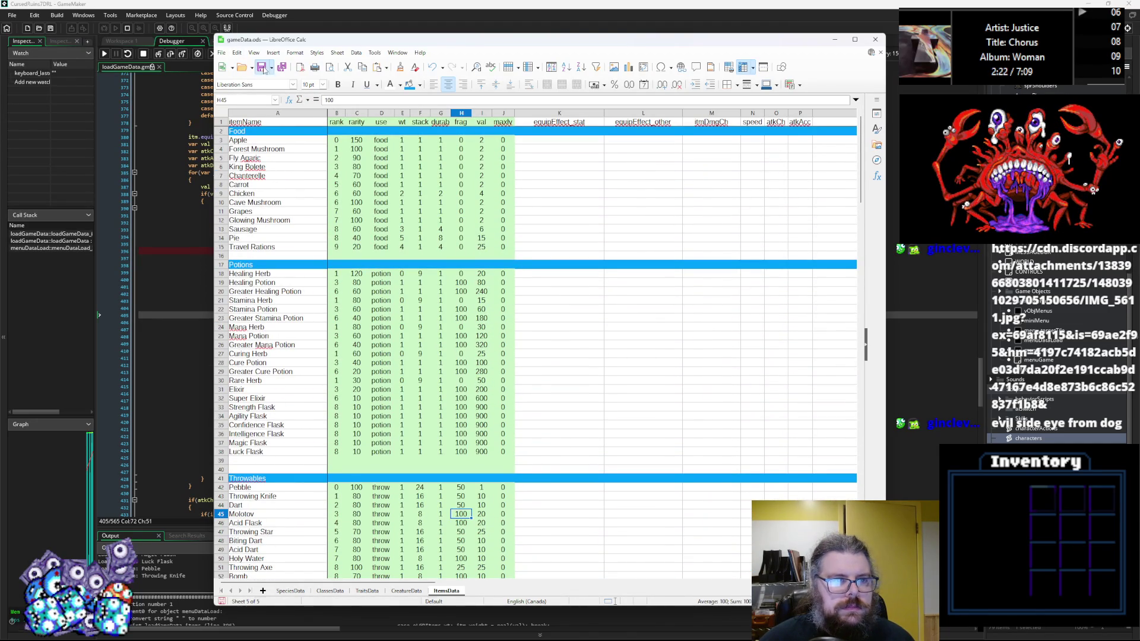
Step: Export all sheets to CSV with ExportAllSheetsToCSV, then return to GameMaker
left_click(282, 67)
left_click(631, 342)
left_click(138, 386)
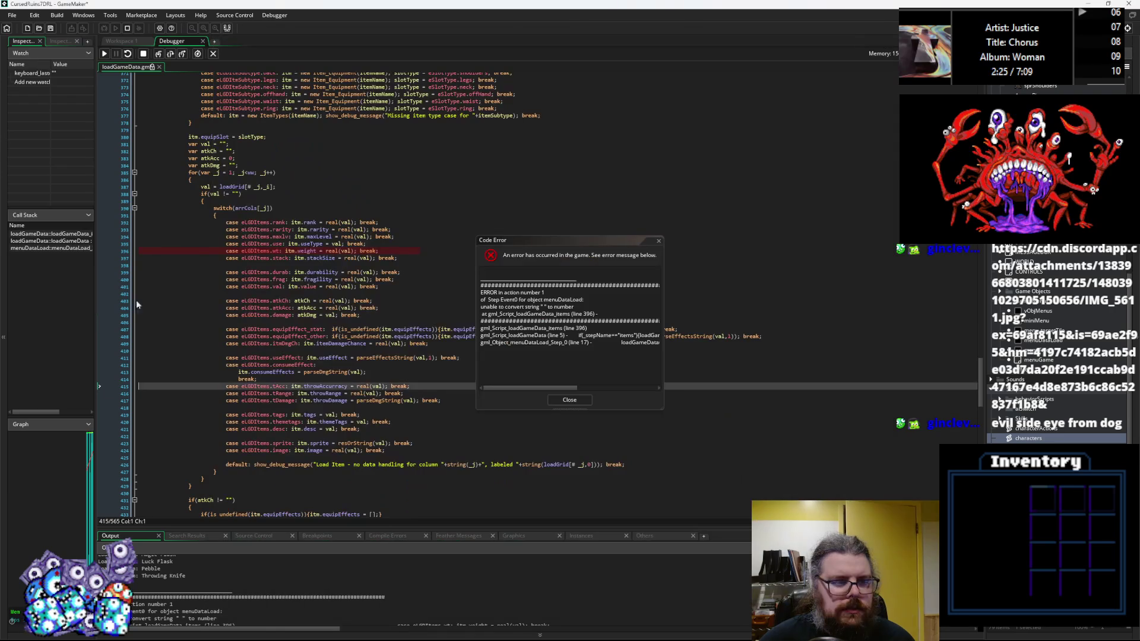
Step: Close the code error and debugger, rerun in debug mode, and maximize the Cursed Ruins window
left_click(569, 400)
left_click(213, 55)
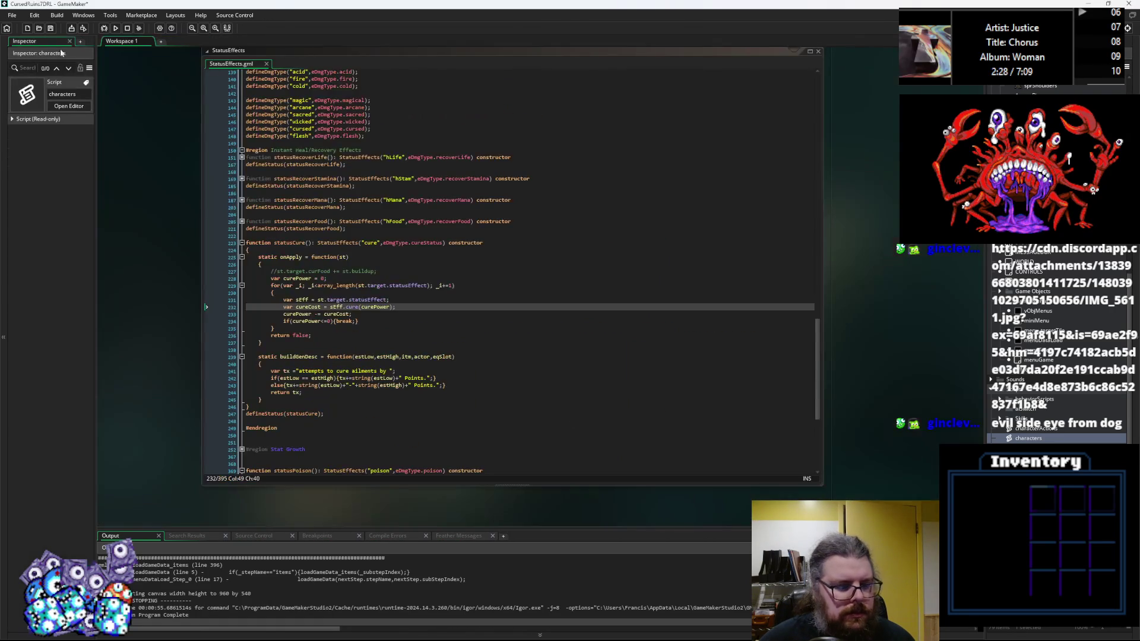
left_click(103, 27)
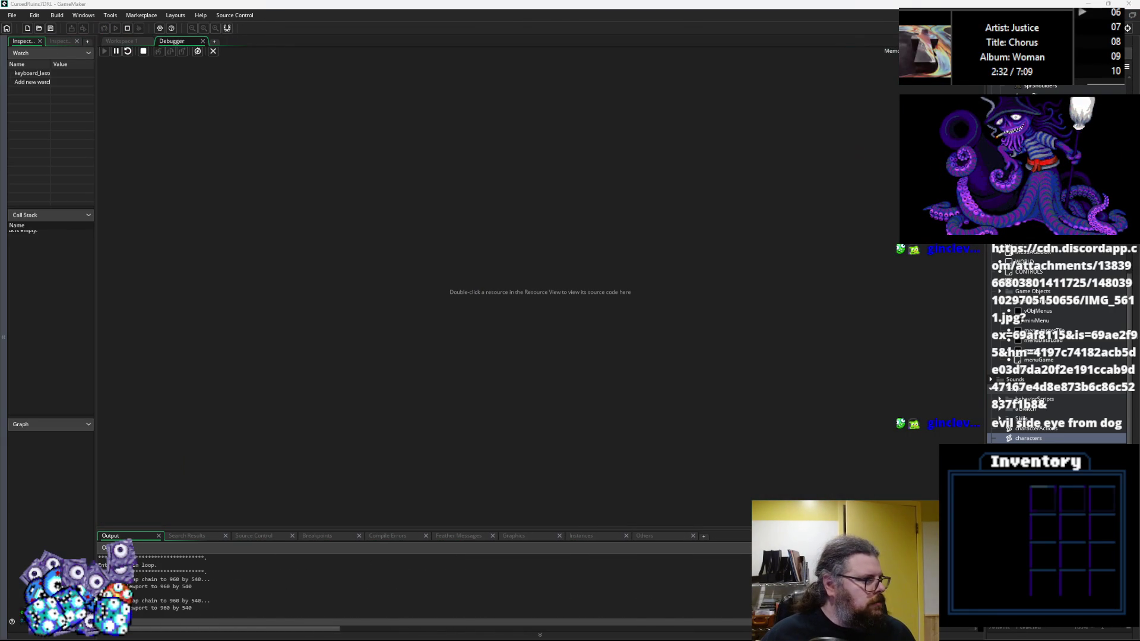
left_click_drag(431, 274, 432, 4)
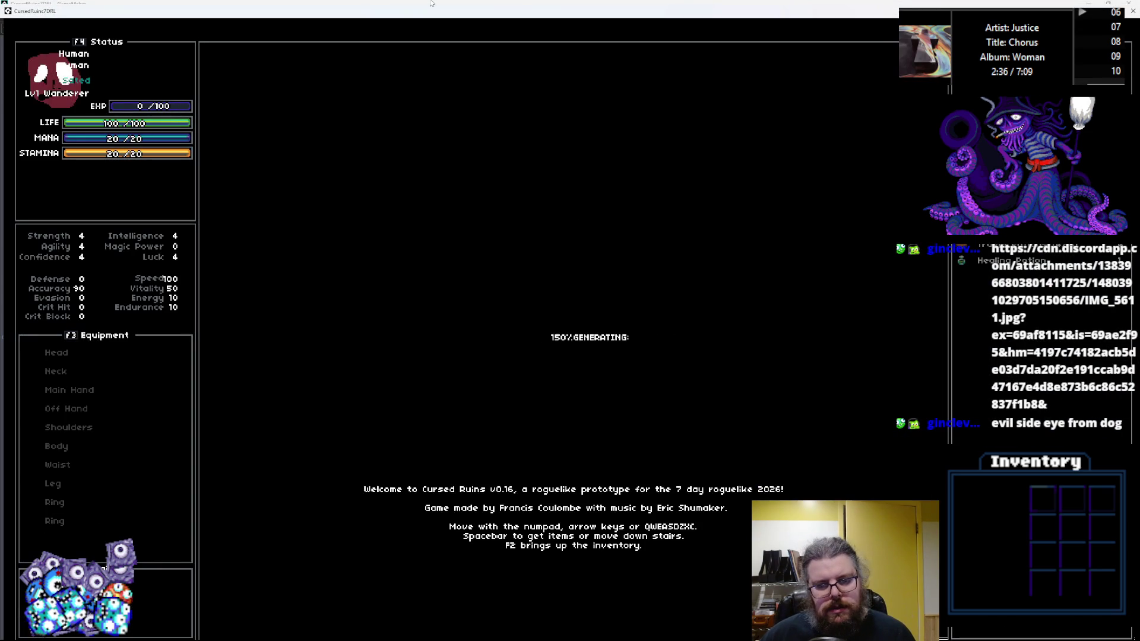
Step: Walk the character around the dungeon and fight the nearby creature
key("z")
key("a")
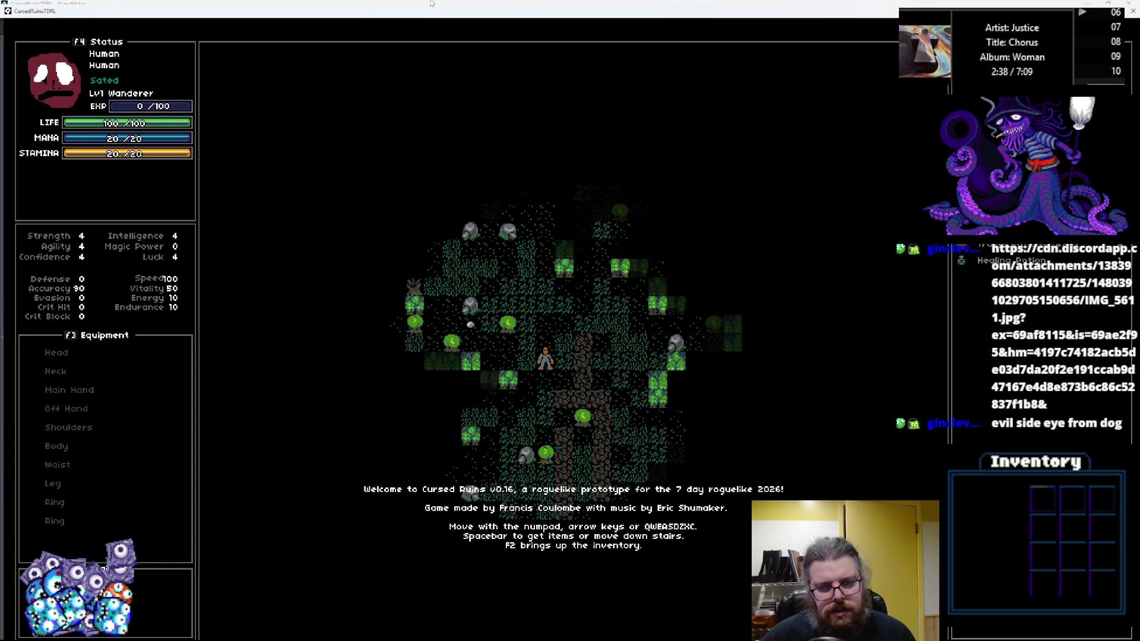
key("q")
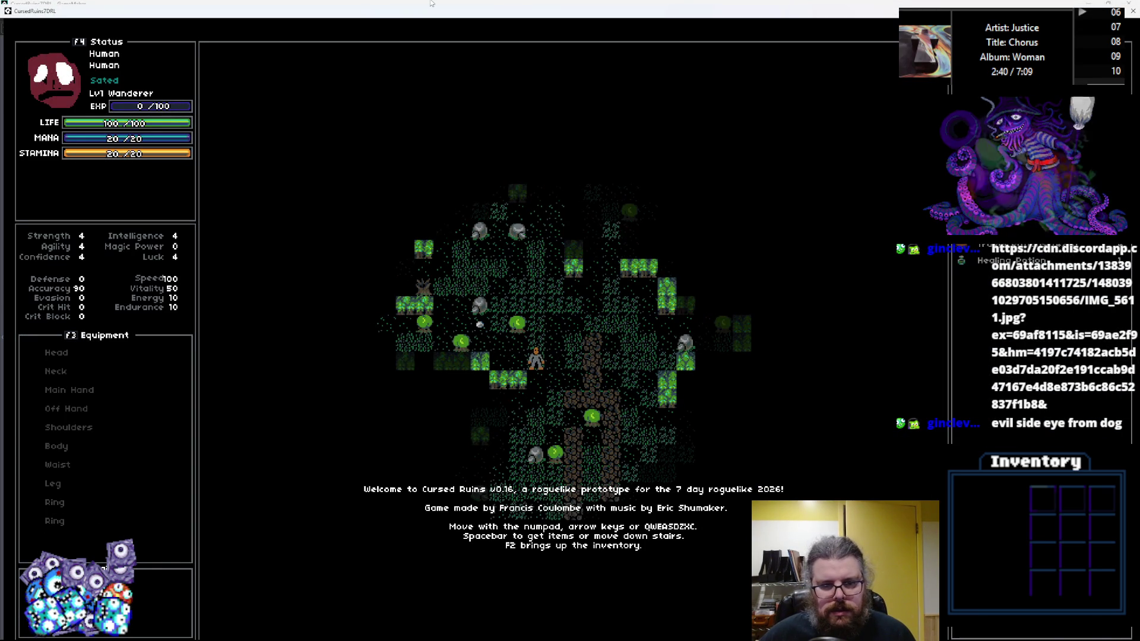
key("c")
key("x")
key("c")
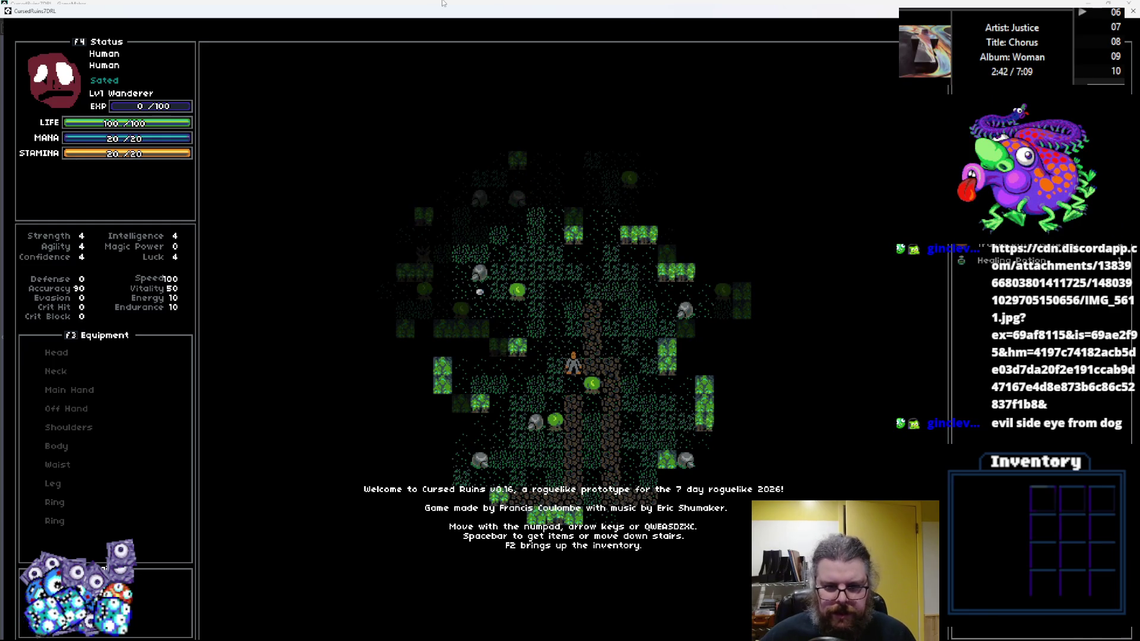
key("c")
key("c")
key("c")
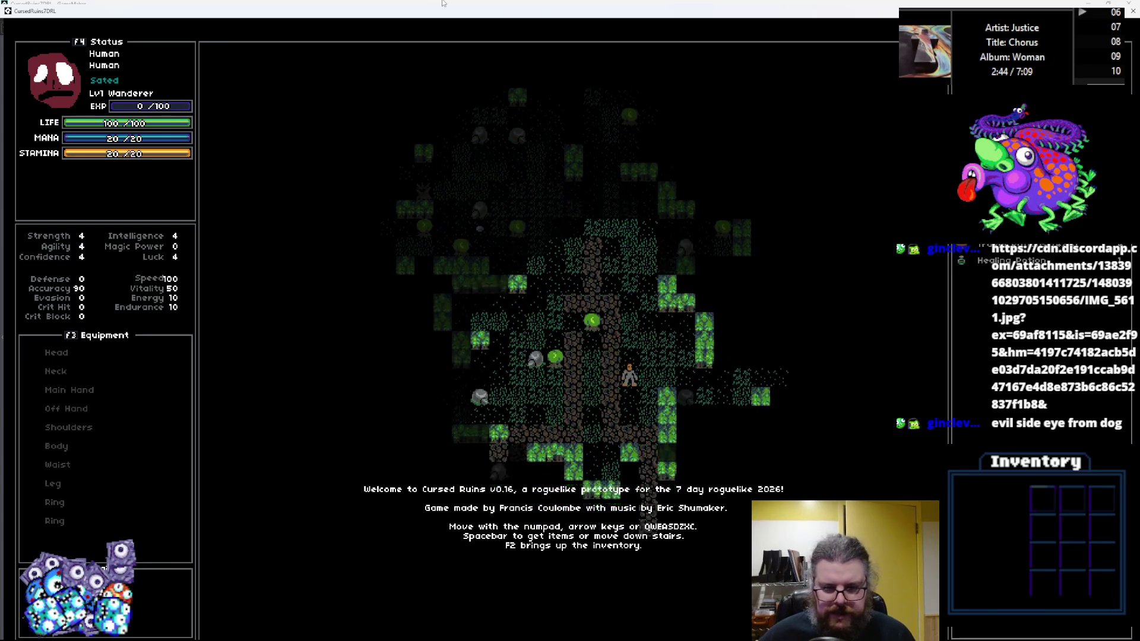
key("e")
key("d")
key("d")
key("d")
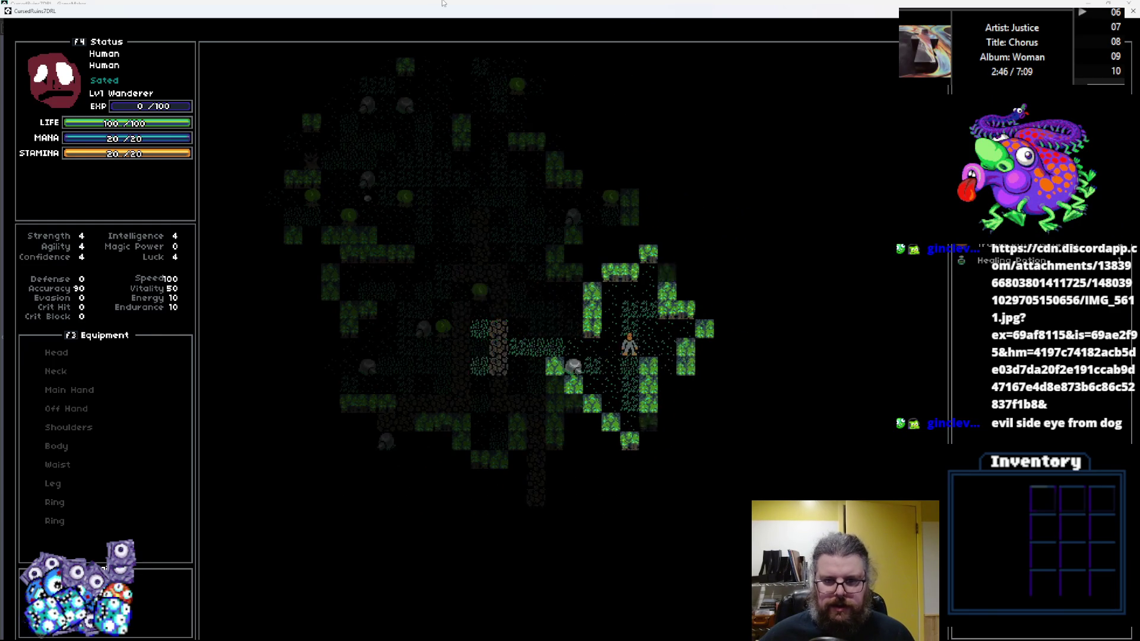
key("c")
key("x")
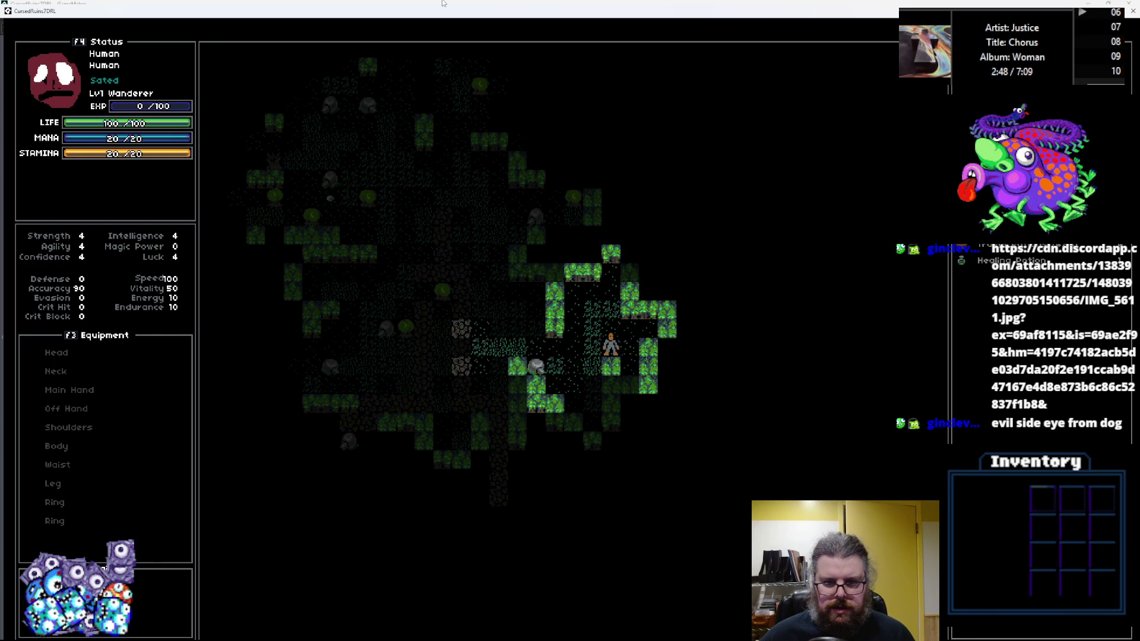
key("e")
key("w")
key("w")
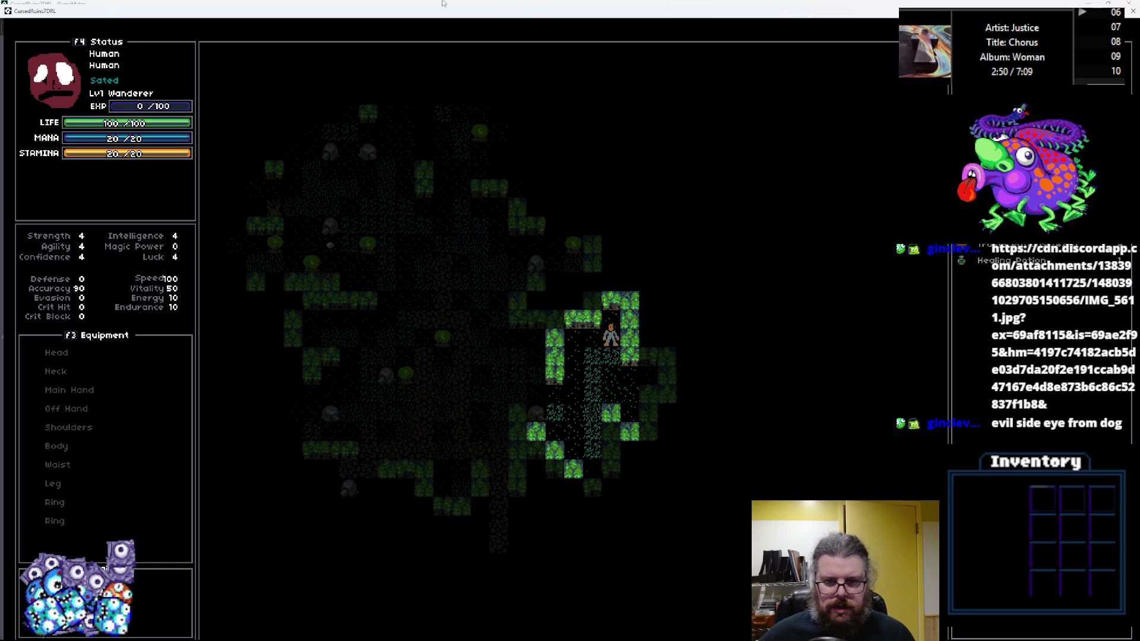
key("z")
key("z")
key("a")
key("a")
key("a")
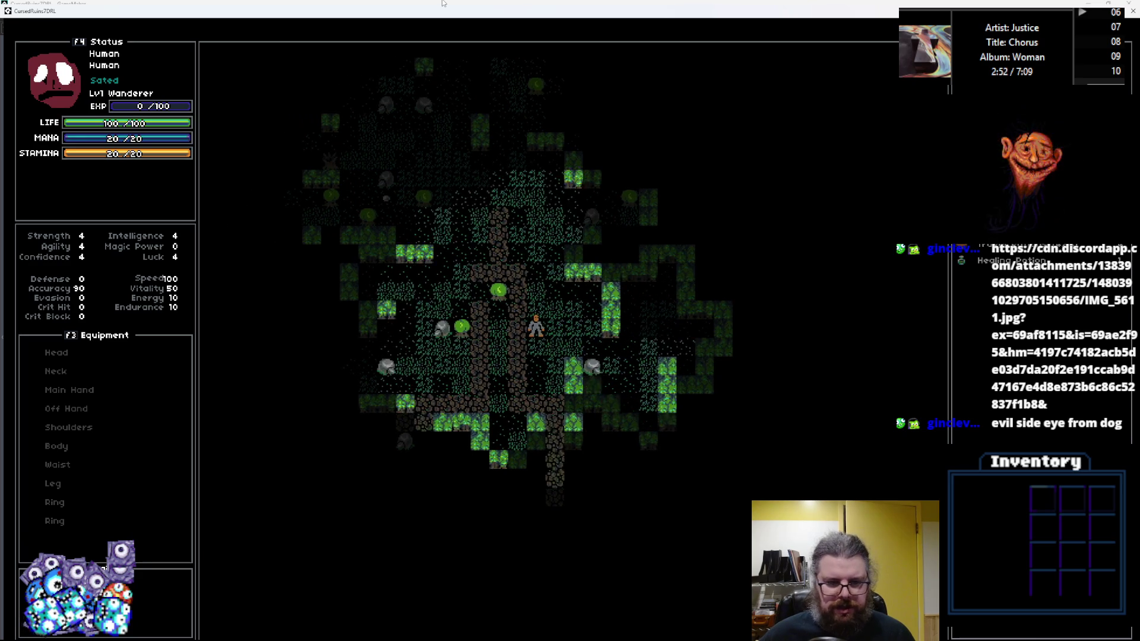
key("z")
key("z")
key("z")
key("a")
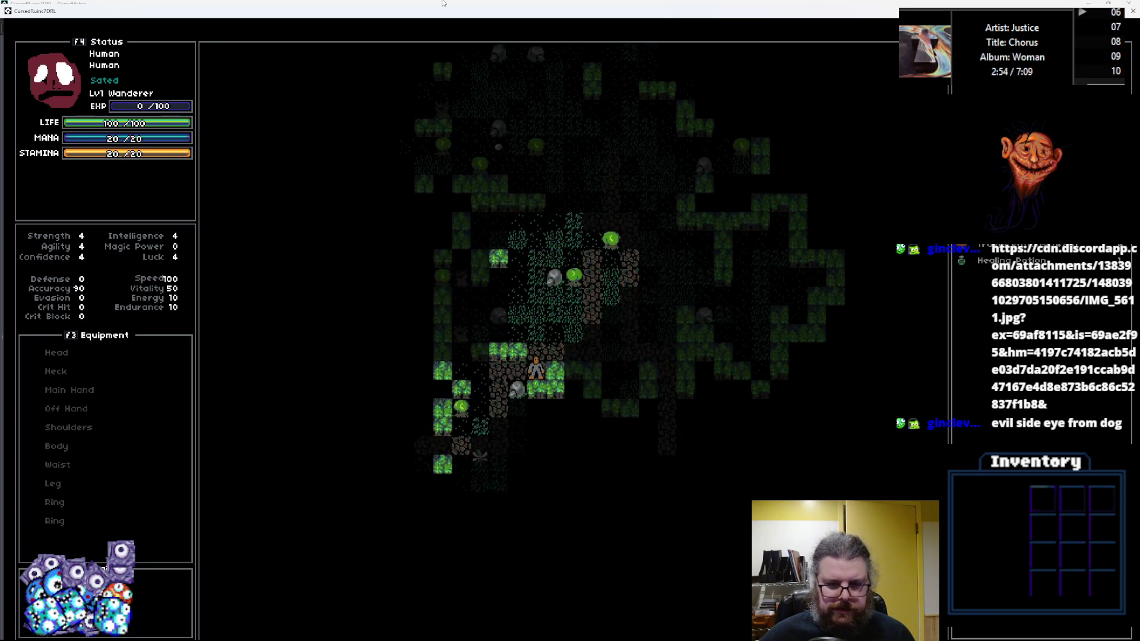
key("x")
key("x")
key("x")
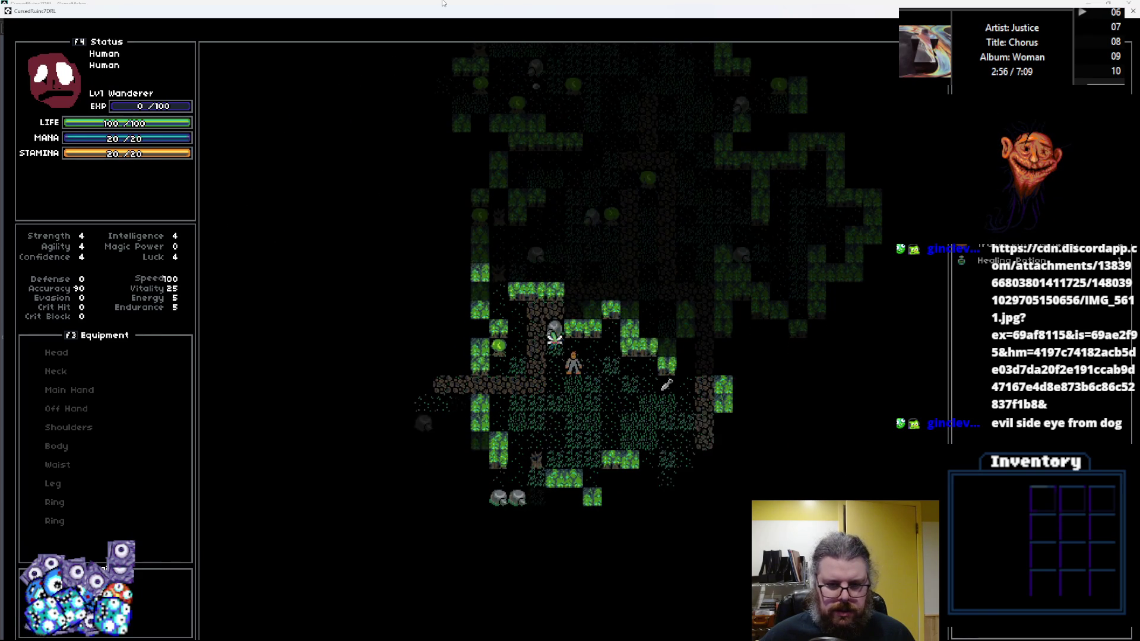
key("x")
key("x")
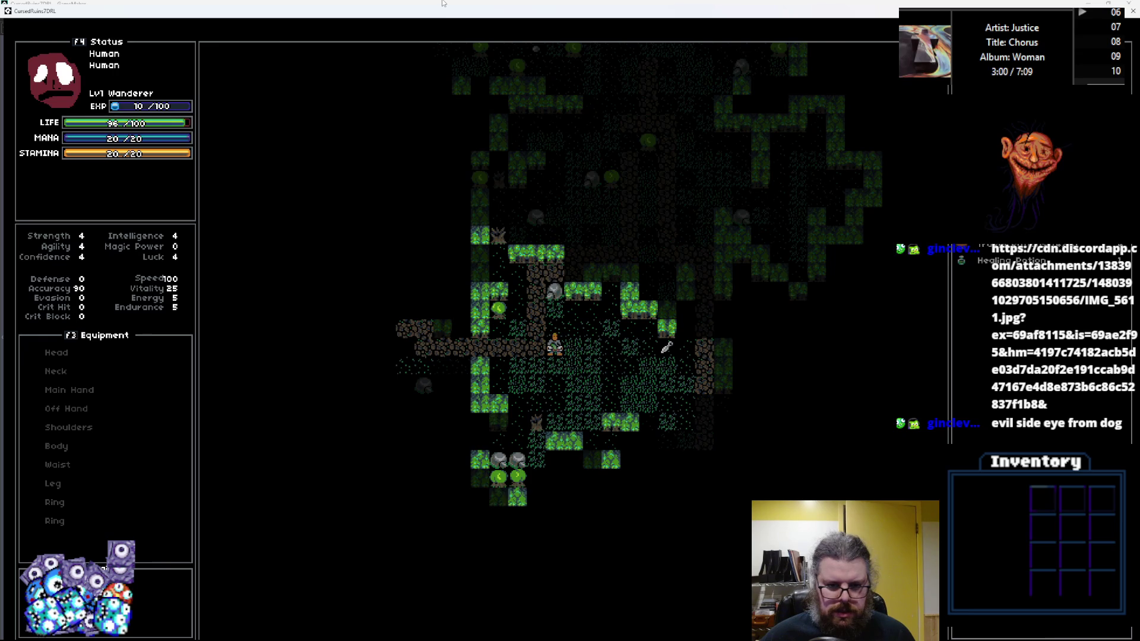
Step: Move along the dirt path and attack the insect
key("a")
key("a")
key("a")
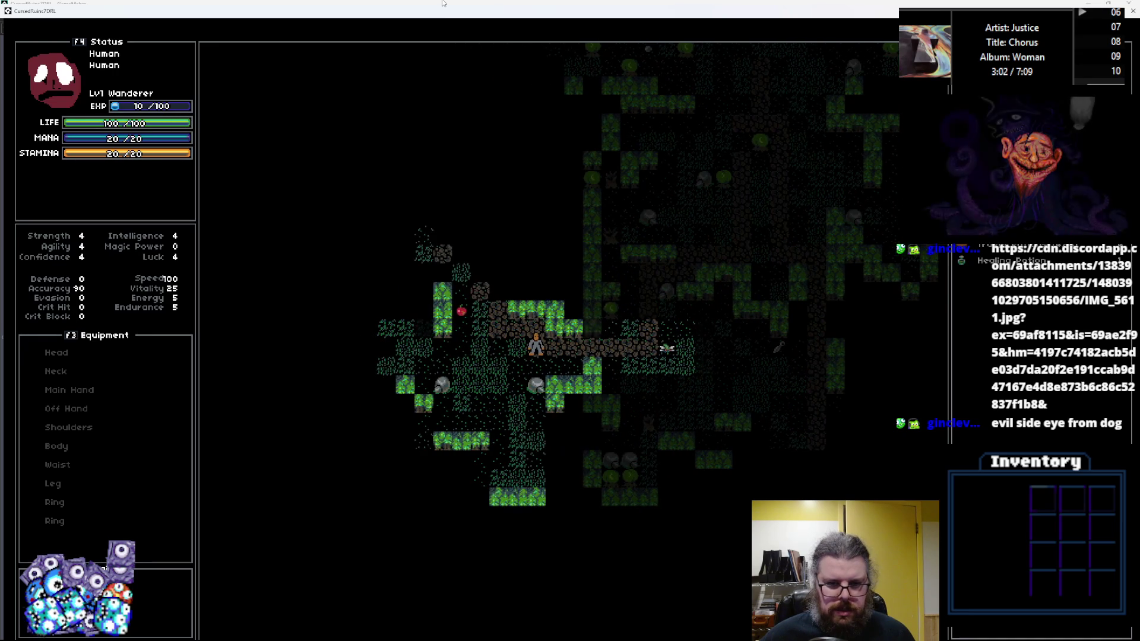
key("q")
key("q")
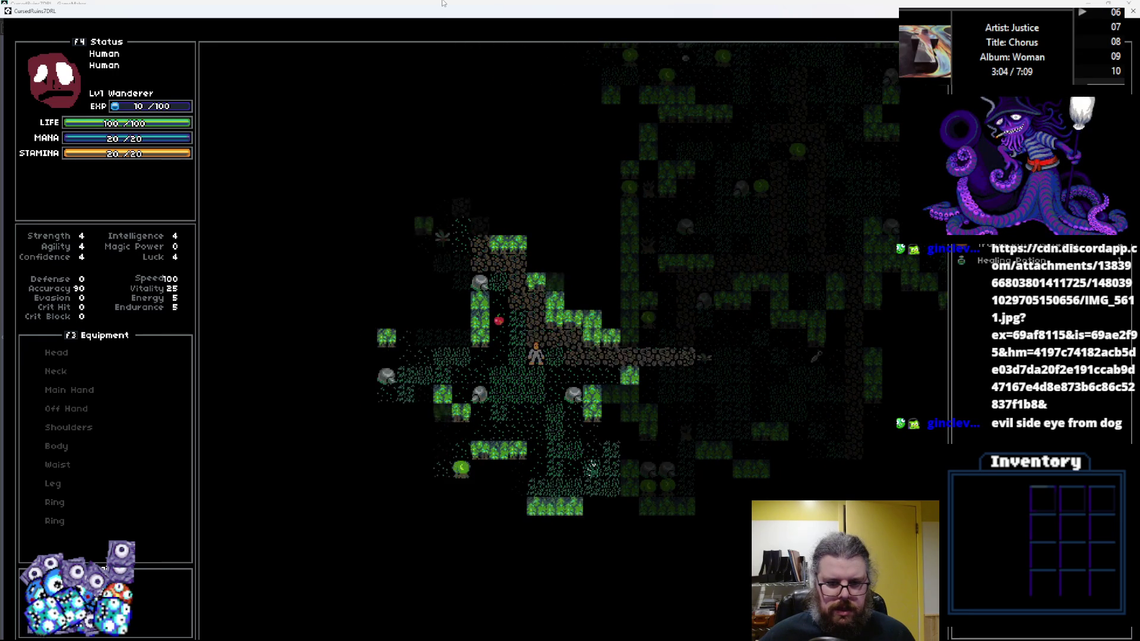
key("z")
key("a")
key("a")
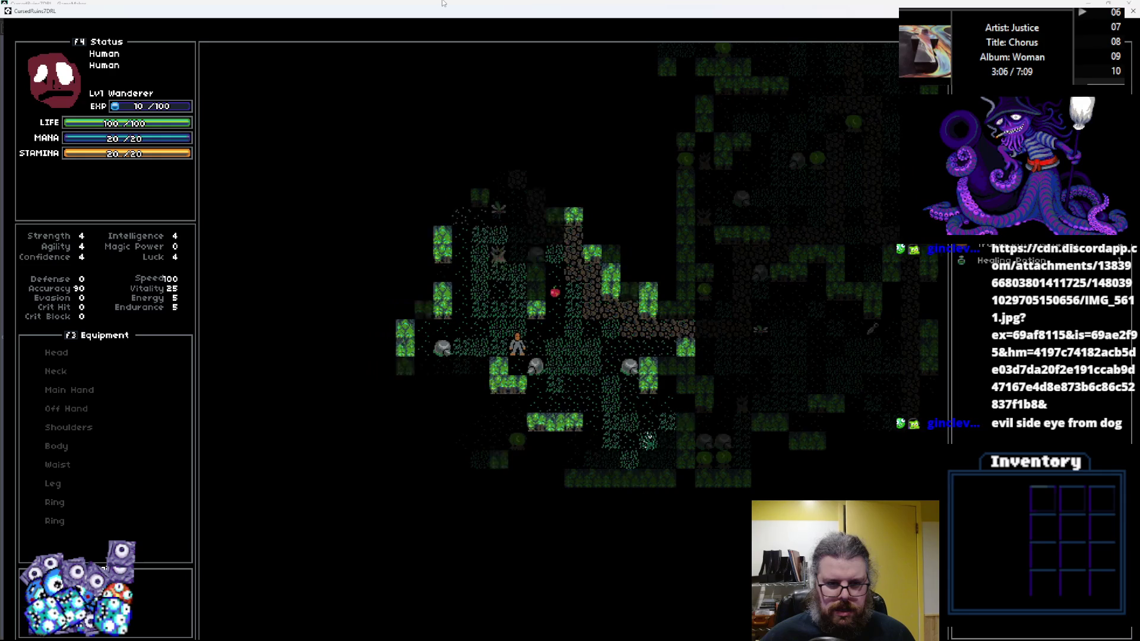
key("q")
key("q")
key("q")
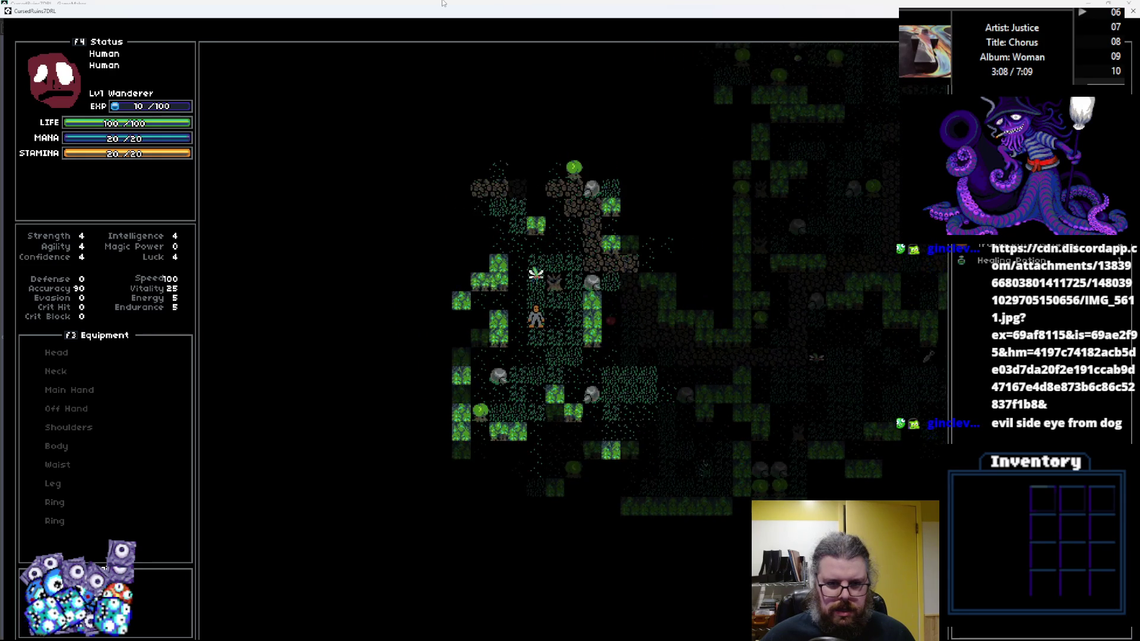
key("w")
key("w")
key("w")
key("w")
key("e")
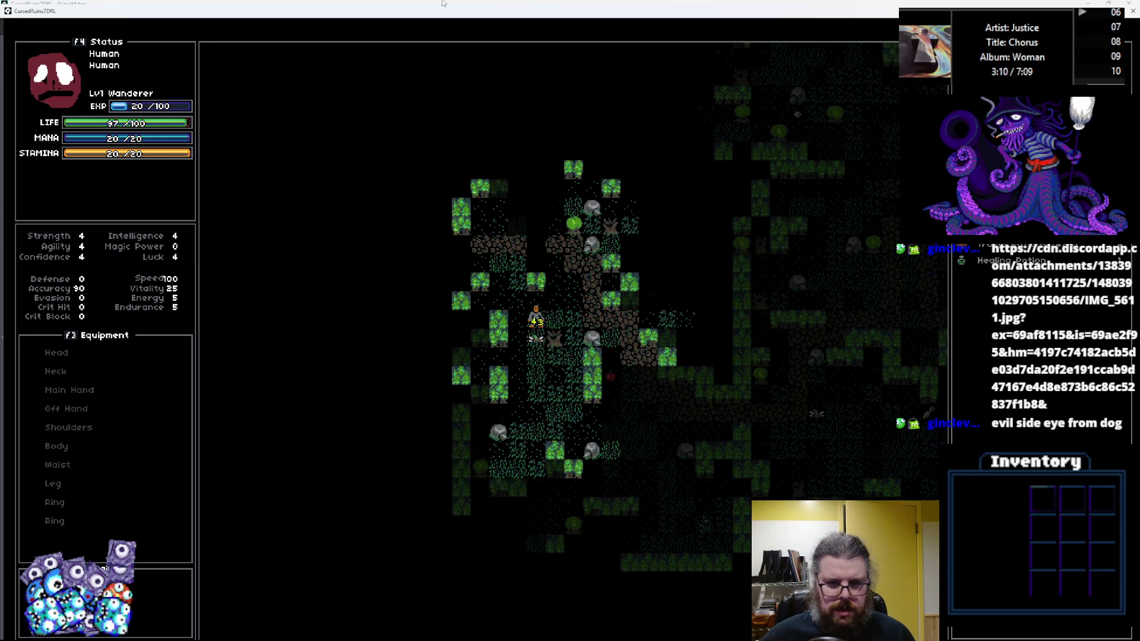
Step: Walk over the apple and collect the Buckler, Stamina Herb and Rare Herb
key("a")
key("a")
key("a")
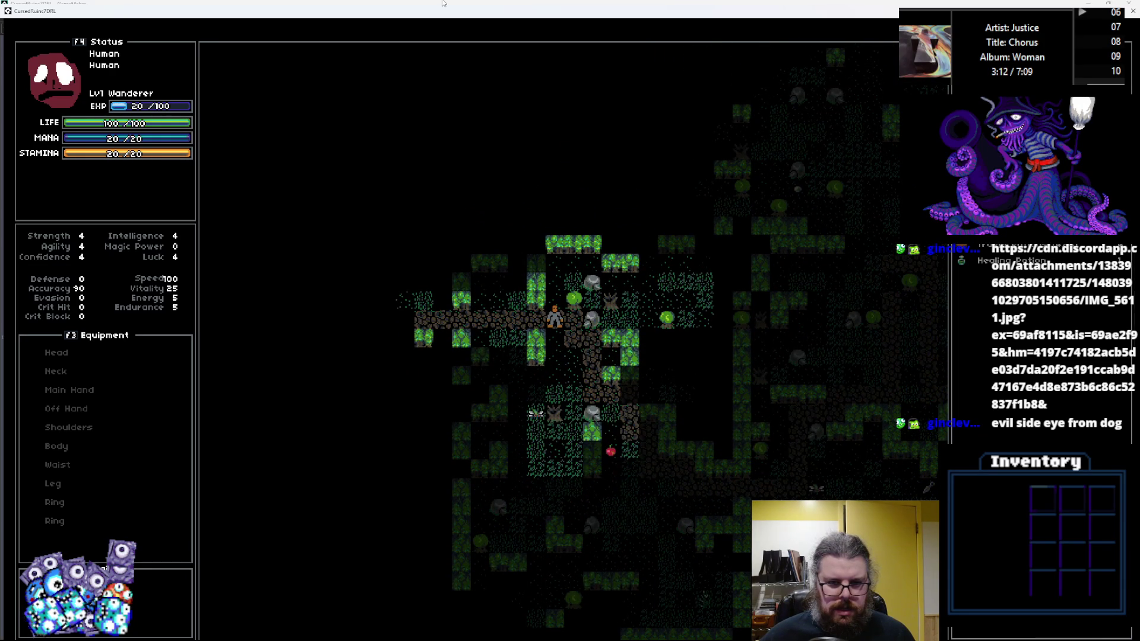
key("a")
key("a")
key("a")
key("s")
key("s")
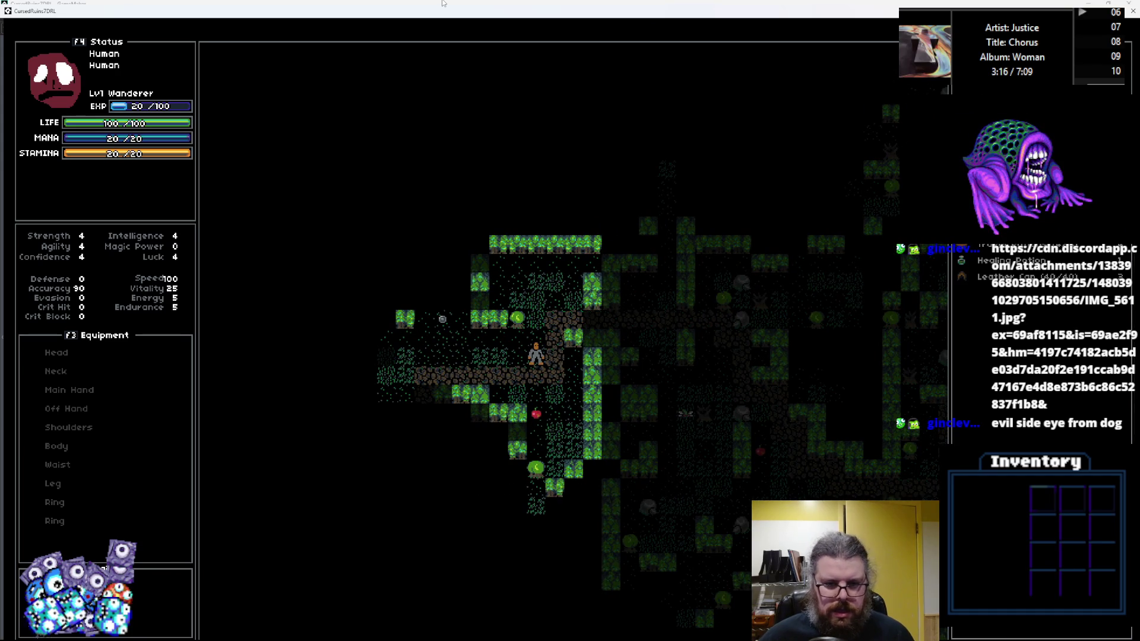
key("s")
key("s")
key("s")
key("w")
key("w")
key("w")
key("a")
key("a")
key("a")
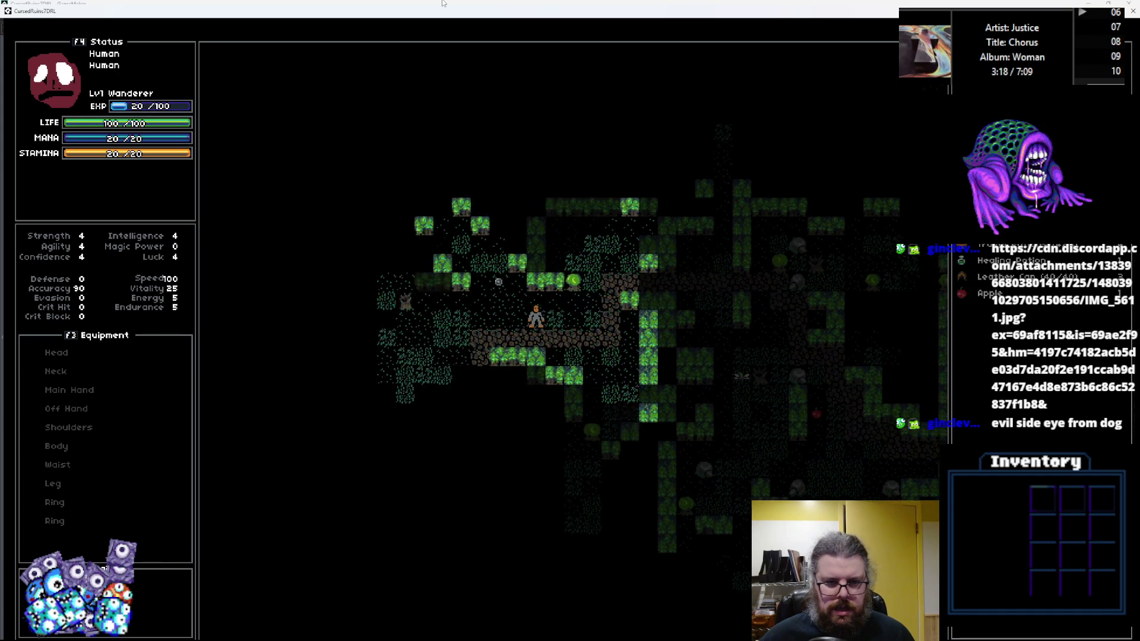
key("w")
key("w")
key("w")
key("a")
key("a")
key("a")
key("a")
key("s")
key("s")
key("s")
key("space")
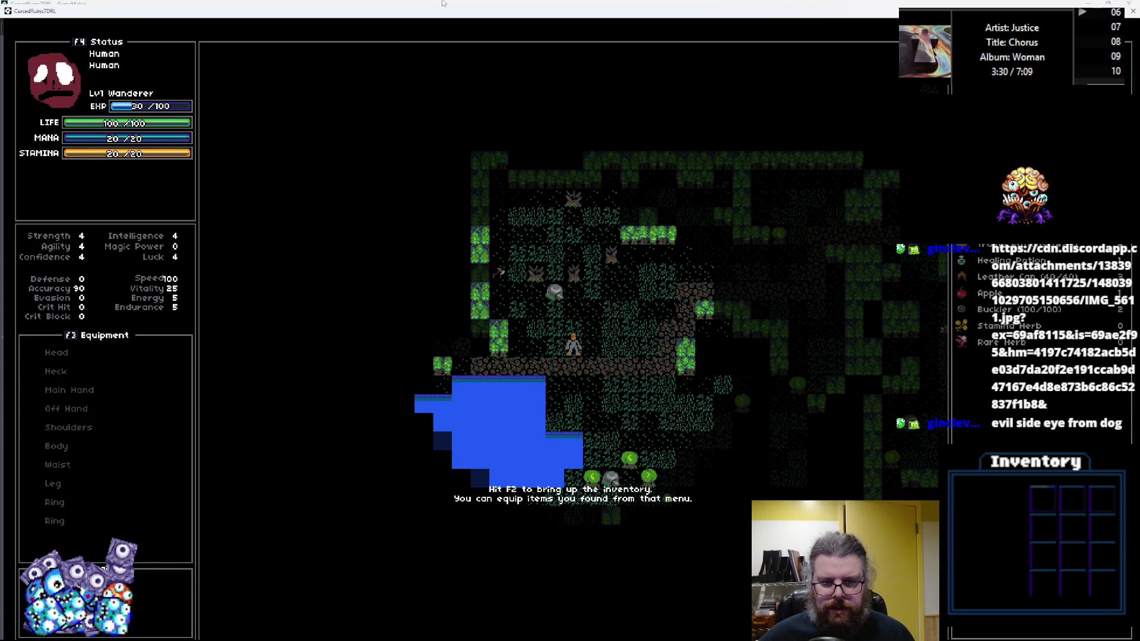
Step: Pick up the Rusty Axe and move down-right past the blue creature
key("s")
key("d")
key("d")
key("space")
key("s")
key("s")
key("d")
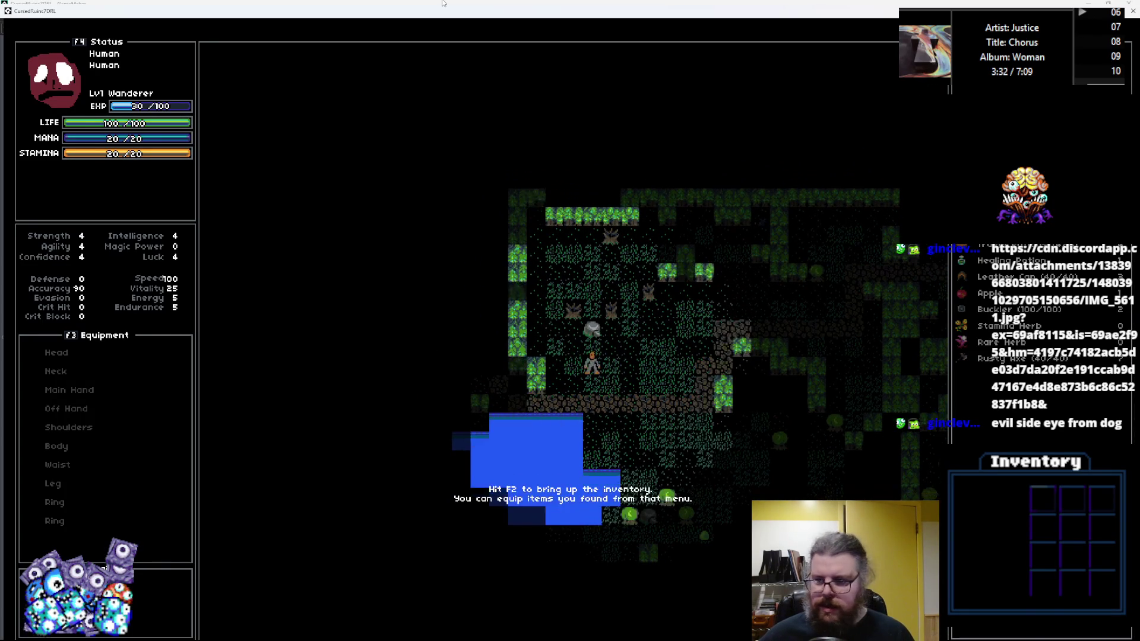
key("s")
key("d")
key("s")
key("d")
key("s")
key("d")
key("s")
key("d")
key("s")
key("d")
key("s")
key("d")
key("d")
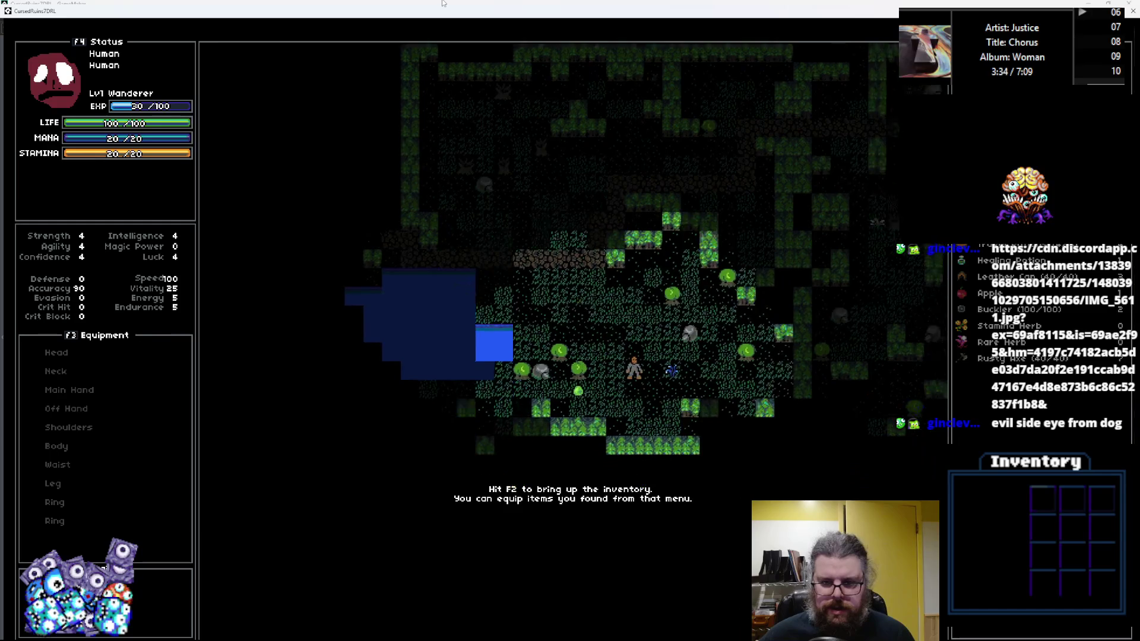
key("d")
key("d")
key("d")
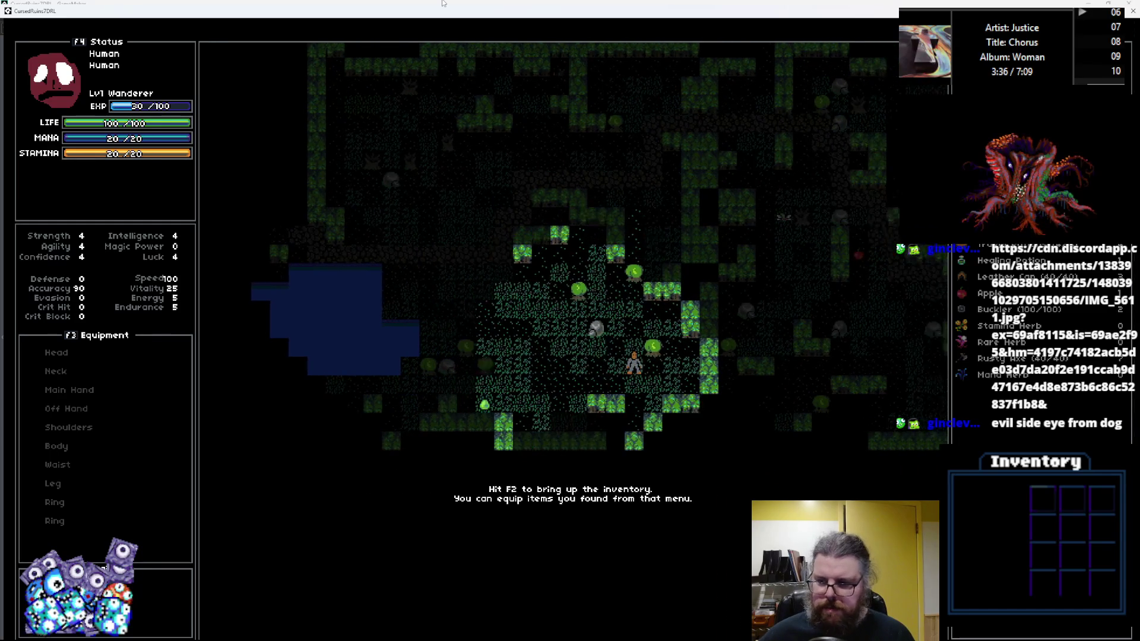
Step: Walk left around the pond, head north, and kill the adjacent enemy
key("a")
key("a")
key("s")
key("a")
key("a")
key("a")
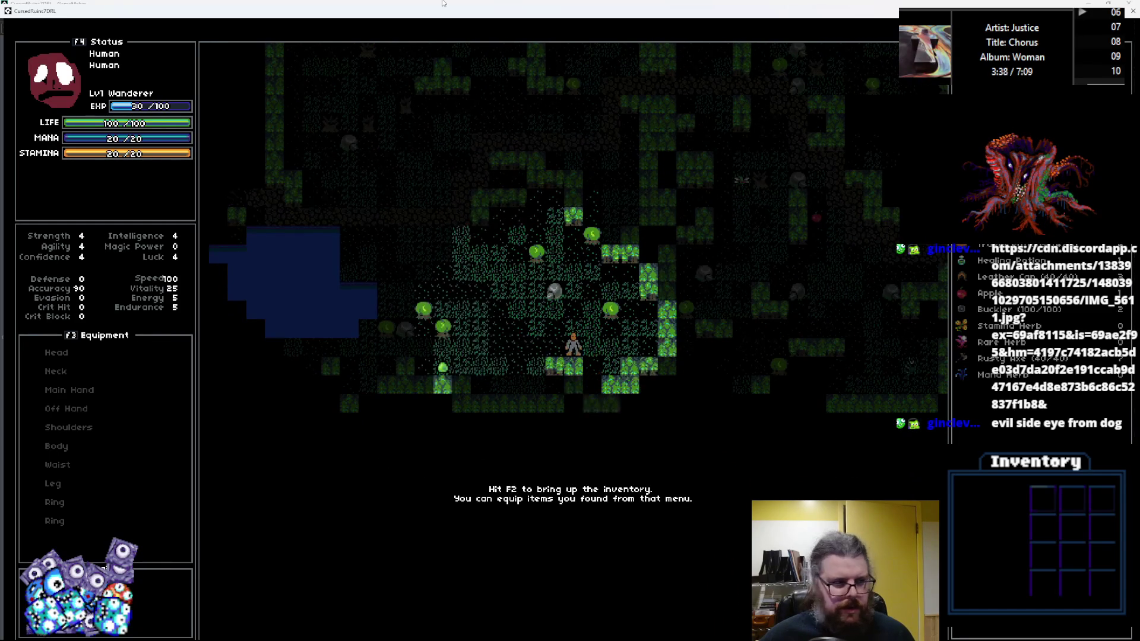
key("a")
key("a")
key("a")
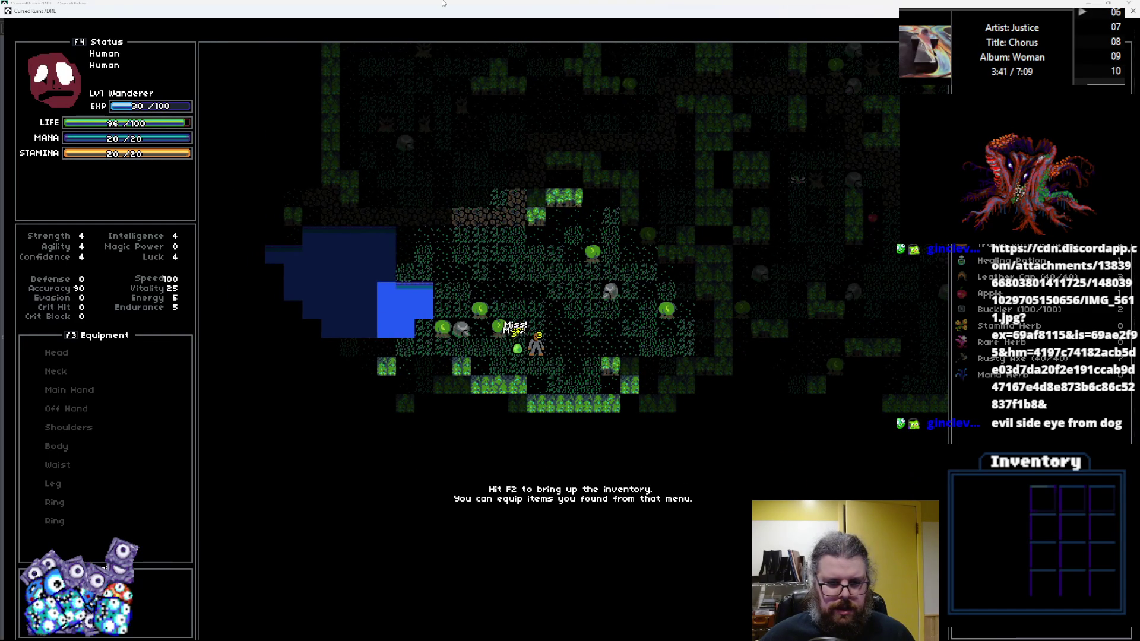
key("a")
key("a")
key("a")
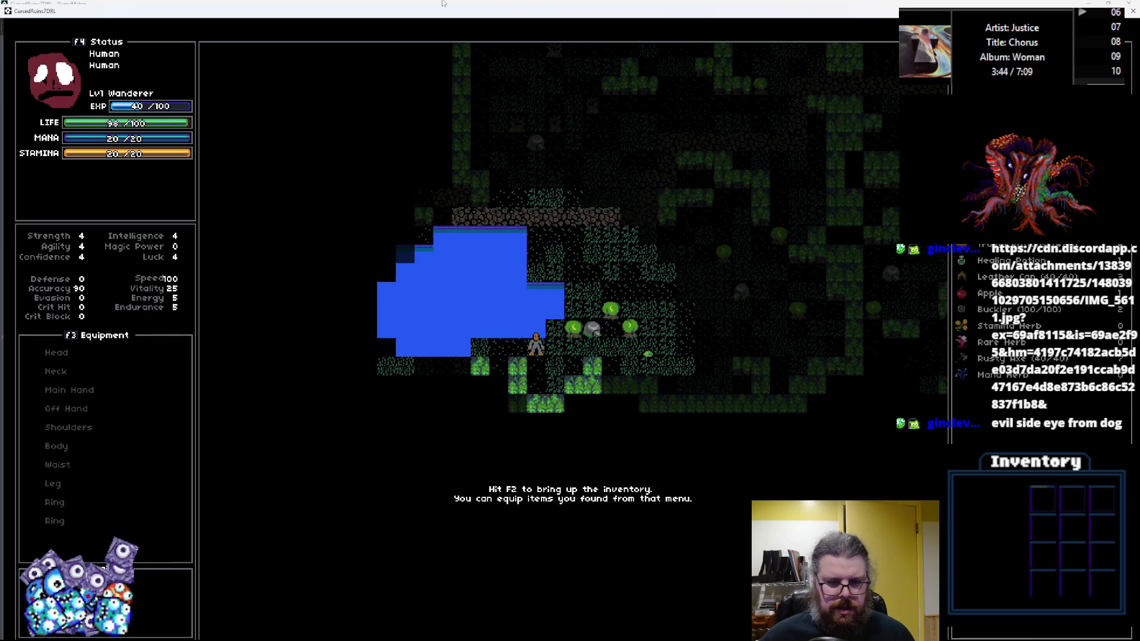
key("a")
key("a")
key("a")
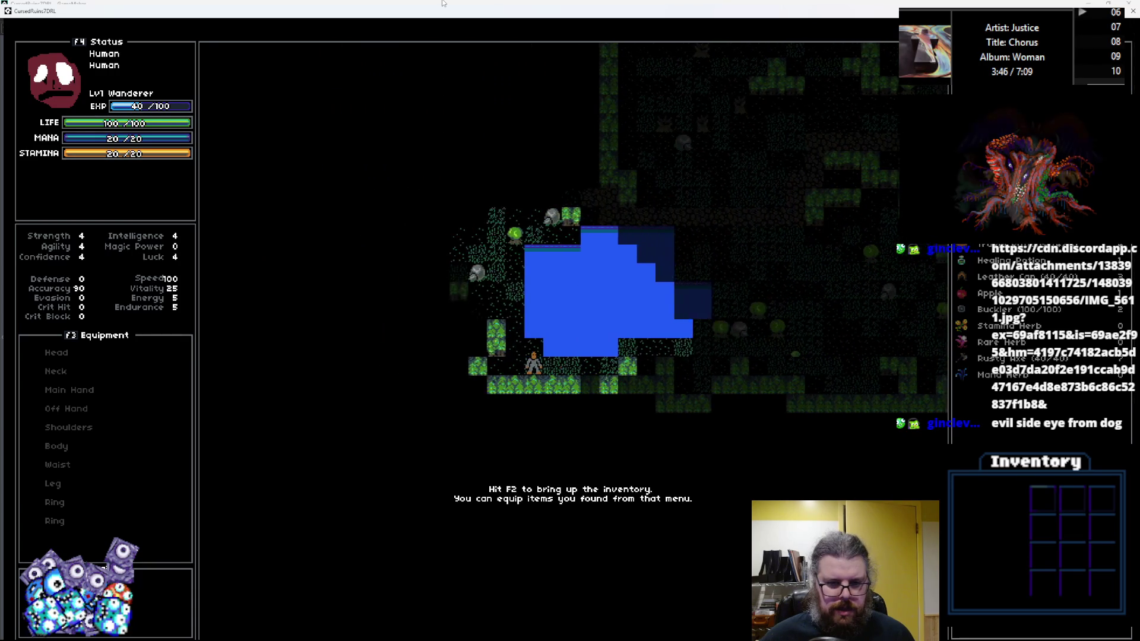
key("w")
key("w")
key("w")
key("a")
key("a")
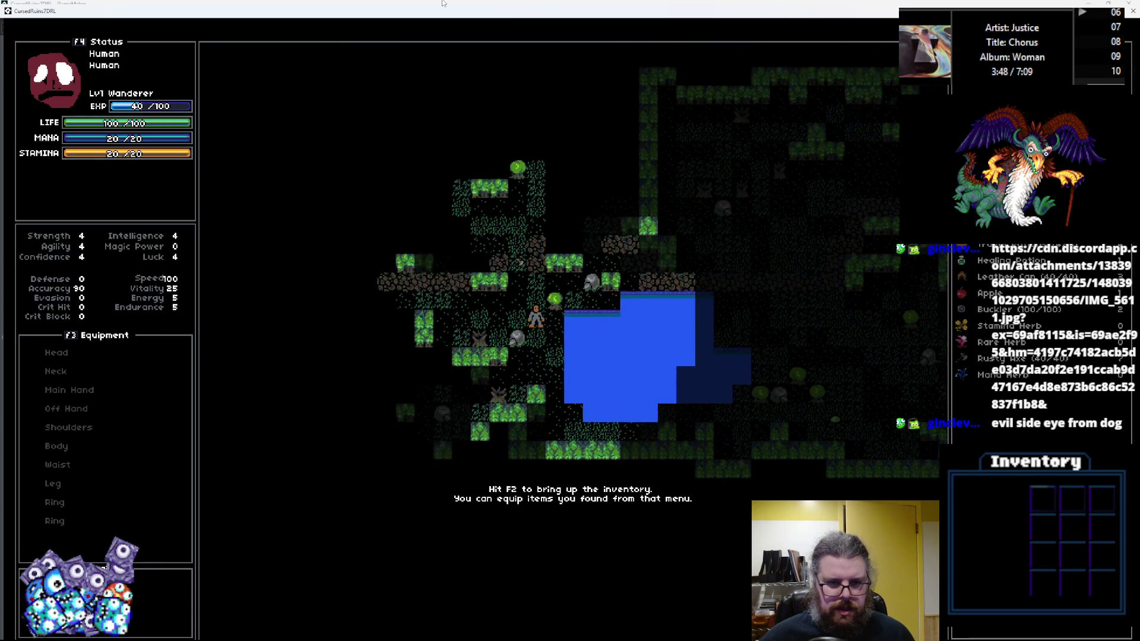
key("w")
key("w")
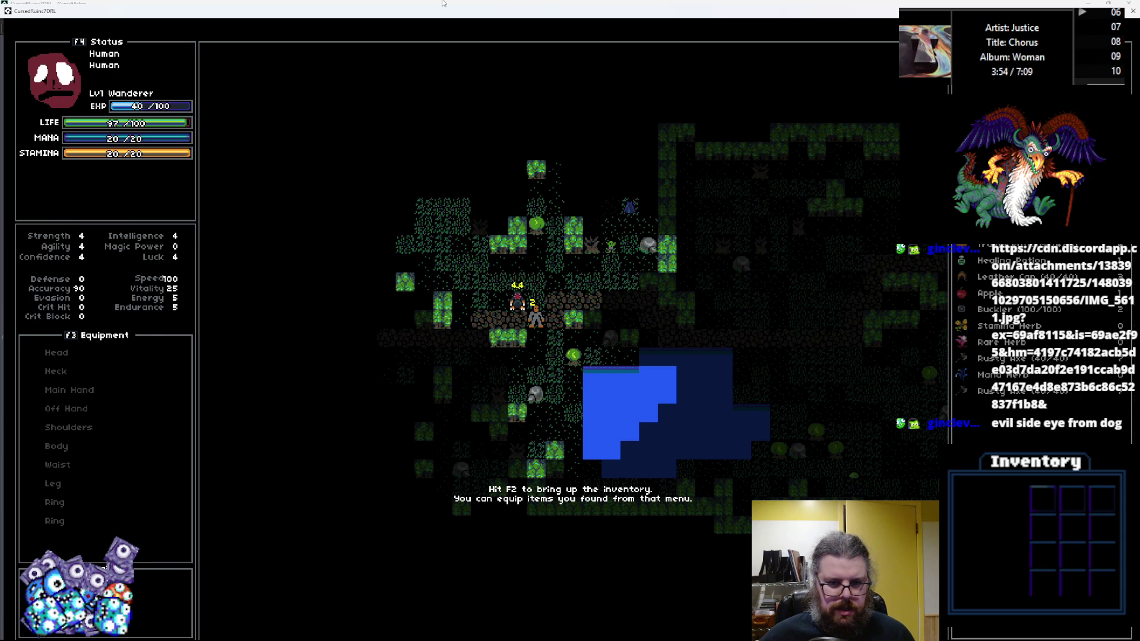
key("w")
key("w")
key("w")
key("d")
key("d")
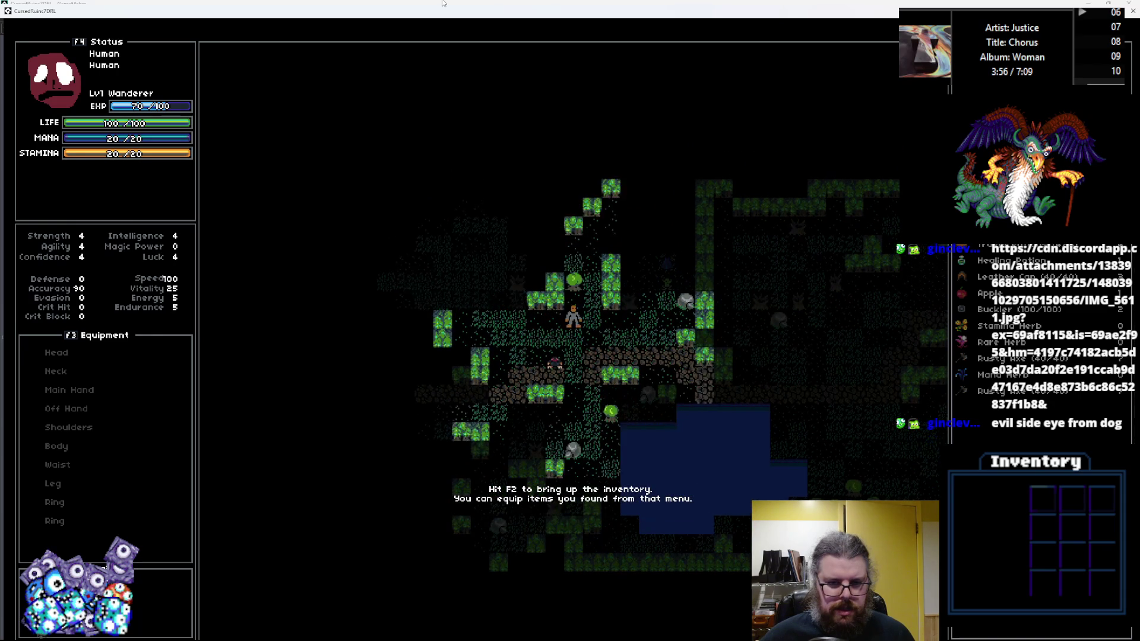
Step: Move into the next clearing past the green creature and collect the Cloak
key("d")
key("w")
key("w")
key("d")
key("d")
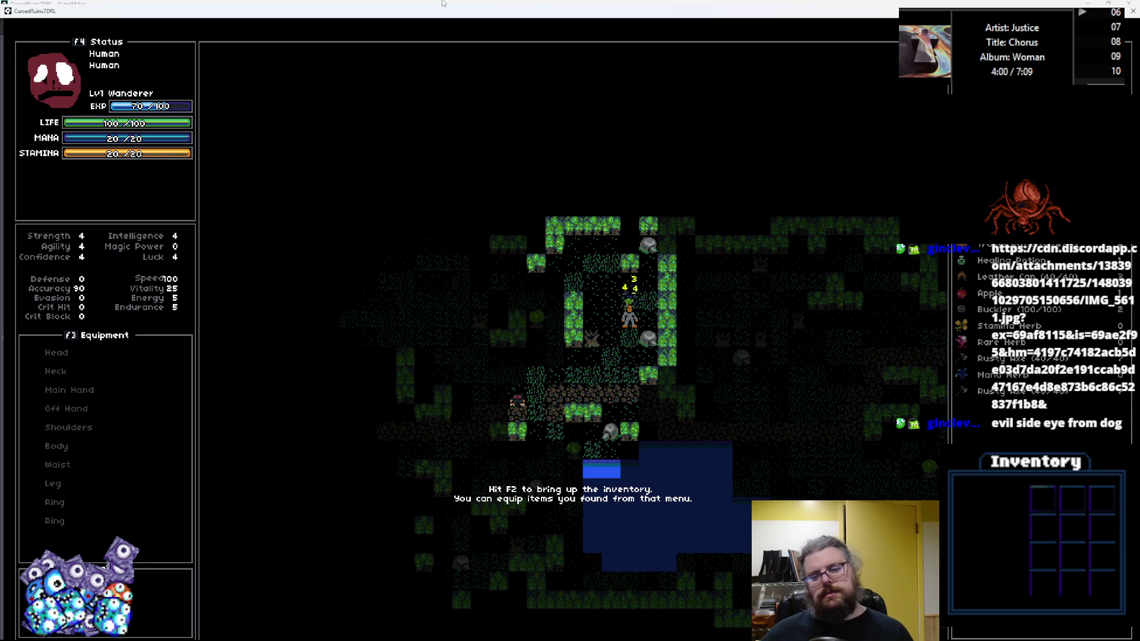
key("w")
key("w")
key("a")
key("a")
key("a")
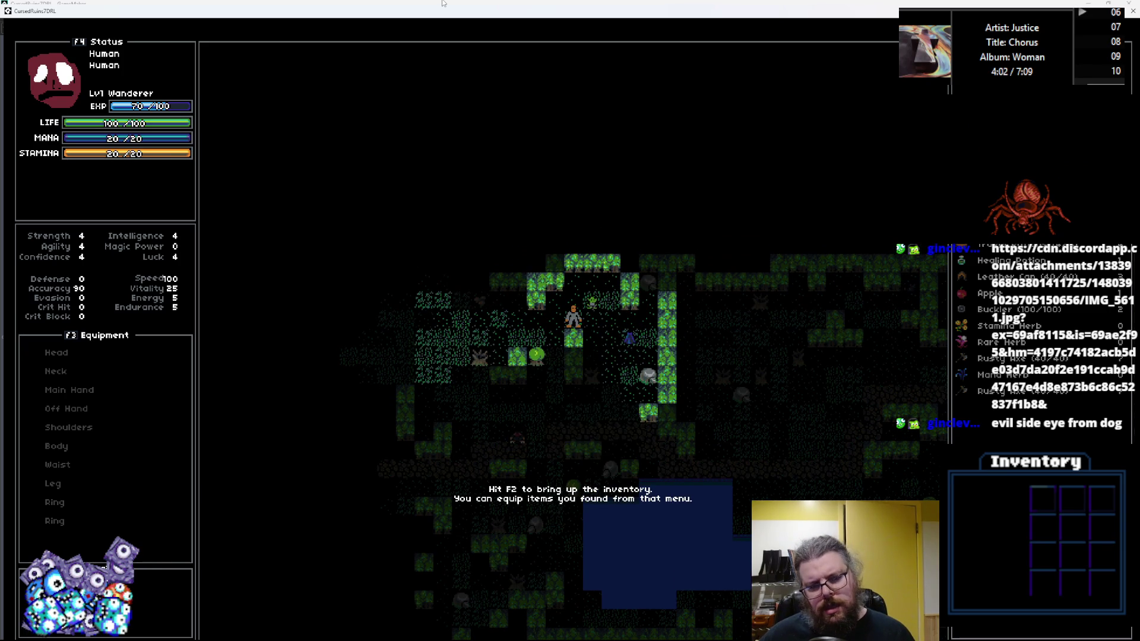
key("w")
key("d")
key("d")
key("s")
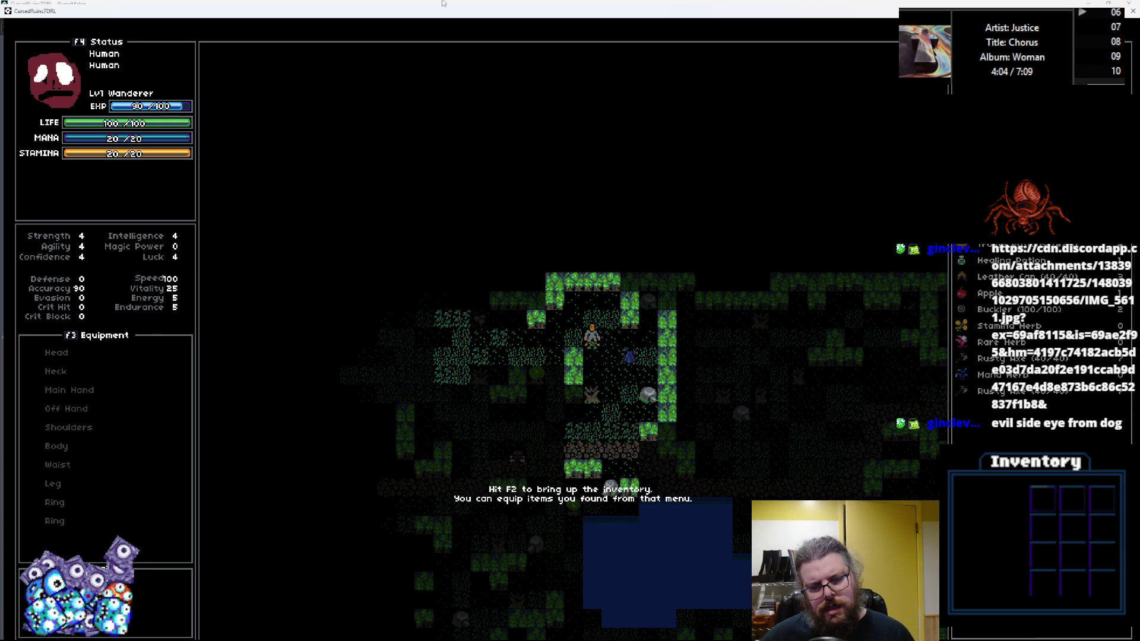
key("d")
key("s")
Step: Head down and left through the woods toward the lower clearing
key("a")
key("a")
key("a")
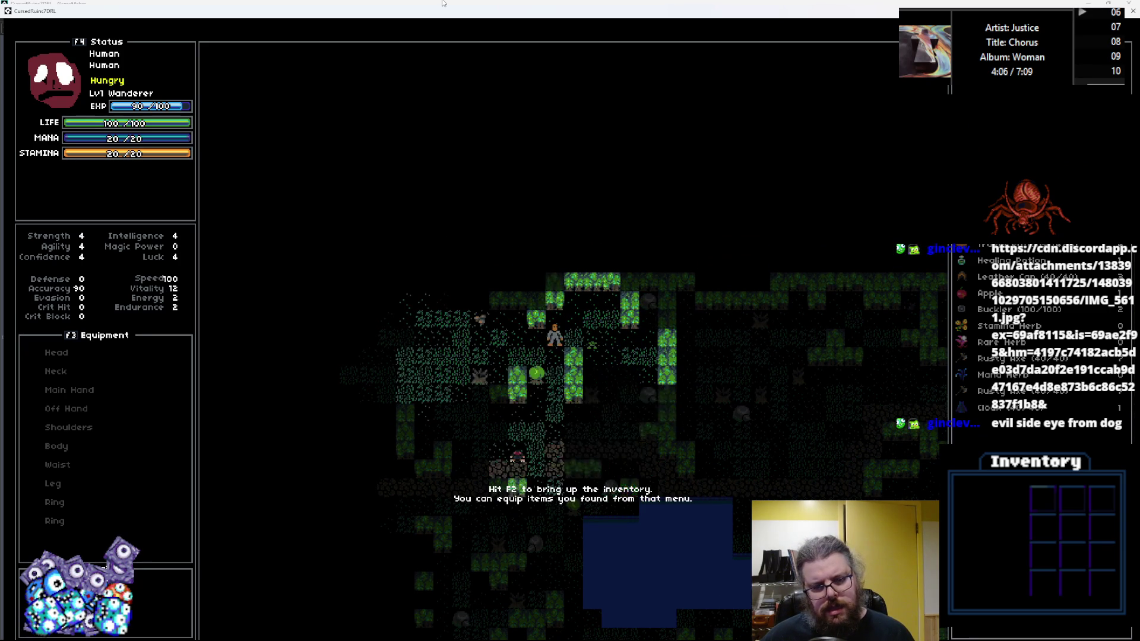
key("w")
key("s")
key("a")
key("s")
key("a")
key("s")
key("a")
key("s")
key("a")
key("s")
key("a")
key("s")
key("s")
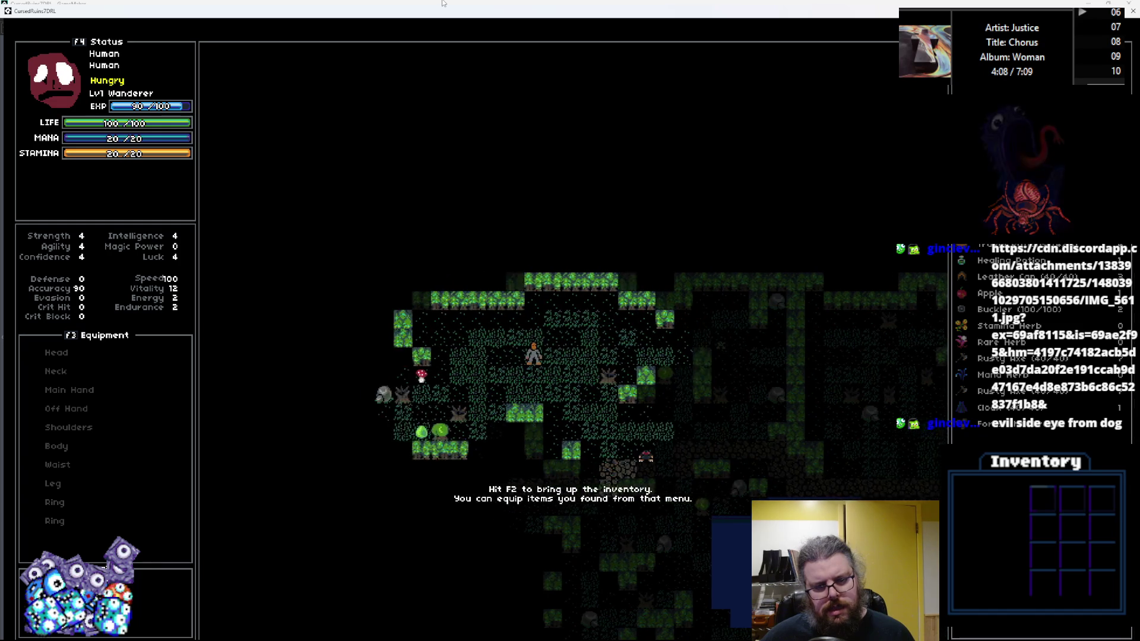
key("a")
key("a")
key("s")
key("a")
key("a")
key("s")
key("a")
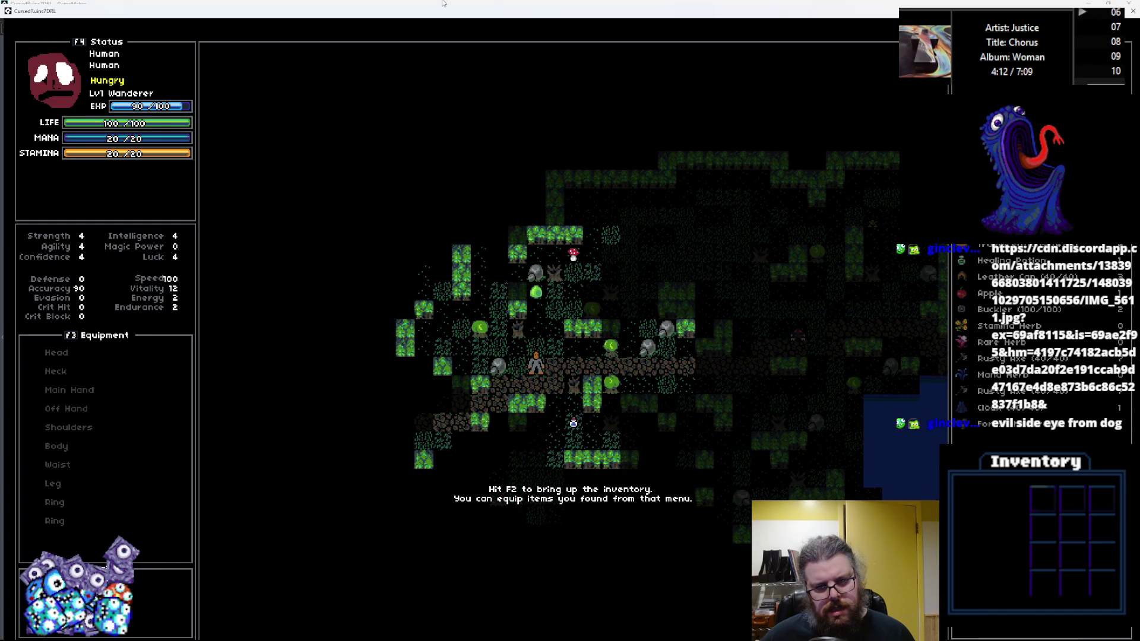
key("s")
key("s")
key("s")
key("d")
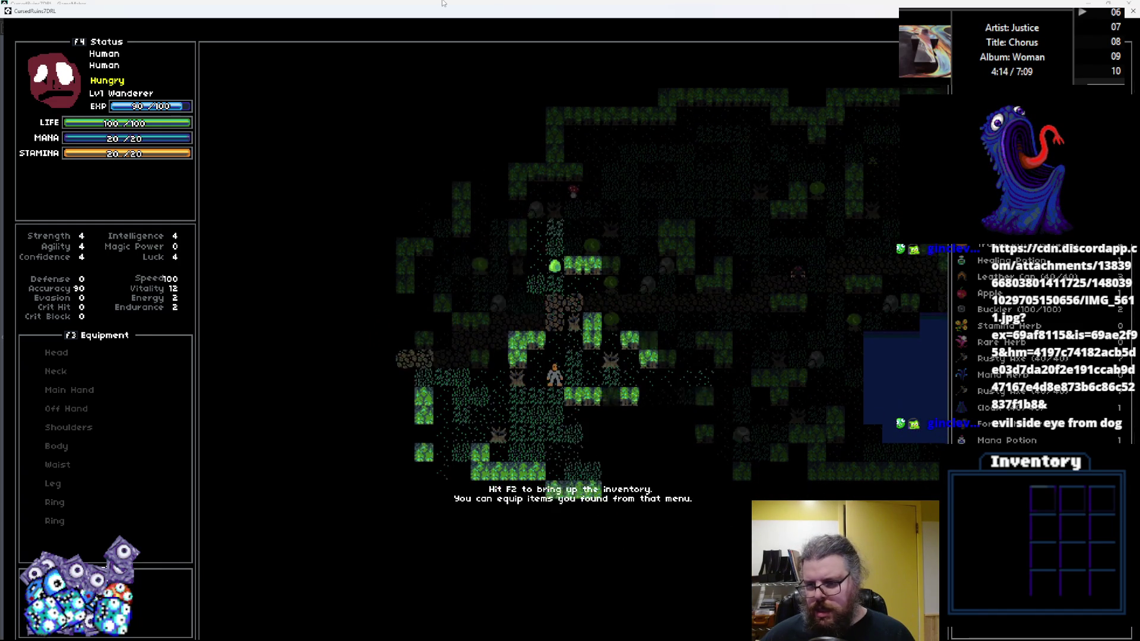
key("s")
key("a")
key("s")
key("a")
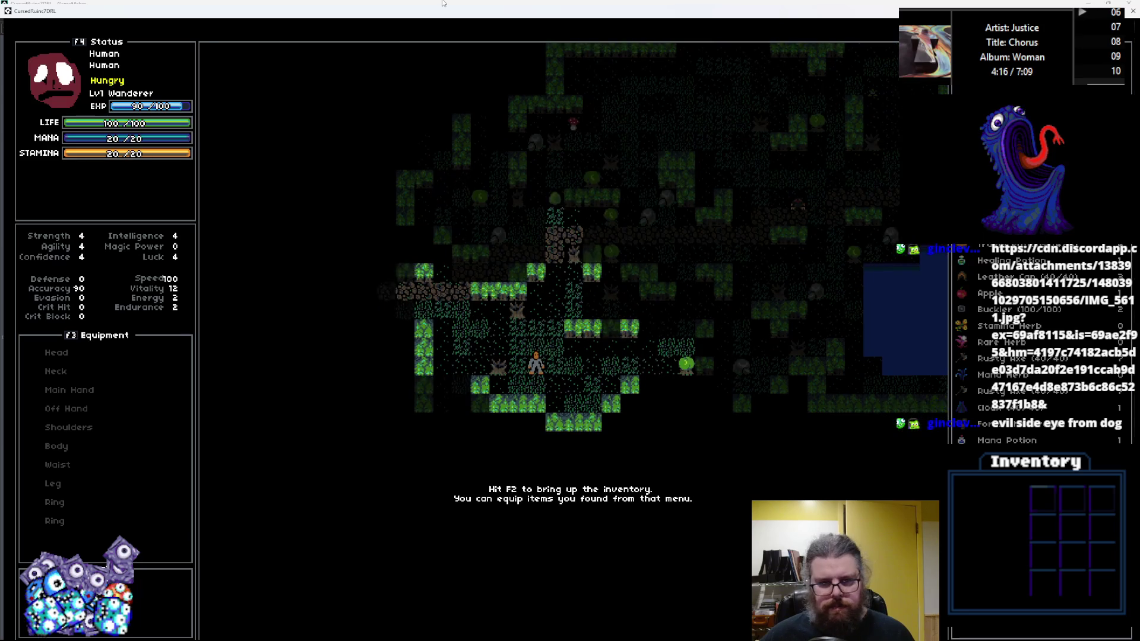
key("s")
Step: Walk through the trees past the Clogs and down through the forest
key("w")
key("a")
key("a")
key("w")
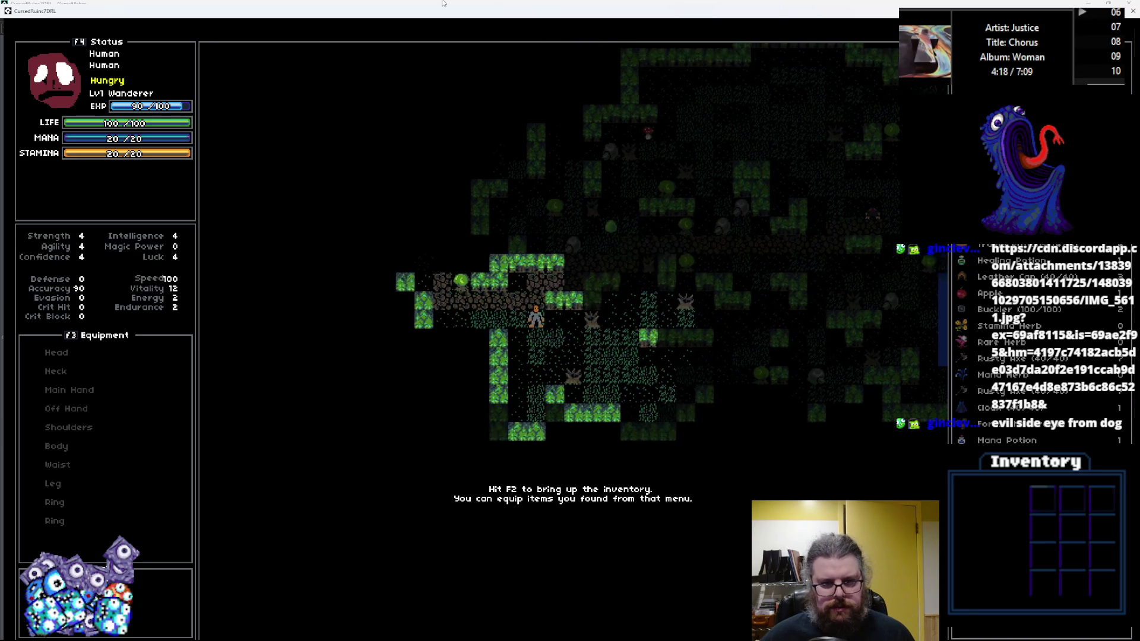
key("a")
key("w")
key("a")
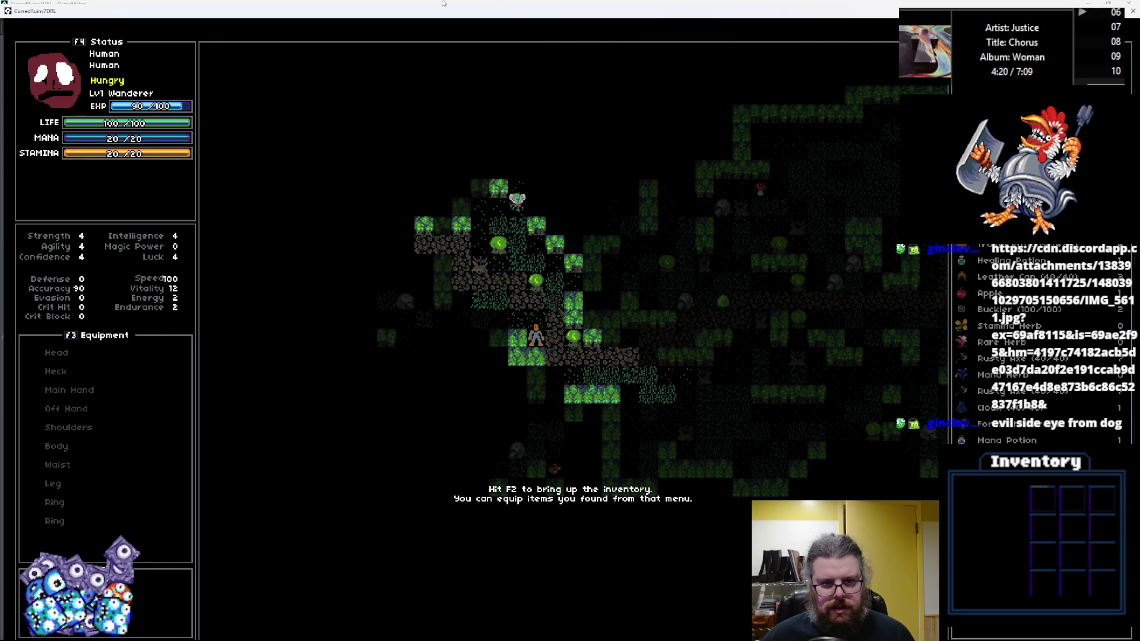
key("s")
key("a")
key("s")
key("s")
key("s")
key("s")
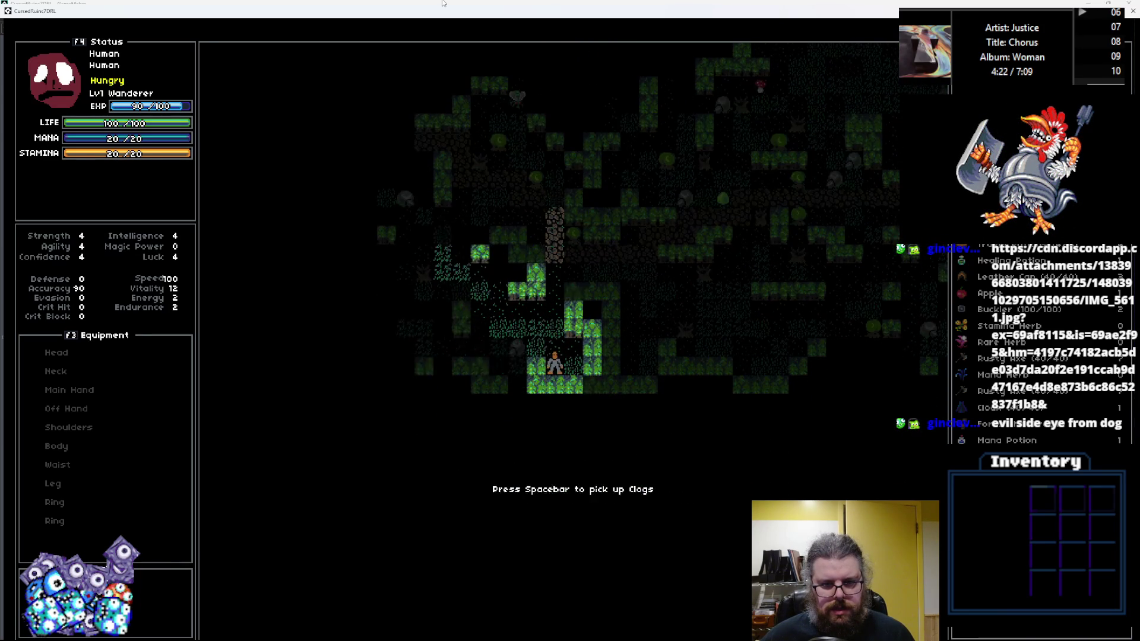
key("a")
key("a")
key("a")
key("w")
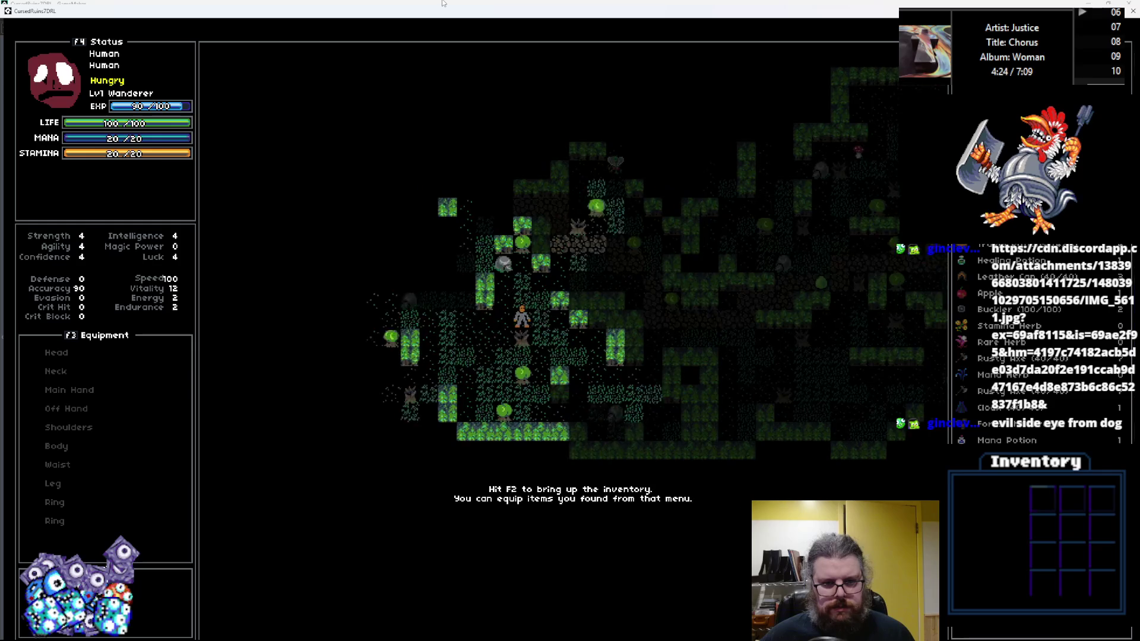
key("a")
key("a")
key("s")
key("s")
key("d")
key("d")
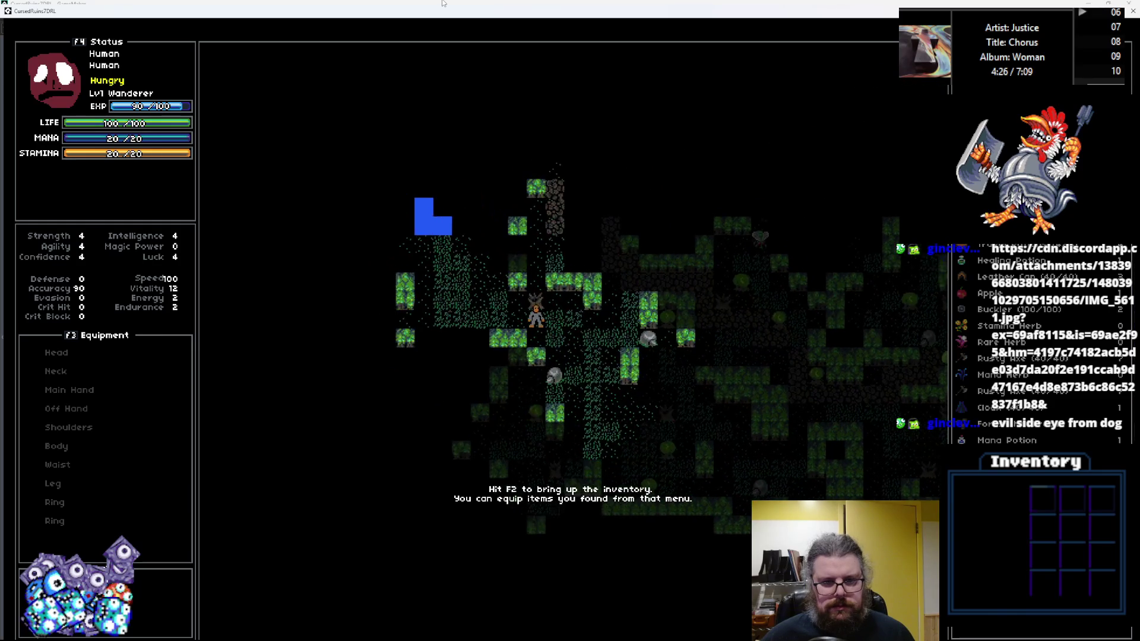
key("a")
key("a")
key("s")
key("s")
key("a")
key("a")
key("s")
key("s")
key("s")
Step: Walk north along the pond past the green slime and pick up the Foil
key("w")
key("w")
key("d")
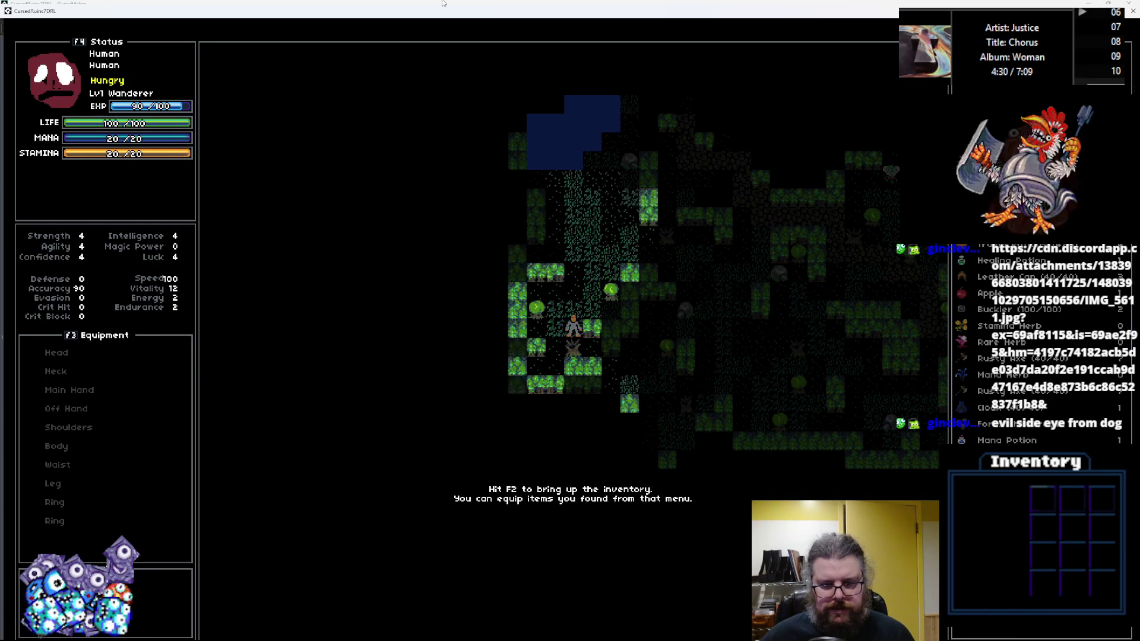
key("w")
key("w")
key("w")
key("a")
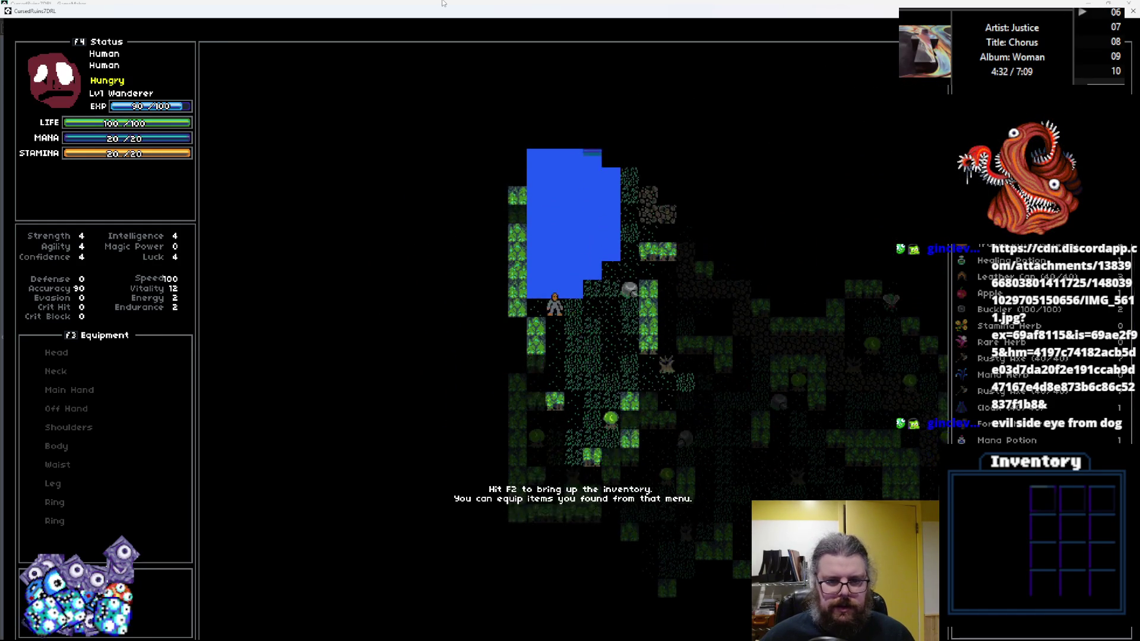
key("d")
key("d")
key("d")
key("w")
key("w")
key("w")
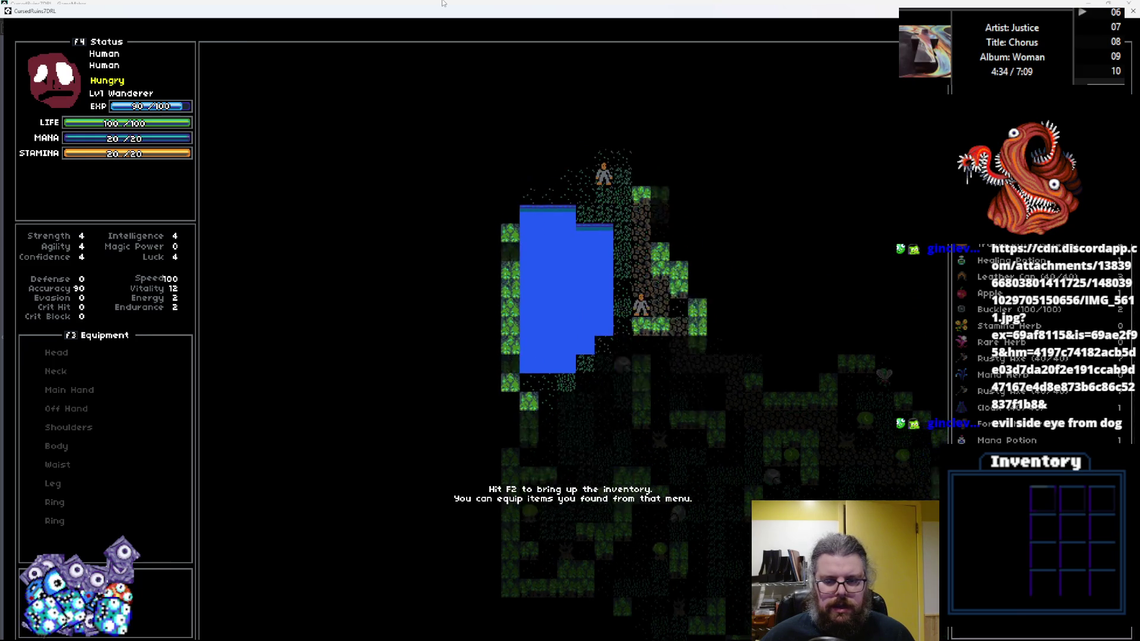
key("w")
key("w")
key("w")
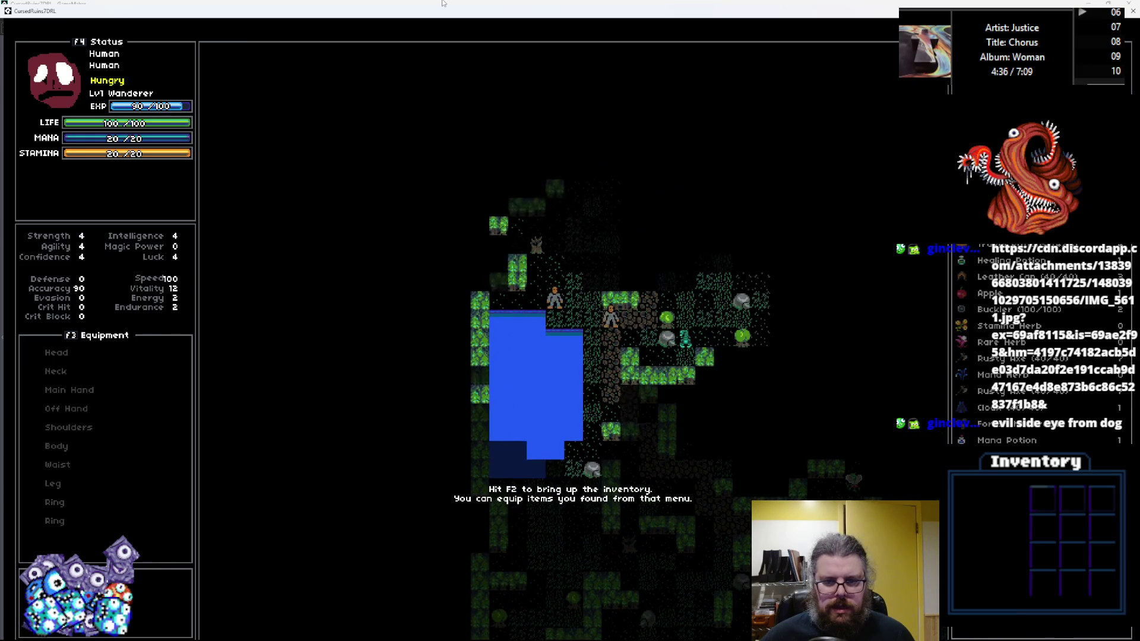
key("d")
key("w")
key("d")
key("Up")
key("Up")
key("Up")
key("Left")
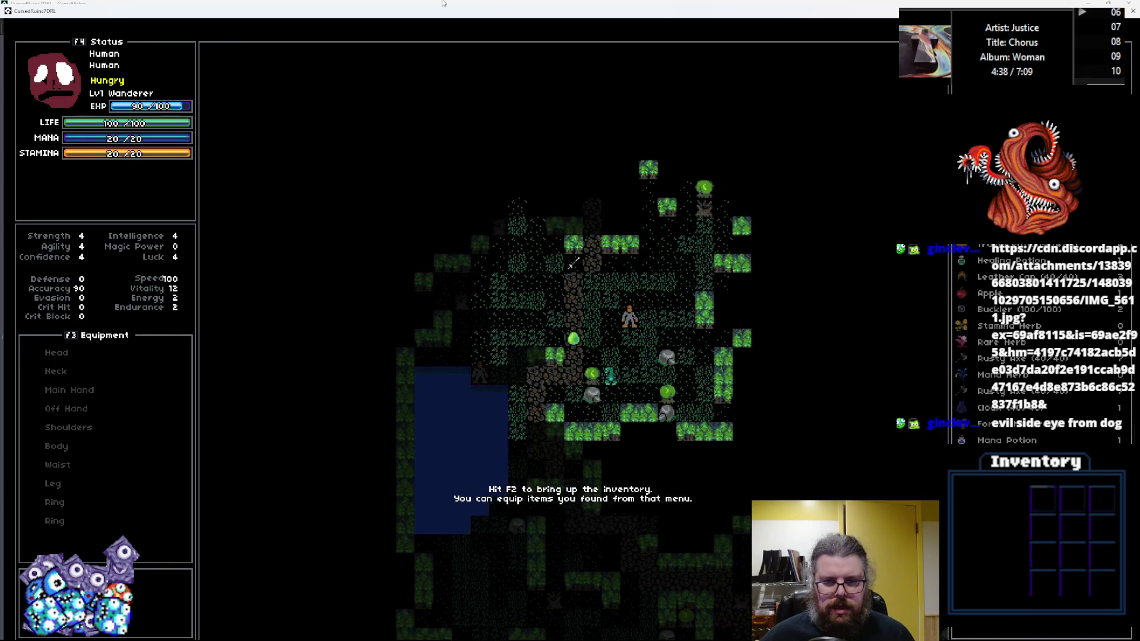
key("space")
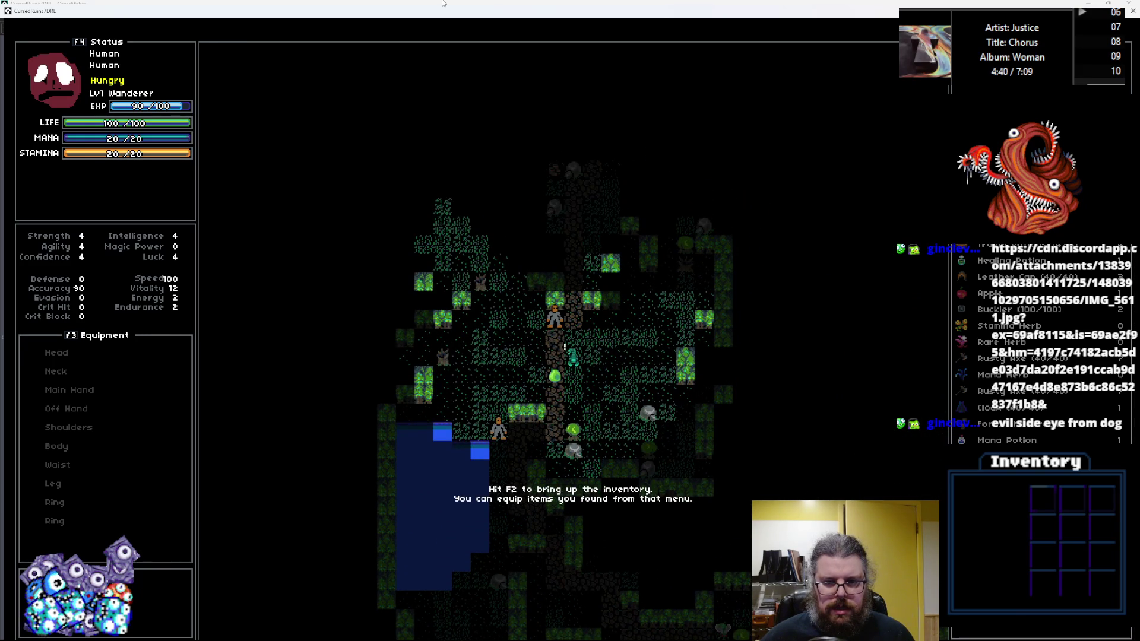
Step: Pick up the Boots and bring up the actions for an inventory item
key("Up")
key("Up")
key("Up")
key("Left")
key("Up")
key("Up")
key("Up")
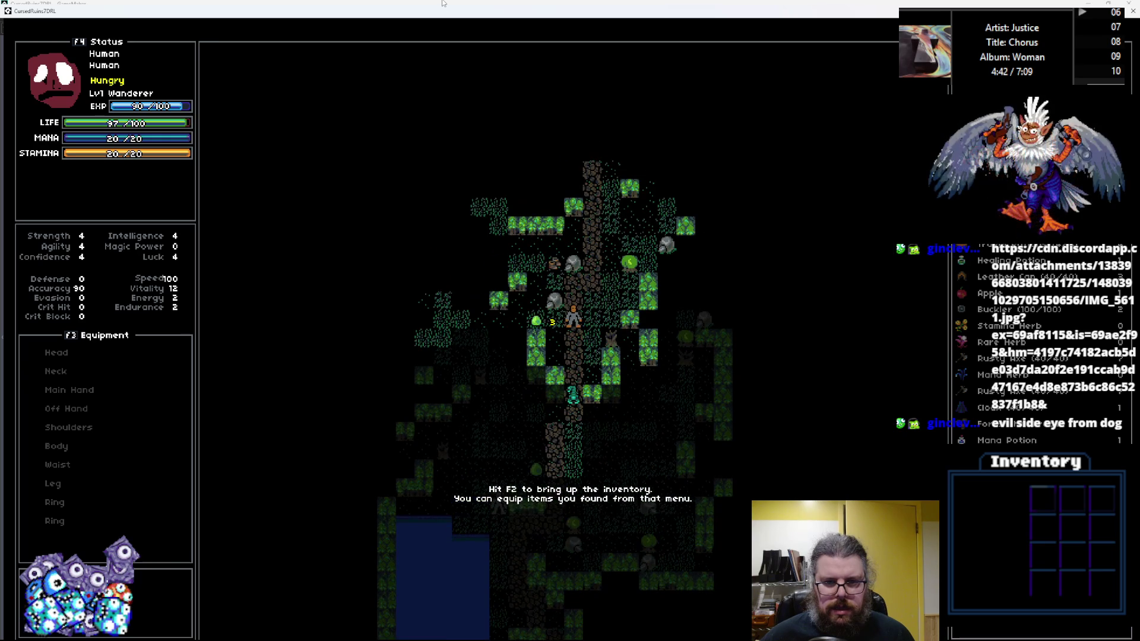
key("space")
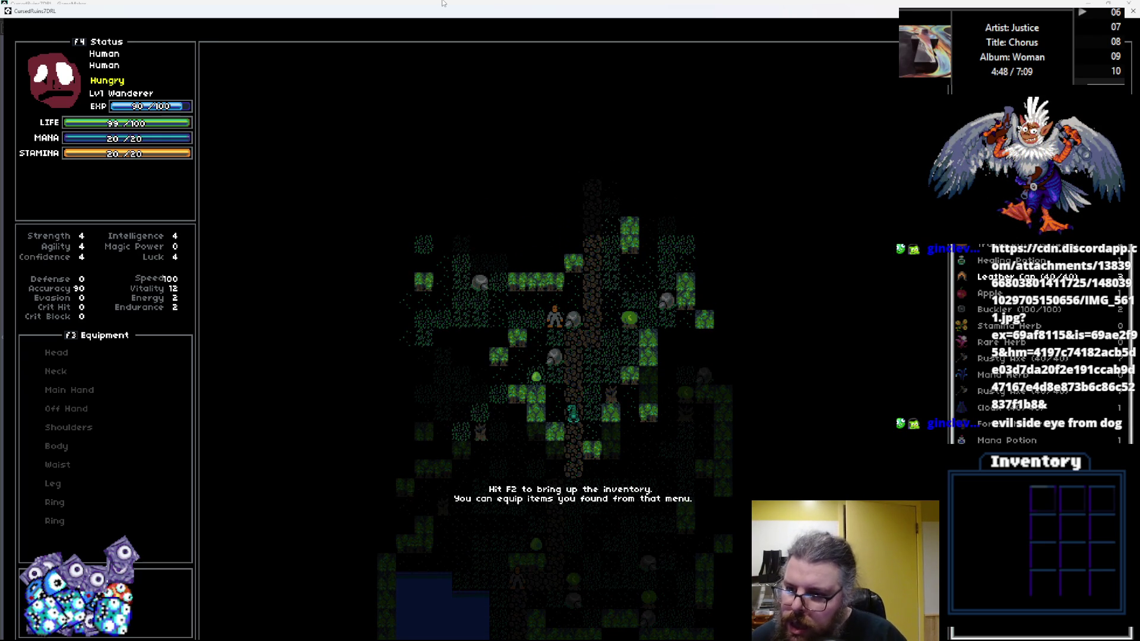
key("Return")
key("Return")
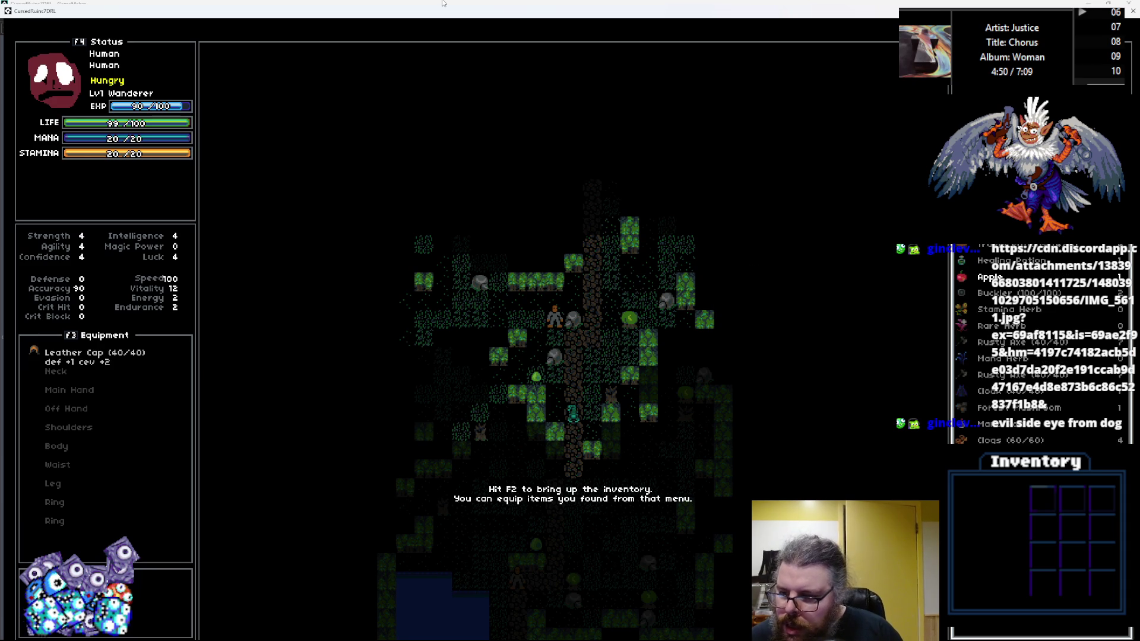
Step: Equip the Rusty Axe, the Cloak and the Boots from the F2 inventory
key("Down")
key("Down")
key("Down")
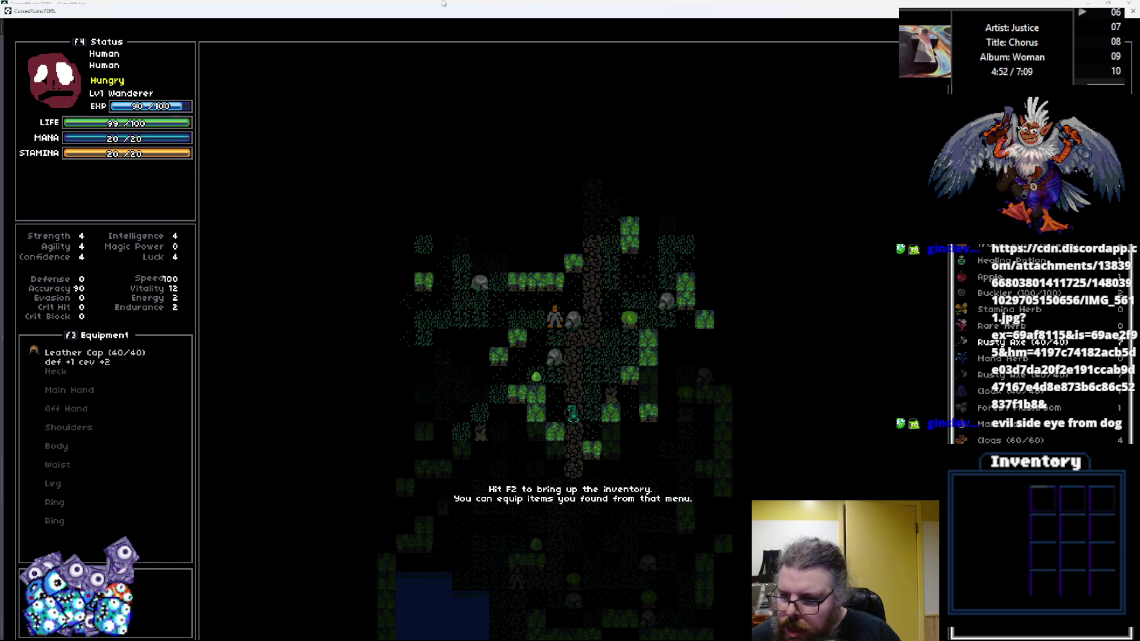
key("Return")
key("Return")
key("Down")
key("Down")
key("Return")
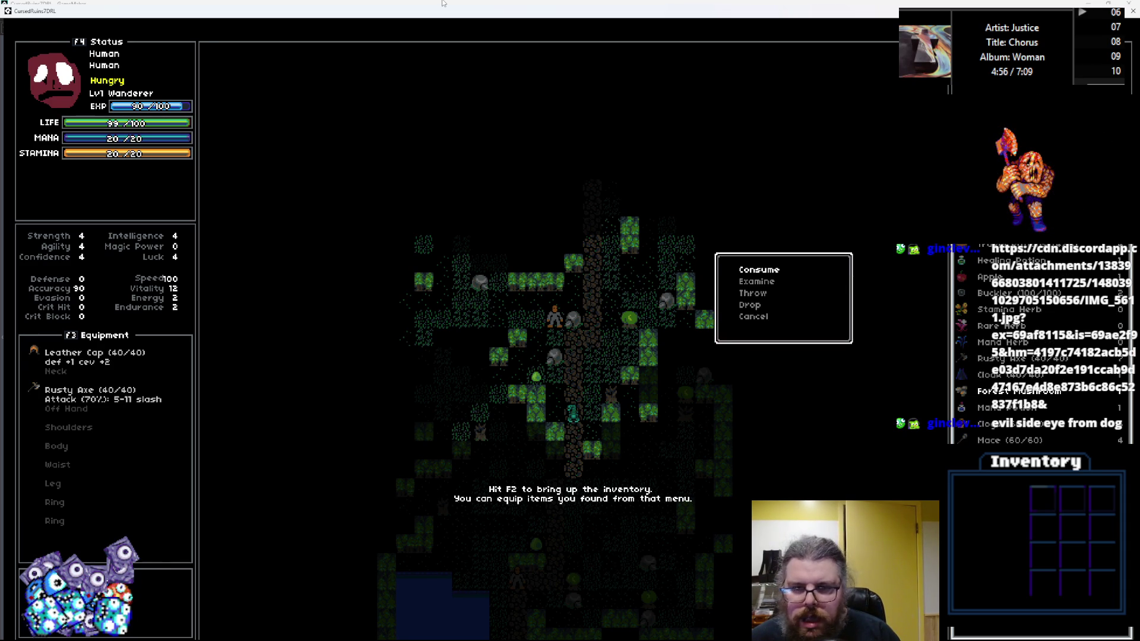
key("Return")
key("Up")
key("Return")
key("Return")
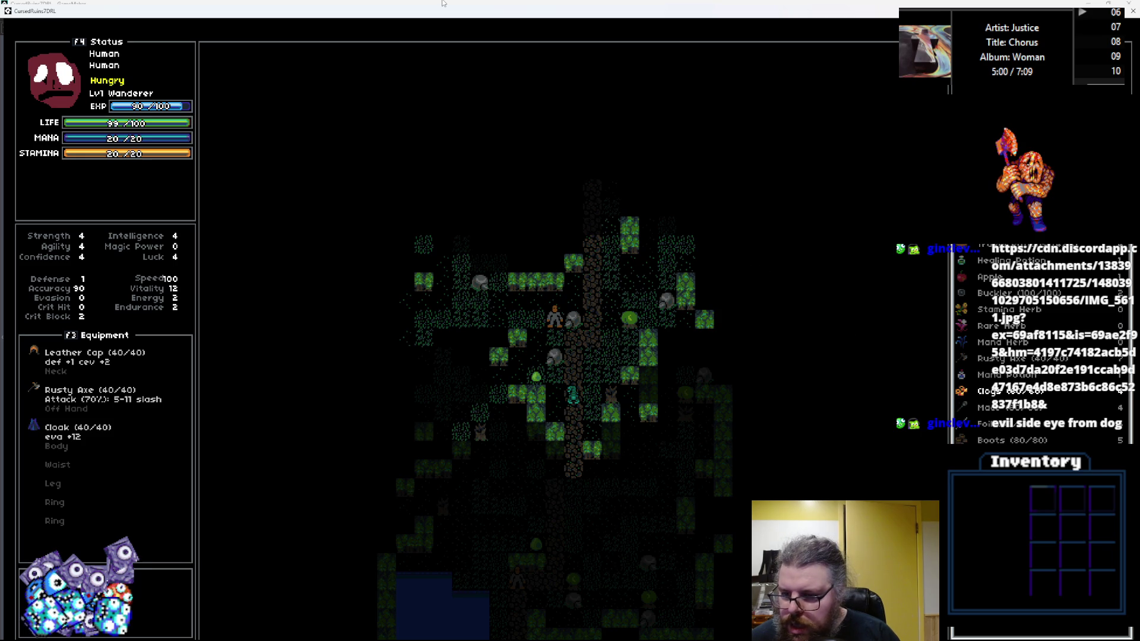
key("Down")
key("Down")
key("Down")
key("Return")
key("Return")
key("Up")
key("Up")
key("Up")
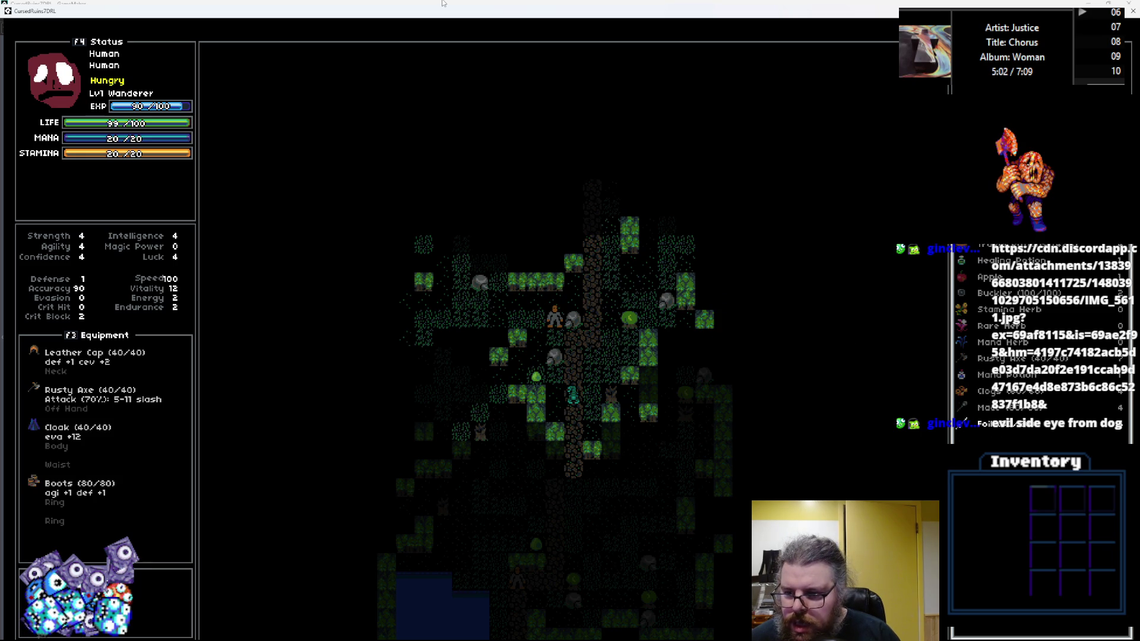
key("Return")
Step: Drop the Clogs and the Mana Potion, then attack the adjacent enemy
key("Down")
key("Down")
key("Down")
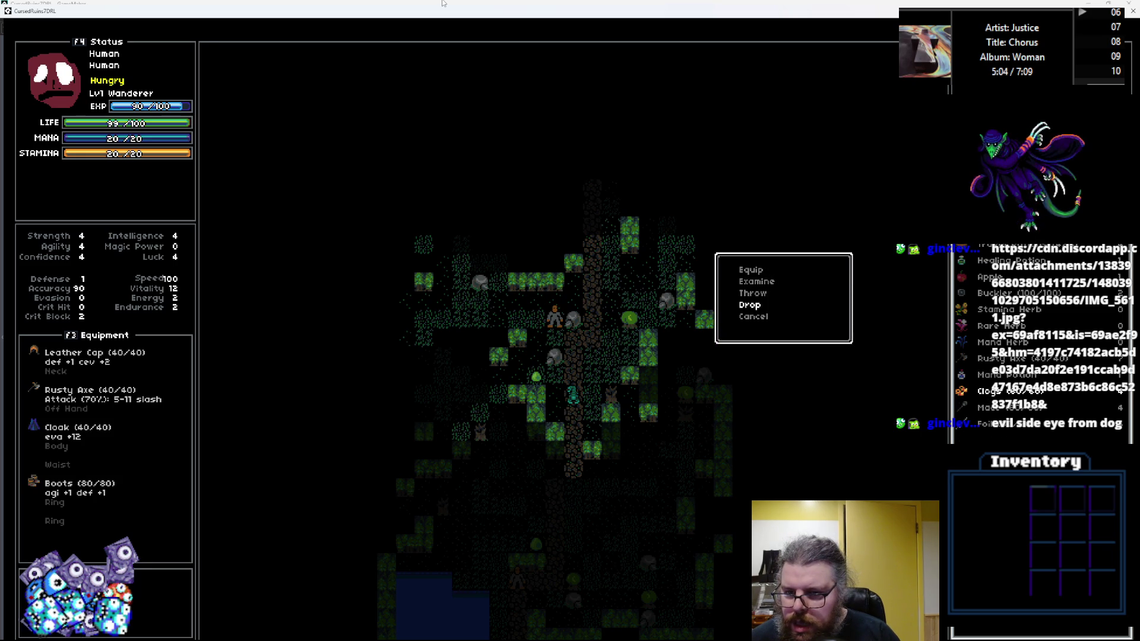
key("Return")
key("Up")
key("Up")
key("Down")
key("Return")
key("Down")
key("Down")
key("Down")
key("Return")
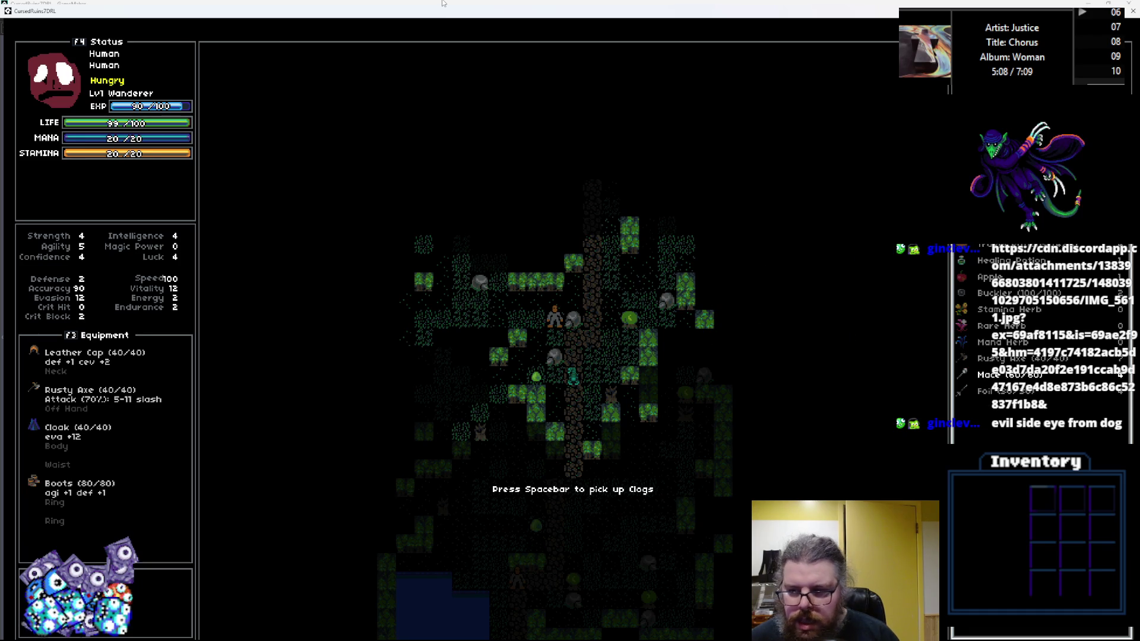
key("space")
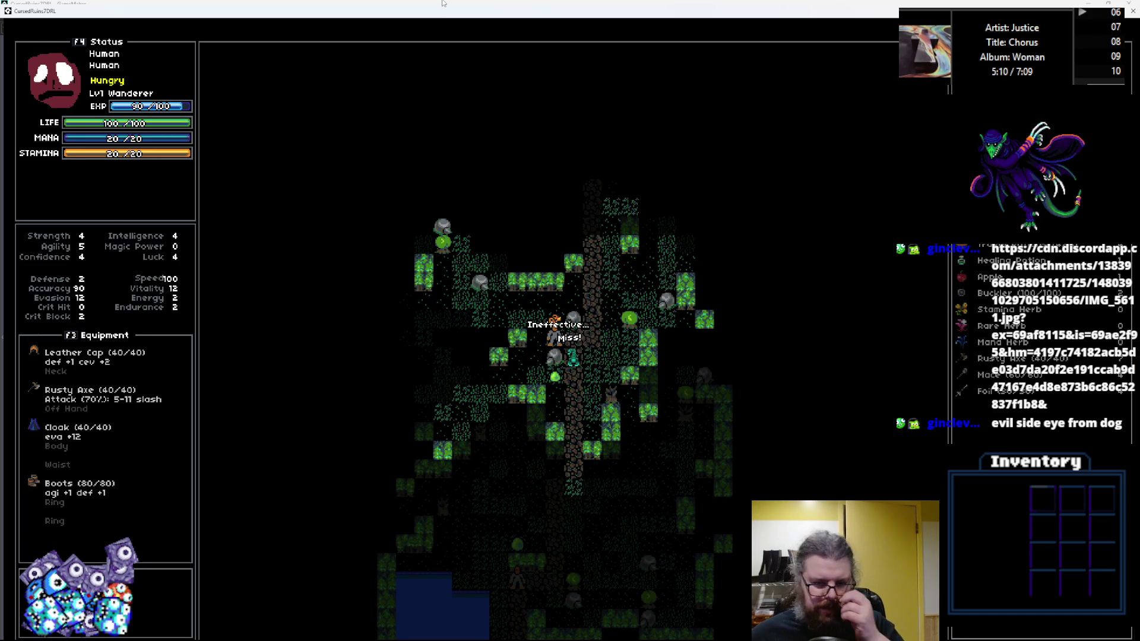
Step: Finish off the adjacent enemy and walk north-west through the forest
key("space")
key("space")
key("space")
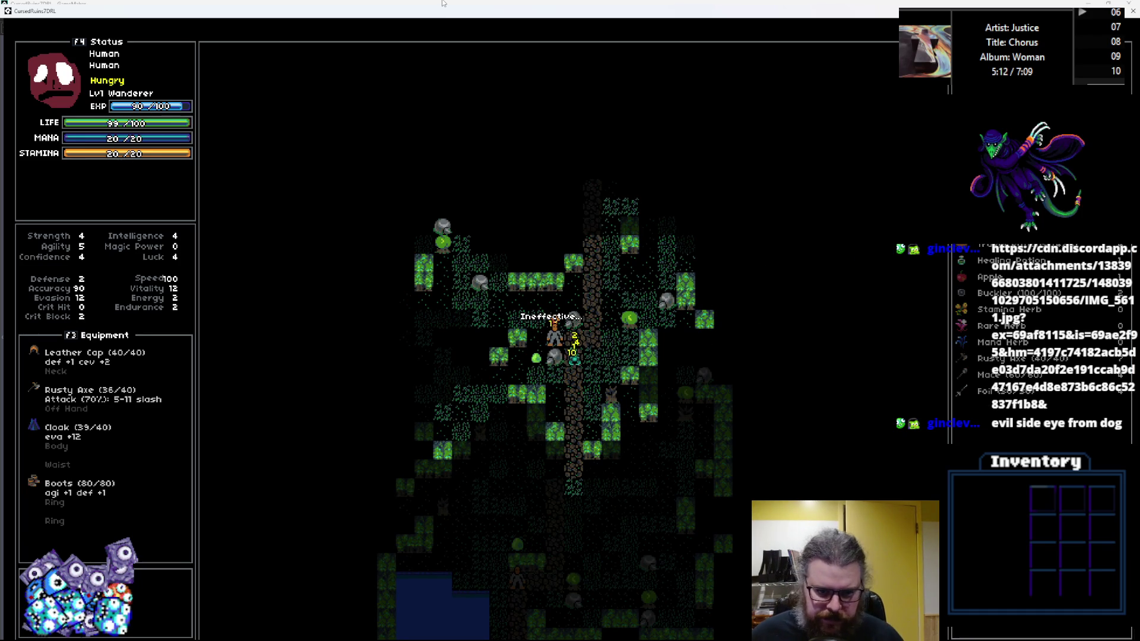
key("space")
key("space")
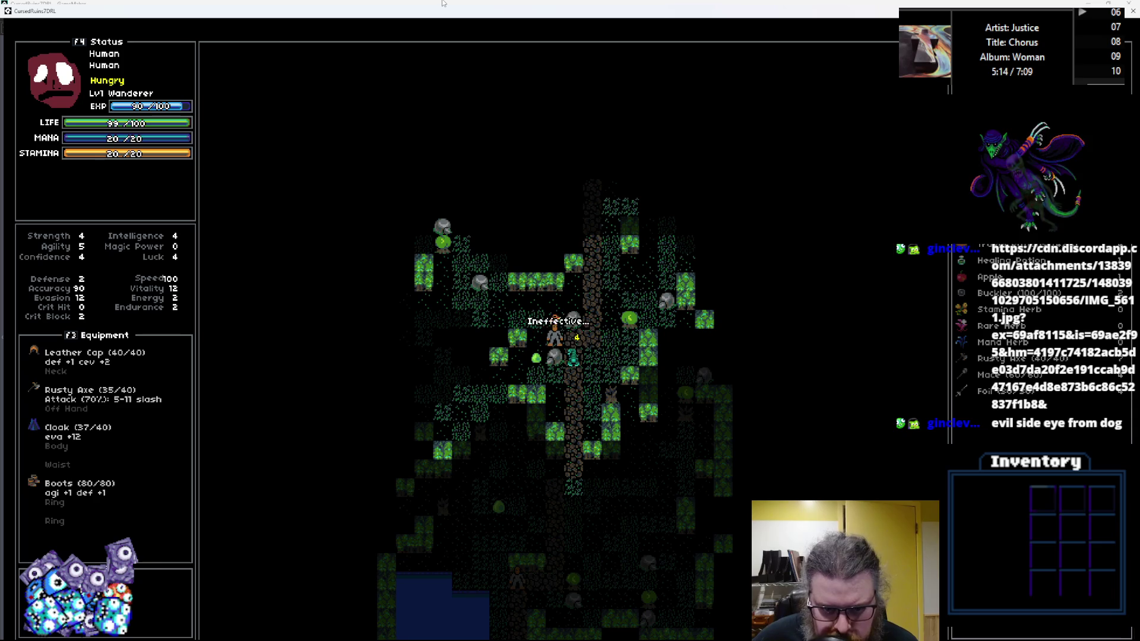
key("space")
key("space")
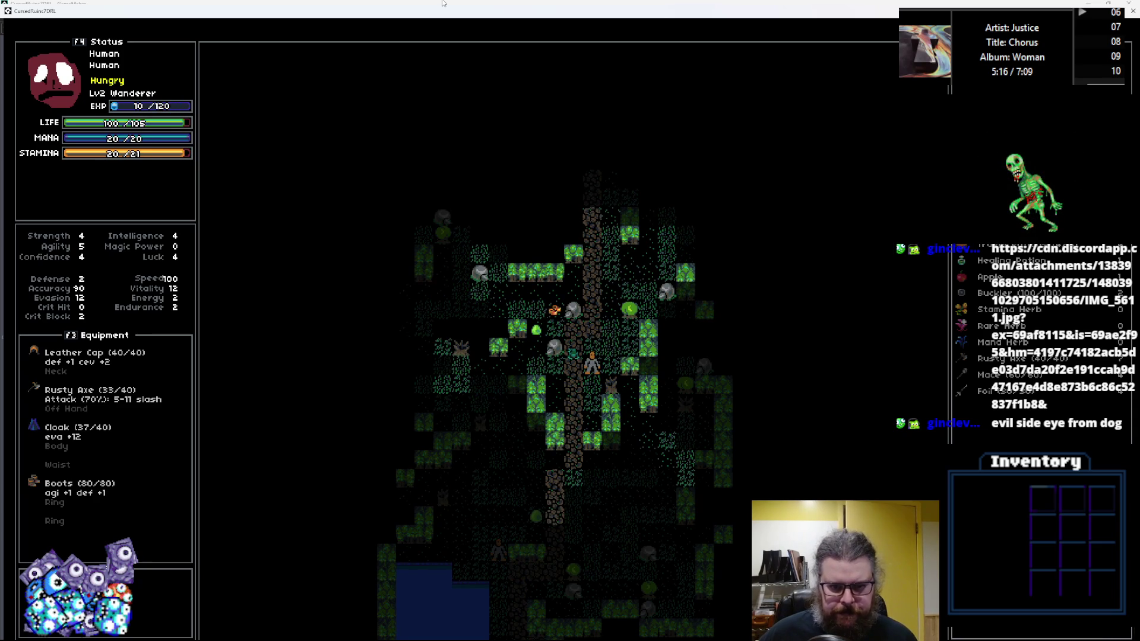
key("Up")
key("Up")
key("Up")
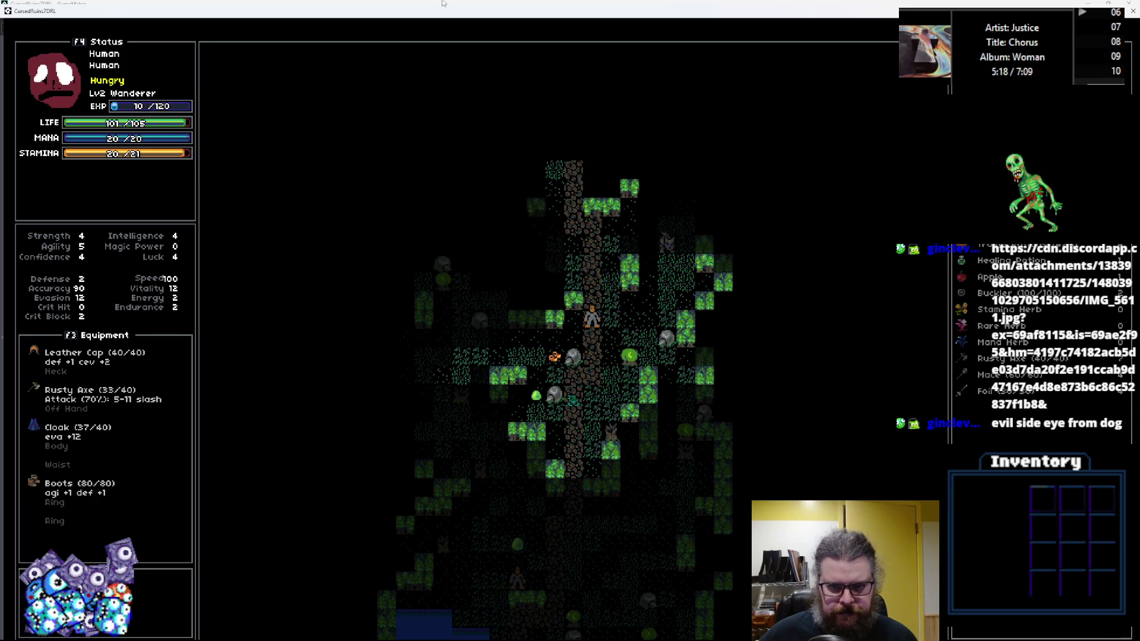
key("Up")
key("Left")
key("Up")
key("Left")
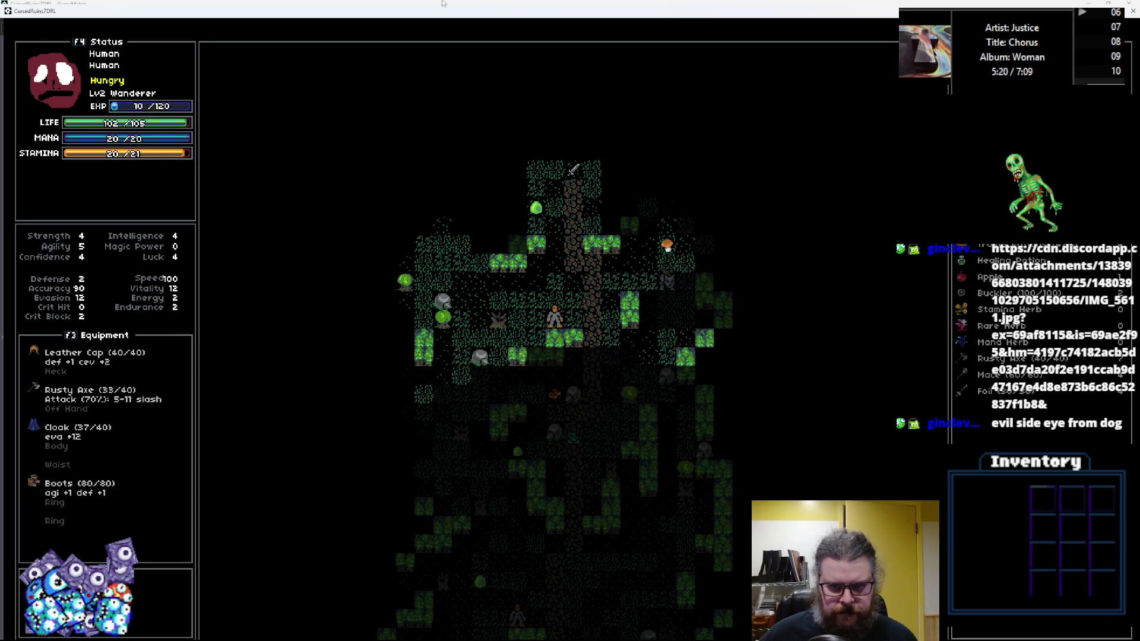
key("Left")
key("Up")
key("Up")
key("Up")
key("Left")
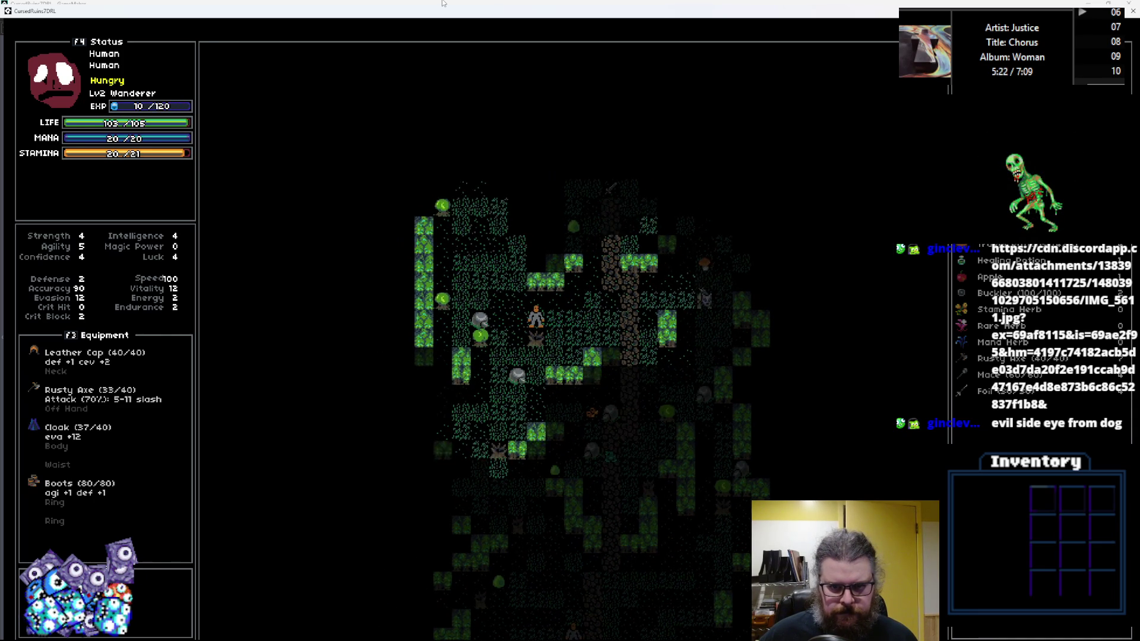
key("Up")
key("Up")
key("Up")
key("Left")
key("Up")
key("Up")
key("Right")
key("Up")
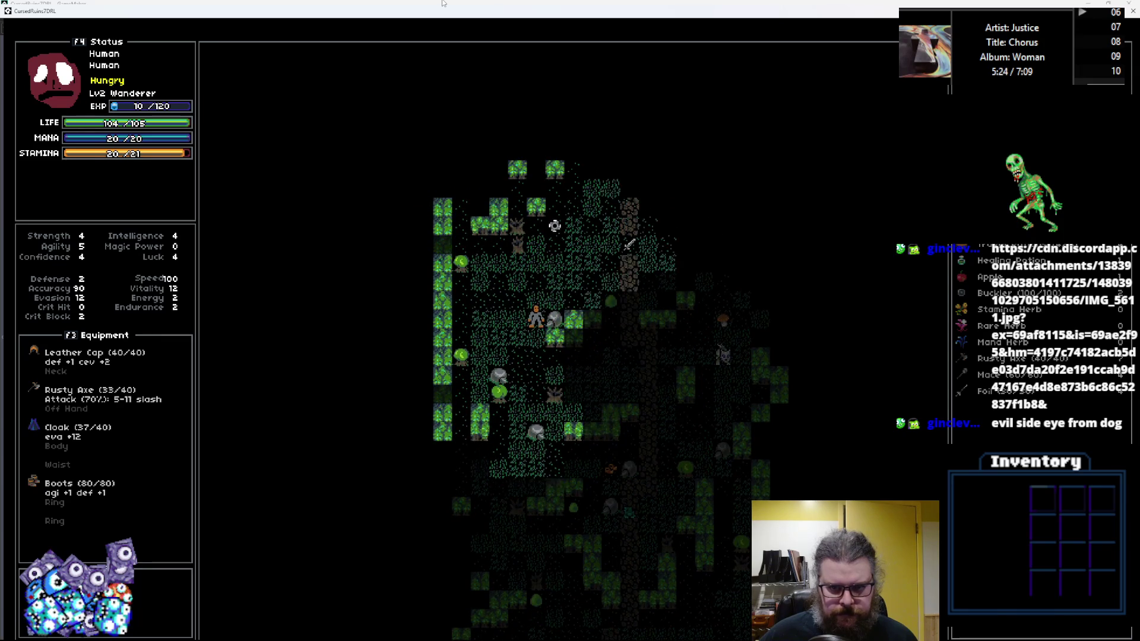
Step: Walk past the sword up to the lake, then head left and down through the forest
key("Up")
key("Up")
key("Up")
key("Right")
key("Right")
key("Right")
key("Right")
key("Up")
key("Right")
key("Up")
key("Up")
key("Right")
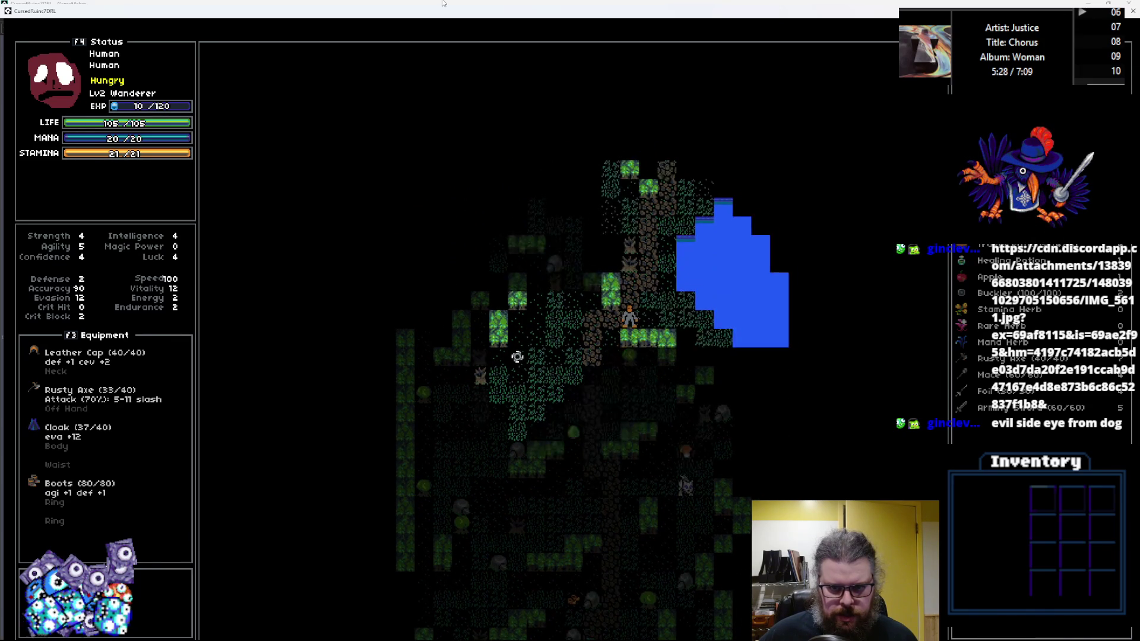
key("Up")
key("Up")
key("Up")
key("Right")
key("Up")
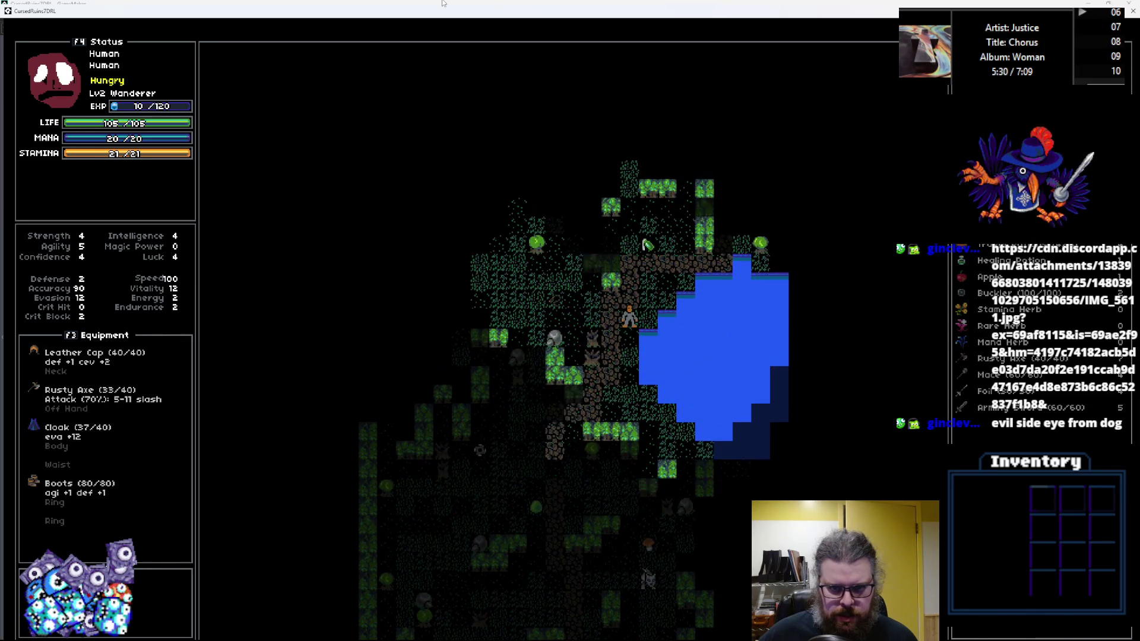
key("Left")
key("Left")
key("Up")
key("Left")
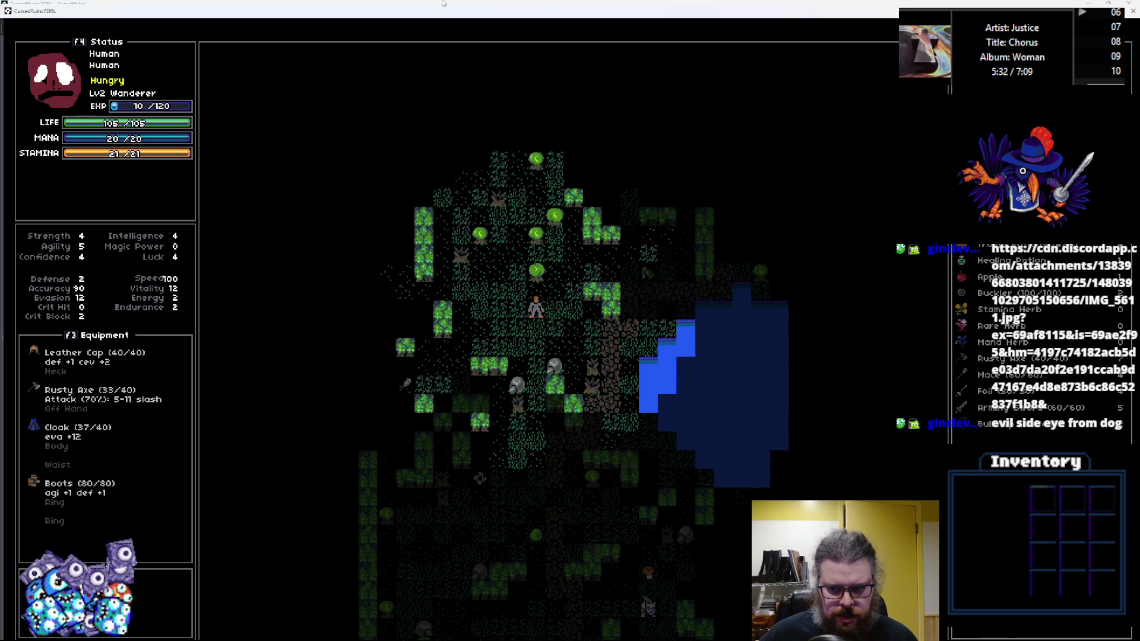
key("Up")
key("Left")
key("Up")
key("Left")
key("Down")
key("Left")
key("Left")
key("Left")
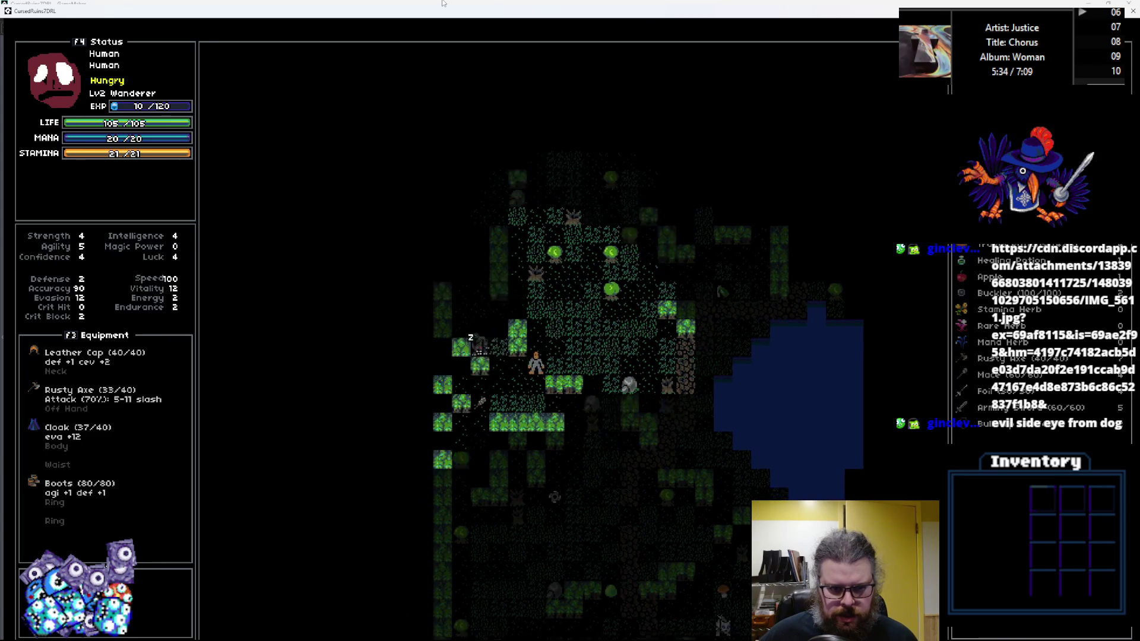
key("Down")
key("Left")
key("Down")
key("Left")
key("Down")
key("Left")
Step: Attack the enemy up and to the right, then retreat a few tiles downward
key("Up")
key("Right")
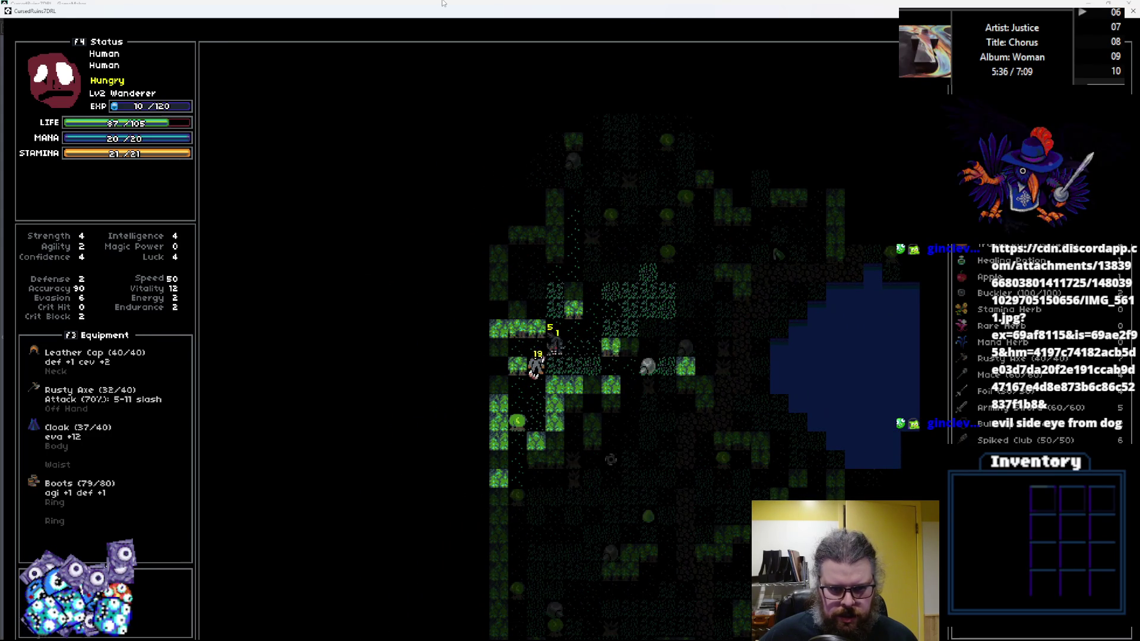
key("Down")
key("Left")
key("Down")
key("Down")
key("Down")
key("Down")
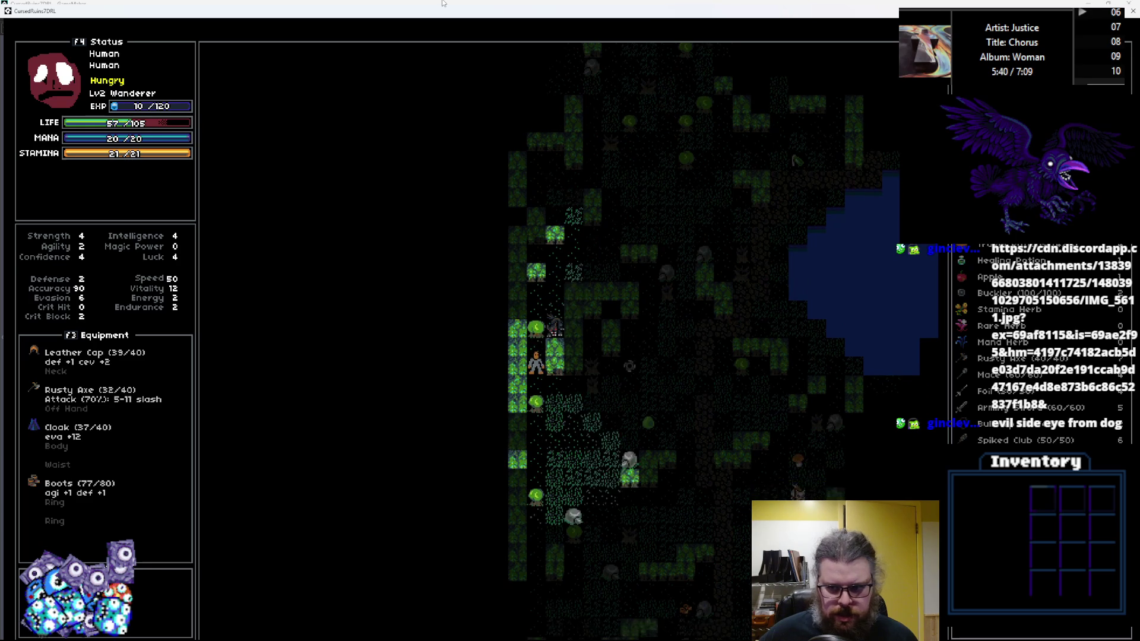
key("Down")
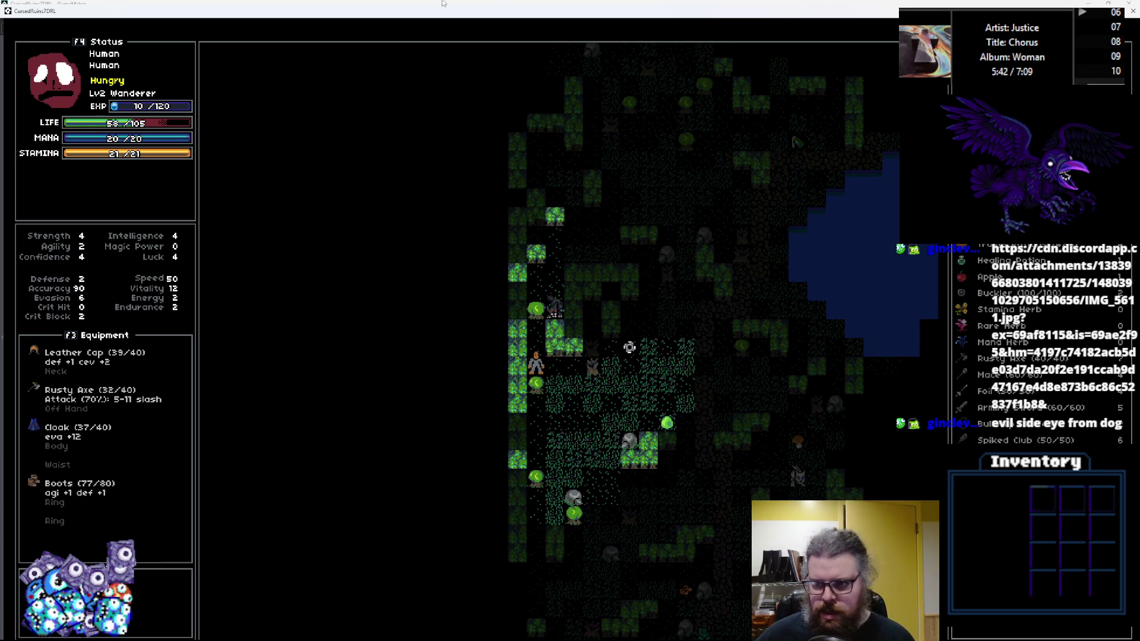
Step: Eat the Apple from the inventory
key("Down")
key("Up")
key("Return")
key("Escape")
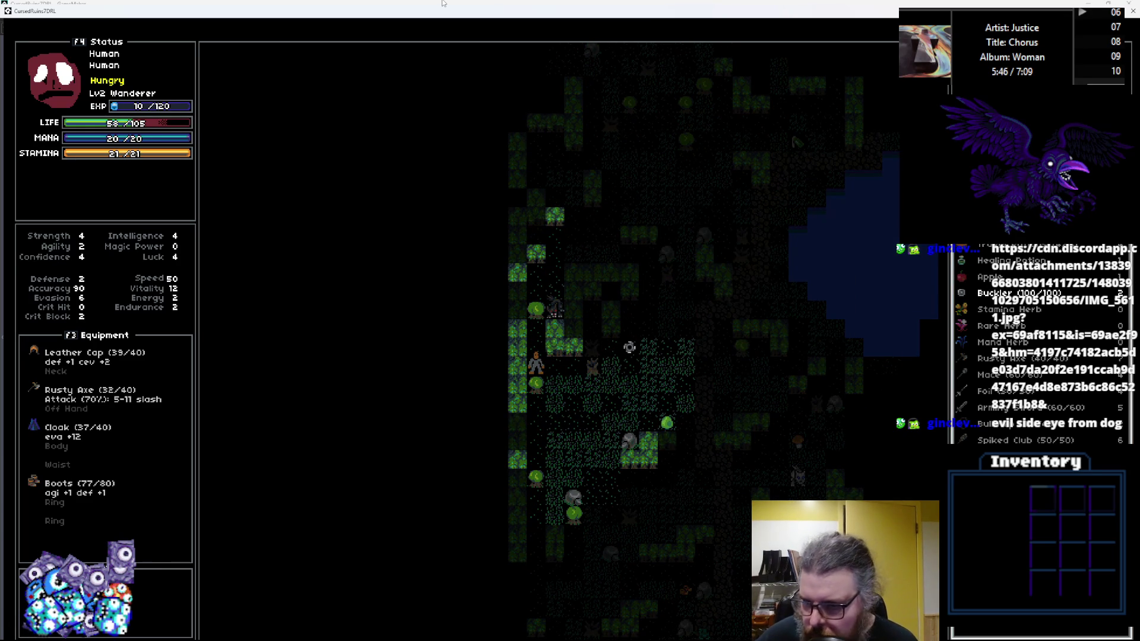
key("Return")
key("Return")
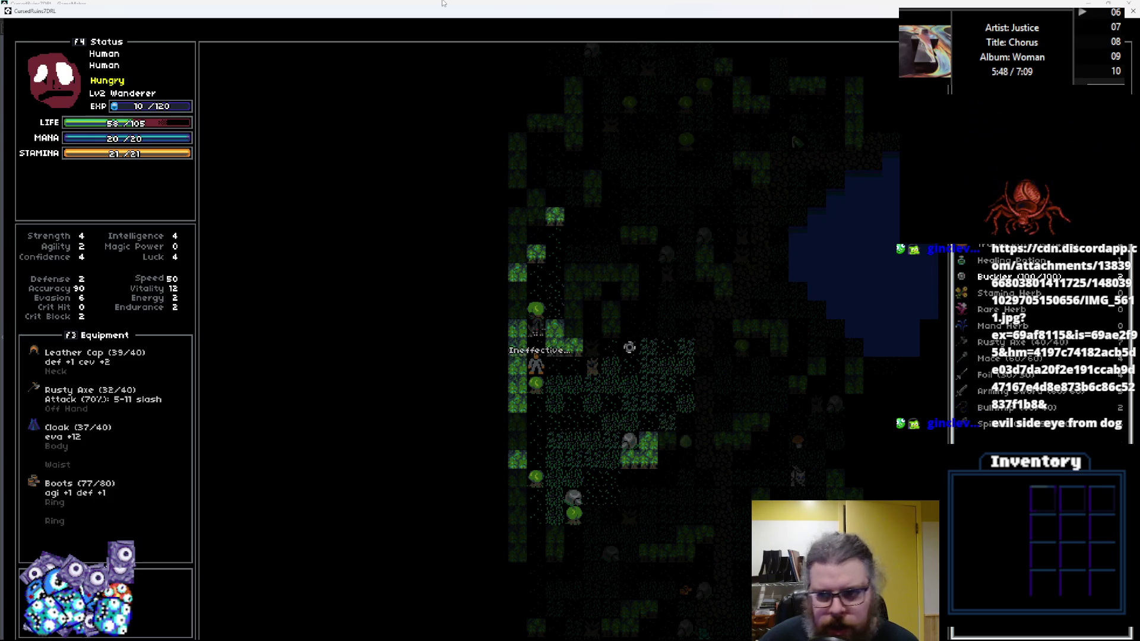
Step: Equip the Arming Sword from the inventory
key("Down")
key("Down")
key("Down")
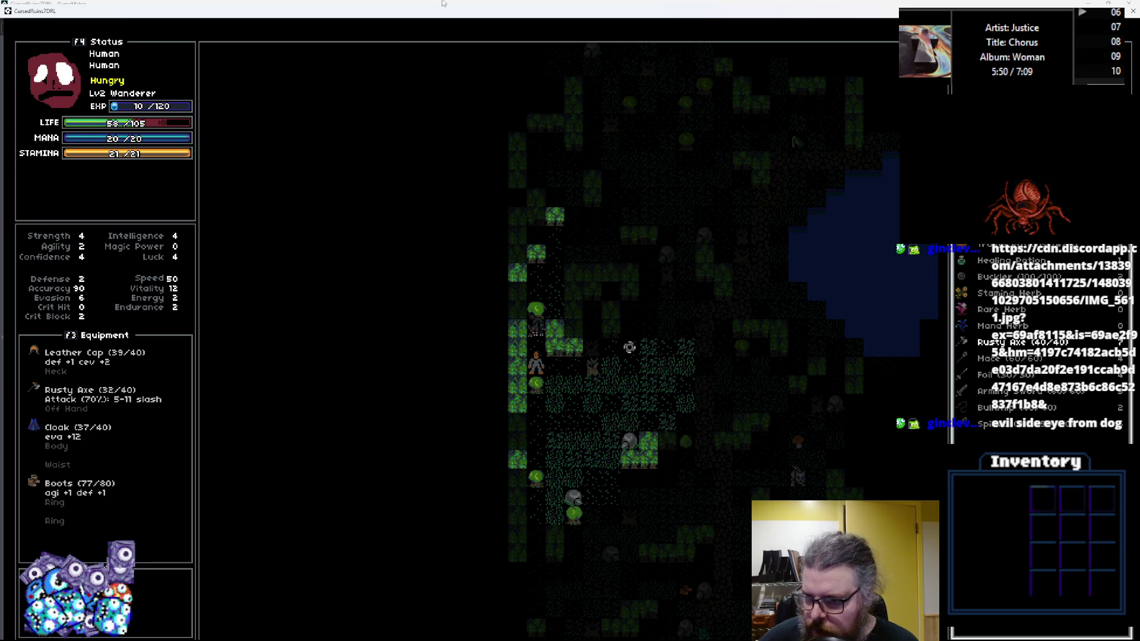
key("Down")
key("Down")
key("Down")
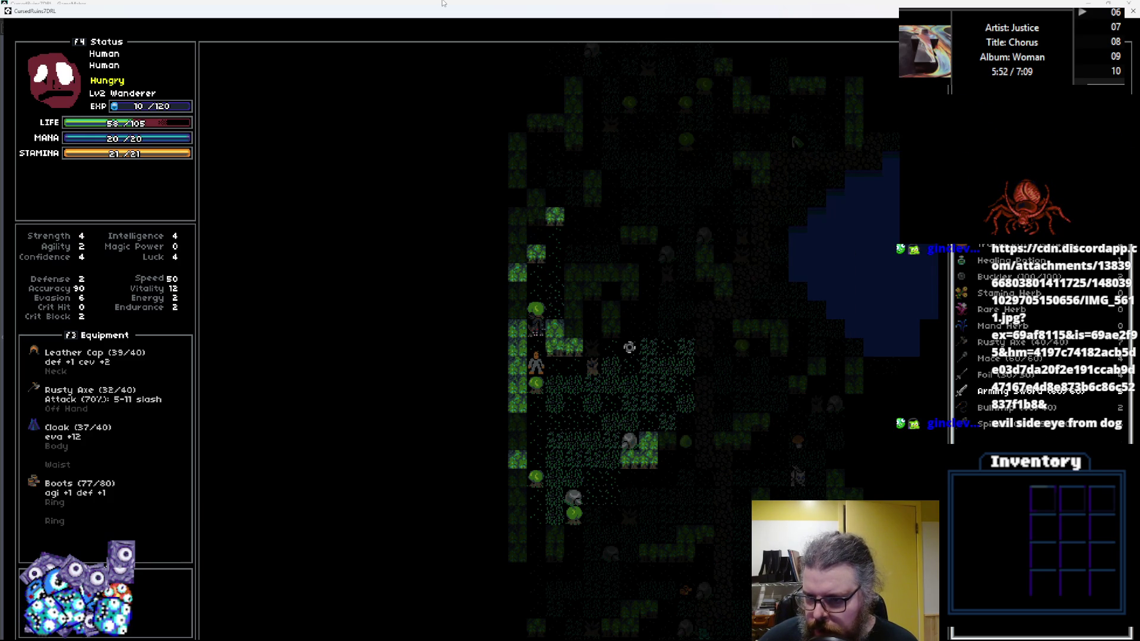
key("Return")
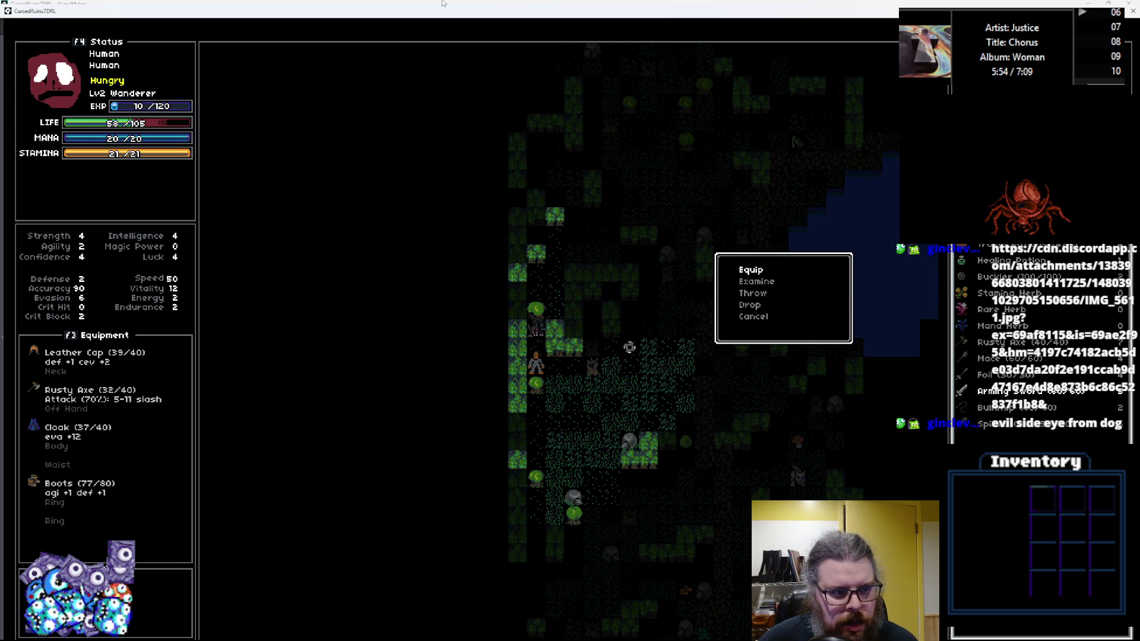
key("Return")
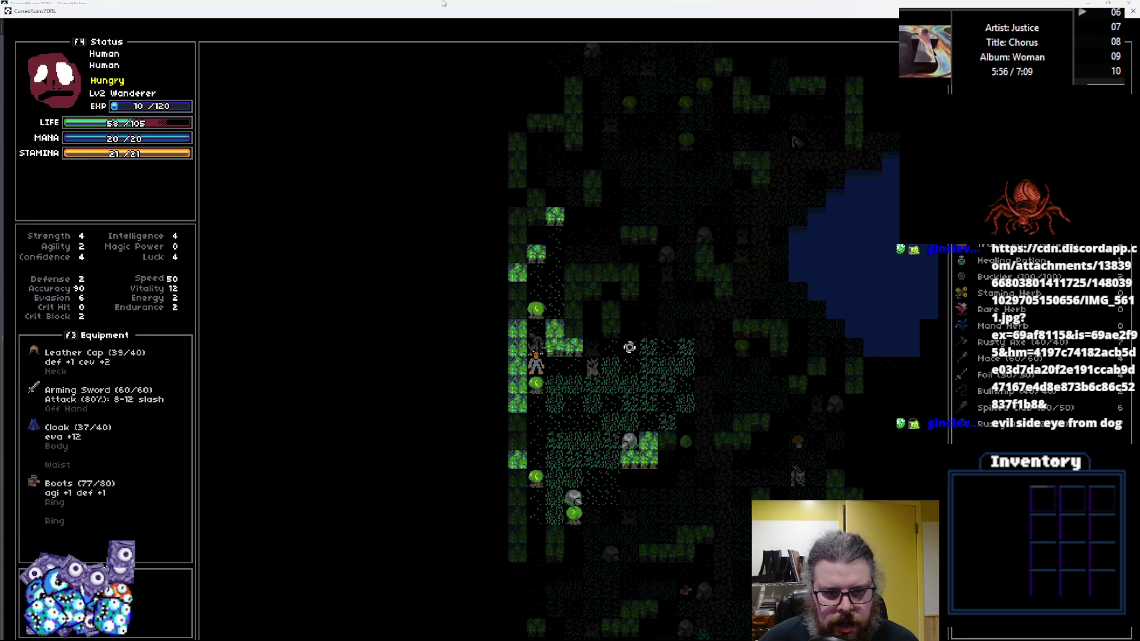
Step: Attack the red monster above the character and drink a Healing Potion
key("Up")
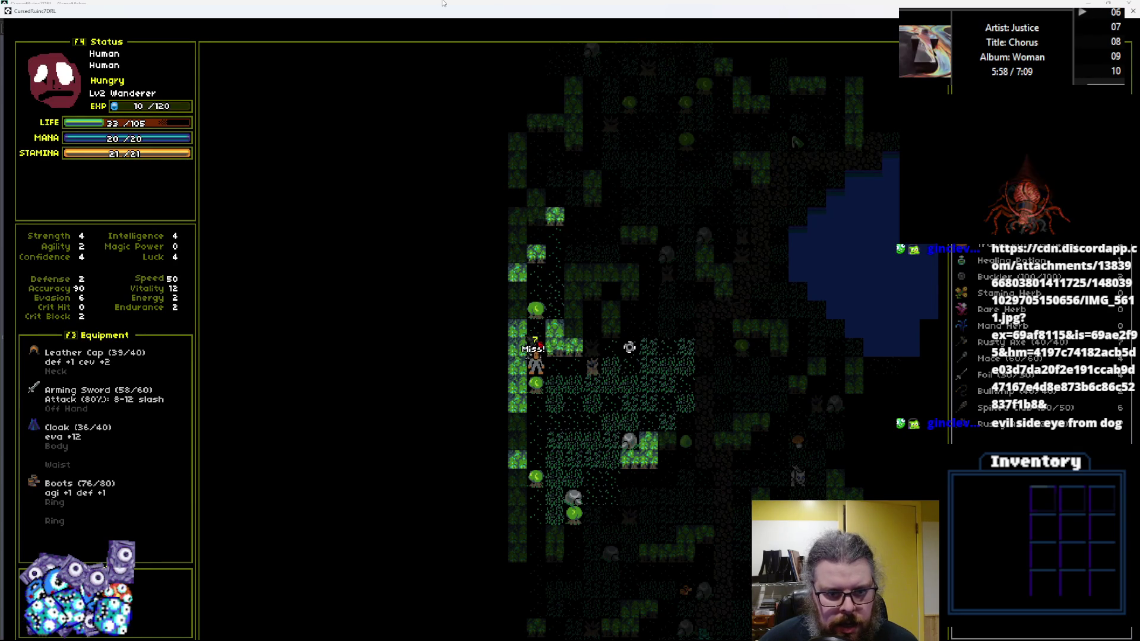
key("Up")
key("Return")
key("Return")
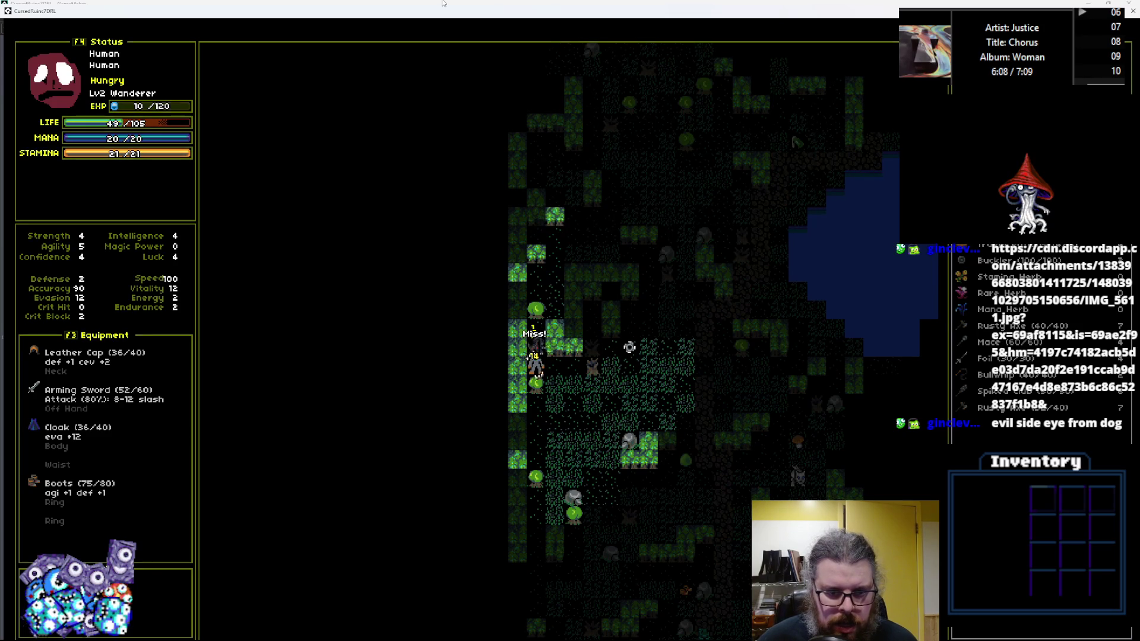
Step: Keep fighting the enemy to the right, then walk up the map
key("Right")
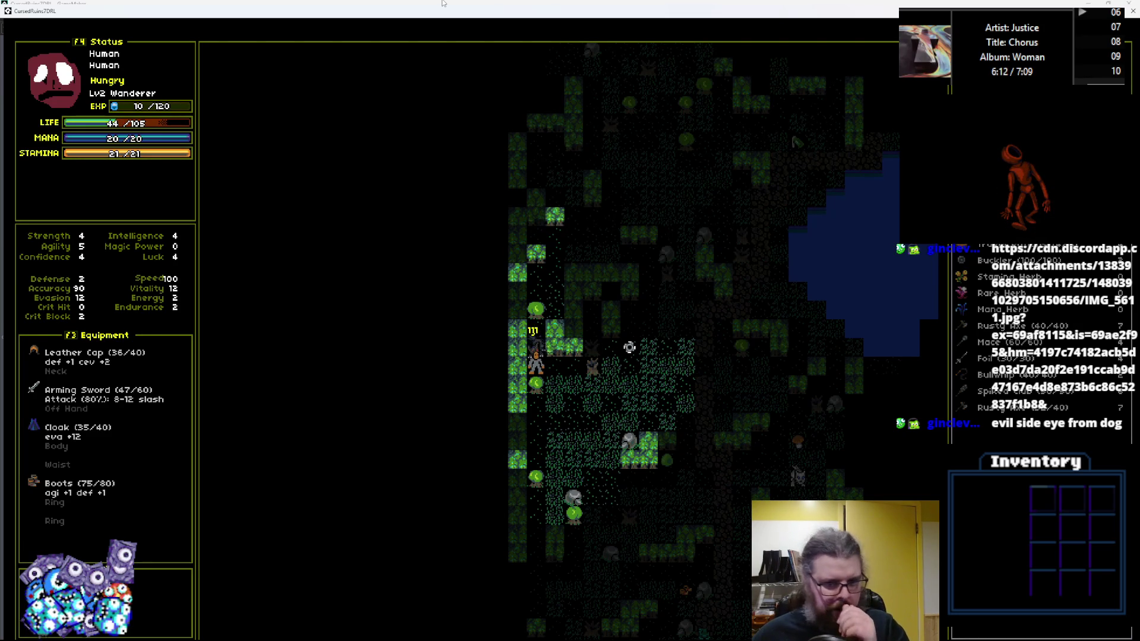
key("Right")
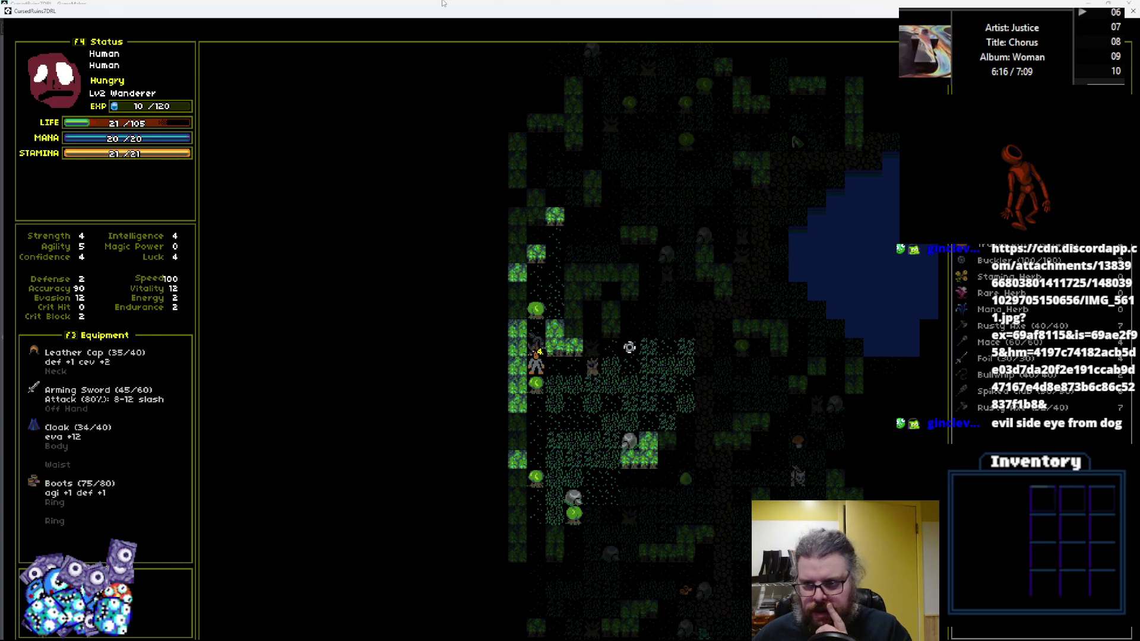
key("Right")
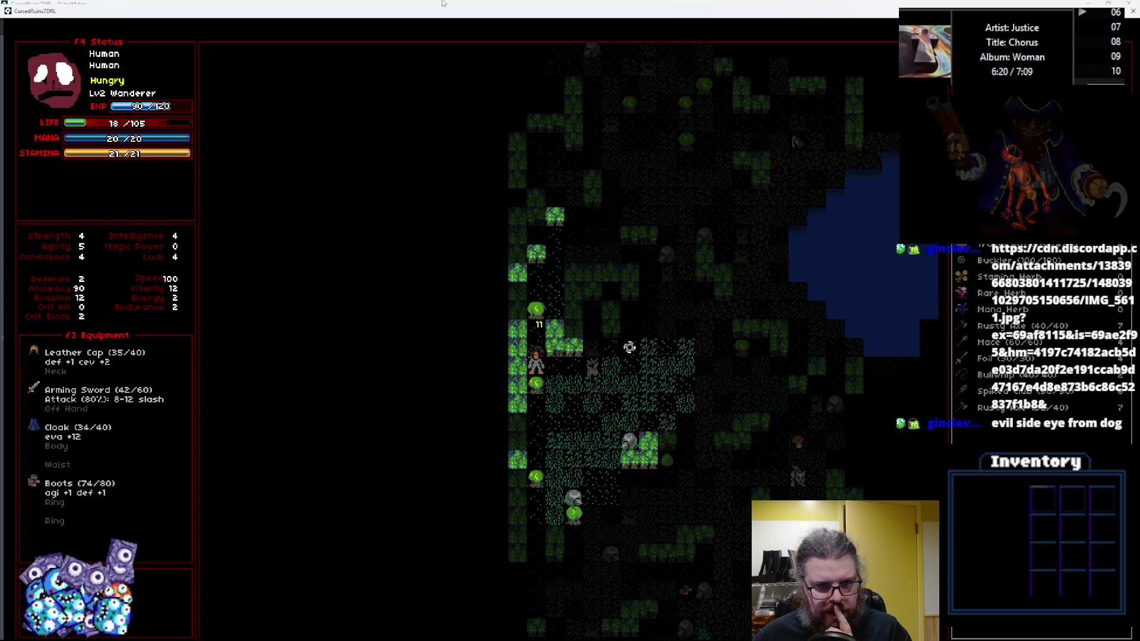
key("Up")
key("Up")
key("Up")
key("Right")
key("Up")
key("Up")
key("Up")
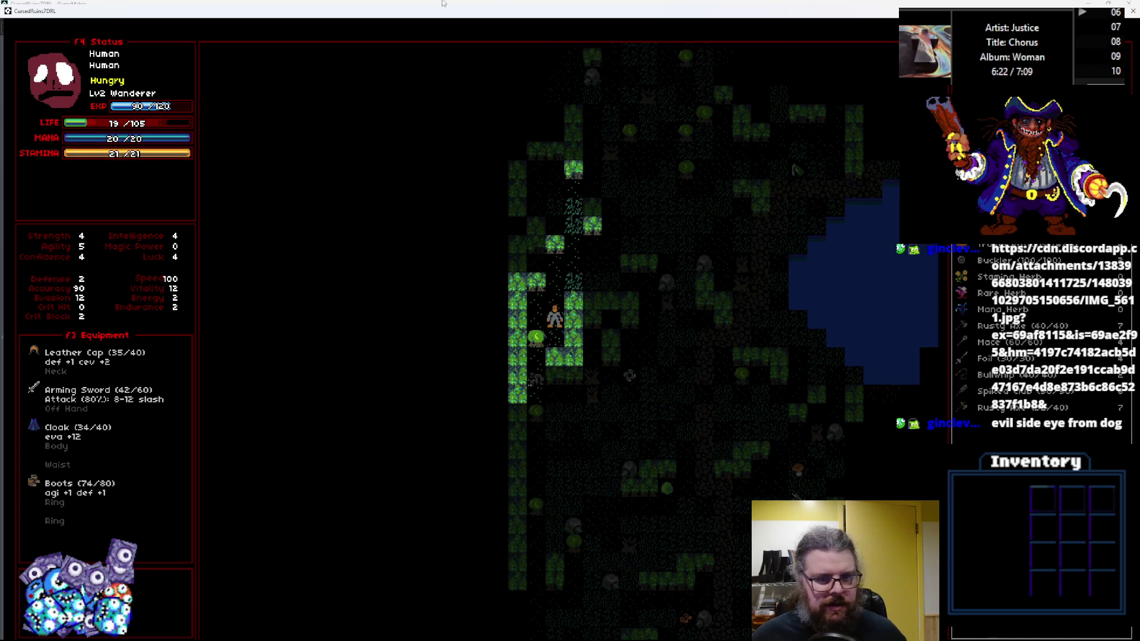
Step: Eat a food item from the inventory to cure the hunger
key("Right")
key("Right")
key("Right")
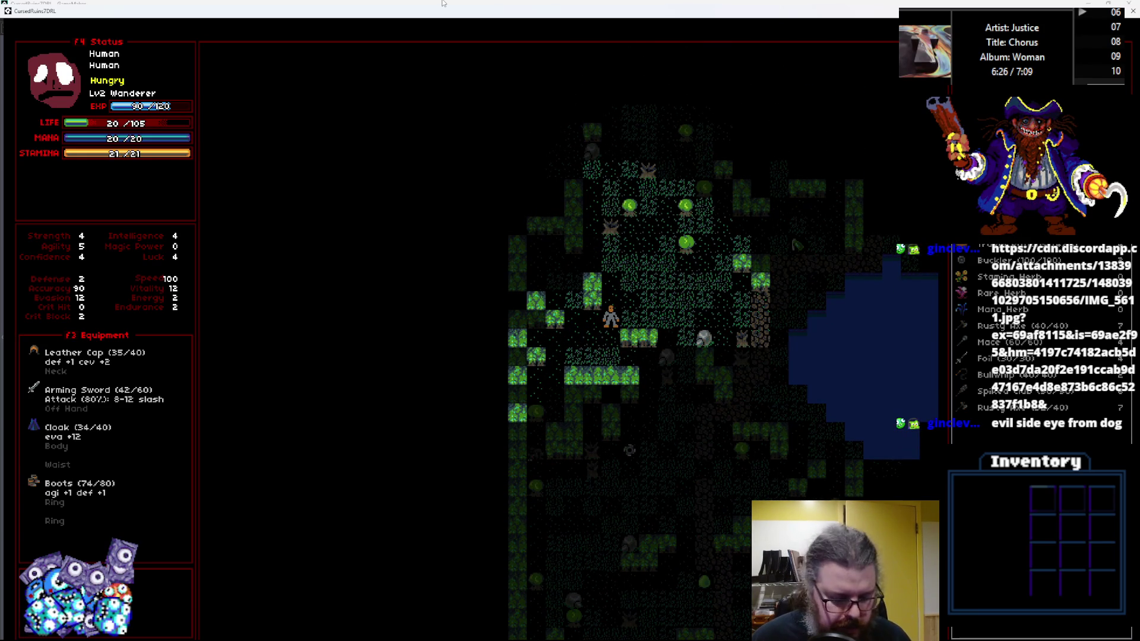
key("Return")
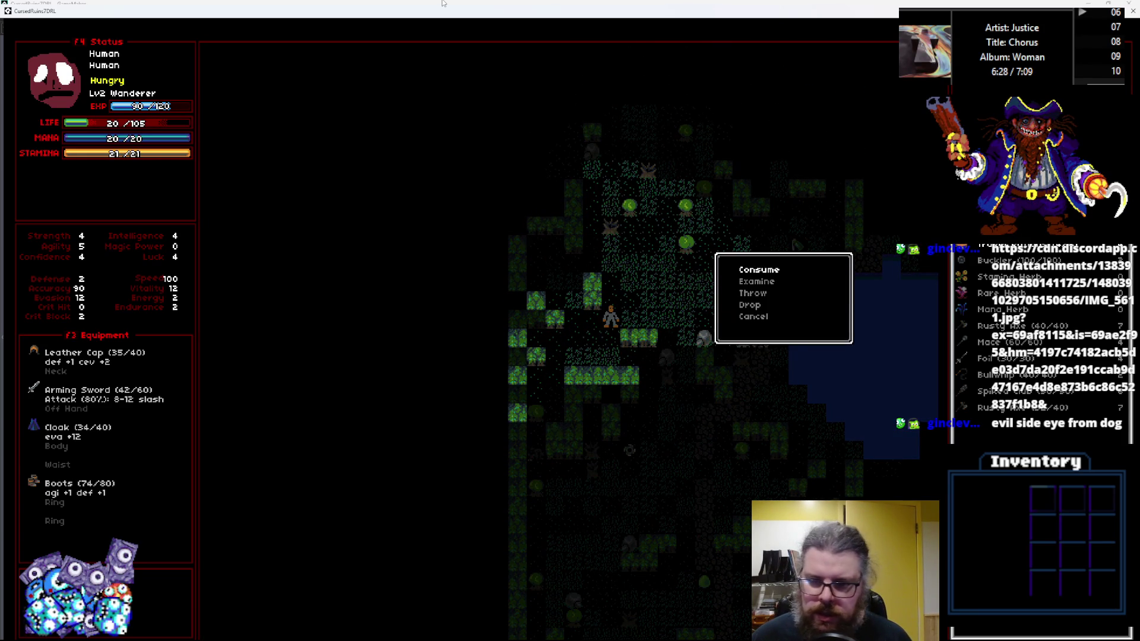
key("Return")
Step: Walk east toward the water pool and pick up the Molotov
key("Up")
key("Up")
key("Up")
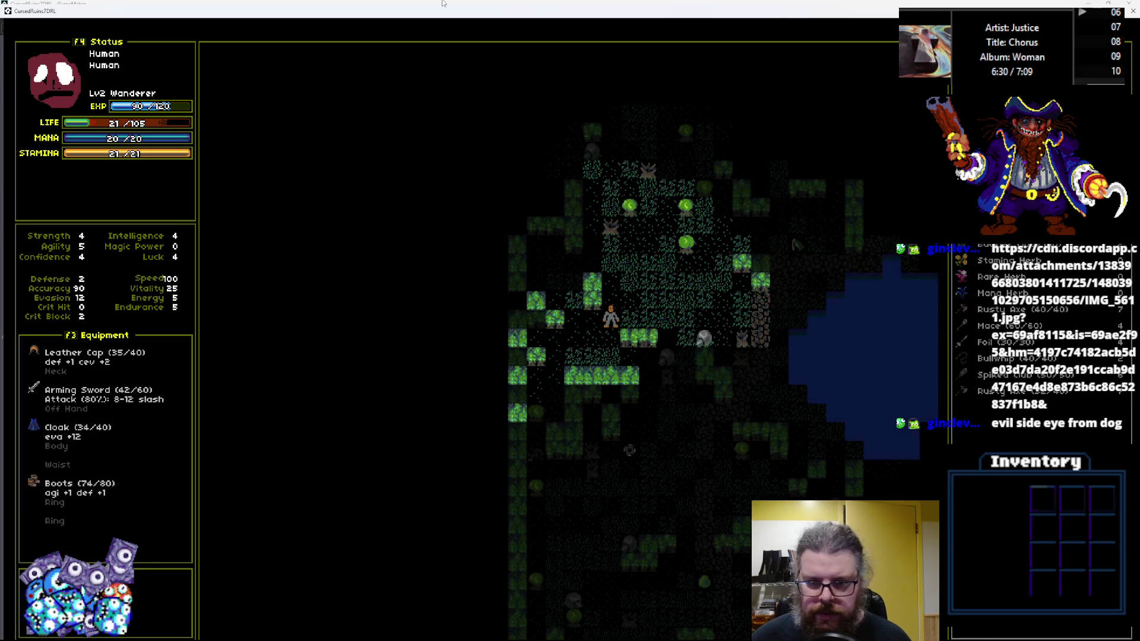
key("Right")
key("Right")
key("Right")
key("Down")
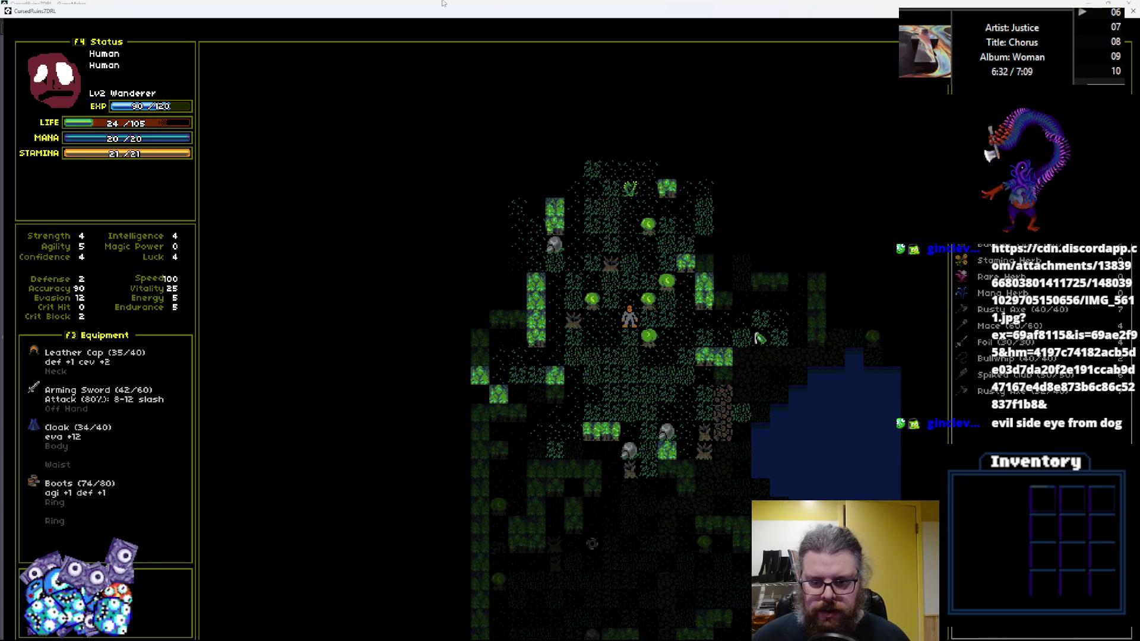
key("Right")
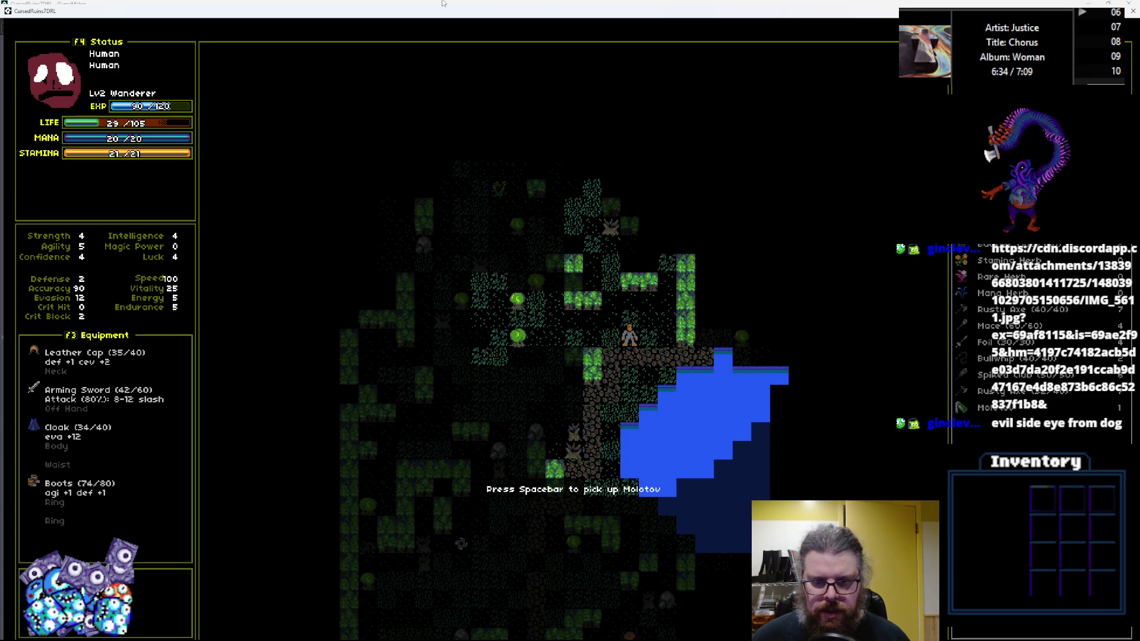
key("space")
Step: Walk north-west through the forest, then back south-east
key("Up")
key("Up")
key("Up")
key("Left")
key("Up")
key("Up")
key("Up")
key("Right")
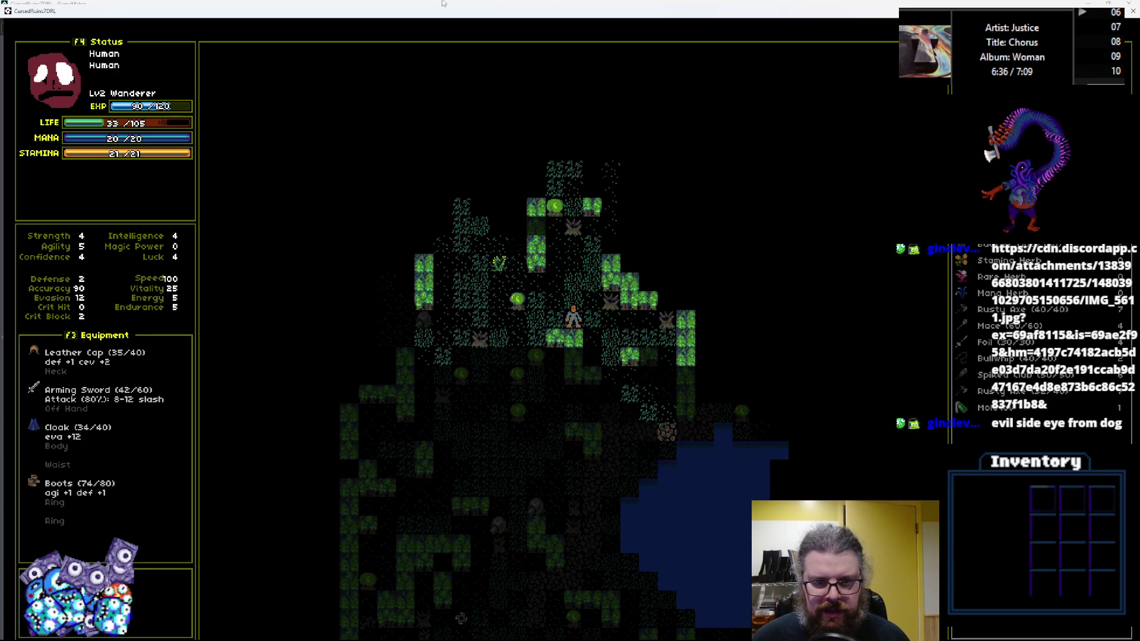
key("Up")
key("Up")
key("Up")
key("Left")
key("Up")
key("Up")
key("Left")
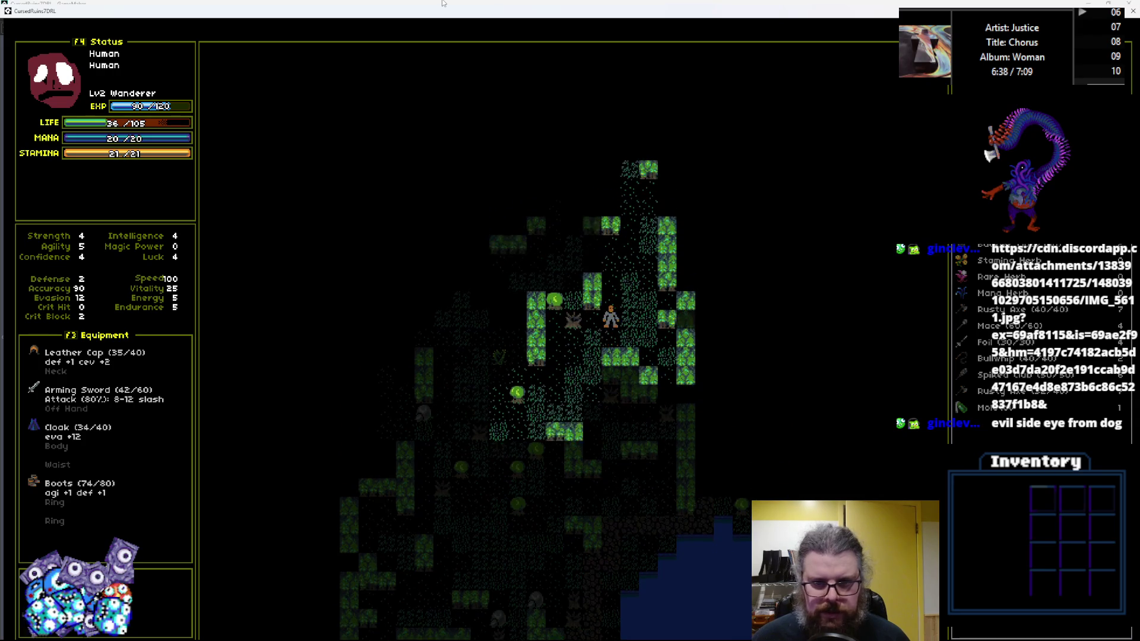
key("Up")
key("Left")
key("Up")
key("Up")
key("Left")
key("Up")
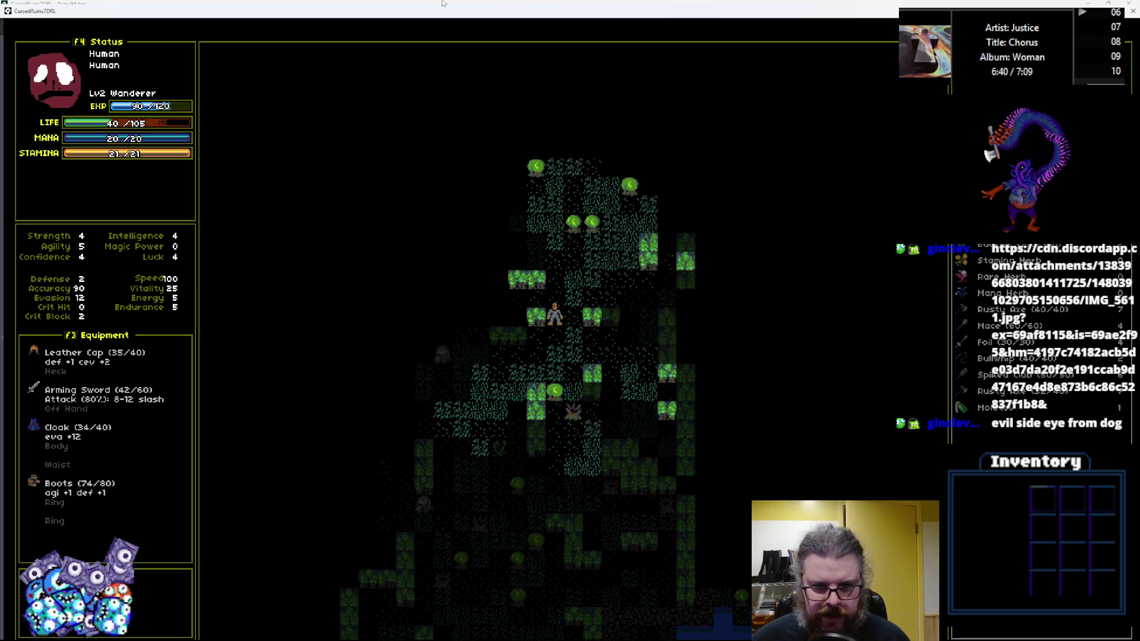
key("Down")
key("Right")
key("Down")
key("Right")
key("Down")
key("Right")
key("Down")
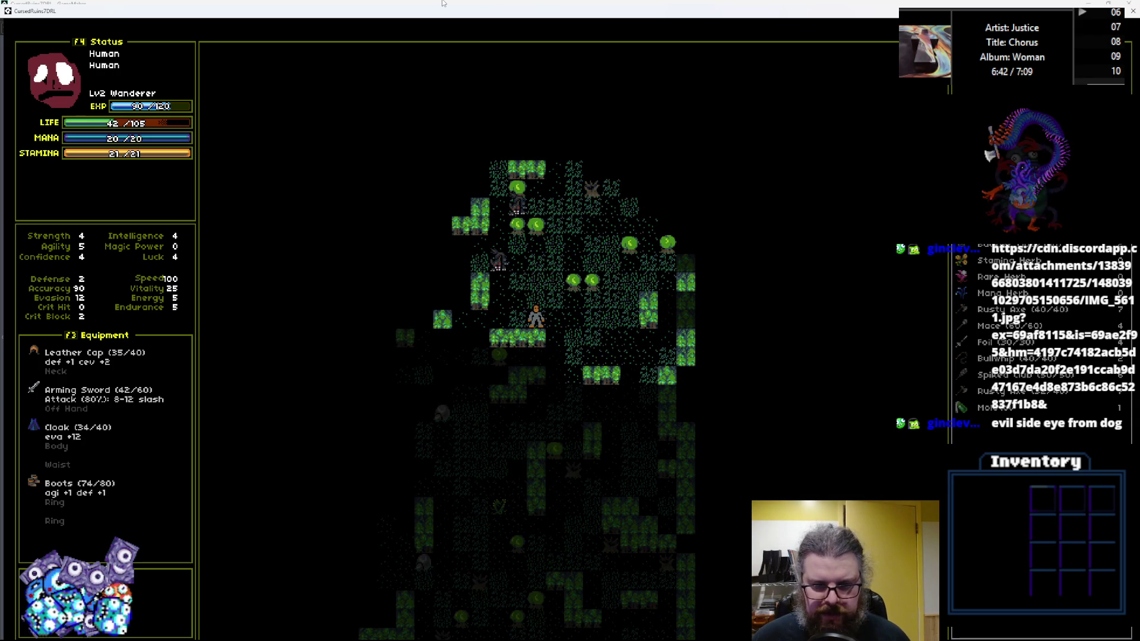
key("Down")
key("Right")
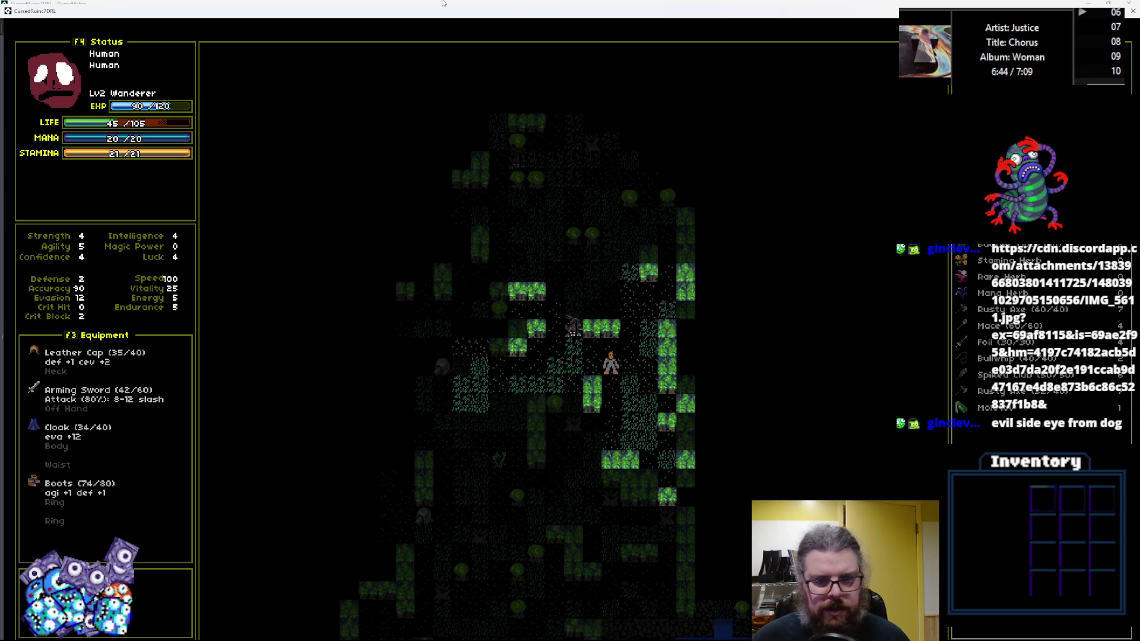
key("Down")
key("Right")
key("Down")
key("Right")
key("Down")
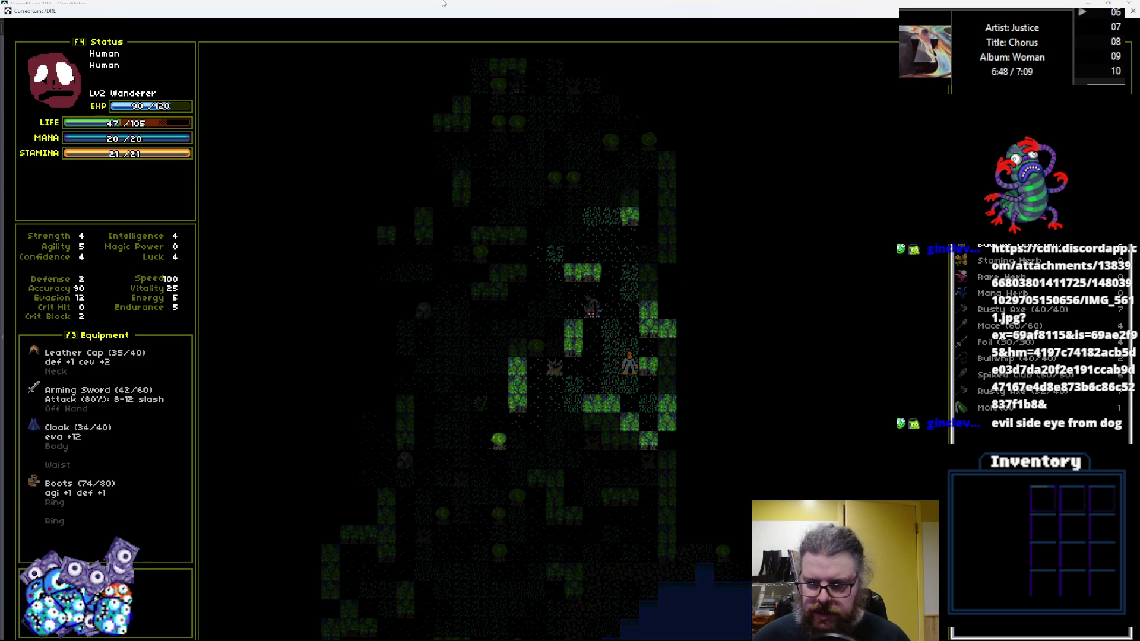
Step: Throw the Molotov at the enemy, then bring up the Spiked Club's actions
key("Down")
key("Down")
key("Return")
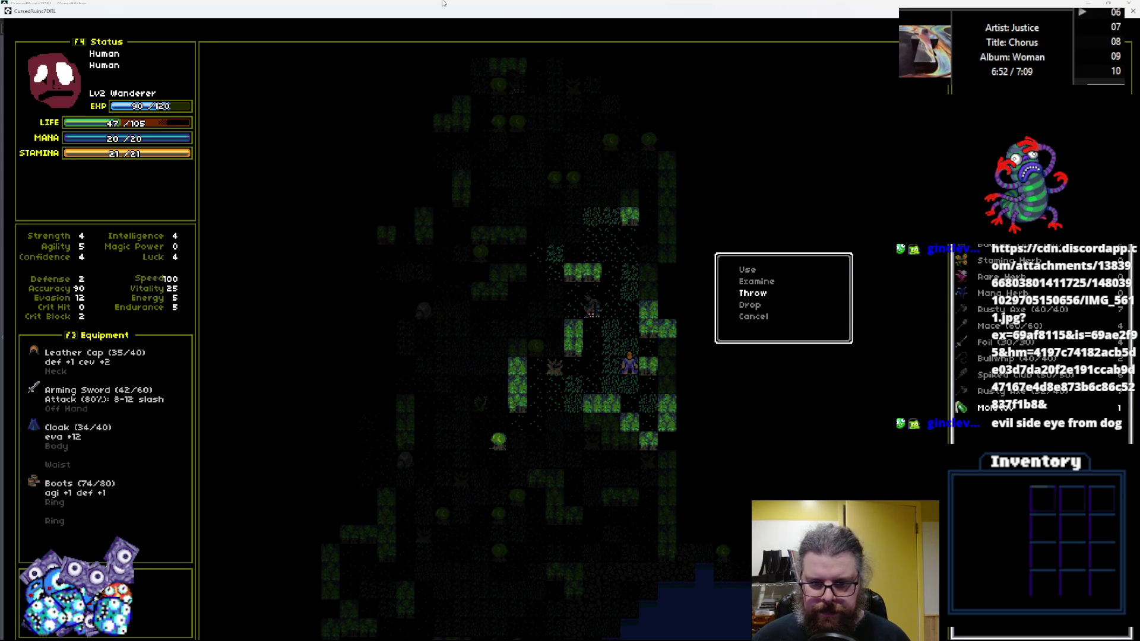
key("Return")
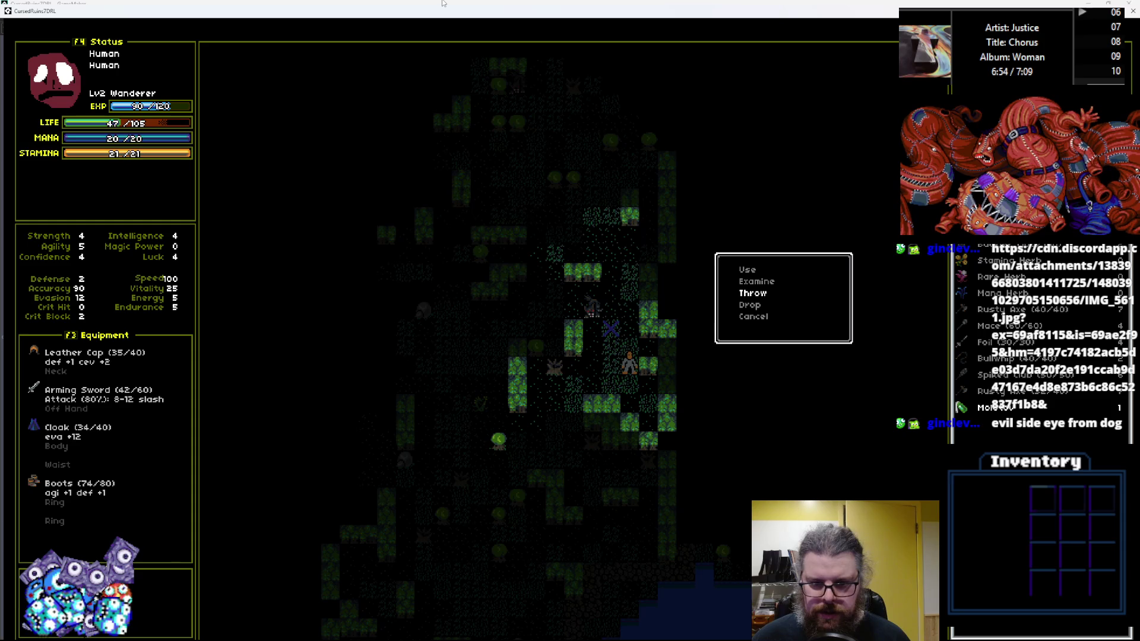
key("Return")
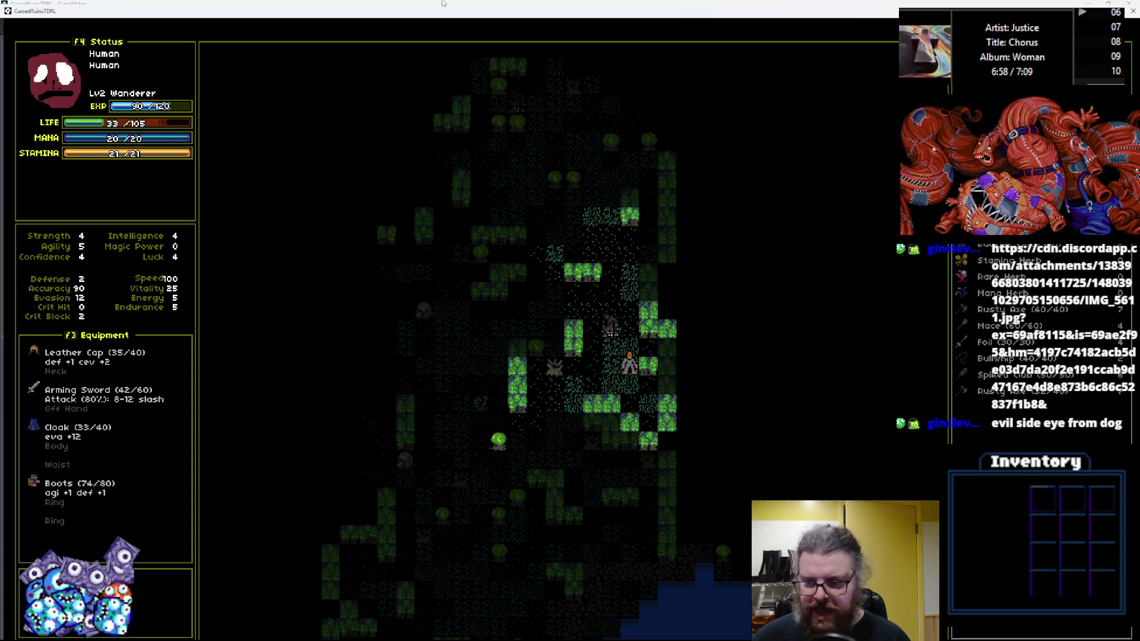
key("Down")
key("Down")
key("Down")
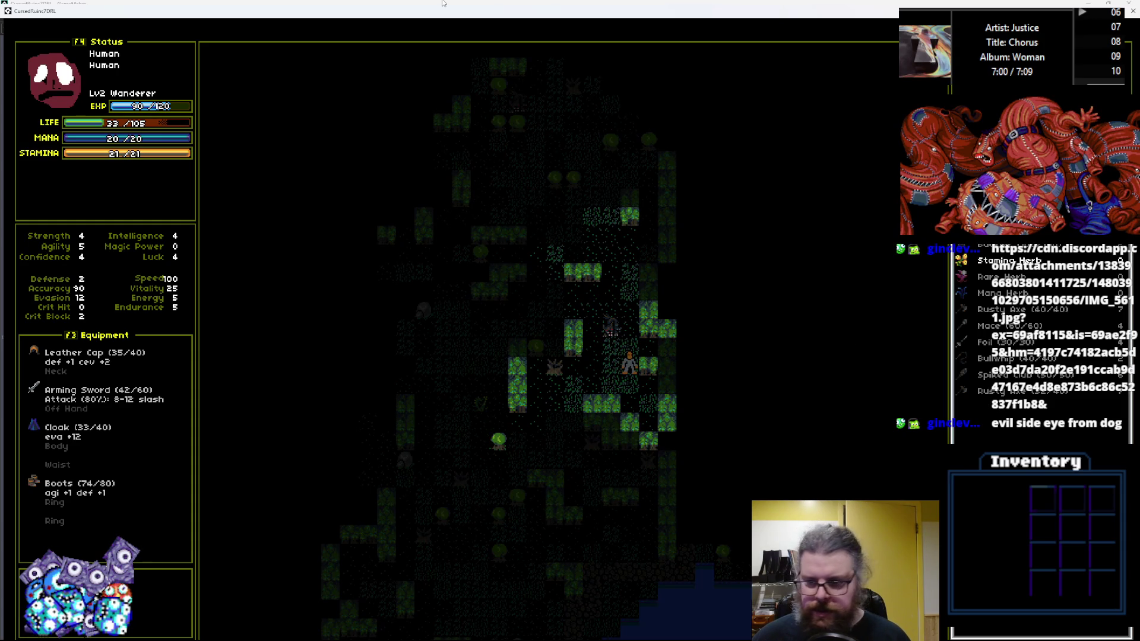
key("Return")
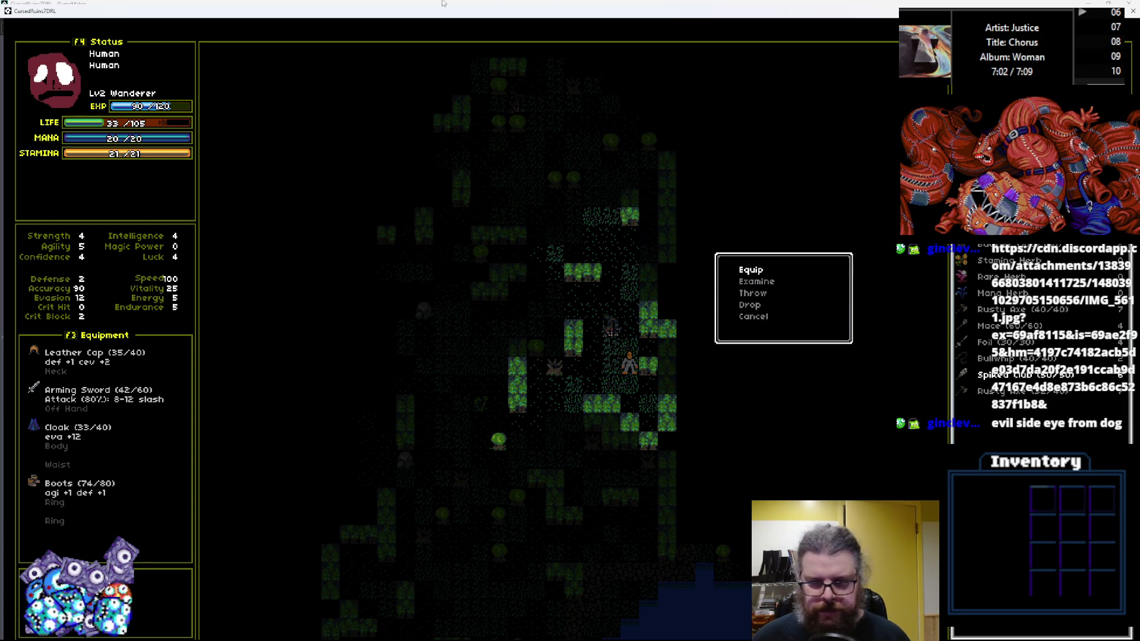
Step: Equip the Spiked Club in place of the sword and attack the enemy above
key("Return")
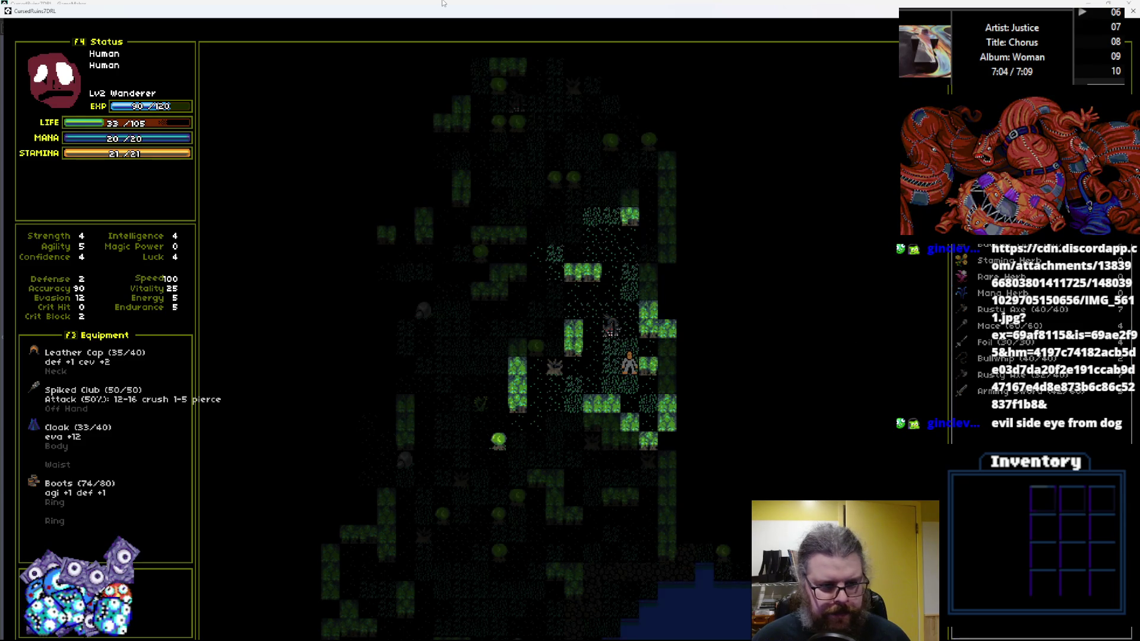
key("KP_7")
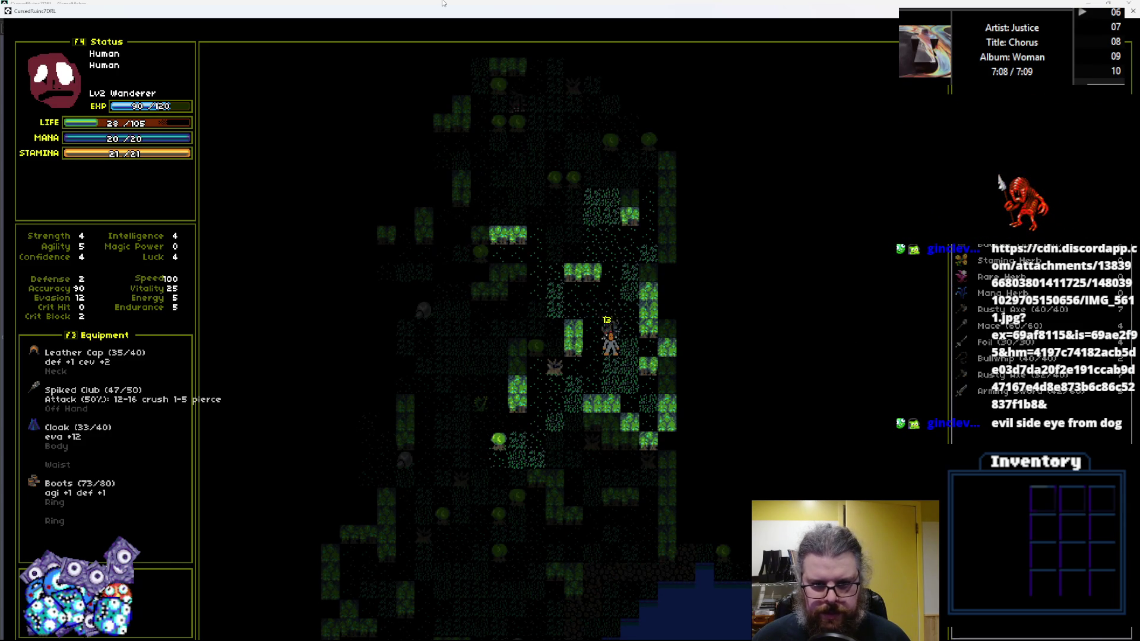
key("KP_8")
key("KP_8")
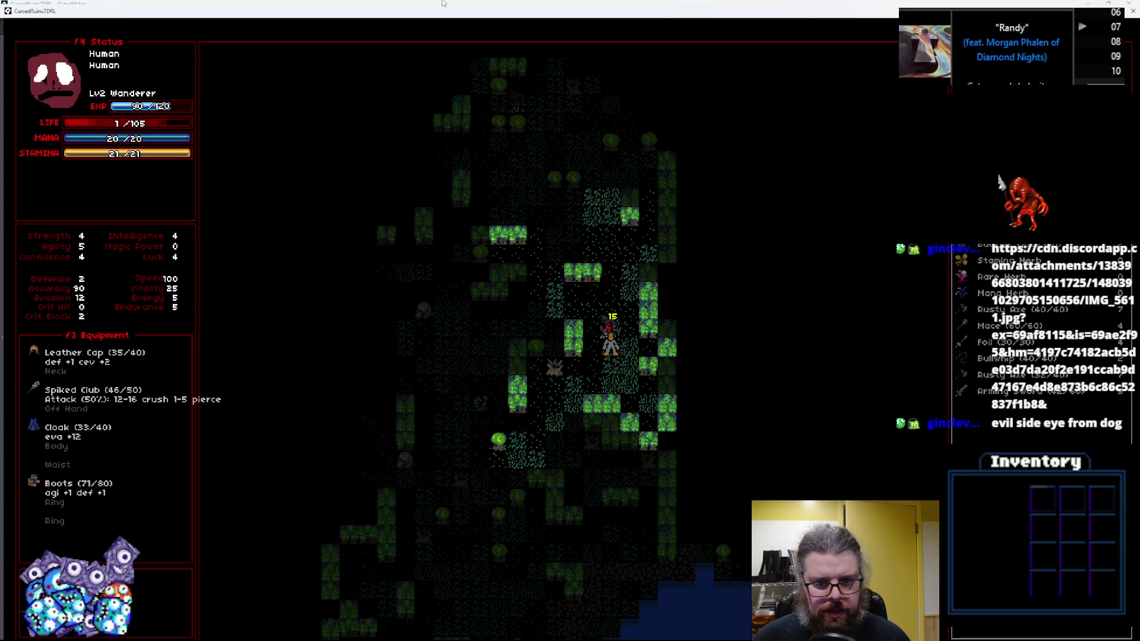
key("KP_8")
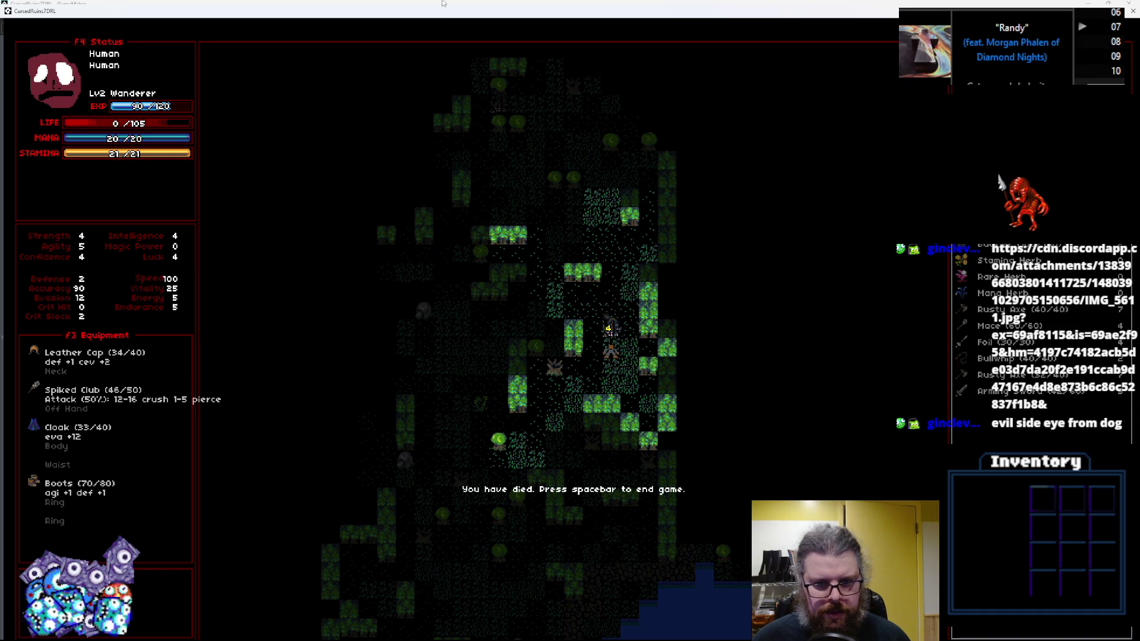
Step: End the game after death, close the Debugger and switch to gameData.ods in Calc
key("space")
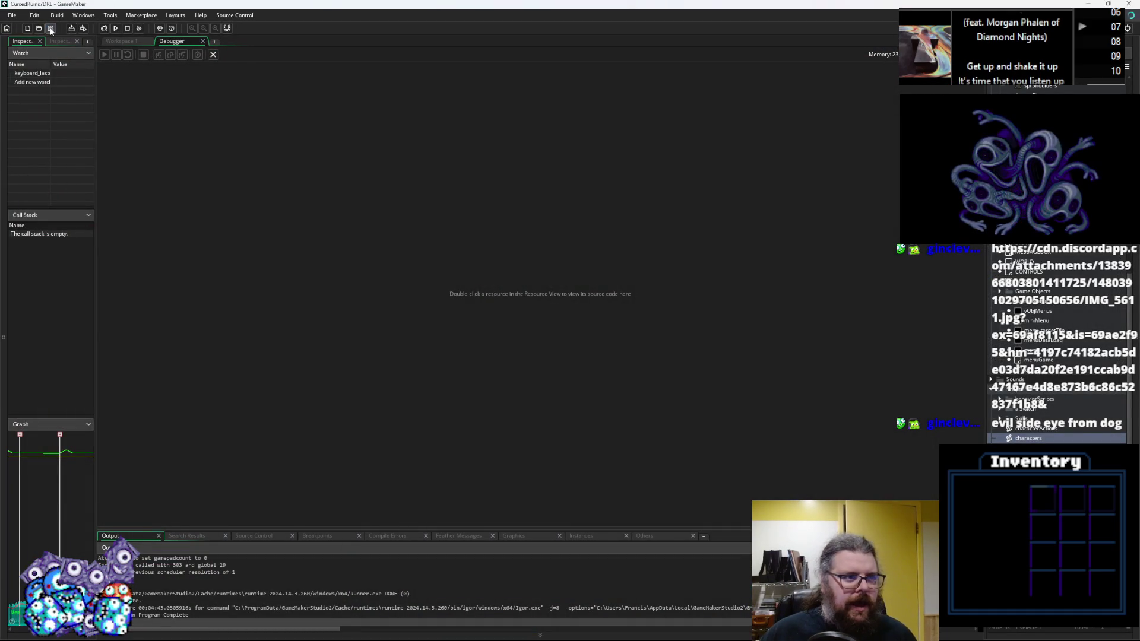
left_click(213, 54)
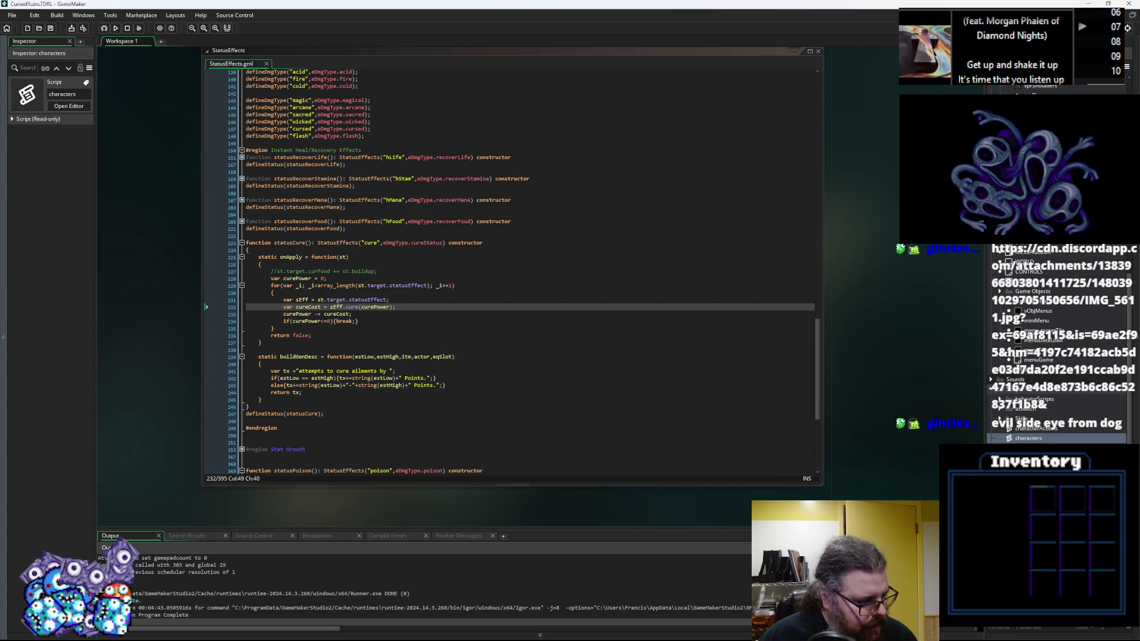
key("alt+Tab")
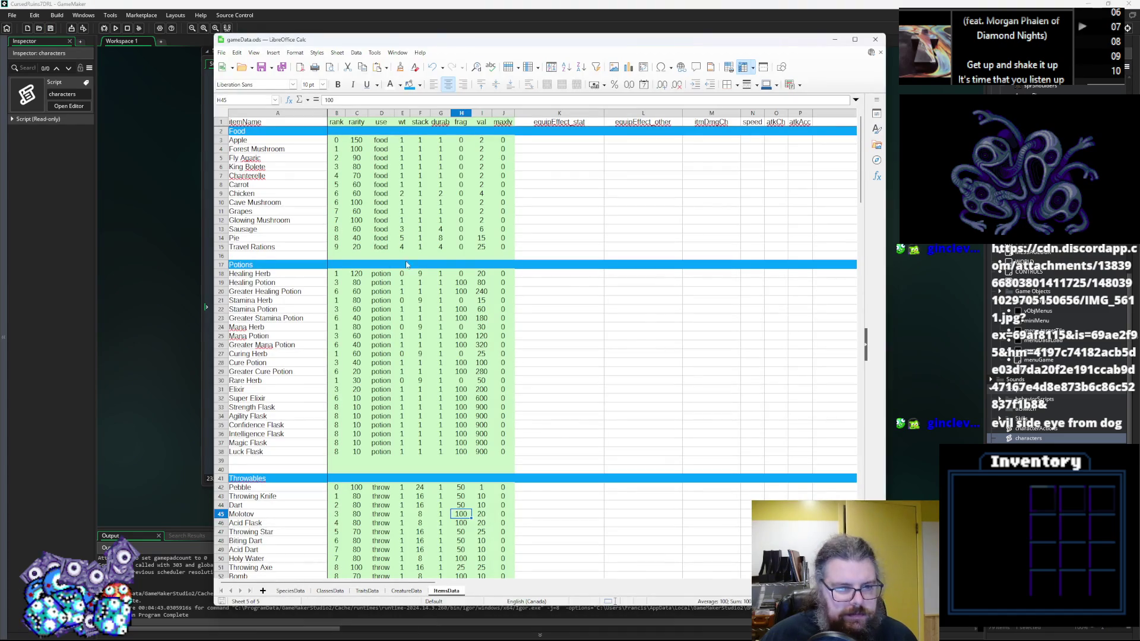
Step: Change Healing Herb's rank in B18 to the range 0-2
left_click(371, 213)
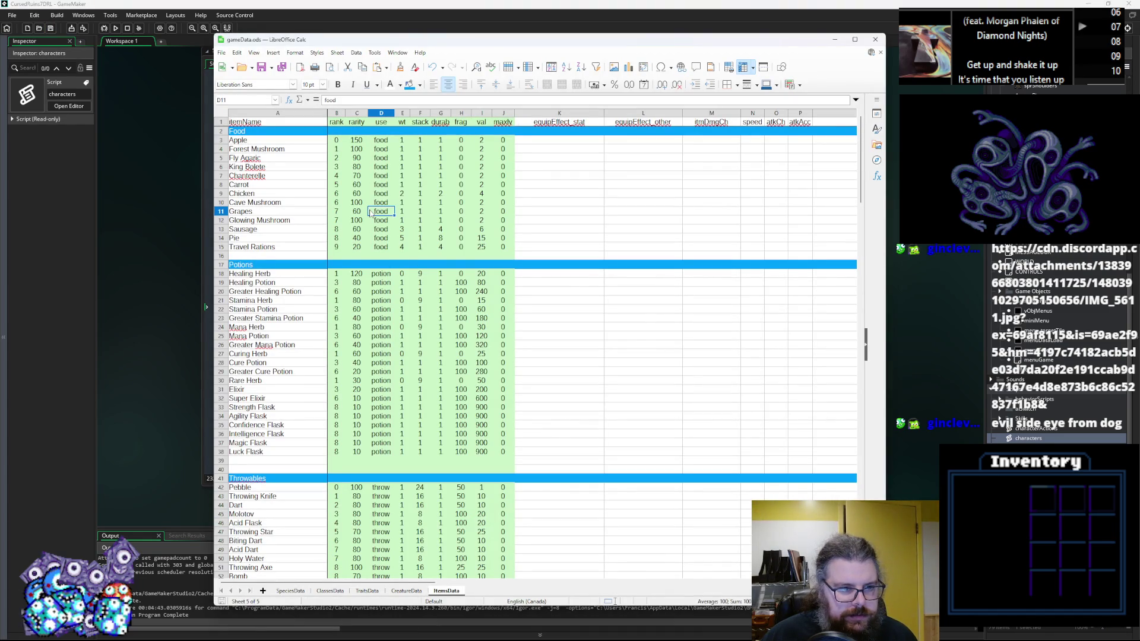
left_click(339, 275)
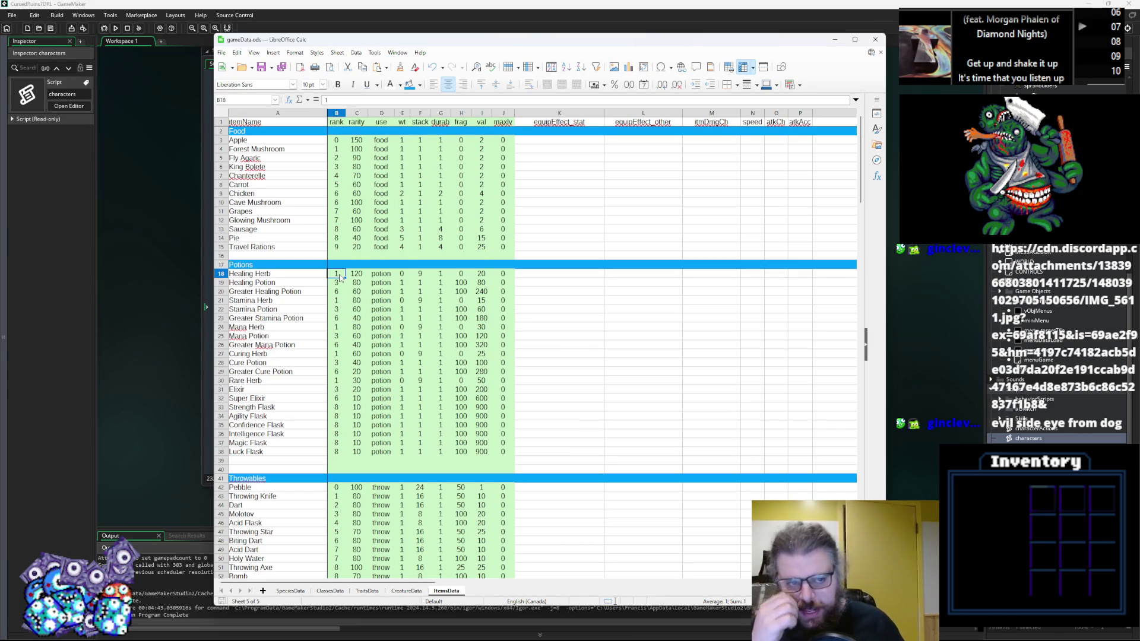
double_click(340, 277)
type("0")
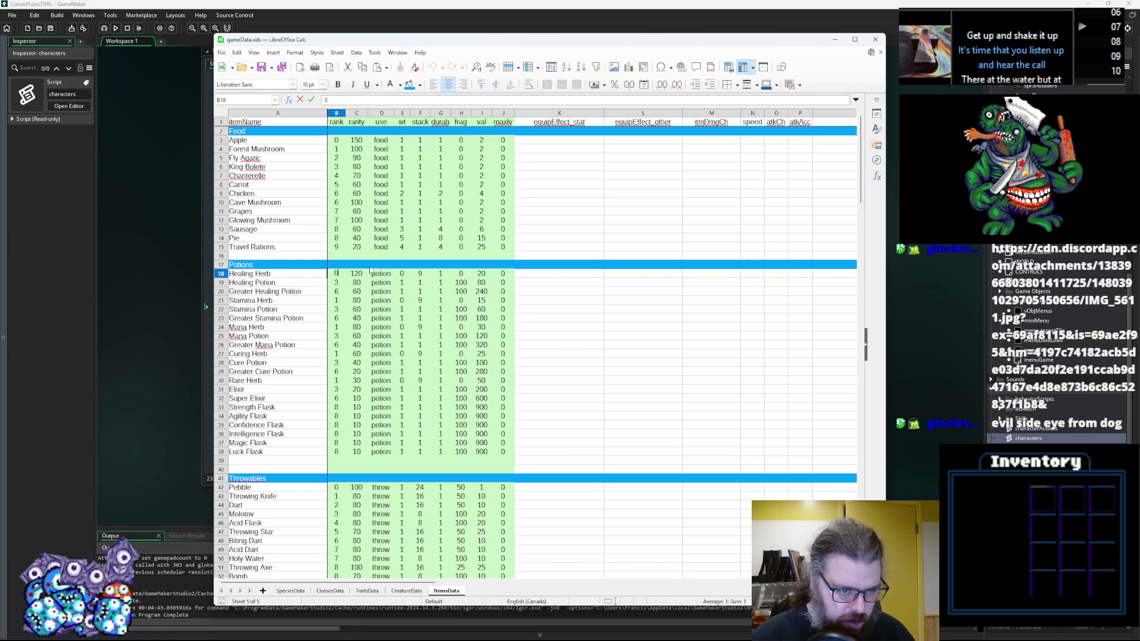
key("BackSpace")
type("0-2")
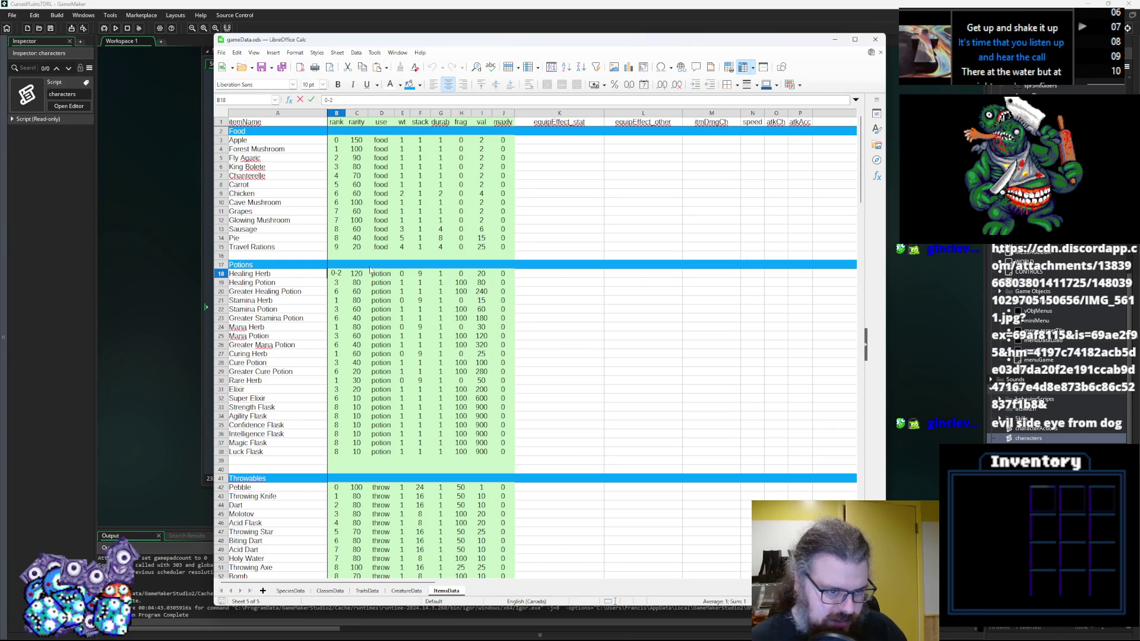
Step: Enter Healing Potion's rank as 3-5 in B19, then select the whole column B
double_click(342, 284)
type("-4")
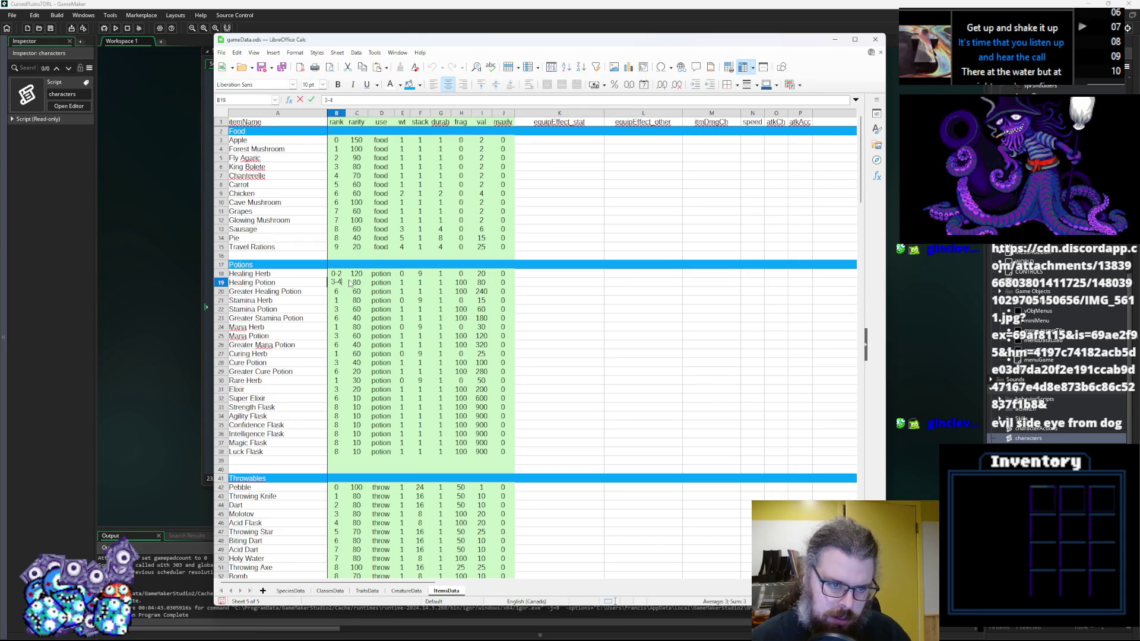
key("BackSpace")
type("5")
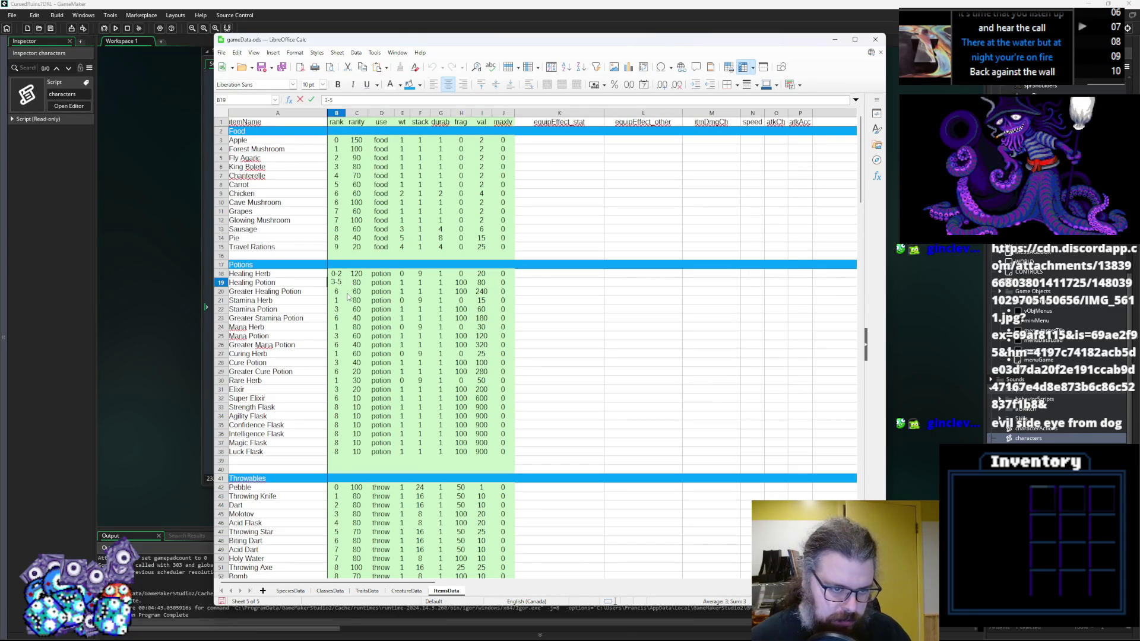
left_click(340, 285)
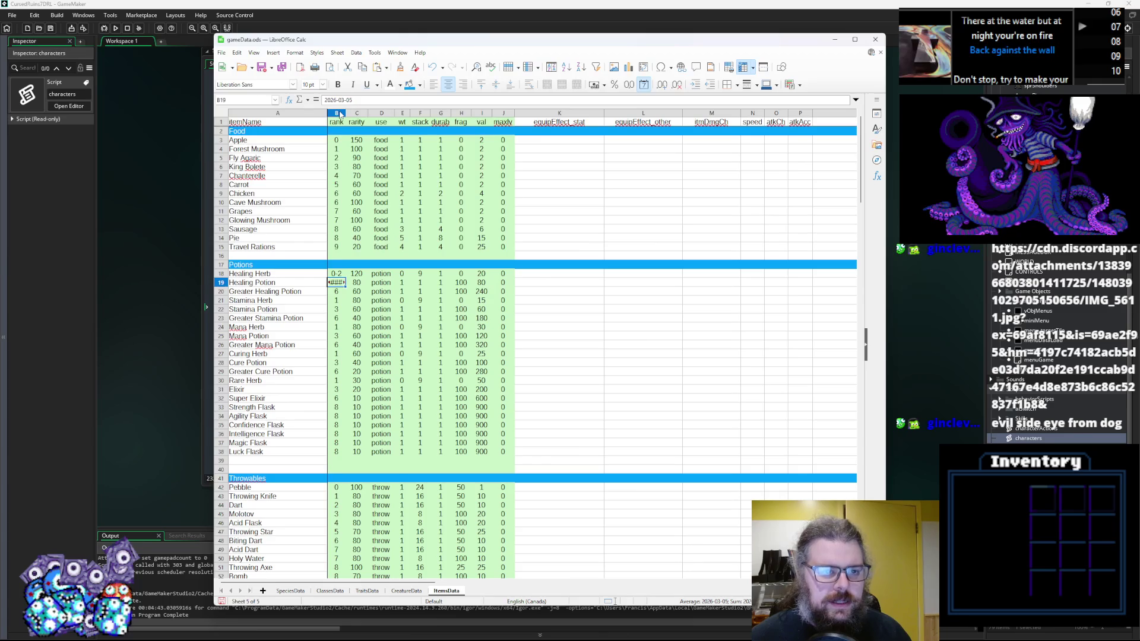
left_click(336, 113)
Step: Format column B as Text via Format Cells, then reselect B19 to re-enter Healing Potion's rank
right_click(342, 297)
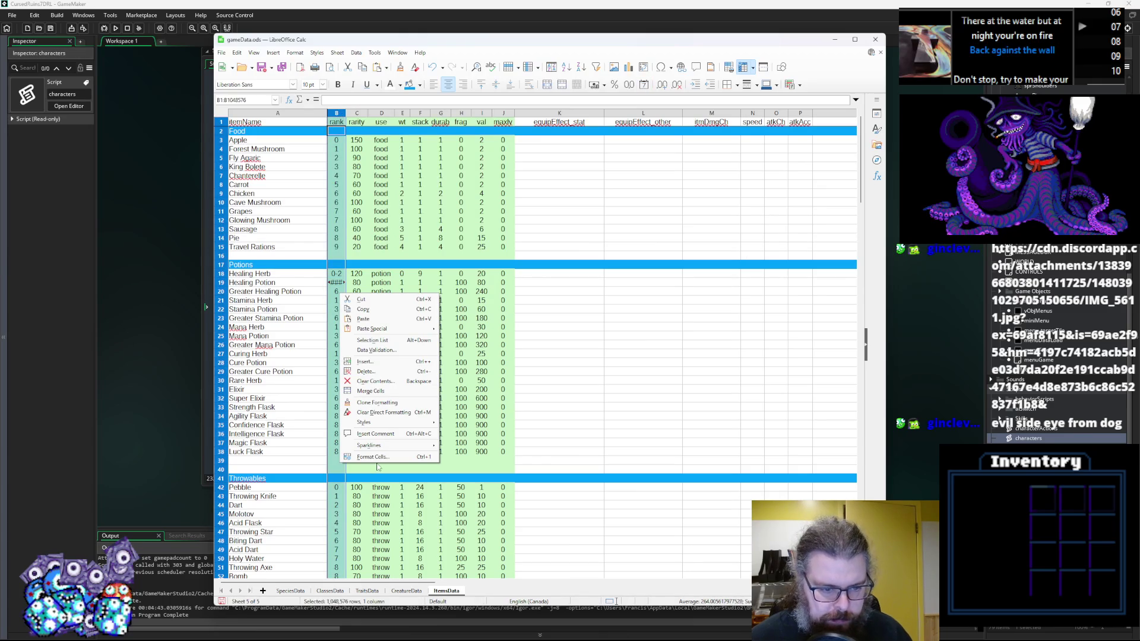
left_click(374, 456)
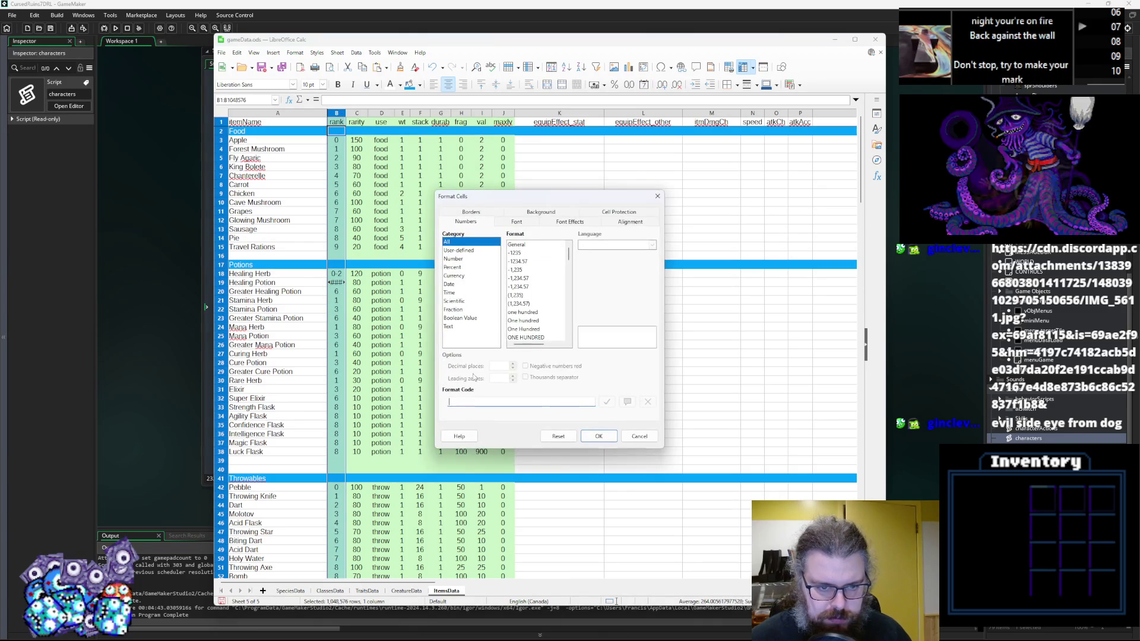
left_click(448, 327)
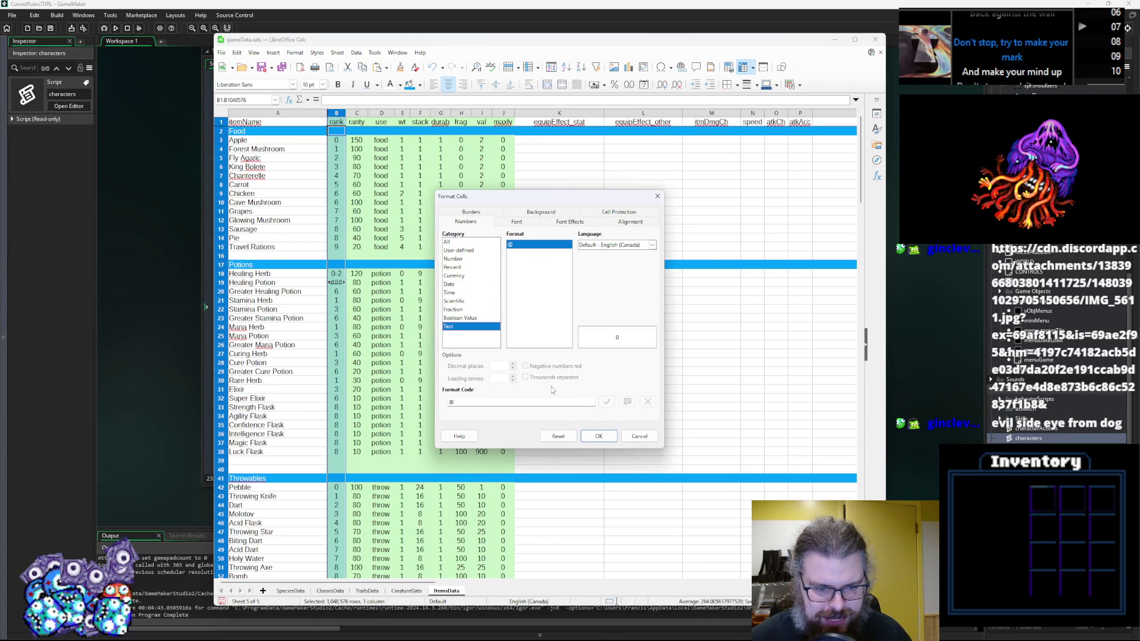
left_click(598, 436)
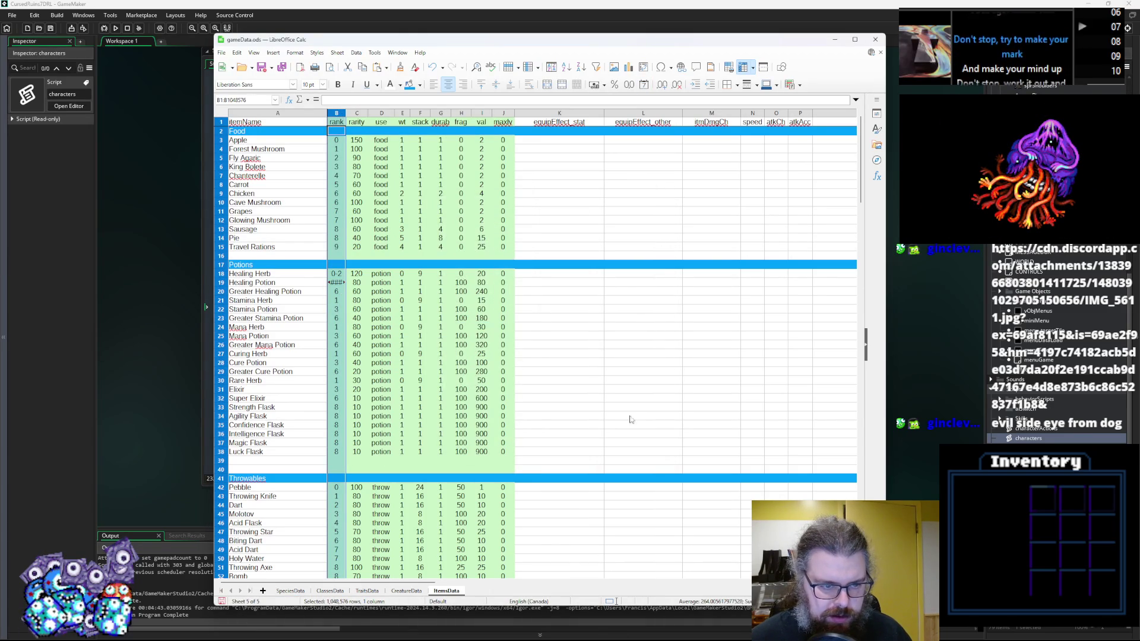
left_click(335, 284)
left_click(342, 100)
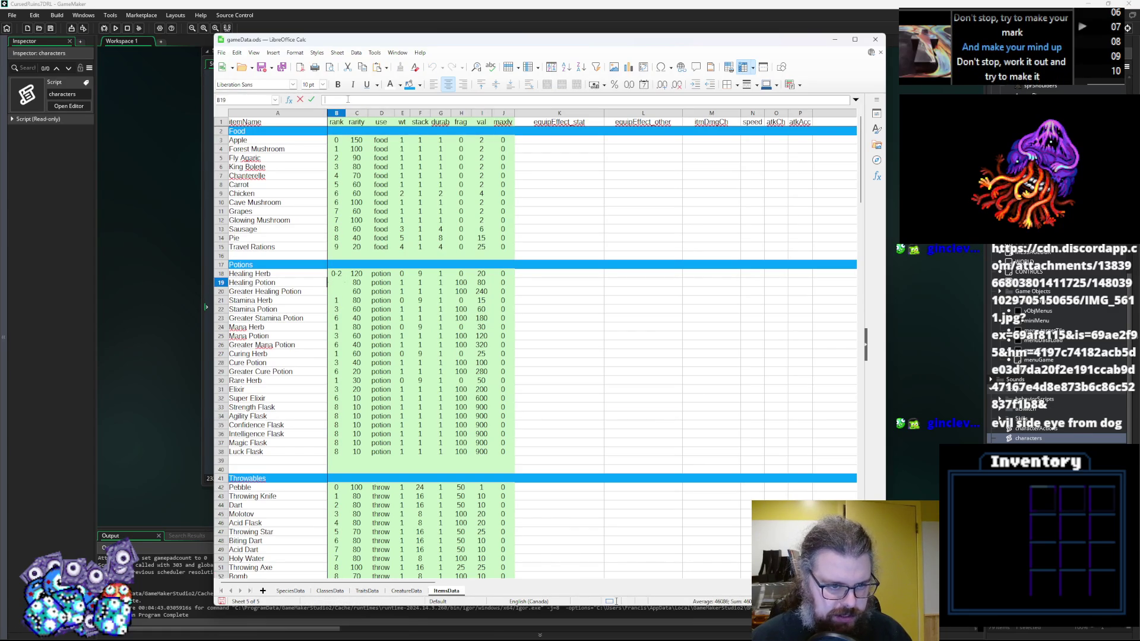
Step: Give Healing Potion rank 3-6 and Greater Healing Potion rank 6-8
type("3-5")
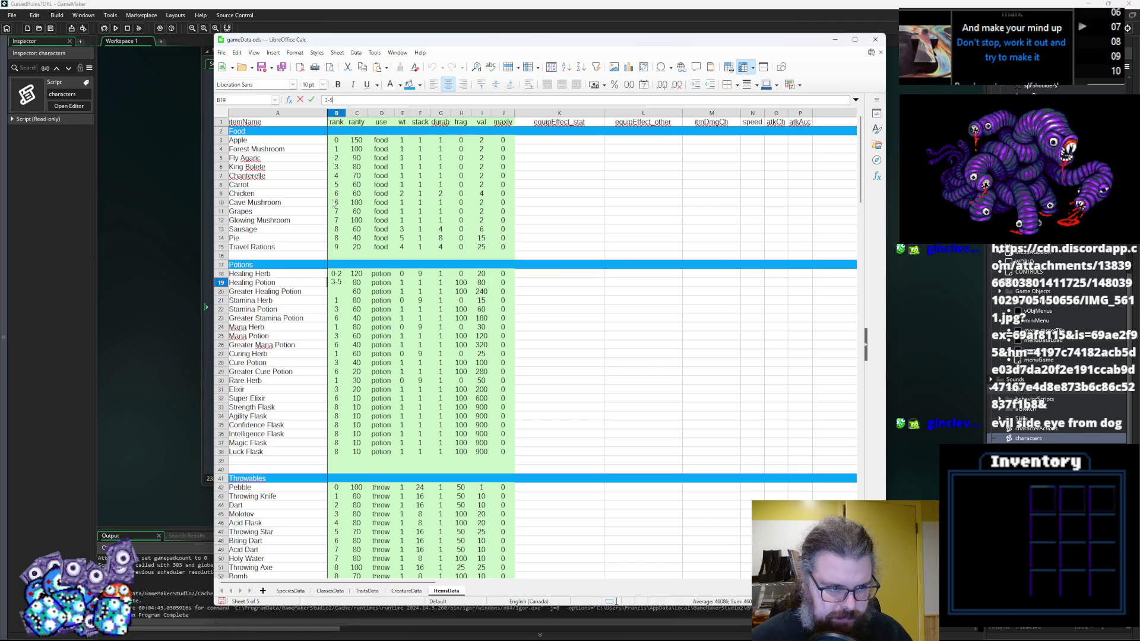
key("Return")
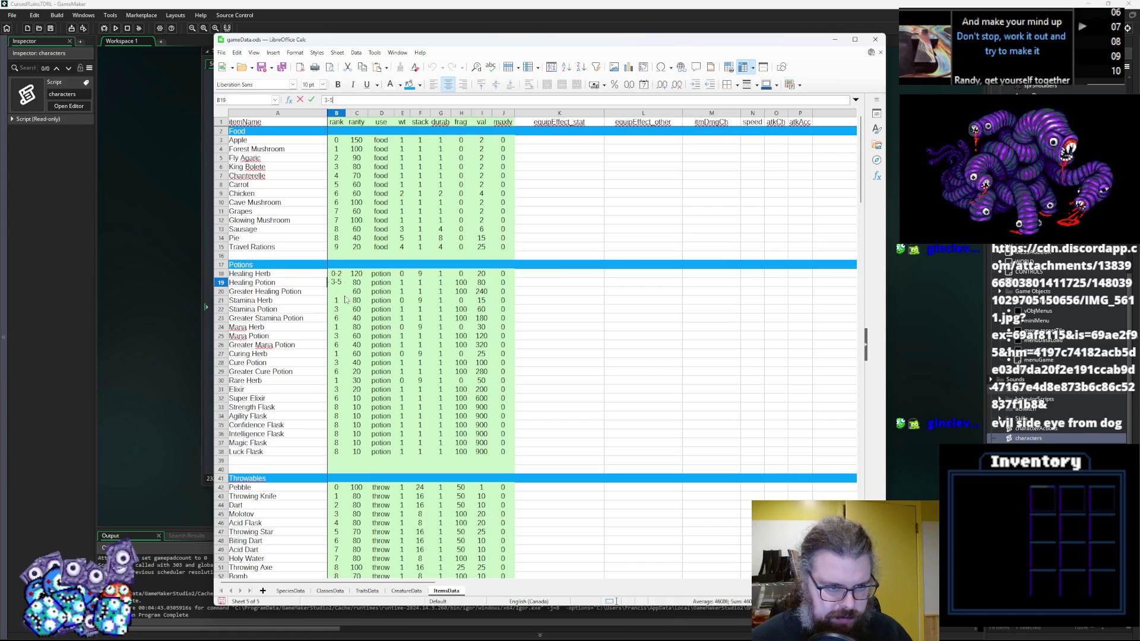
type("6")
key("Tab")
left_click(337, 293)
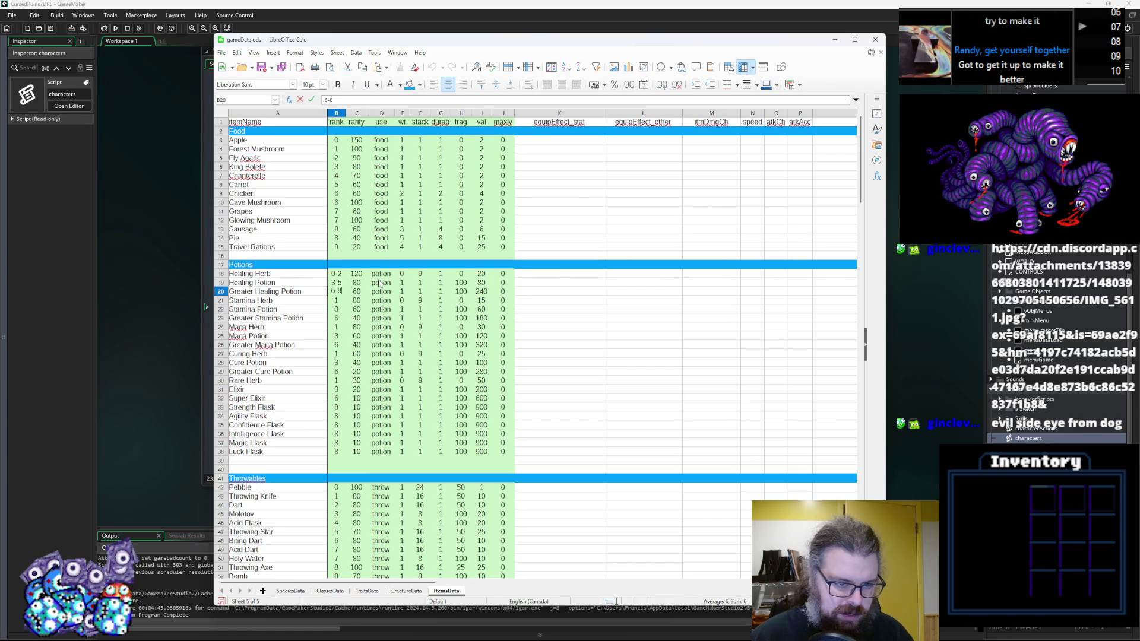
key("Return")
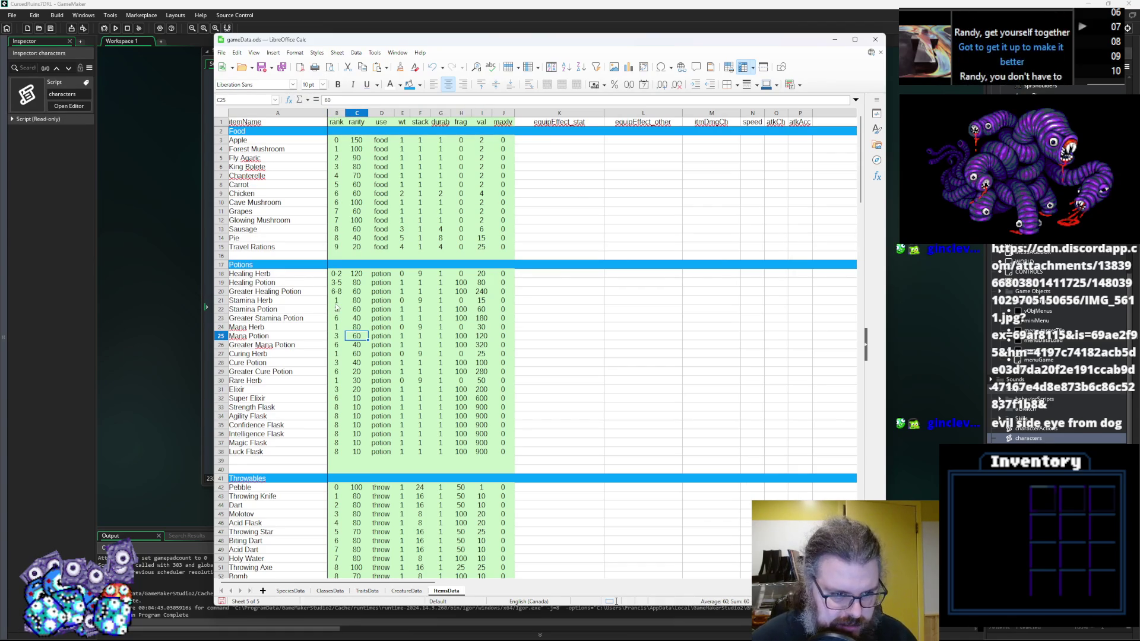
left_click(342, 283)
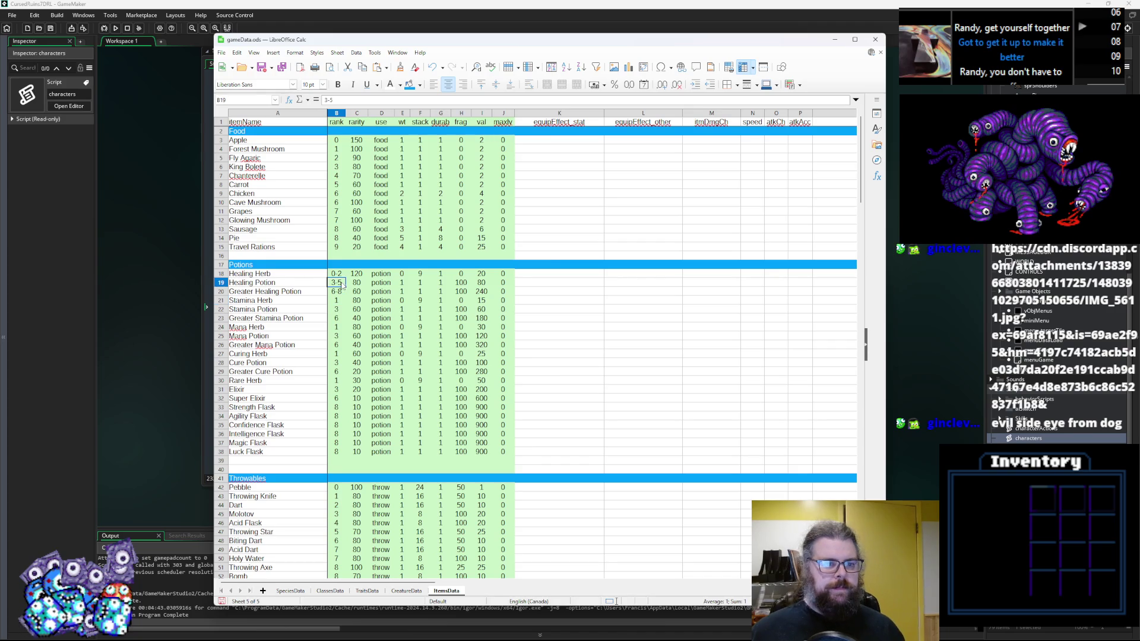
double_click(341, 283)
key("BackSpace")
type("6")
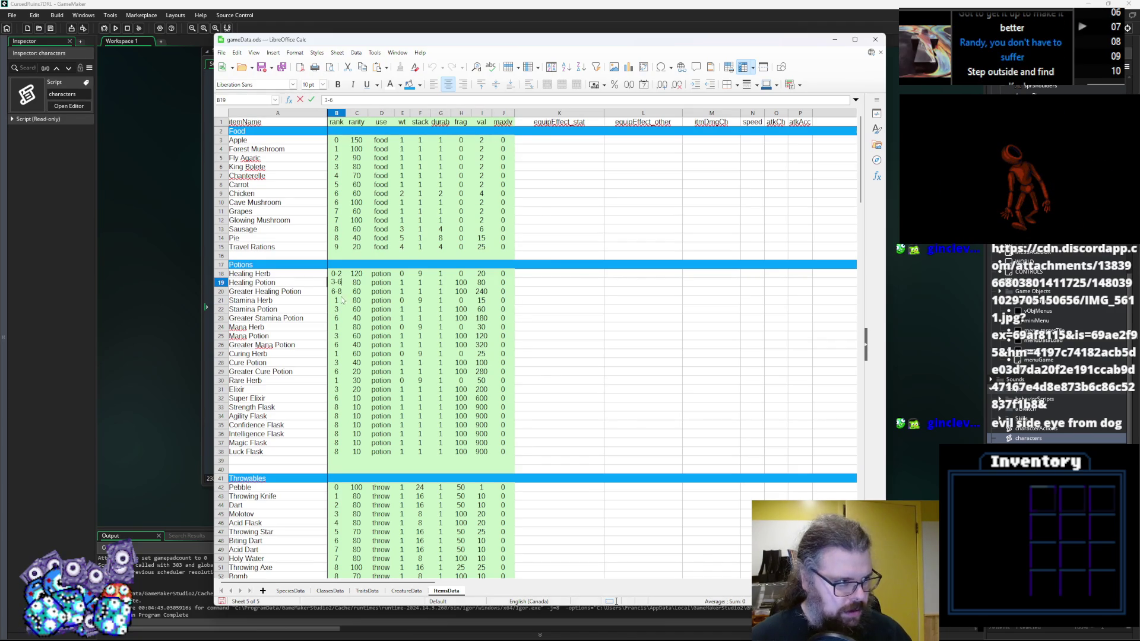
left_click(341, 301)
left_click(340, 295)
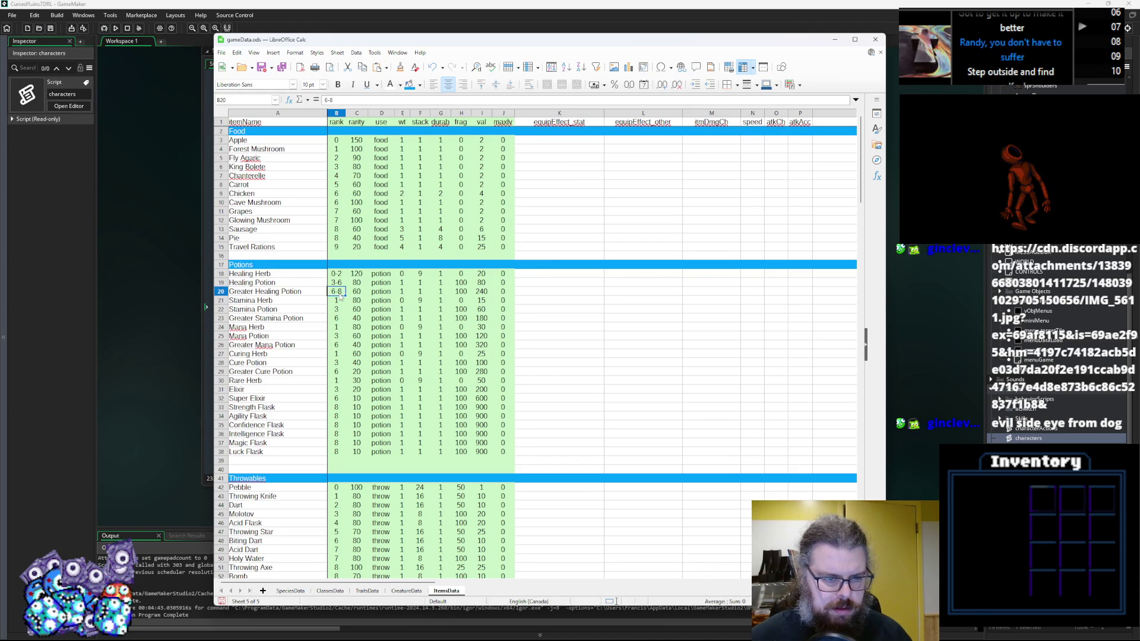
Step: Set Stamina Herb's rank to 0-2 and paste it into Mana, Curing and Rare Herb
left_click(341, 303)
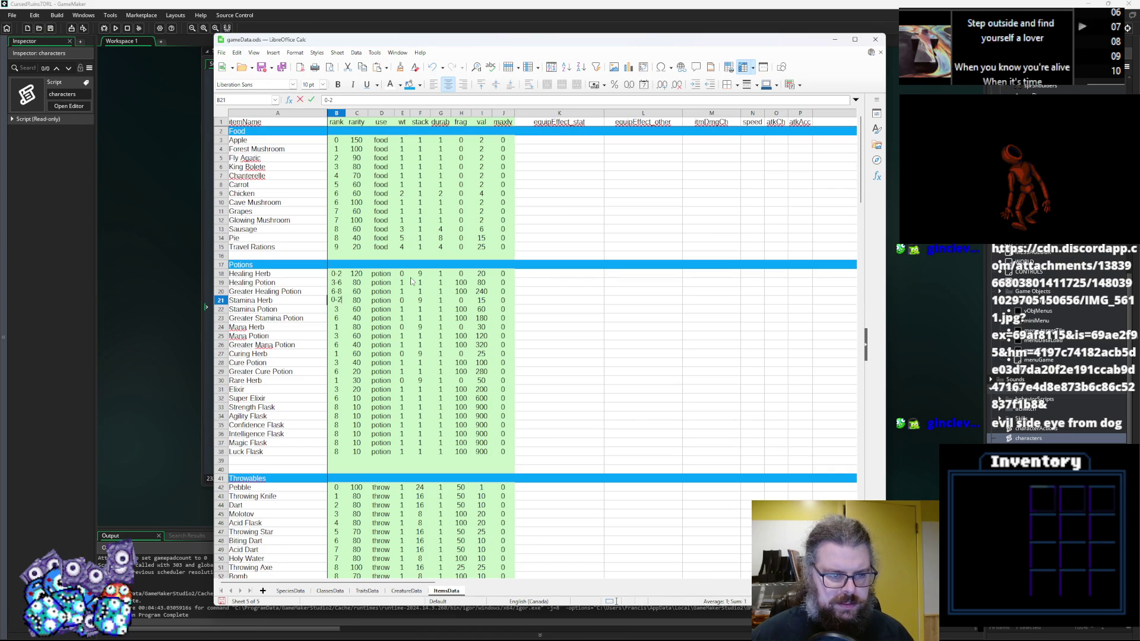
type("0-2")
key("Return")
key("Up")
key("ctrl+c")
key("Down")
key("Down")
key("Down")
key("ctrl+v")
key("Down")
key("Down")
key("Down")
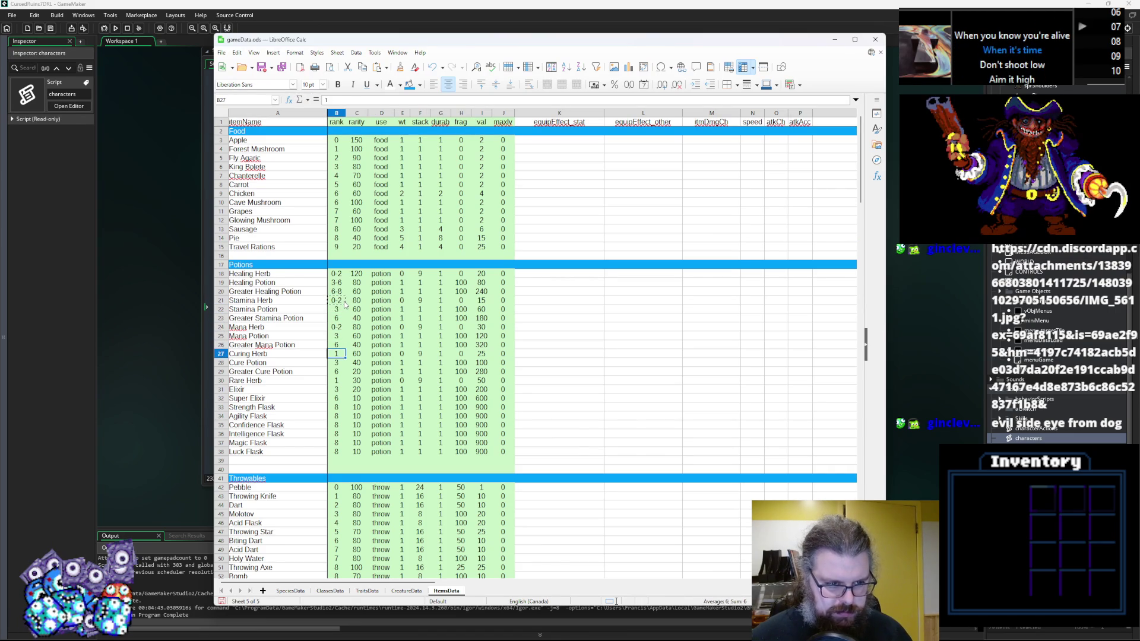
Step: Copy the 3-6 range into Stamina, Mana and Cure Potion's ranks
key("Down")
key("Down")
key("Down")
key("ctrl+v")
key("Up")
left_click(336, 283)
key("ctrl+c")
left_click(343, 310)
key("ctrl+v")
key("Down")
key("Down")
key("Down")
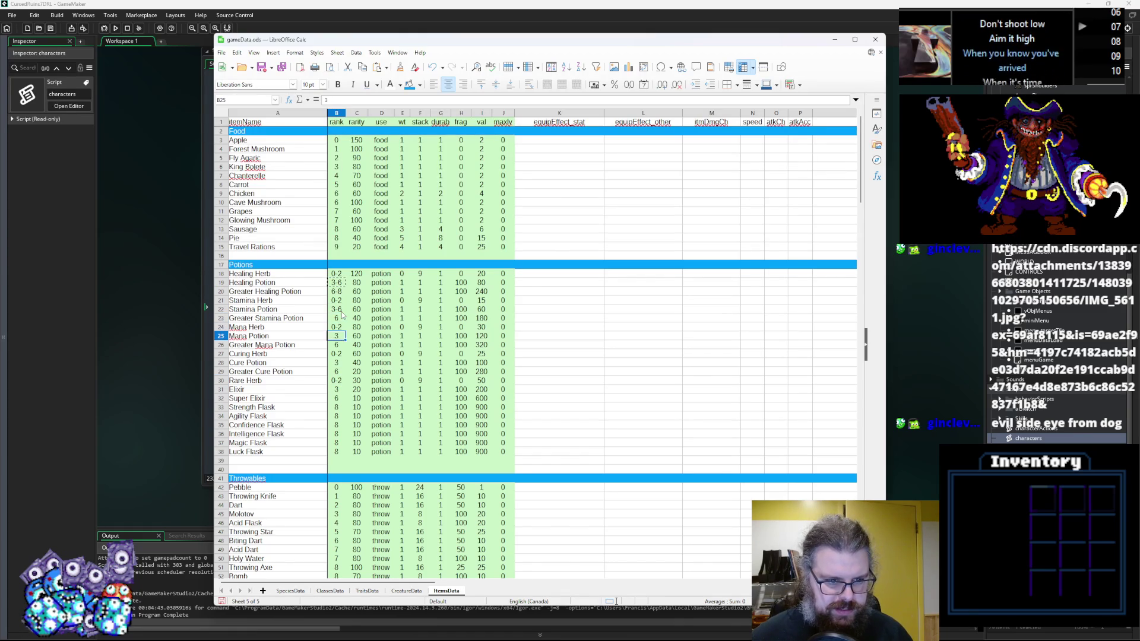
key("ctrl+v")
key("Down")
key("Down")
key("Down")
key("ctrl+v")
Step: Copy the 6-8 range into Greater Stamina, Greater Mana and Greater Cure Potion's ranks
key("Up")
key("Up")
key("Up")
key("ctrl+c")
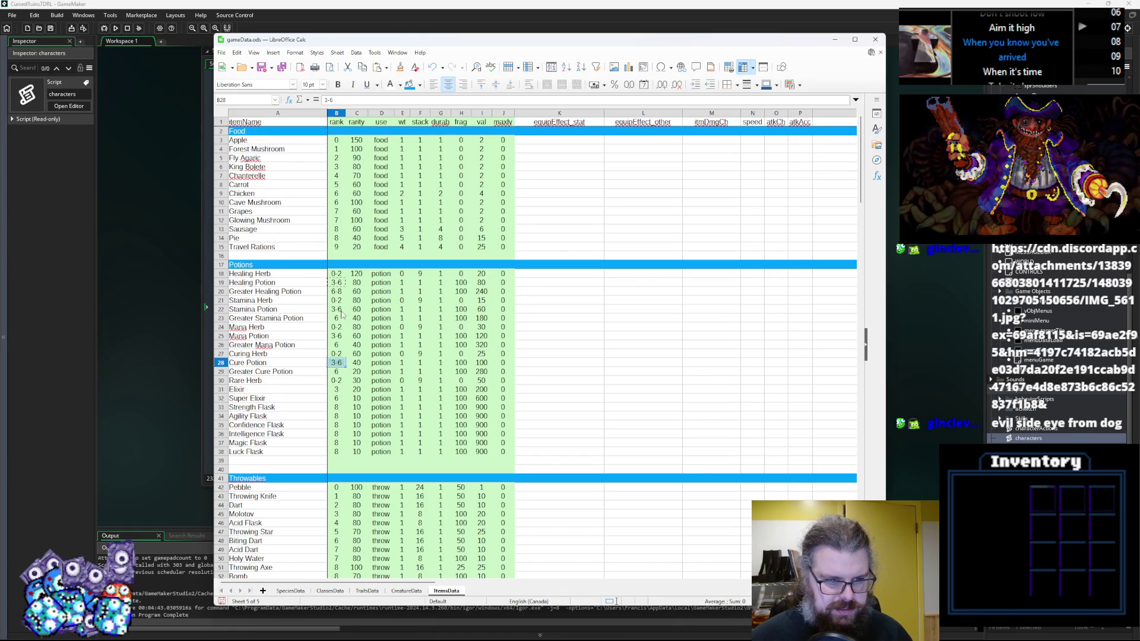
left_click(340, 318)
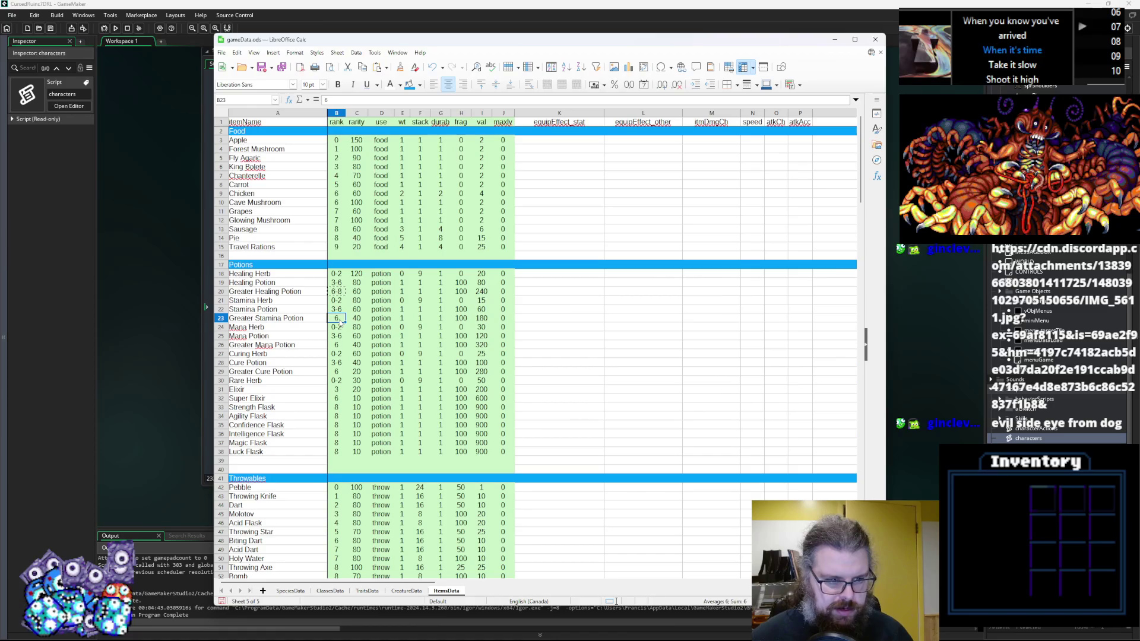
type("-8")
key("Down")
key("Down")
key("Down")
key("ctrl+v")
key("Down")
key("Down")
key("Down")
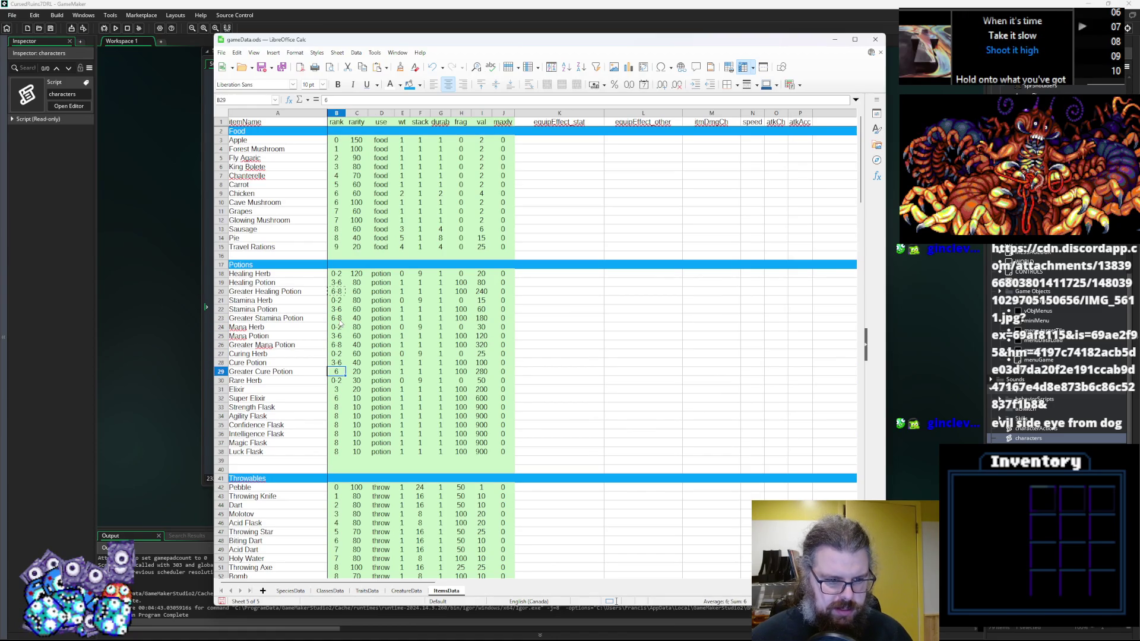
key("Down")
key("Down")
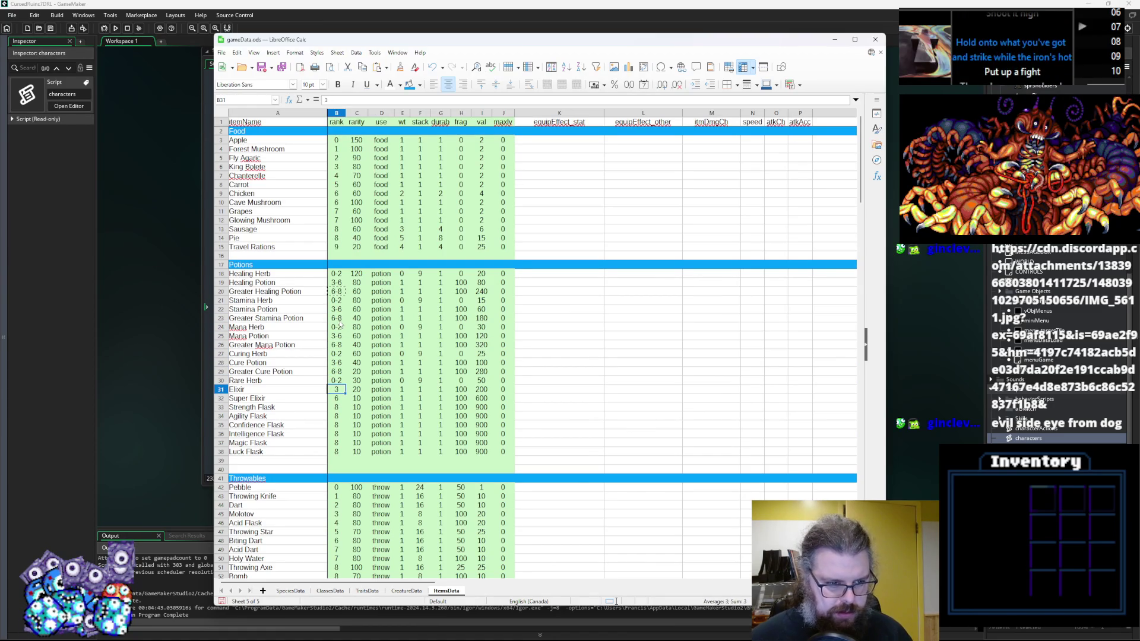
Step: Give Elixir rank 3-6 and Super Elixir rank 6-8
left_click(339, 363)
key("ctrl+c")
key("Down")
key("Down")
key("Down")
key("ctrl+v")
left_click(342, 381)
left_click(342, 372)
left_click(339, 398)
key("ctrl+v")
left_click(339, 409)
double_click(342, 408)
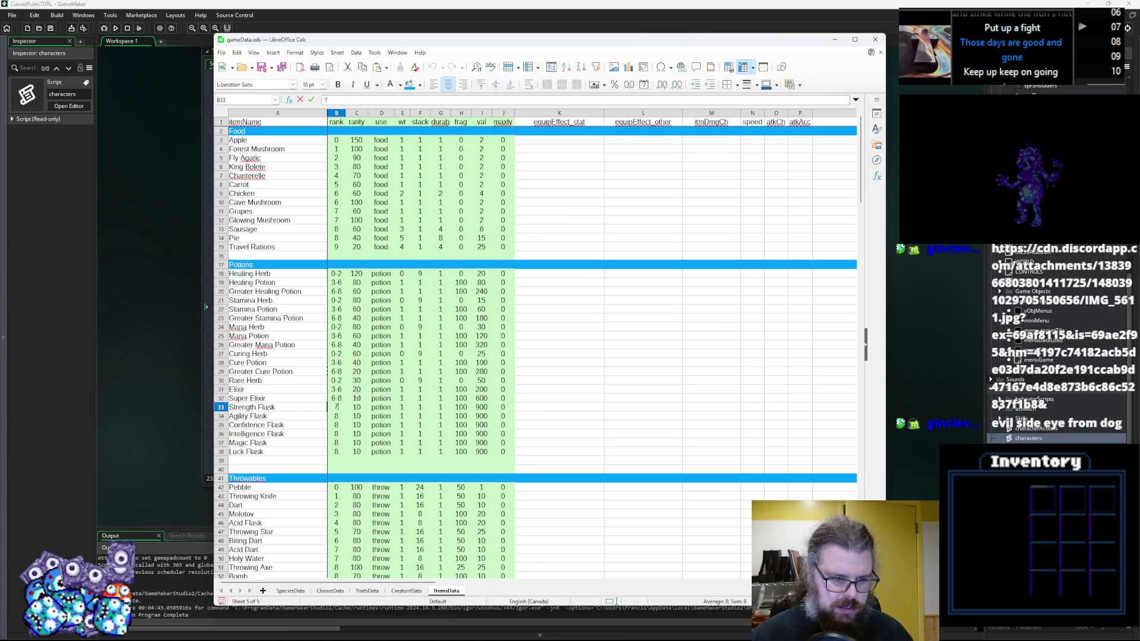
Step: Change Strength Flask's rank to 5-9 and paste it into the other five flasks
key("Home")
key("Delete")
type("5")
key("Return")
left_click(340, 410)
key("Down")
key("ctrl+v")
key("Down")
key("ctrl+v")
key("Down")
key("ctrl+v")
key("Down")
key("ctrl+v")
key("Down")
key("ctrl+v")
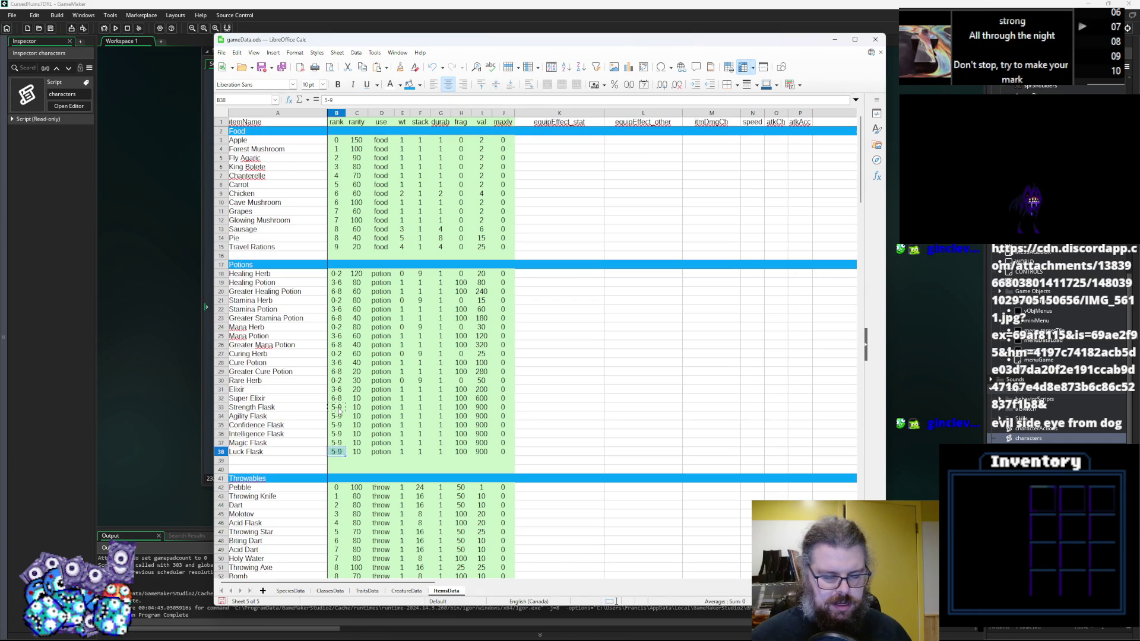
Step: Set rarity 5 for all six flasks and save the spreadsheet
left_click(357, 399)
type("5")
key("Escape")
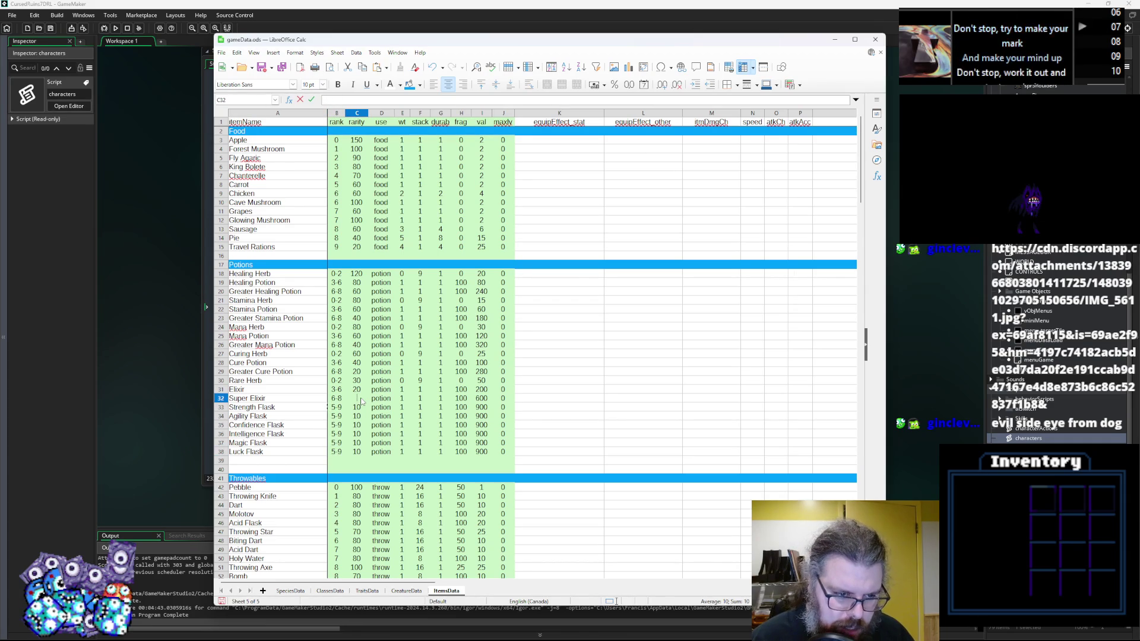
key("Down")
type("4")
key("Return")
type("5 5 5 5 5")
left_click(336, 407)
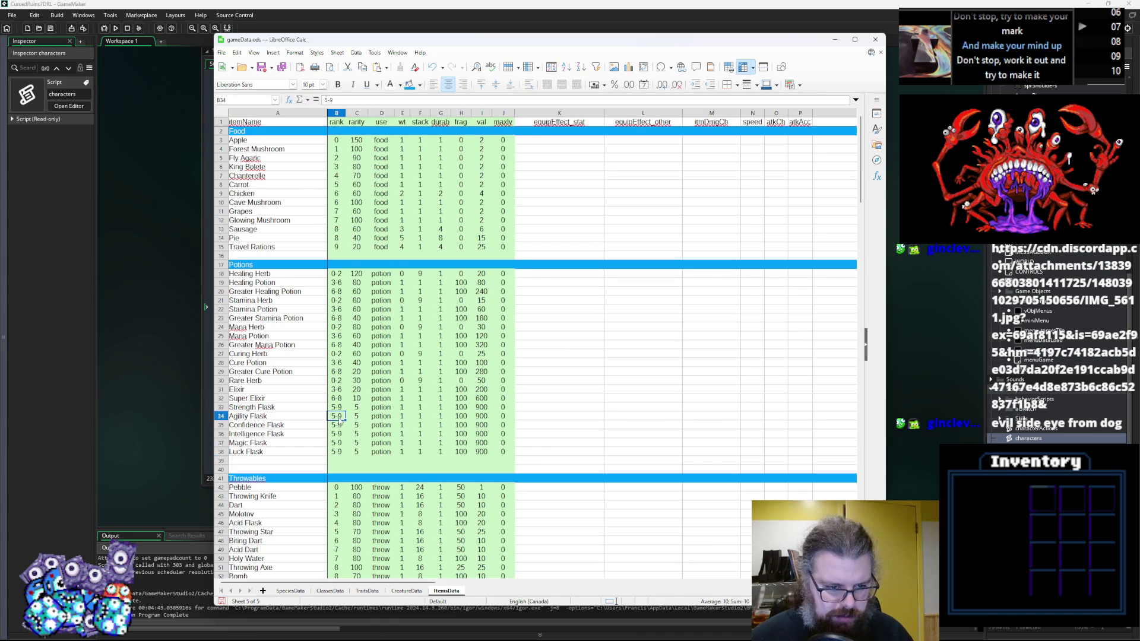
key("Up")
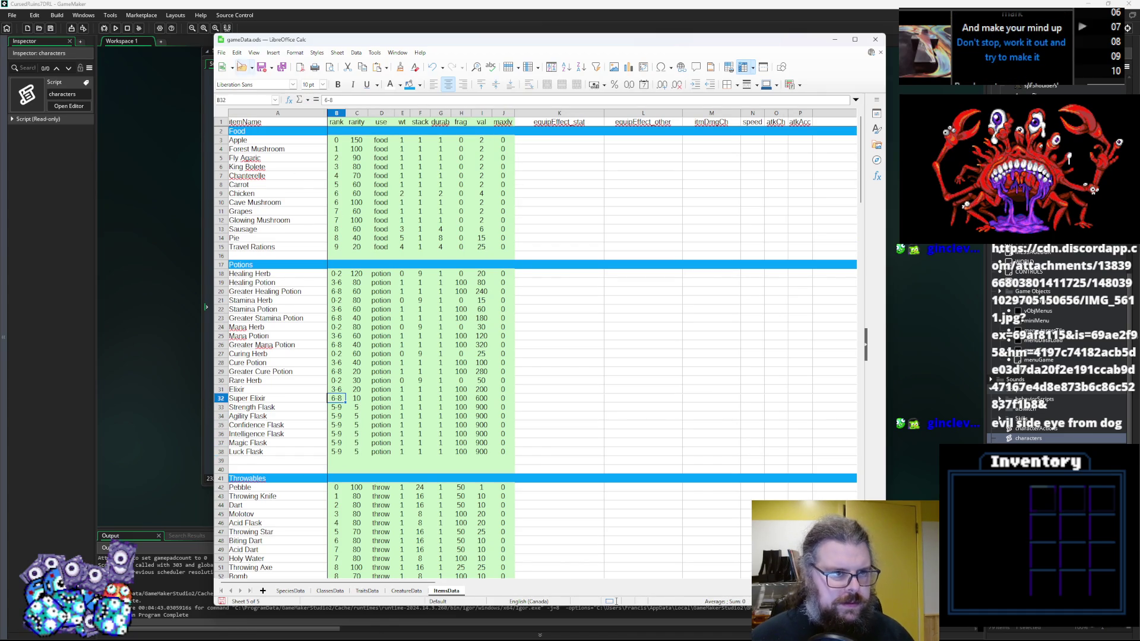
left_click(262, 68)
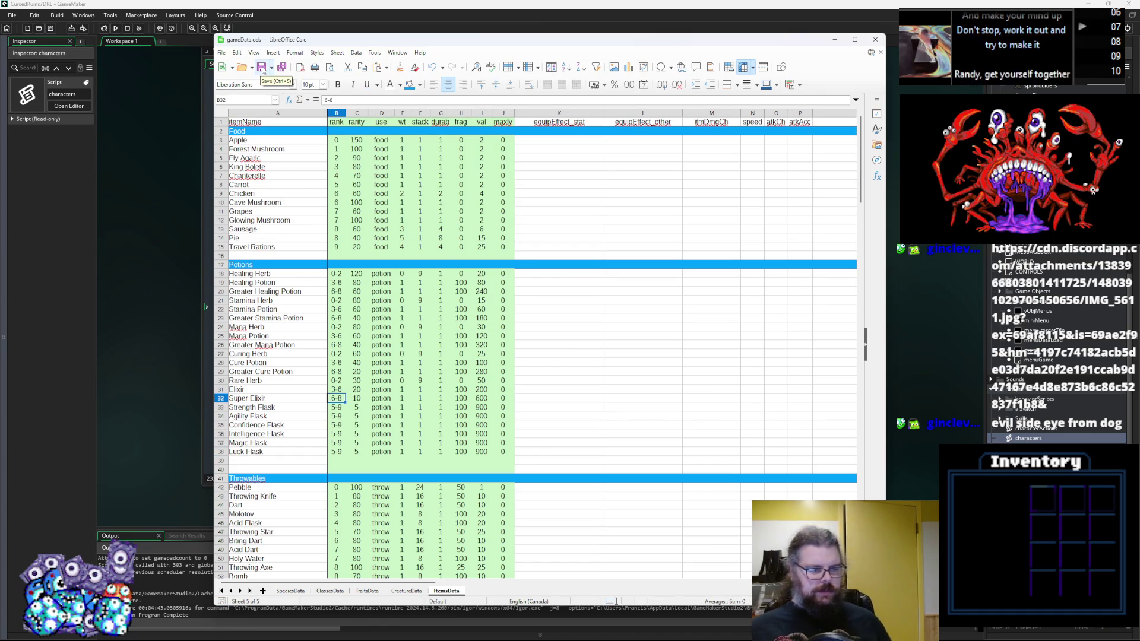
Step: Review the flasks' rank ranges and rarity values
left_click(333, 409)
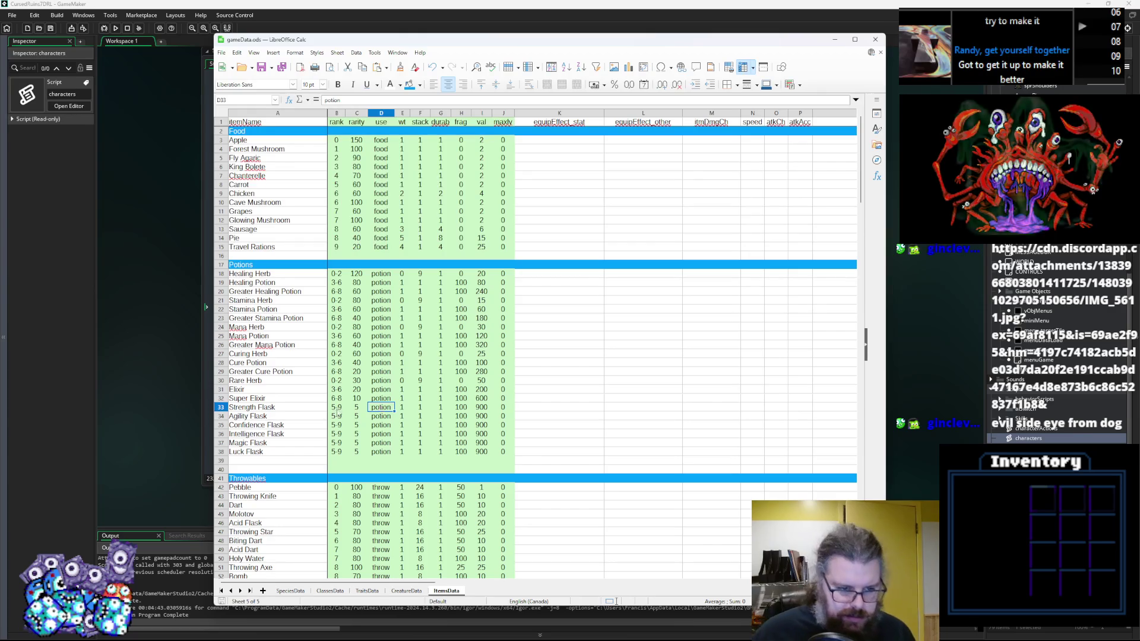
left_click(341, 435)
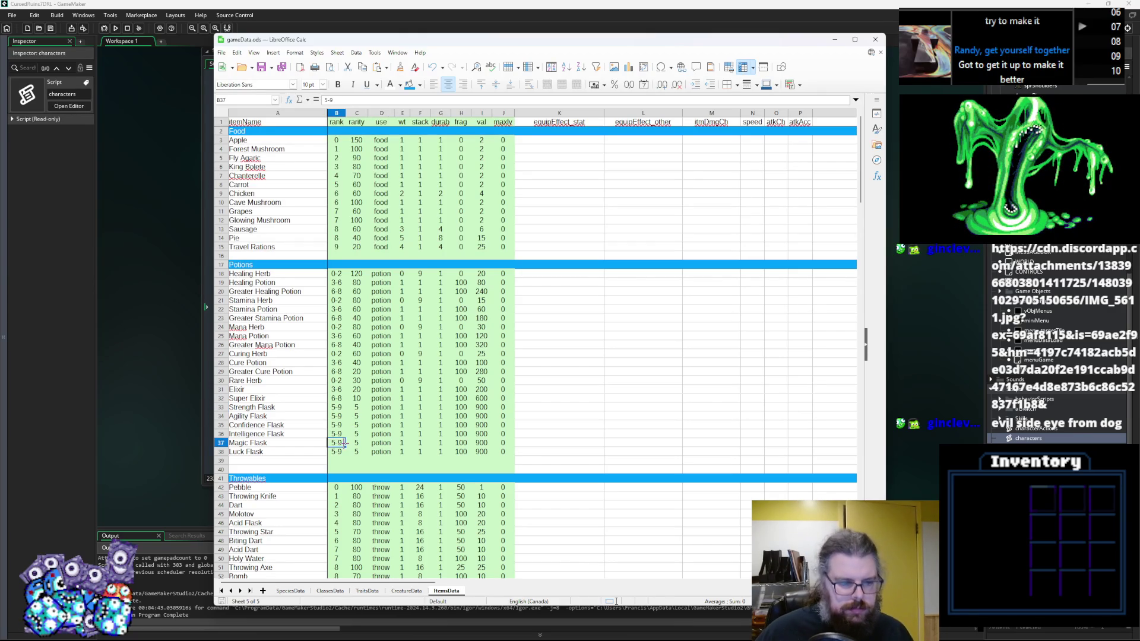
left_click(366, 453)
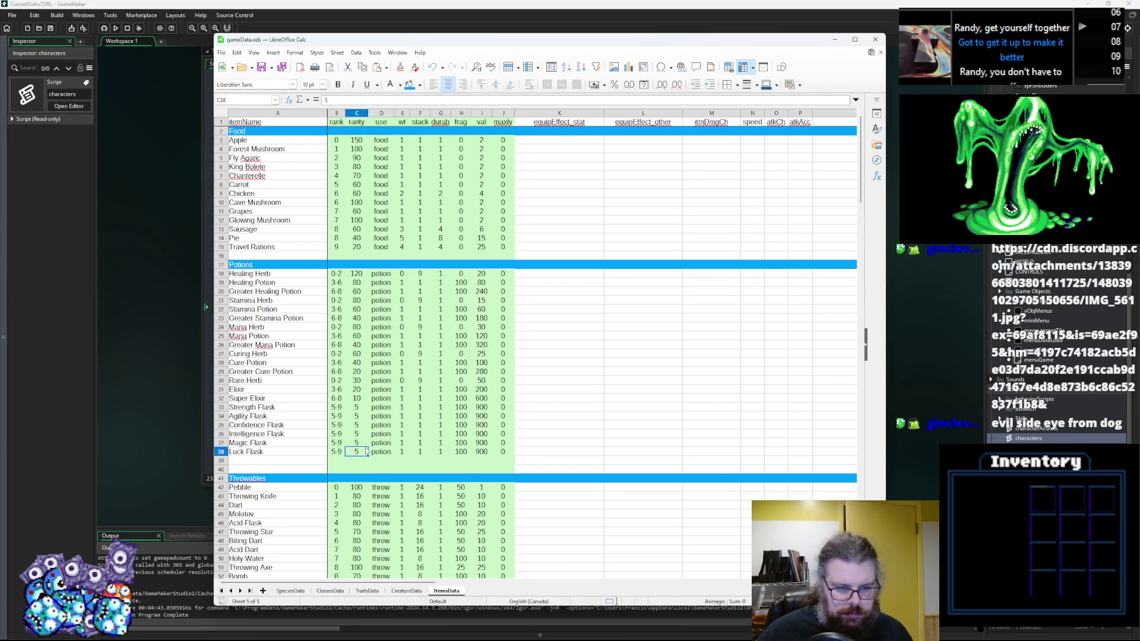
left_click(356, 408)
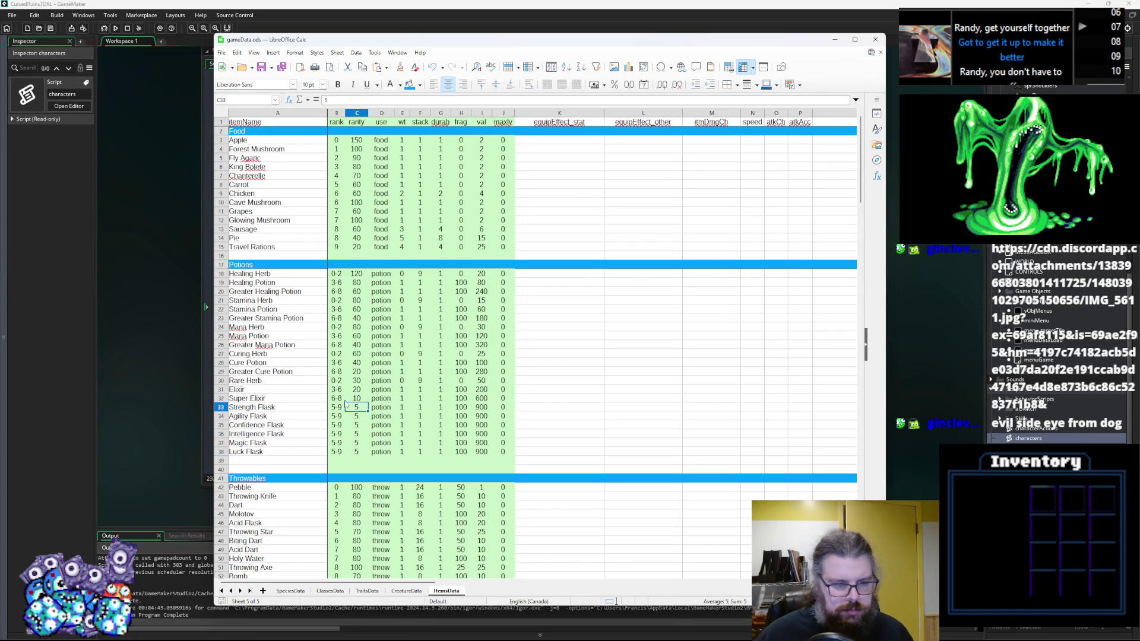
Step: Change Super Elixir's rank to 6-9 and paste it into all four Greater potions
left_click(337, 398)
double_click(338, 398)
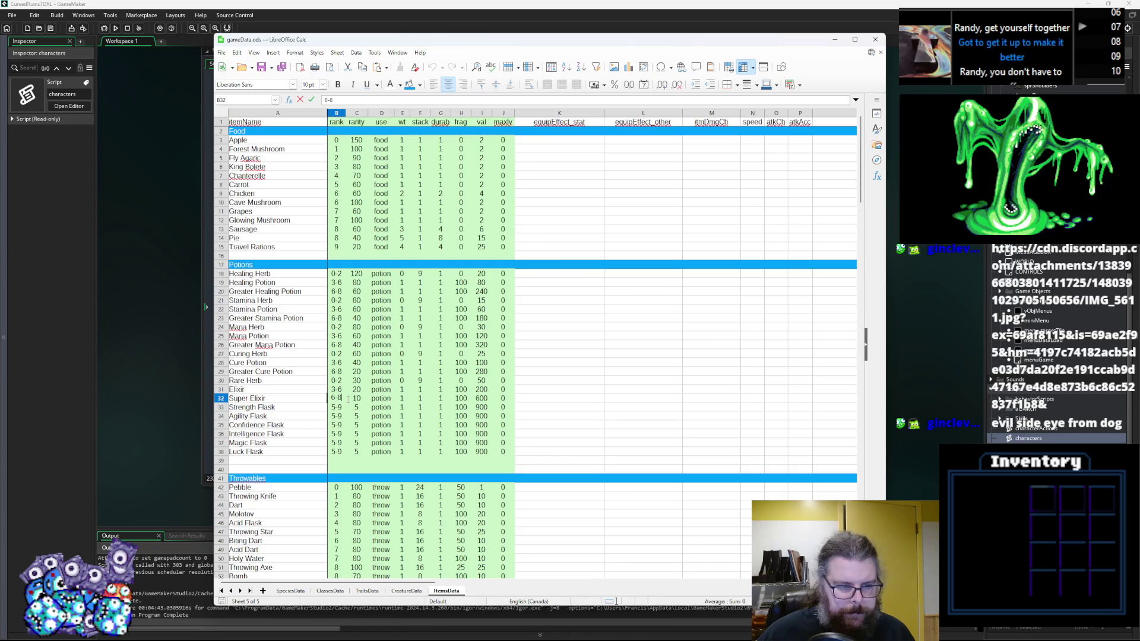
key("BackSpace")
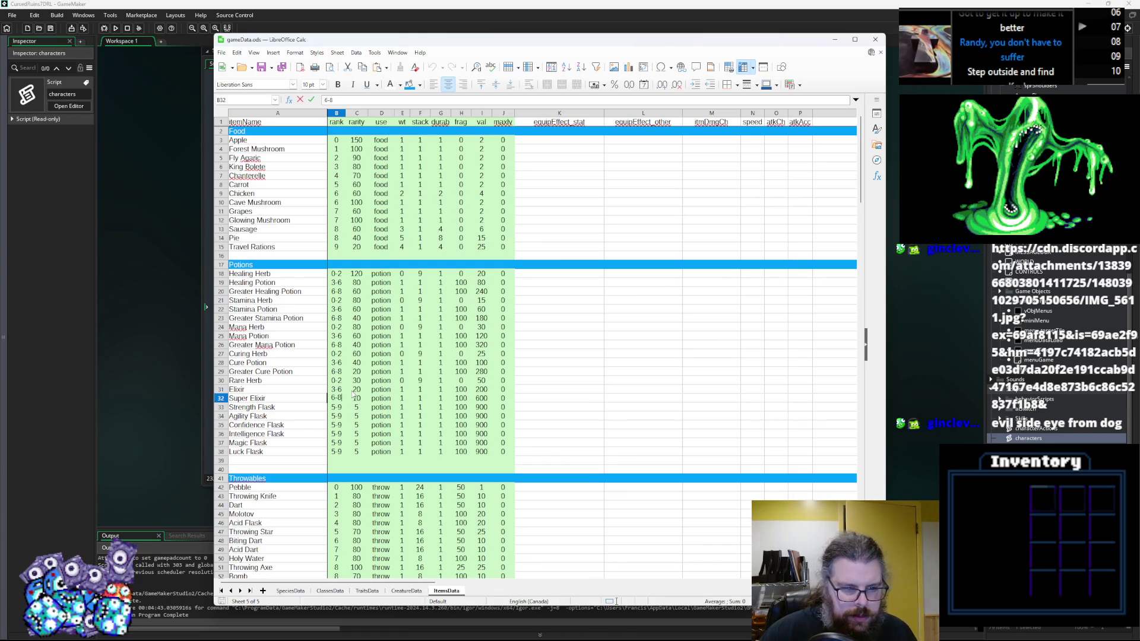
type("9")
key("Return")
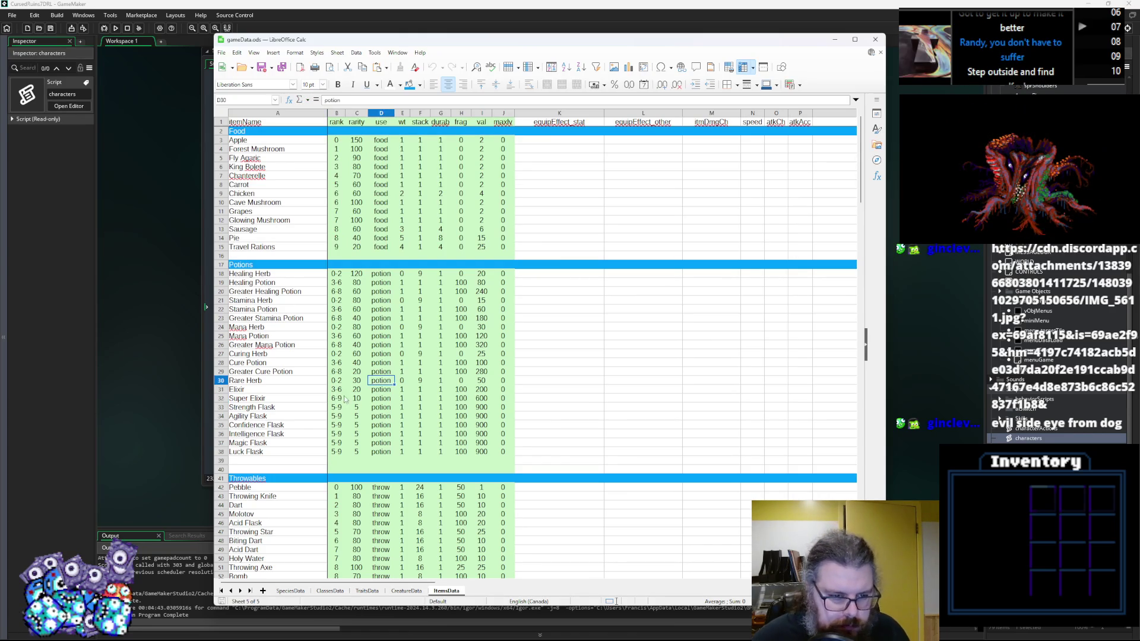
key("ctrl+c")
left_click(338, 371)
key("ctrl+v")
left_click(337, 344)
key("ctrl+v")
left_click(337, 319)
key("ctrl+v")
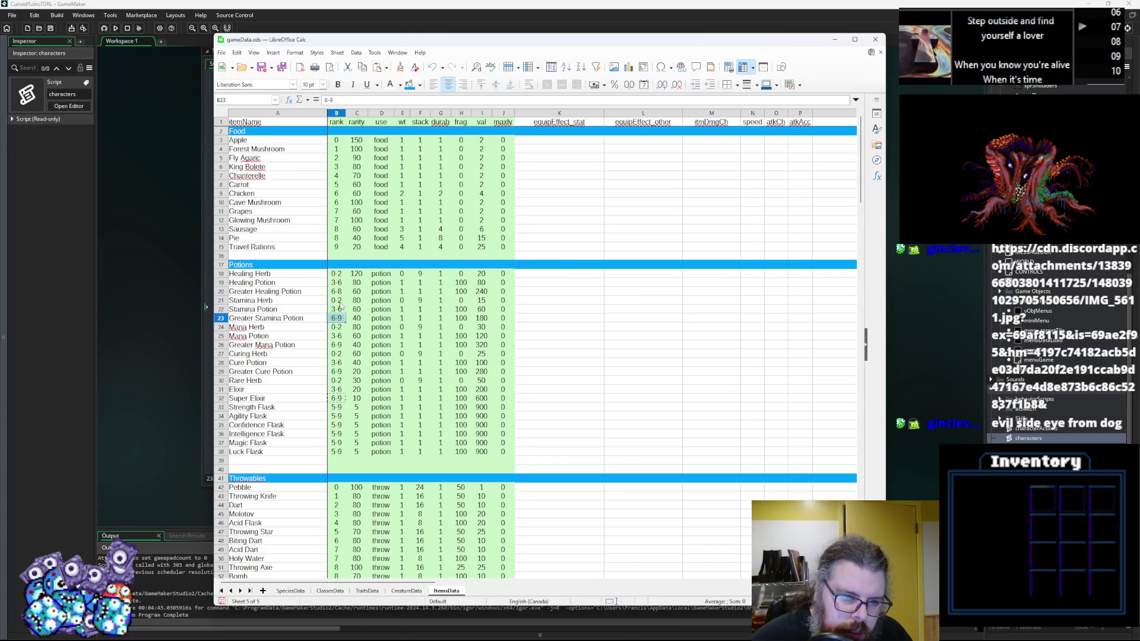
left_click(341, 294)
key("ctrl+v")
Step: Change Healing Potion's rank to 3-8 and paste it into Stamina, Mana, Cure Potion and Elixir
double_click(340, 282)
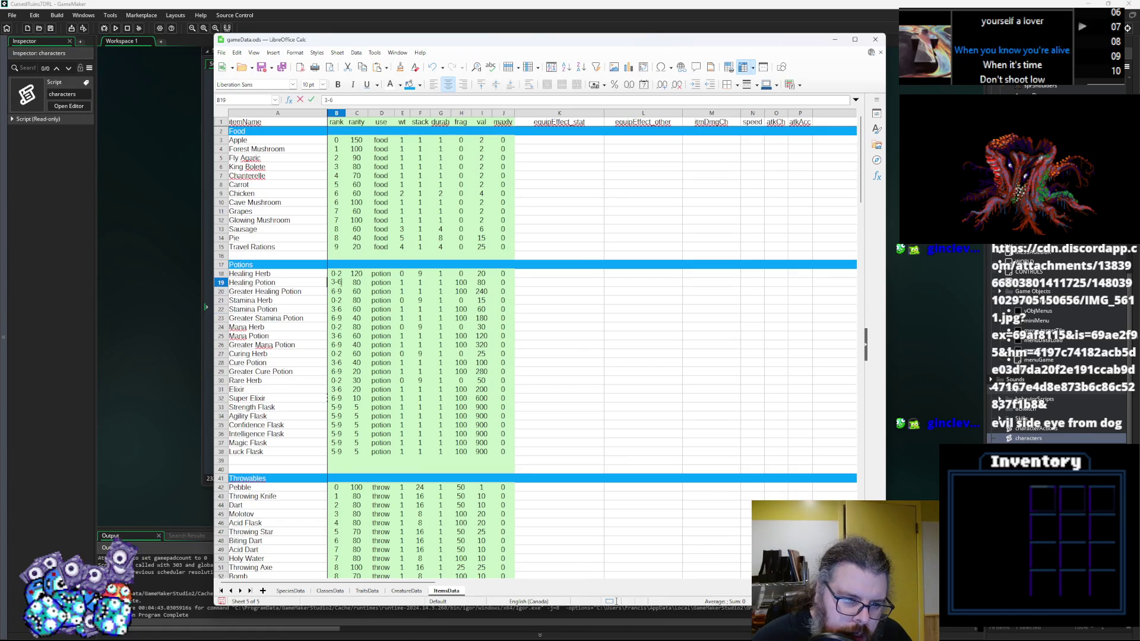
key("Return")
left_click(340, 282)
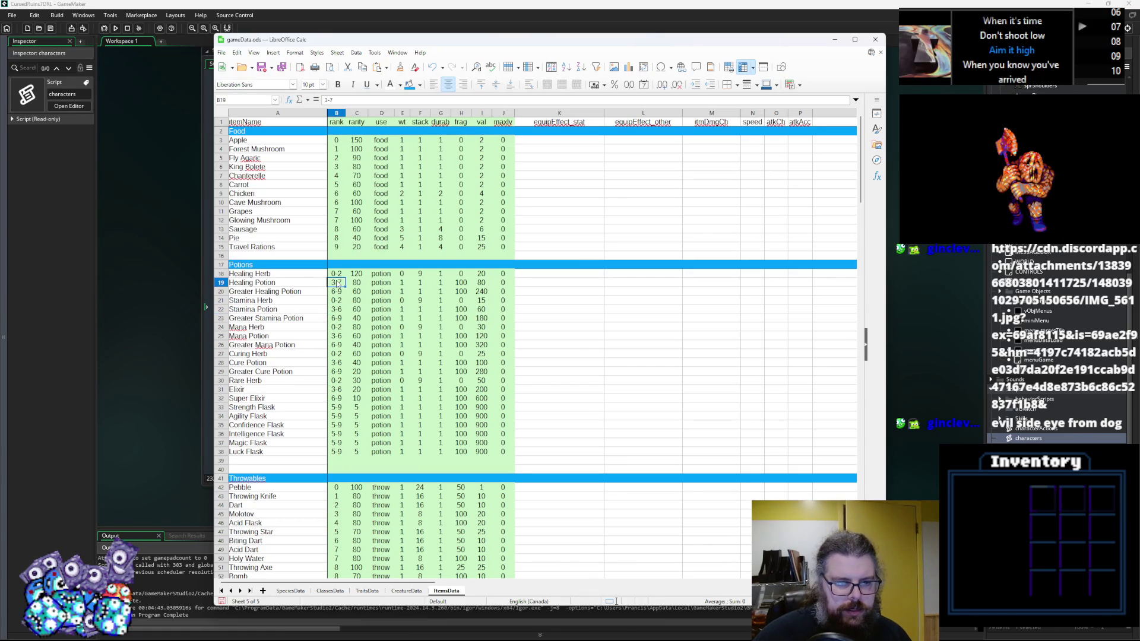
double_click(339, 283)
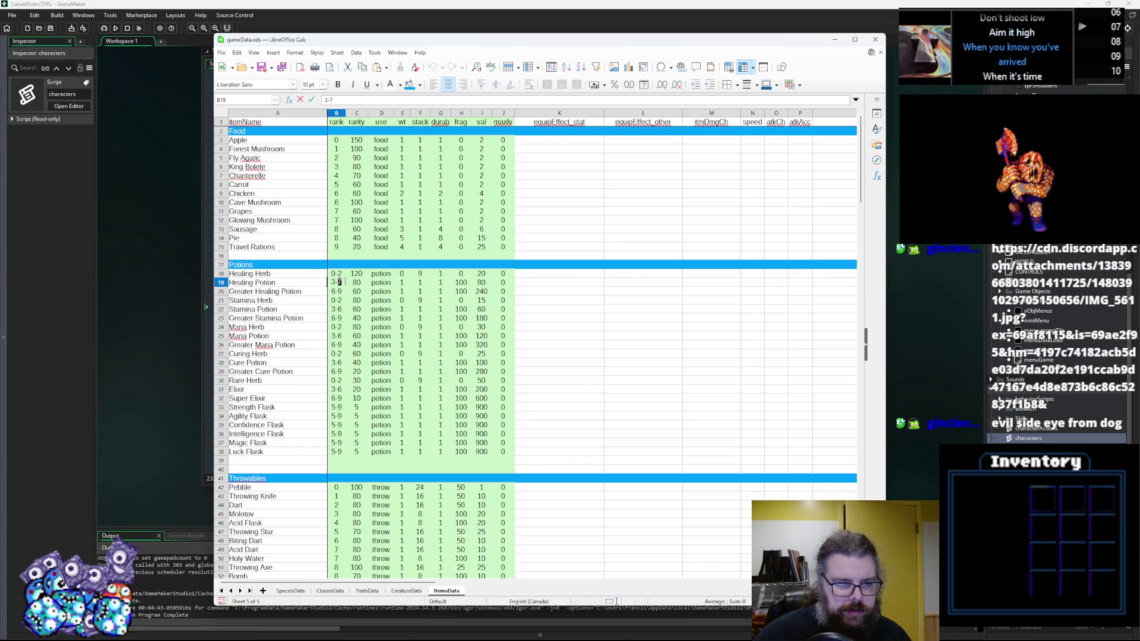
type("8")
left_click(340, 301)
key("Up")
key("Up")
key("ctrl+c")
key("Down")
key("Down")
key("Down")
key("ctrl+v")
key("Down")
key("Down")
key("Down")
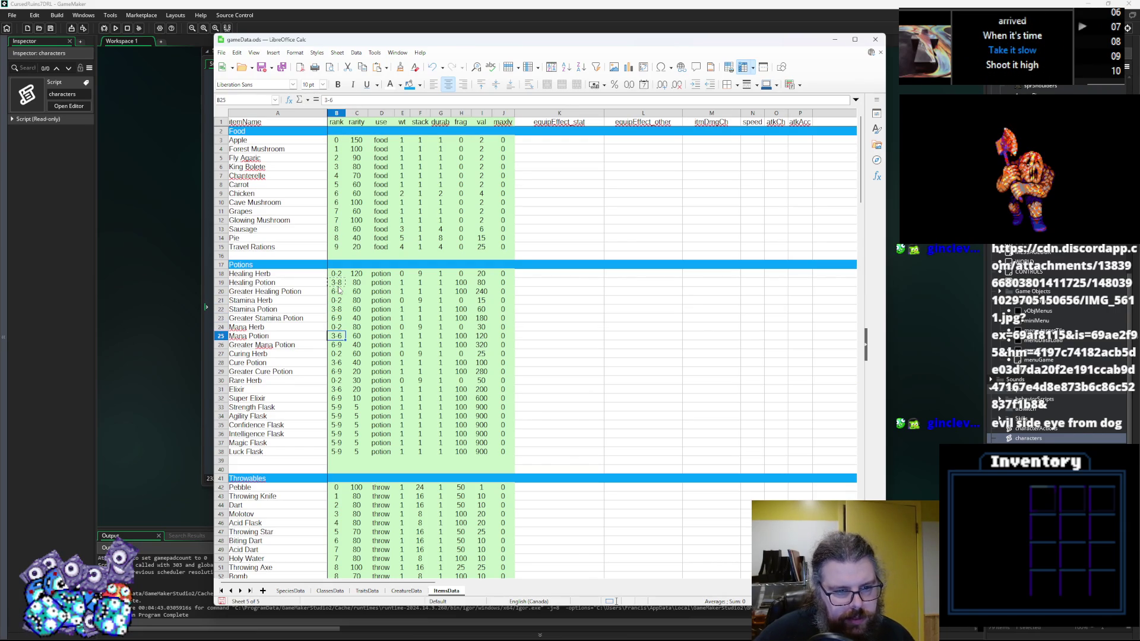
key("Down")
key("Down")
key("Down")
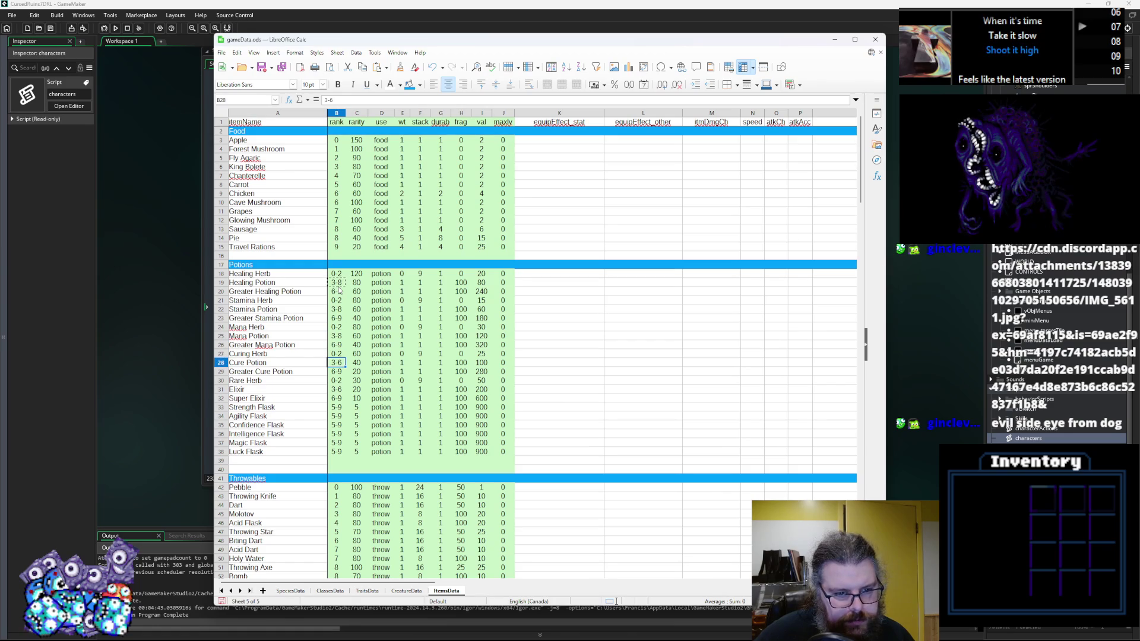
key("Down")
key("Down")
key("Down")
key("ctrl+v")
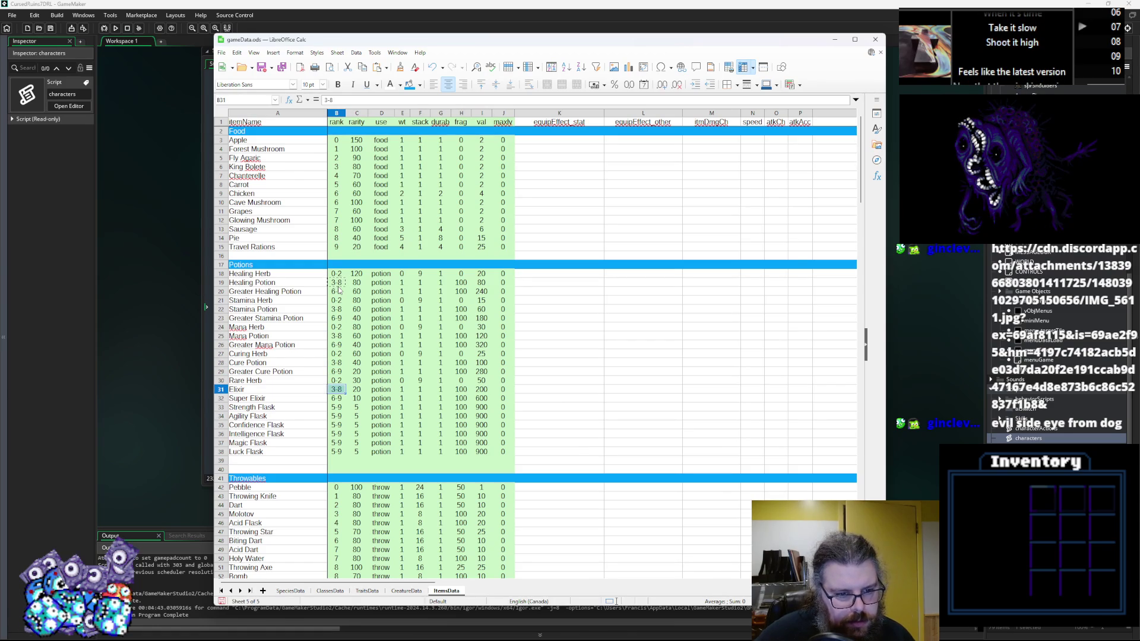
Step: Move the Calc window aside to reveal GameMaker's StatusEffects code
key("Down")
key("Down")
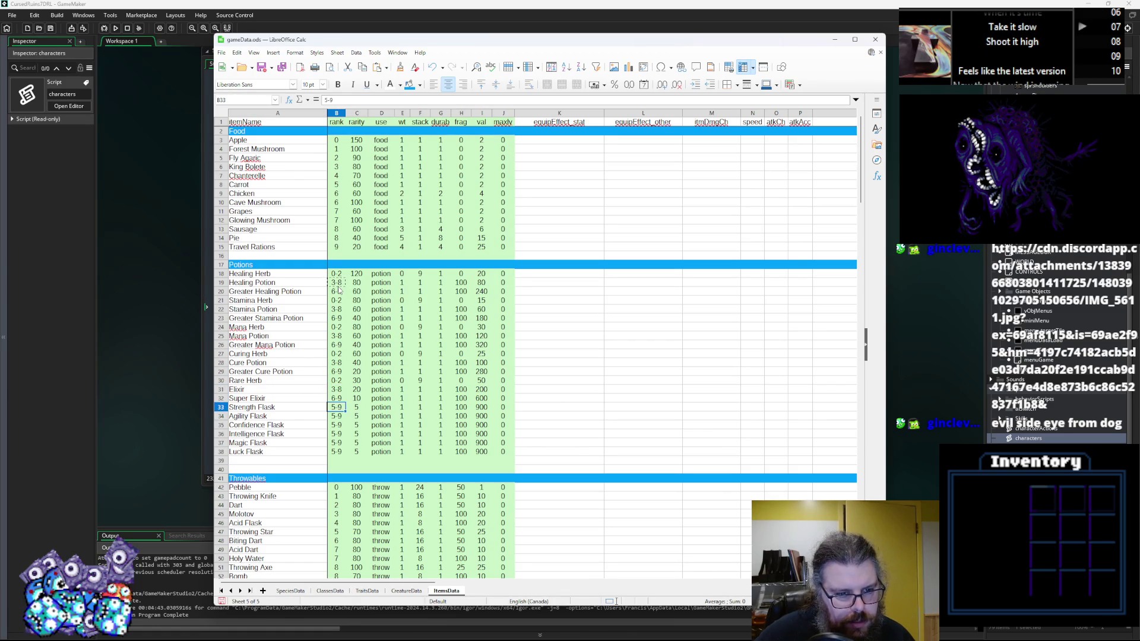
left_click(351, 416)
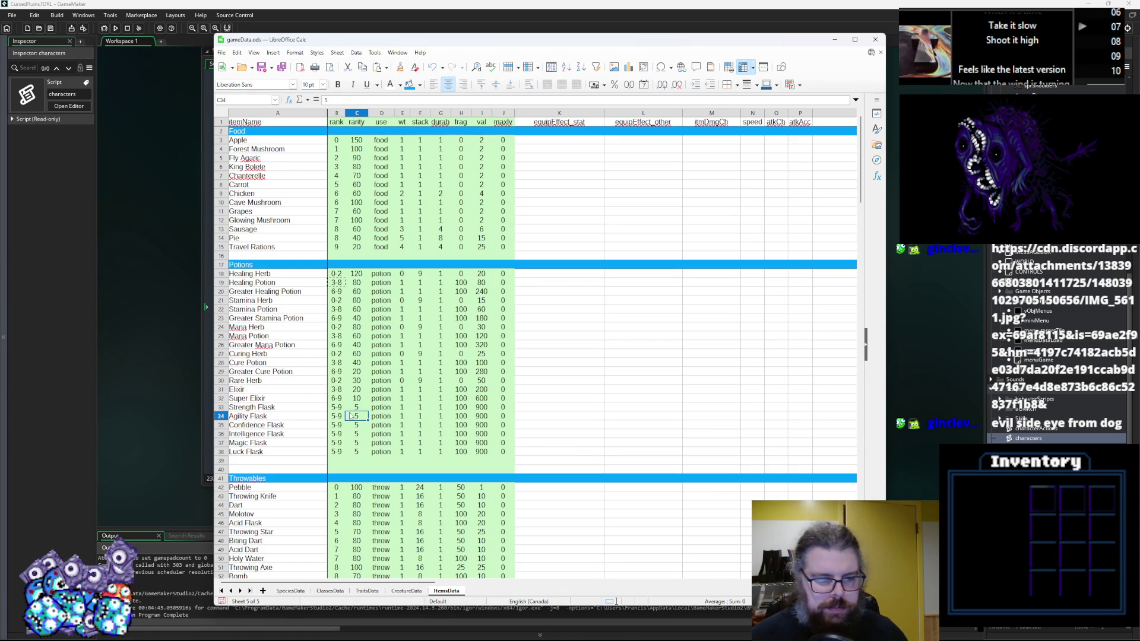
mouse_move(277, 45)
left_mouse_down()
mouse_move(590, 80)
mouse_move(541, 74)
left_mouse_up()
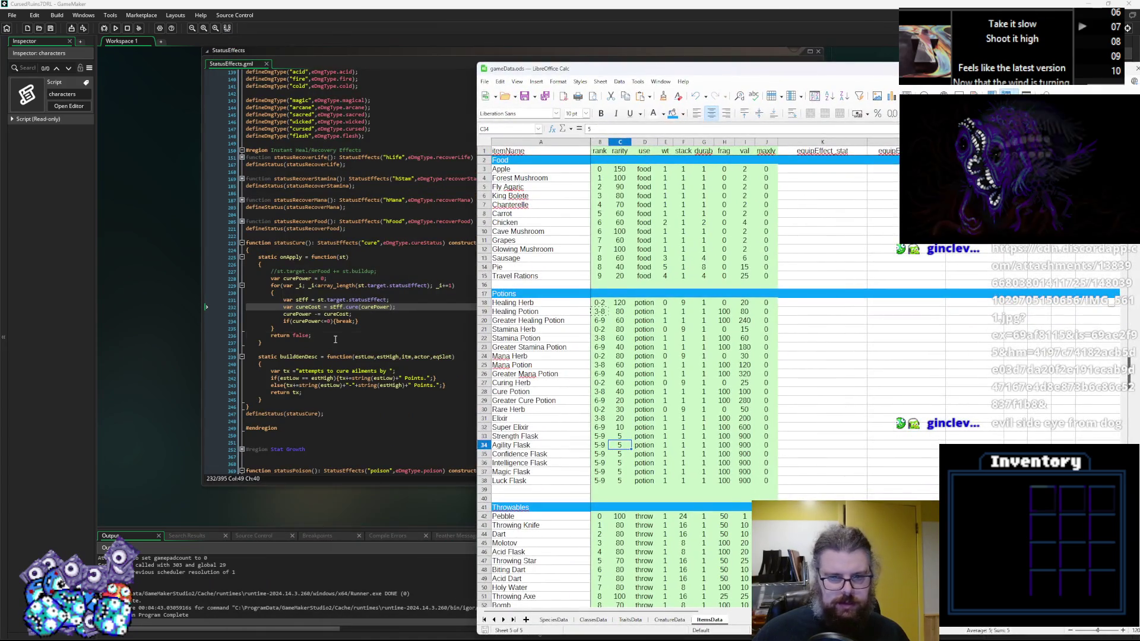
Step: Browse the Asset Browser's sprites (sprRapiers, sprSwords, sprFeet) and objects (SYSTEM, AUDIO, miniMenu)
left_click(336, 340)
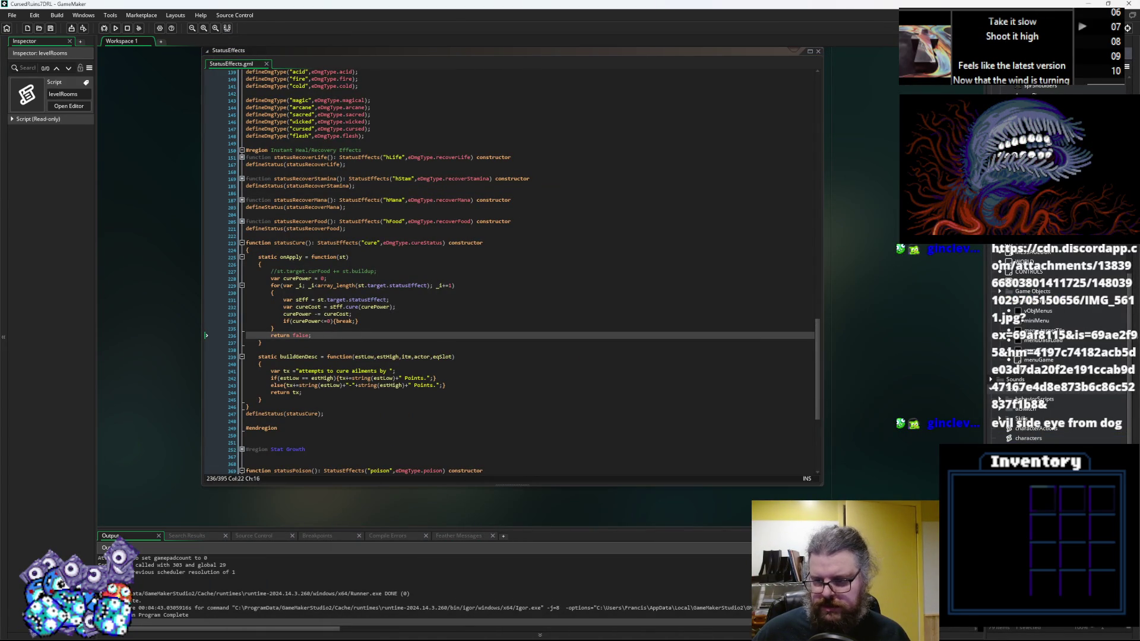
scroll(1042, 438, "up", 5)
scroll(1042, 438, "up", 3)
left_click(1037, 309)
scroll(1037, 309, "down", 5)
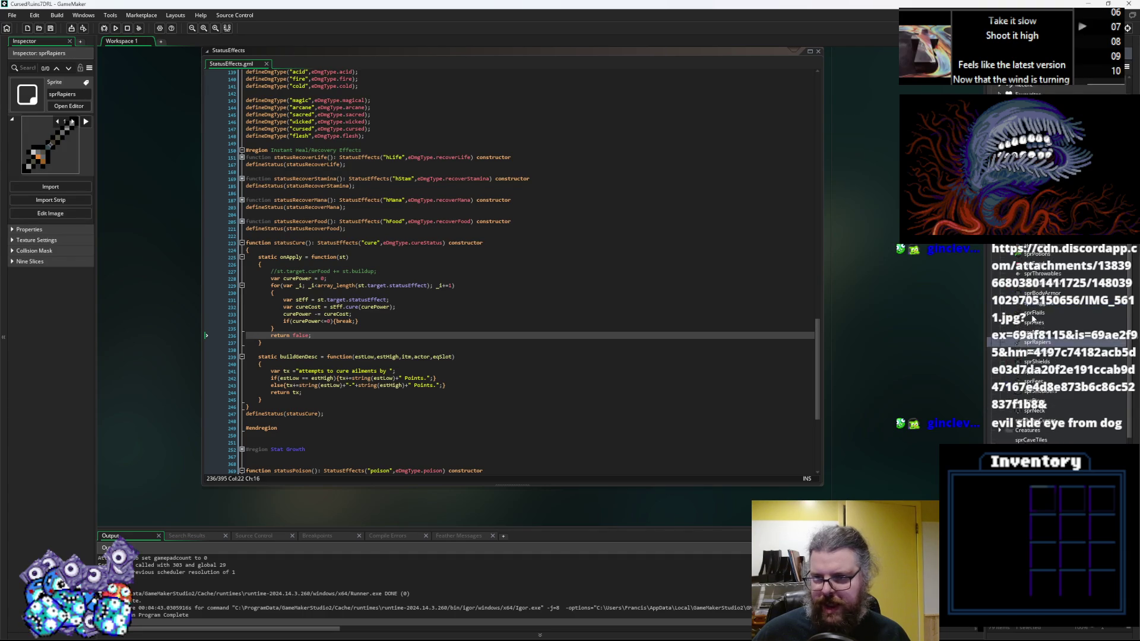
left_click(1016, 354)
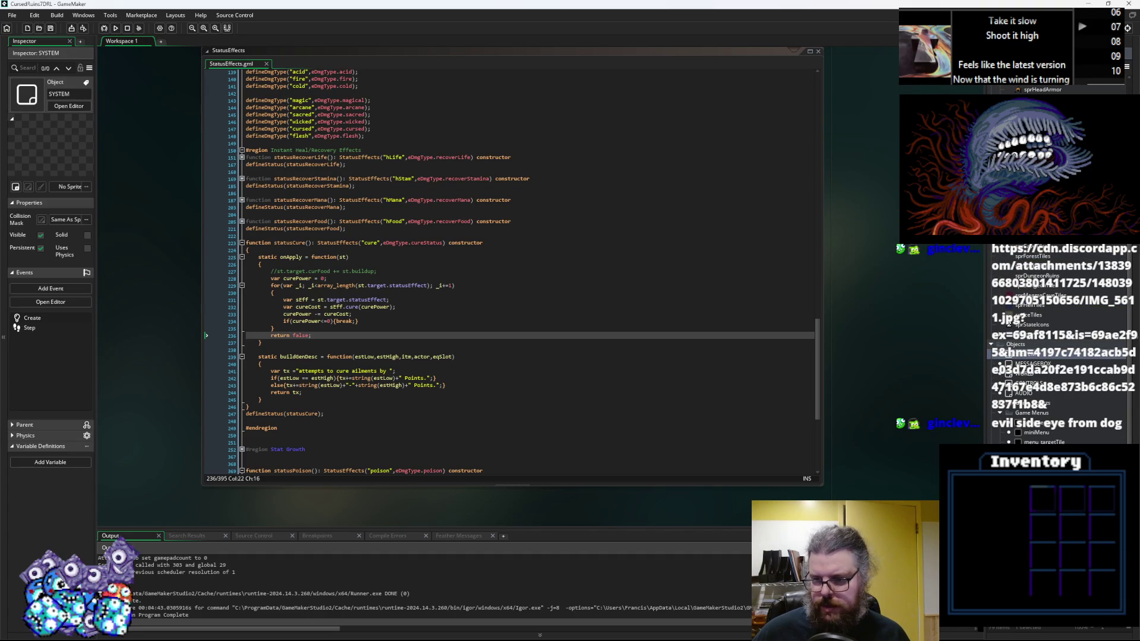
left_click(1024, 393)
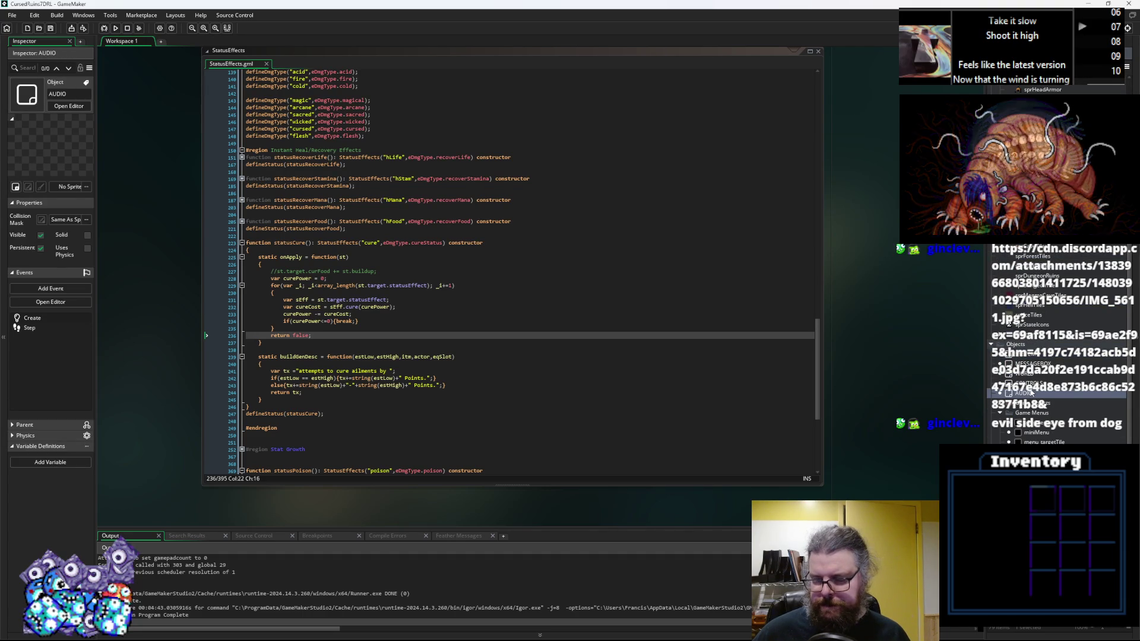
left_click(1030, 434)
scroll(1045, 310, "up", 5)
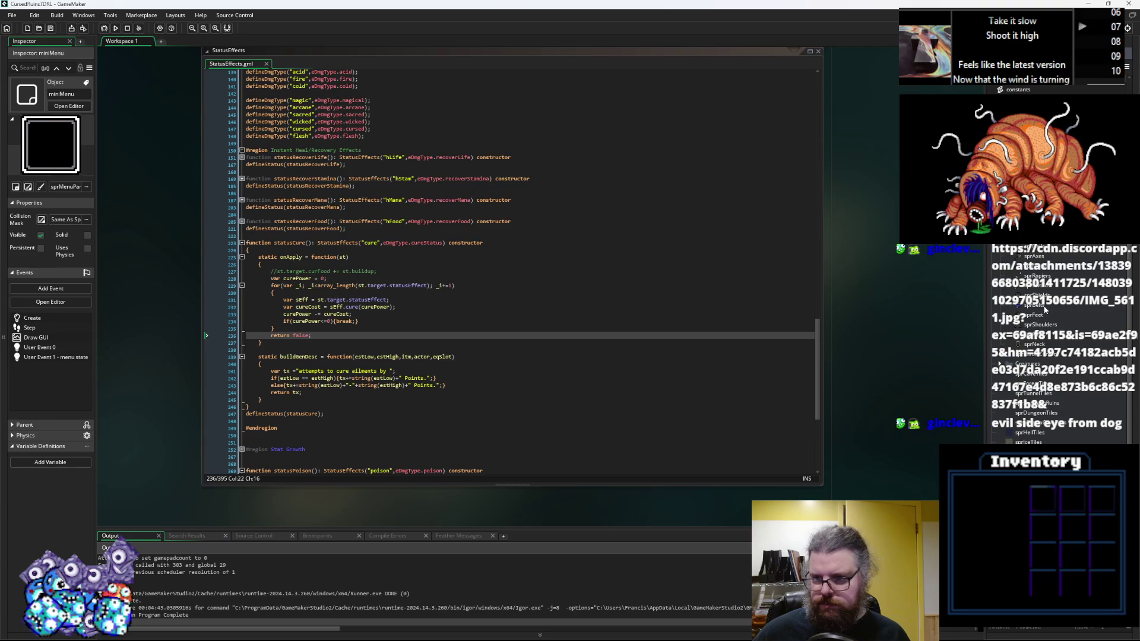
left_click(1042, 290)
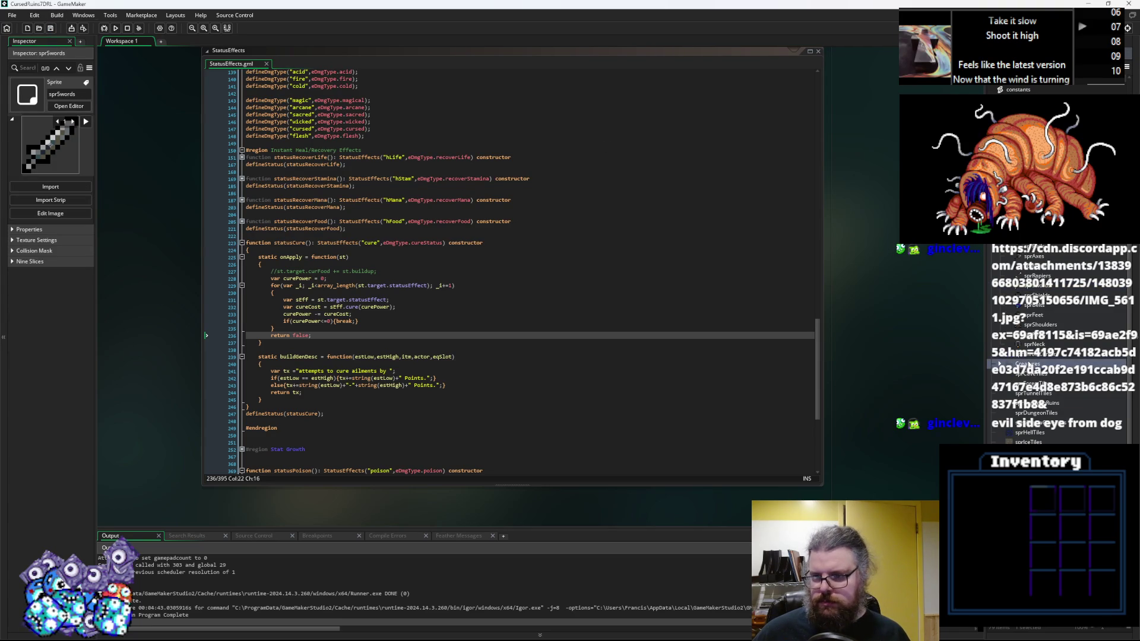
left_click(1031, 318)
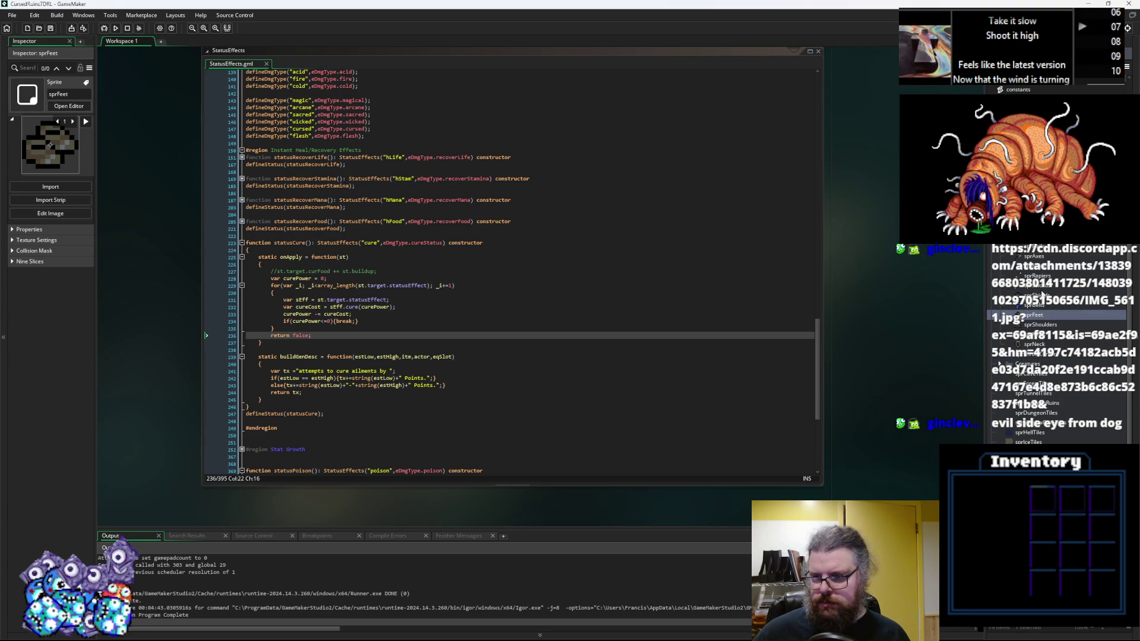
scroll(1042, 302, "down", 3)
Step: Return to StatusEffects' curePower line and enlarge the ItemStructs editor window
left_click(611, 299)
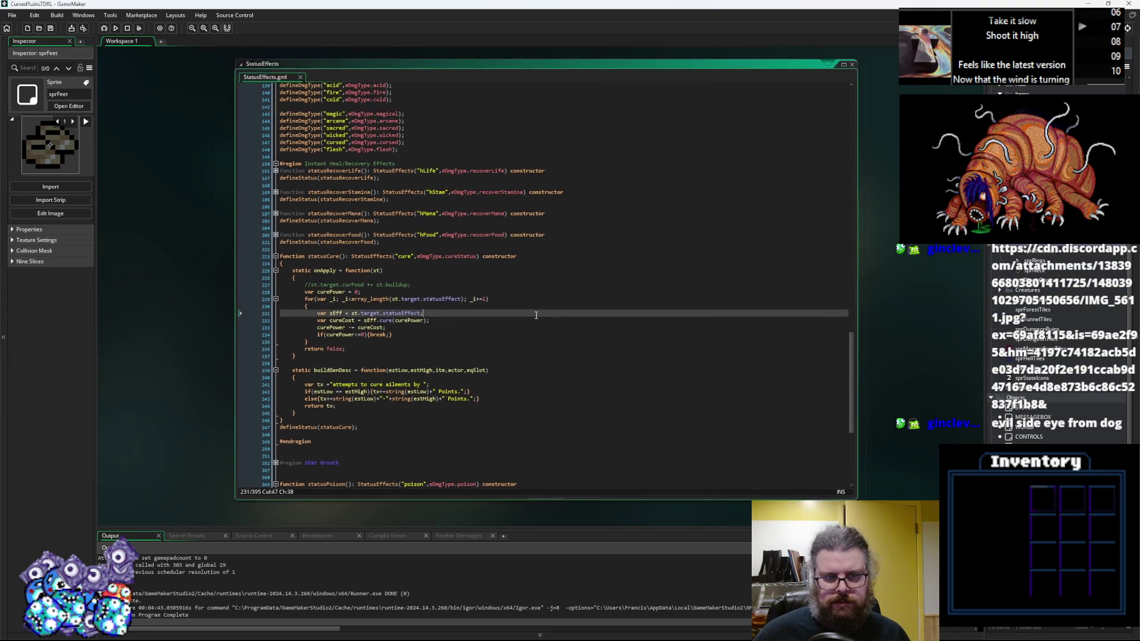
scroll(511, 297, "up", 5)
left_click(775, 394)
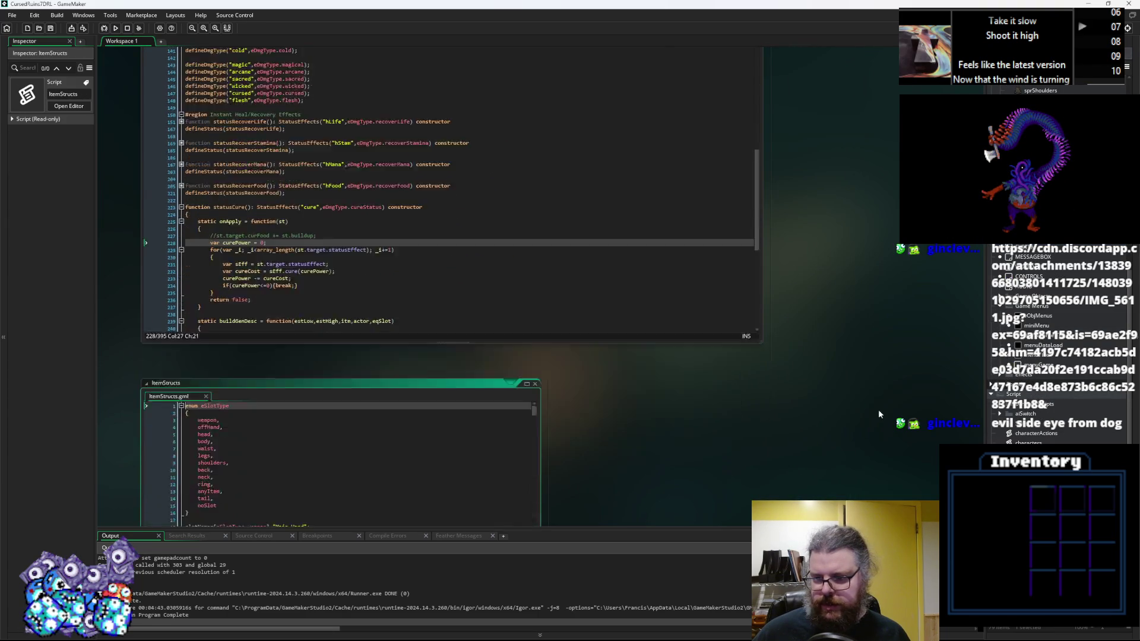
mouse_move(629, 363)
left_mouse_down()
mouse_move(770, 483)
mouse_move(823, 501)
left_mouse_up()
Step: Scroll through ItemStructs' item constructor fields, amount and durability, down to ItemType
left_click(491, 370)
scroll(490, 370, "down", 4)
scroll(490, 370, "down", 10)
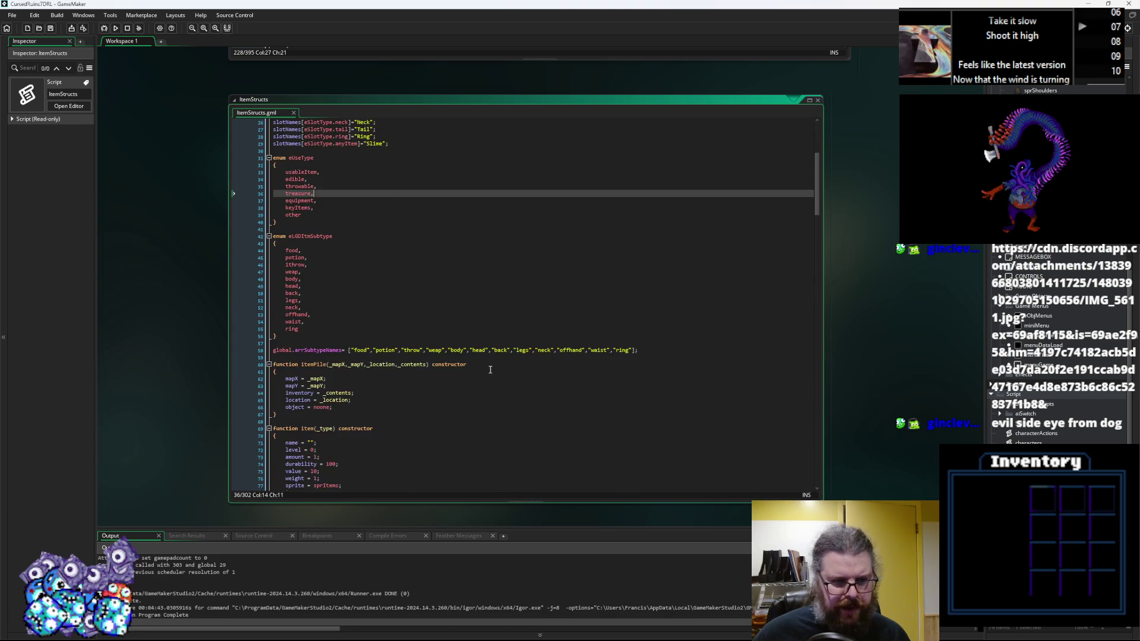
left_click(484, 361)
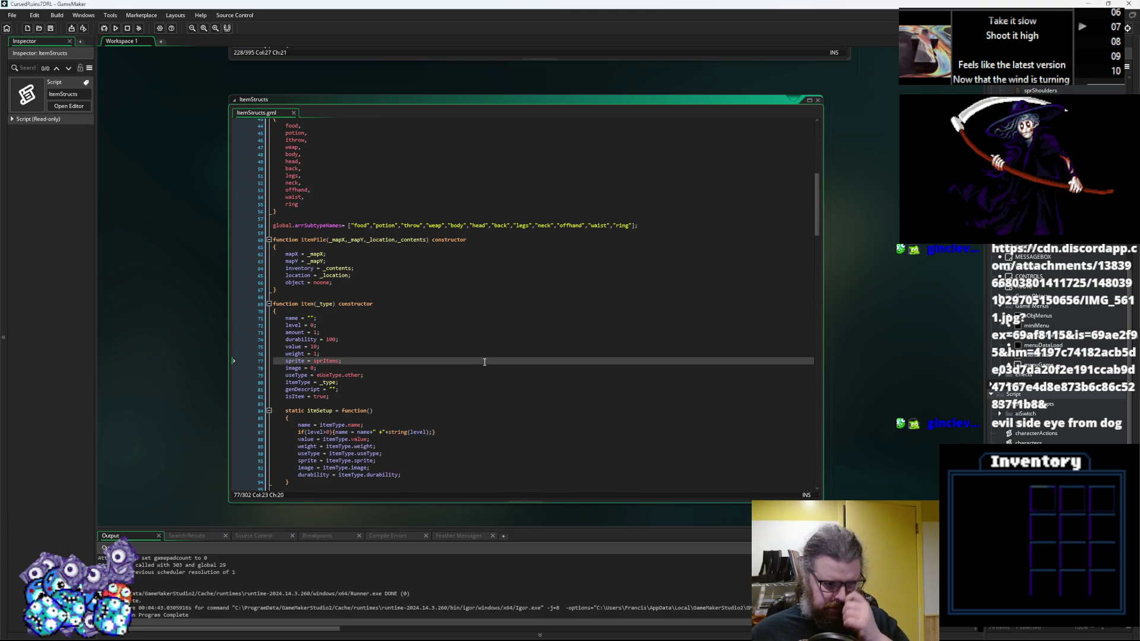
left_click(339, 333)
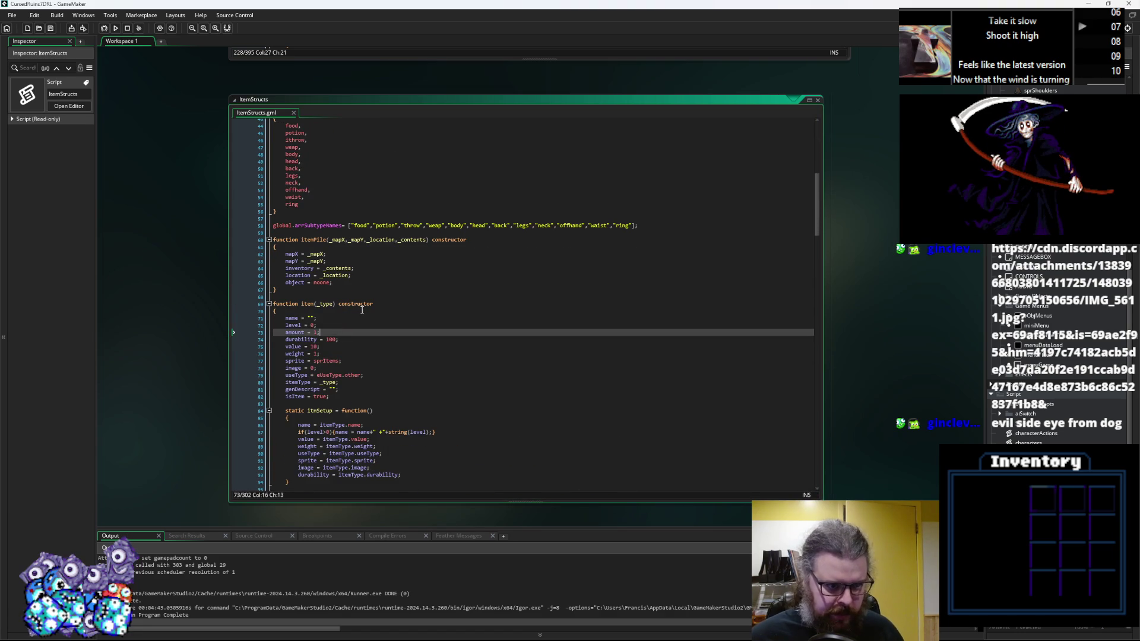
scroll(362, 310, "down", 3)
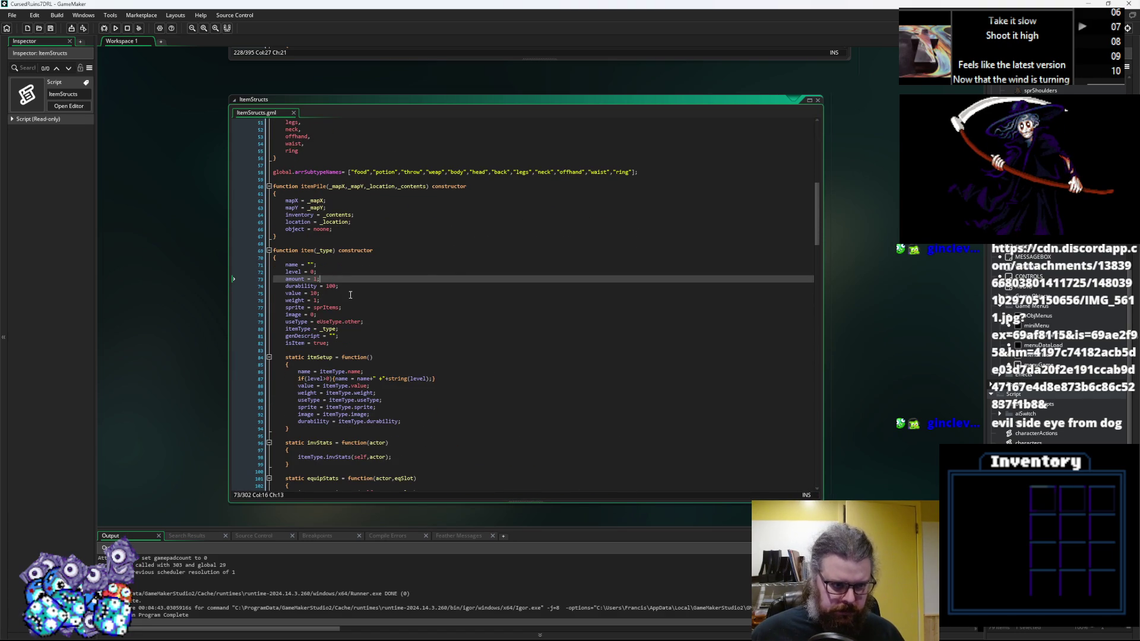
left_click(356, 286)
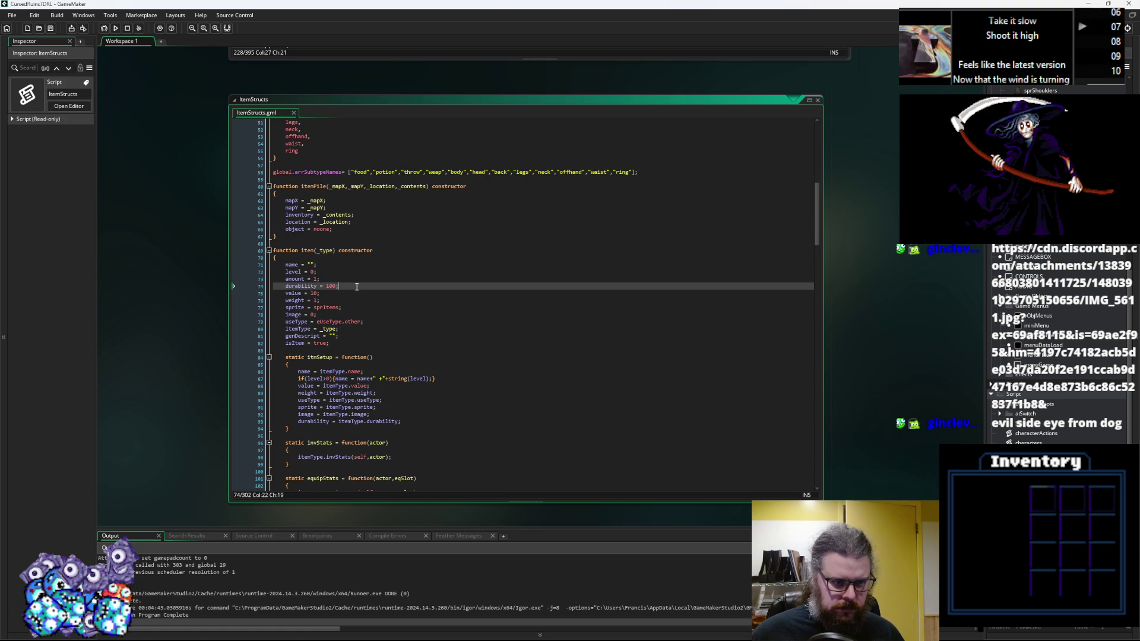
scroll(357, 286, "down", 10)
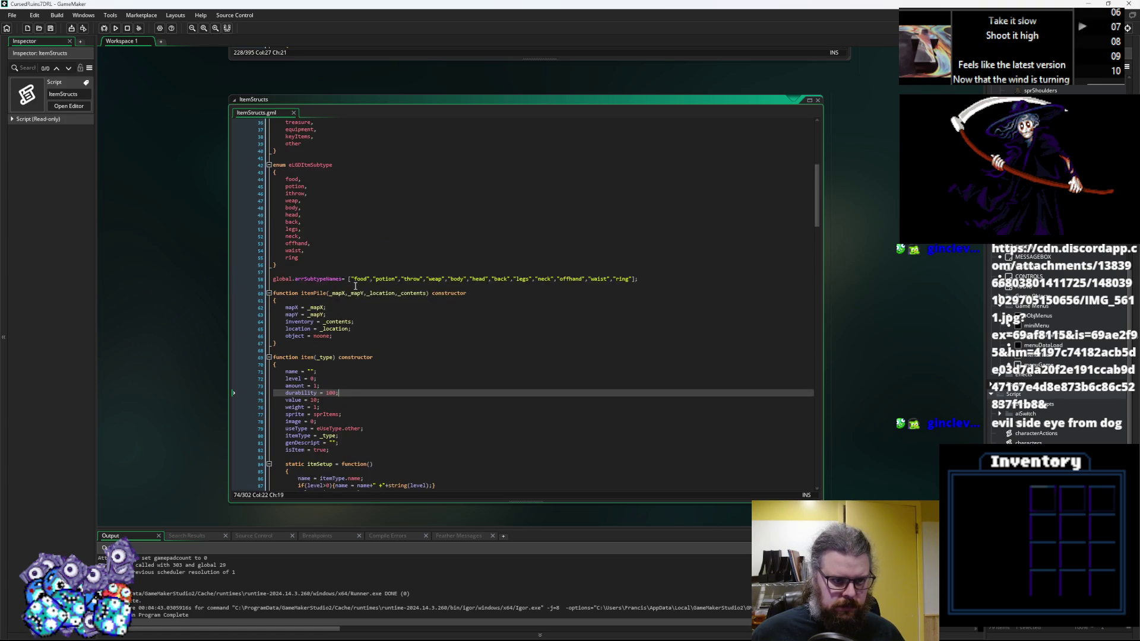
scroll(357, 283, "down", 10)
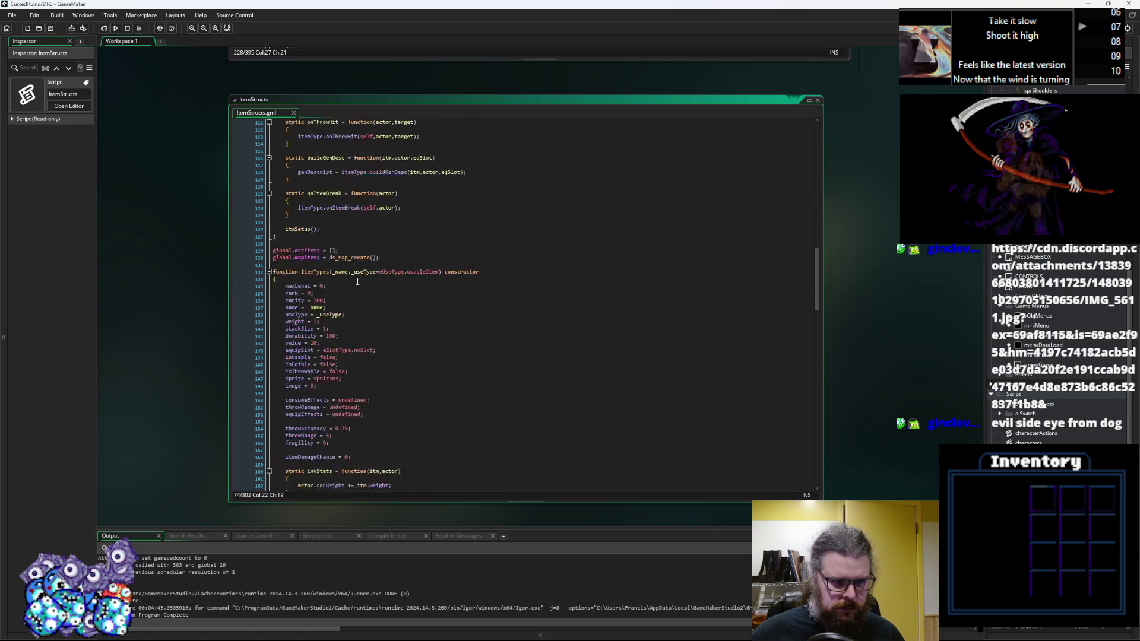
Step: Add a rank field to ItemType in ItemStructs and save the script
left_click(360, 246)
key("Home")
key("Return")
key("Up")
type("f")
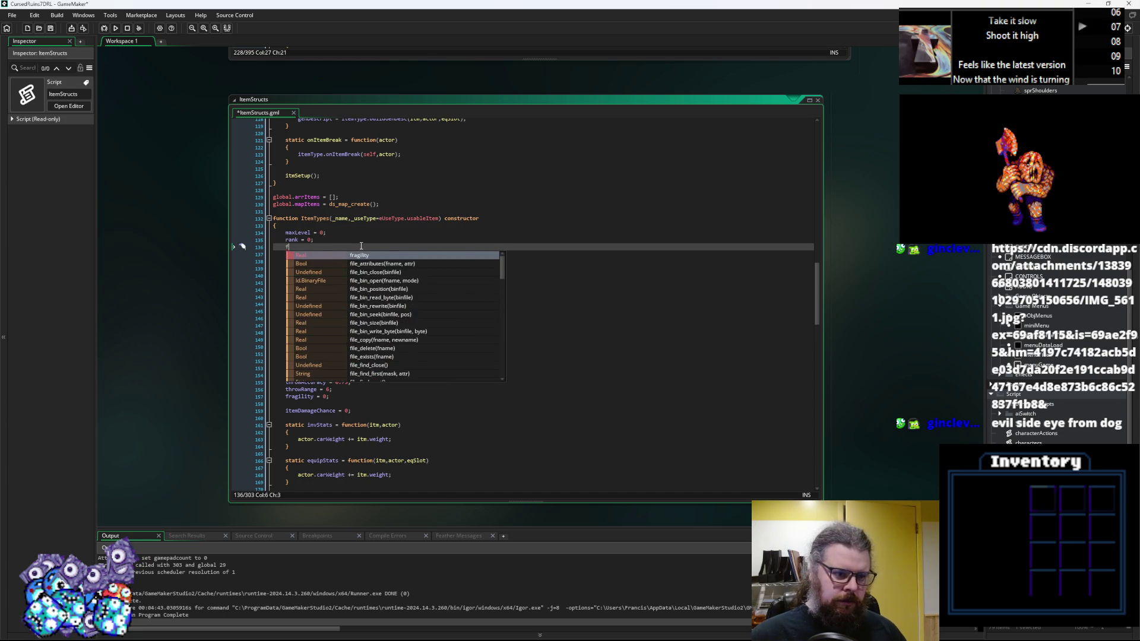
key("BackSpace")
type("rank_max = 0;")
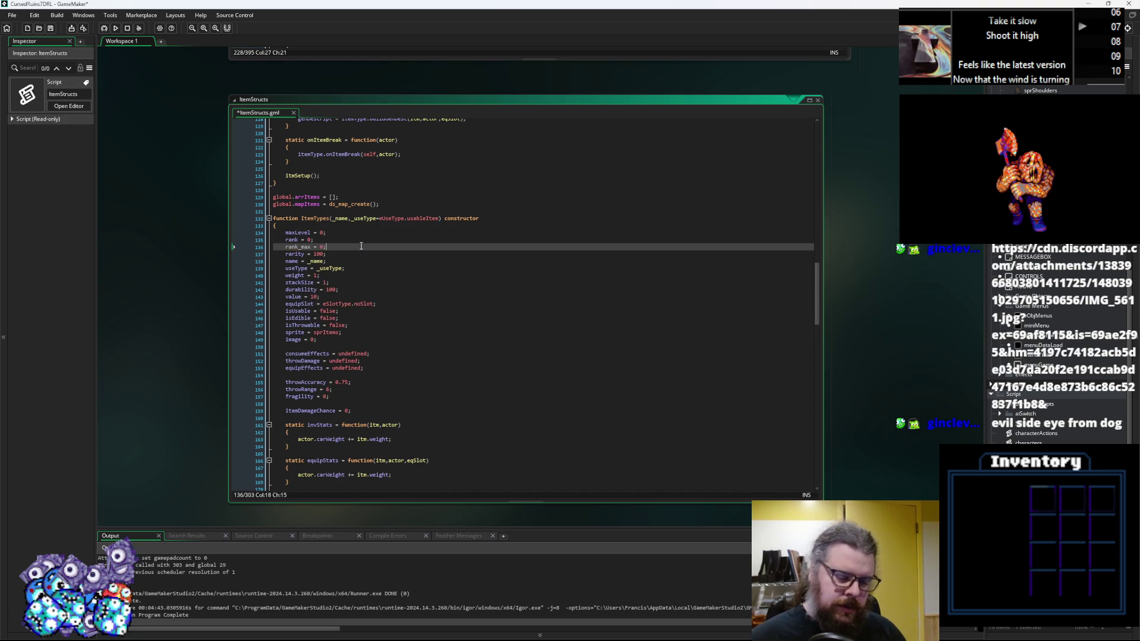
left_click(359, 236)
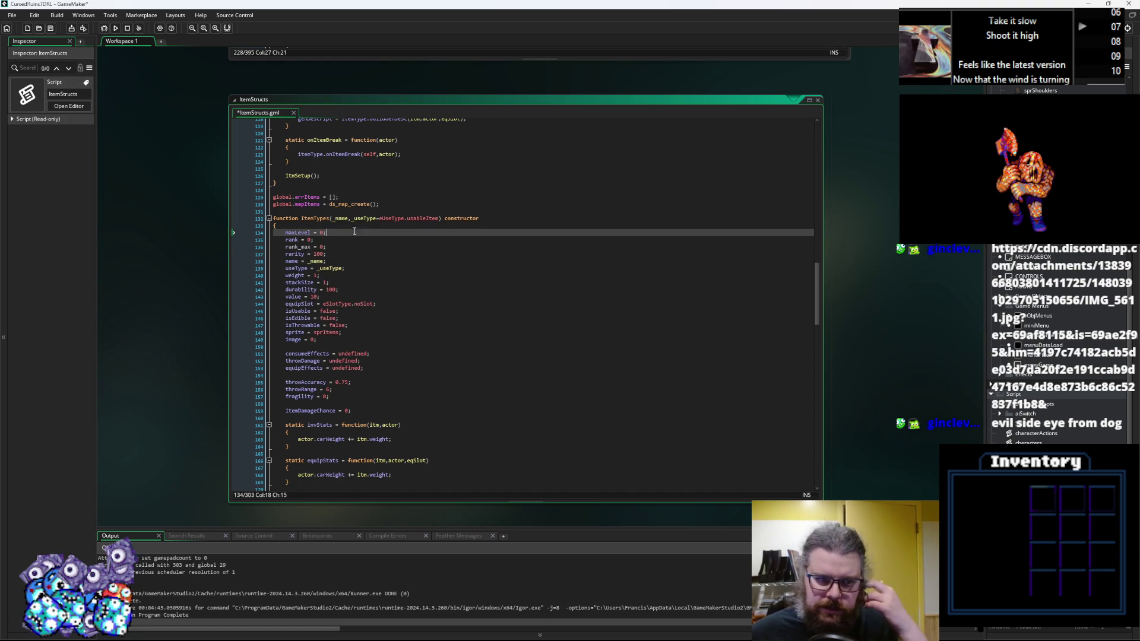
key("ctrl+s")
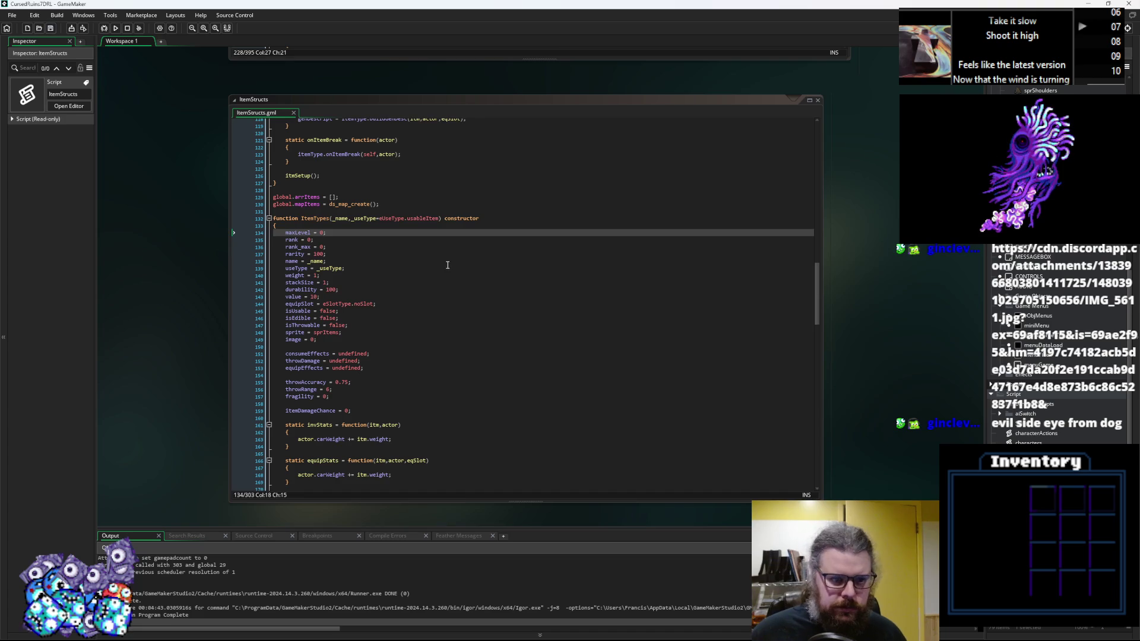
key("Down")
key("Down")
key("Down")
Step: Add a rank_max field after rank in creatureDefinition's Species constructor and save it
double_click(299, 246)
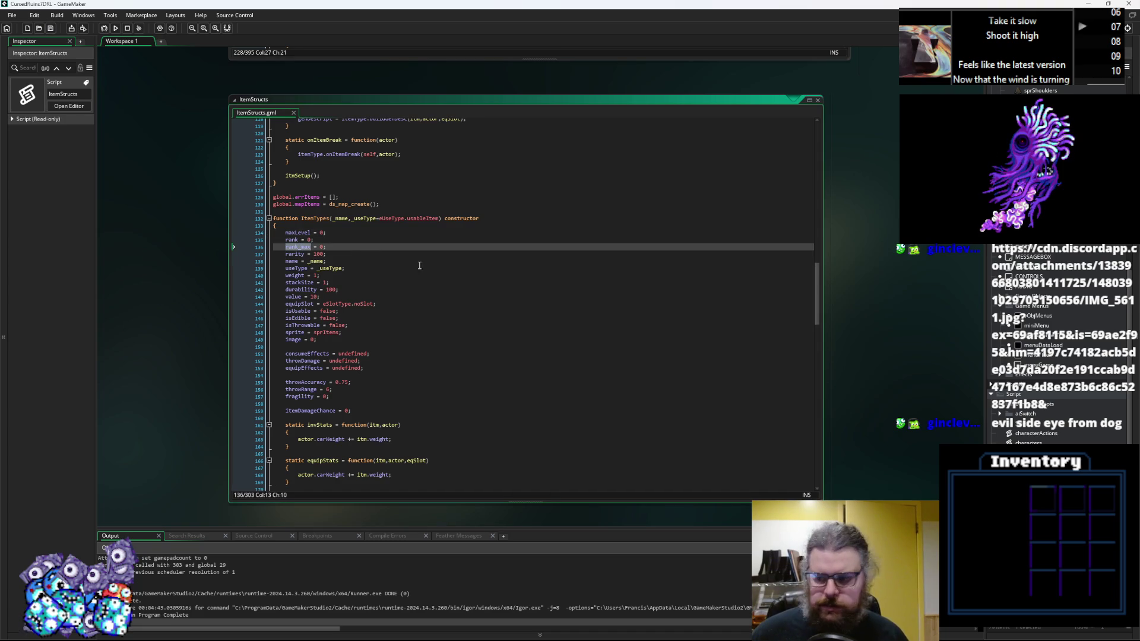
double_click(1036, 432)
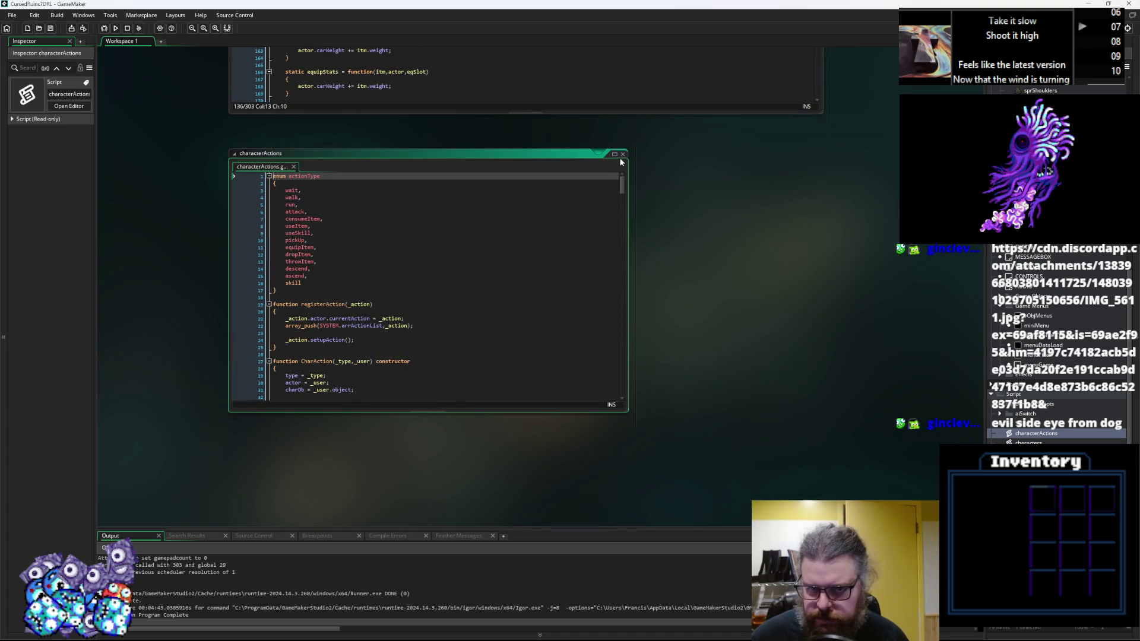
left_click(623, 153)
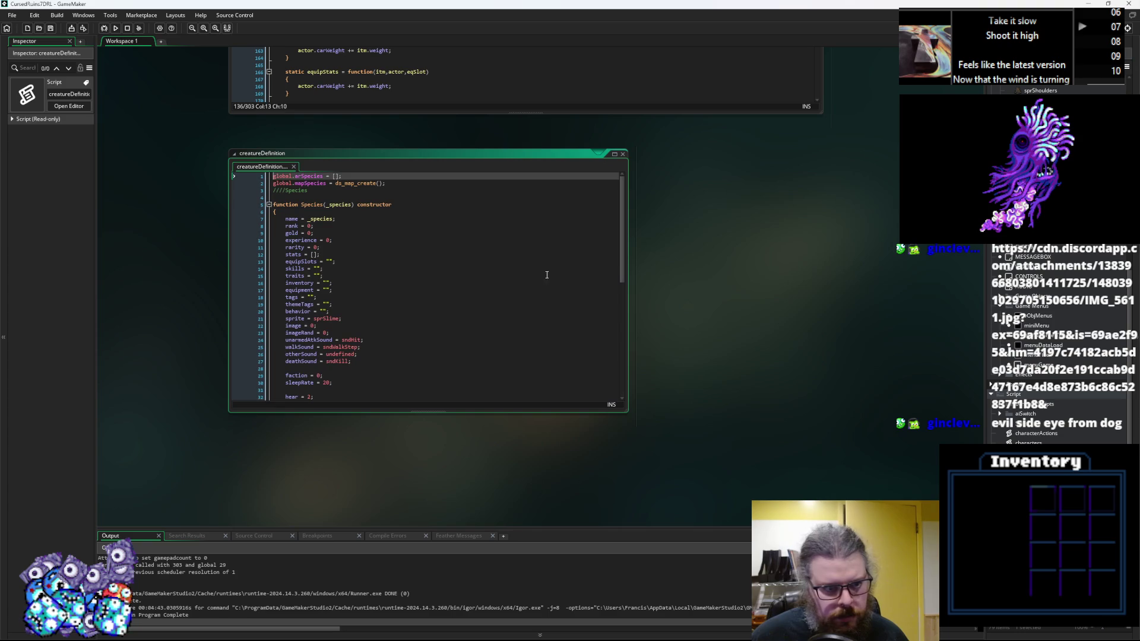
left_click(456, 275)
left_click(369, 225)
key("Return")
type("rank_max = 0;")
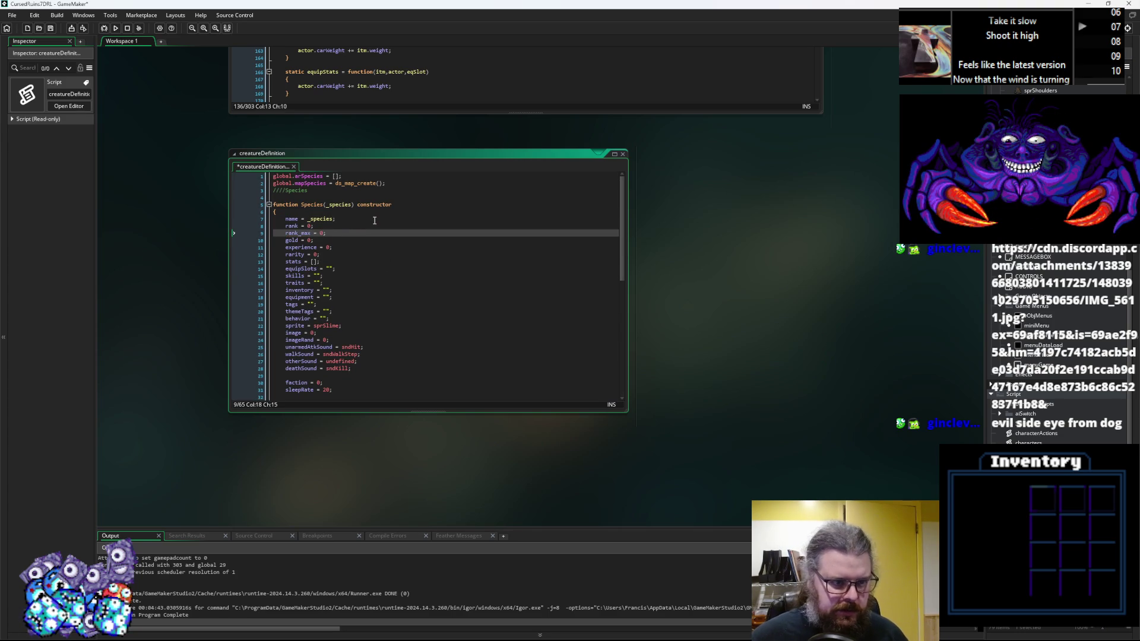
left_click(375, 219)
left_click(51, 28)
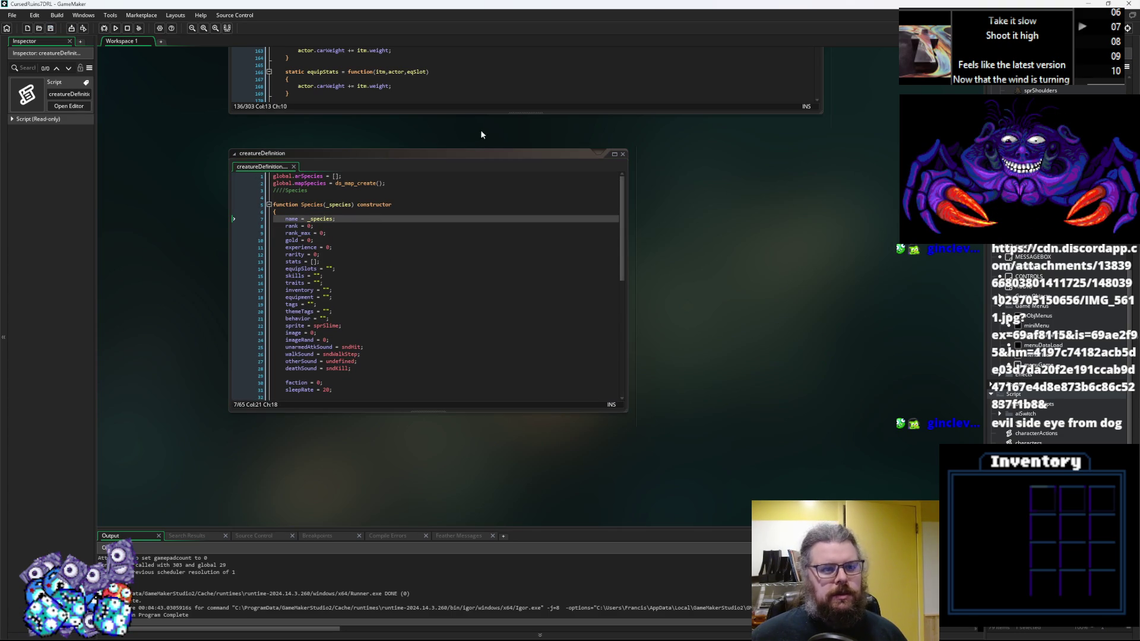
Step: Close creatureDefinition and ItemStructs, leaving StatusEffects as the open script
left_click(623, 153)
left_click(638, 367)
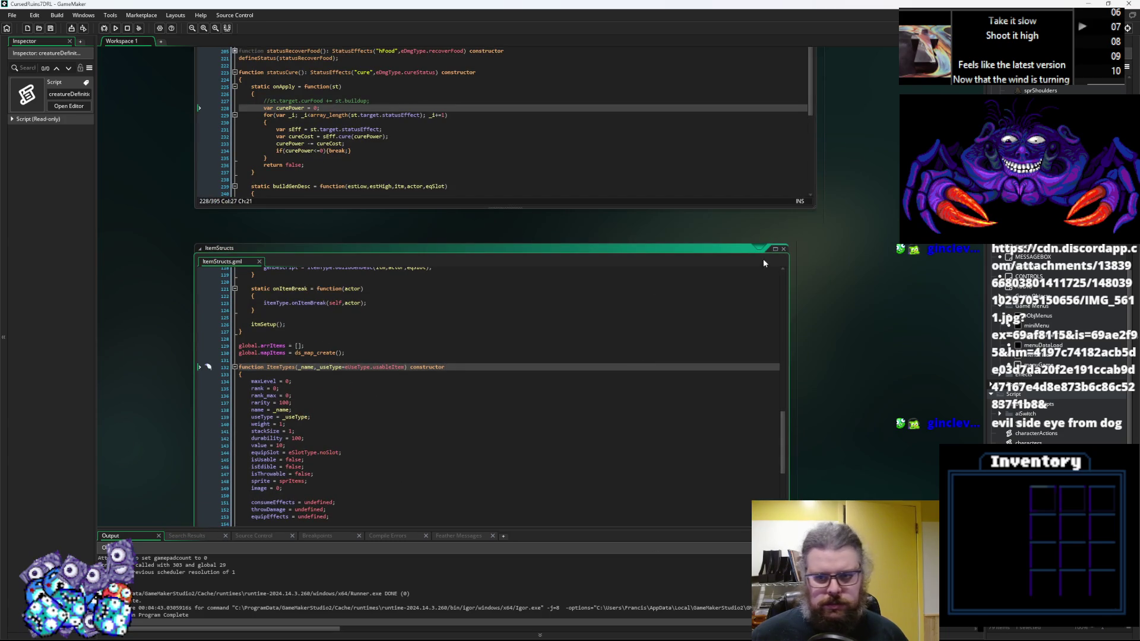
left_click(783, 249)
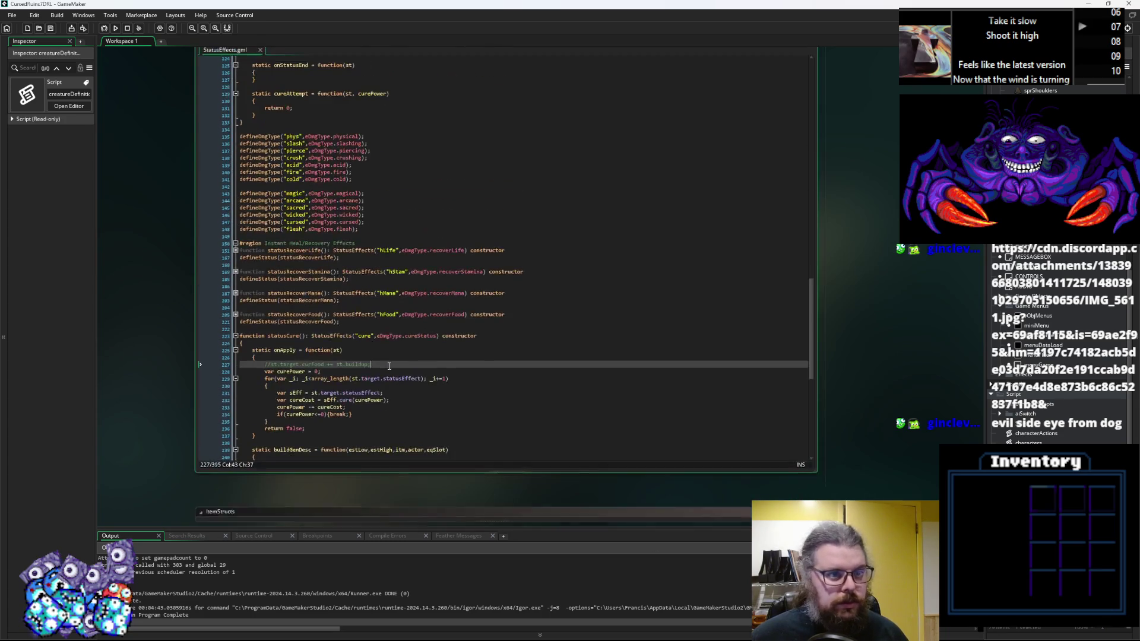
left_click(405, 262)
scroll(405, 261, "up", 15)
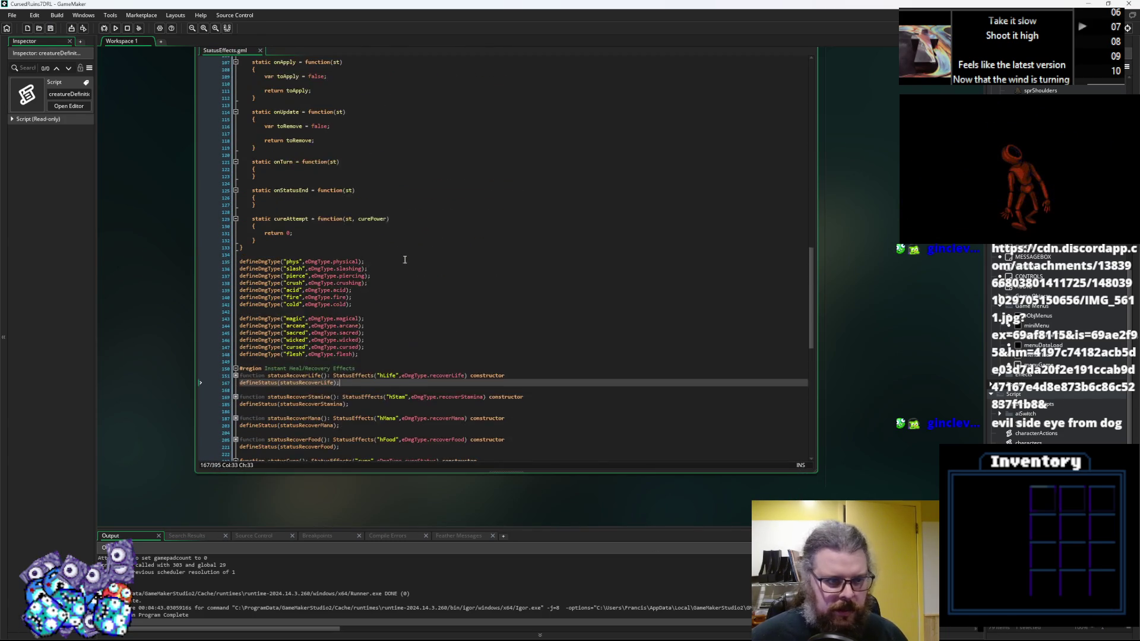
left_click(450, 229)
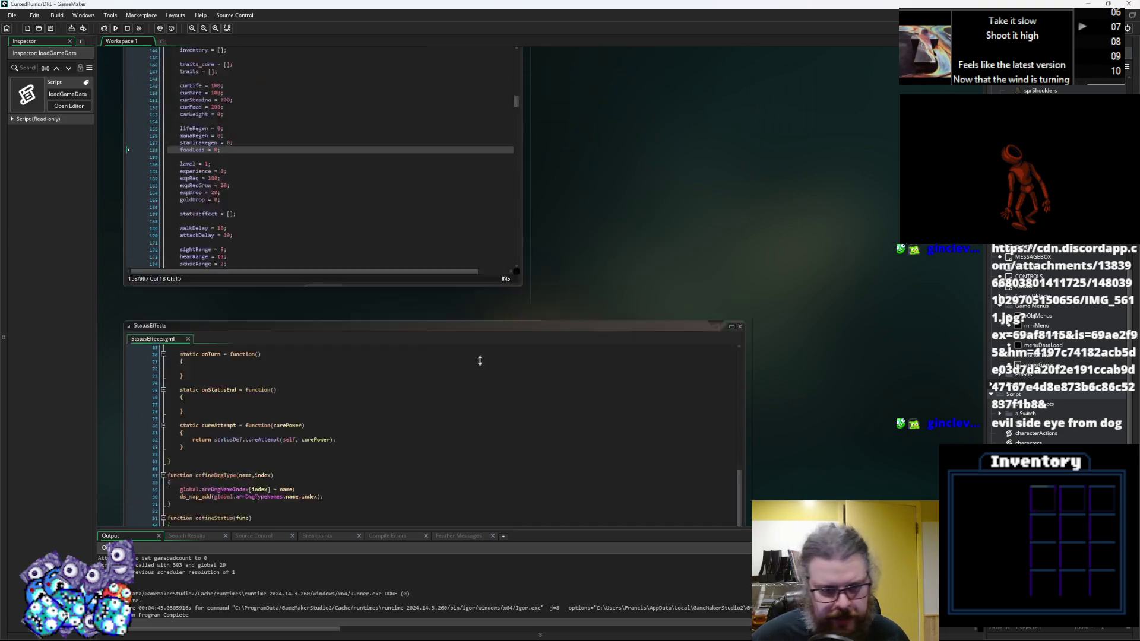
Step: In loadGameData, fold parseEffectsString and start a new function declaration named parseRange
left_click(379, 234)
scroll(379, 236, "up", 8)
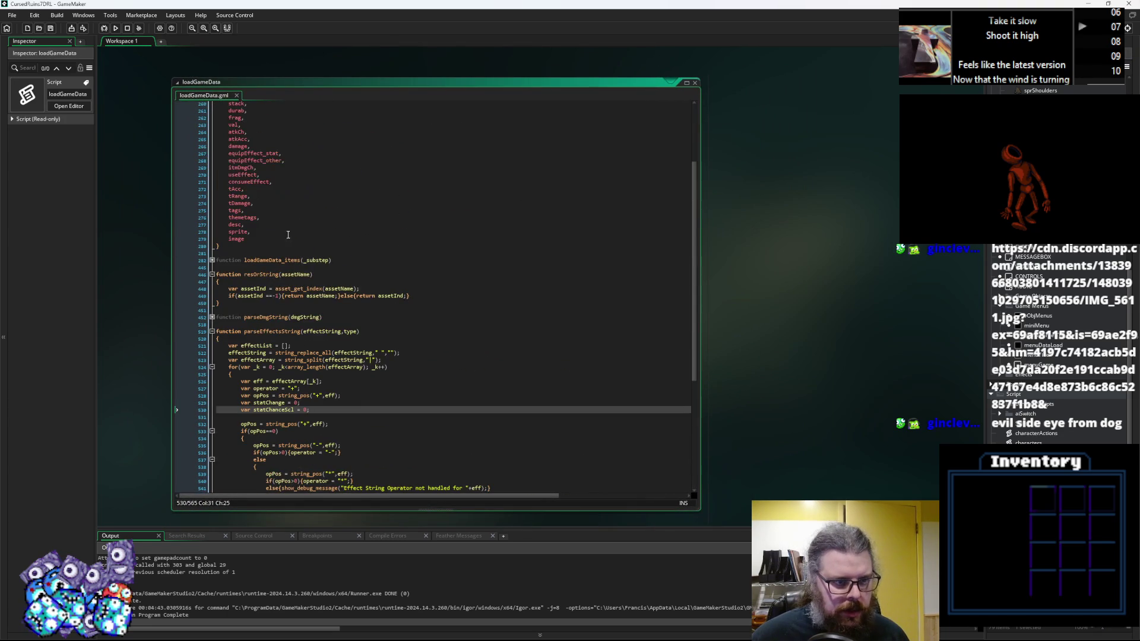
left_click(212, 331)
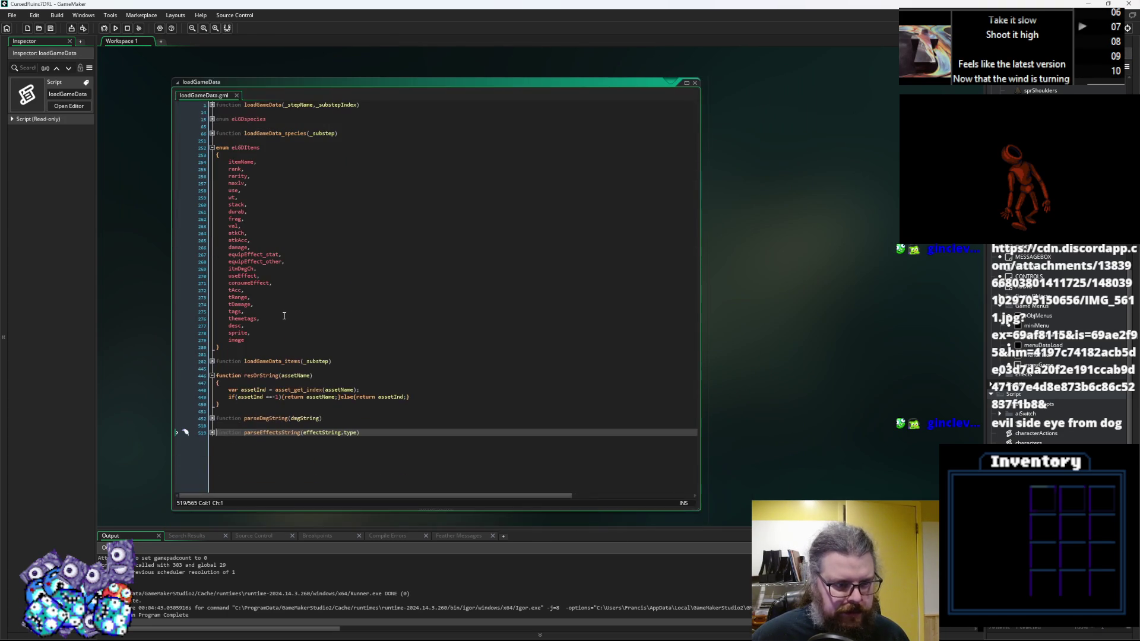
left_click(267, 368)
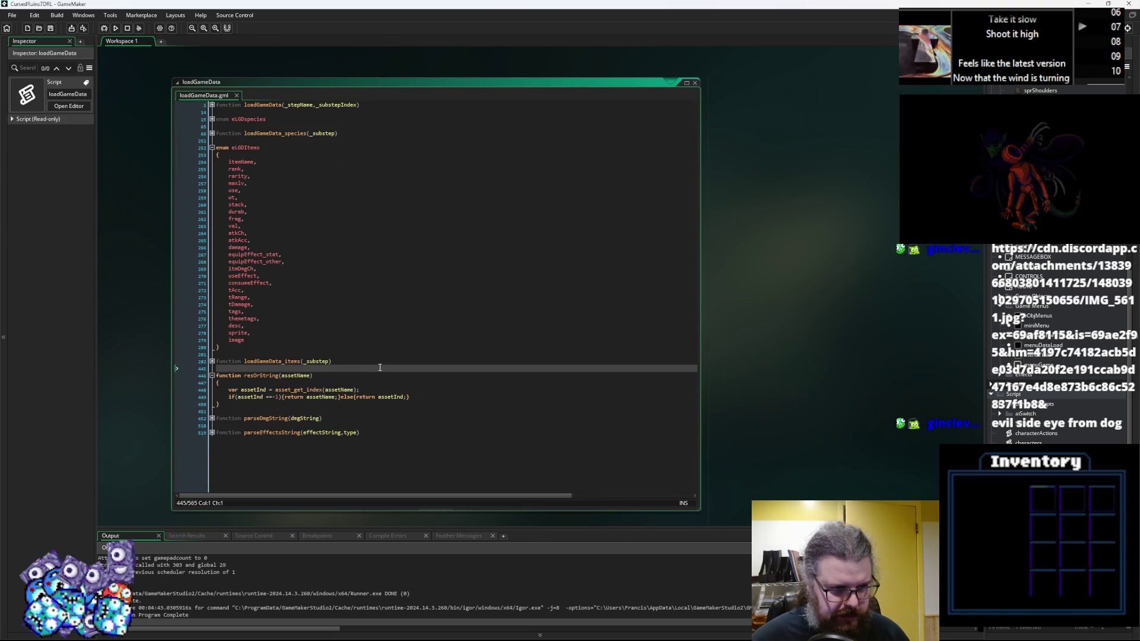
key("Return")
key("Return")
key("Up")
type("function pa")
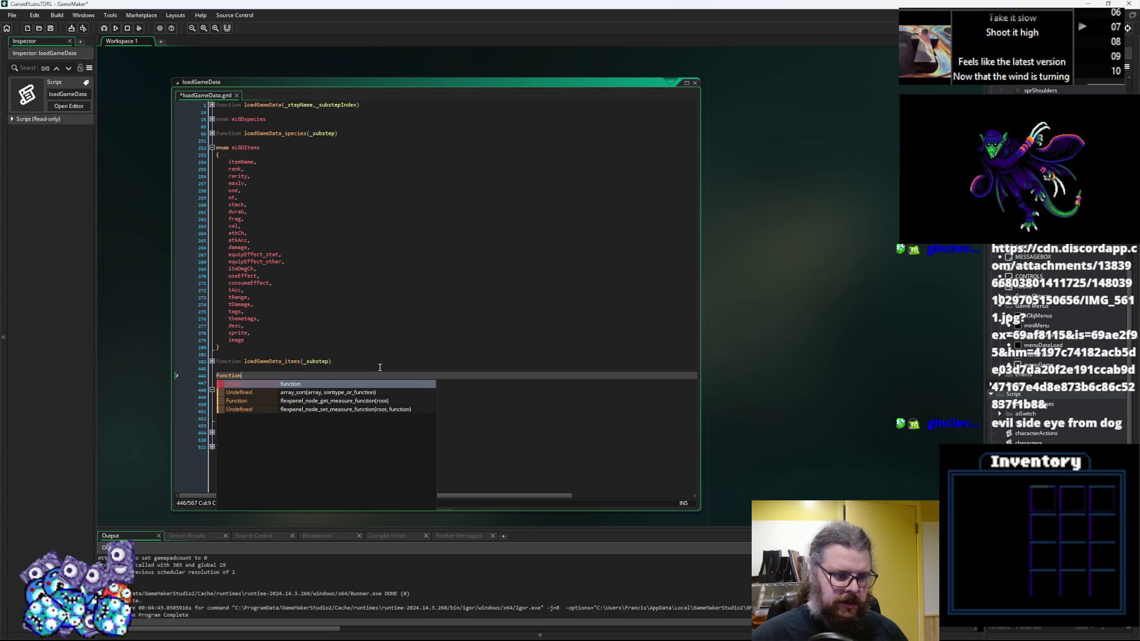
key("BackSpace")
key("BackSpace")
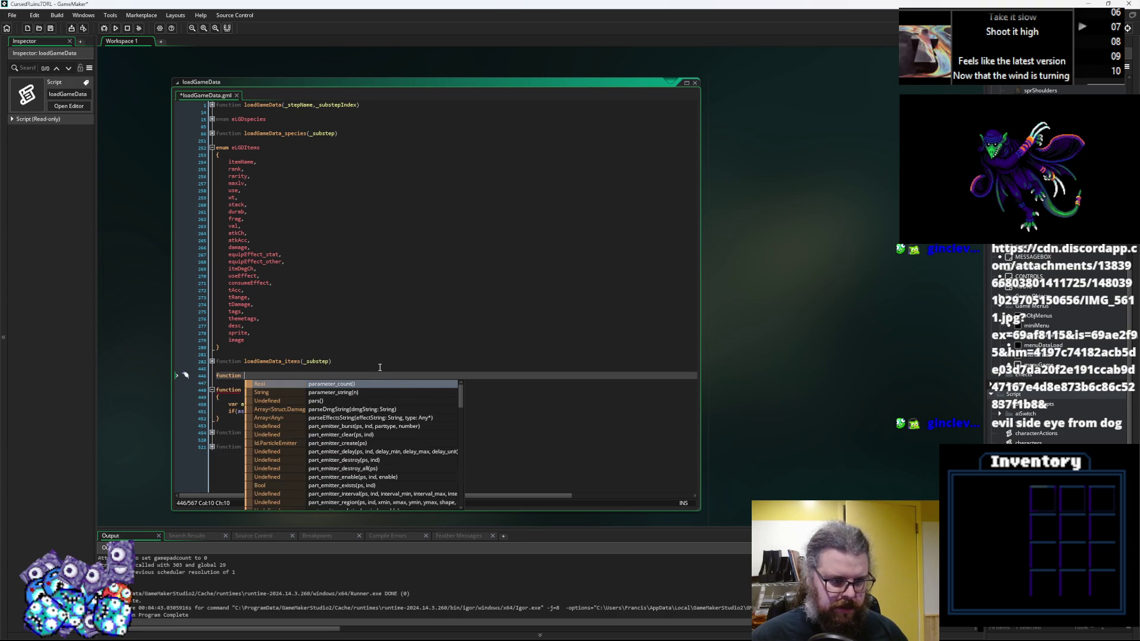
type("l")
key("BackSpace")
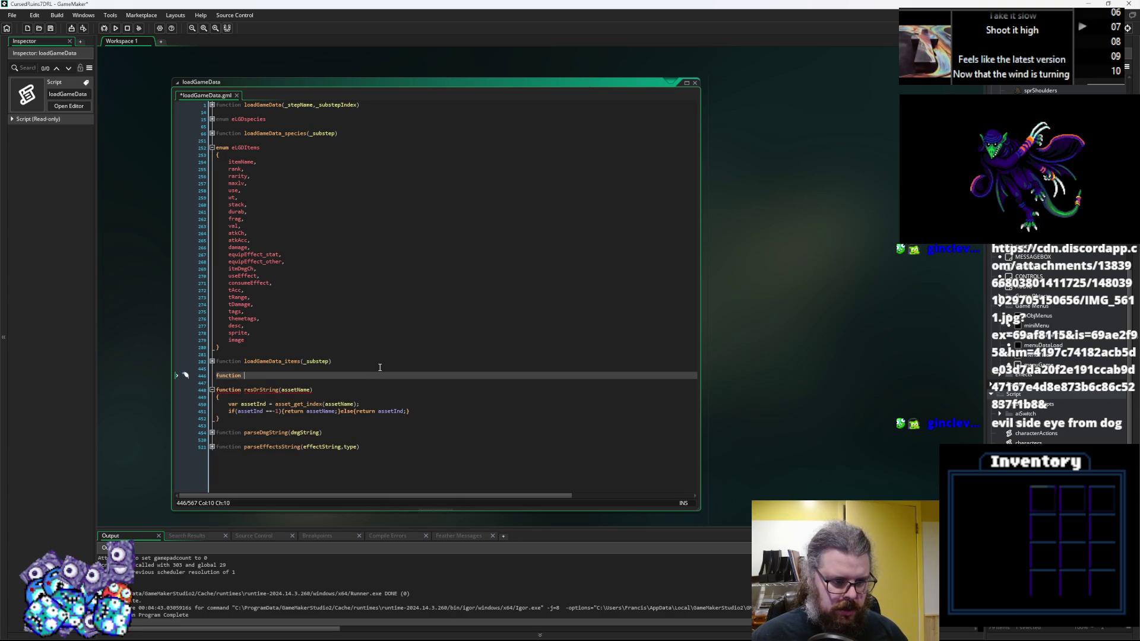
type("parse")
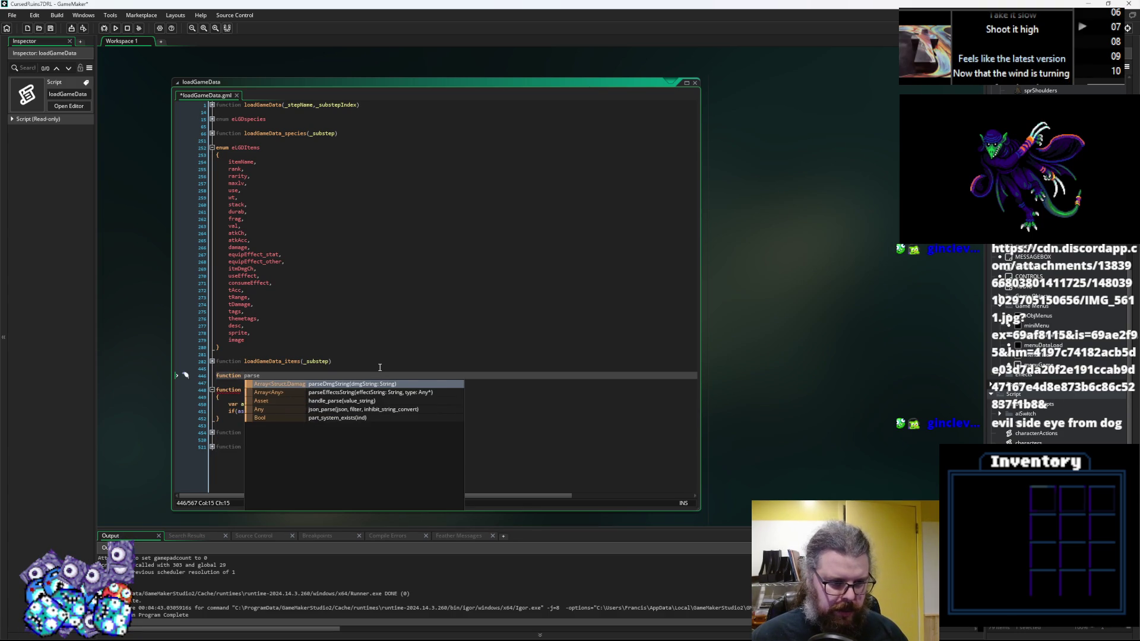
type("Range(")
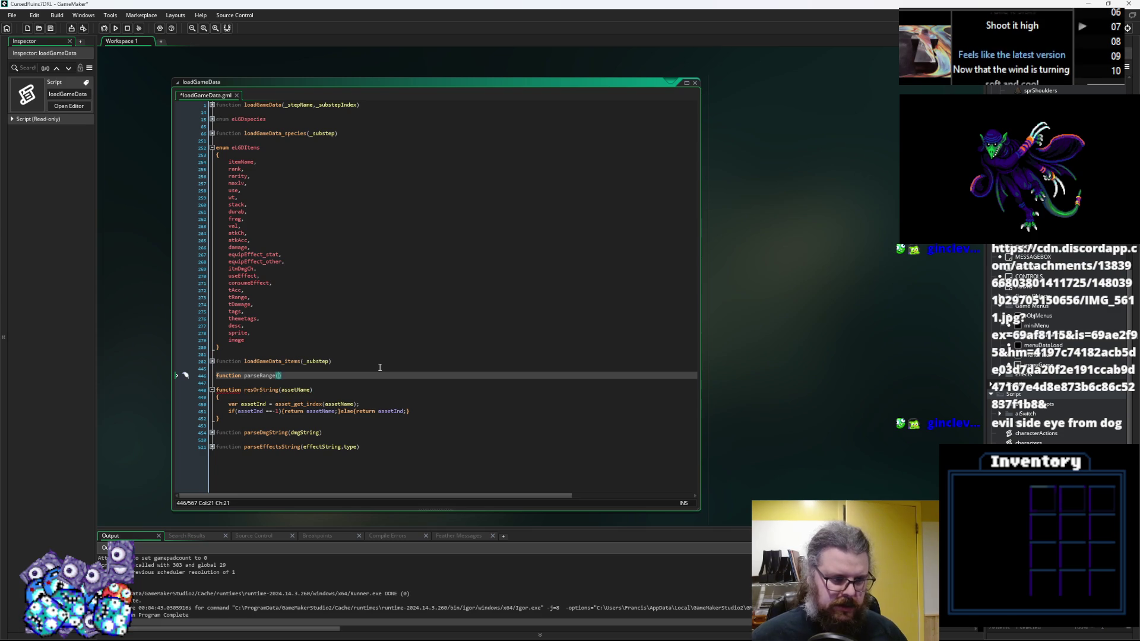
Step: Give parseRange the _rangeTx parameter and an empty pair of braces
key("Left")
type("_")
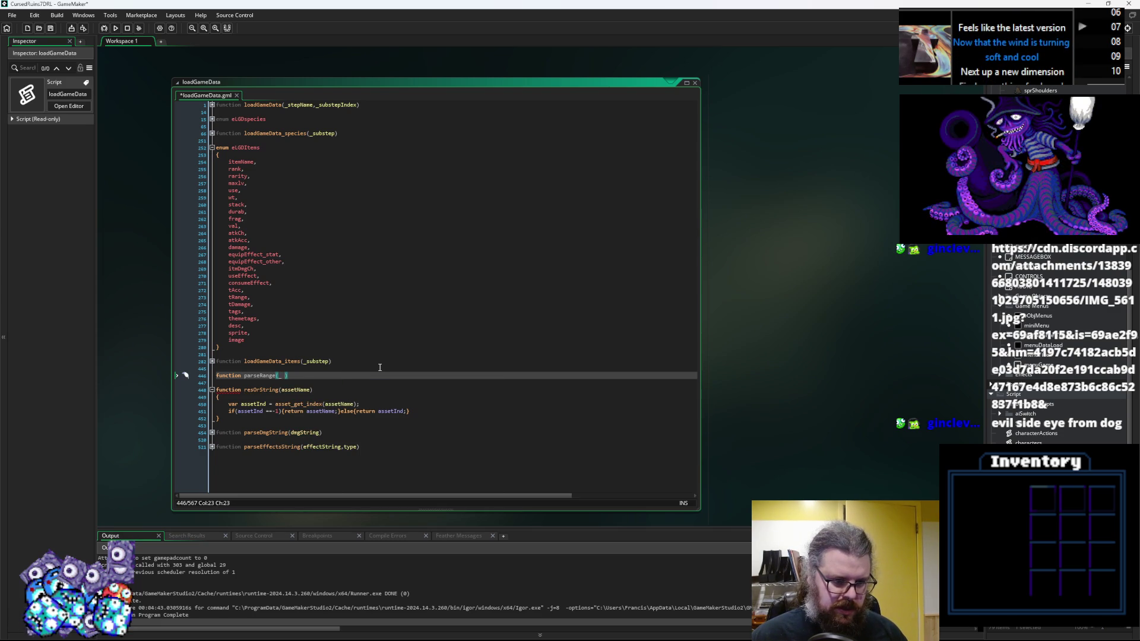
key("BackSpace")
type("ra")
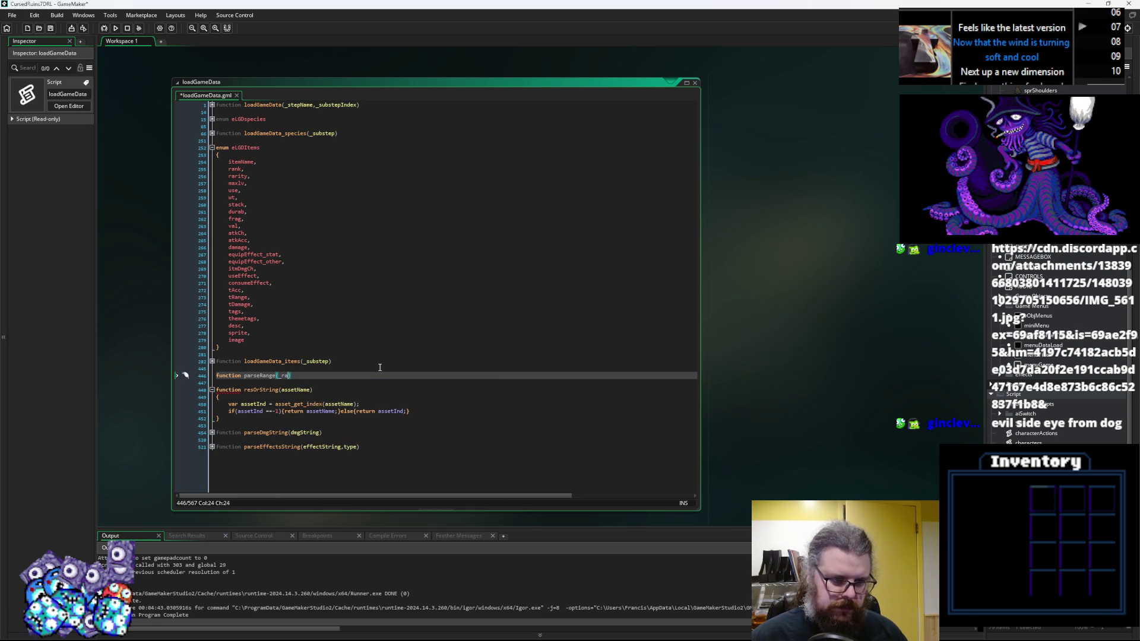
key("Return")
type("{")
key("Return")
type("}")
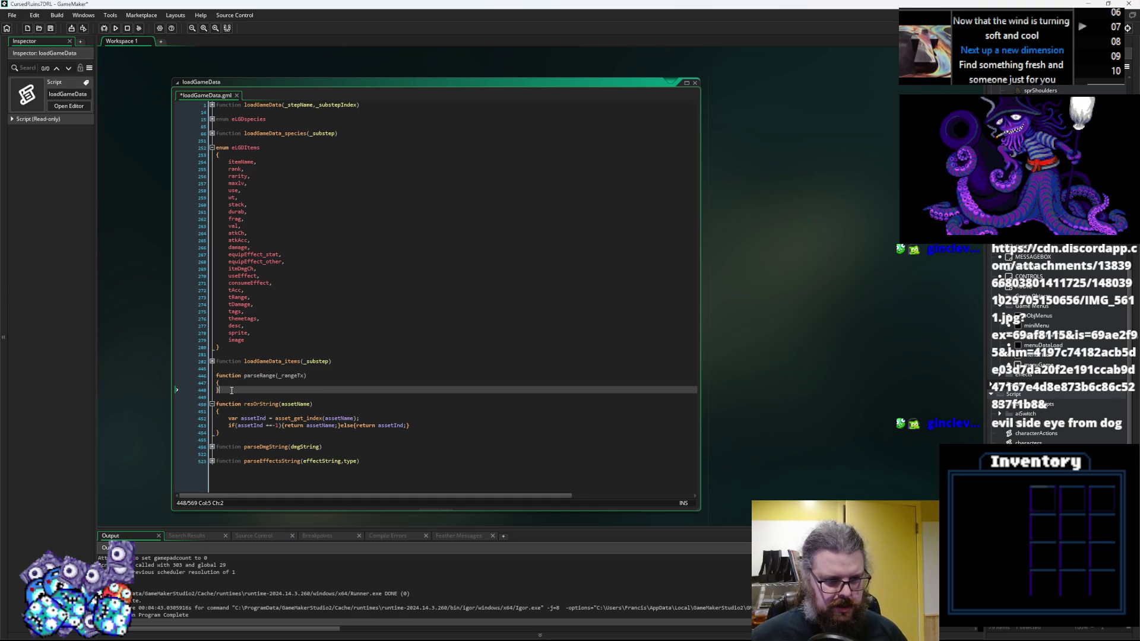
Step: Move the parseRange stub so it sits after the resOrString function
key("ctrl+z")
key("ctrl+z")
key("ctrl+z")
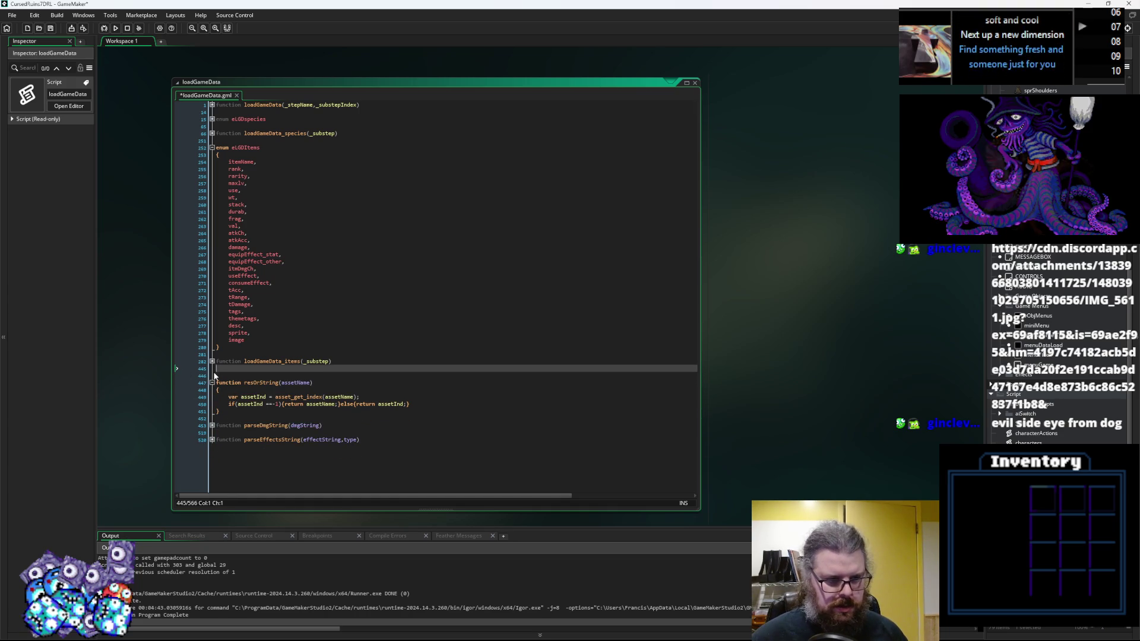
key("Delete")
key("Down")
key("Down")
key("Down")
key("Down")
key("Down")
key("ctrl+v")
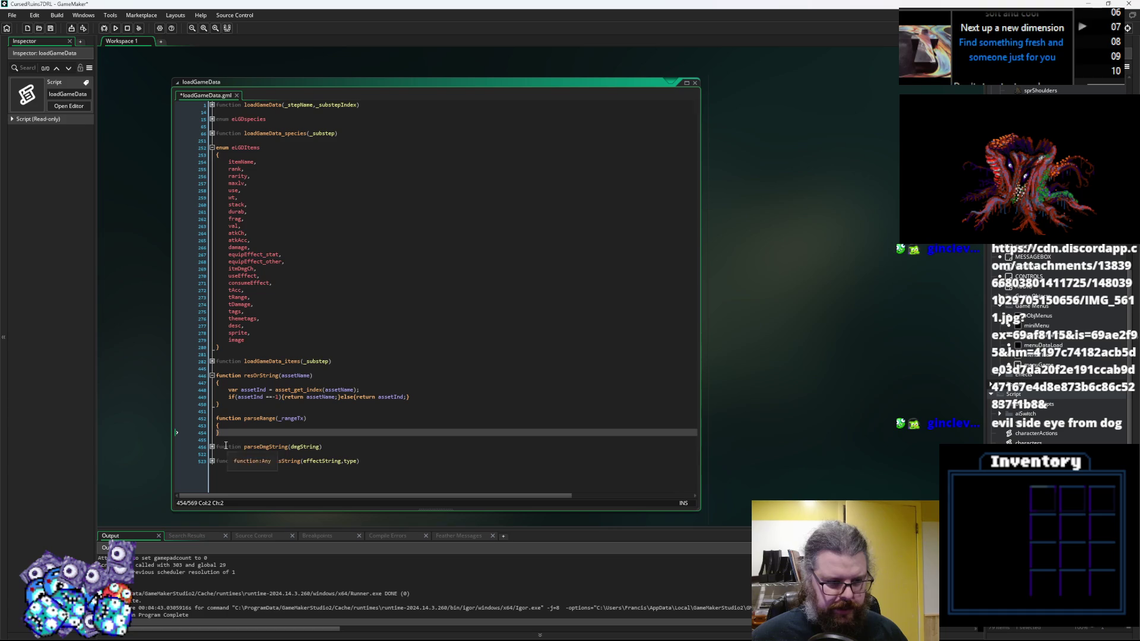
Step: Unfold parseDmgString and compare its dmgMin and dmgRandScl lines against the parseRange body
left_click(212, 446)
scroll(226, 445, "down", 5)
left_click(269, 413)
scroll(401, 361, "down", 3)
left_click(405, 350)
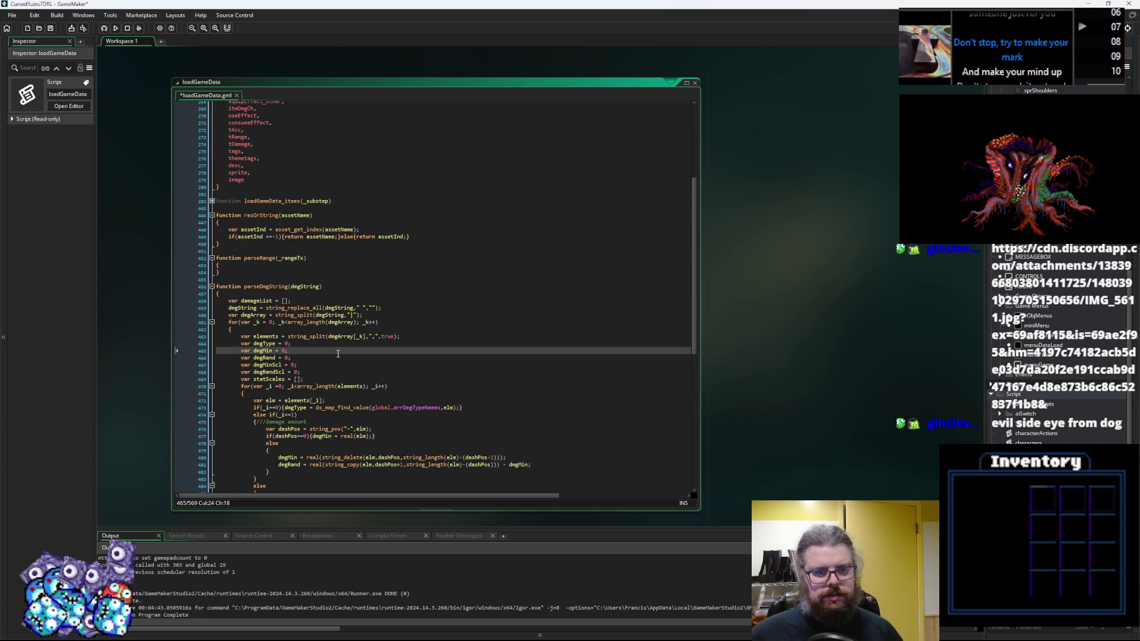
left_click(291, 268)
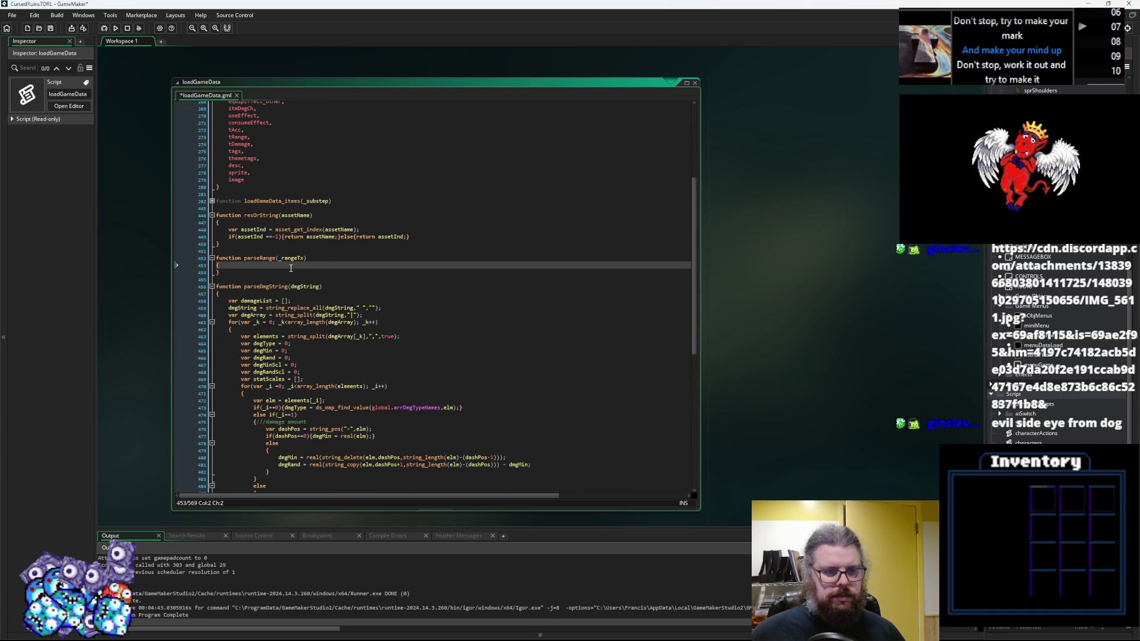
left_click(324, 372)
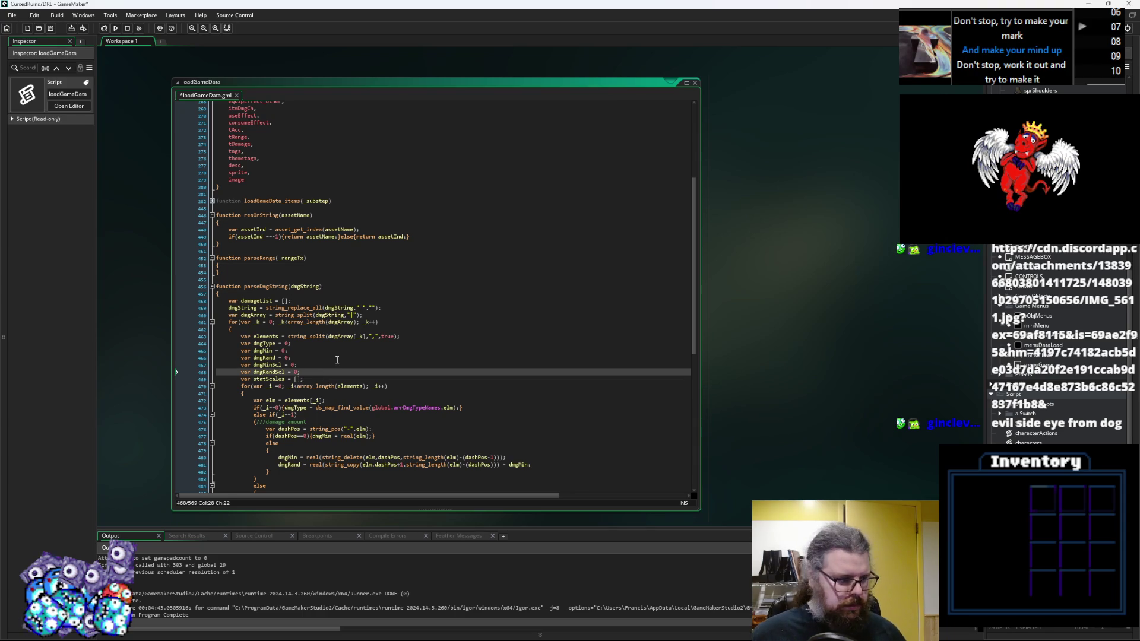
left_click(357, 348)
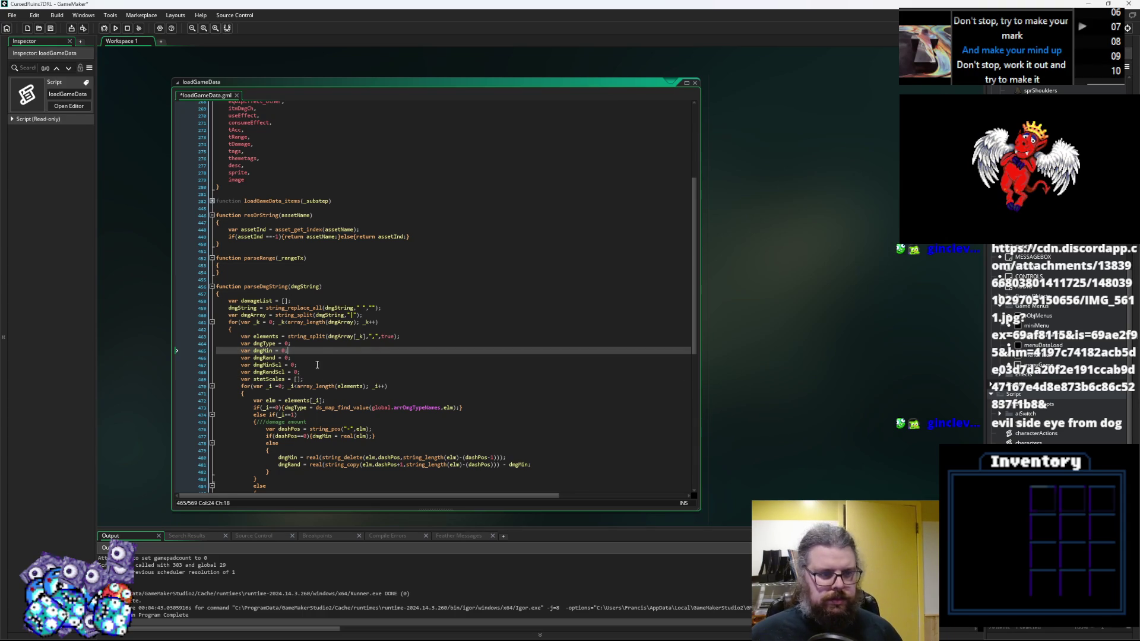
left_click(294, 269)
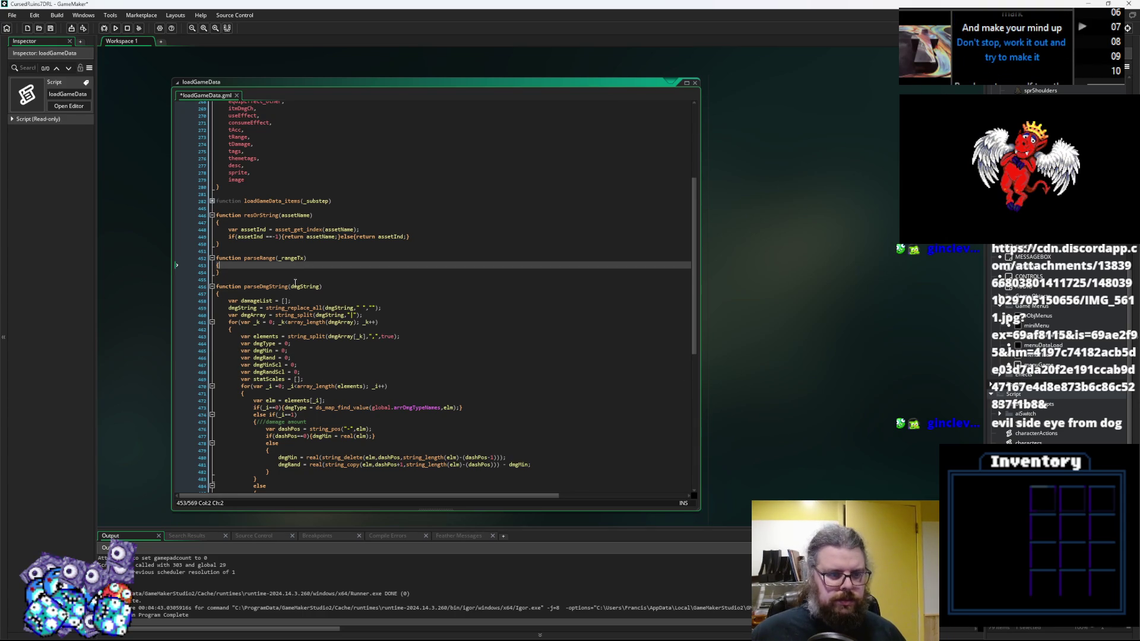
scroll(325, 352, "down", 8)
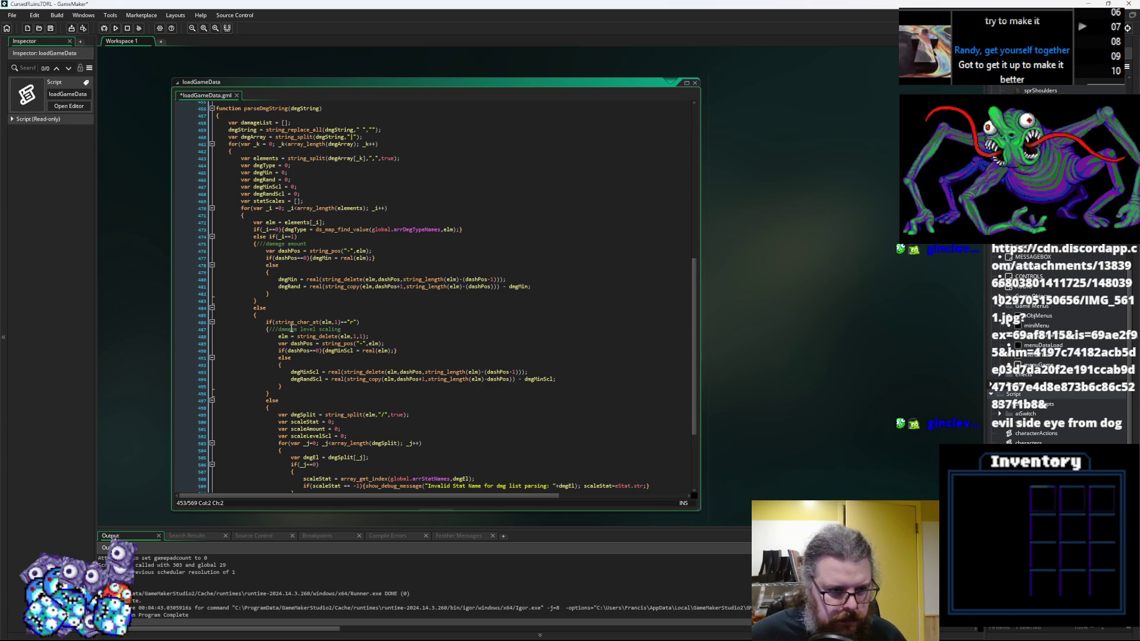
Step: Paste parseDmgString's dash-parsing lines into parseRange and outdent them one level
left_click(355, 344)
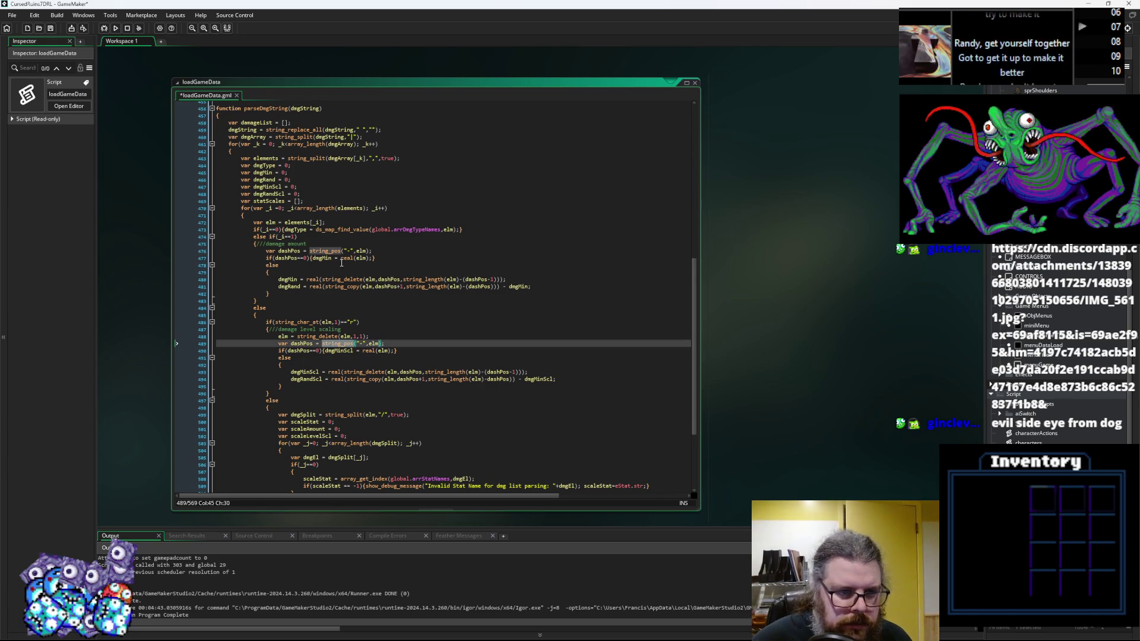
left_click_drag(286, 294, 261, 248)
scroll(267, 250, "up", 7)
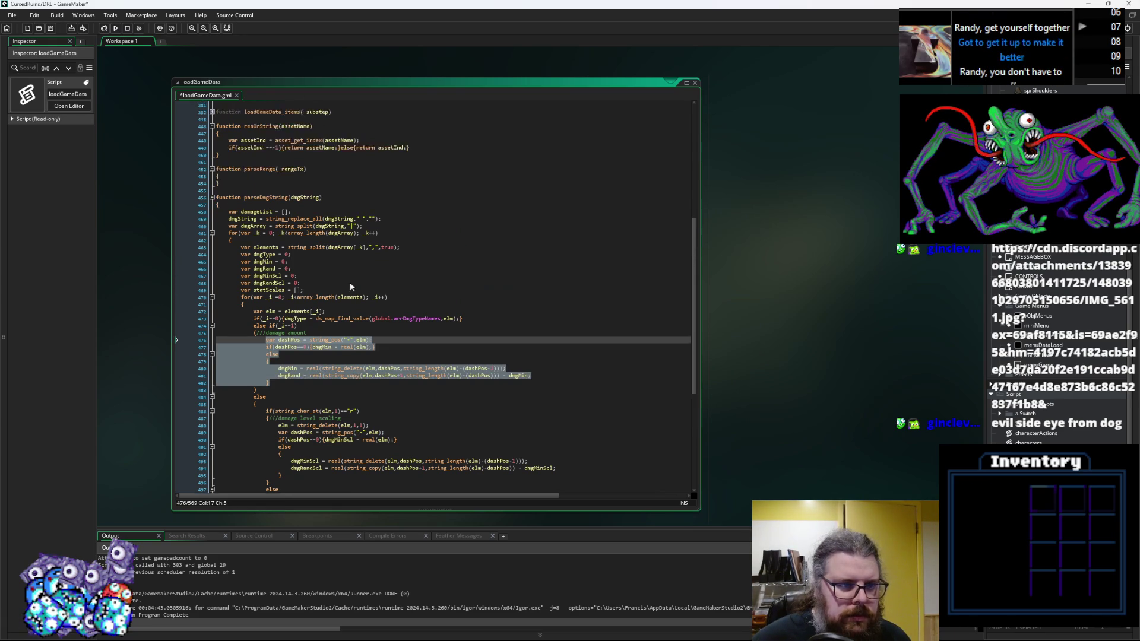
left_click(284, 230)
key("Return")
type("var dashPos = string_pos(\"-\",elm); \t\t\t\tif(dashPos==0){dgMin = real(elm);} \t\t\t\telse \t\t\t\t{ \t\t\t\t\tdgMin = real(string_delete(elm,dashPos,string_length(elm)-(dashPos-1))); \t\t\t\t\tdgRand = real(string_copy(elm,dashPos+1,string_length(elm)-(dashPos))) - dgMin; \t\t\t\t}")
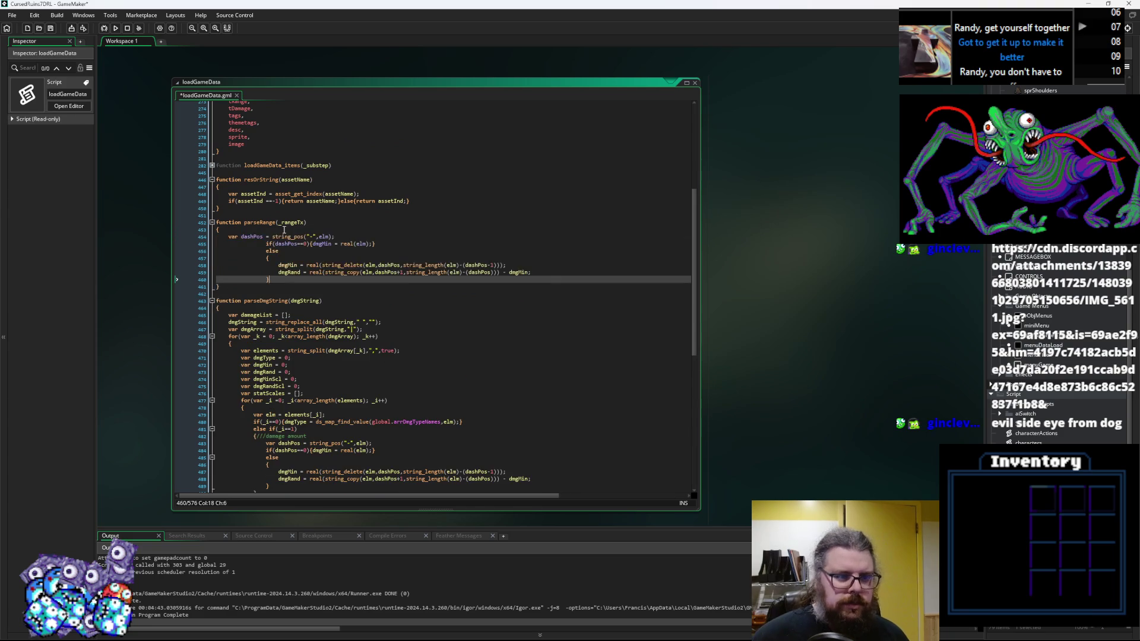
left_click_drag(270, 279, 263, 243)
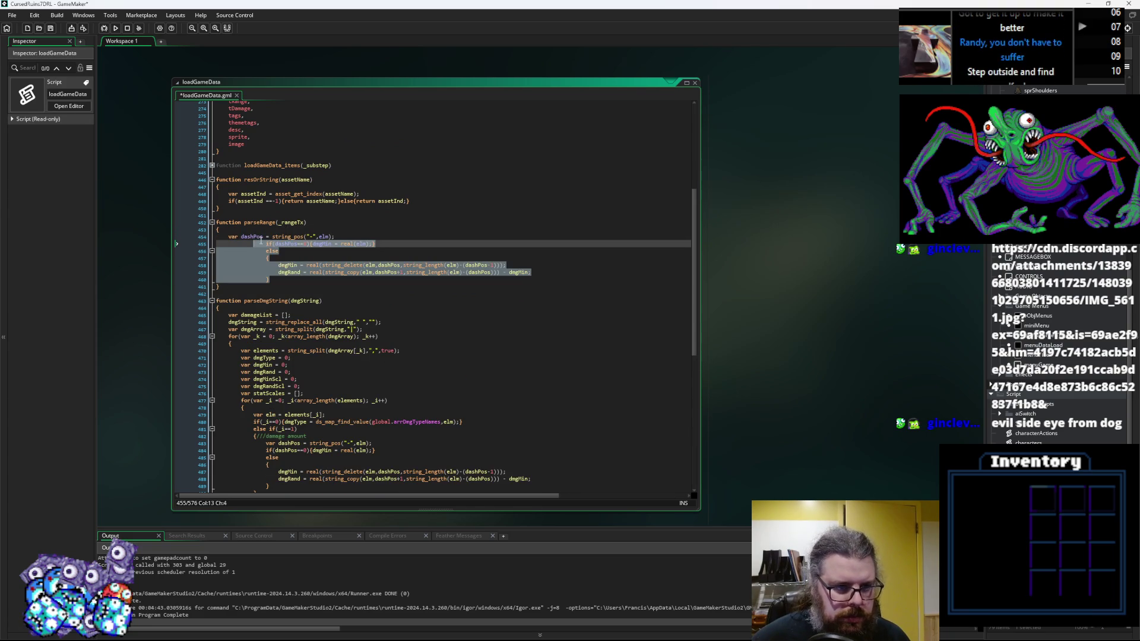
key("shift+Tab")
key("shift+Tab")
key("shift+Tab")
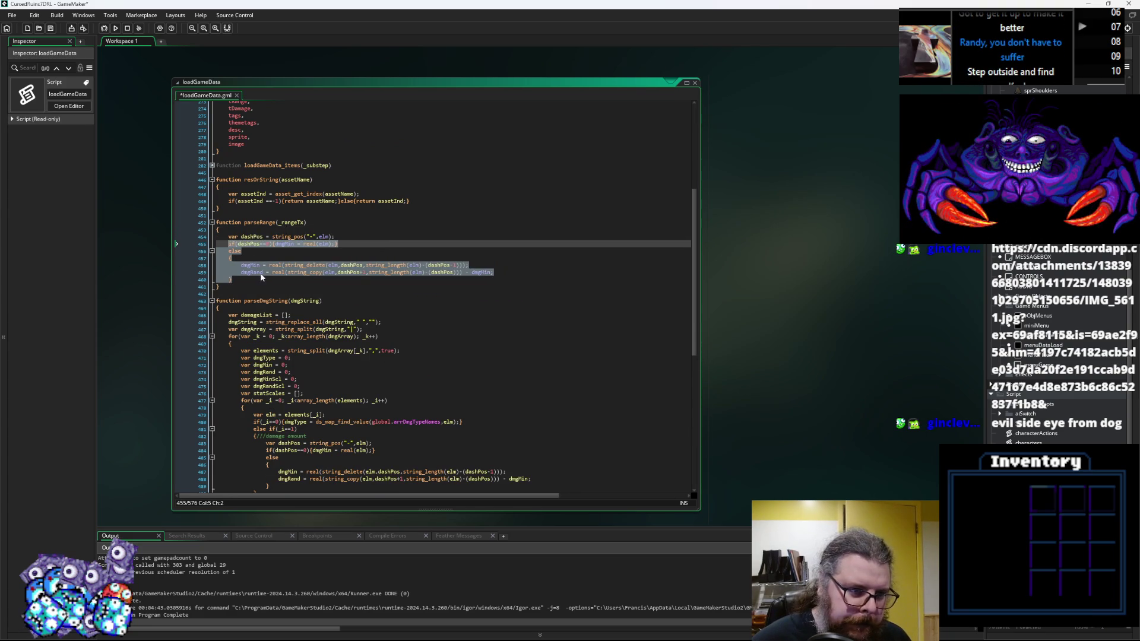
left_click(262, 273)
Step: Add 'var range=[];' at the top of parseRange and 'return range;' at the end
left_click(261, 280)
key("Return")
type("r")
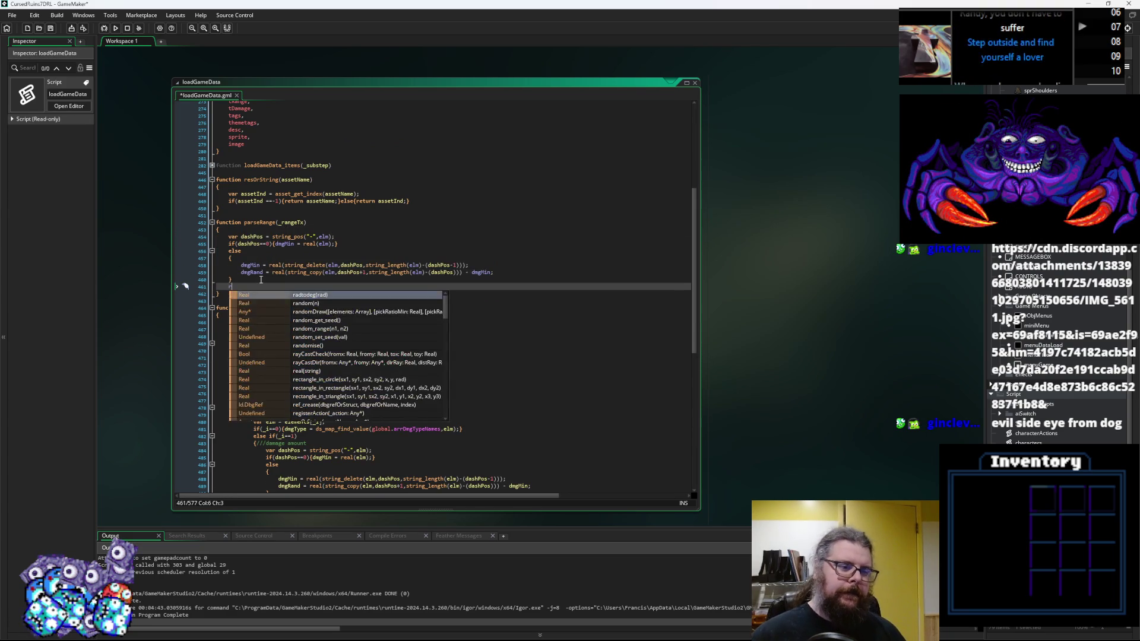
type("a")
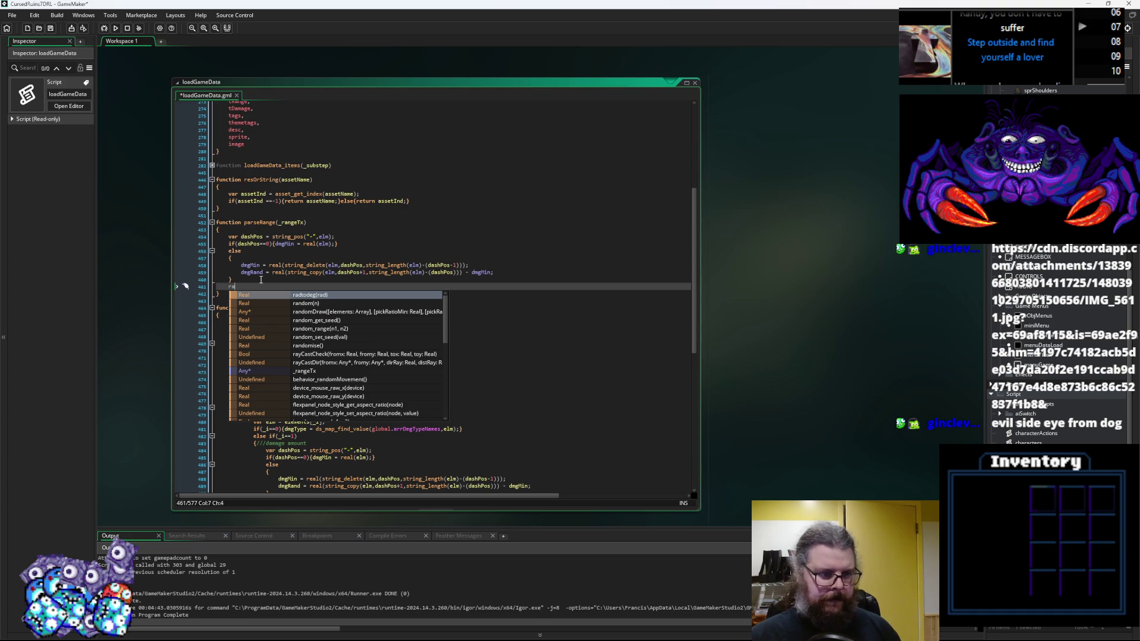
type("turnn ")
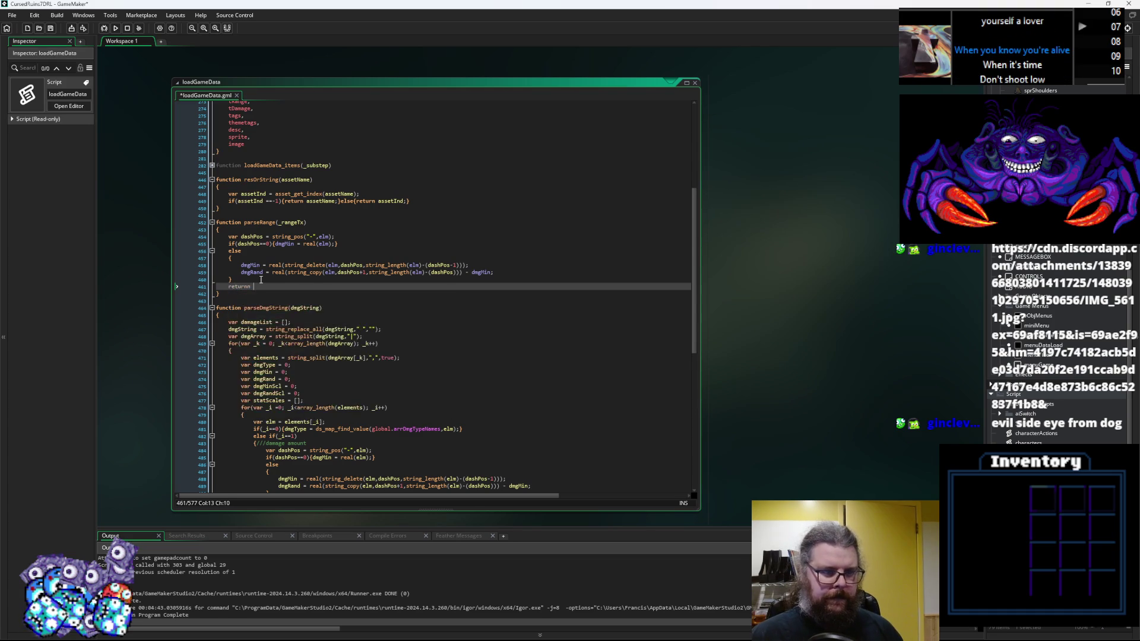
type(" rng")
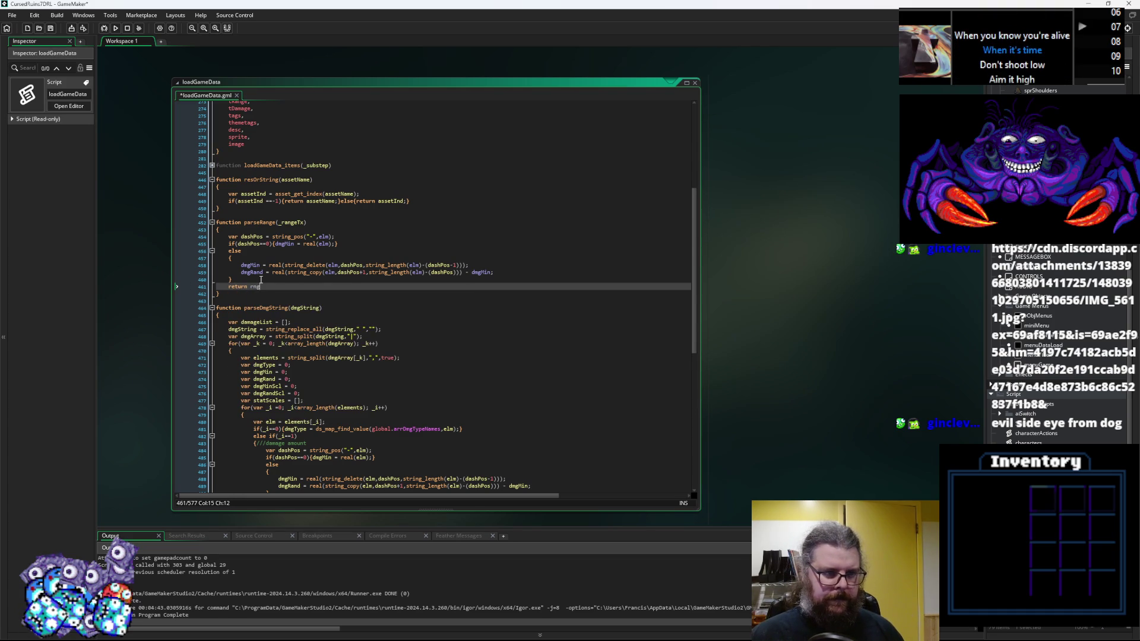
key("BackSpace")
key("BackSpace")
type("ange;")
key("Up")
key("Up")
key("Up")
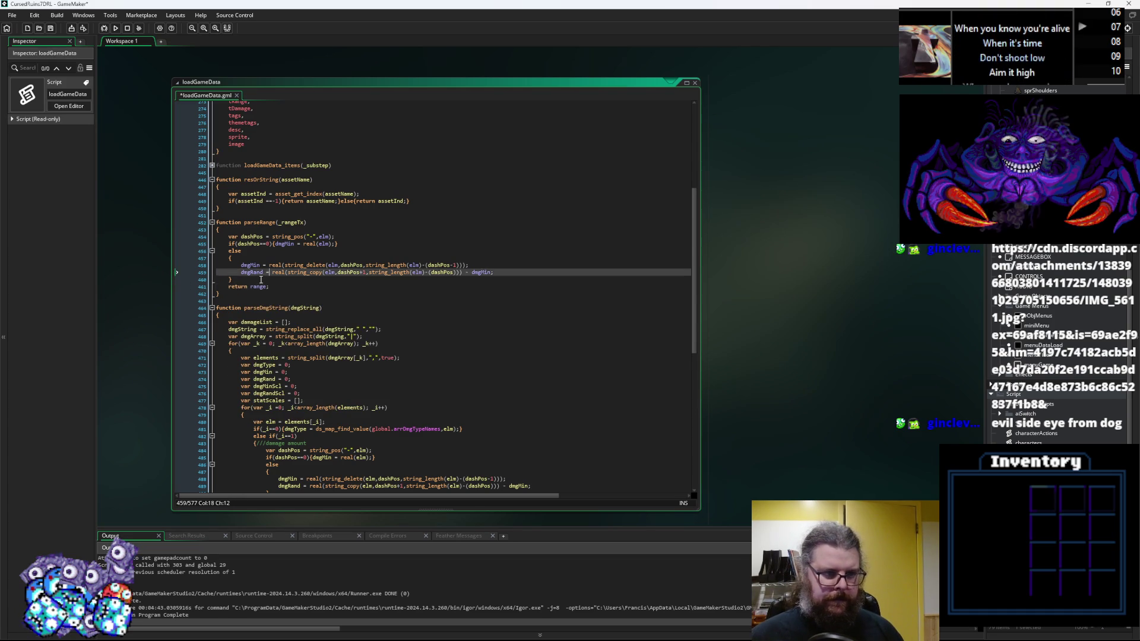
key("Up")
key("Up")
key("Up")
key("Return")
type("var ")
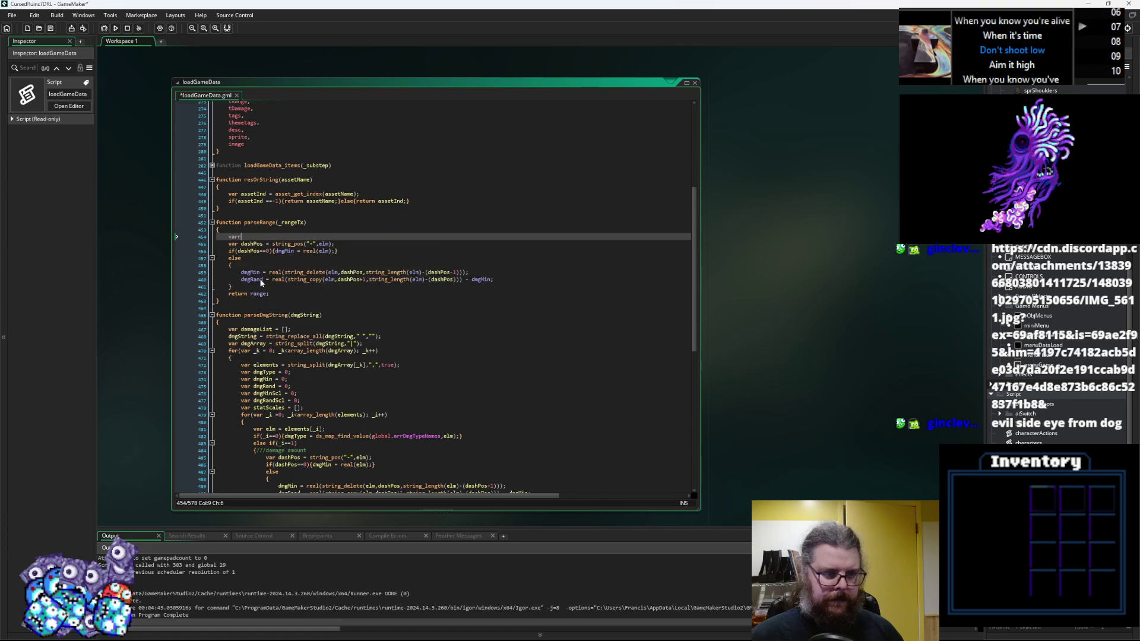
type("range=[]")
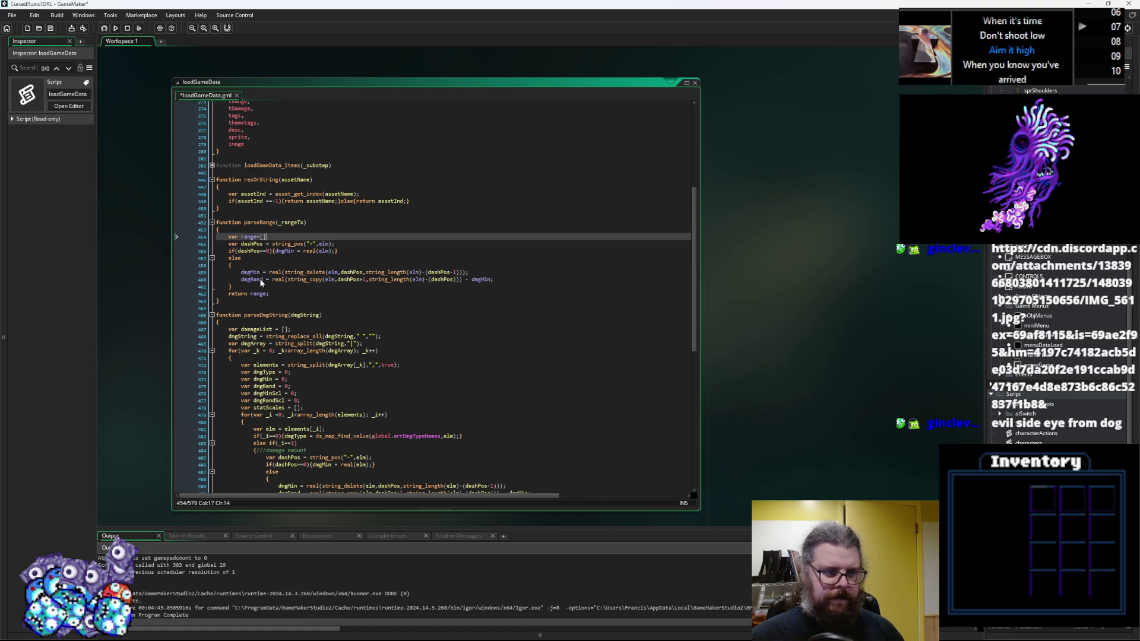
type(";")
key("Return")
key("Up")
left_click(261, 292)
scroll(278, 286, "up", 1)
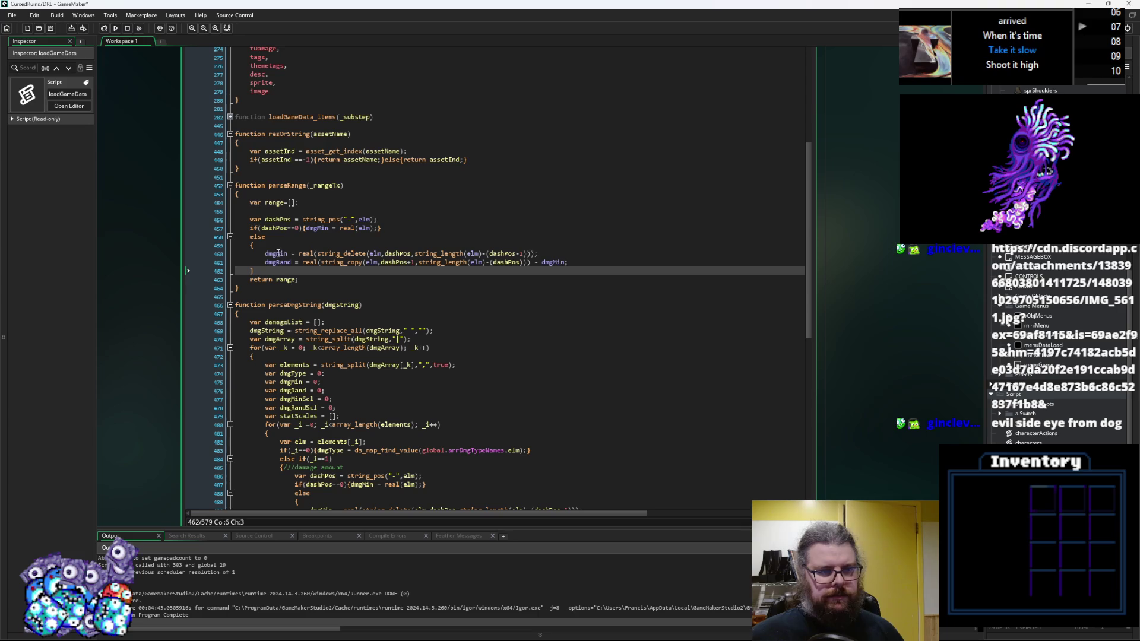
Step: In the single-value if branch, assign the value to both range[0] and range[1] instead of dmgMin
left_click(266, 219)
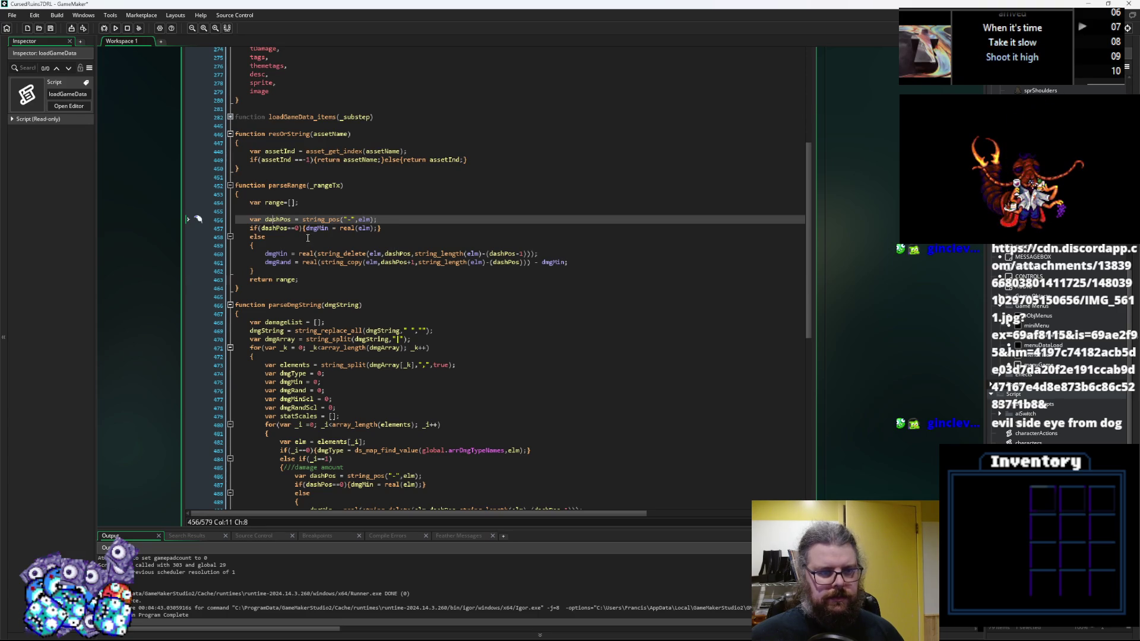
left_click(281, 228)
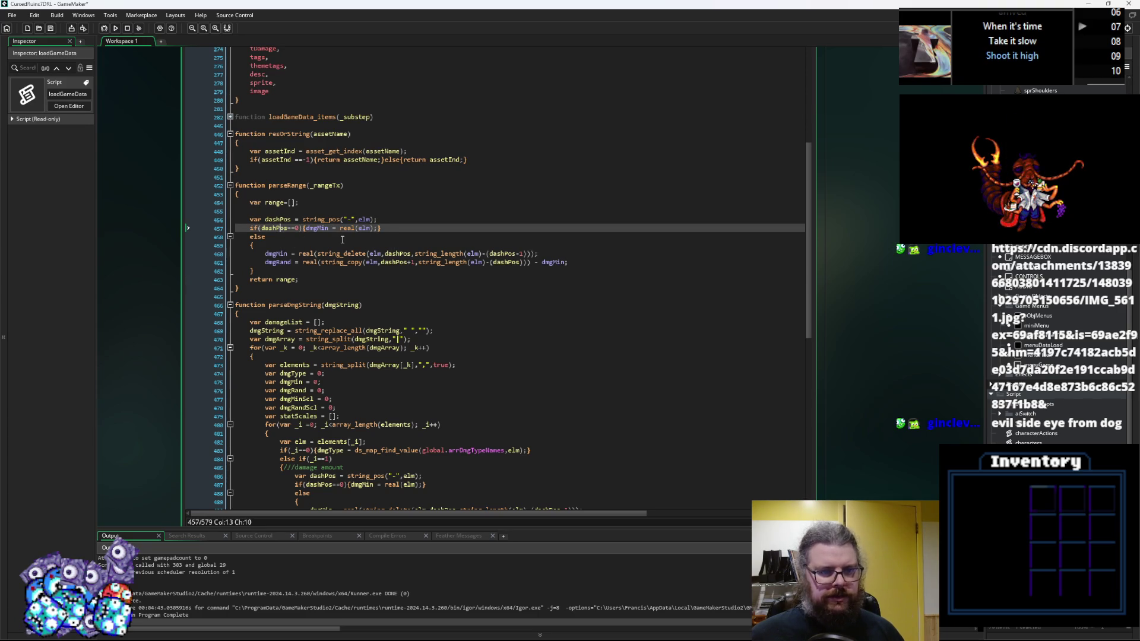
left_click(286, 203)
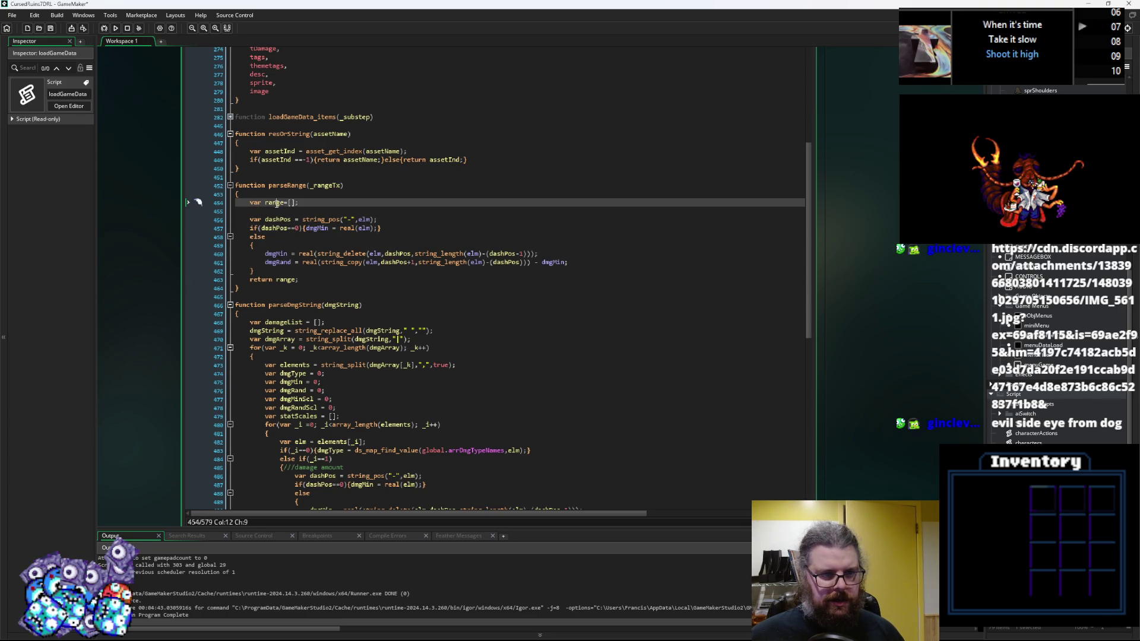
left_click(374, 229)
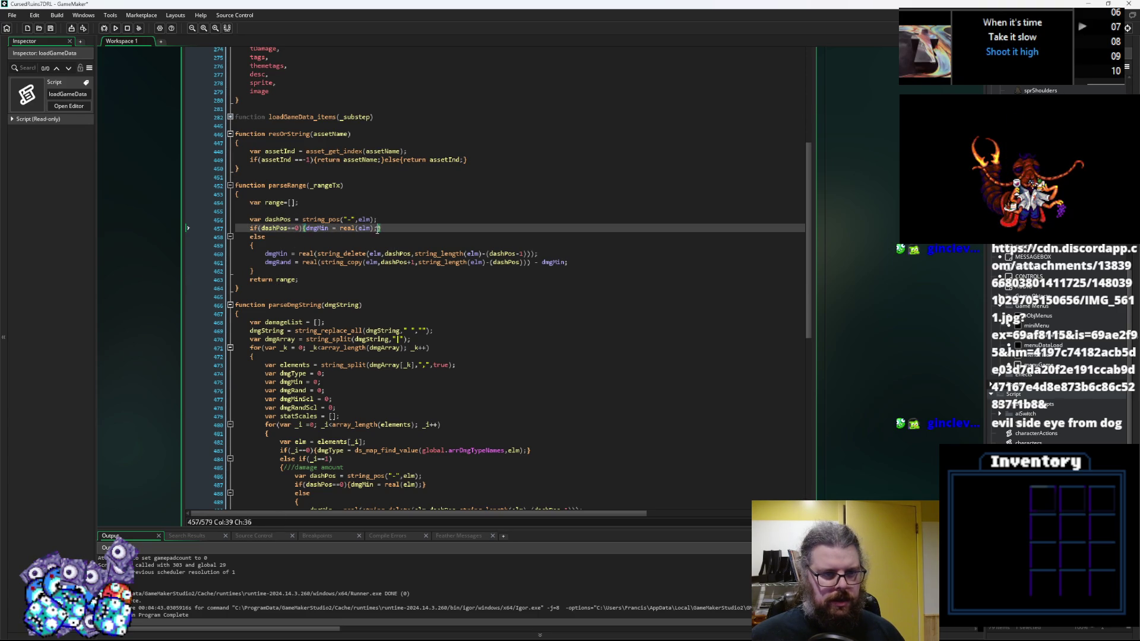
left_click_drag(377, 229, 308, 234)
double_click(315, 229)
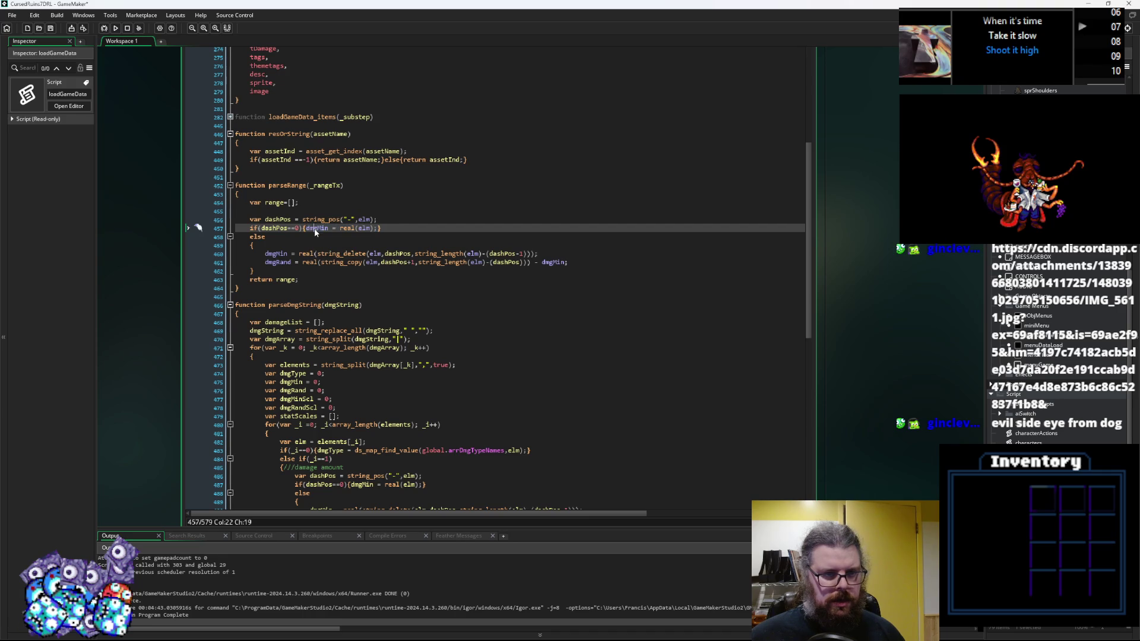
type("range")
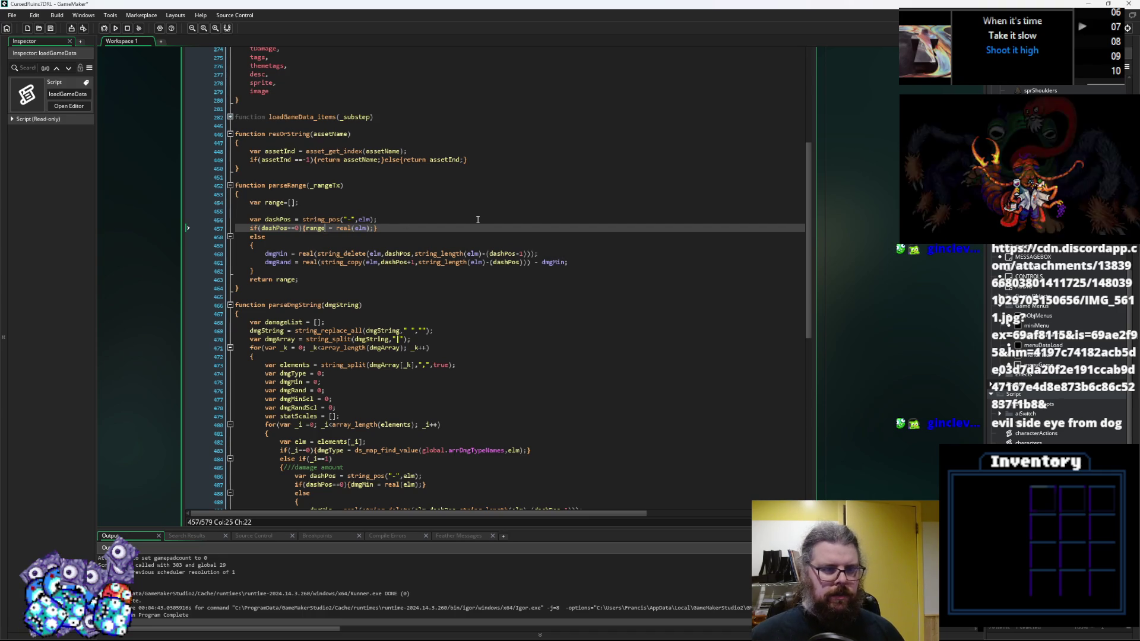
type("[]")
type("0]")
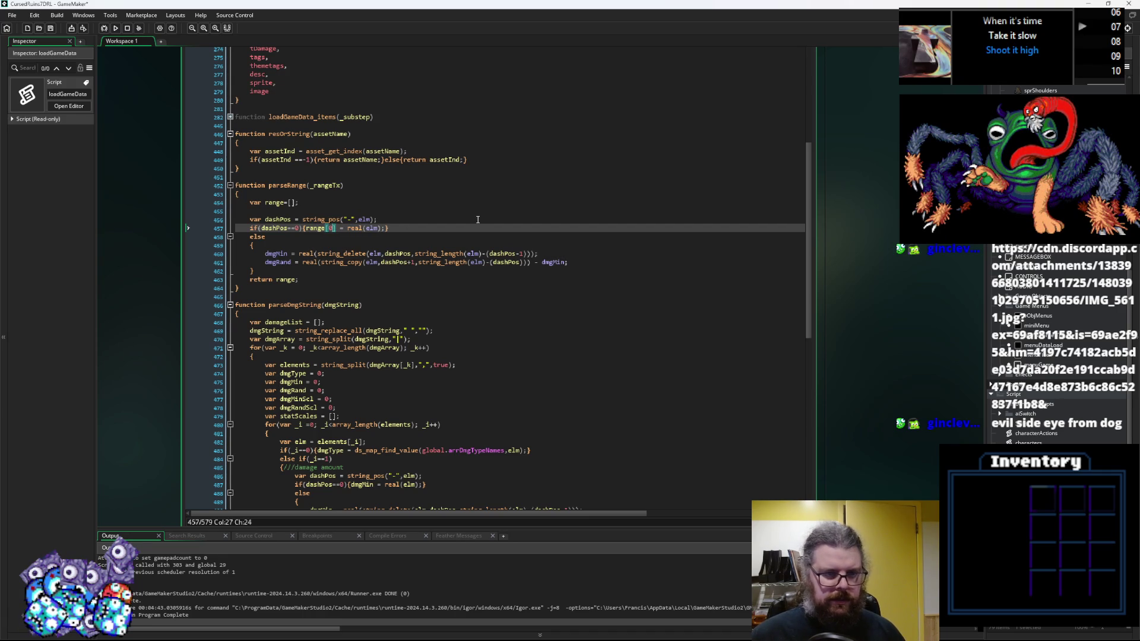
left_click_drag(307, 228, 381, 228)
key("ctrl+c")
left_click(390, 232)
type(";")
key("ctrl+v")
type(";")
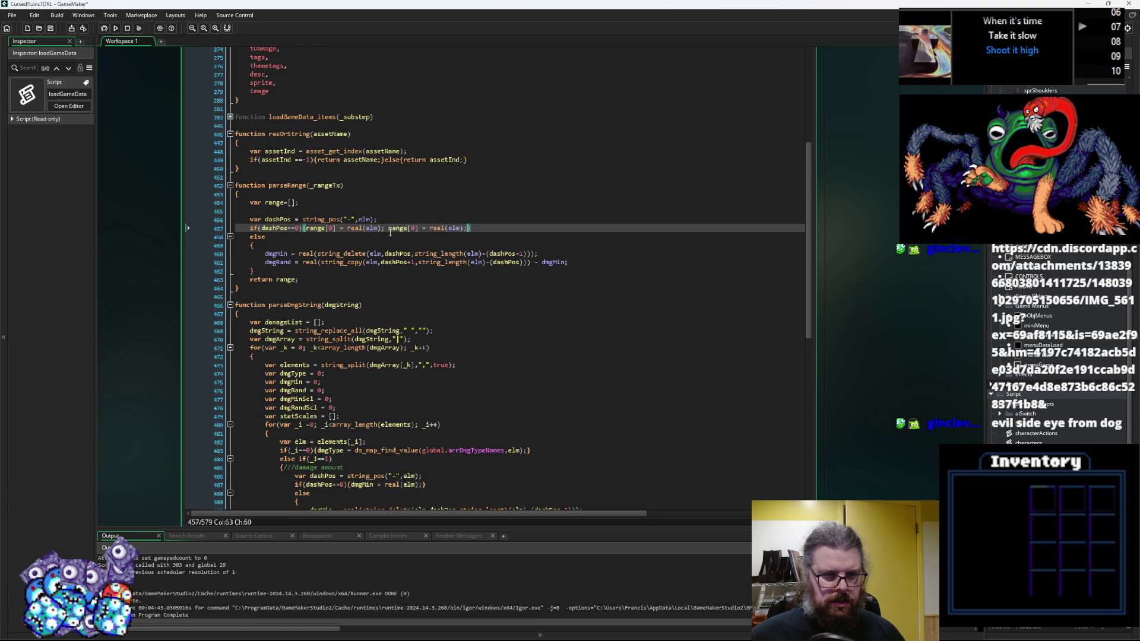
double_click(415, 228)
type("1")
Step: In the dash branch, replace dmgMin and dmgRand with range[0] and range[1]
left_click(446, 245)
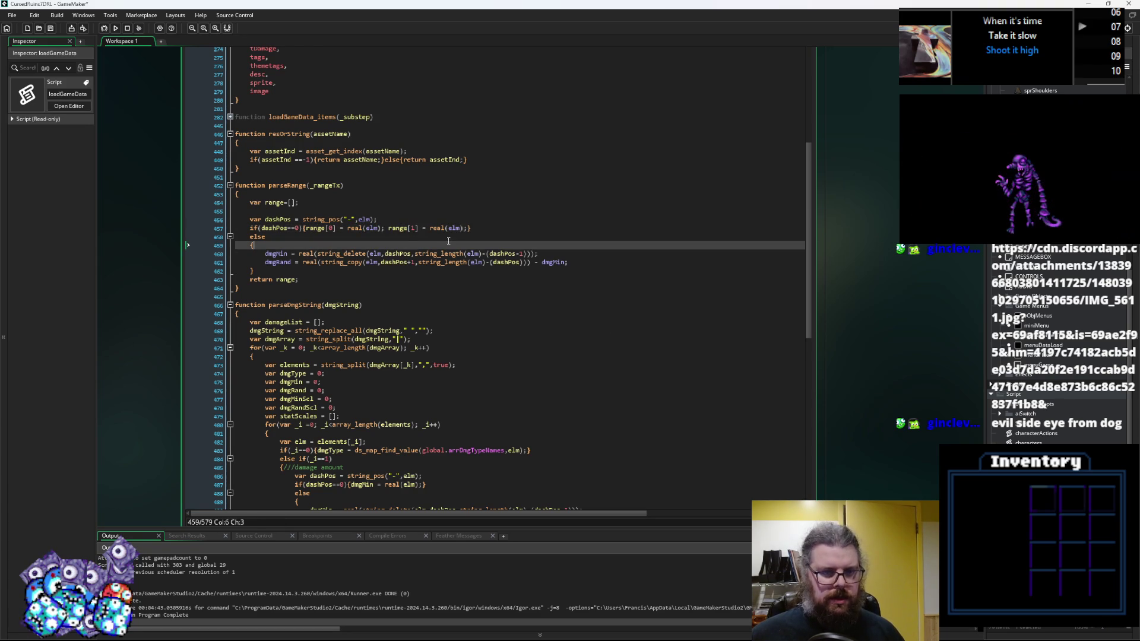
mouse_move(384, 227)
left_mouse_down()
mouse_move(287, 228)
mouse_move(384, 232)
left_mouse_up()
left_click(311, 228)
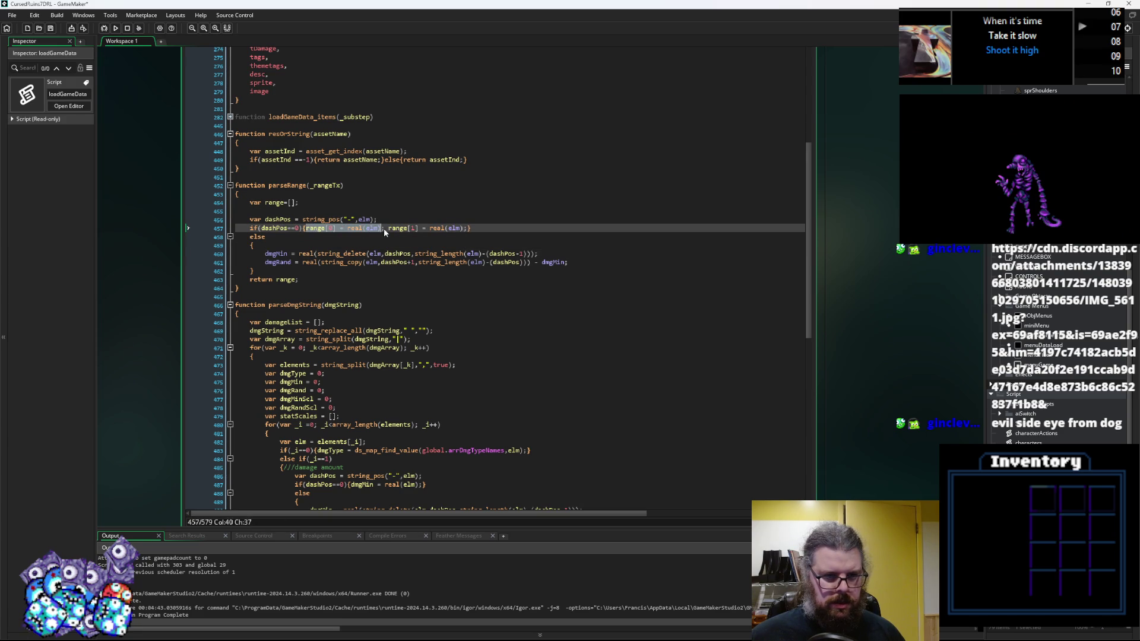
key("ctrl+c")
left_click_drag(296, 256, 265, 263)
key("ctrl+v")
key("ctrl+v")
type("1")
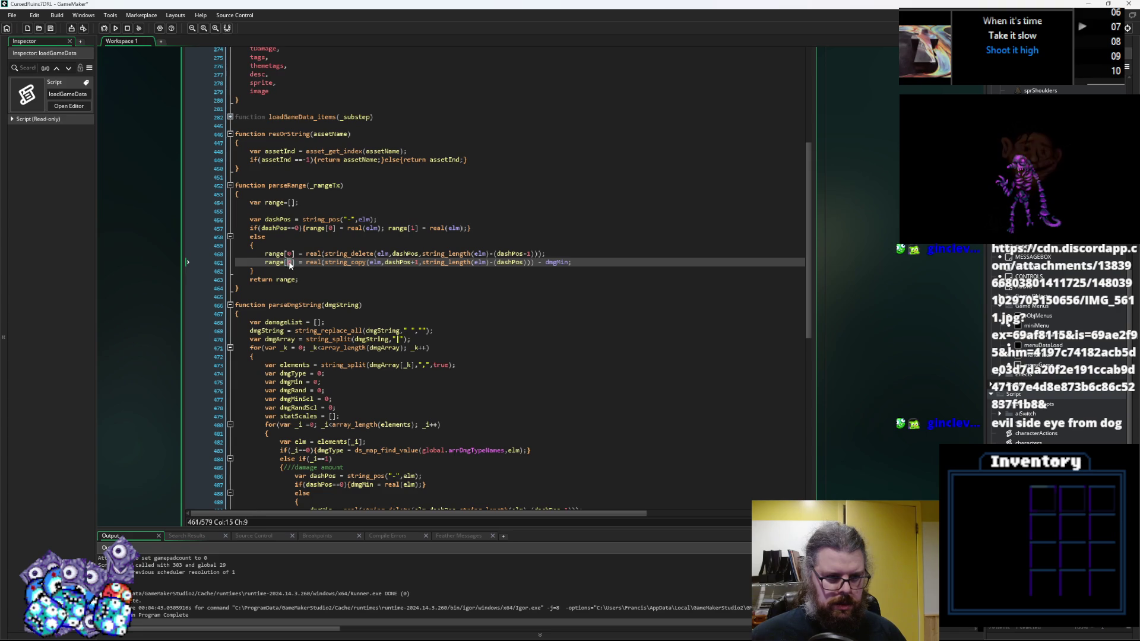
left_click(345, 280)
left_click(379, 266)
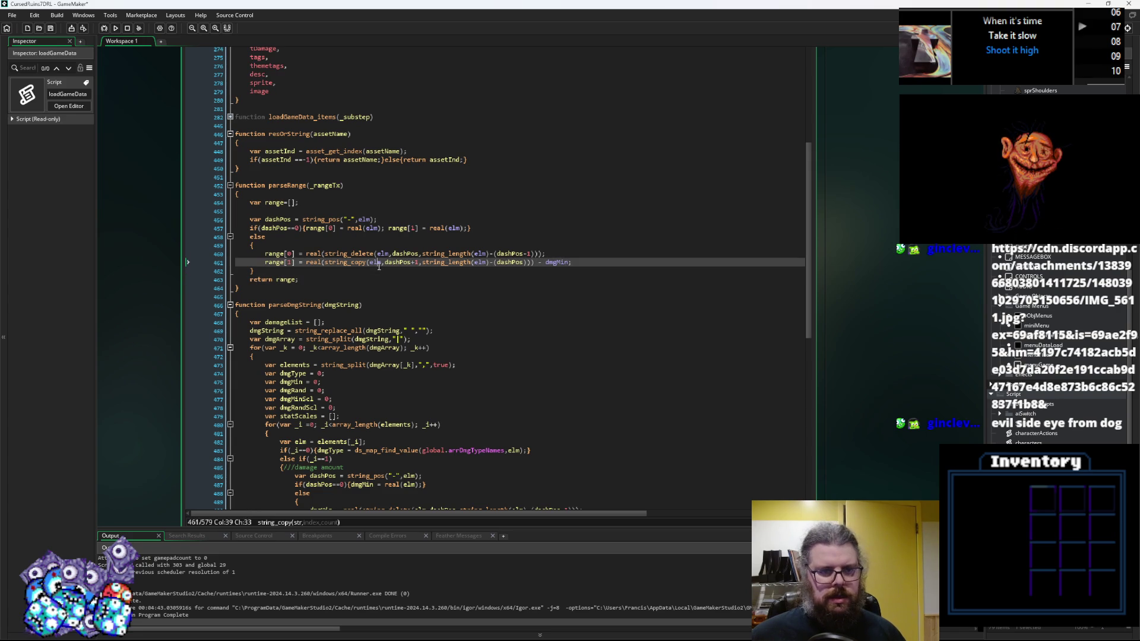
left_click(609, 263)
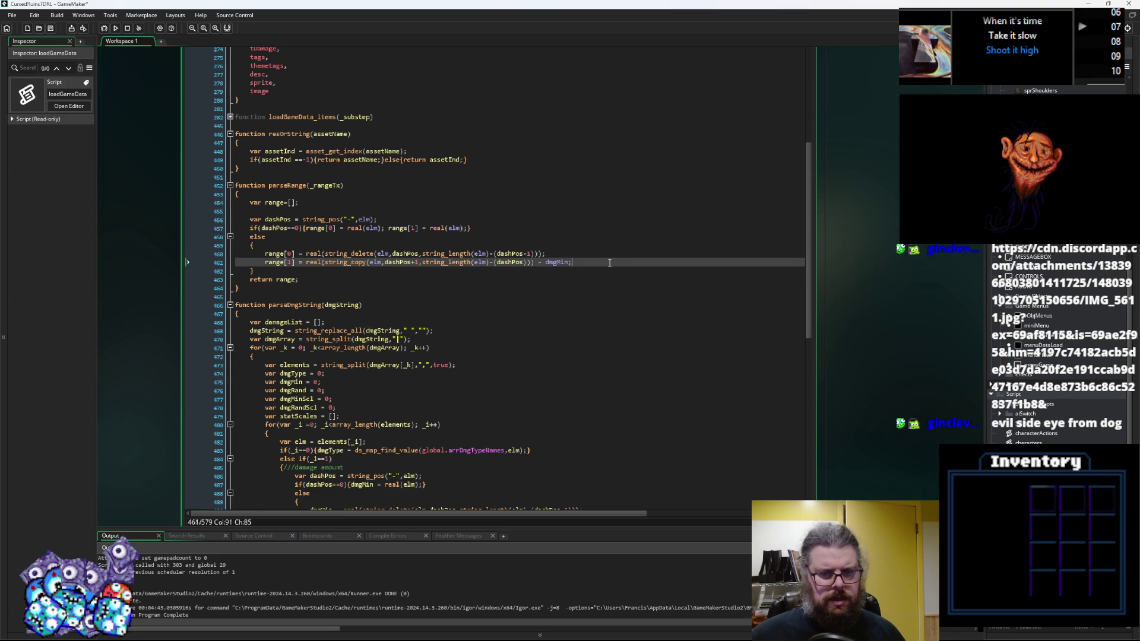
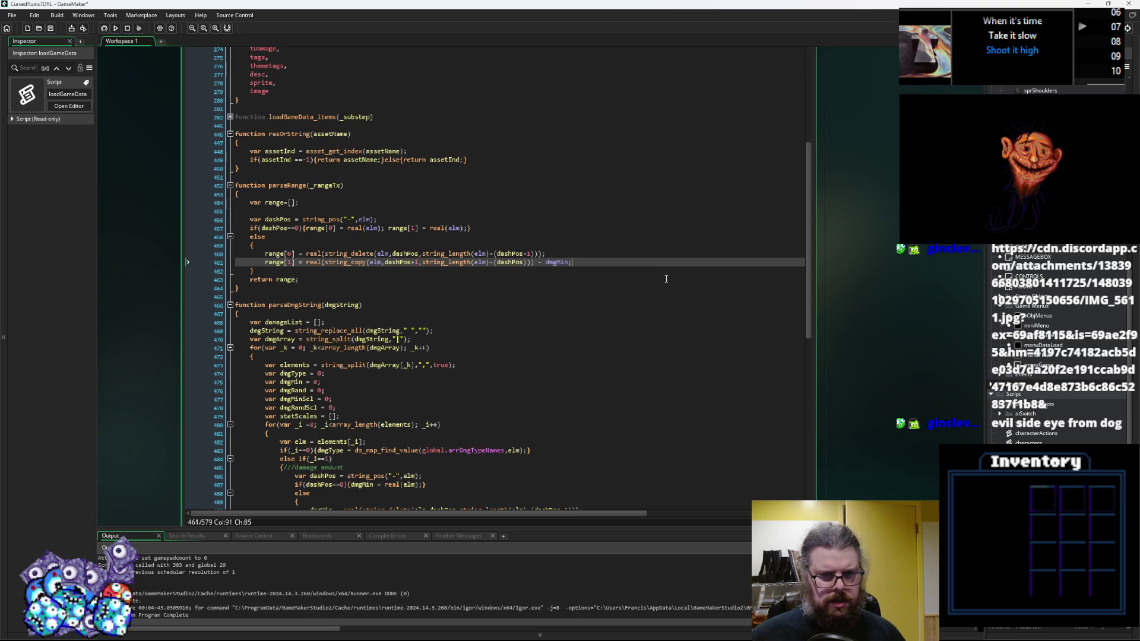
Step: Delete the stray '- dmgMin' from parseRange's range[1] line and save the script
key("BackSpace")
key("BackSpace")
key("BackSpace")
key("Left")
key("Left")
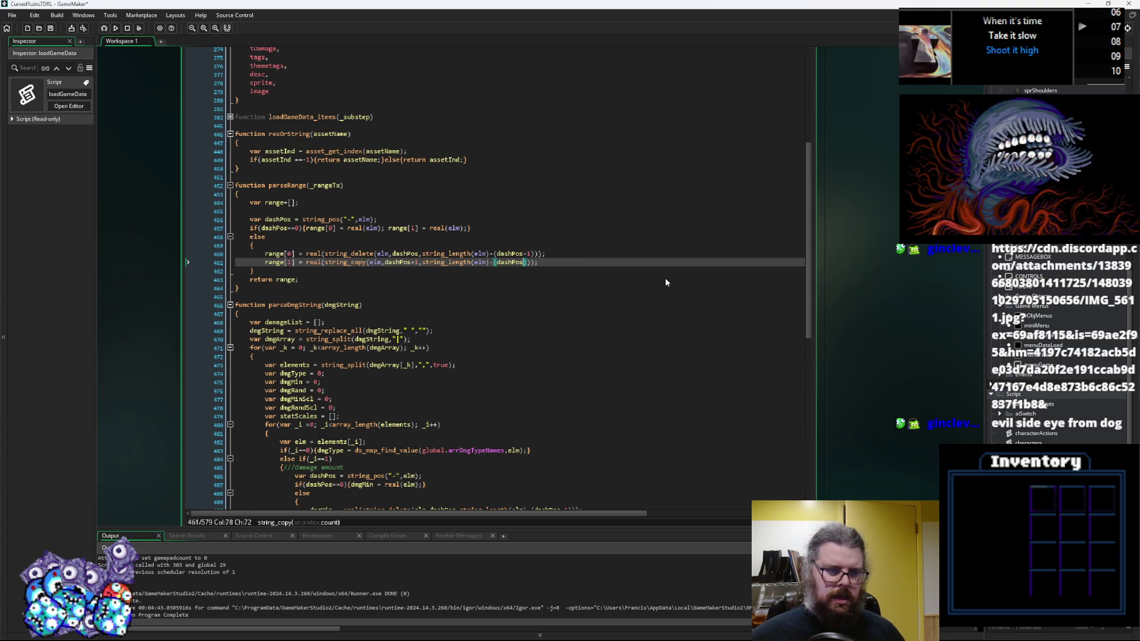
left_click(341, 186)
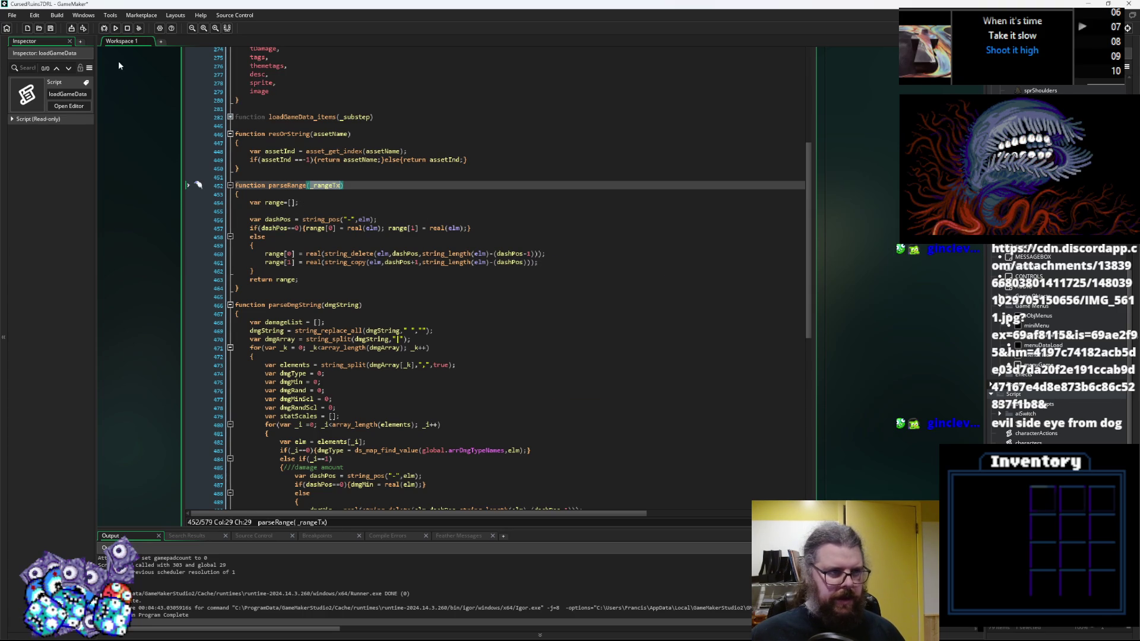
left_click(51, 28)
Step: Undock the loadGameData code editor into its own floating window
left_click(359, 271)
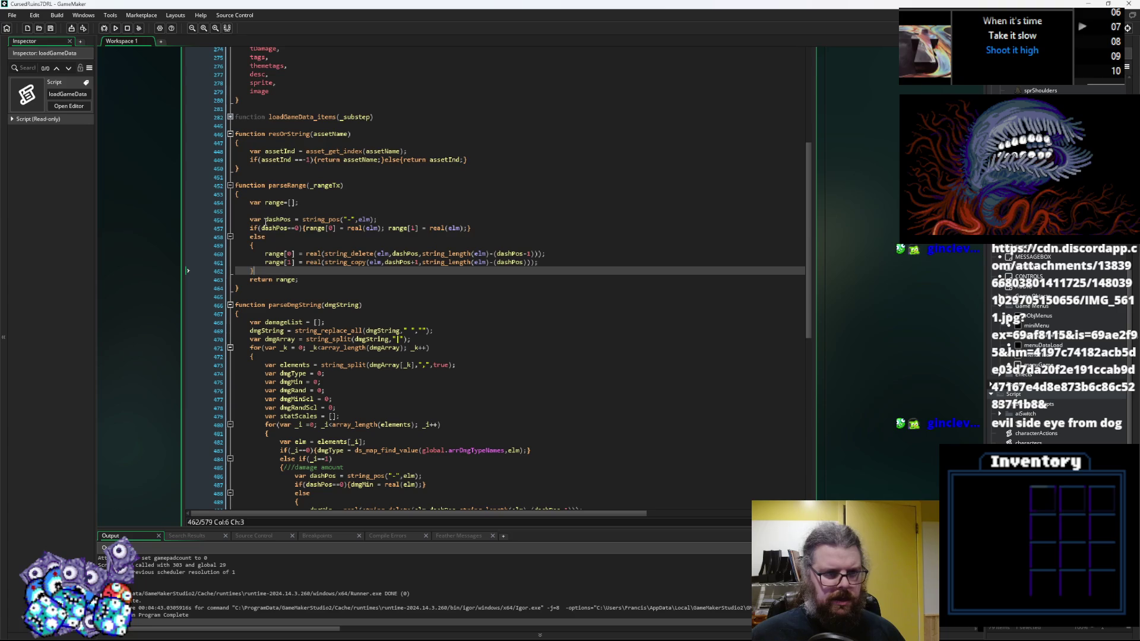
left_click(340, 185)
scroll(377, 277, "up", 7)
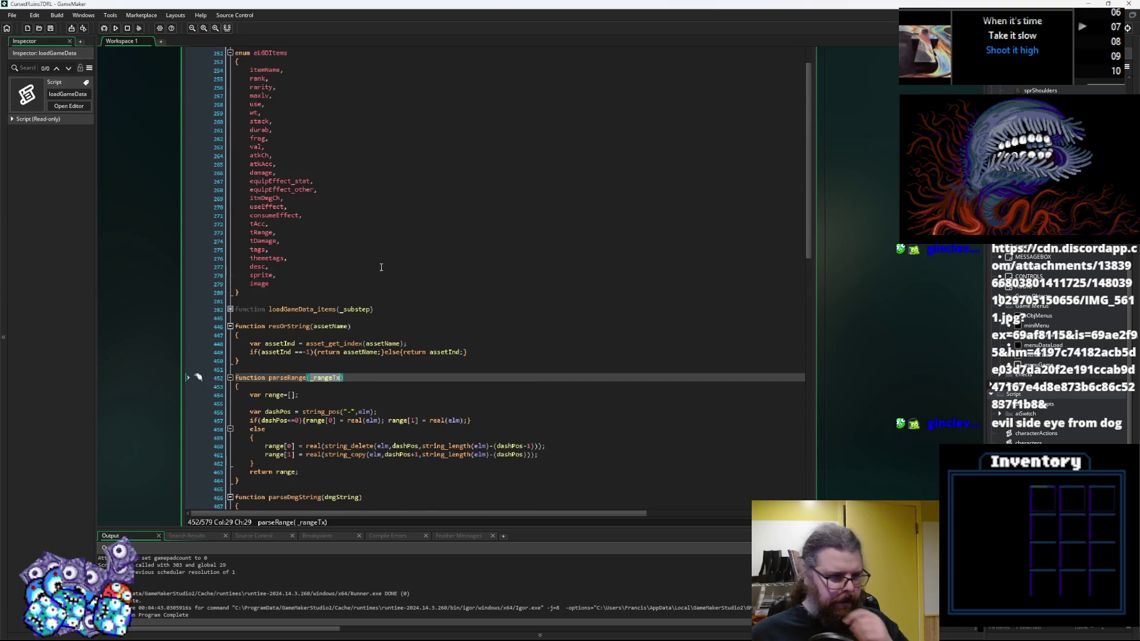
scroll(332, 356, "up", 2)
key("ctrl+z")
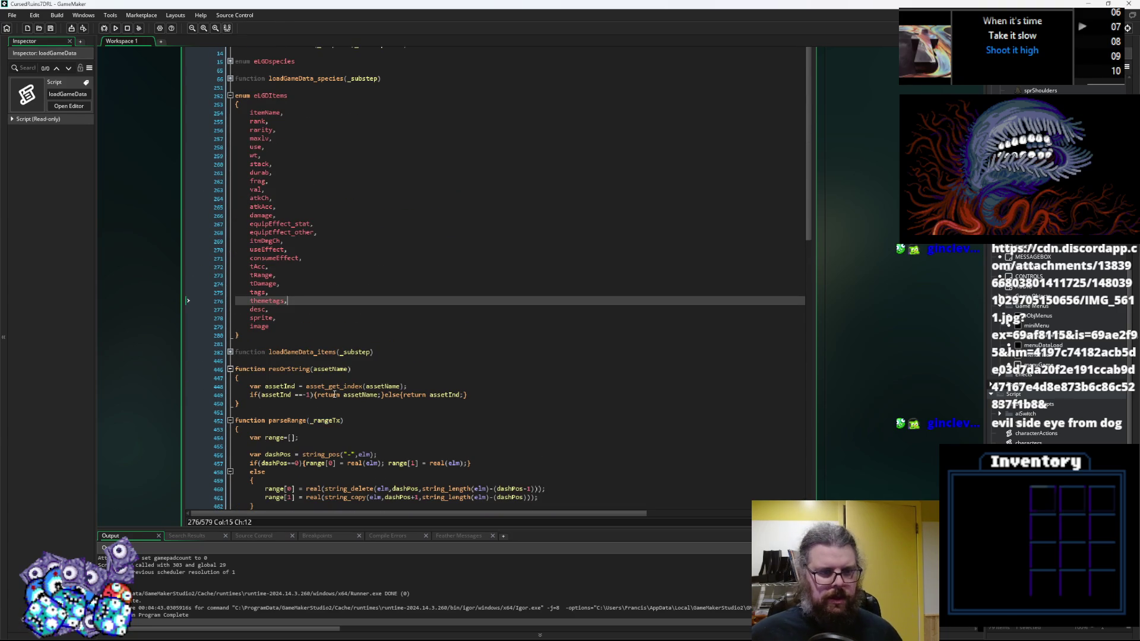
double_click(325, 420)
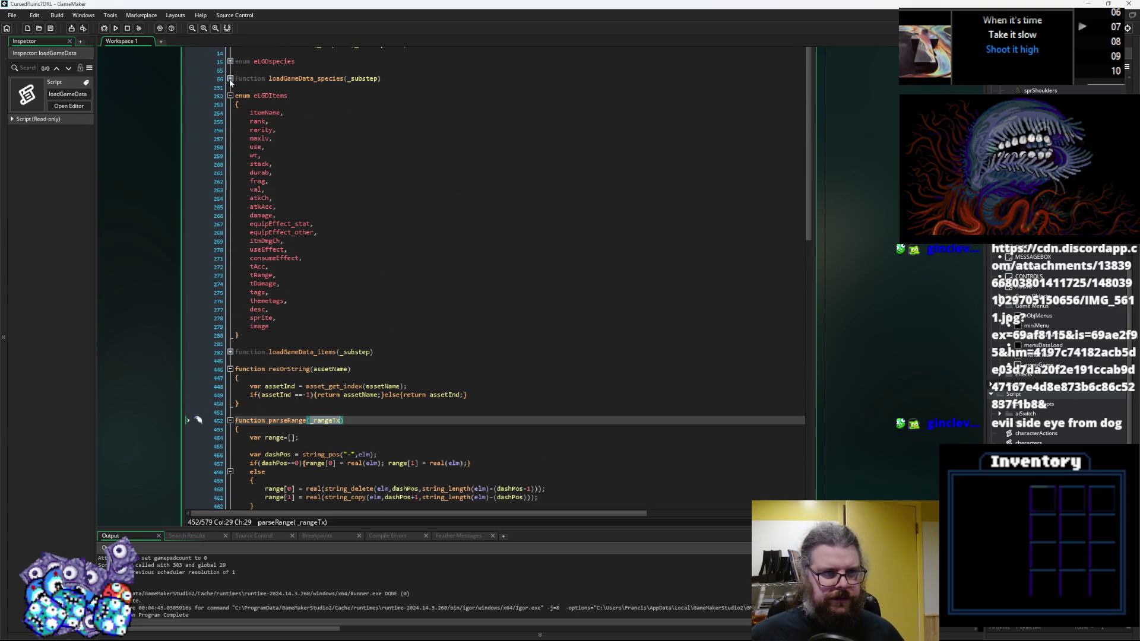
left_click(241, 191)
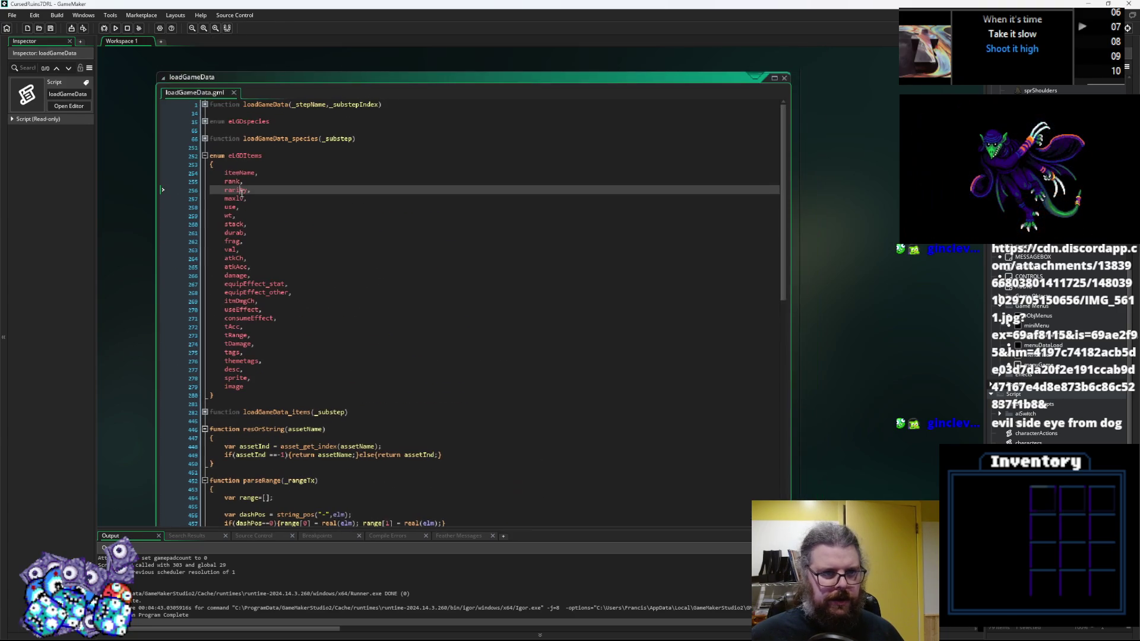
Step: Expand loadGameData and scroll to the species switch, placing the caret on the eLGDspecies.rank case
left_click(205, 105)
scroll(413, 303, "down", 10)
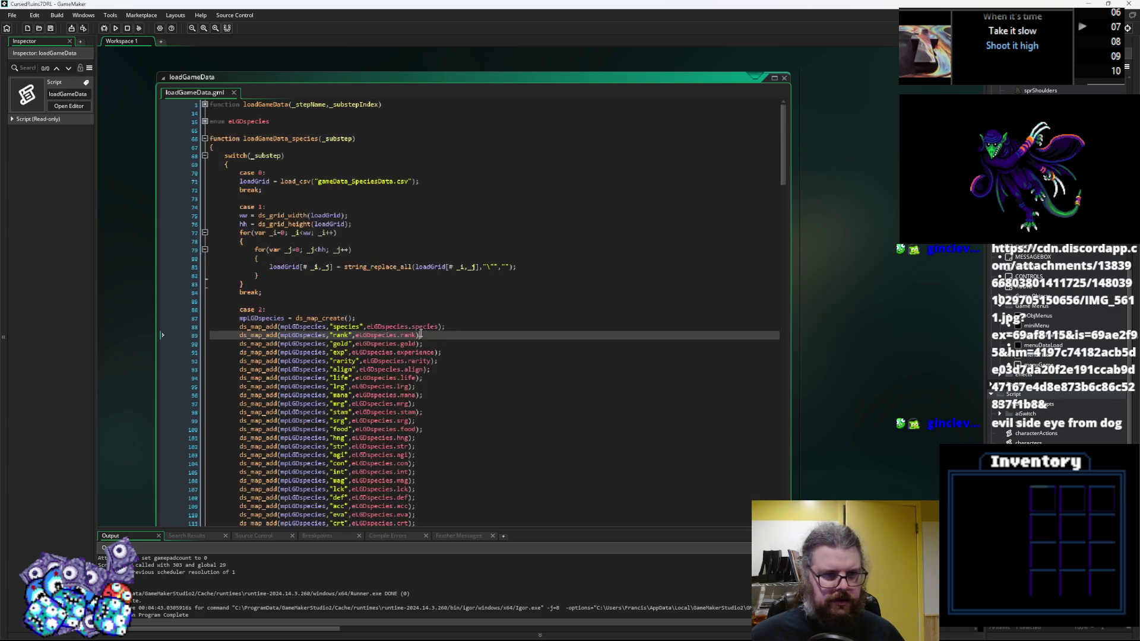
scroll(413, 303, "down", 10)
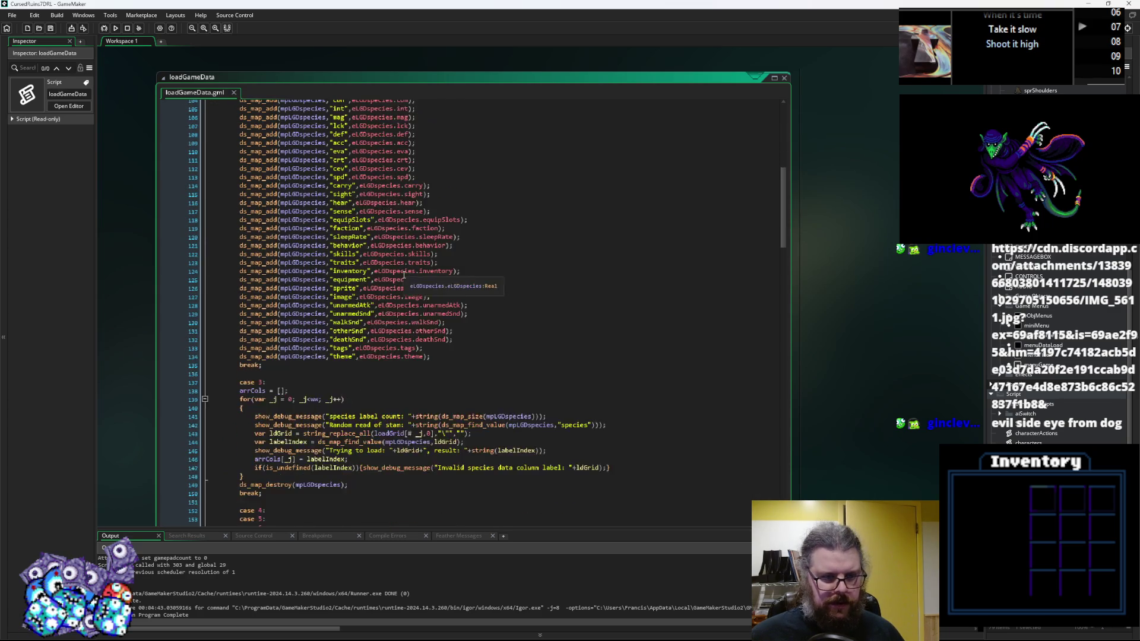
scroll(402, 282, "down", 1)
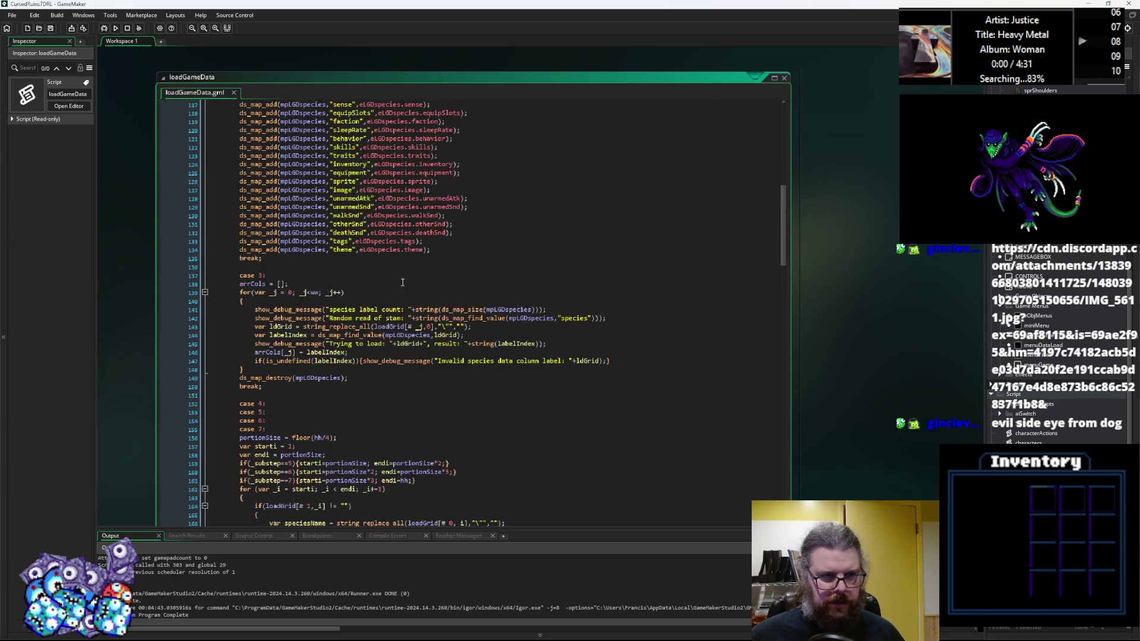
scroll(403, 282, "down", 10)
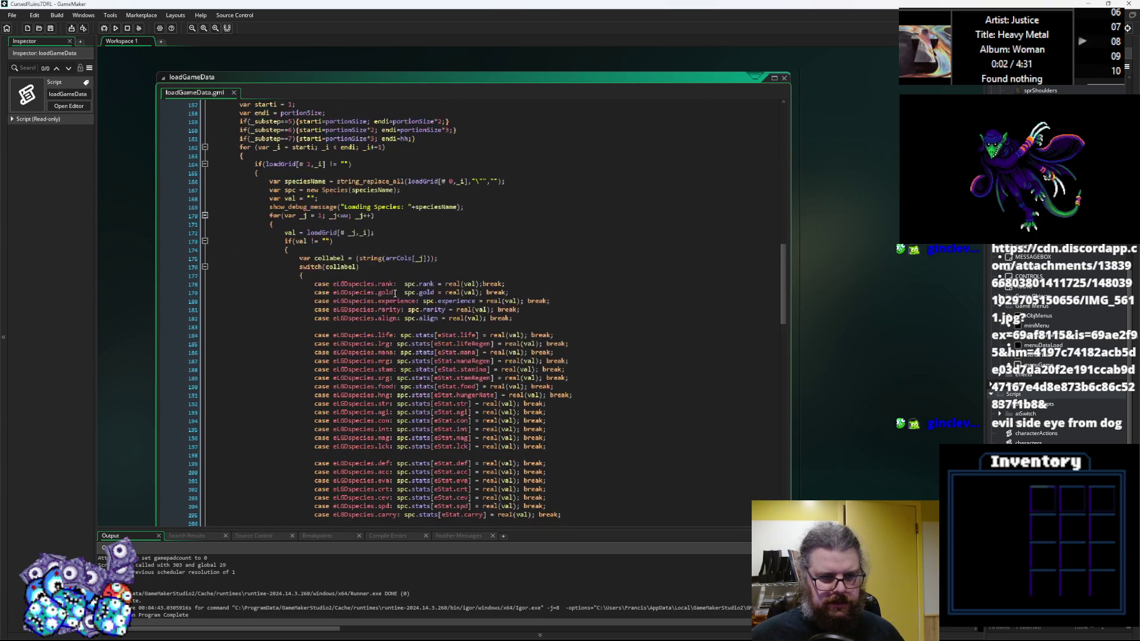
scroll(438, 295, "down", 3)
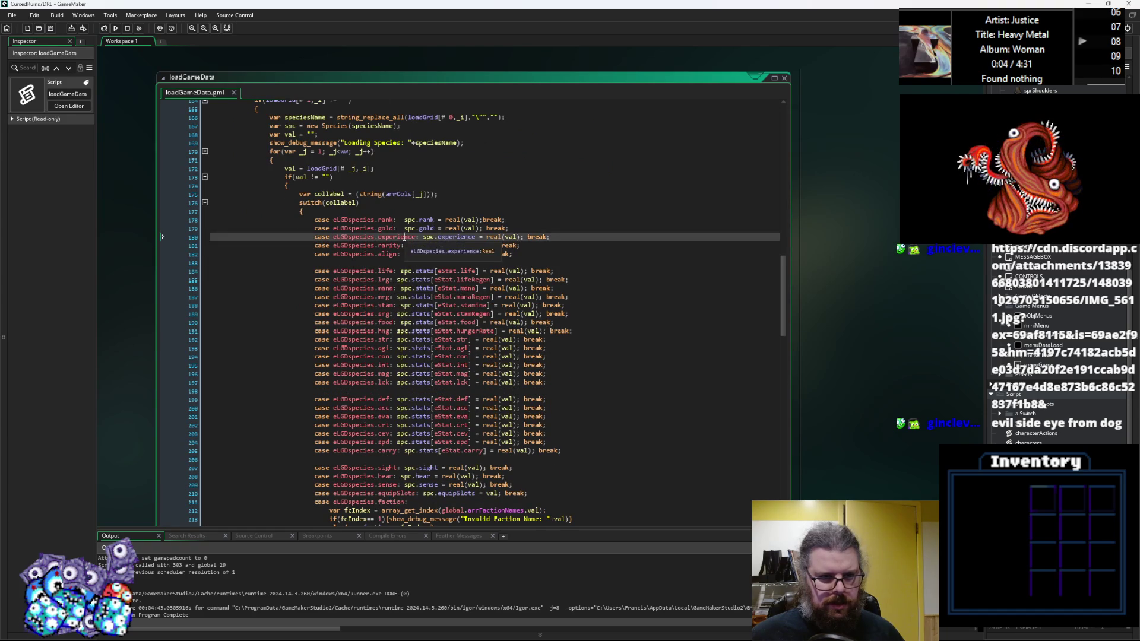
left_click(394, 297)
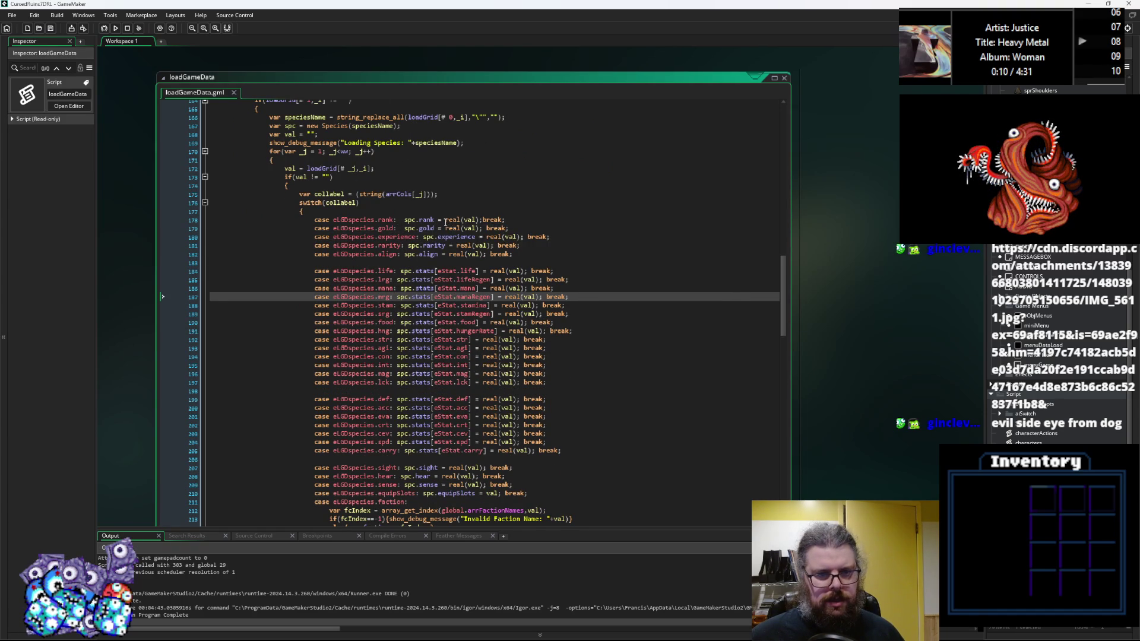
left_click(473, 220)
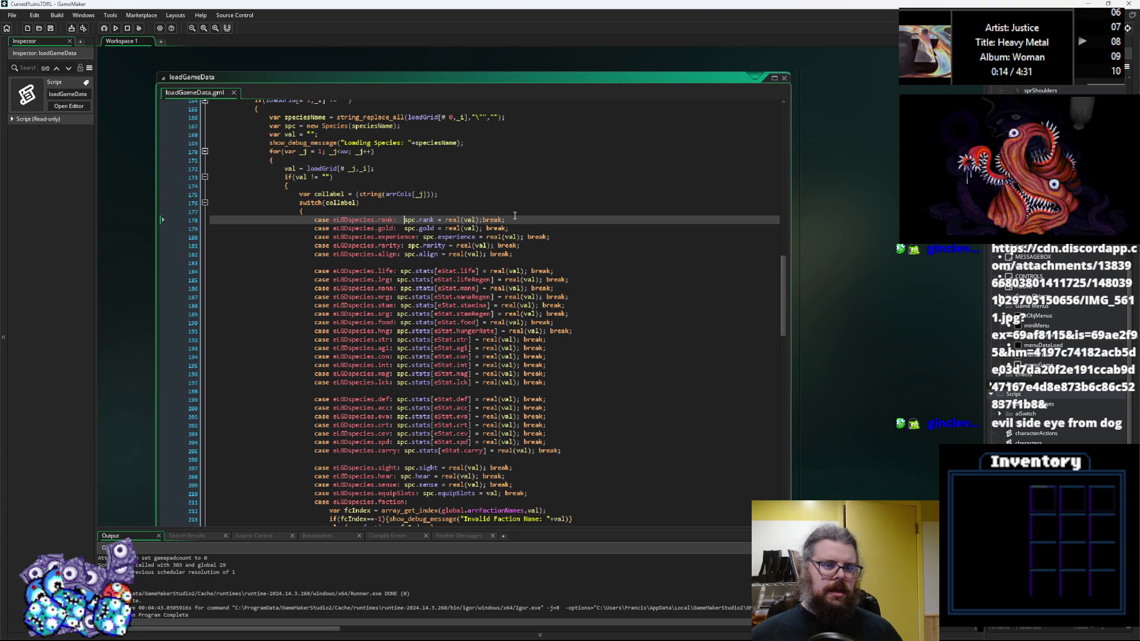
Step: Start the species rank case with 'var rng = parseRange(val);'
type("_rangeTx ;")
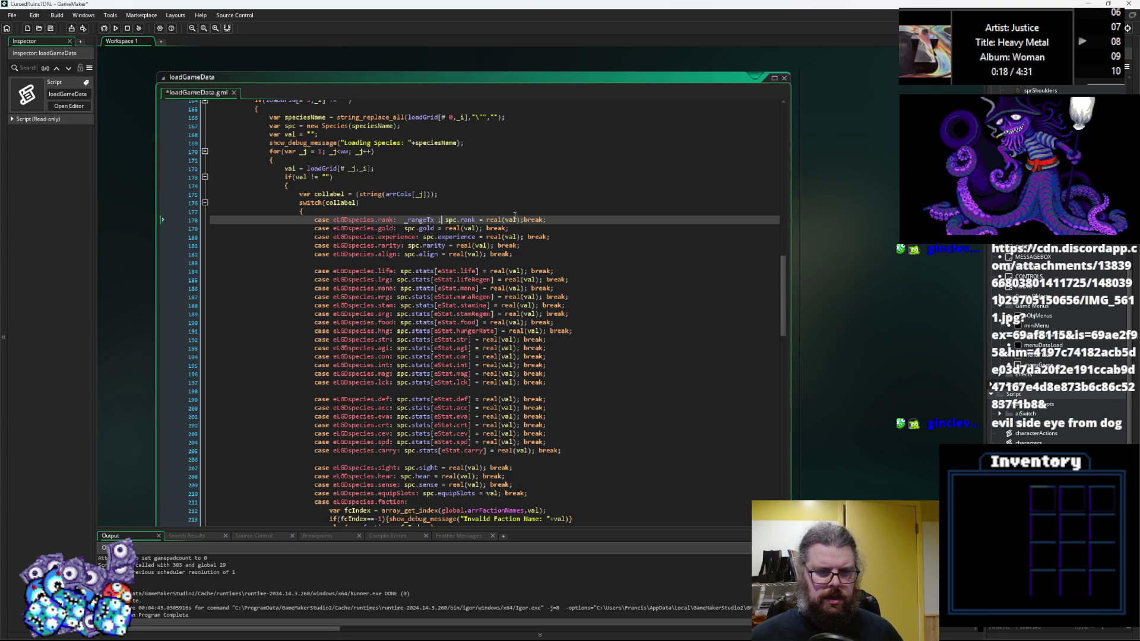
type(" var ")
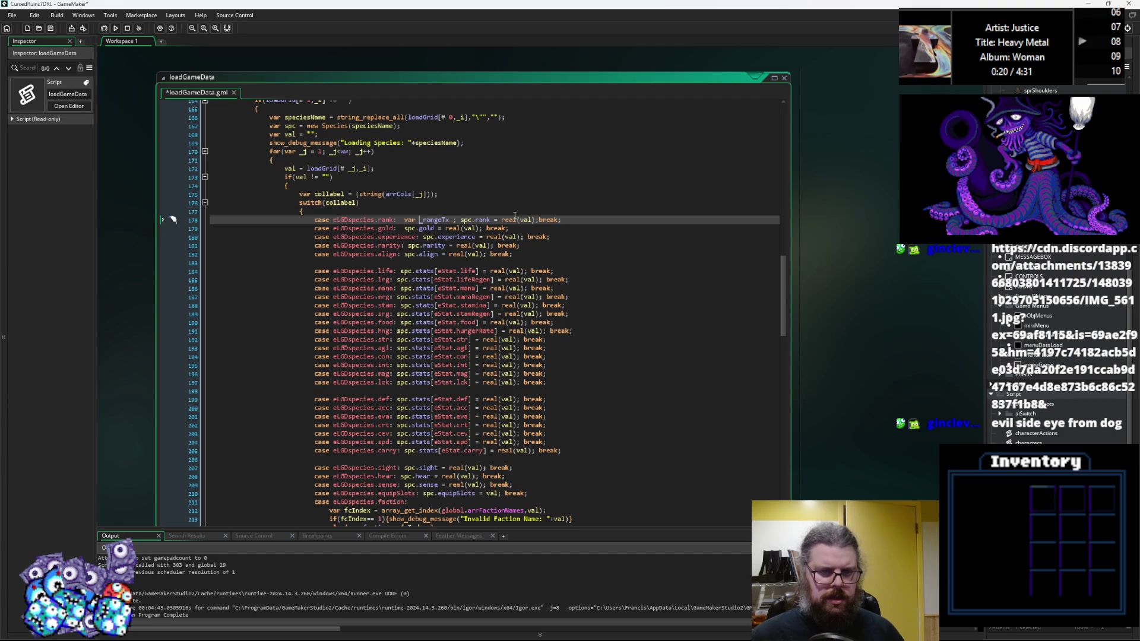
type("rng =")
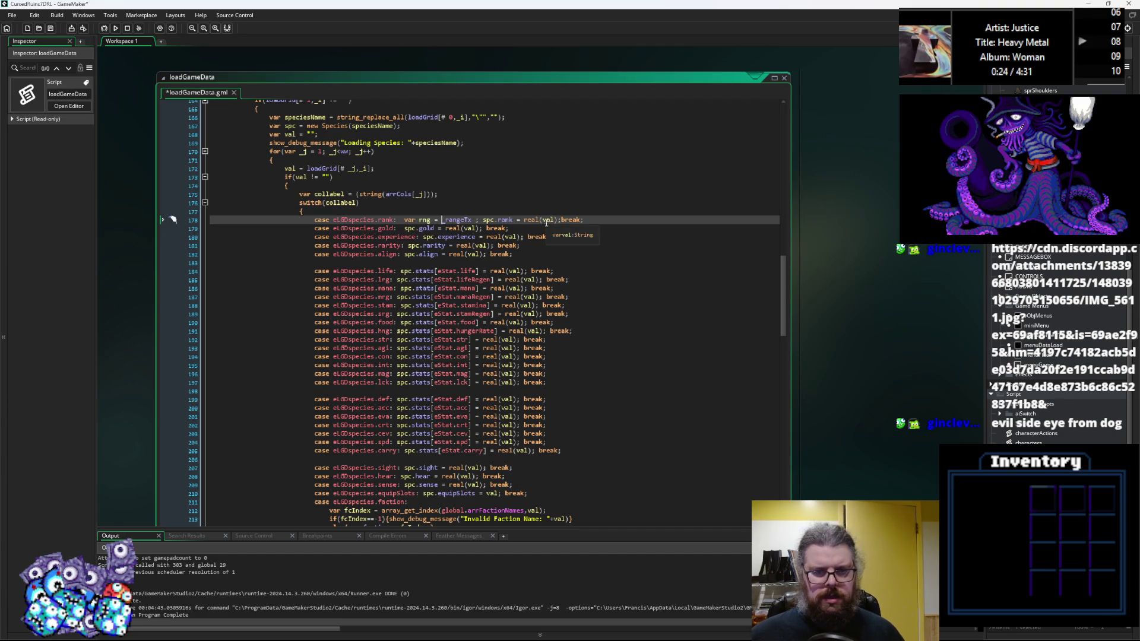
scroll(546, 222, "down", 20)
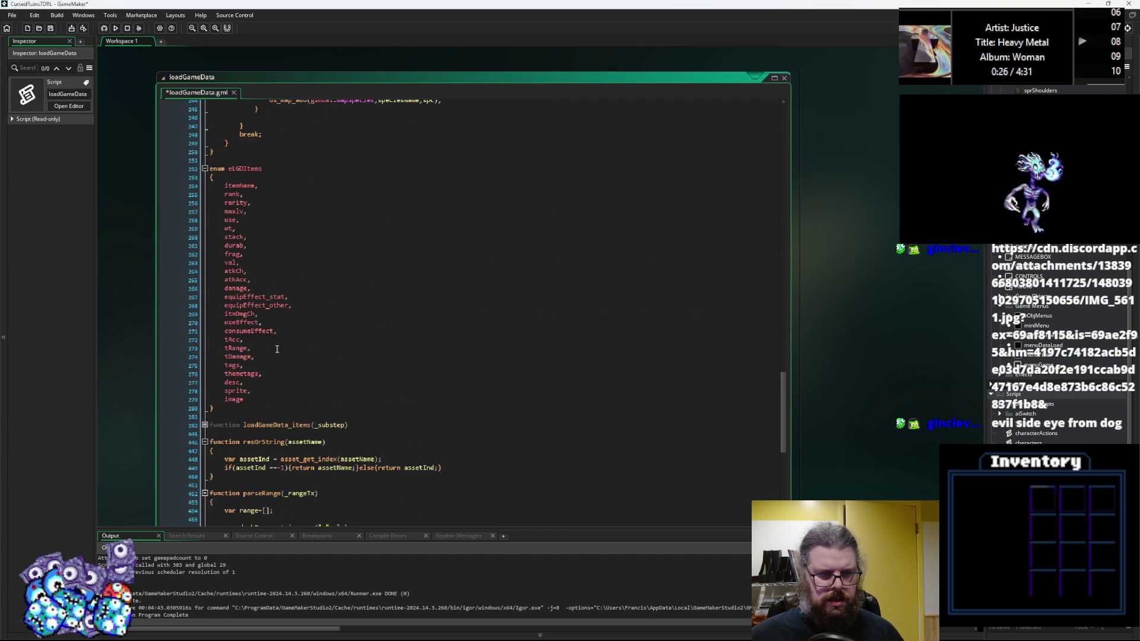
scroll(284, 333, "down", 3)
left_click(267, 429)
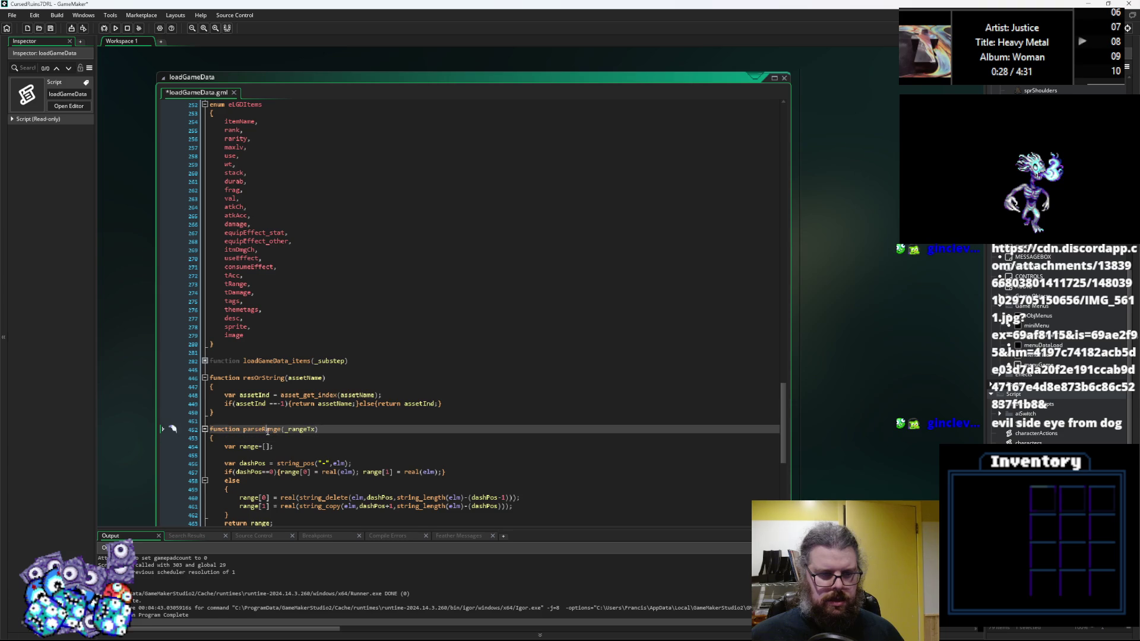
scroll(268, 430, "up", 20)
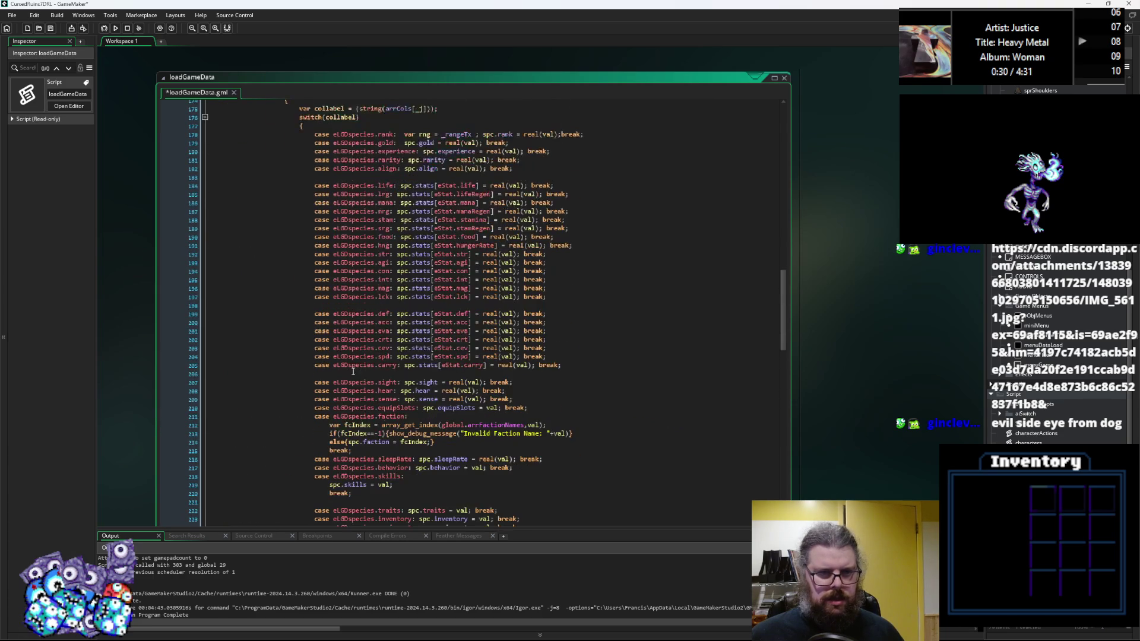
scroll(353, 371, "up", 4)
left_click(448, 241)
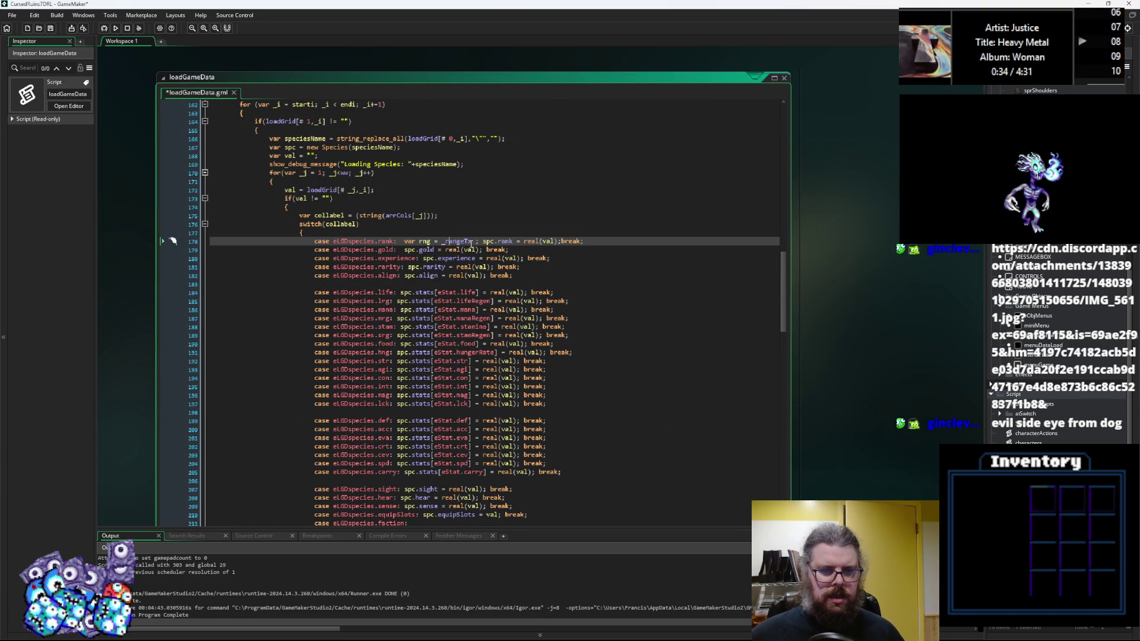
type("parseRange()")
type(")")
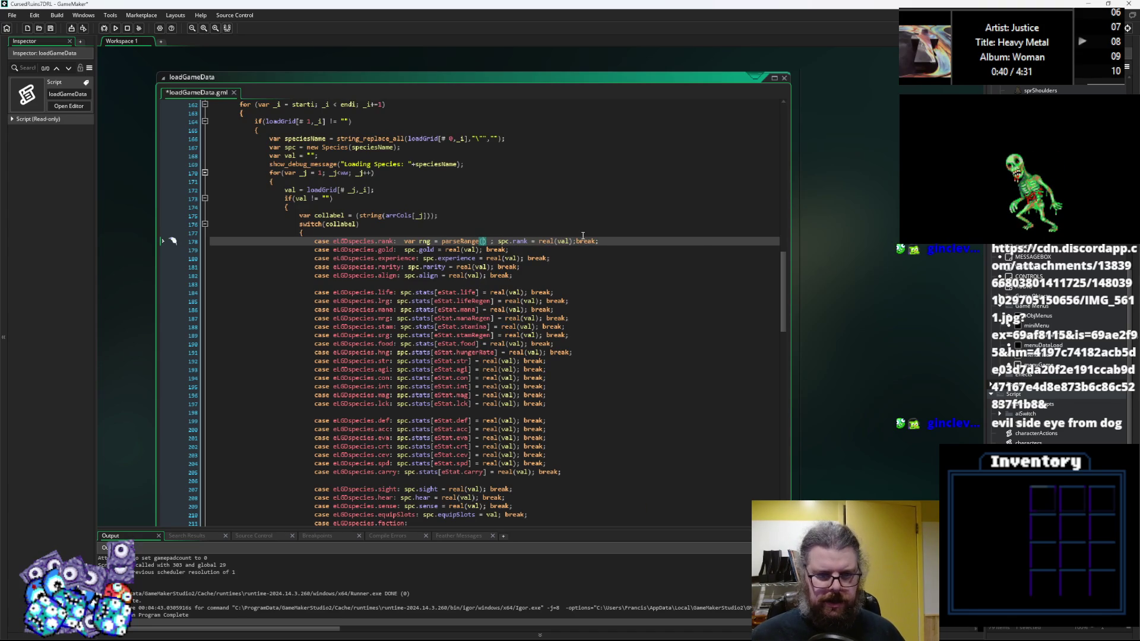
type("val")
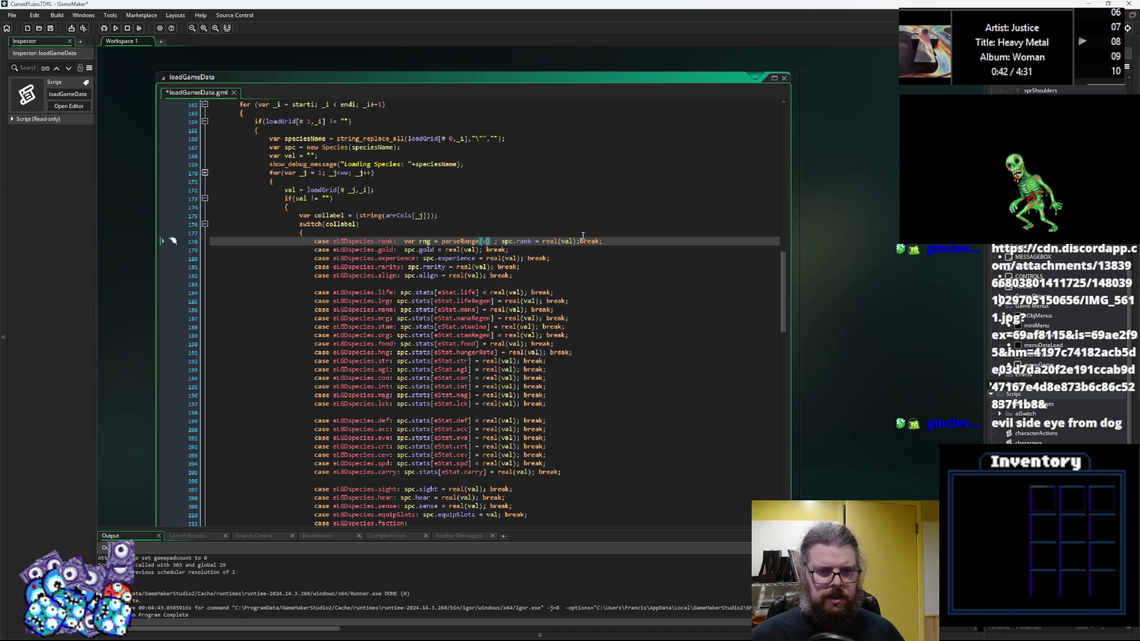
key("Right")
type("[")
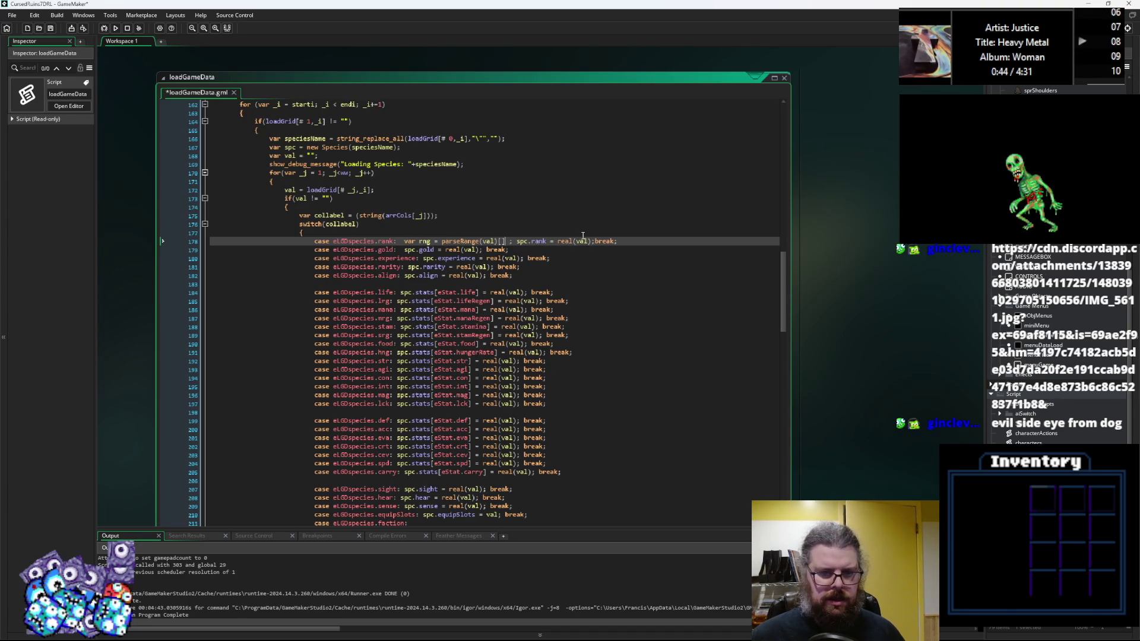
key("BackSpace")
key("BackSpace")
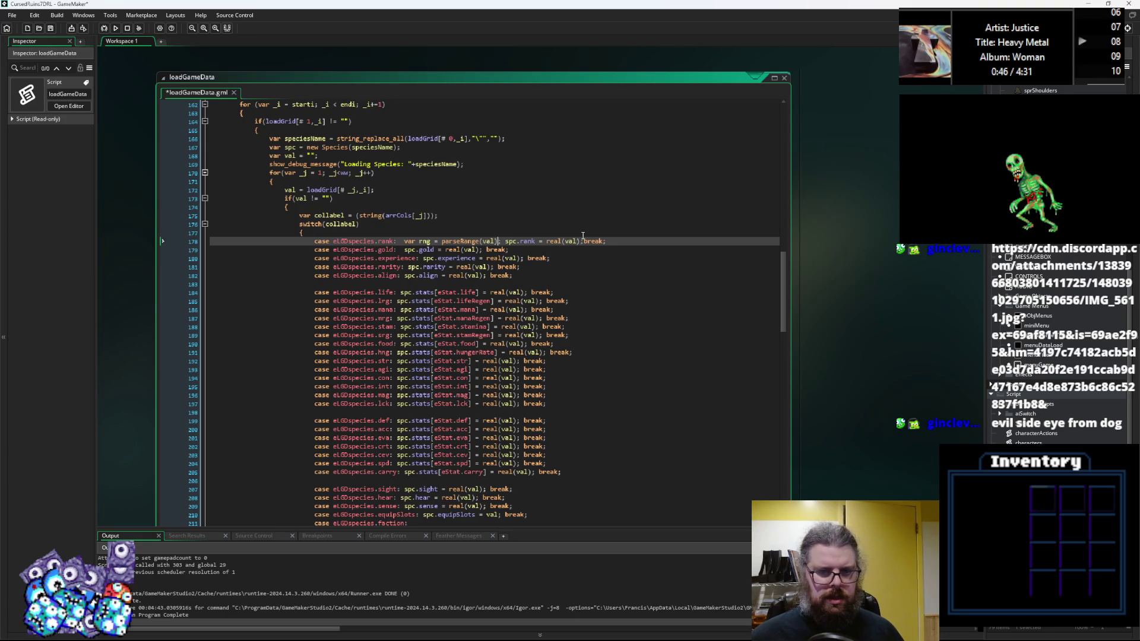
Step: Assign rng[0] to spc.rank and rng[1] to spc.rank_max, then select the new rank code
double_click(424, 241)
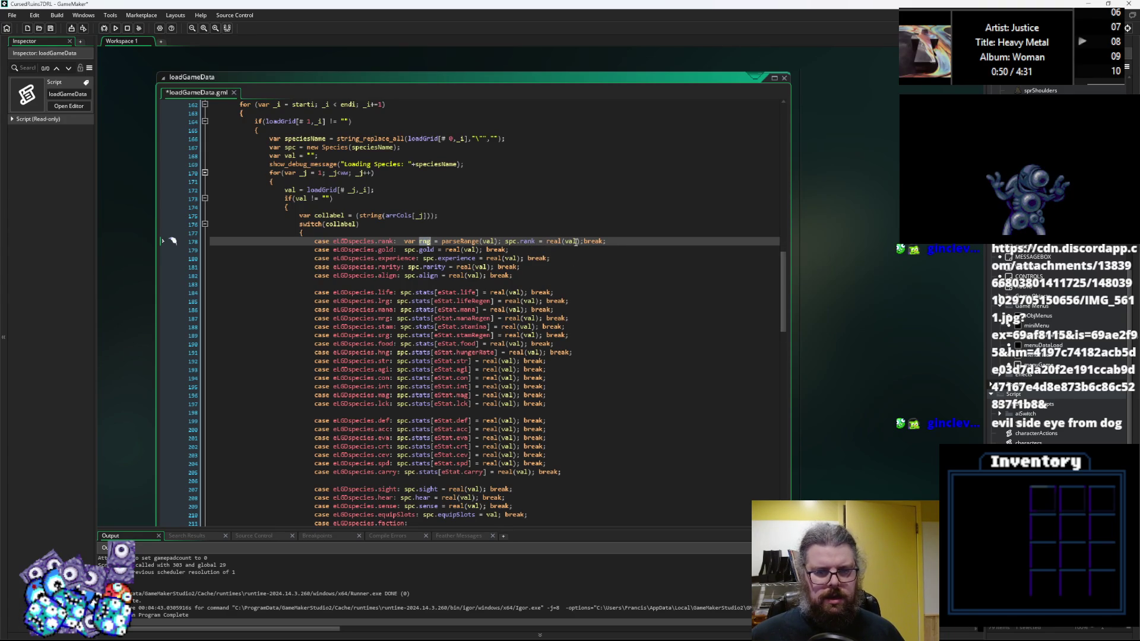
left_click_drag(580, 241, 547, 241)
type("rng[")
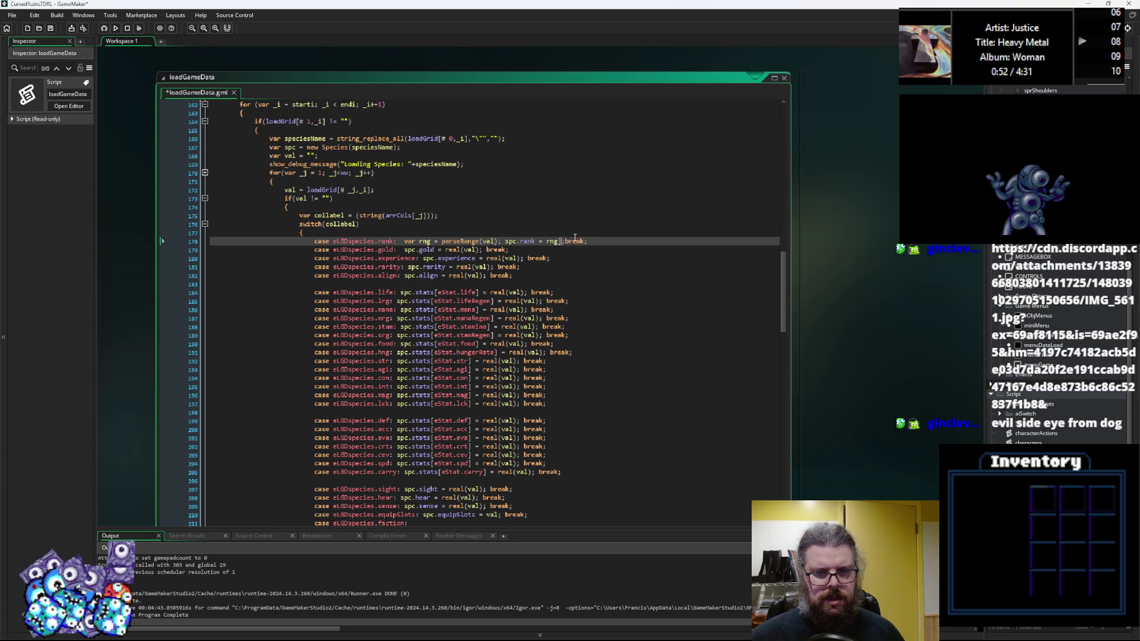
type("0")
key("Right")
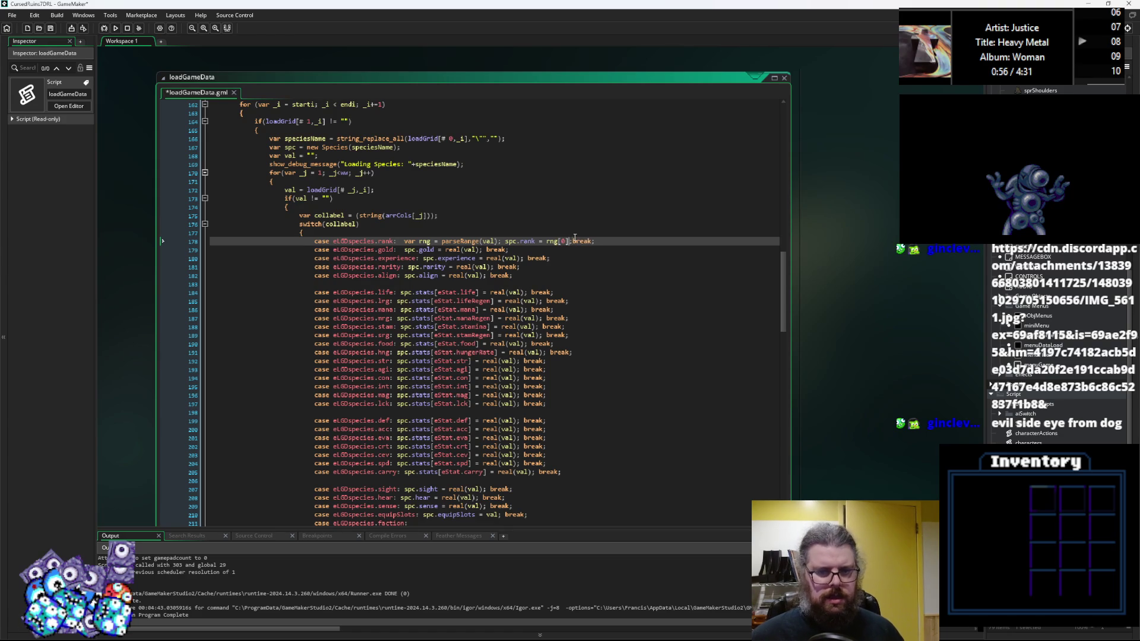
type("spc.ran")
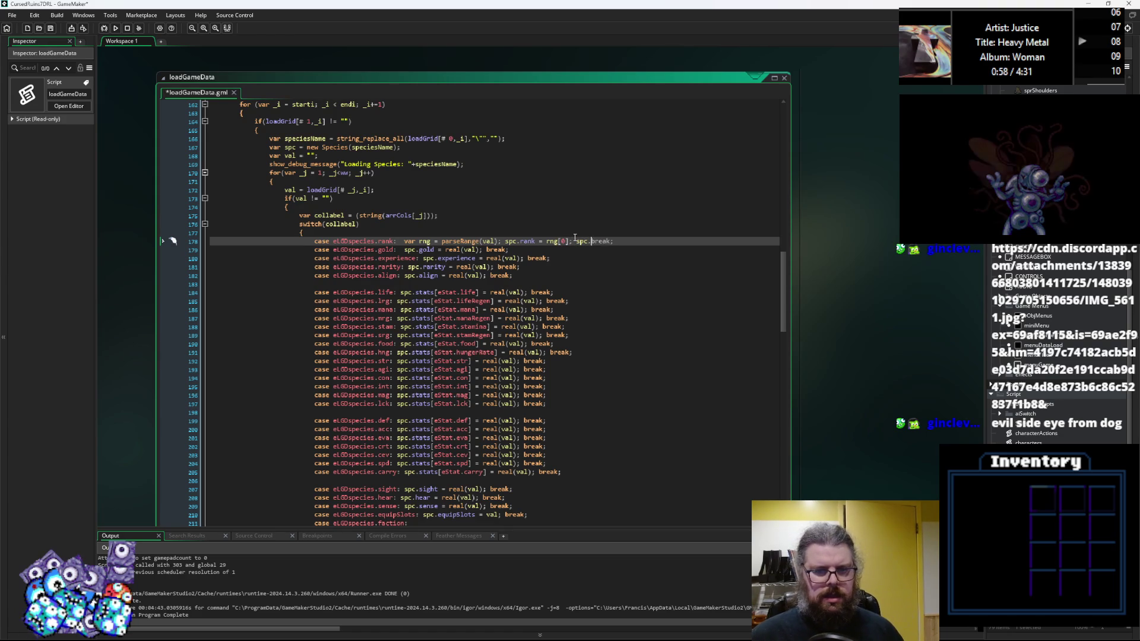
type("k_max ")
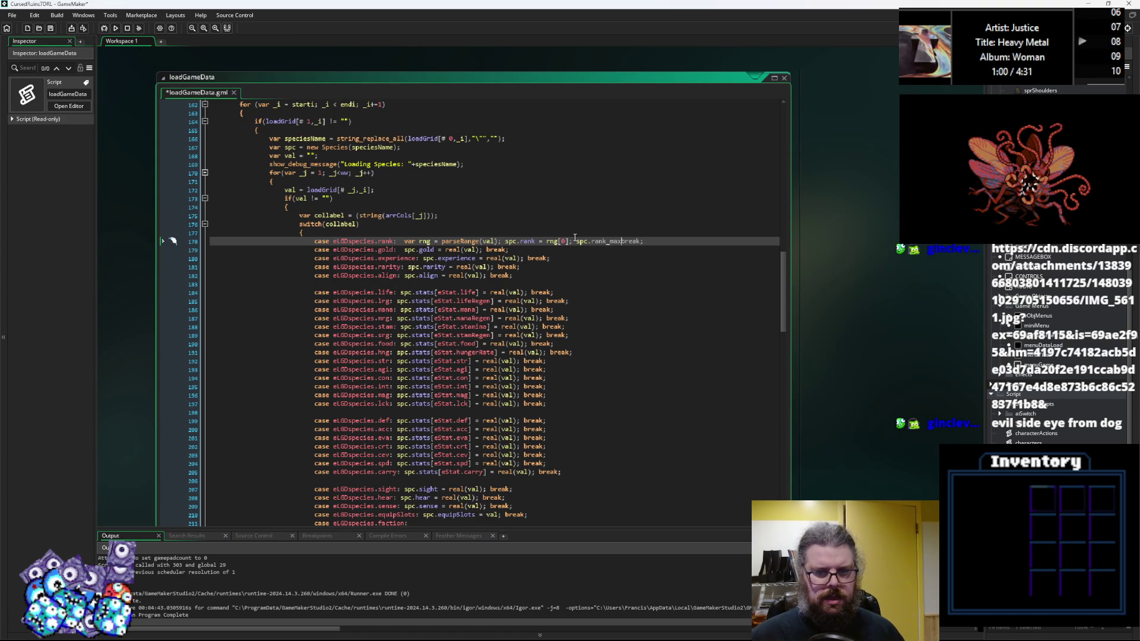
type("= rng[1];")
key("BackSpace")
key("Down")
key("Down")
key("Down")
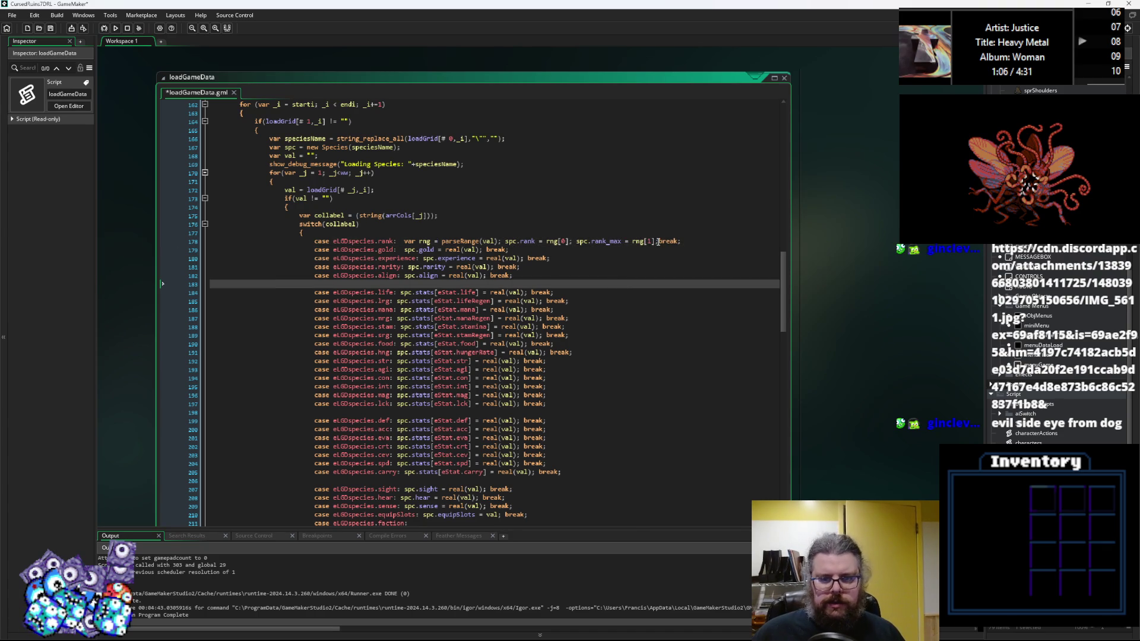
left_click(658, 241)
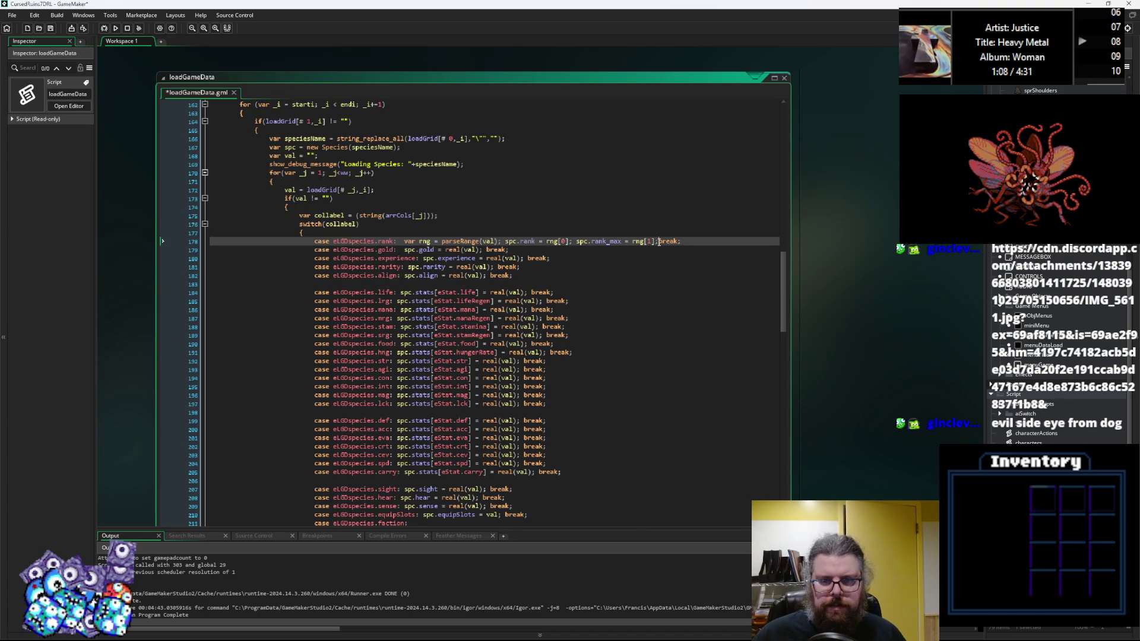
left_click_drag(657, 242, 408, 249)
key("ctrl+c")
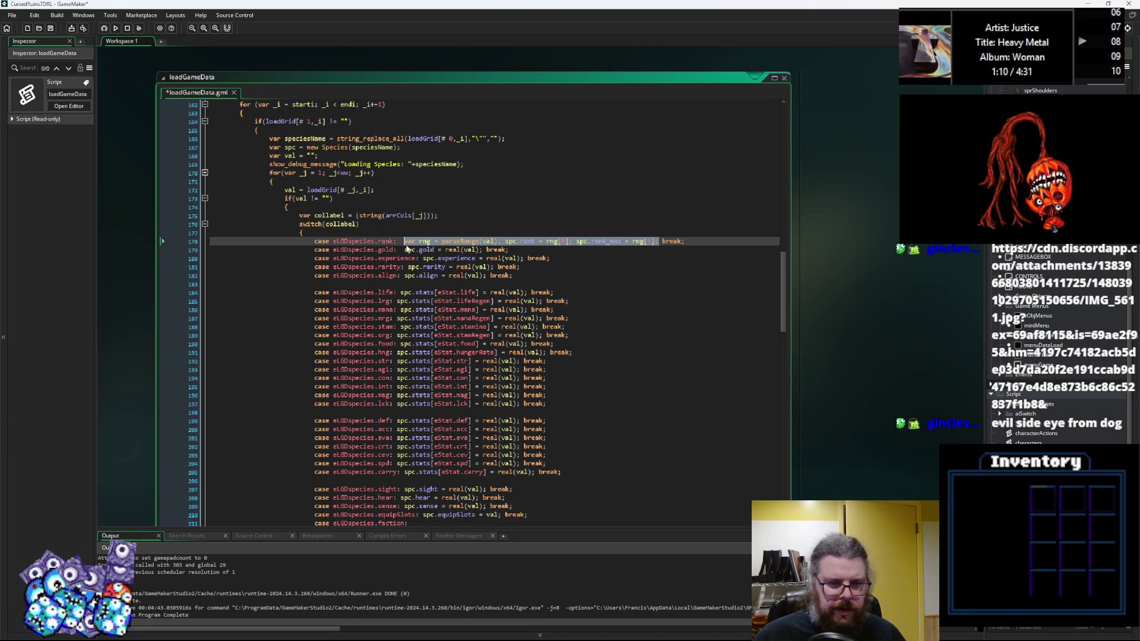
scroll(466, 342, "down", 14)
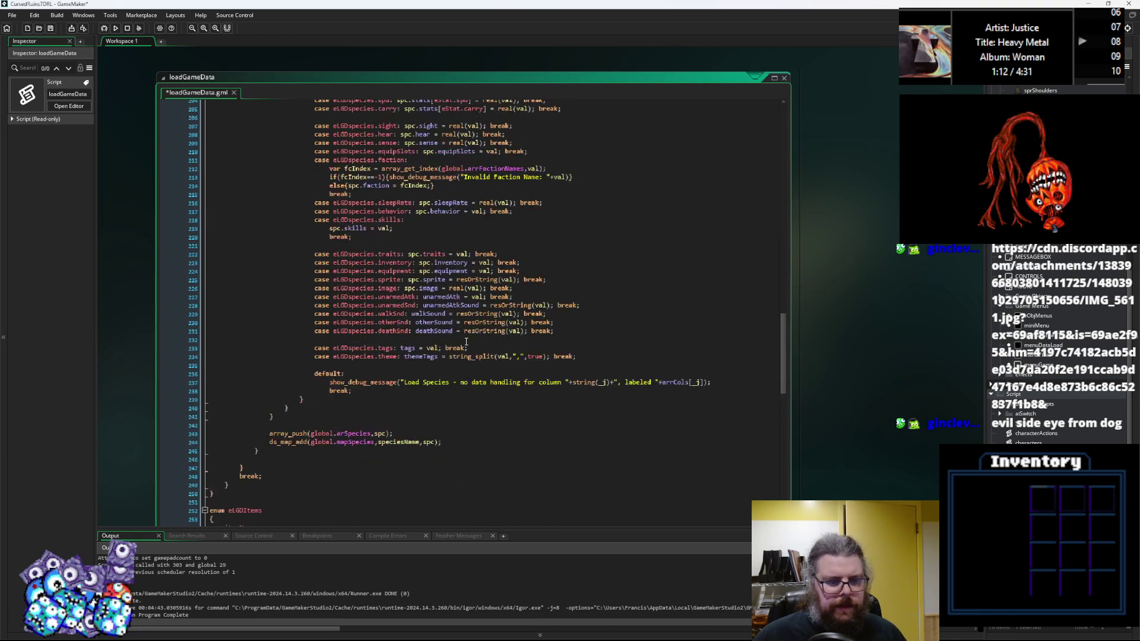
Step: Expand loadGameData_items and paste the parseRange rank code over the itm.rank line
scroll(466, 342, "down", 5)
scroll(248, 391, "down", 11)
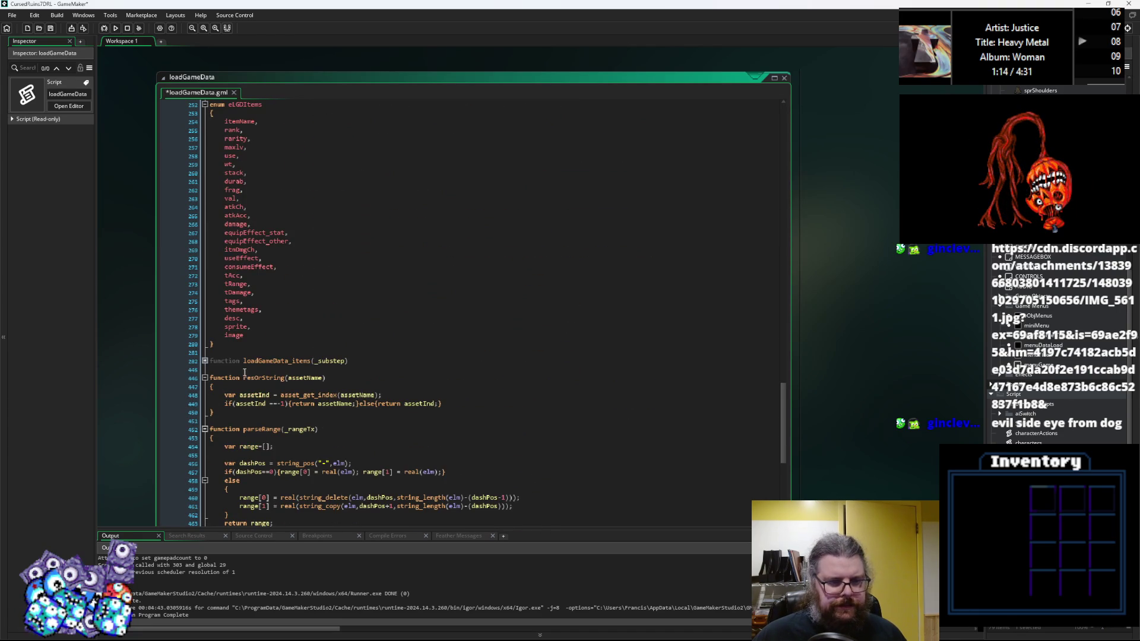
left_click(204, 361)
scroll(356, 438, "down", 15)
scroll(355, 438, "down", 20)
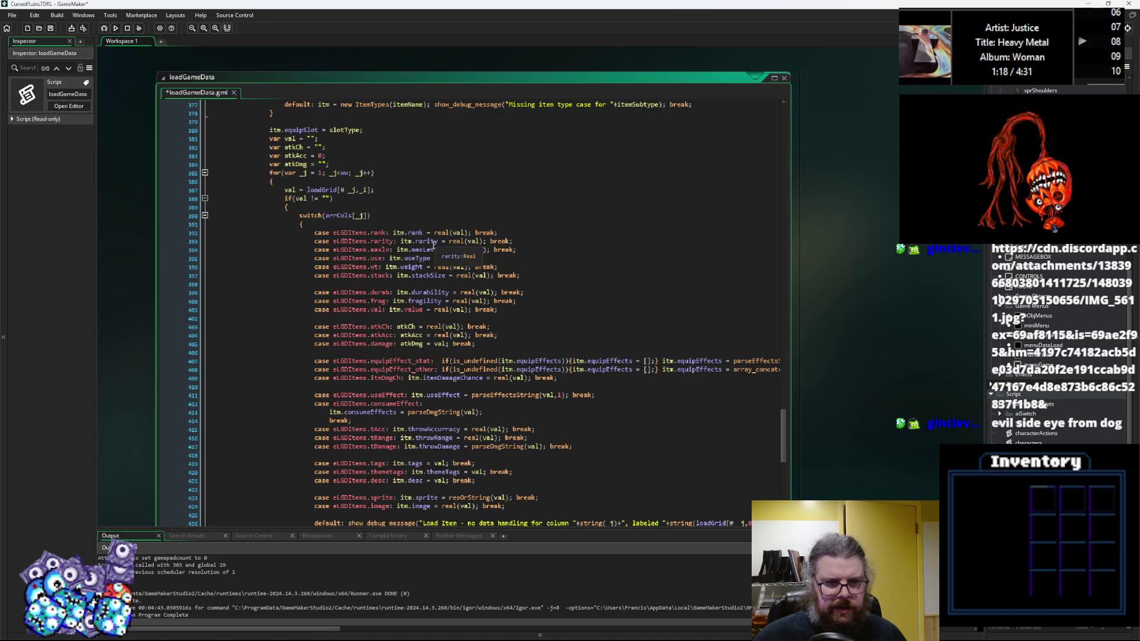
left_click(471, 233)
left_click_drag(473, 232, 392, 232)
key("ctrl+v")
left_click(547, 304)
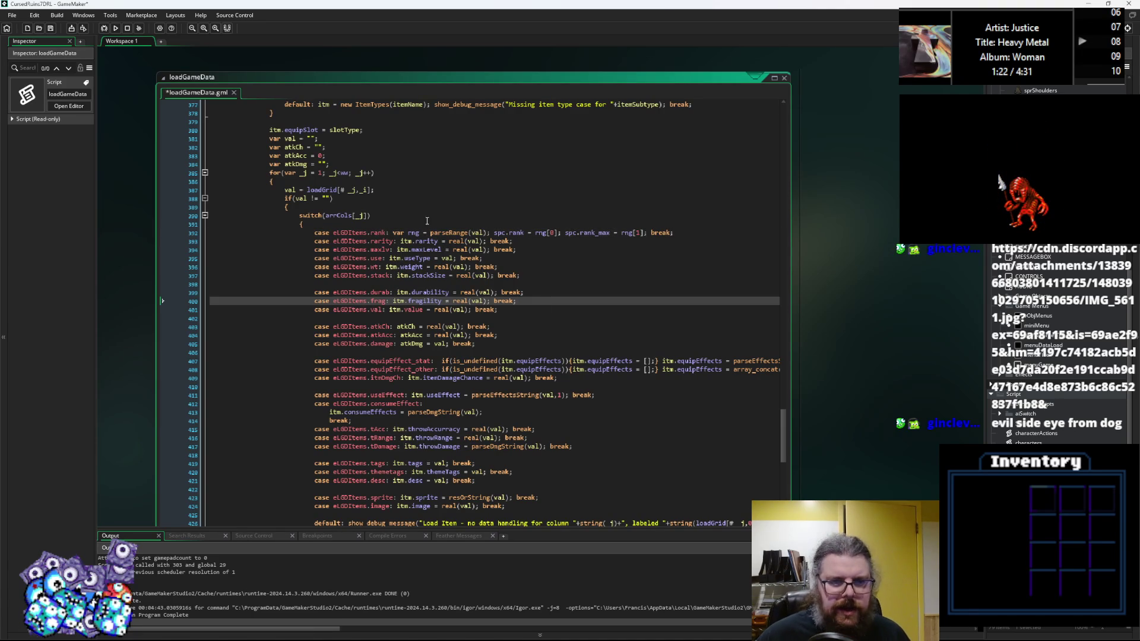
left_click(474, 232)
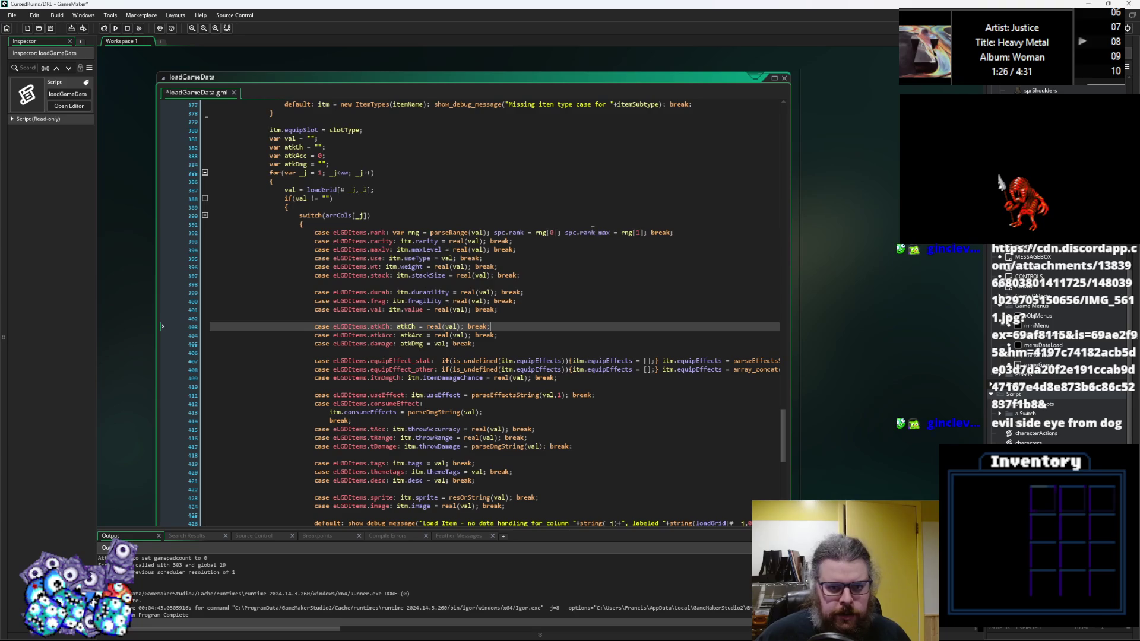
Step: Save the loadGameData script and switch to the gameData spreadsheet
left_click(51, 28)
left_click(270, 285)
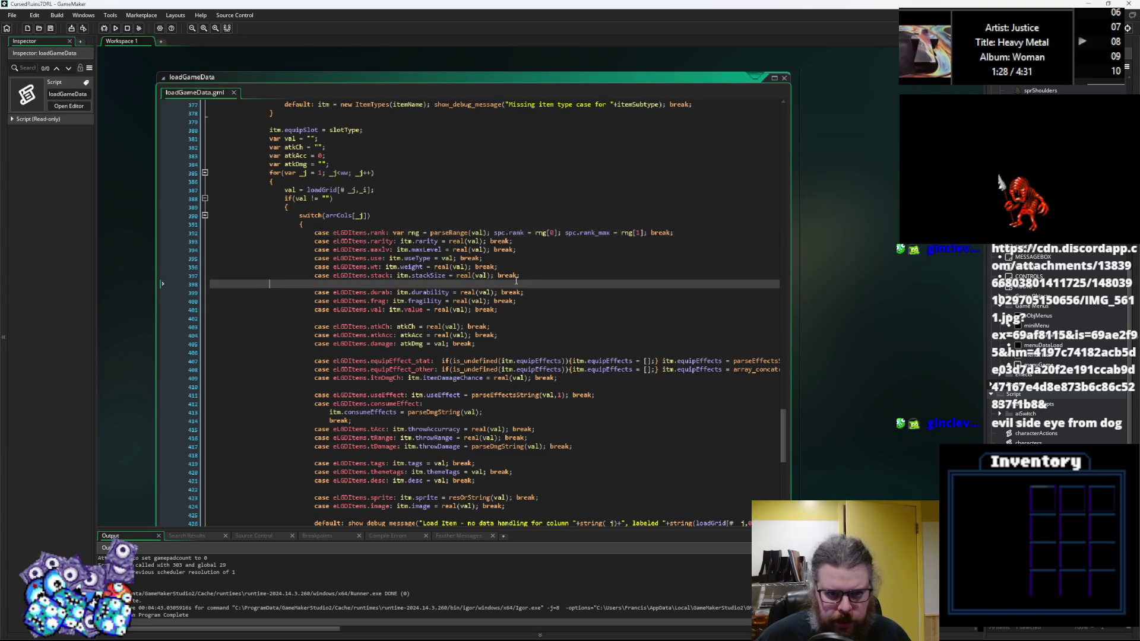
scroll(270, 285, "up", 3)
key("alt+Tab")
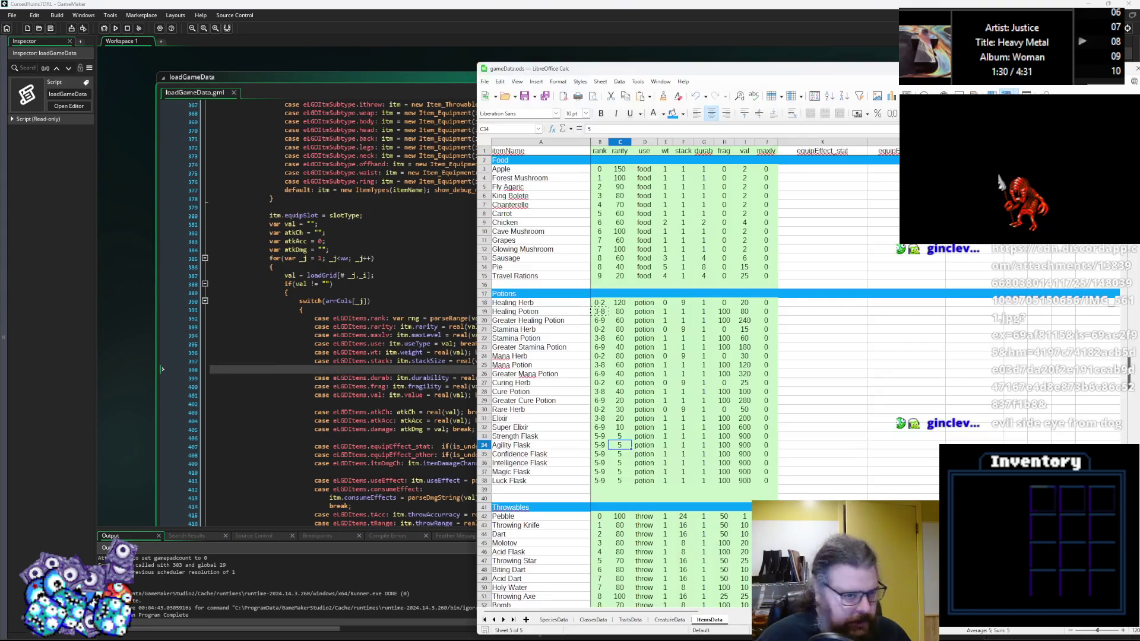
left_click(600, 391)
left_click(611, 216)
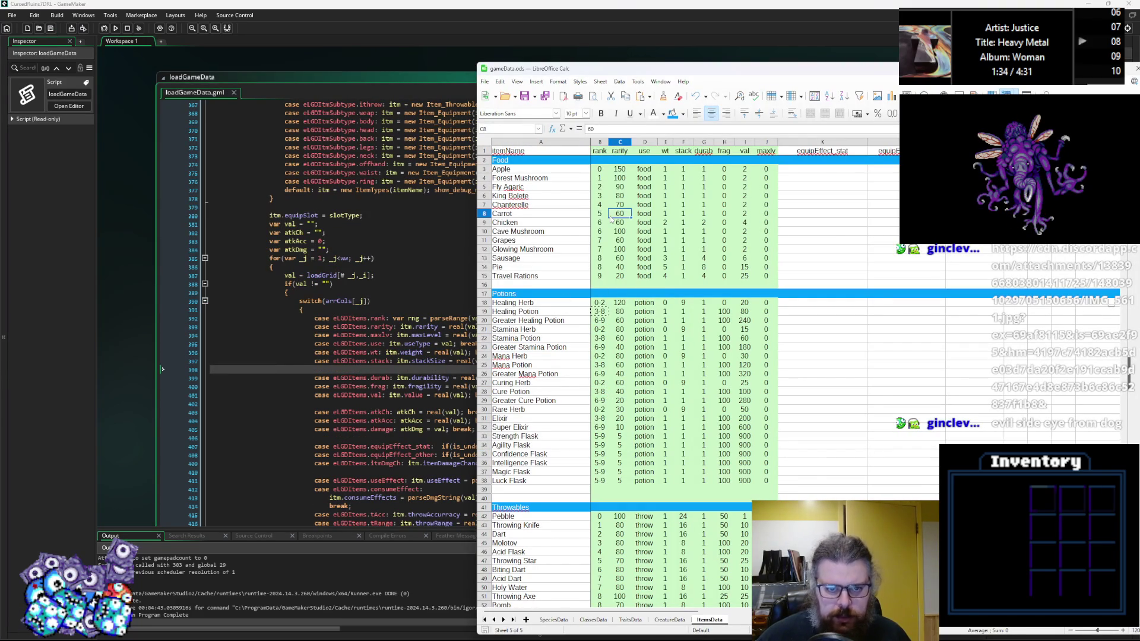
left_click(600, 240)
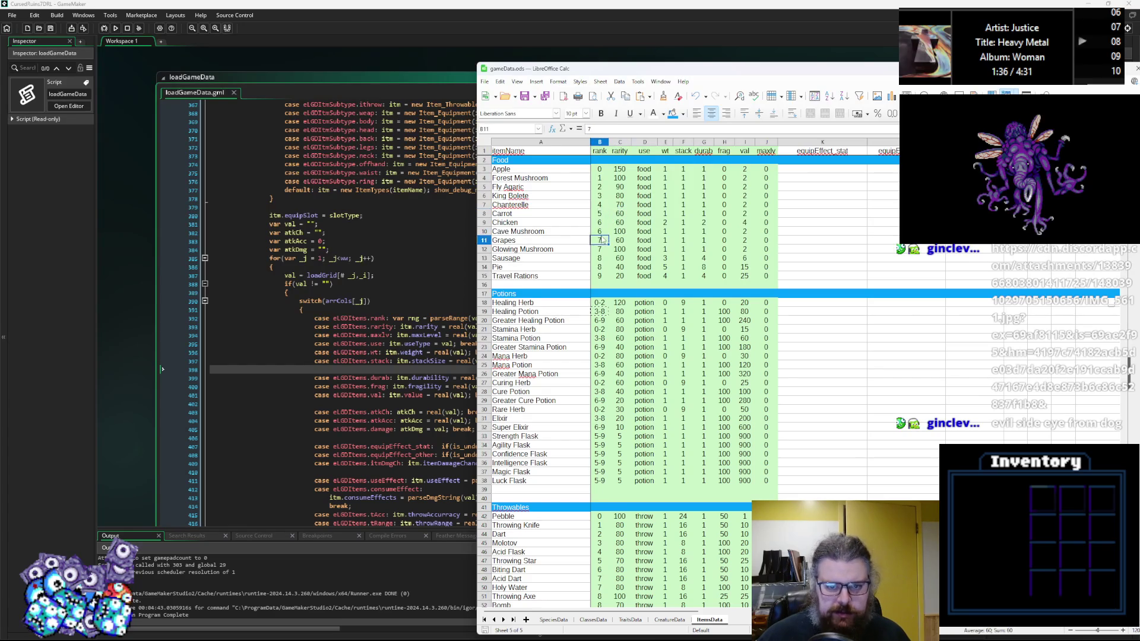
double_click(605, 231)
left_click(604, 275)
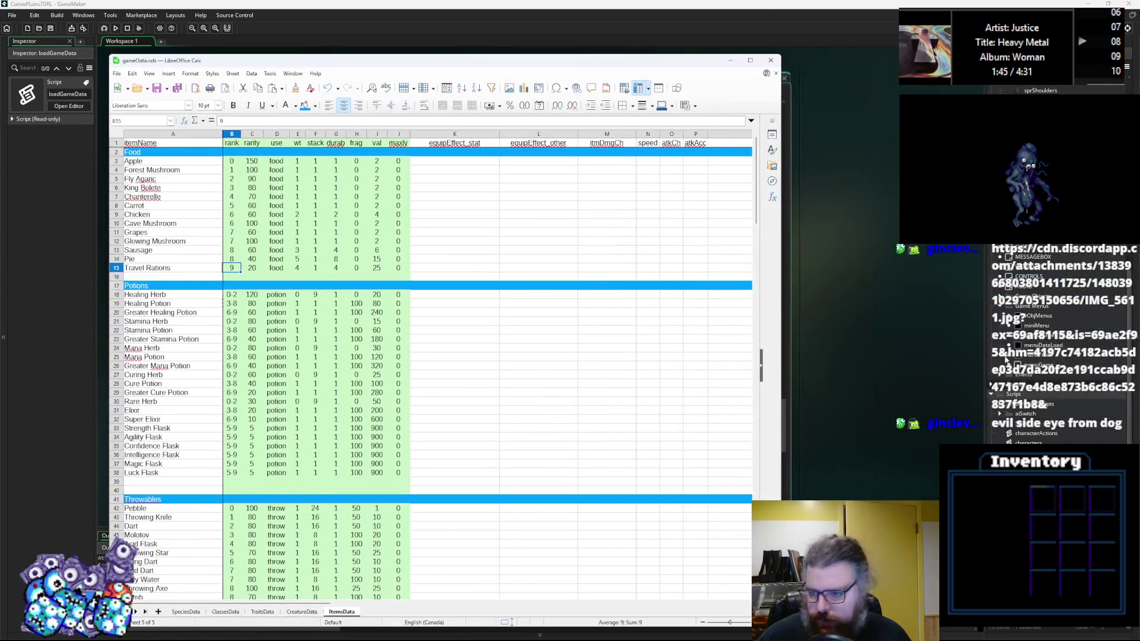
left_click(1039, 325)
scroll(1038, 325, "up", 10)
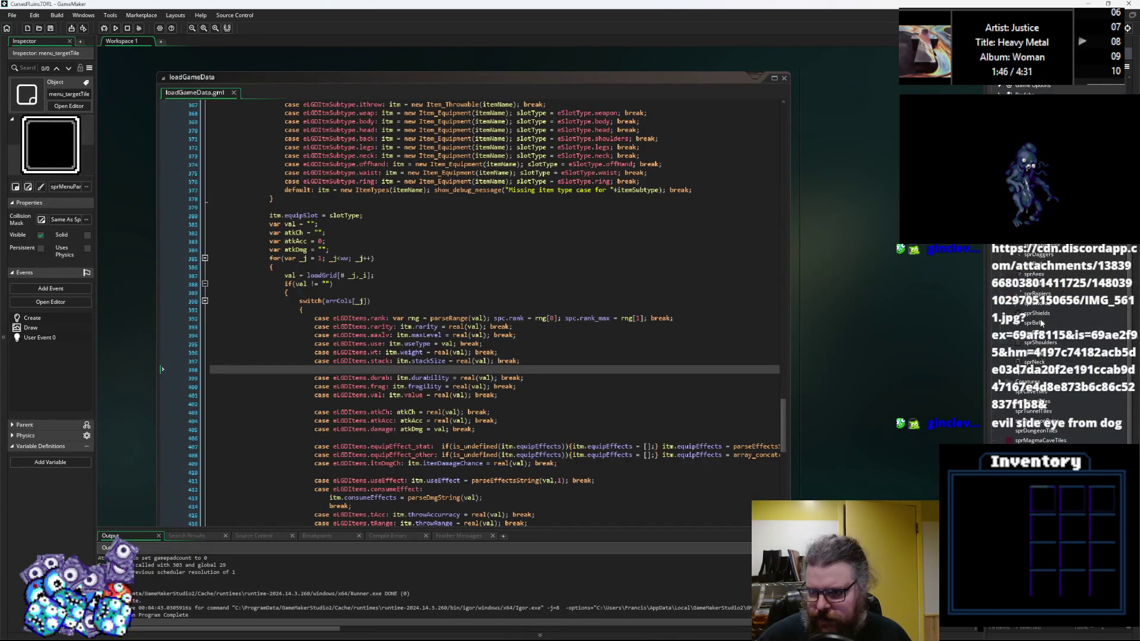
Step: Open sprFood, step through its 14 food frames, move the editor right, and return to the spreadsheet
double_click(1036, 269)
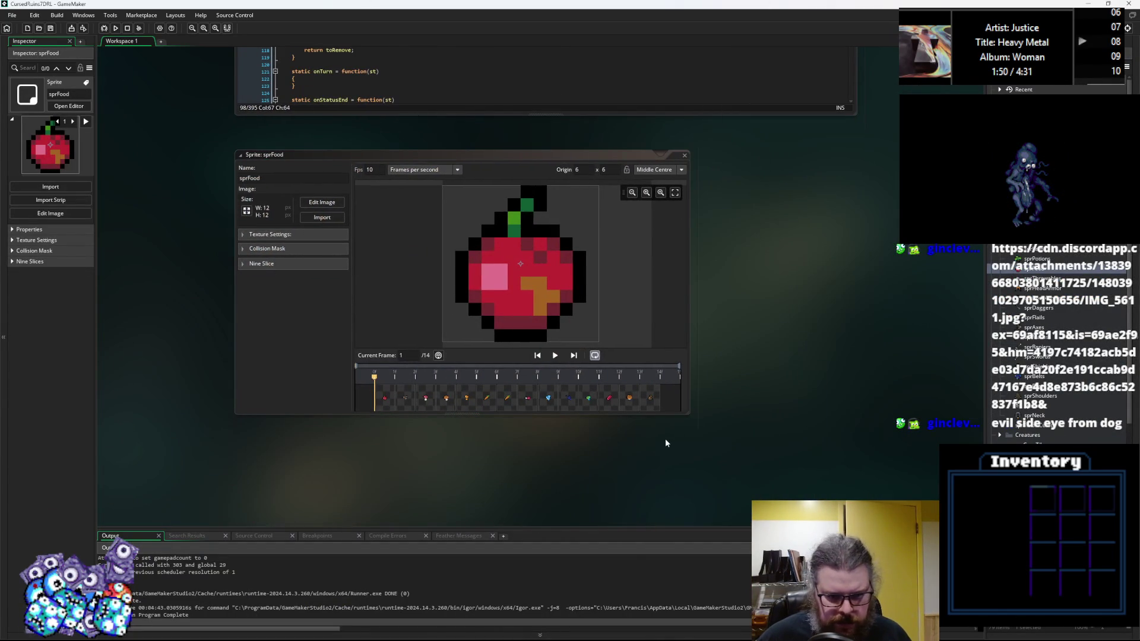
left_click(631, 407)
left_click(657, 400)
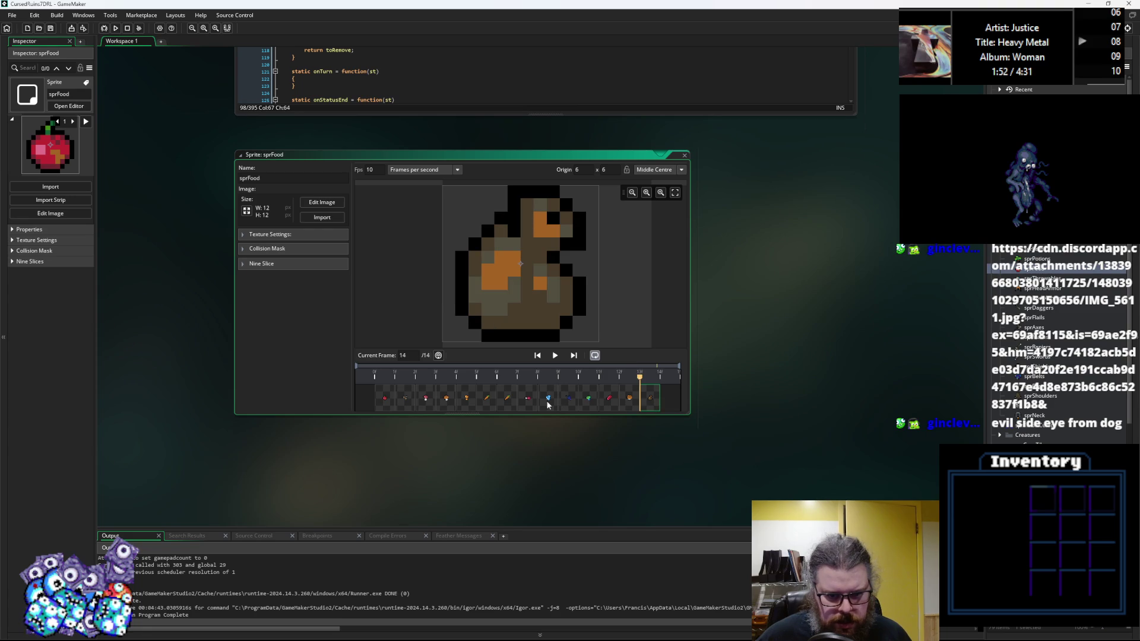
left_click_drag(511, 153, 767, 137)
key("alt+Tab")
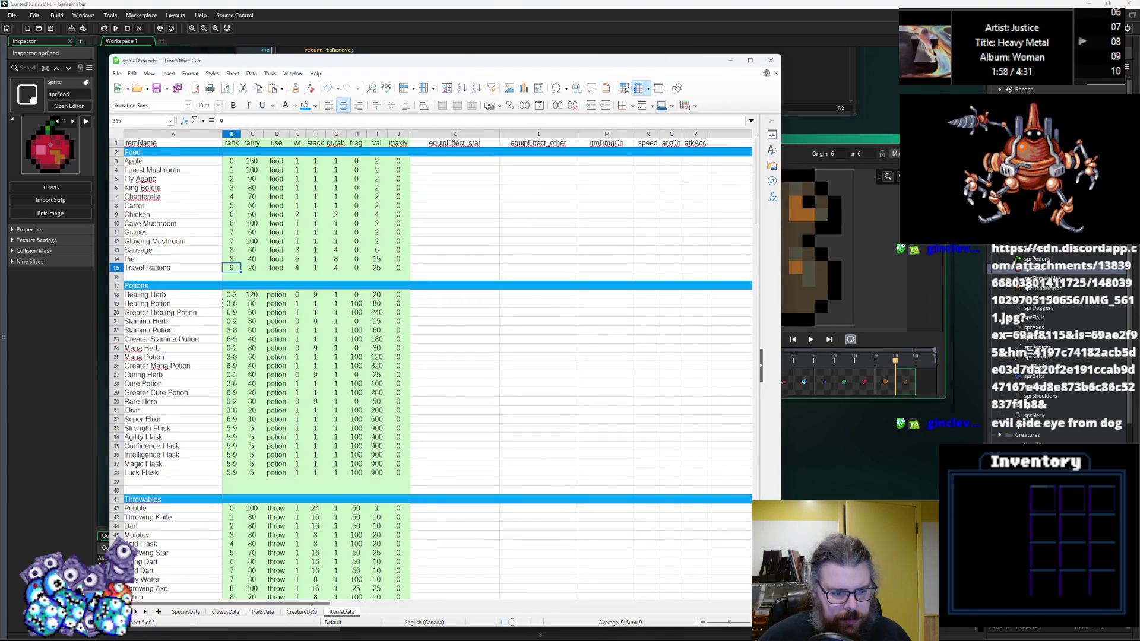
Step: Arrange Calc beside the sprite editor and check Food sprite indices from Fly Agaric to Carrot
scroll(569, 403, "right", 6)
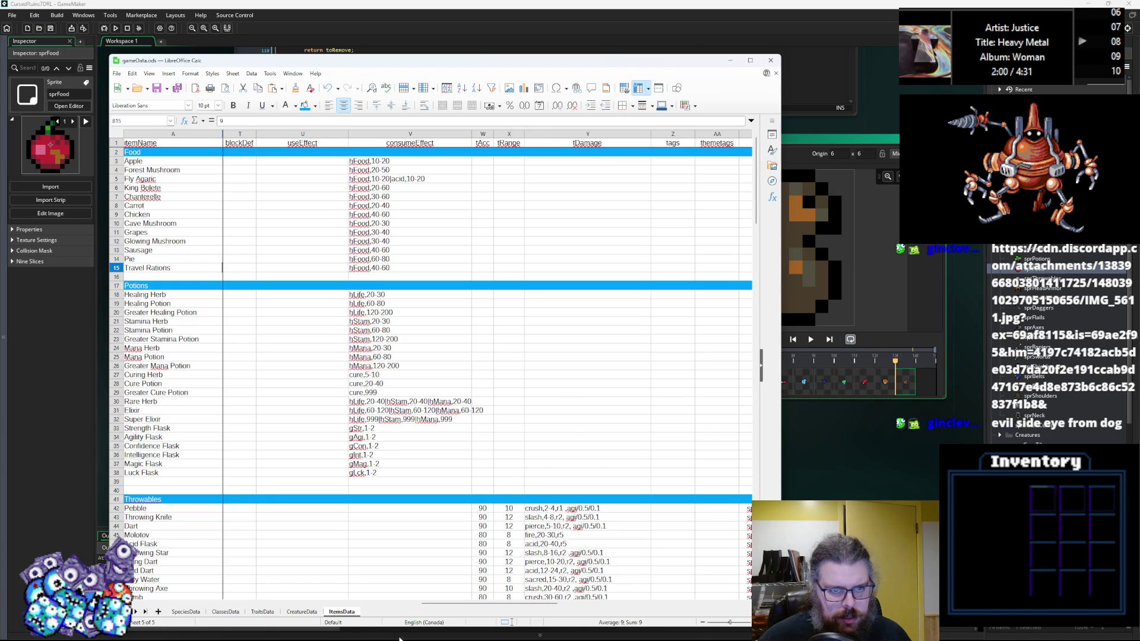
left_click_drag(500, 603, 613, 605)
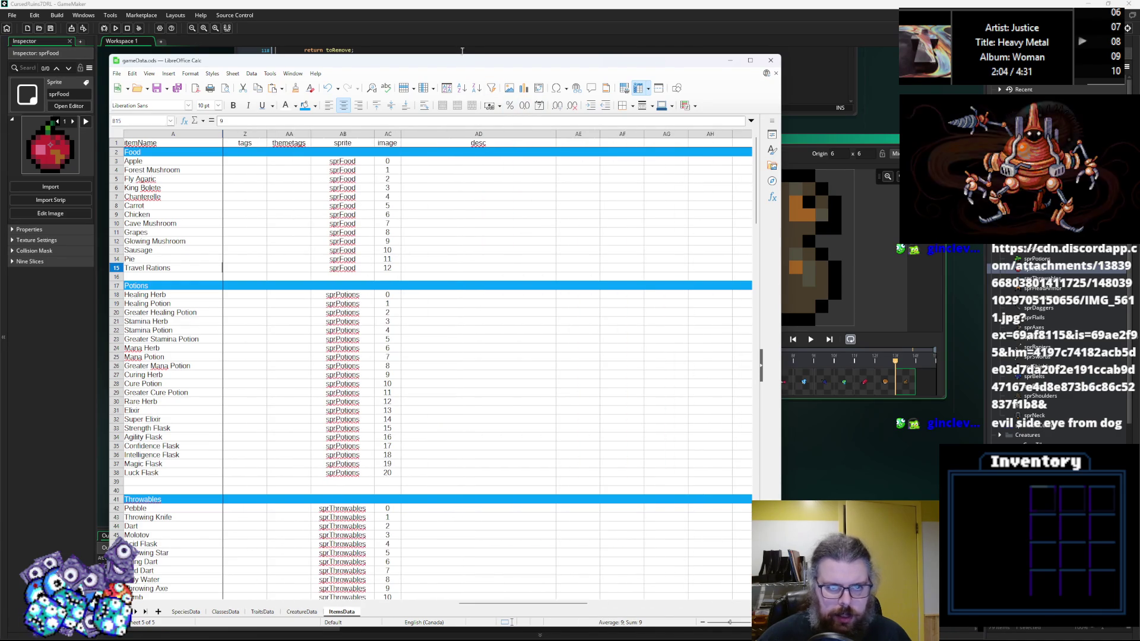
left_click_drag(464, 66, 381, 44)
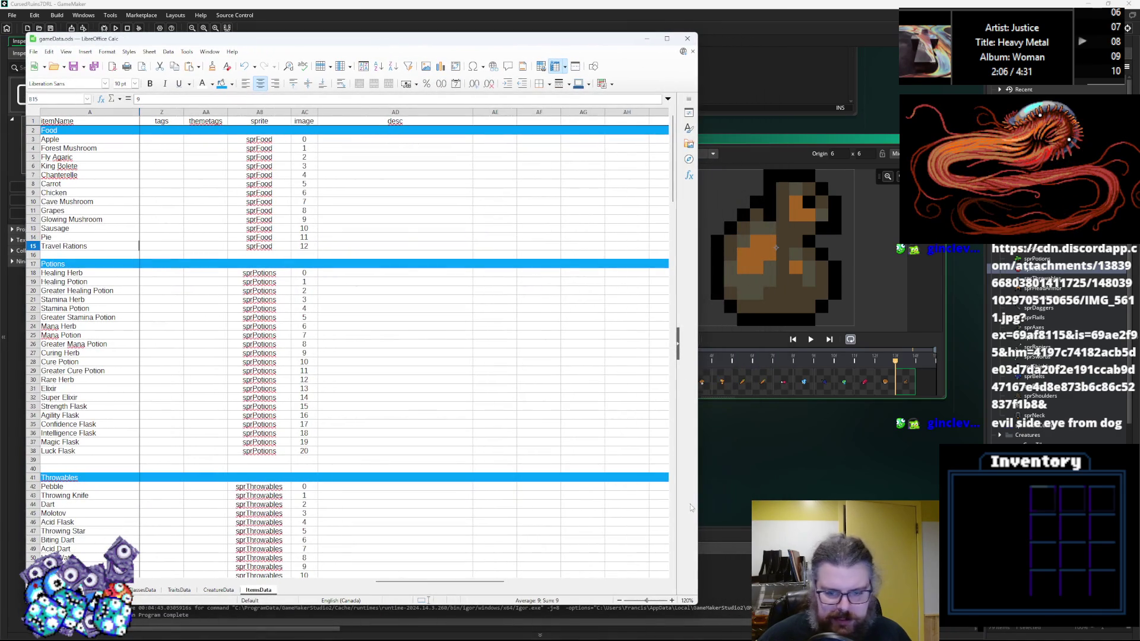
mouse_move(698, 513)
left_mouse_down()
mouse_move(428, 514)
mouse_move(491, 514)
left_mouse_up()
left_click(651, 382)
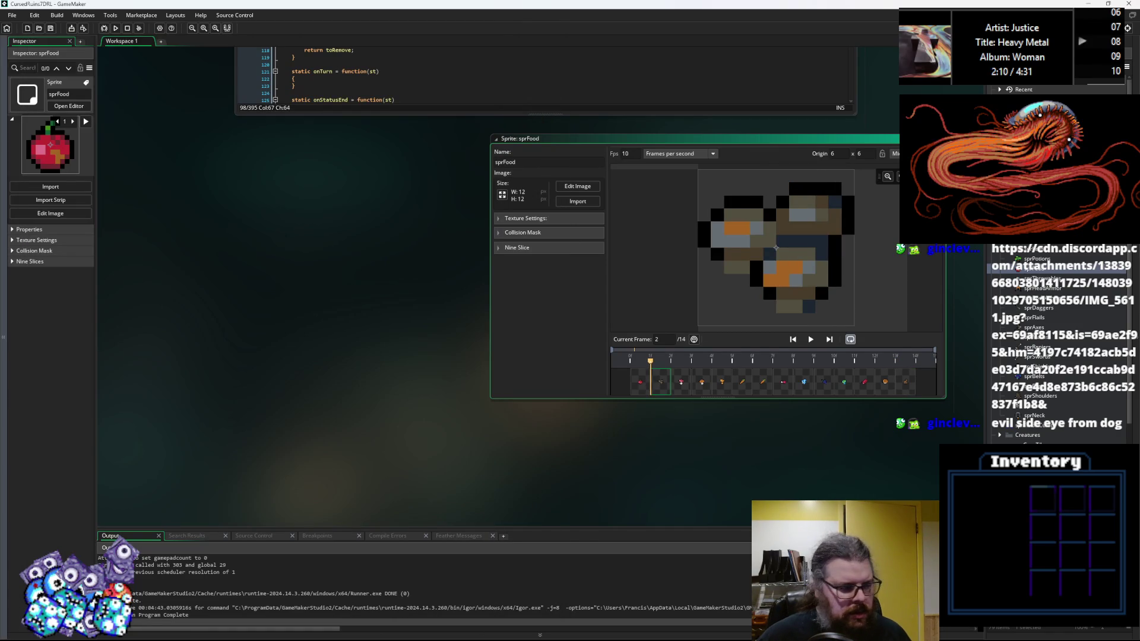
key("alt+Tab")
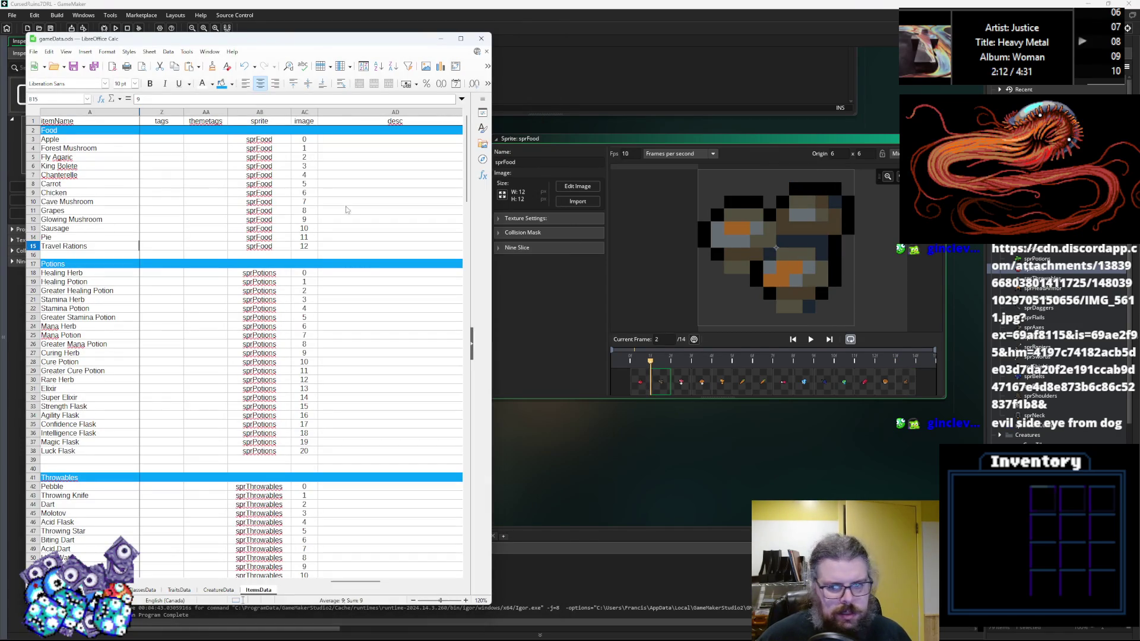
left_click(275, 158)
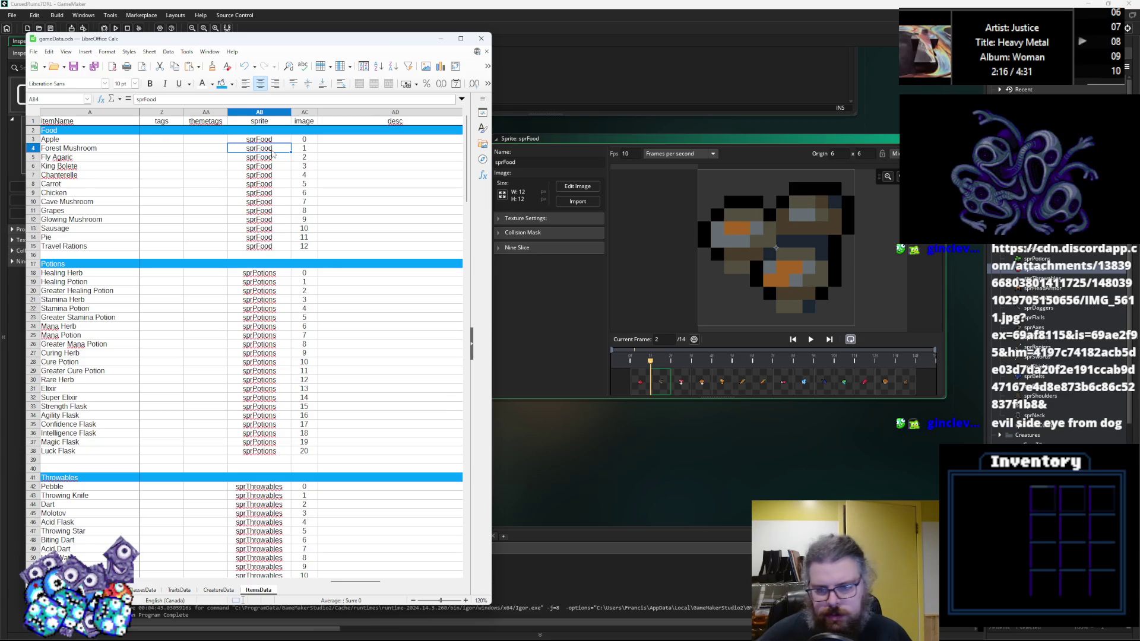
key("Down")
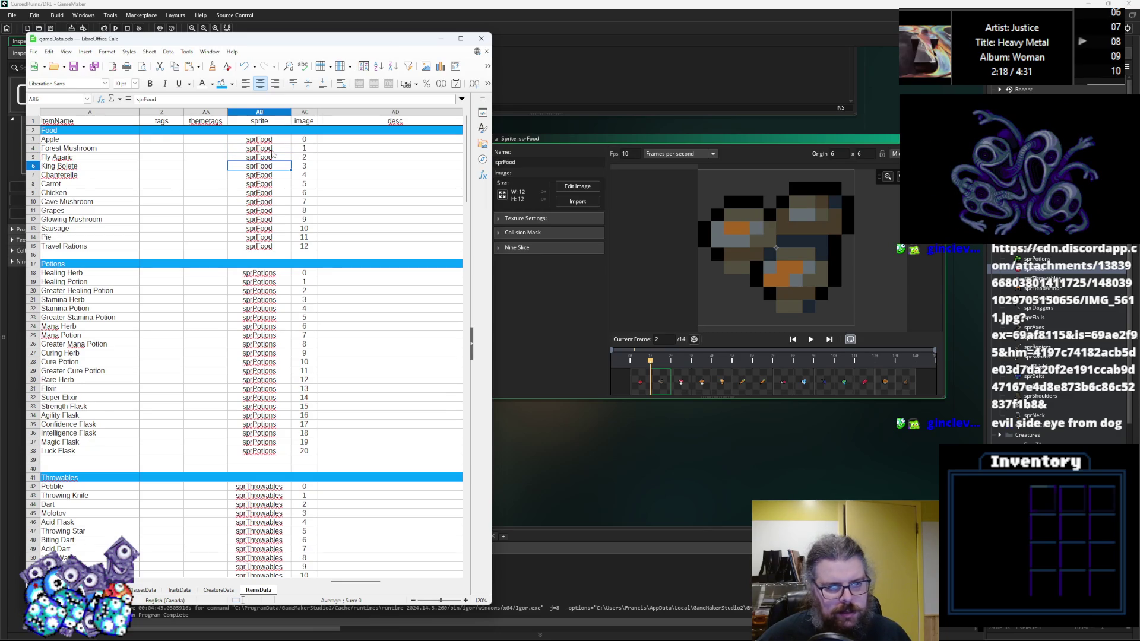
key("Down")
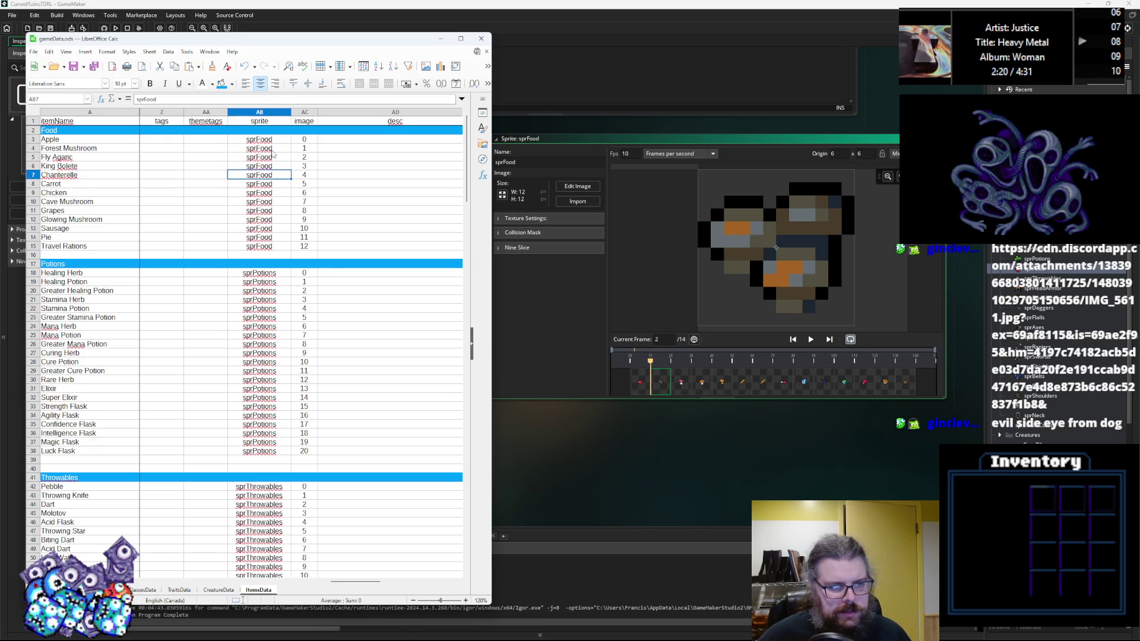
key("Down")
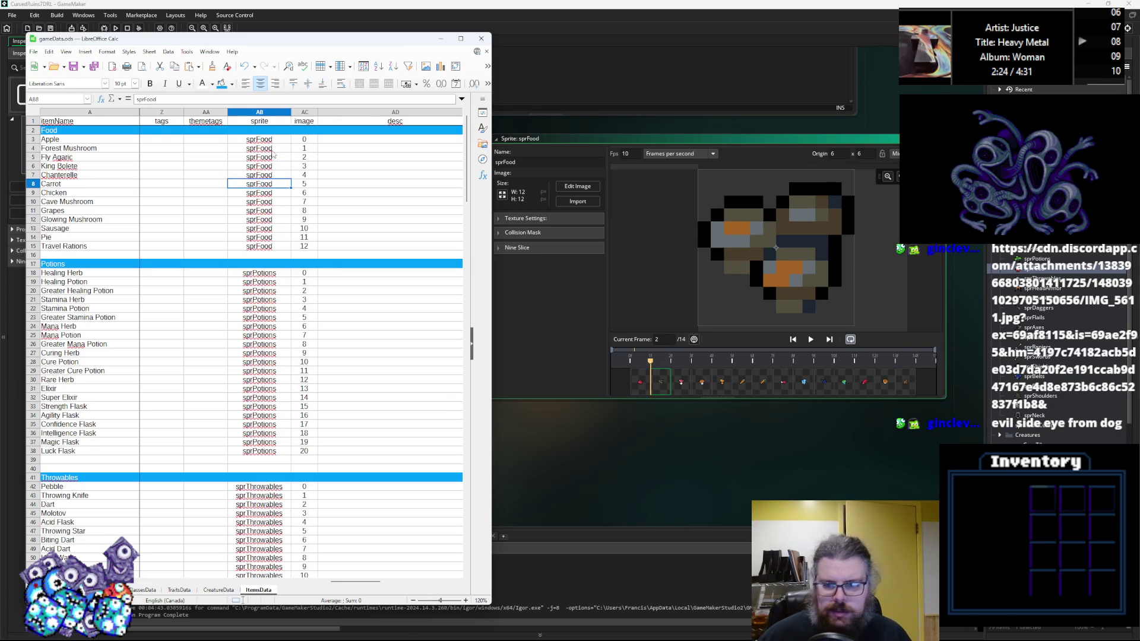
Step: Delete the carrot frame from sprFood, leaving 13 frames
left_click(762, 382)
right_click(764, 380)
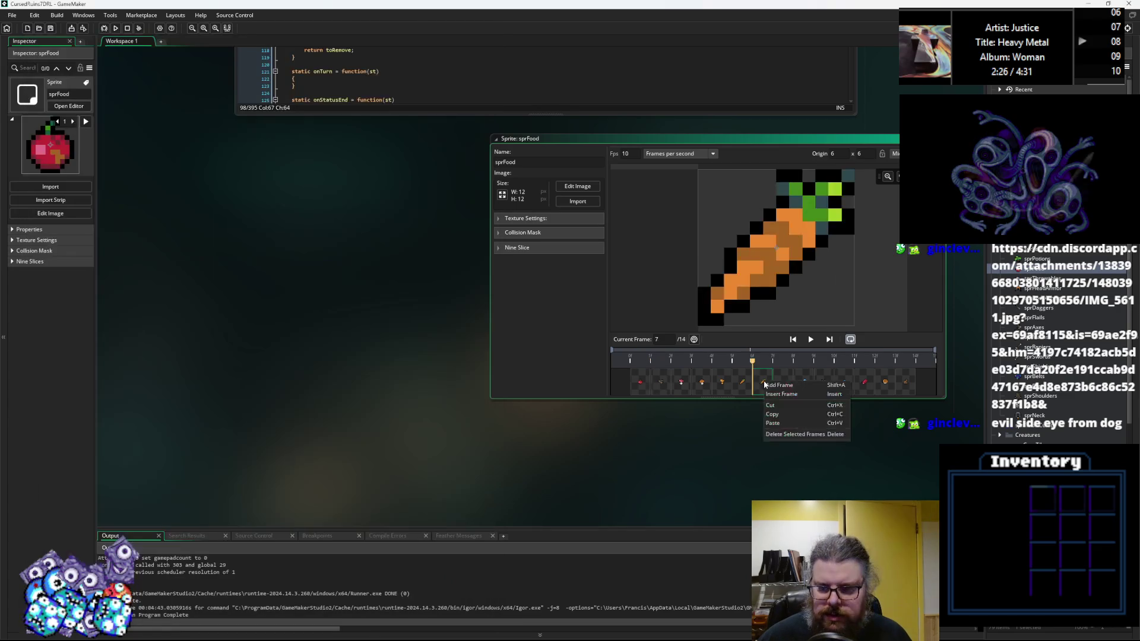
left_click(780, 434)
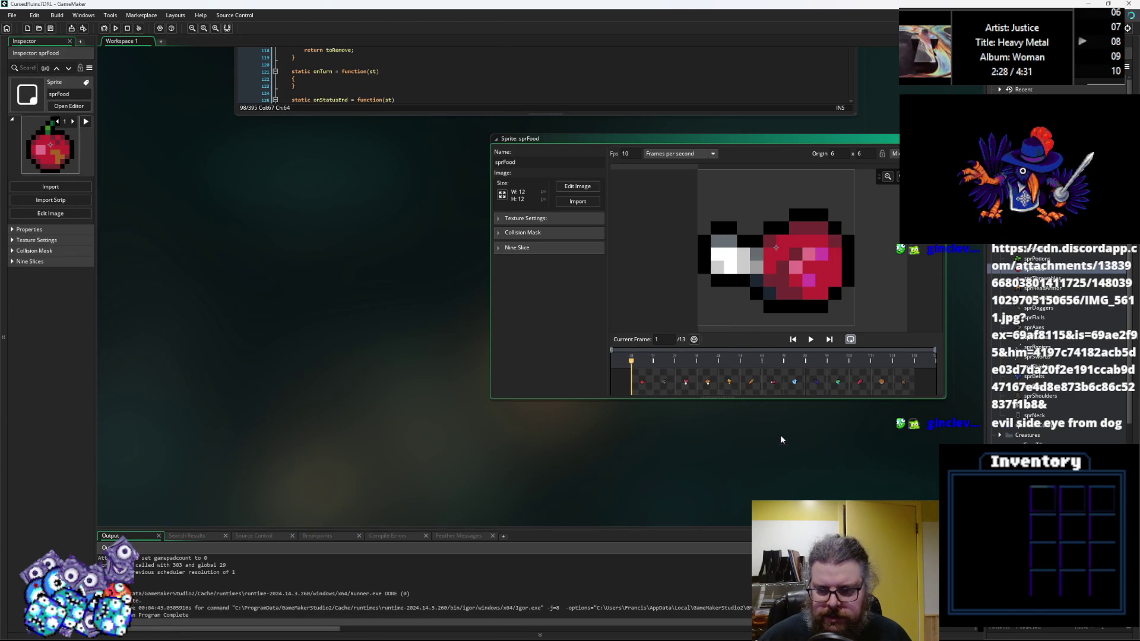
left_click(793, 384)
left_click(819, 385)
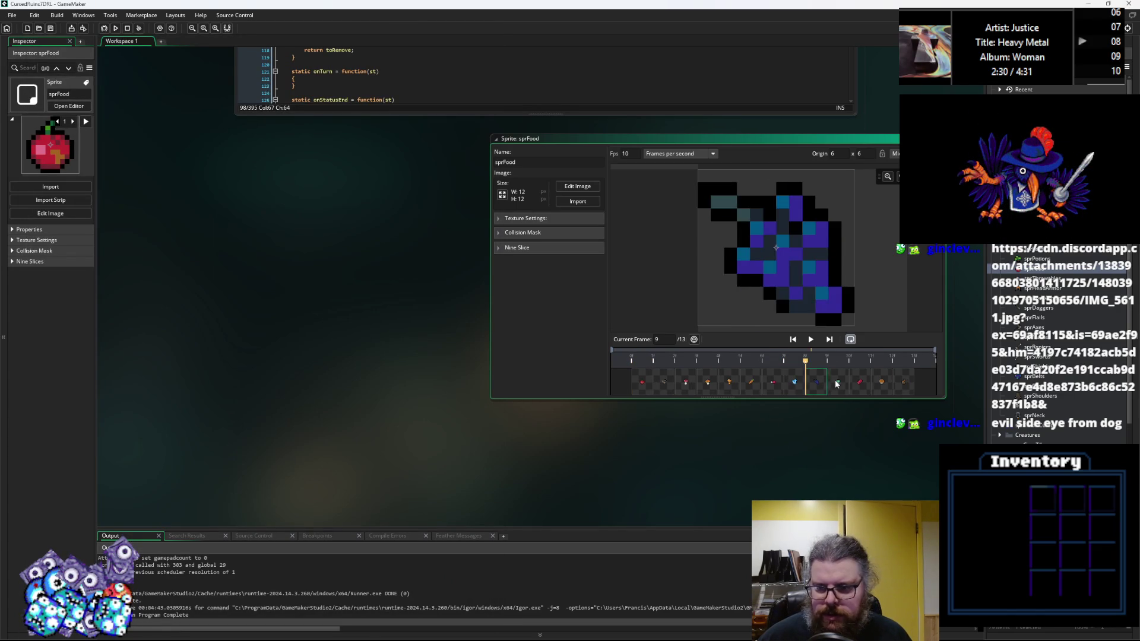